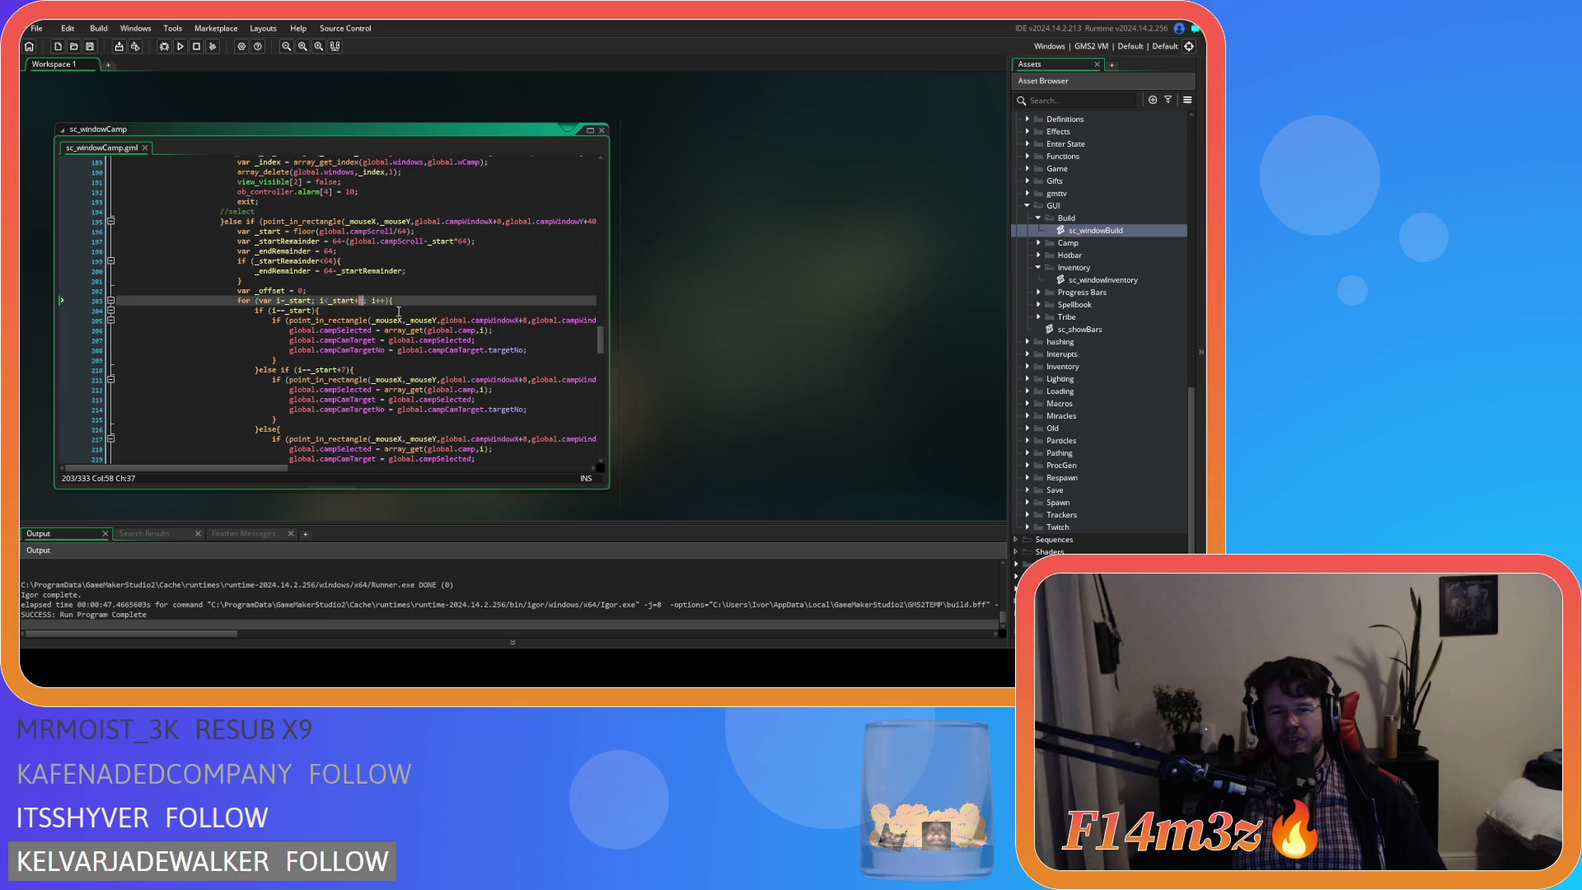
Declare var _loops = 8; on a new line above var _offset in sc_windowCamp.
click(440, 292)
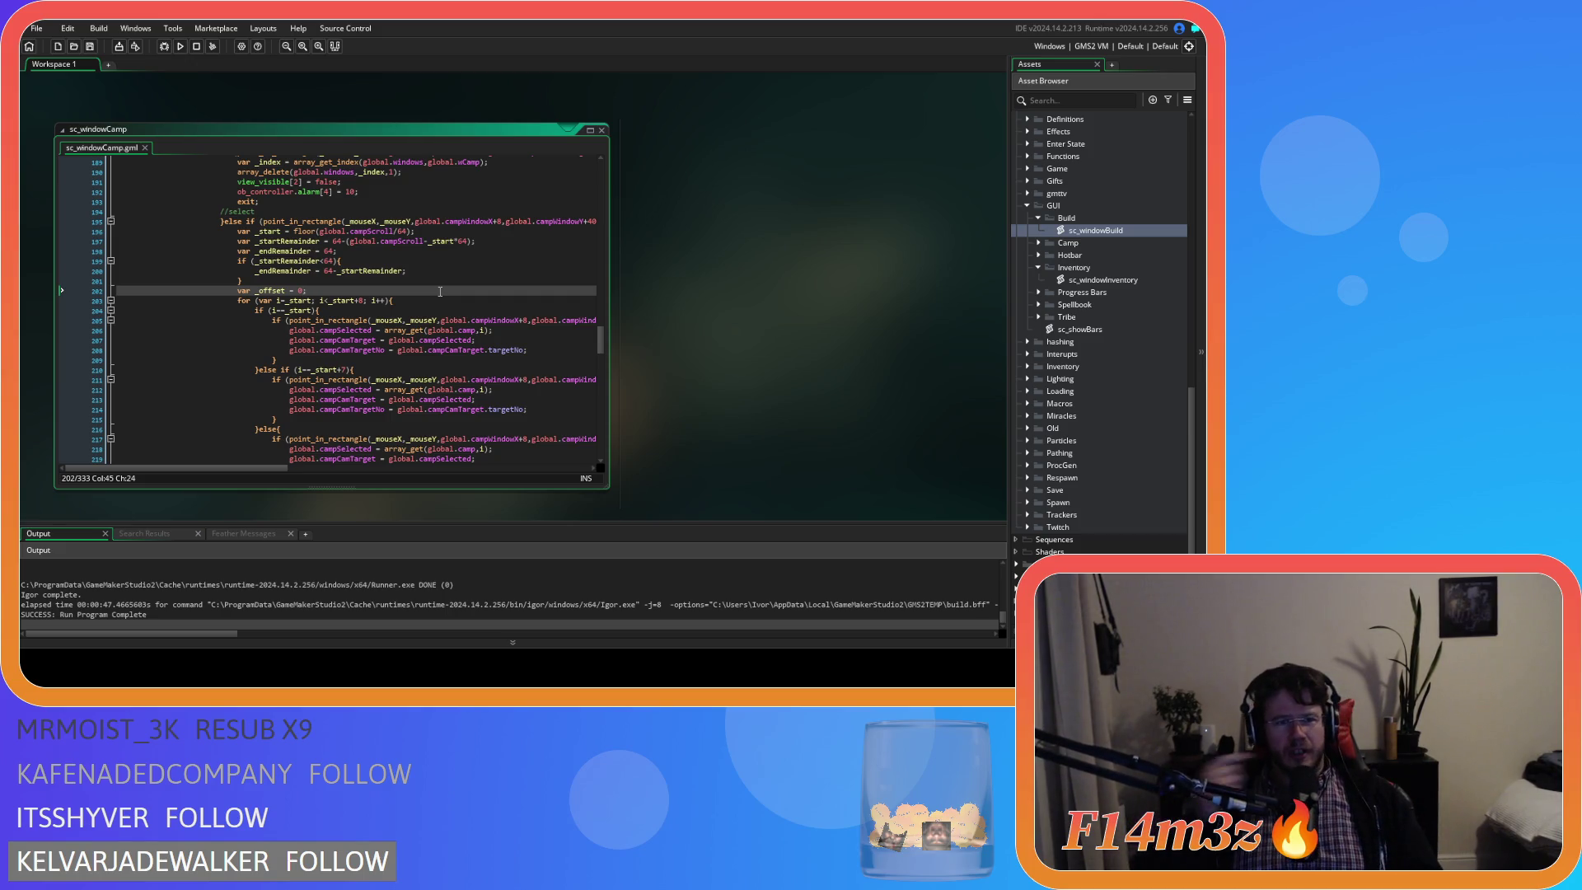
scroll(441, 291, up, 3)
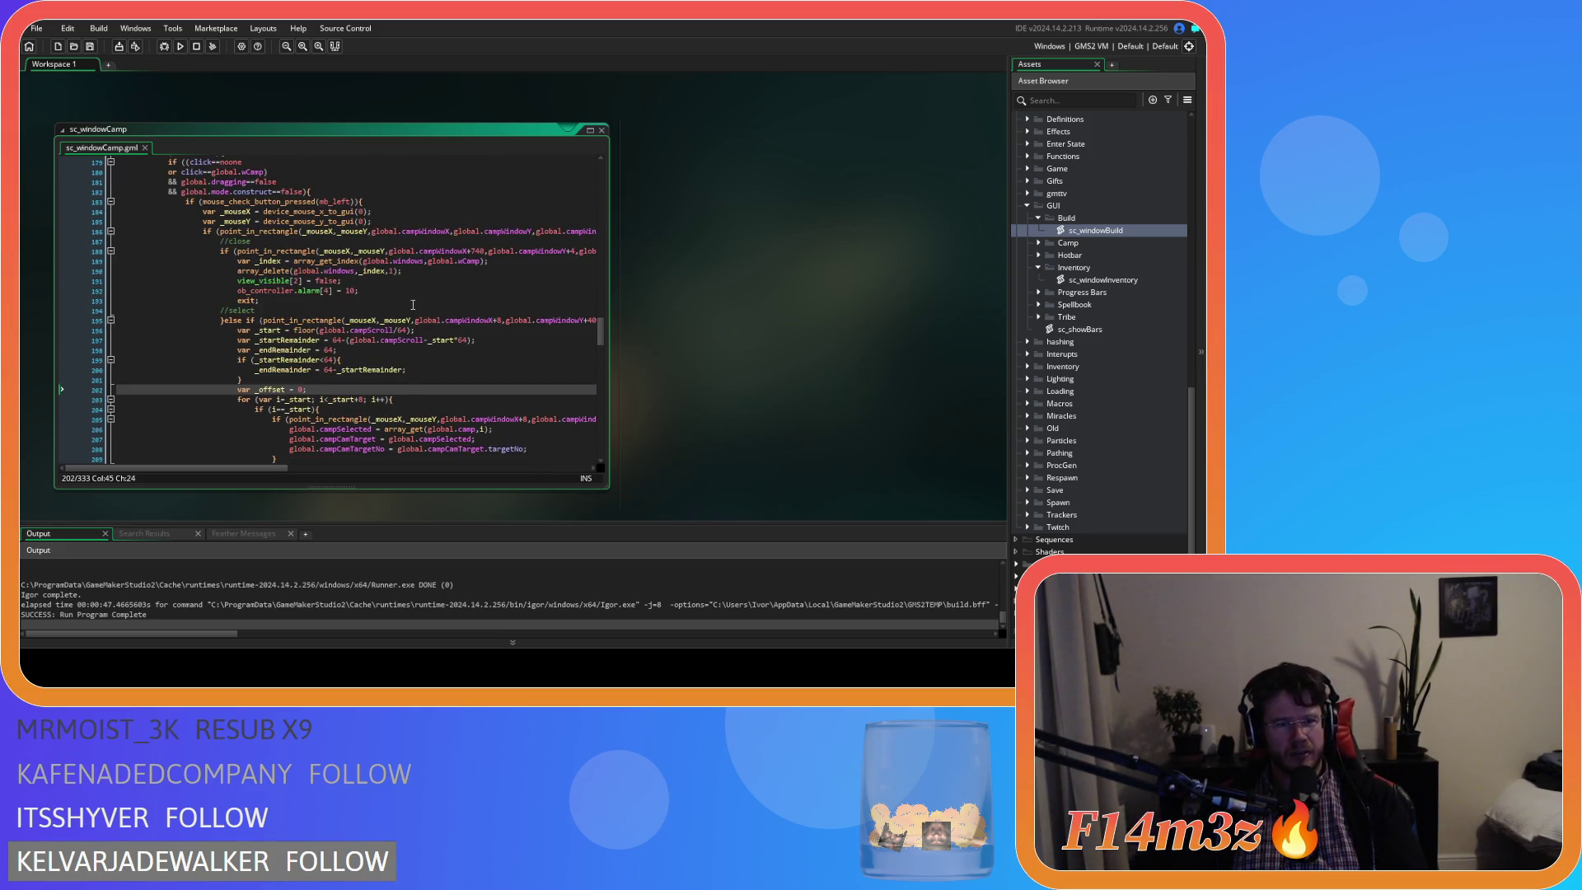
scroll(413, 305, down, 4)
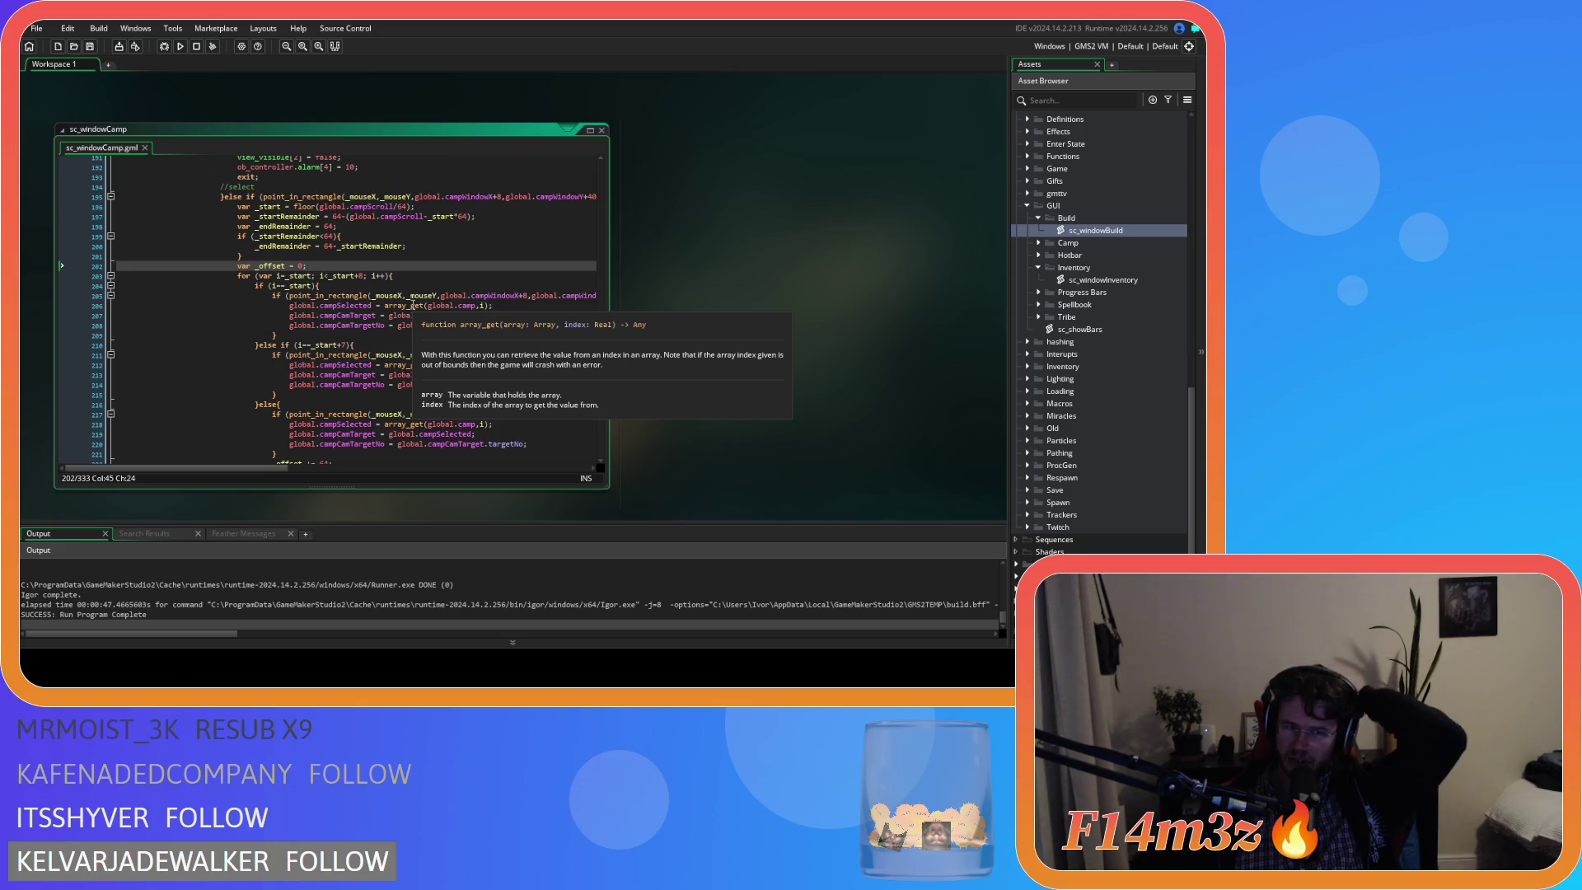
click(282, 256)
key(Return)
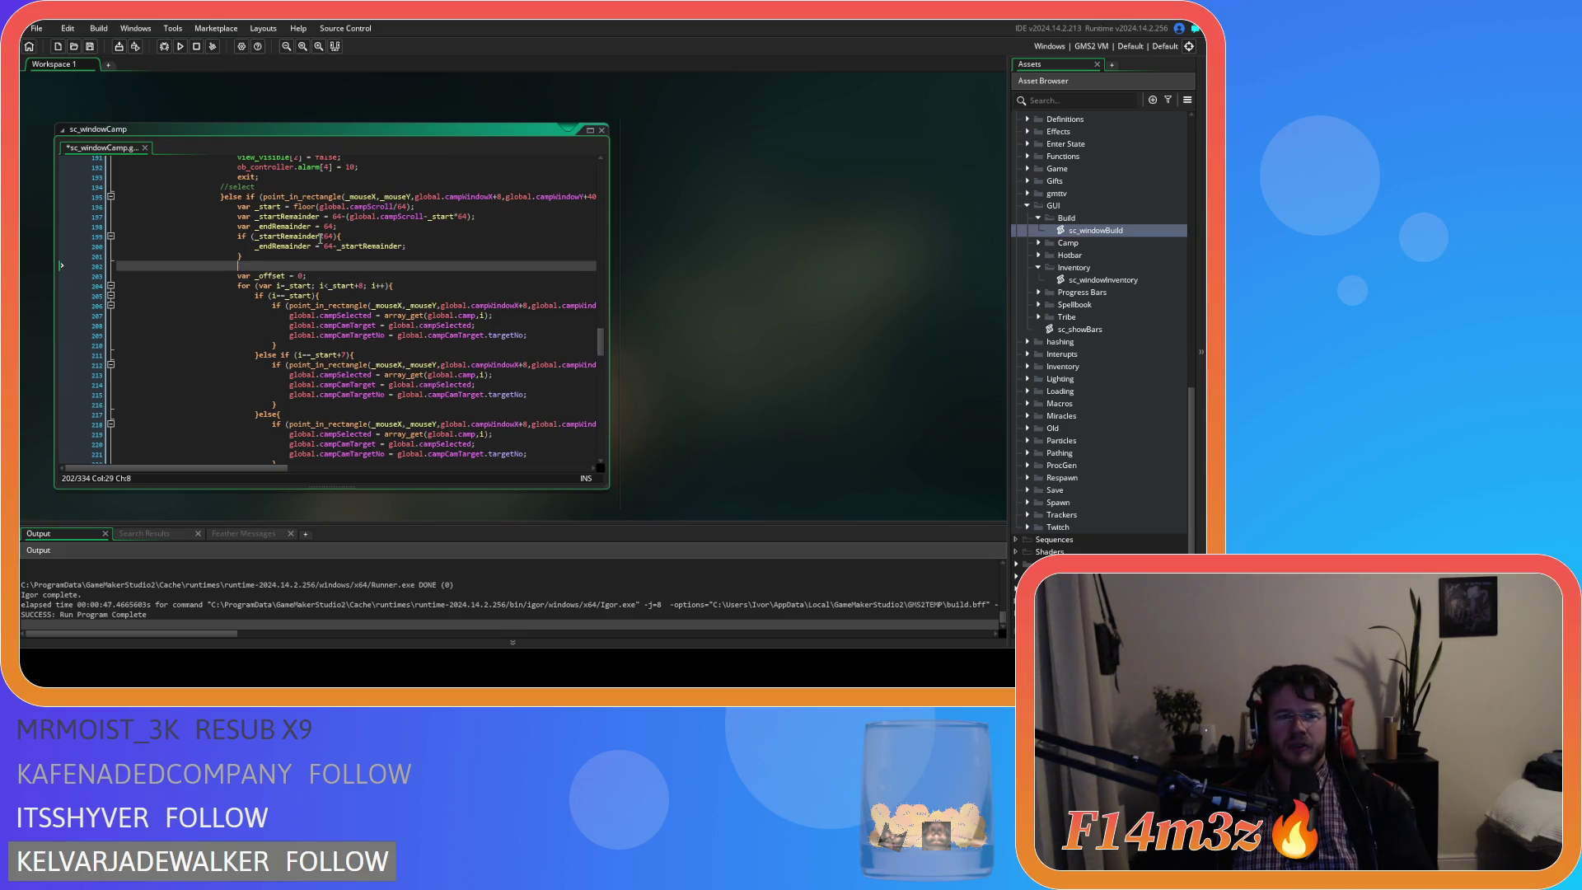
text(var _loops )
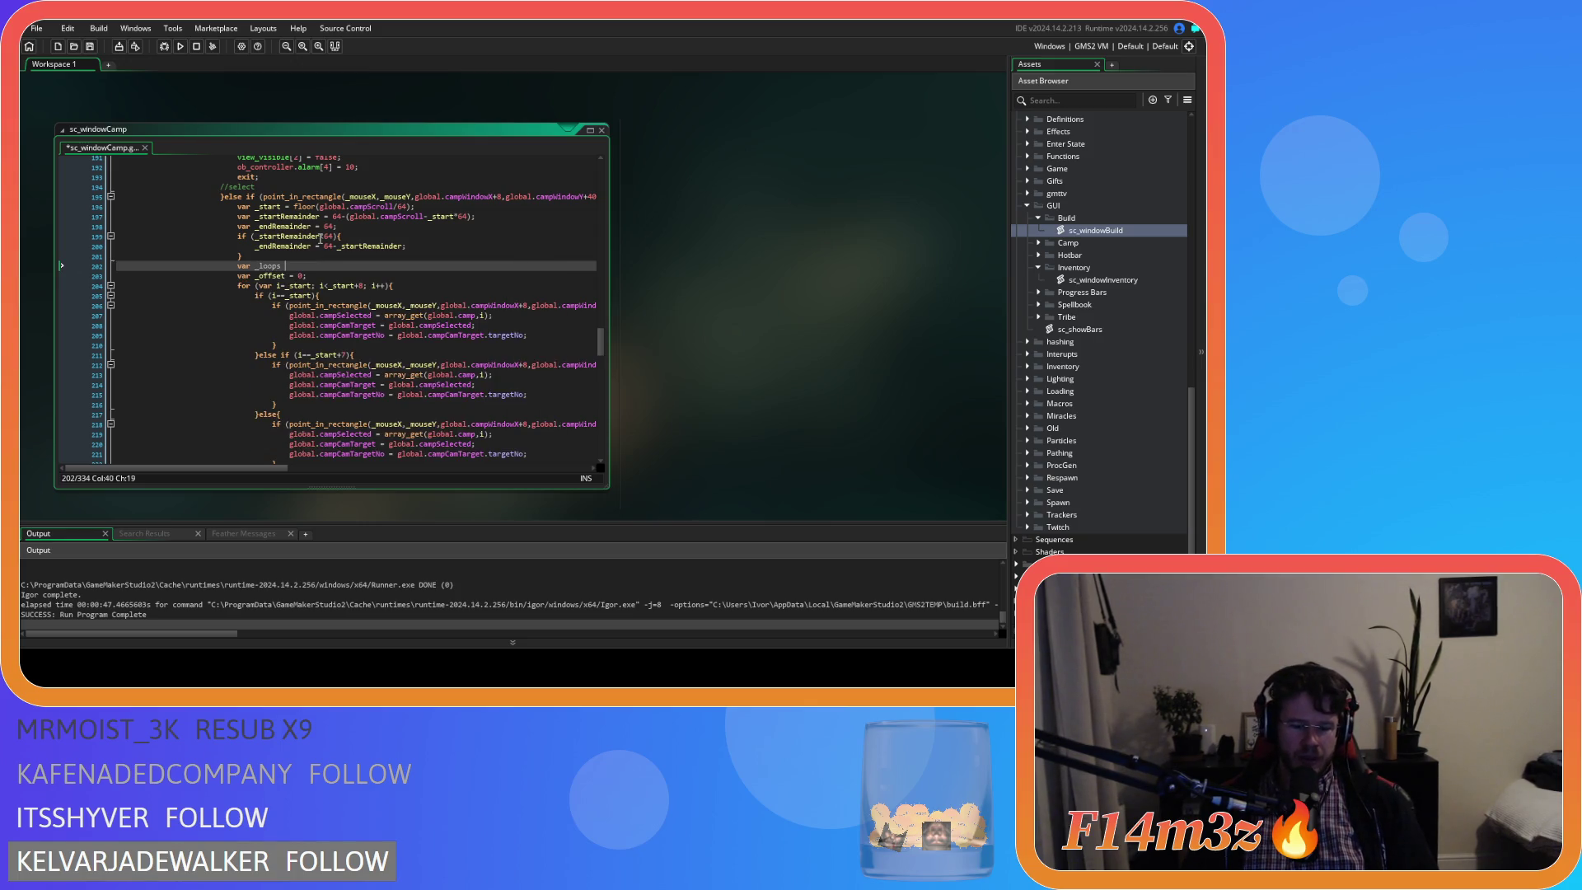
text(= 8)
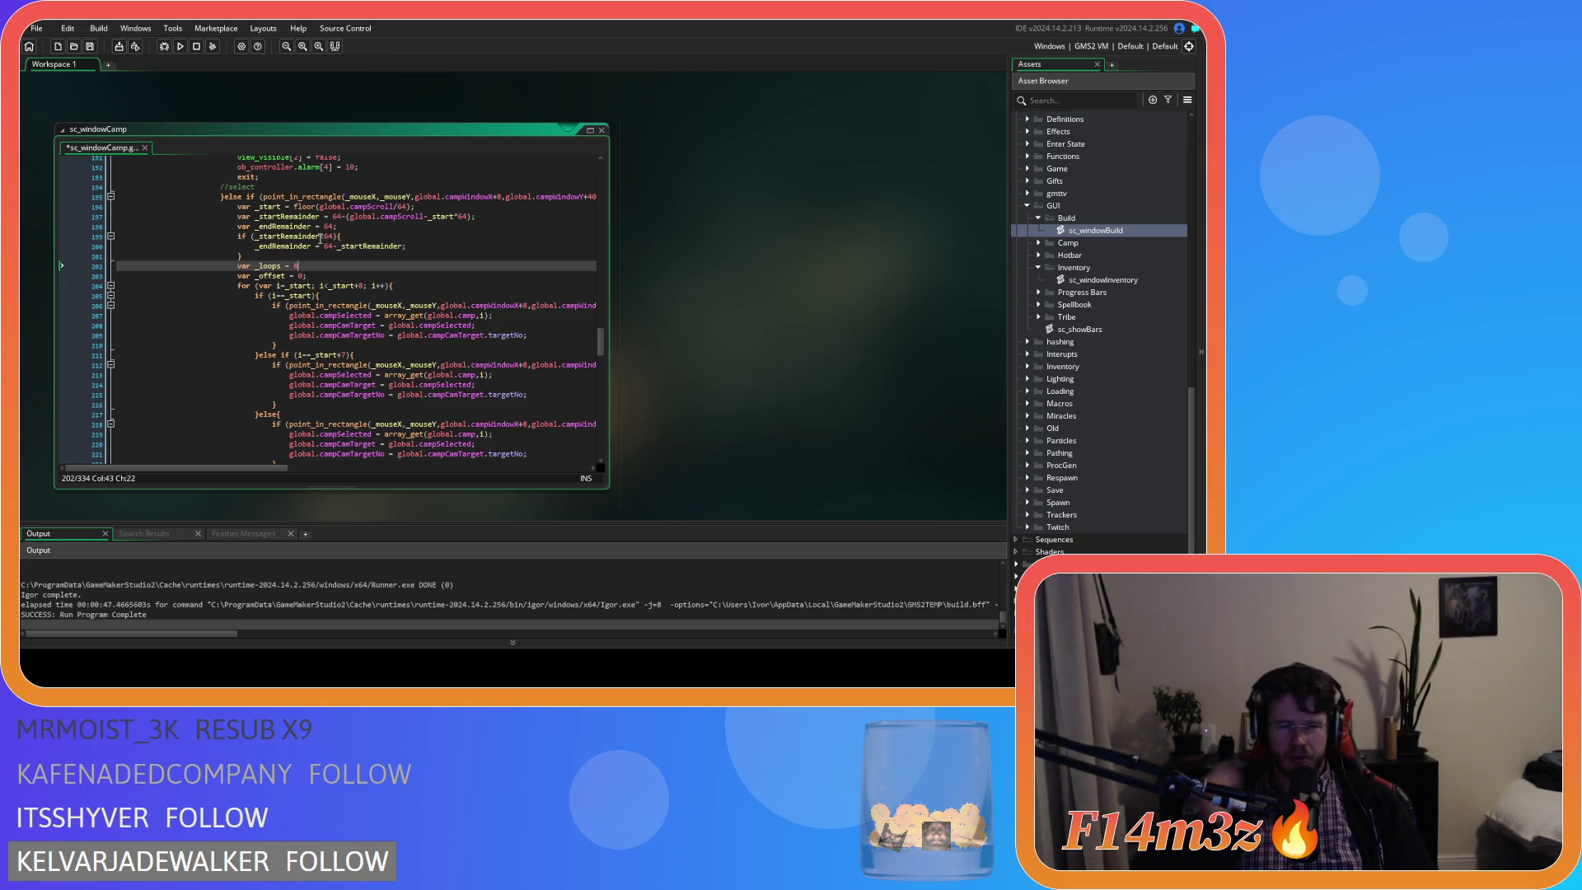
text(;)
key(Return)
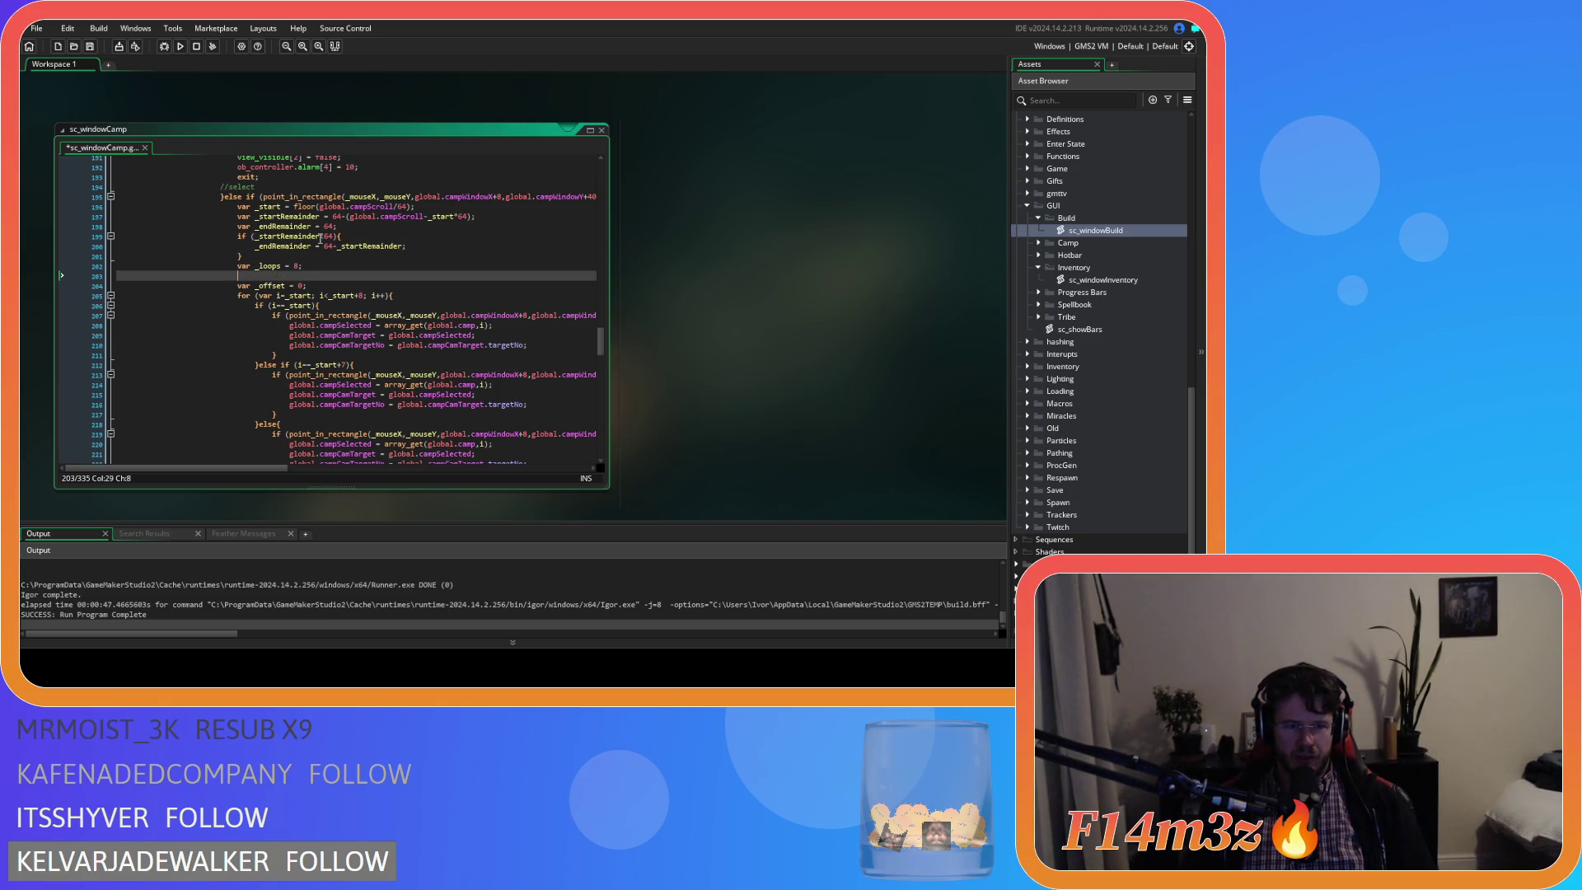
Add an empty if (_startRemainder>0){ } block below the _loops declaration.
text(if ())
key(Left)
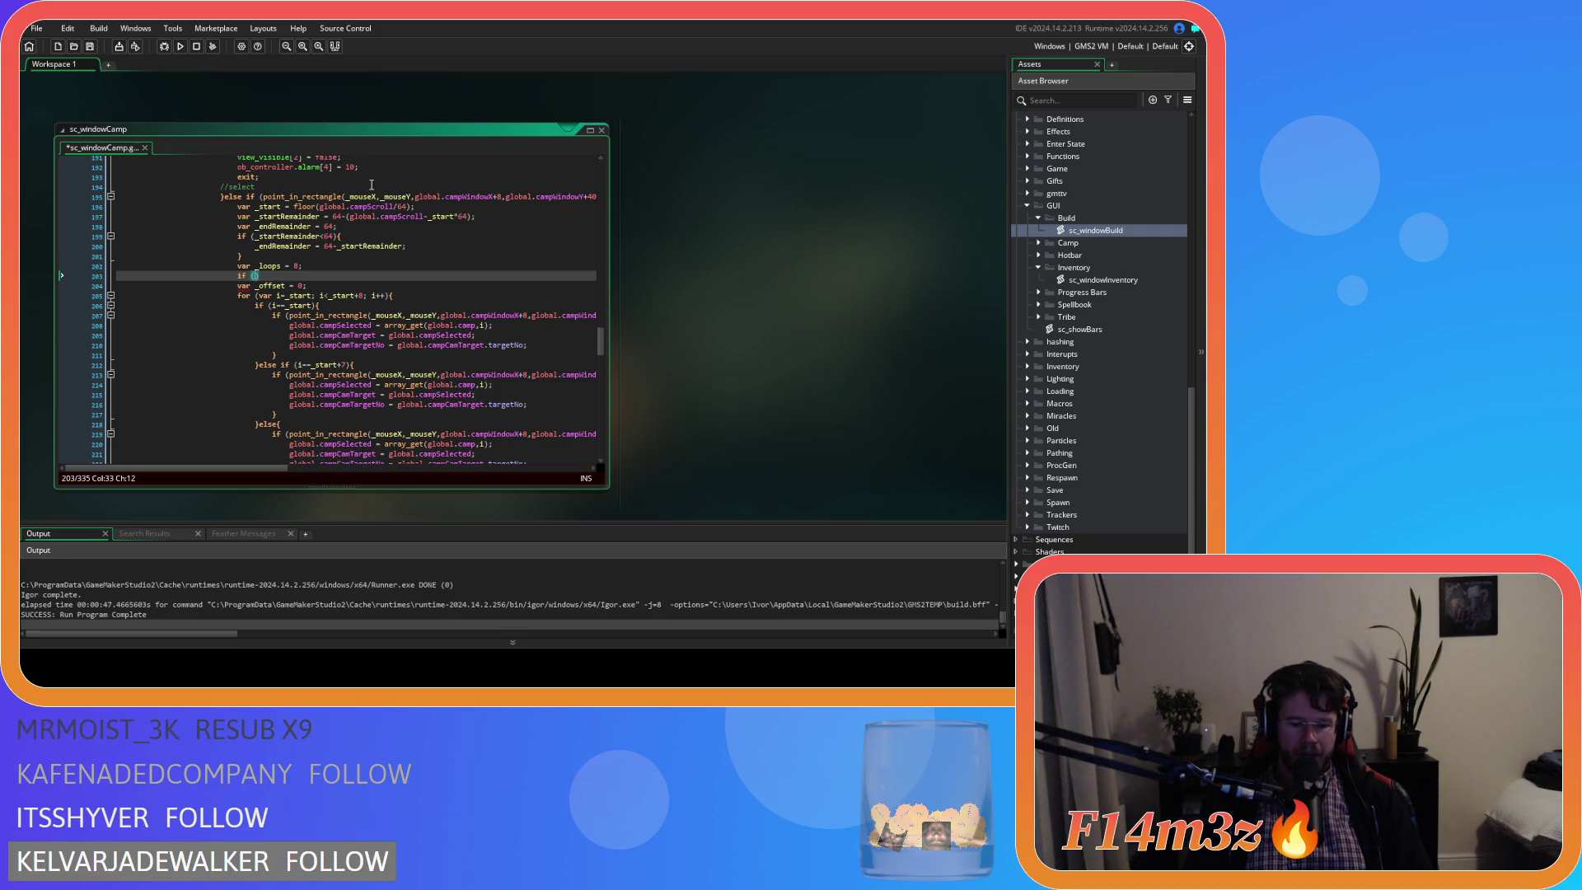
text(_start)
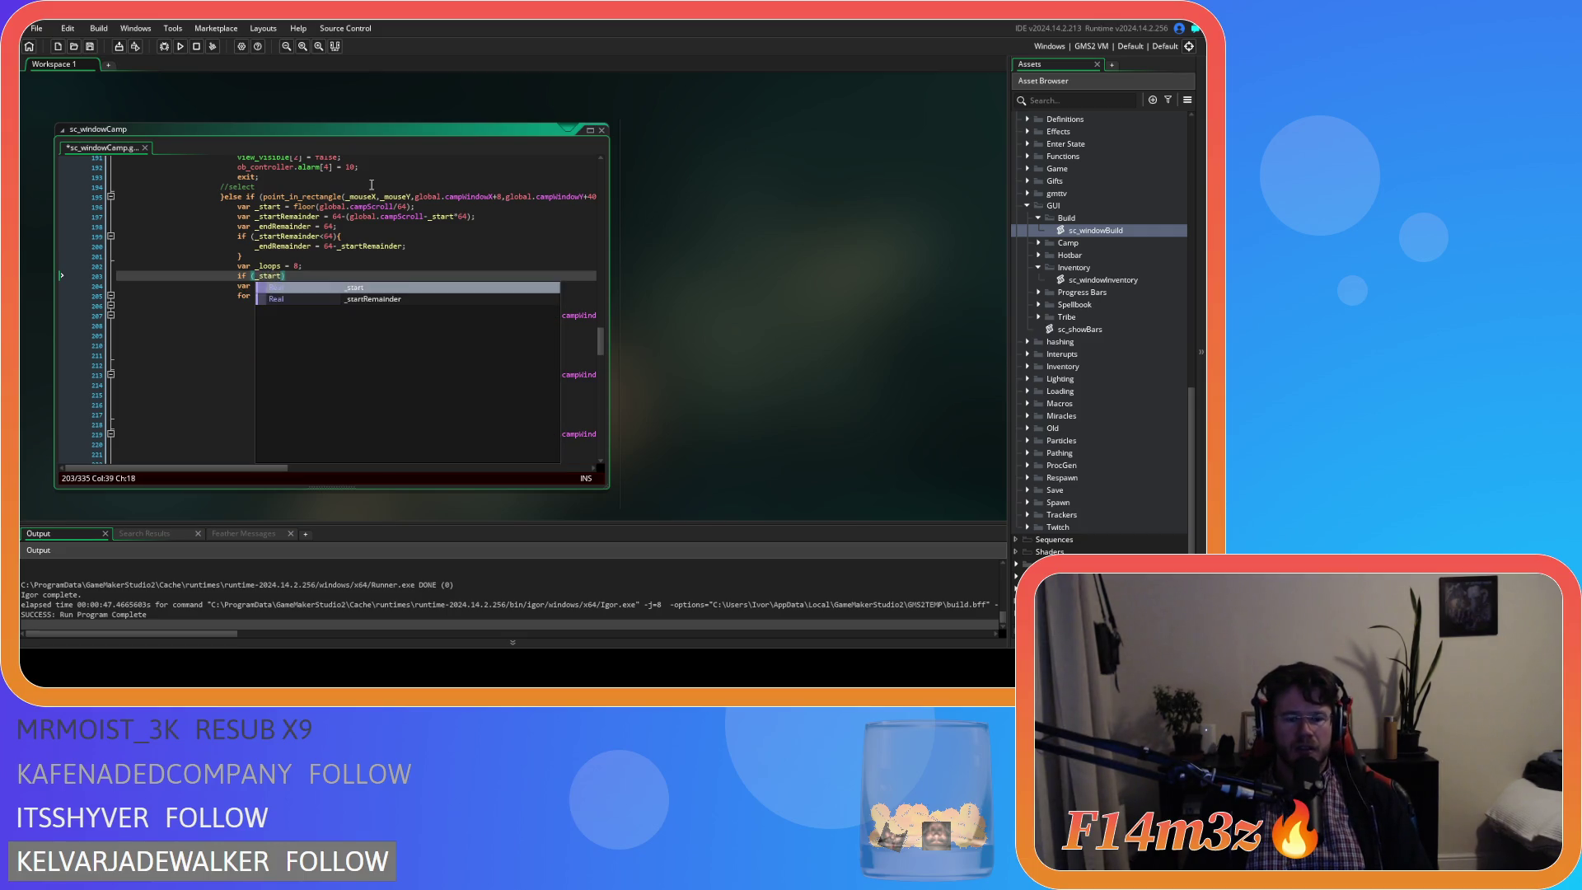
key(Down)
key(Return)
text(>0)
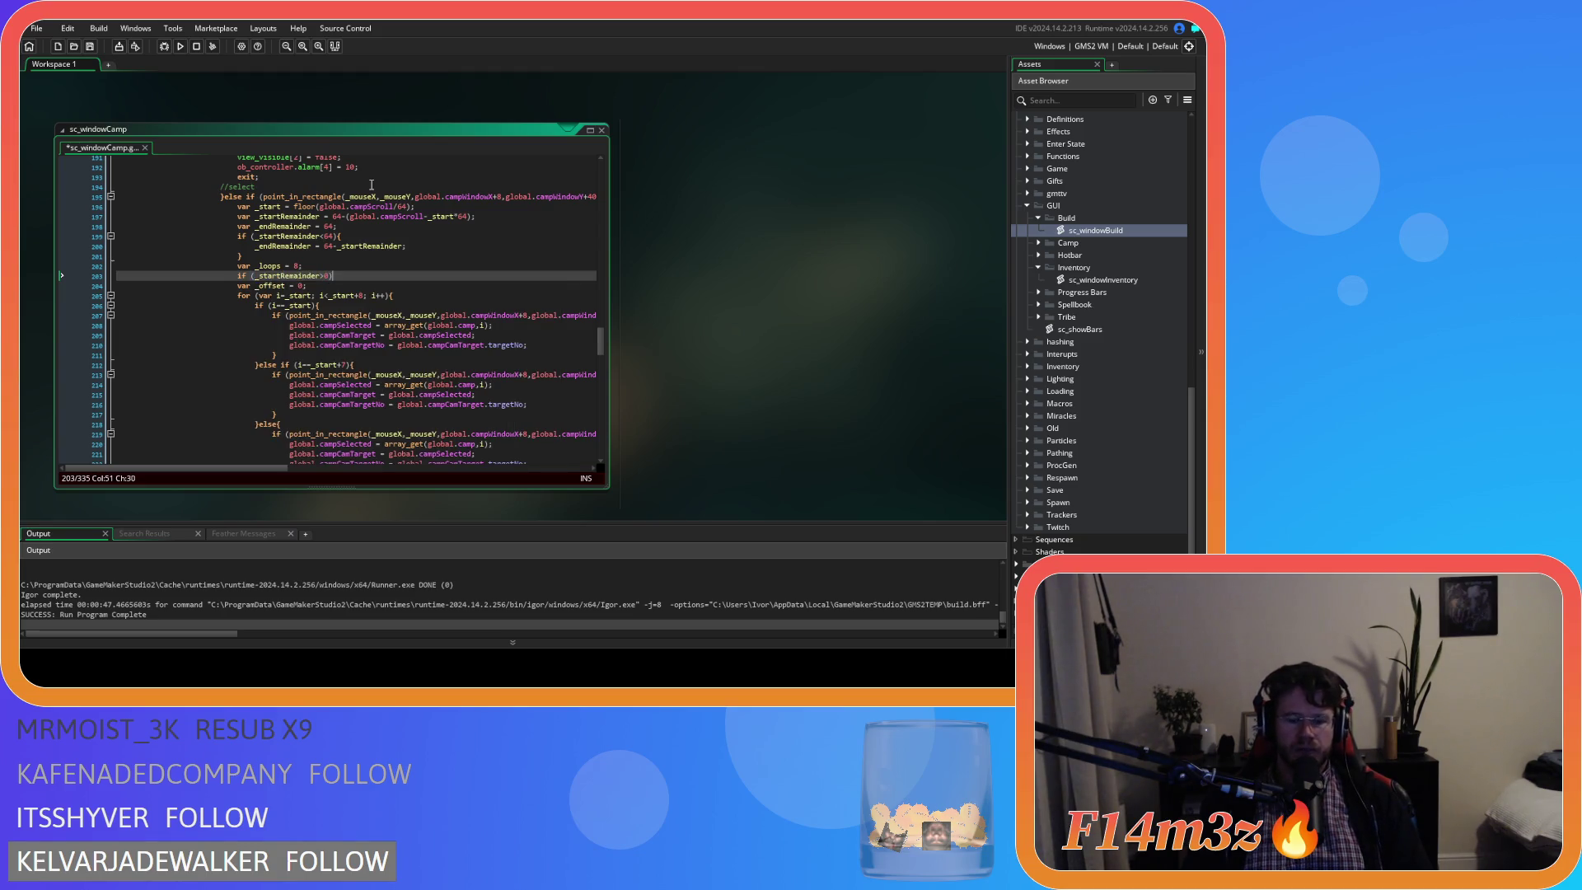
key(Return)
key(Return)
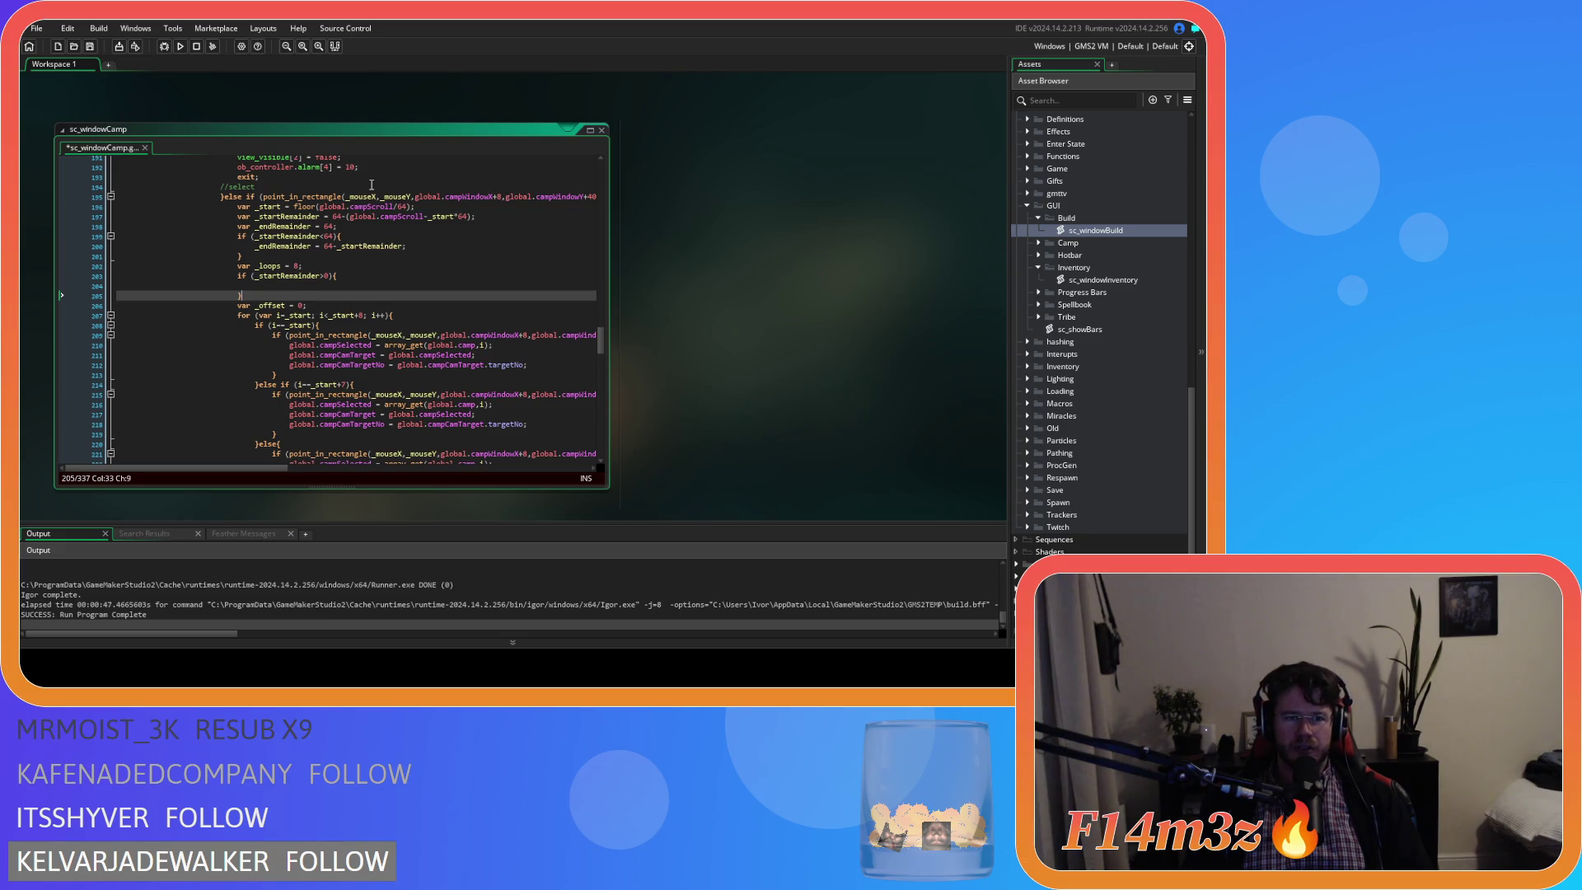
key(Up)
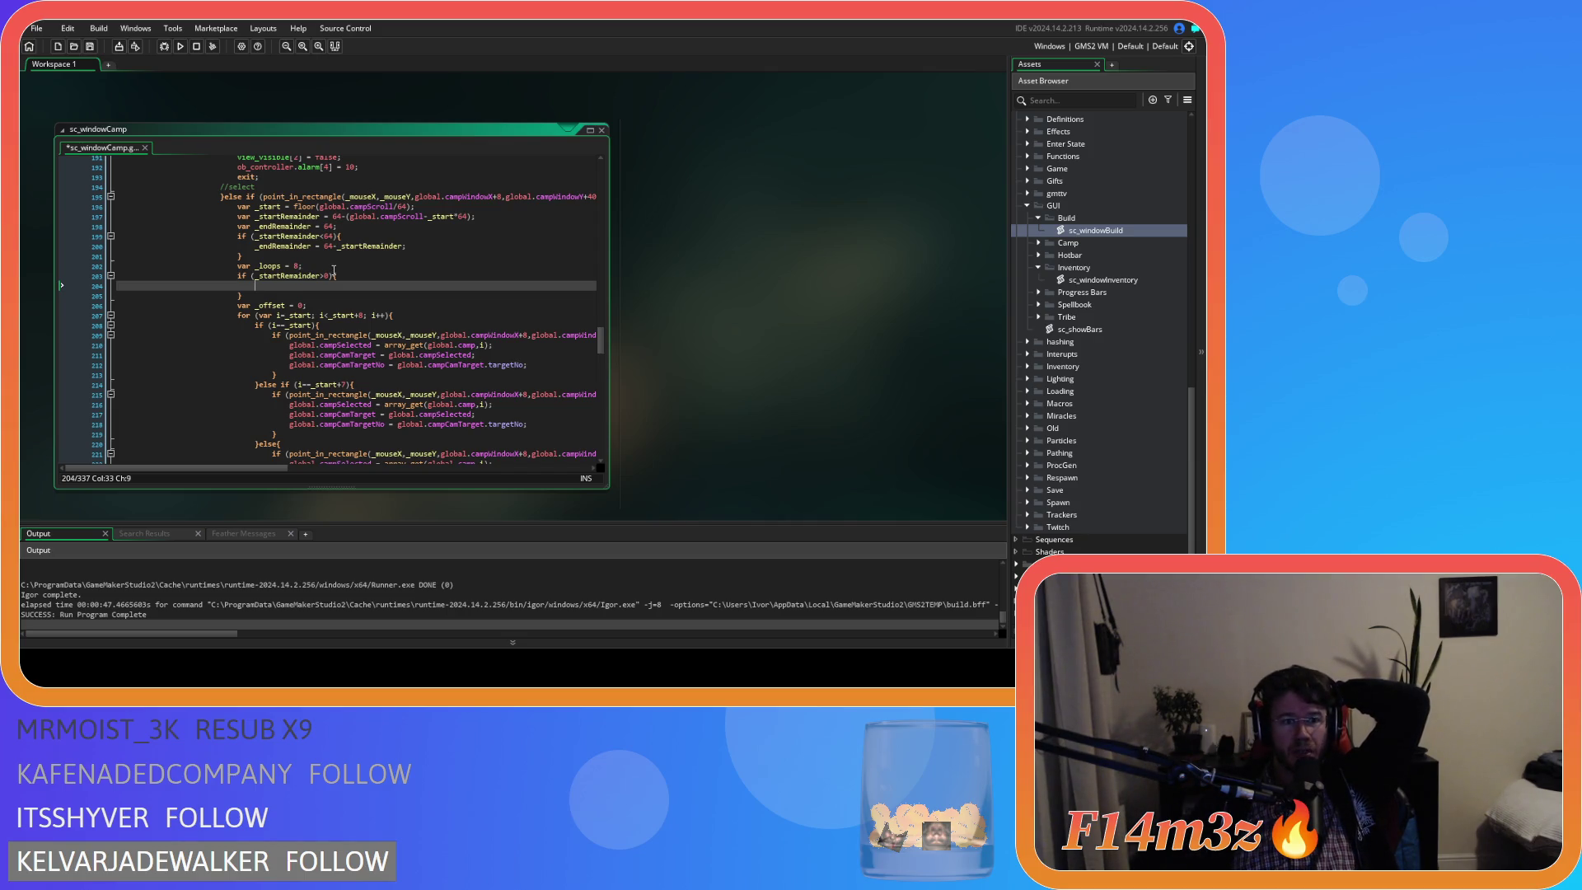
Move var _loops = 8 below the _endRemainder declaration and delete the empty _startRemainder>0 if block.
click(330, 236)
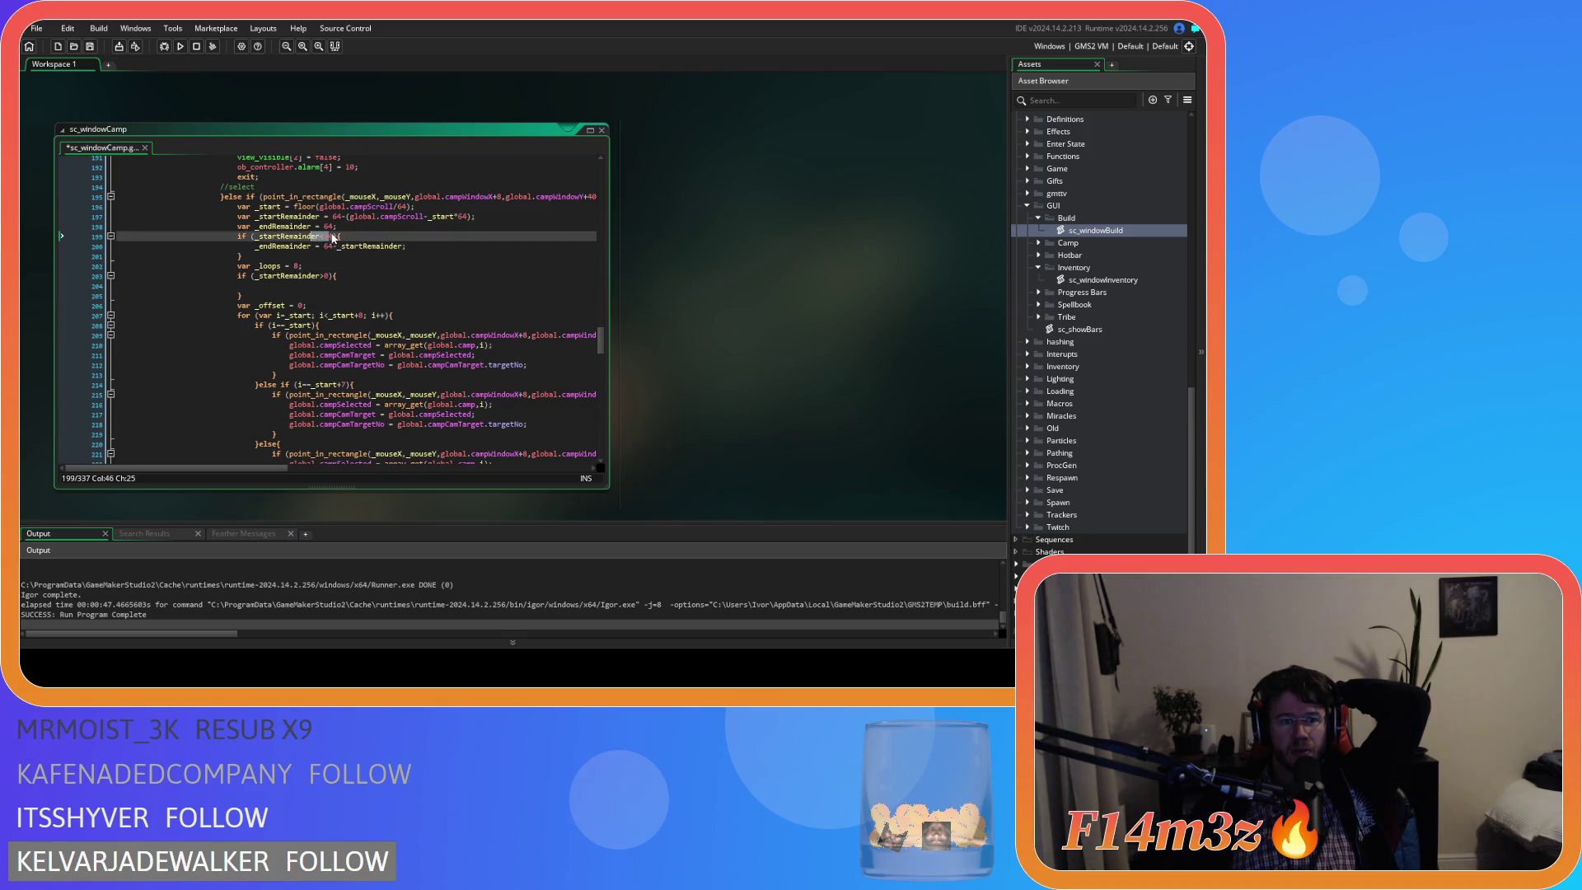
drag(329, 236, 268, 237)
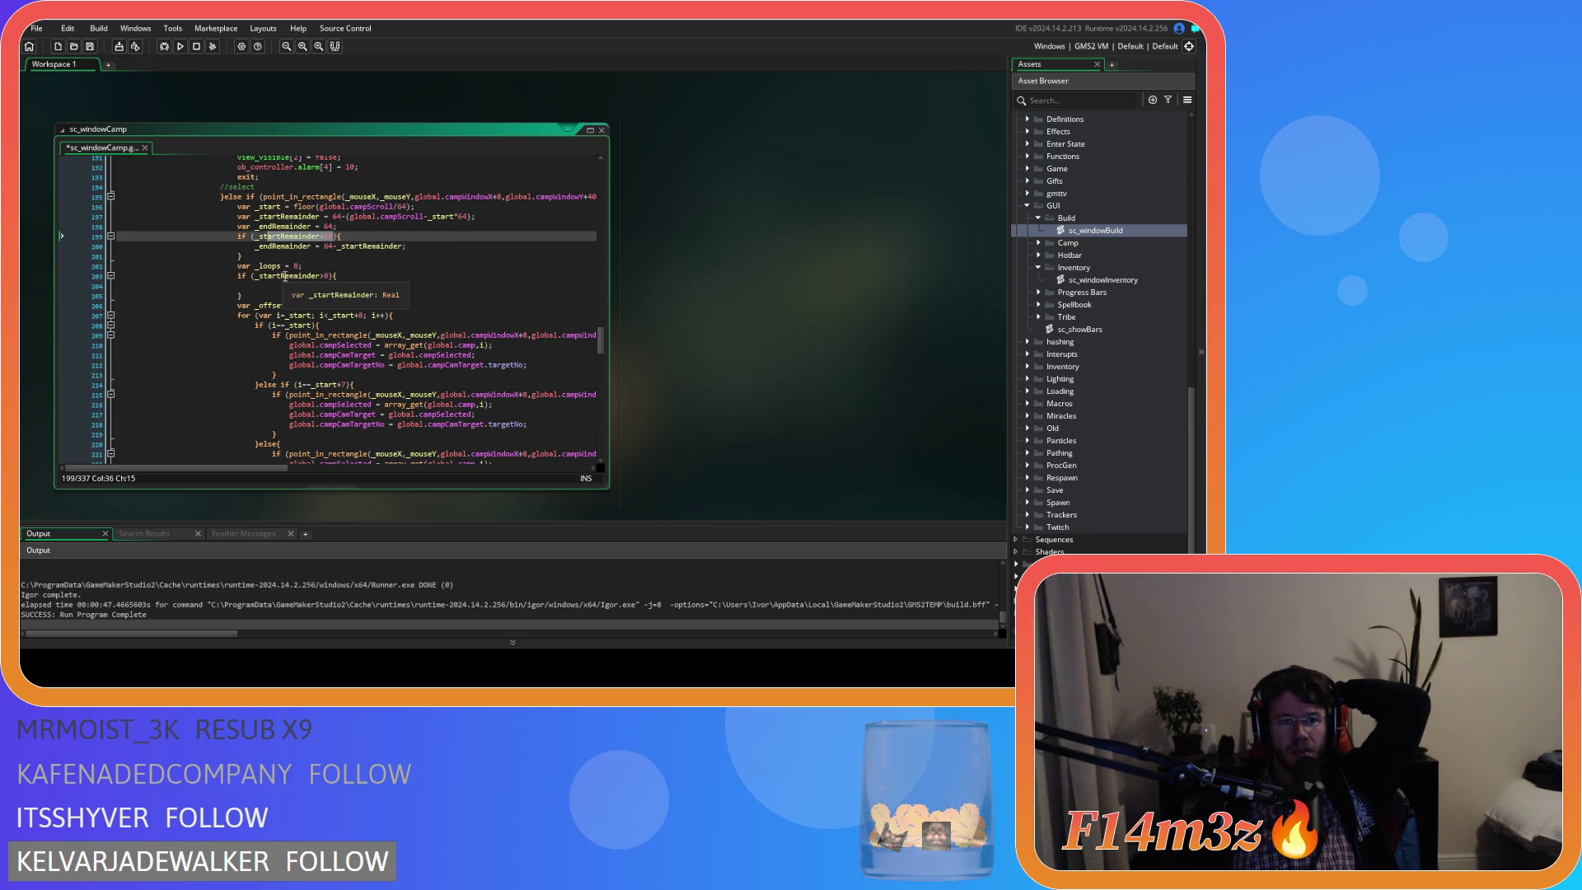
click(350, 301)
click(349, 278)
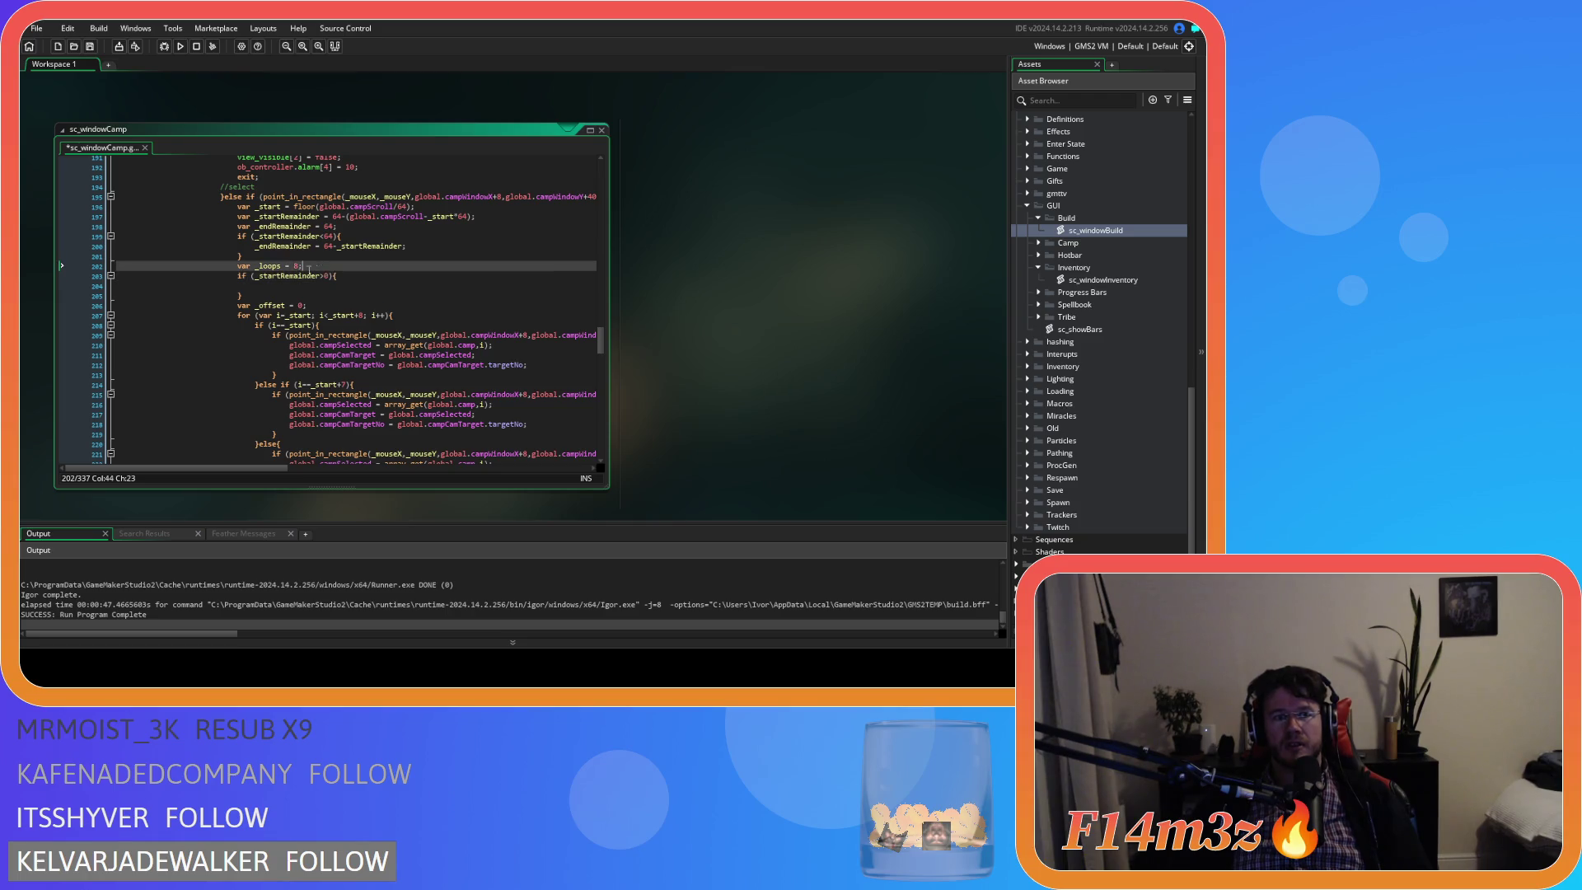
drag(326, 269, 238, 269)
key(ctrl+x)
click(361, 228)
key(Return)
key(ctrl+v)
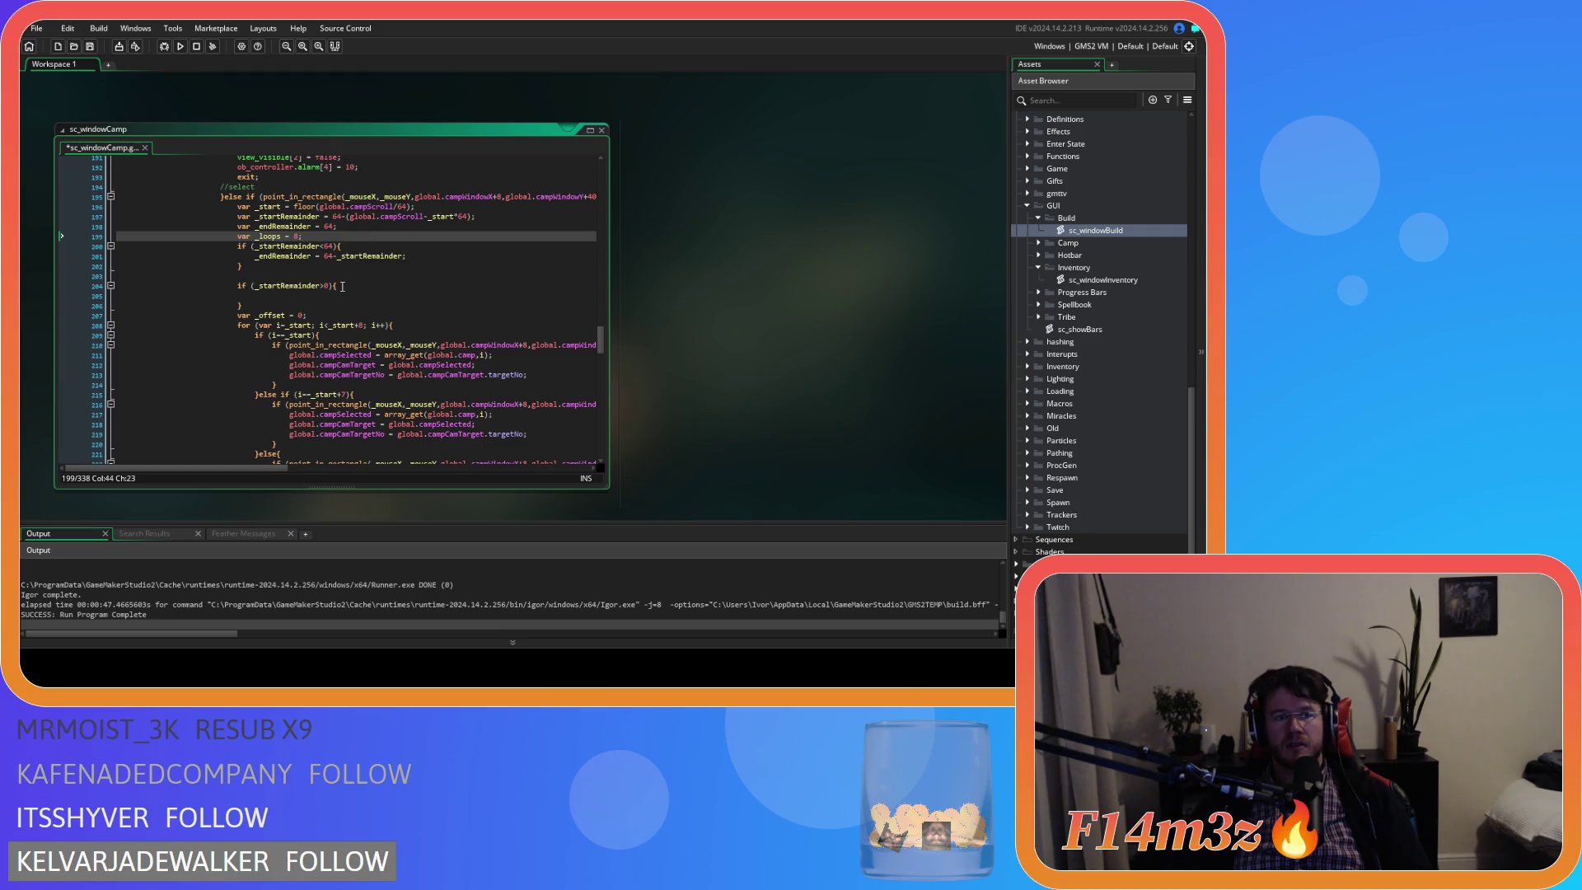
drag(242, 306, 117, 275)
key(Delete)
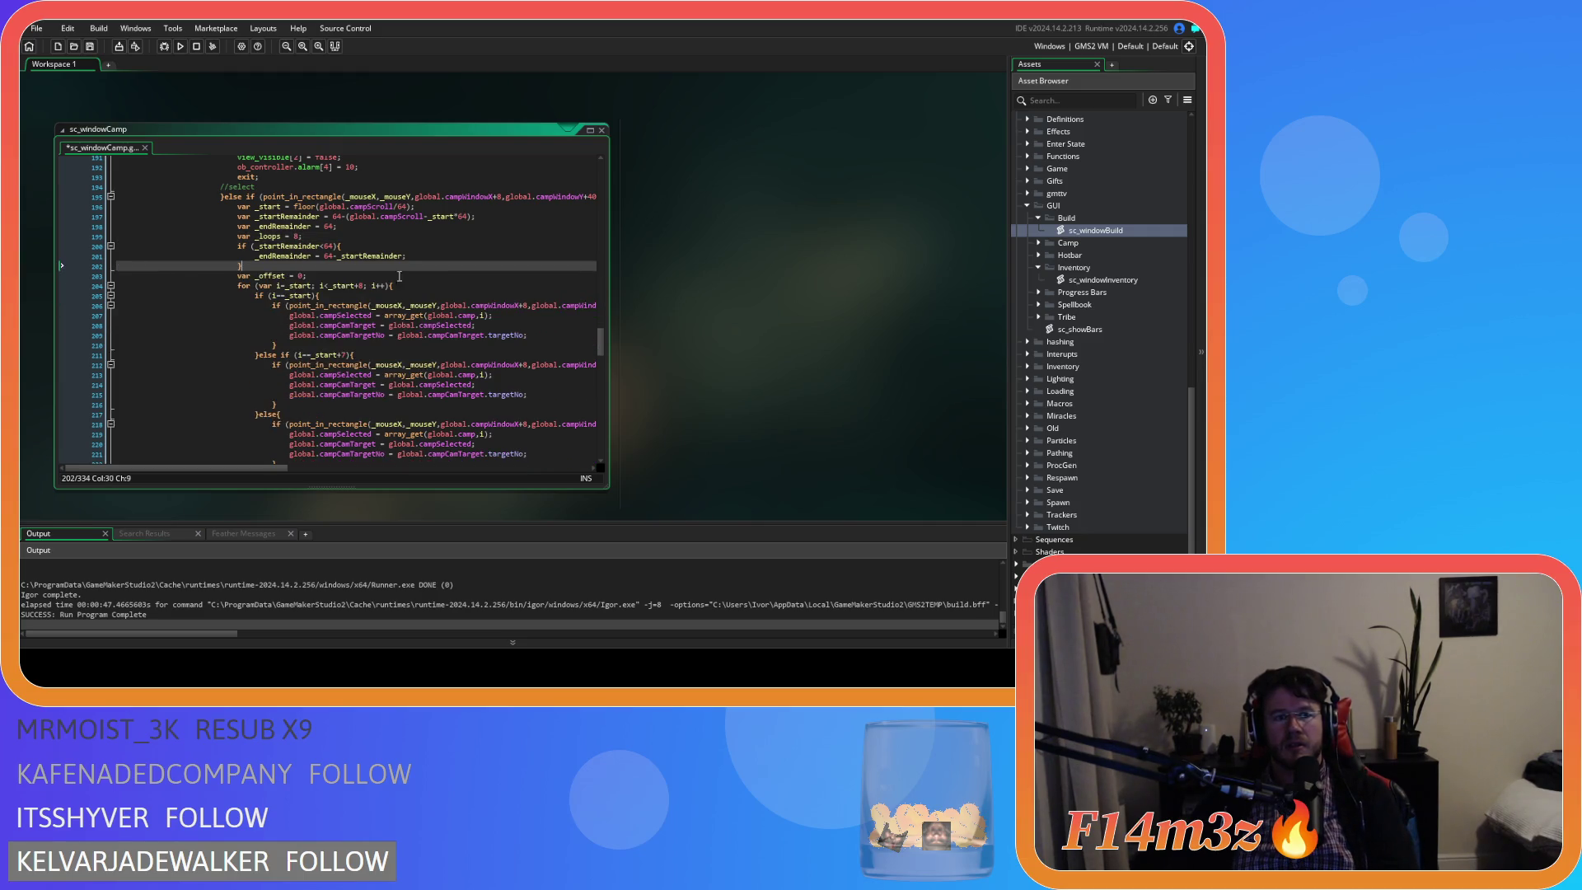
Set _loops = 9 inside the _startRemainder<64 block after the _endRemainder assignment.
drag(303, 237, 243, 238)
key(shift+Left)
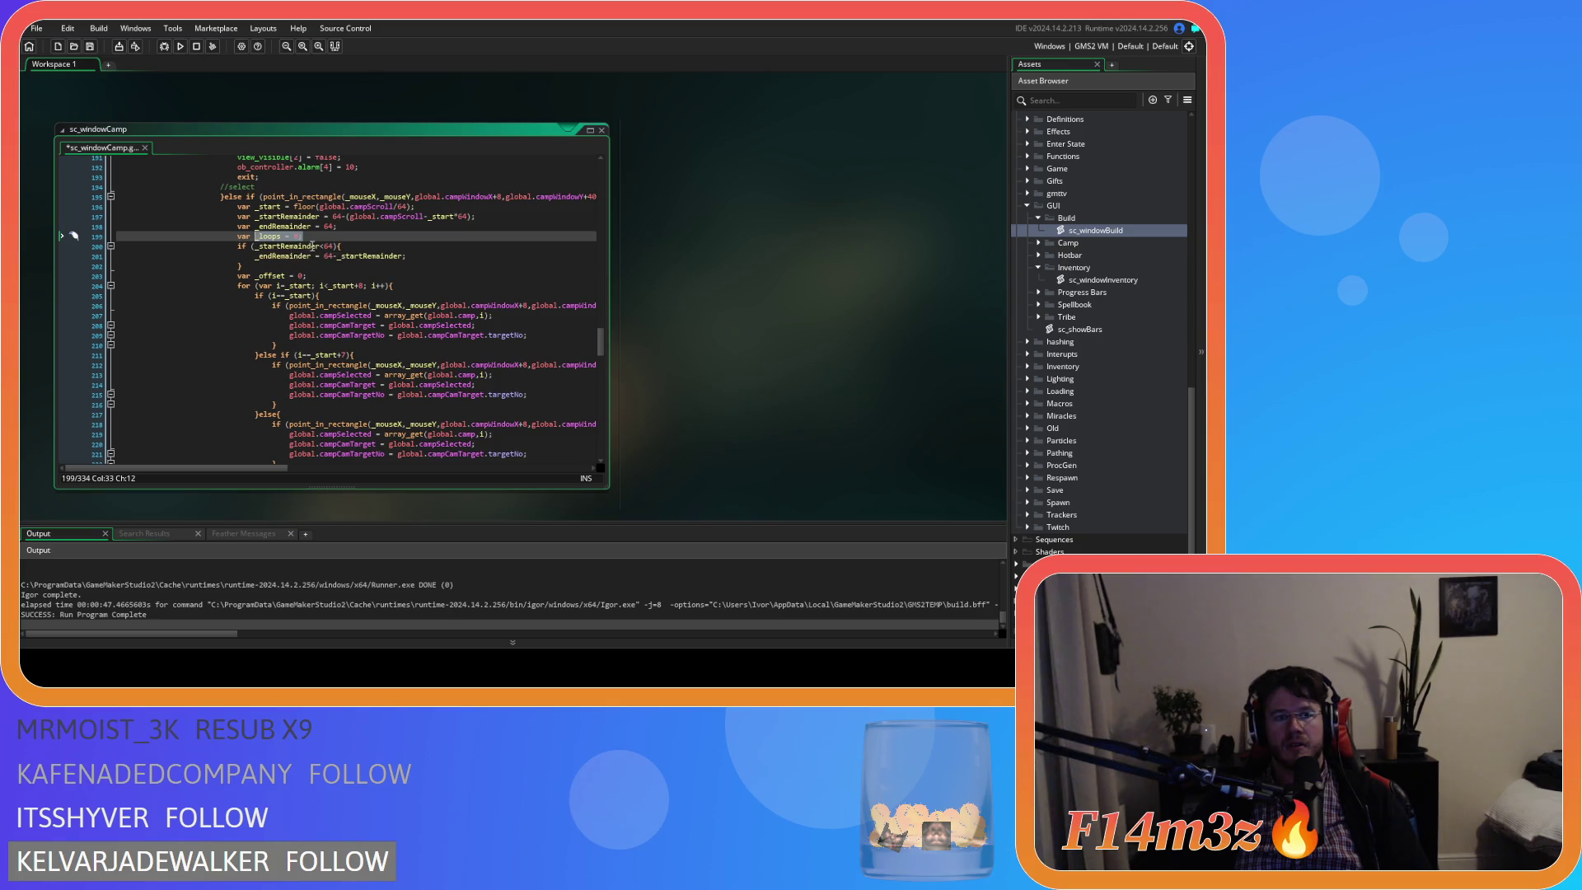
key(ctrl+c)
click(431, 255)
key(Return)
key(ctrl+v)
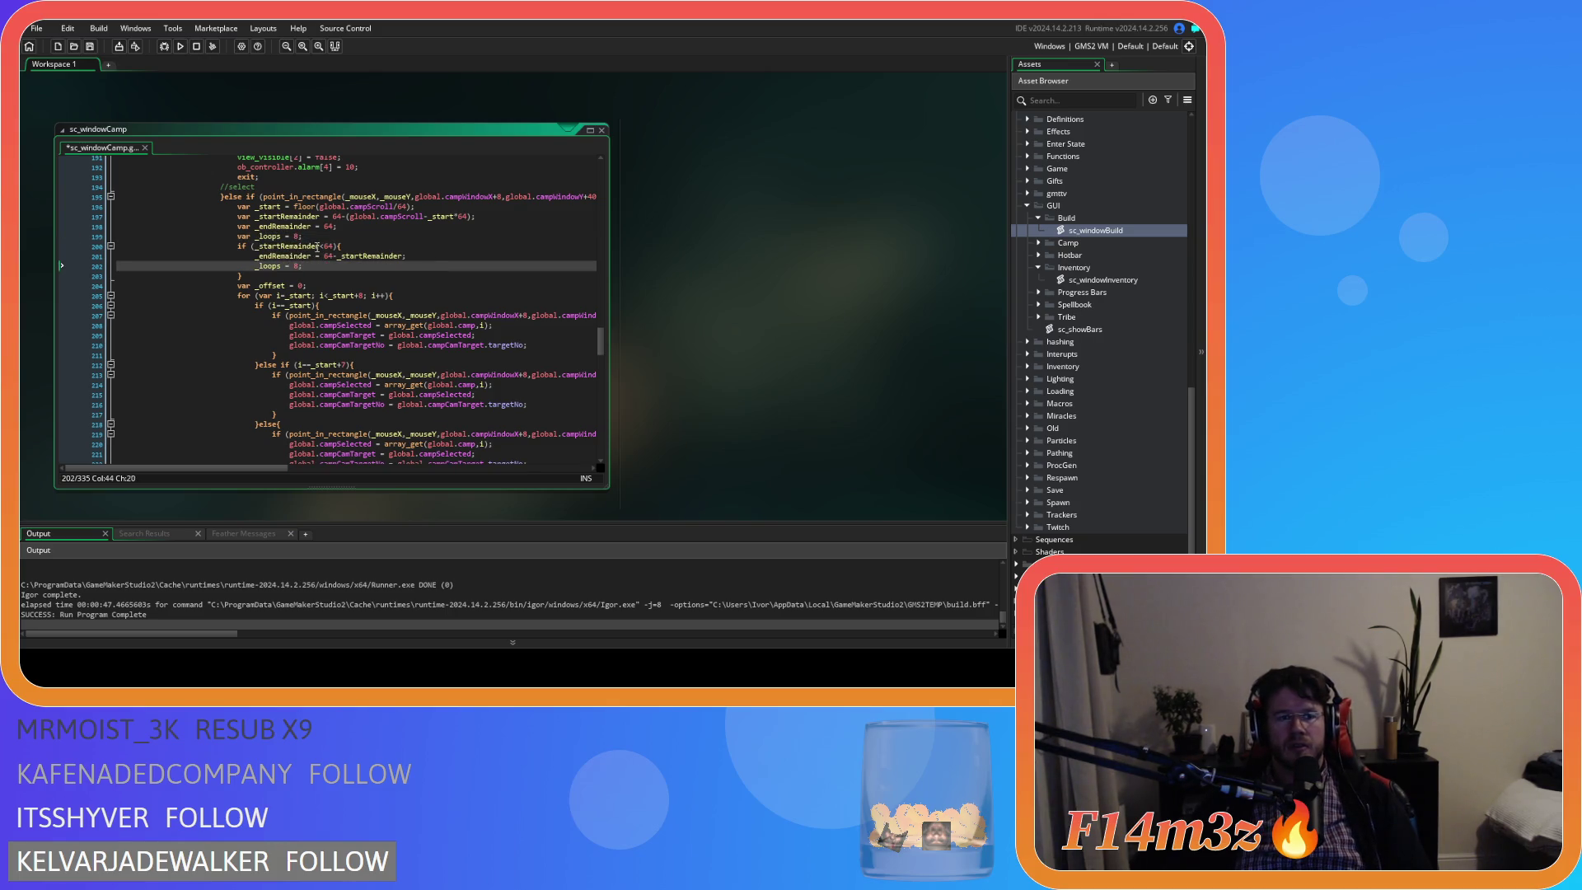
text(9)
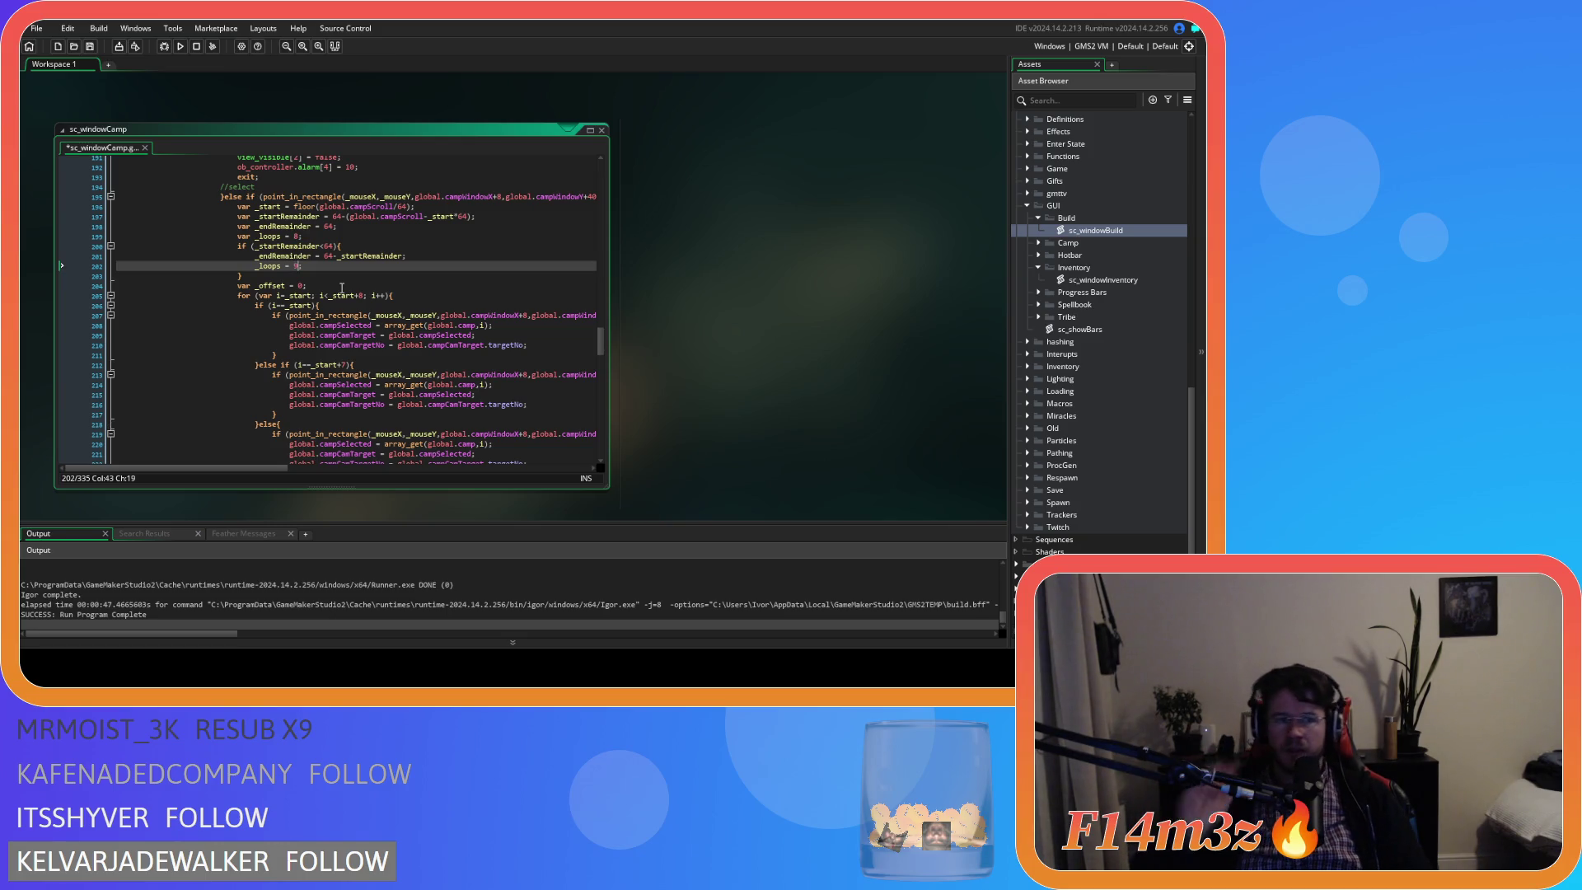
Change the for loop limit from _start+8 to _start+_loops and launch a build.
double_click(365, 295)
key(ctrl+v)
click(460, 299)
key(F5)
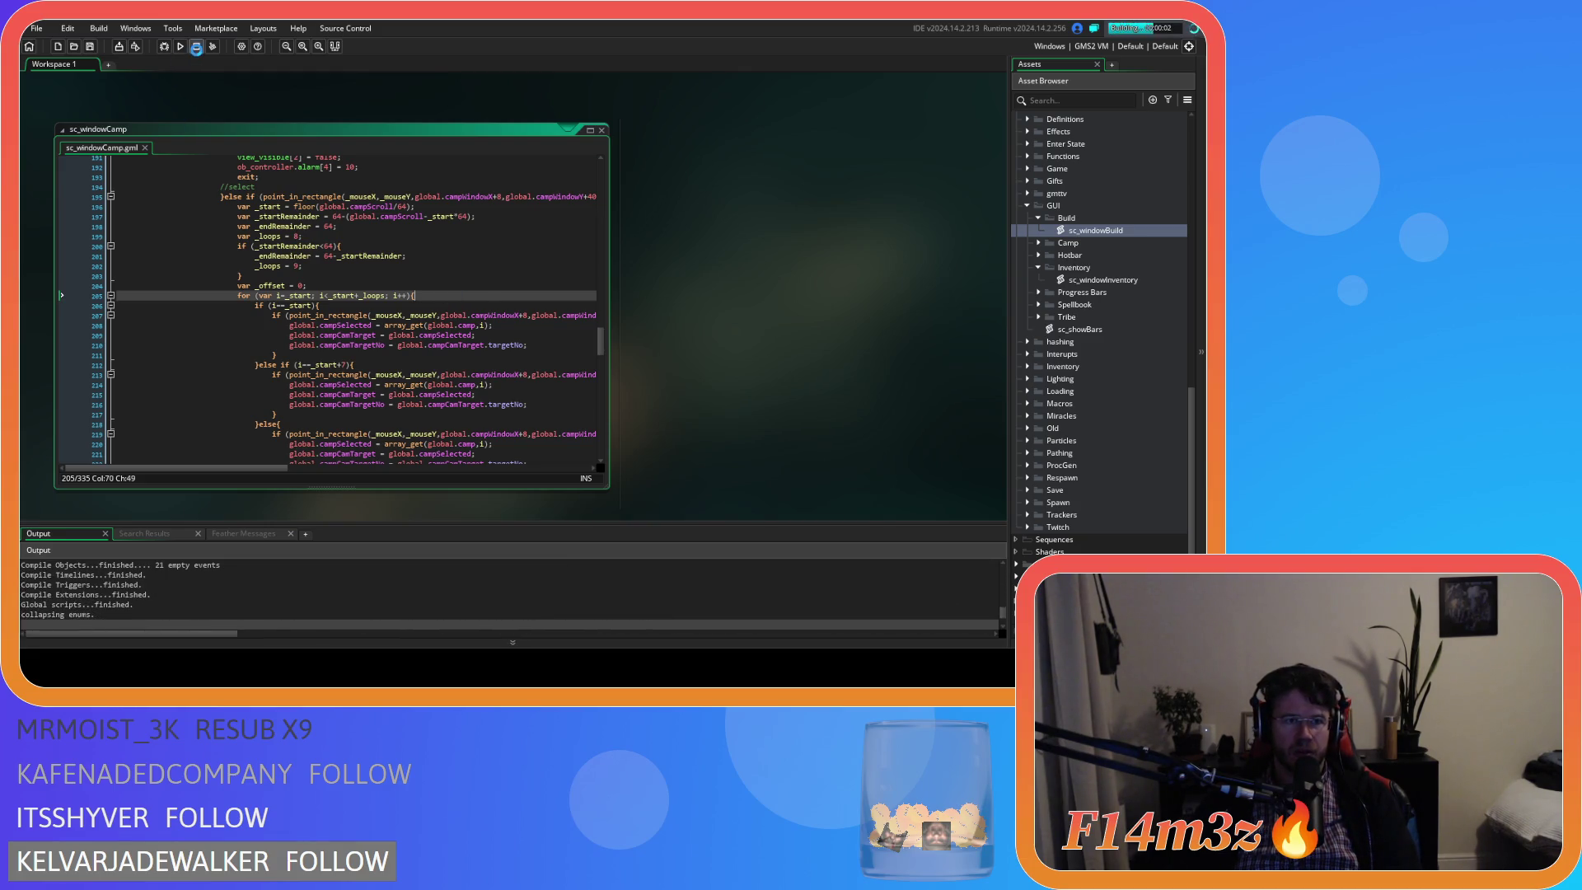
Stop the build, review the _start+7 else-if condition against _loops, and rerun the game.
click(197, 50)
click(345, 365)
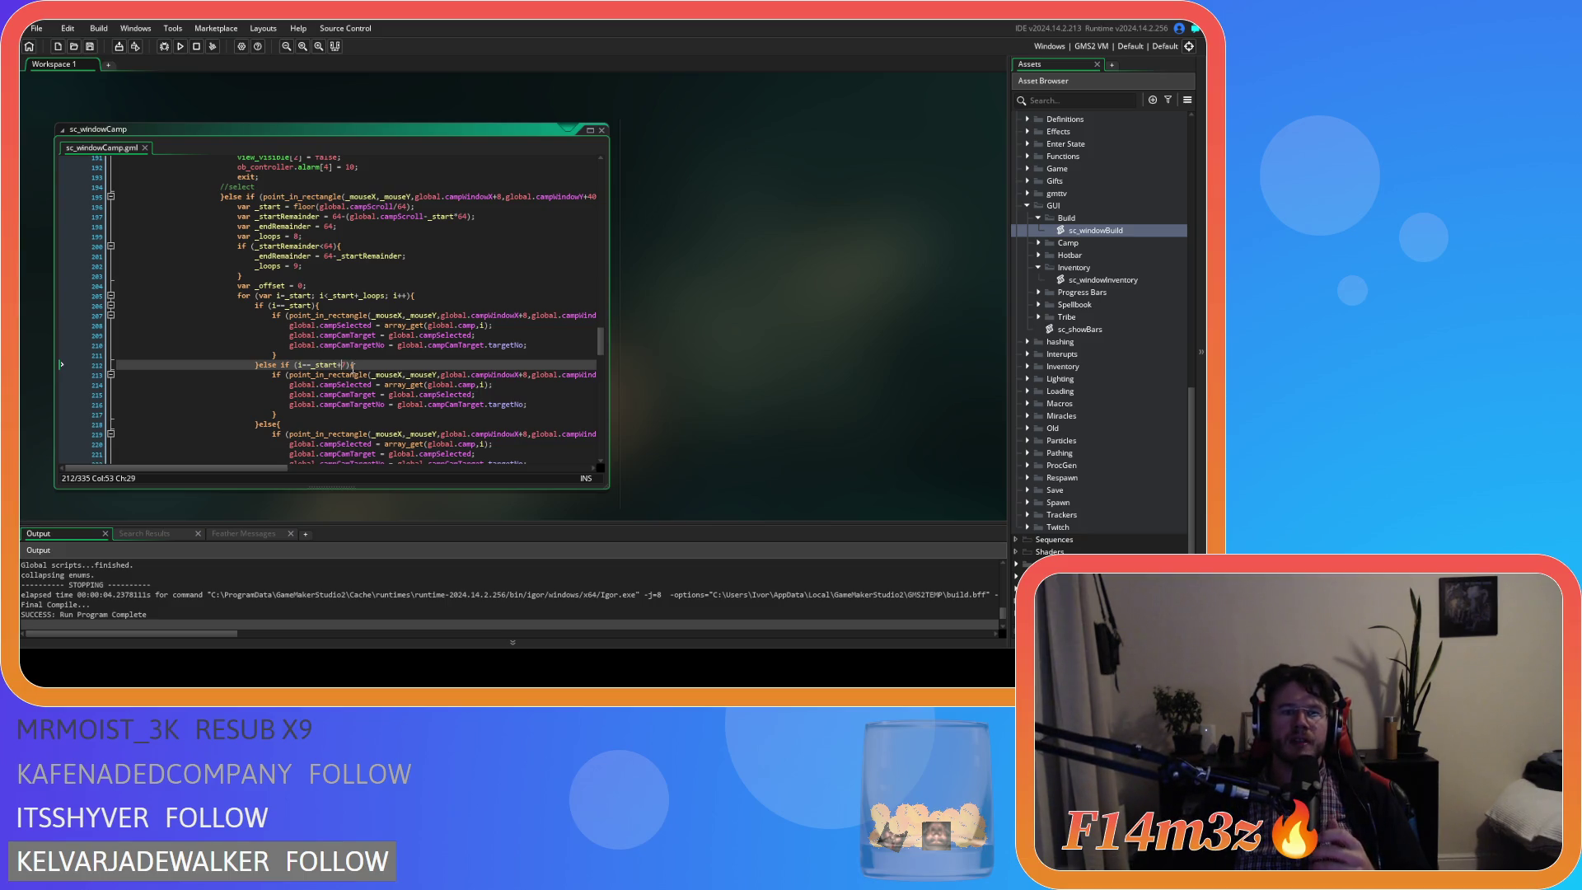
mouse_move(330, 361)
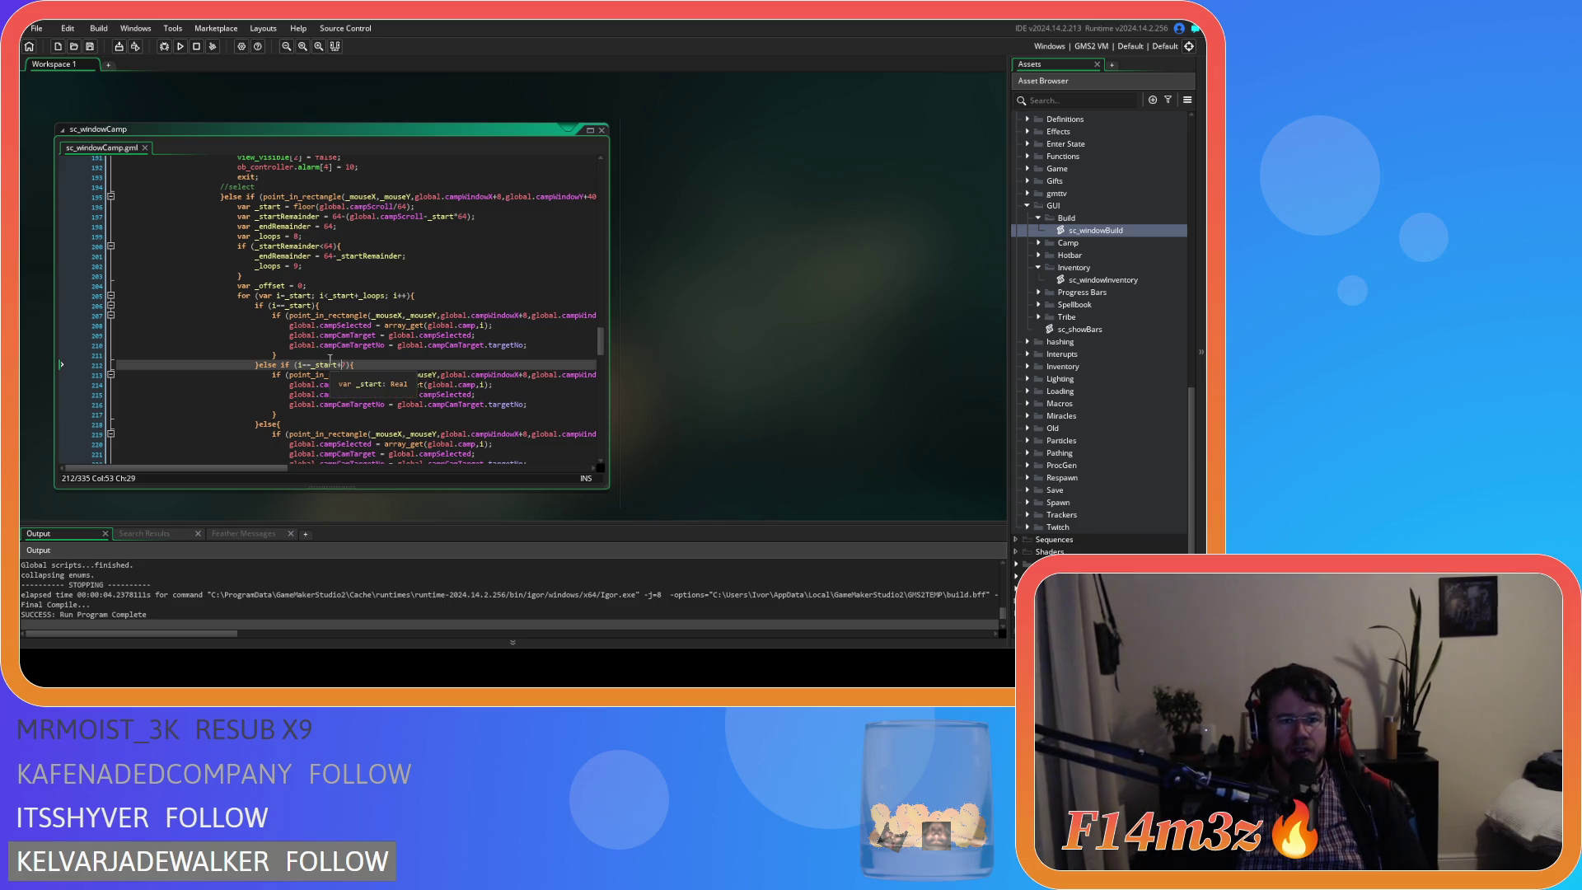
click(370, 297)
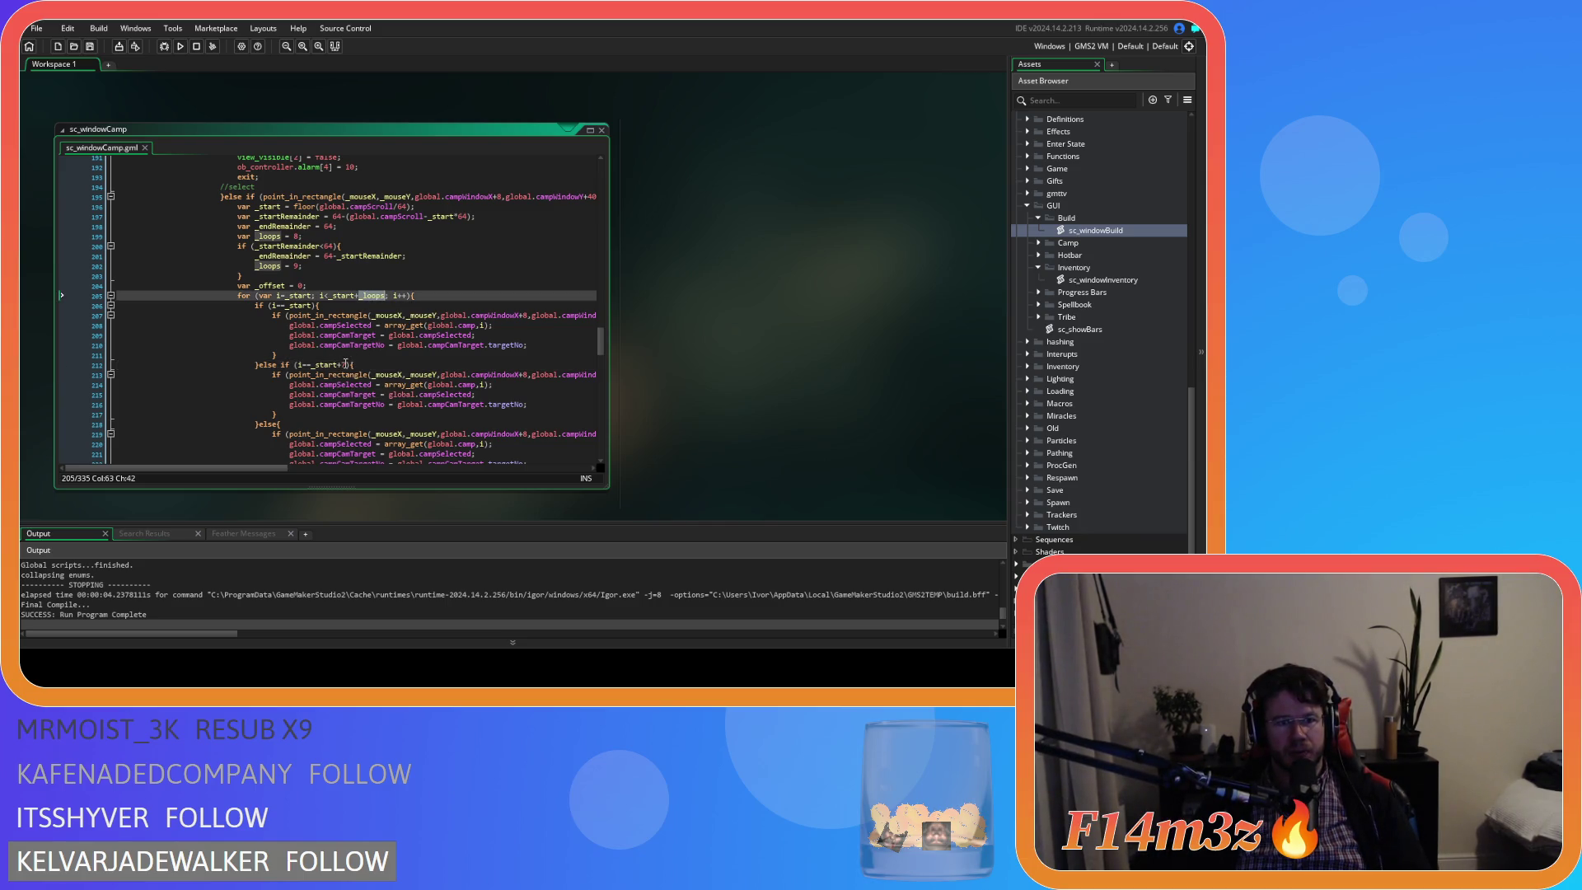
click(344, 364)
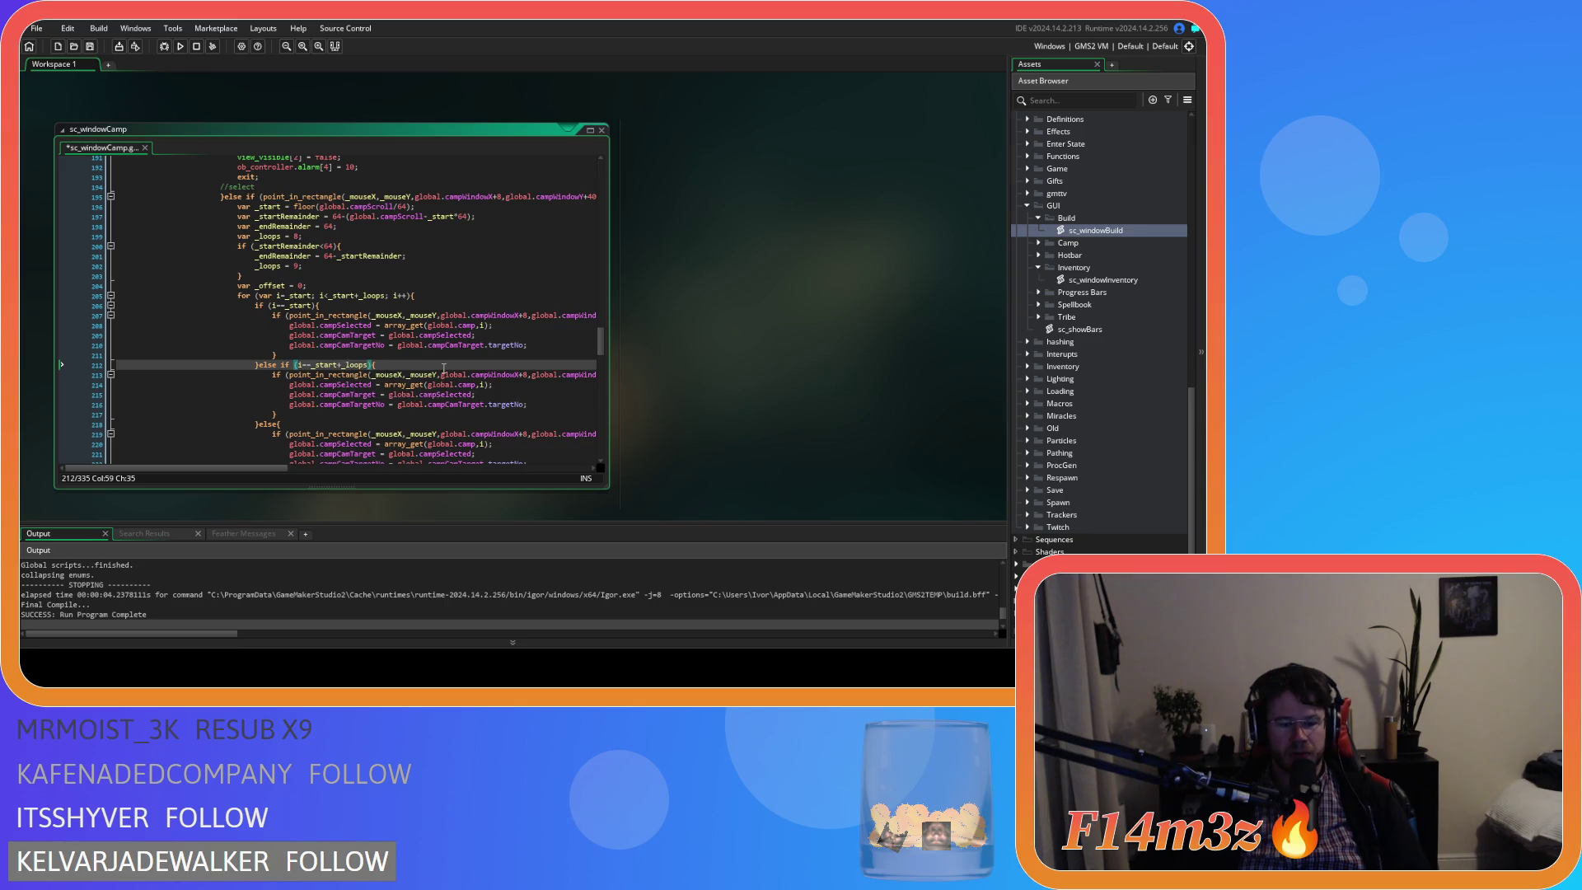
text(-1)
mouse_move(439, 371)
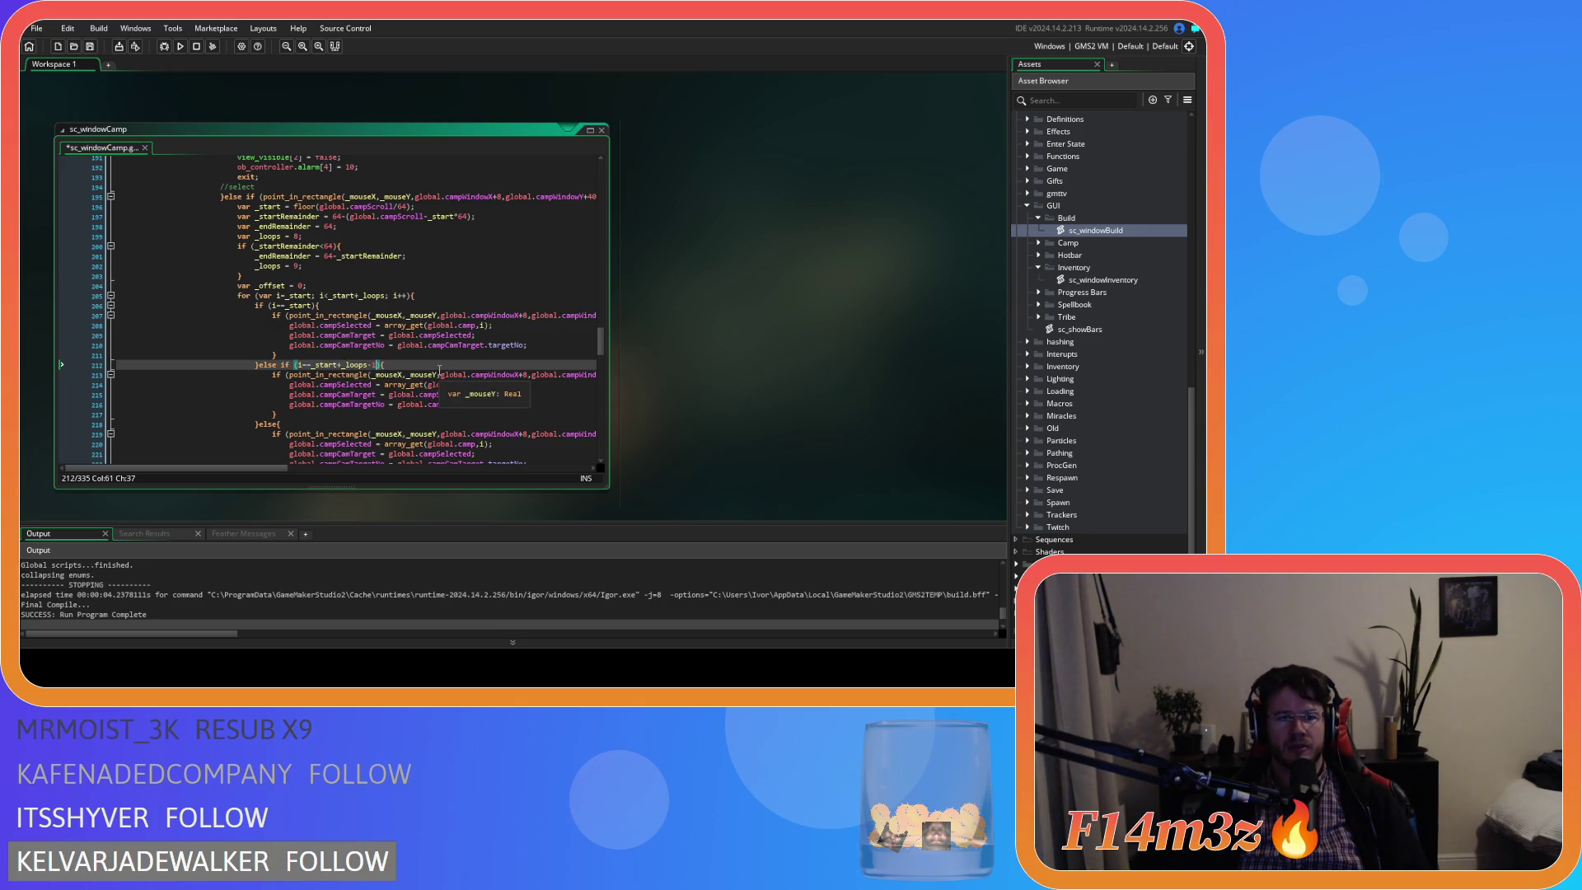
key(F5)
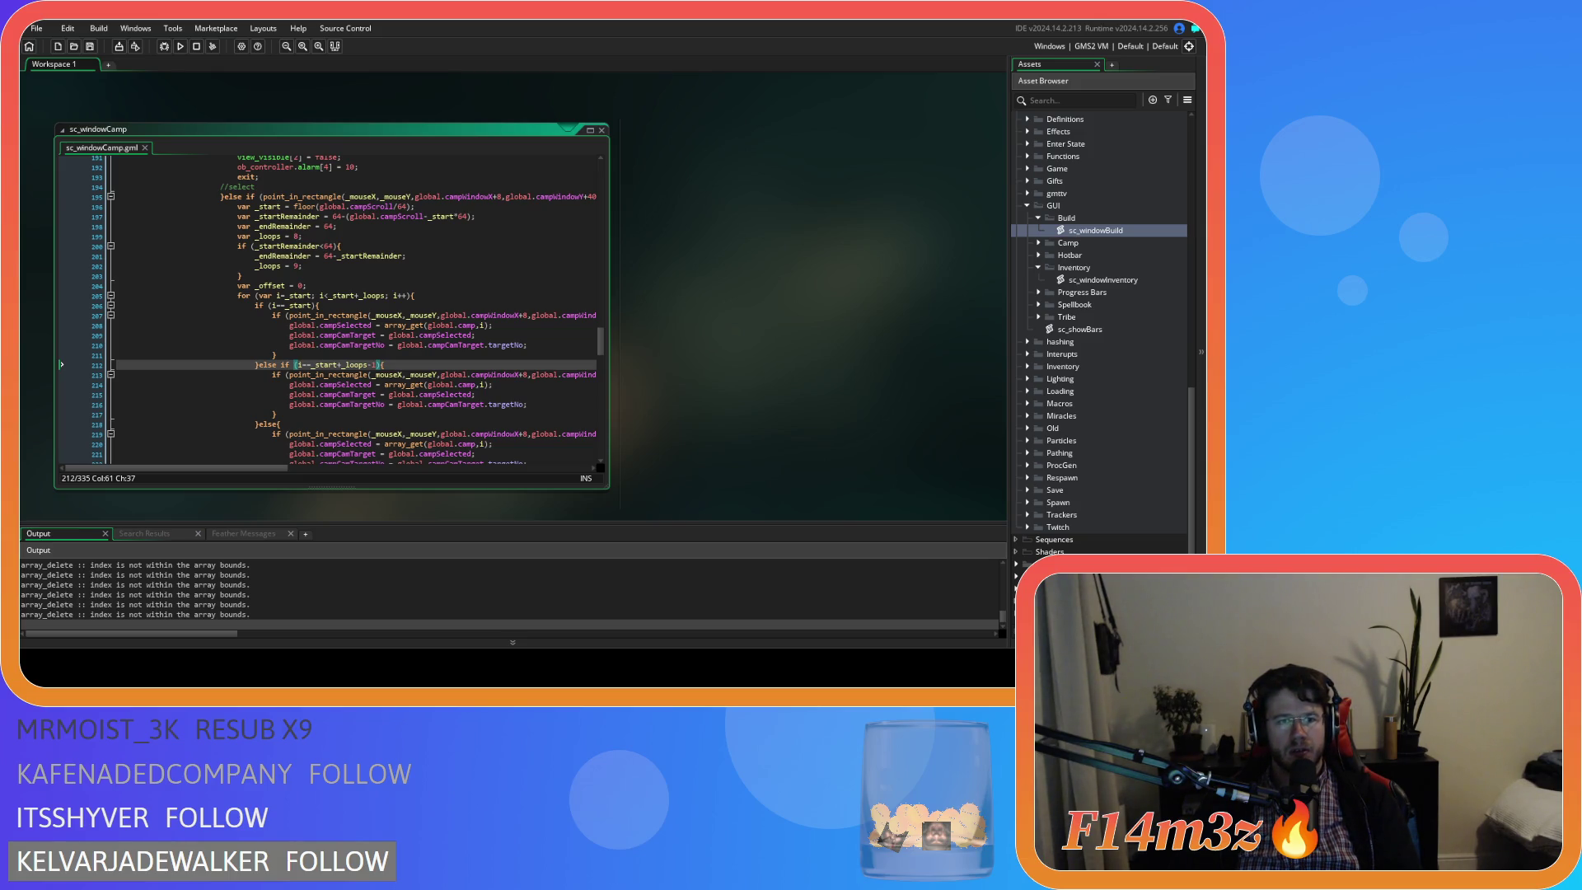
key(alt+Tab)
Scroll through the Camp window's building list and select the Campfire entry.
scroll(281, 501, down, 1)
scroll(280, 501, up, 1)
scroll(255, 509, down, 1)
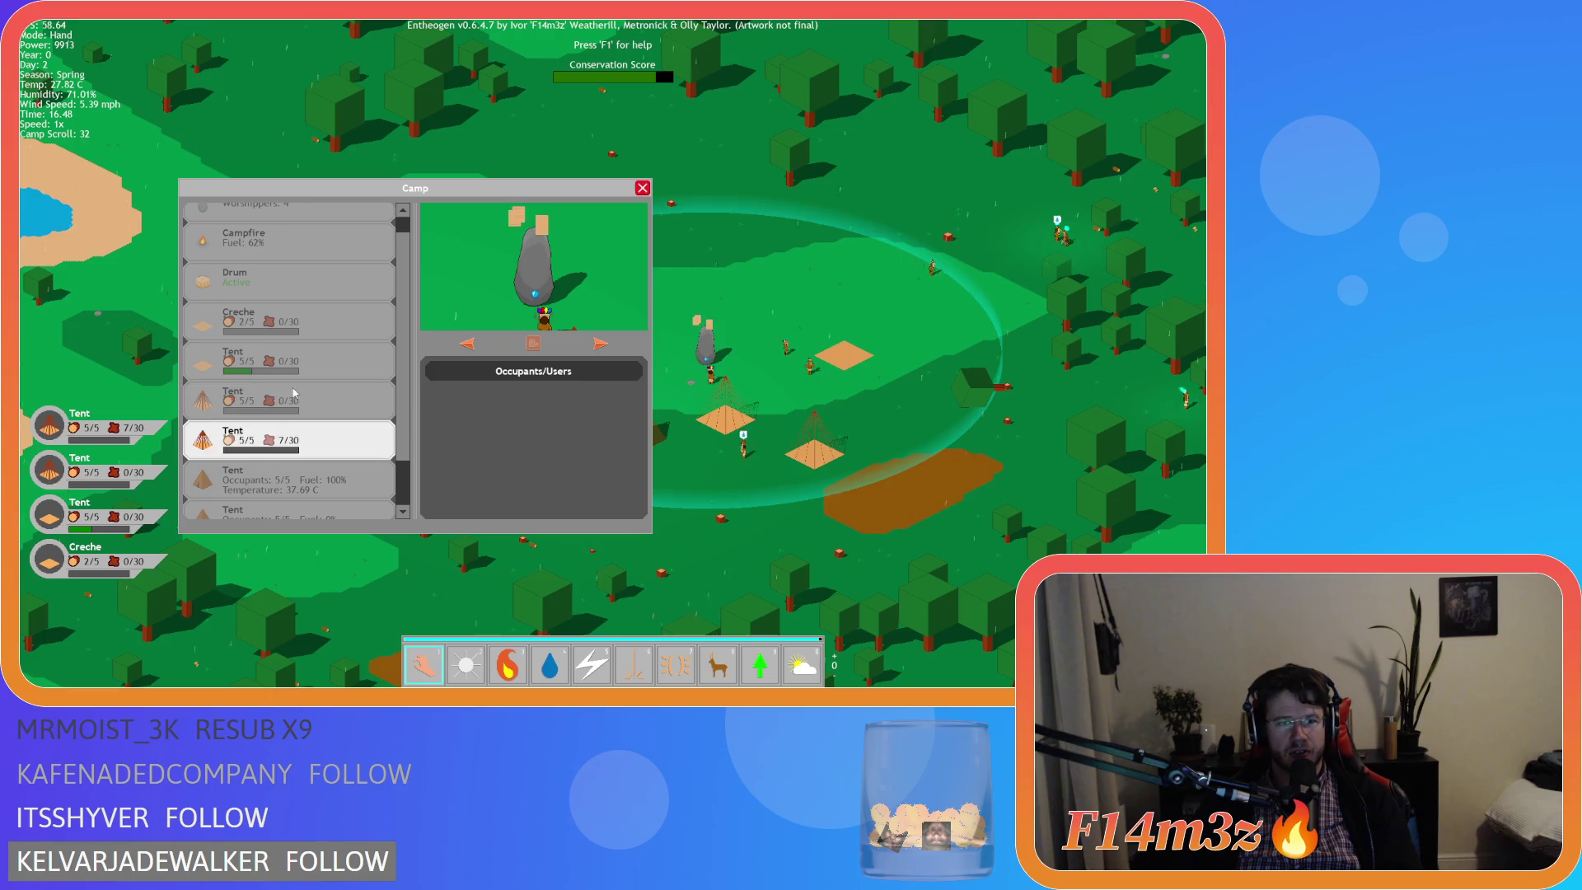
key(Up)
key(Up)
key(Up)
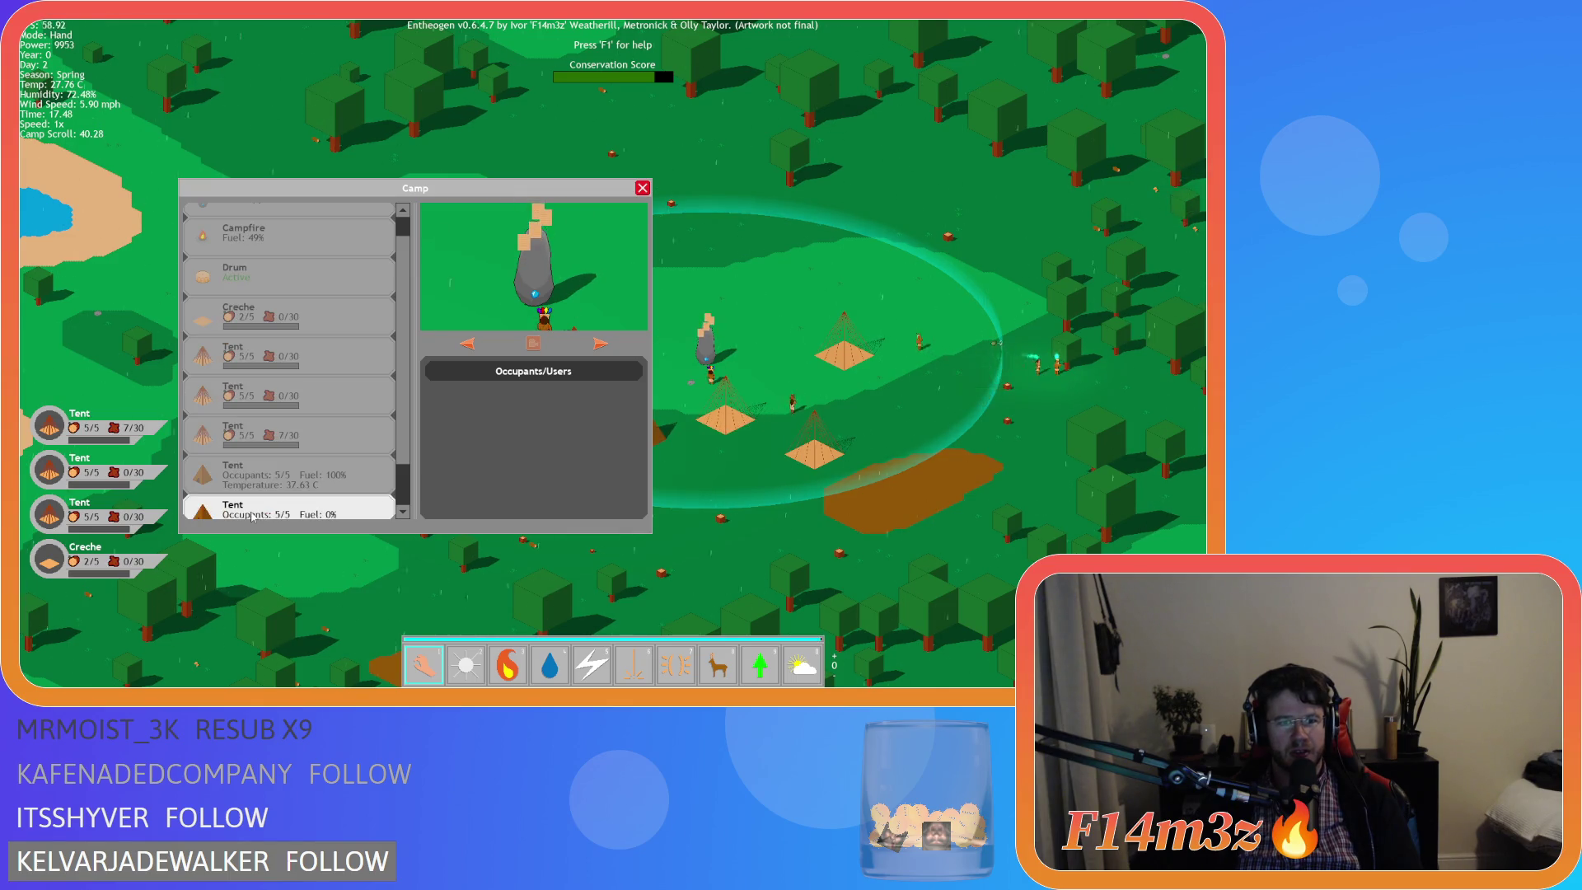
scroll(404, 470, down, 1)
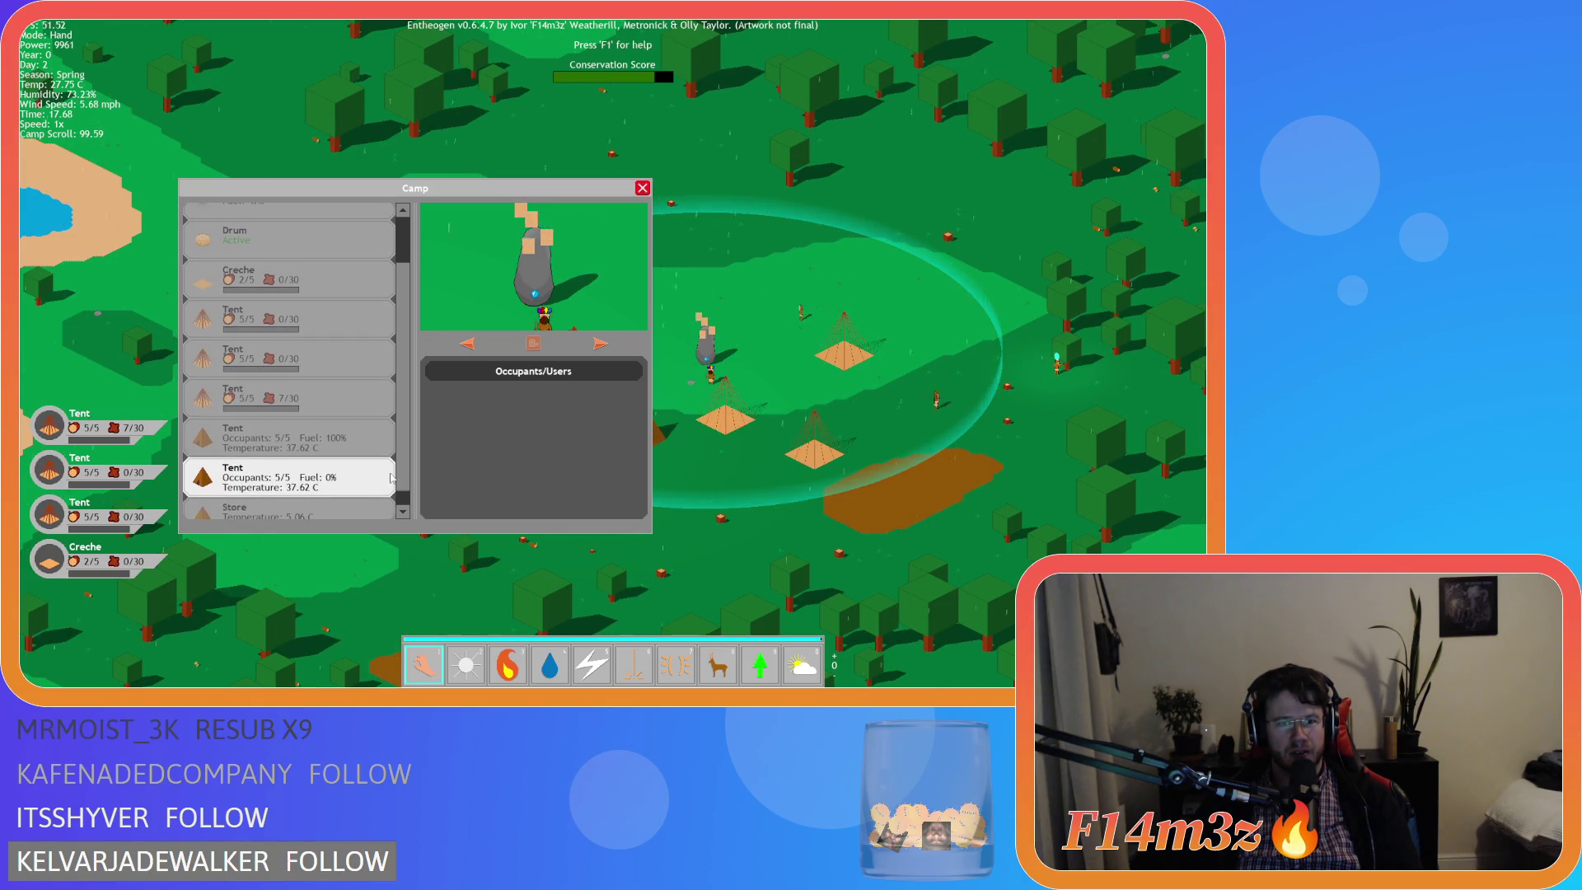
scroll(395, 474, up, 1)
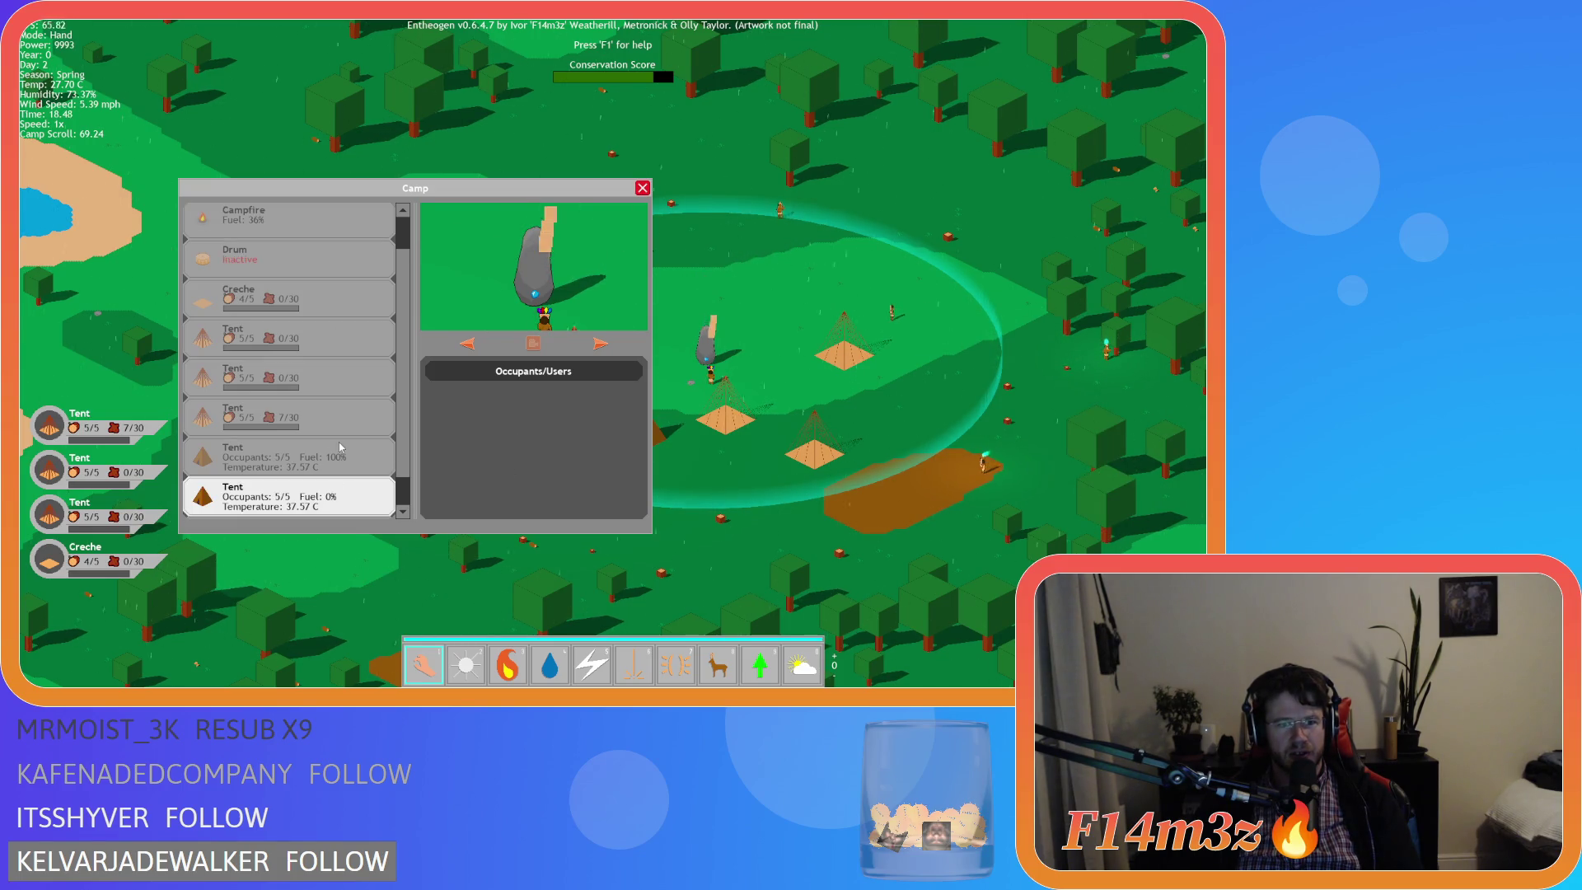
scroll(408, 439, up, 1)
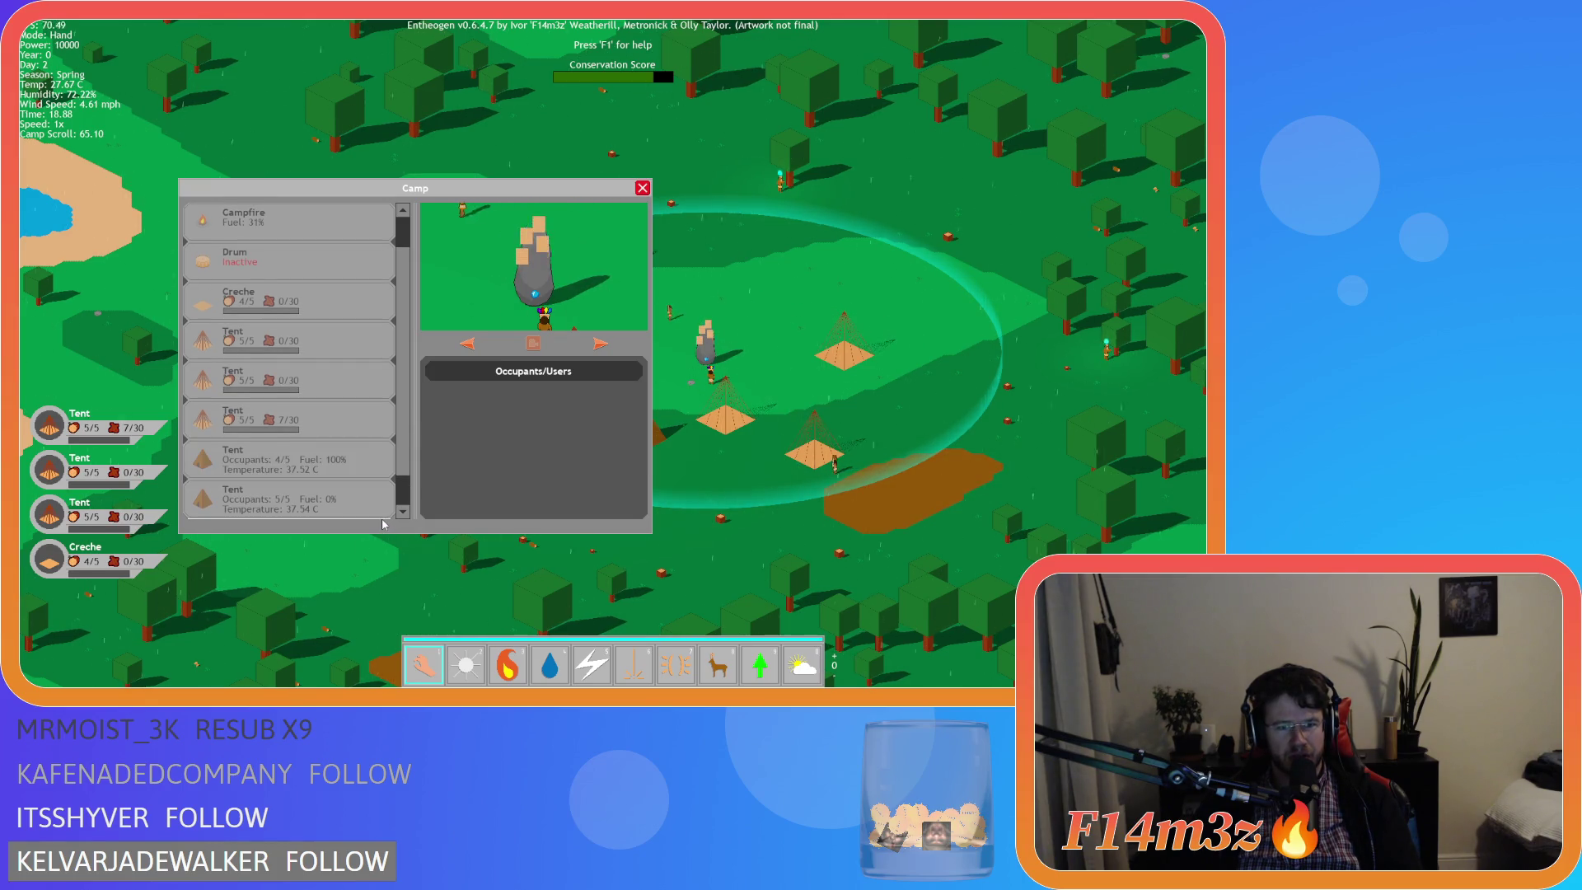
click(287, 226)
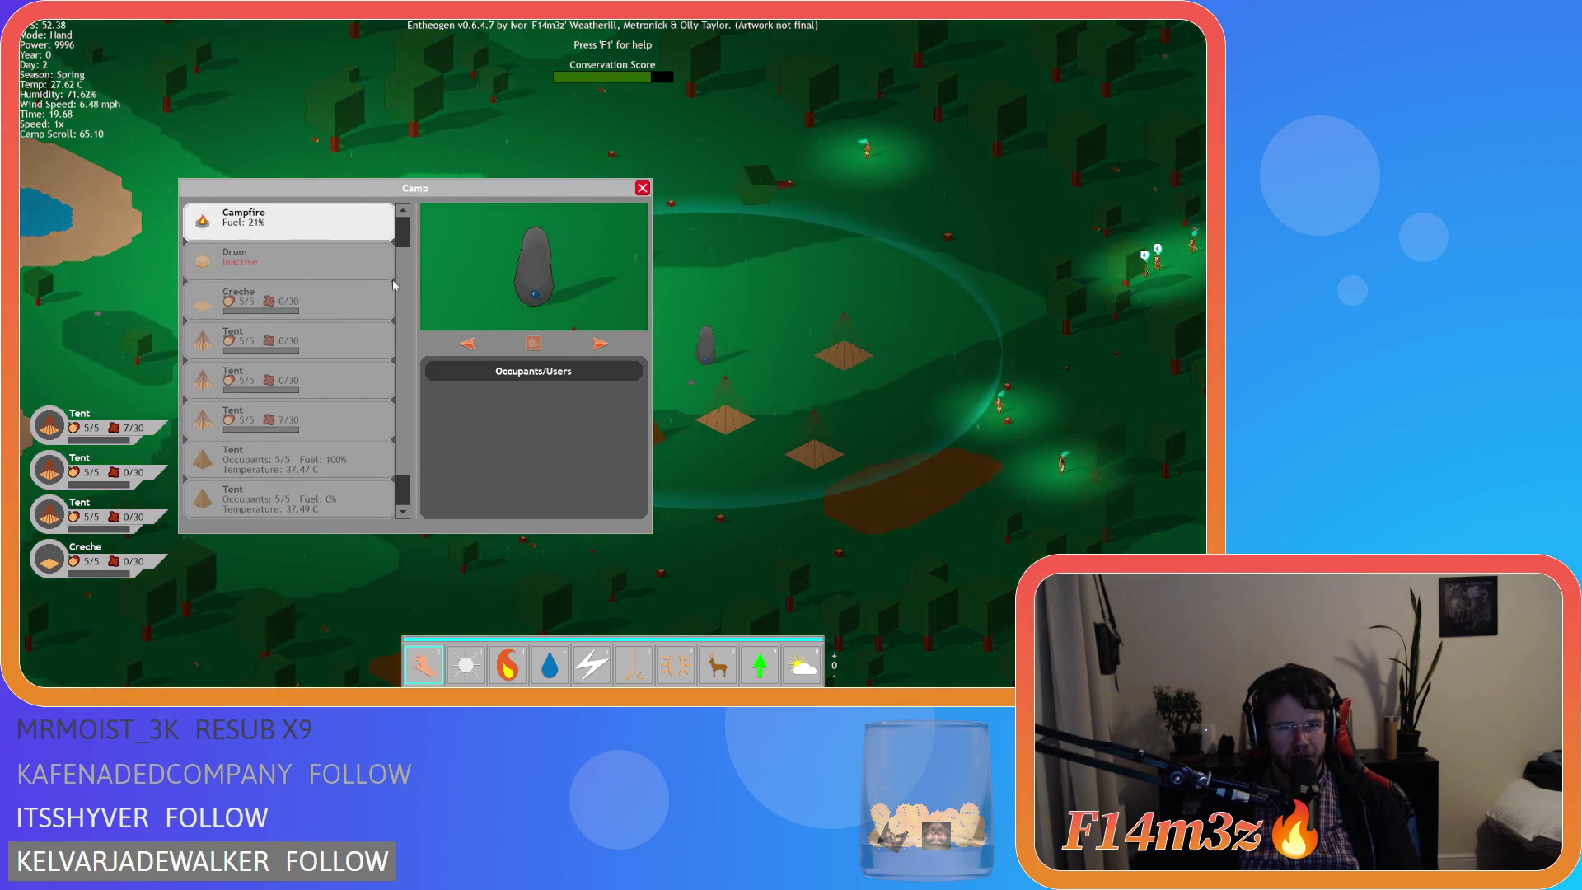
scroll(413, 240, up, 1)
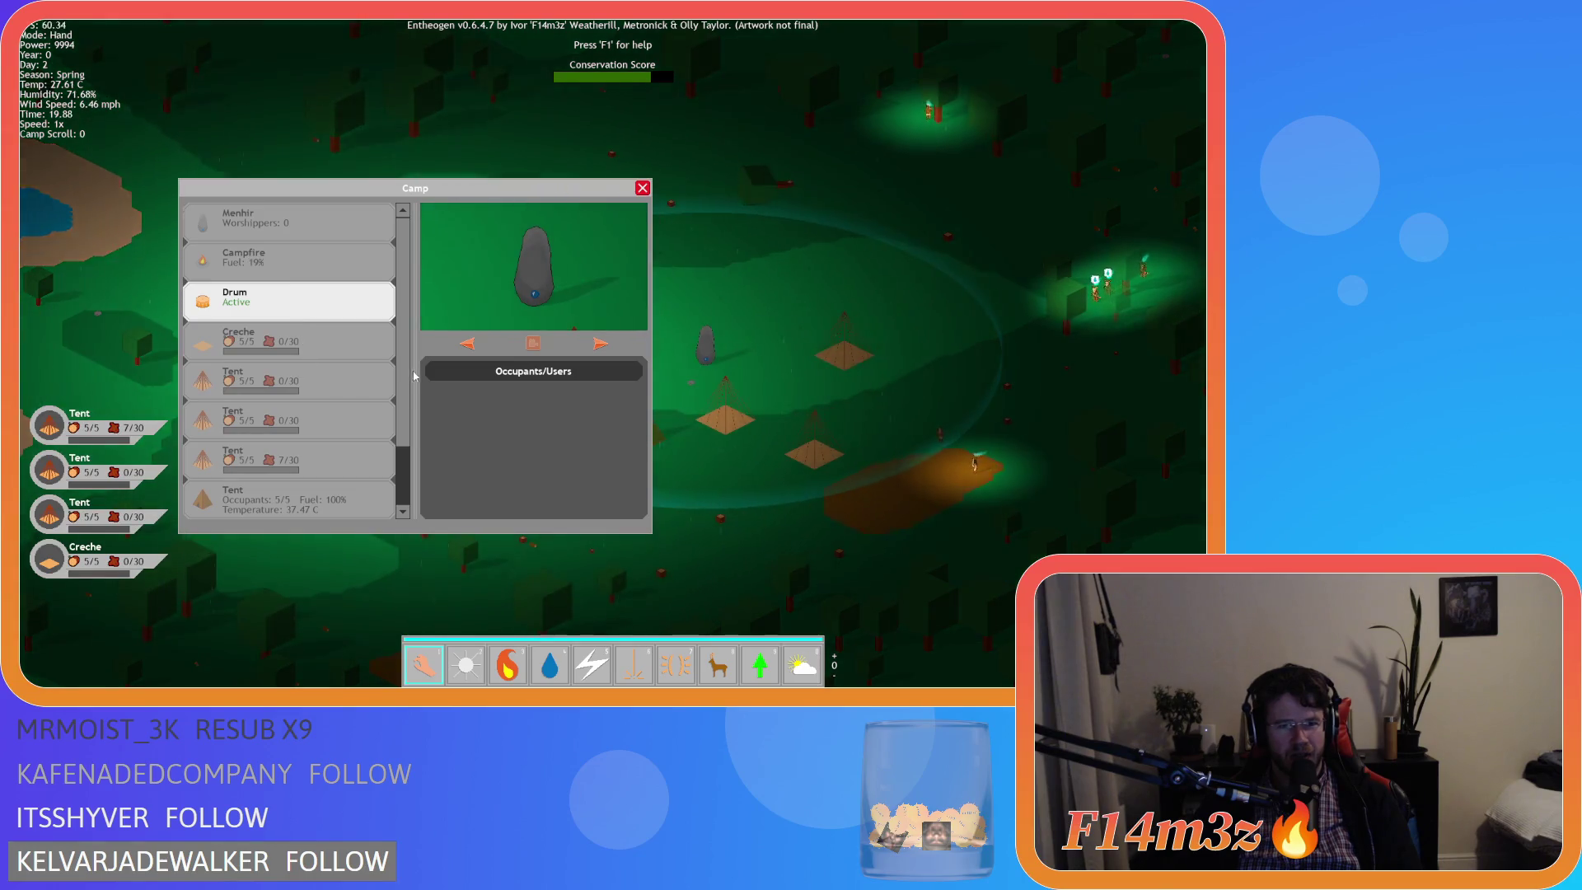
scroll(379, 513, down, 2)
scroll(329, 439, up, 2)
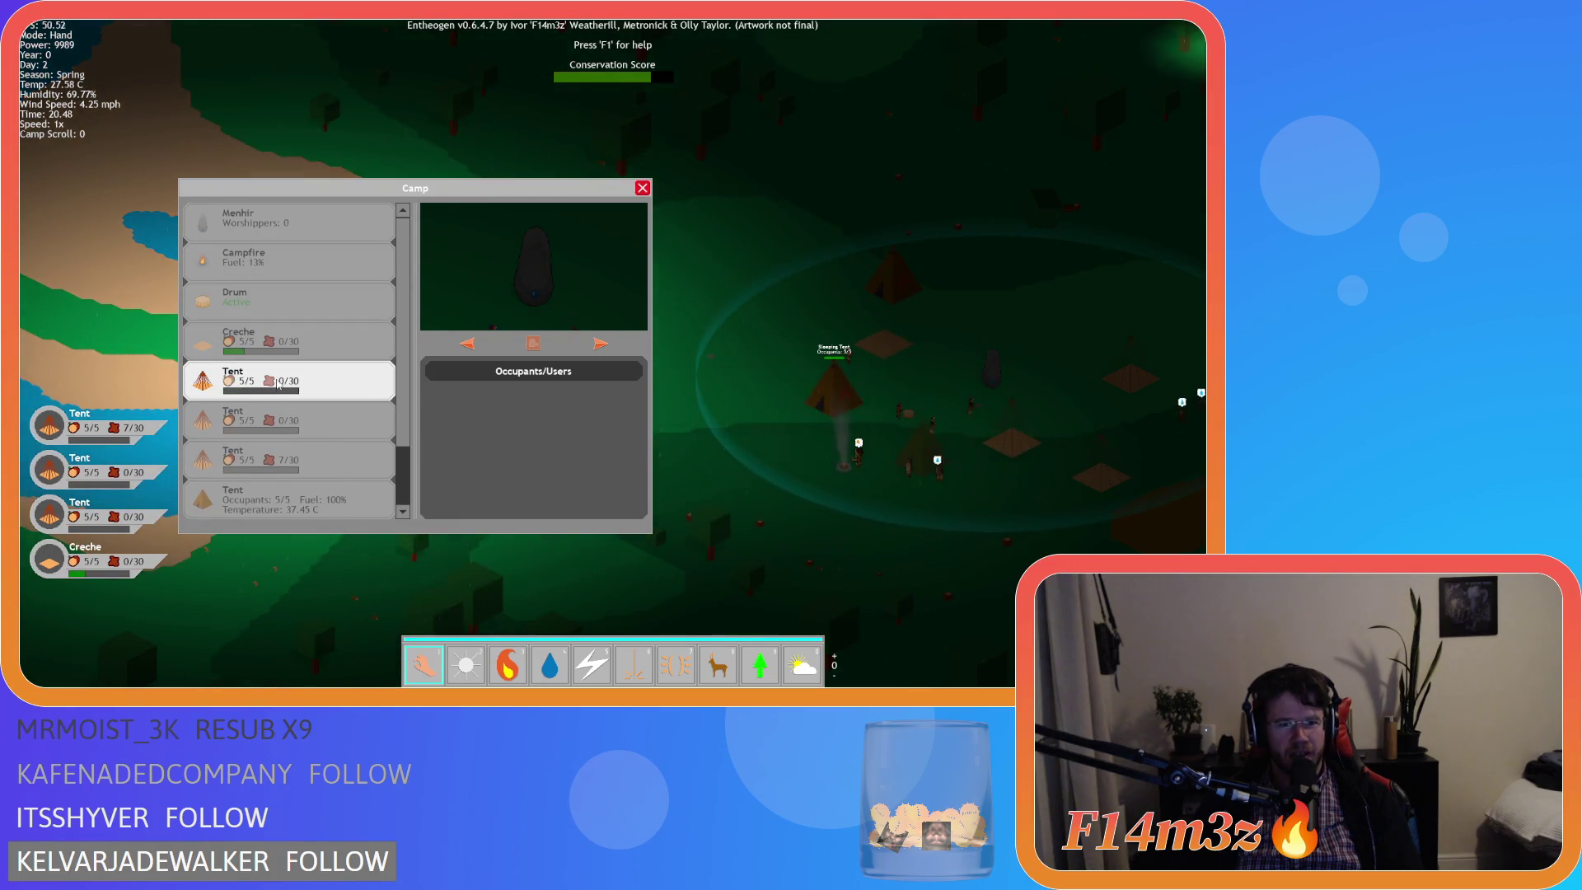
scroll(285, 422, down, 2)
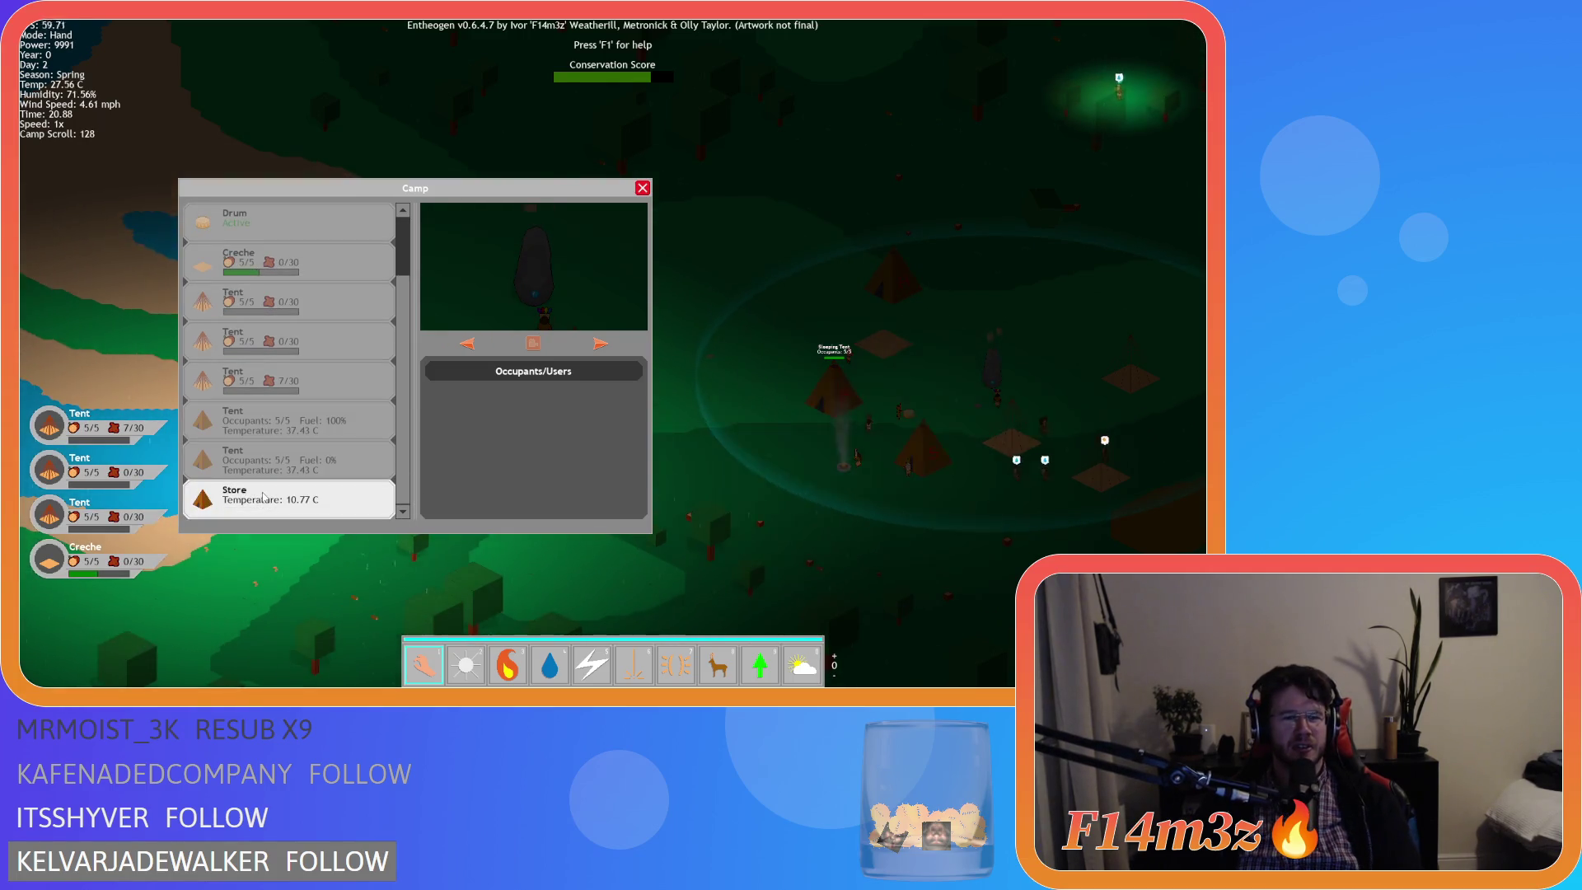
scroll(283, 390, up, 2)
click(296, 338)
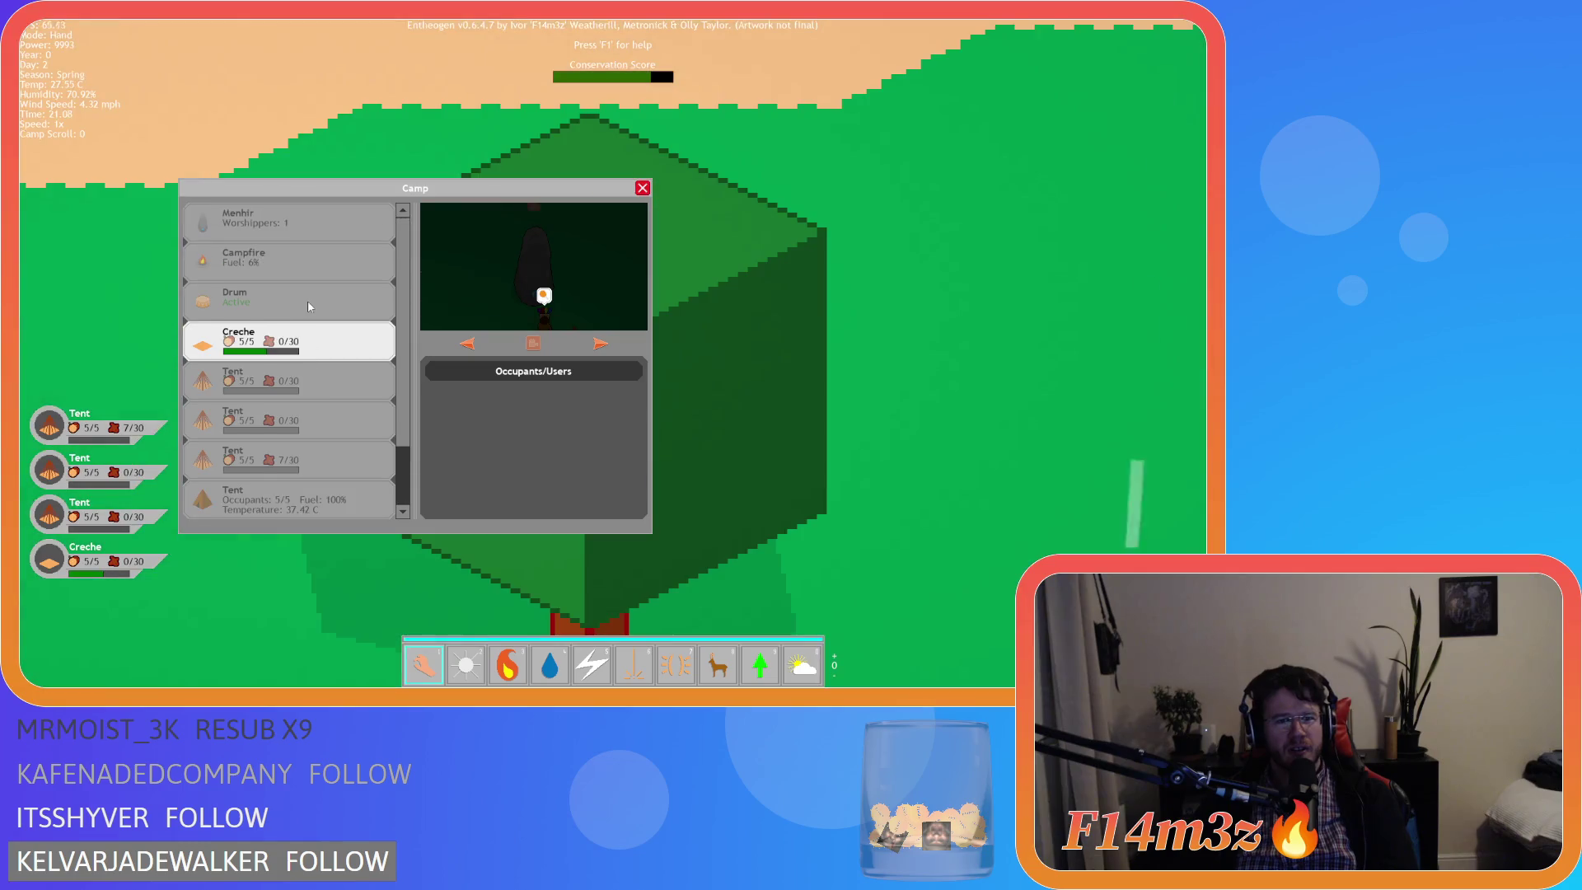
click(239, 222)
click(264, 257)
click(280, 297)
click(290, 338)
click(285, 383)
click(283, 432)
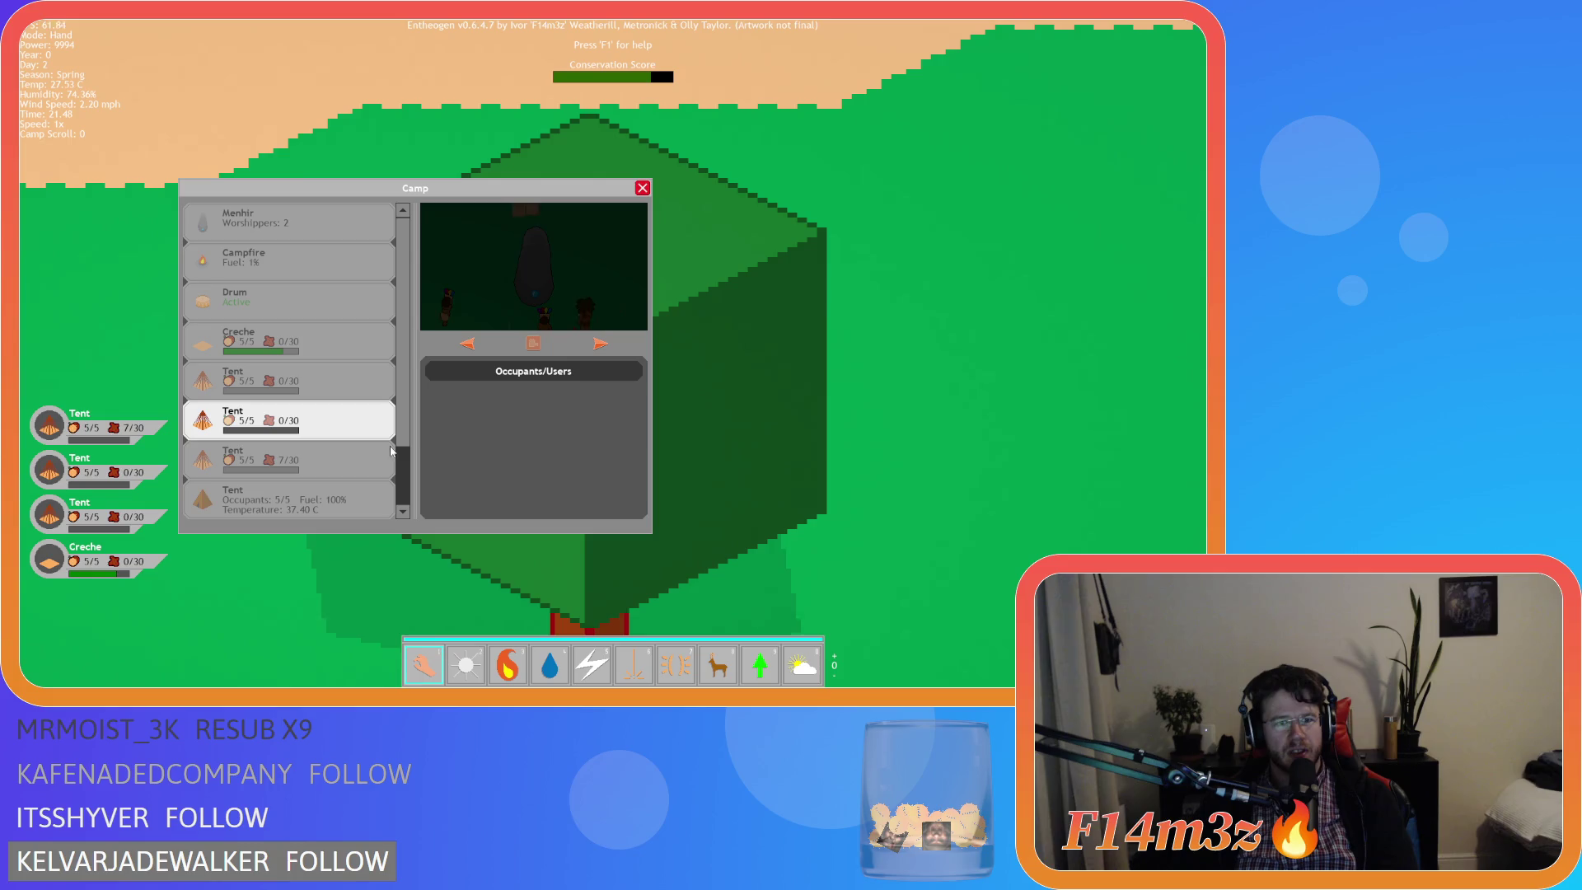
scroll(366, 466, down, 1)
click(353, 493)
click(350, 451)
click(348, 412)
click(344, 373)
click(342, 333)
click(334, 289)
click(346, 252)
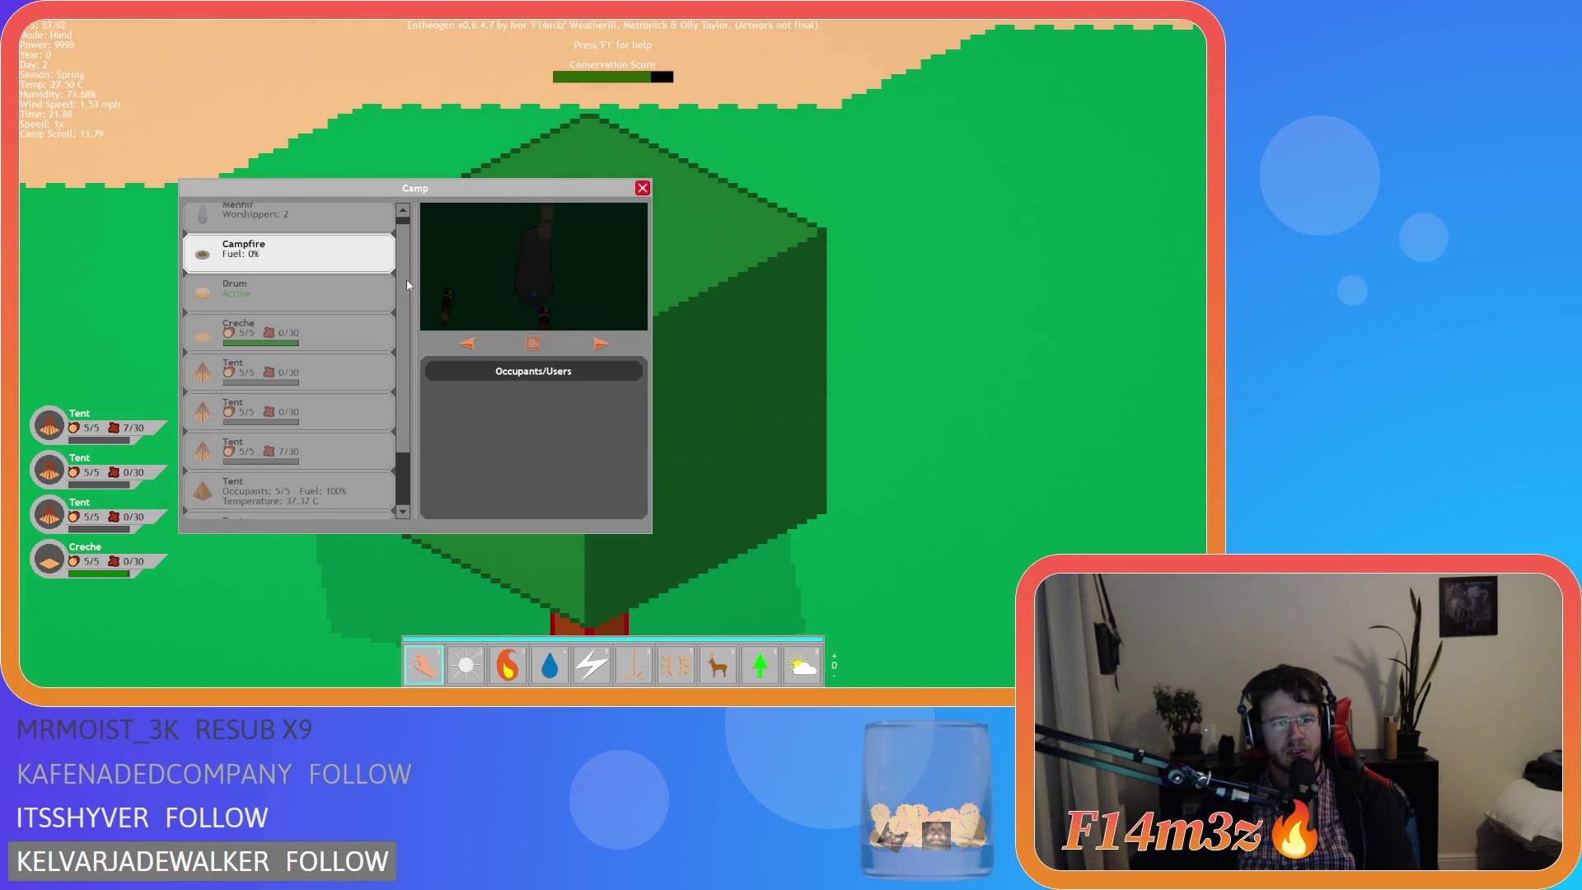
scroll(395, 272, up, 1)
click(338, 221)
click(329, 259)
click(323, 300)
click(318, 340)
click(315, 375)
click(330, 498)
scroll(376, 517, down, 1)
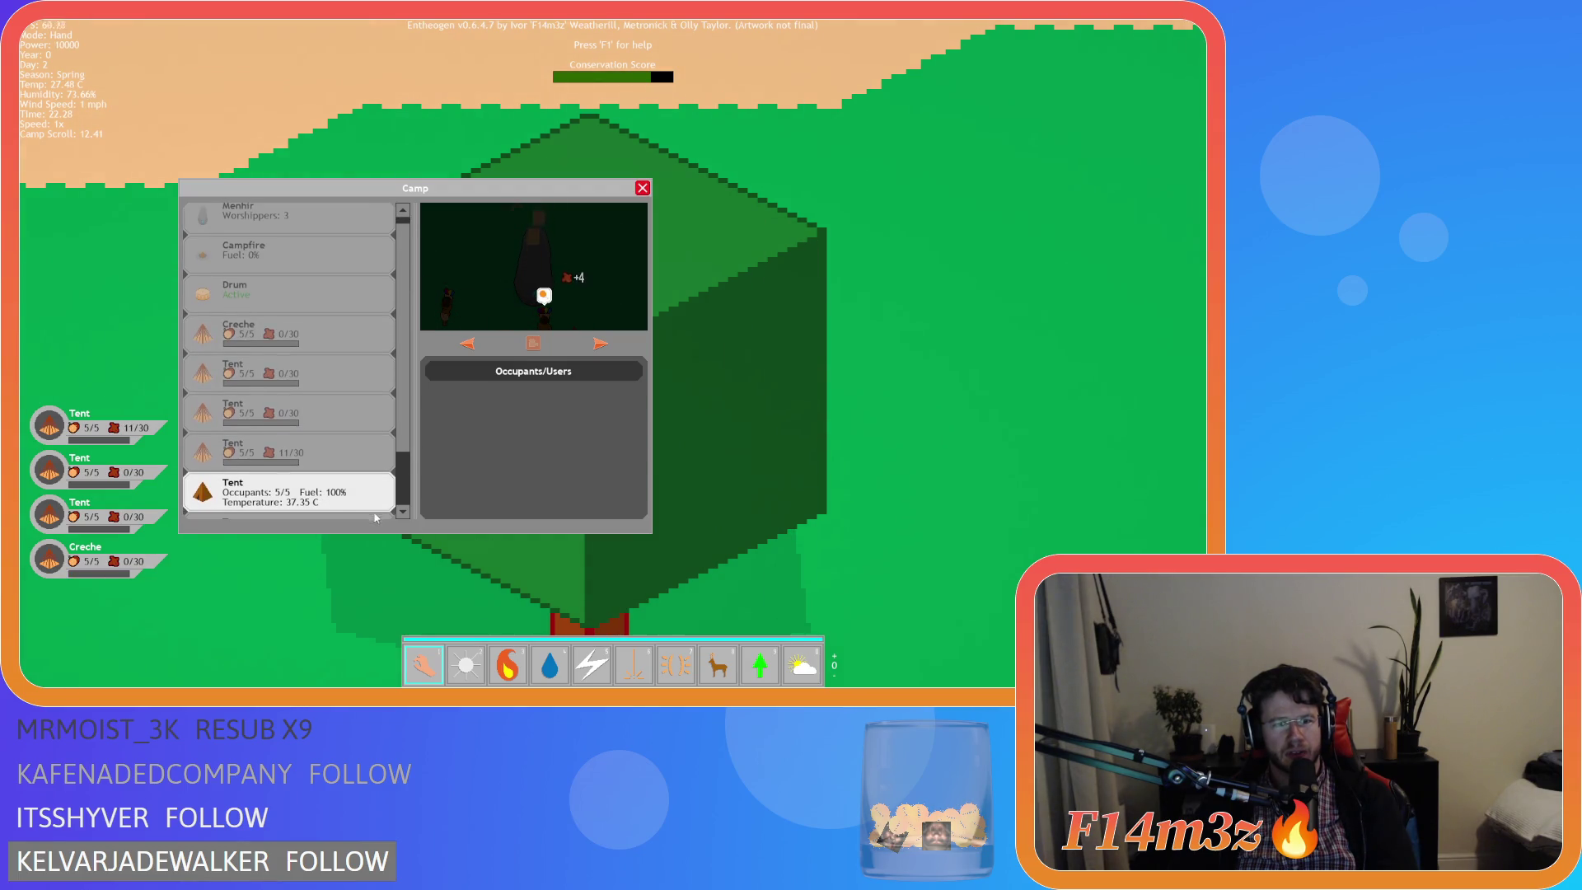
click(376, 517)
scroll(376, 511, down, 1)
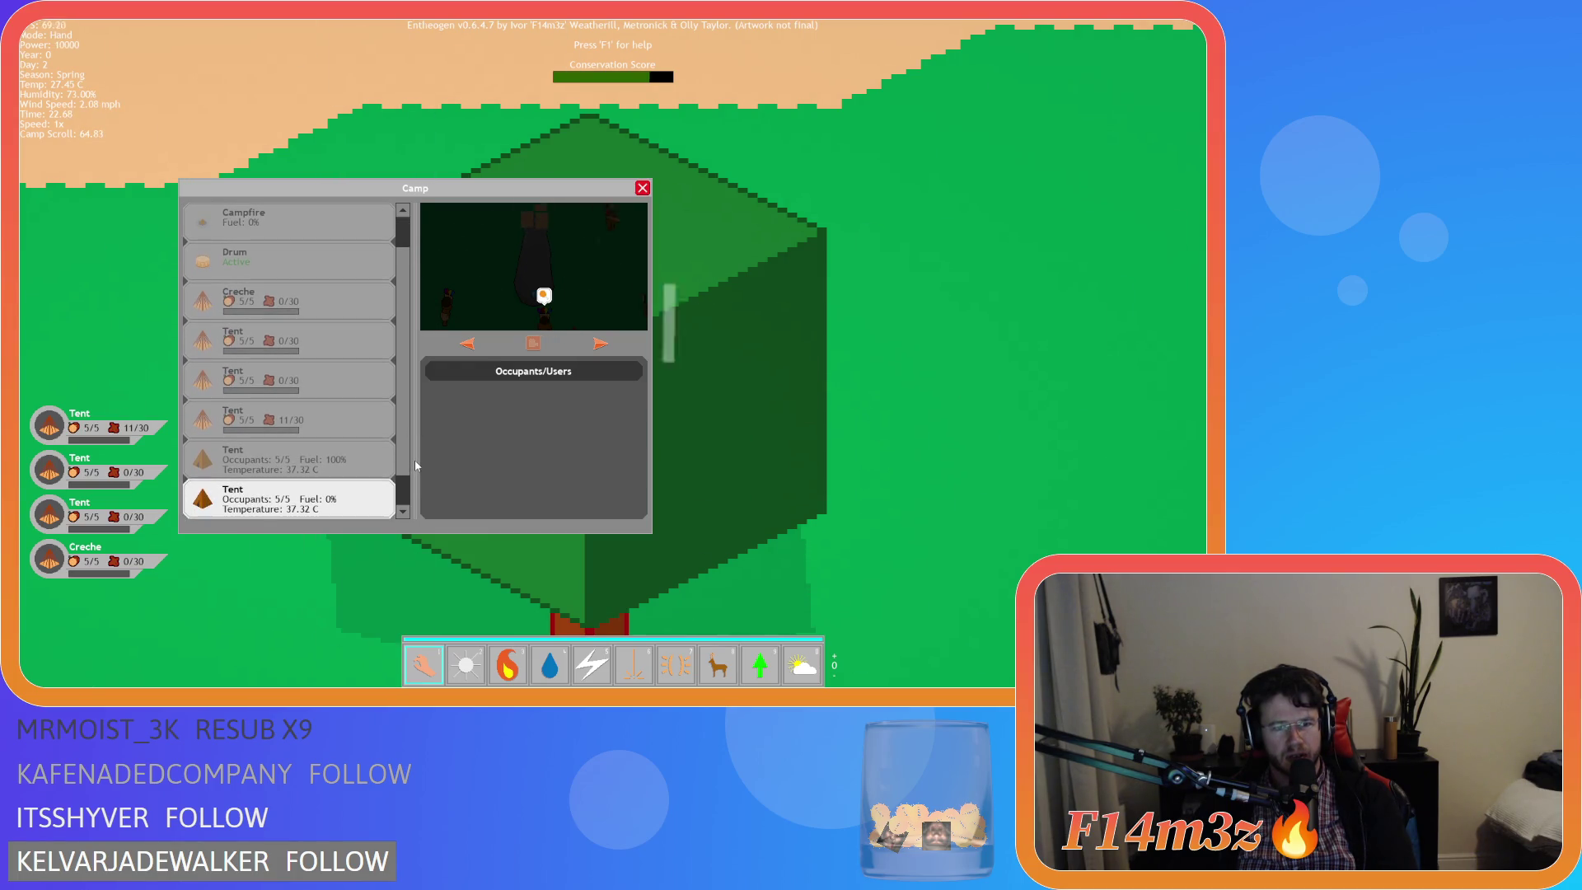
drag(333, 450, 307, 270)
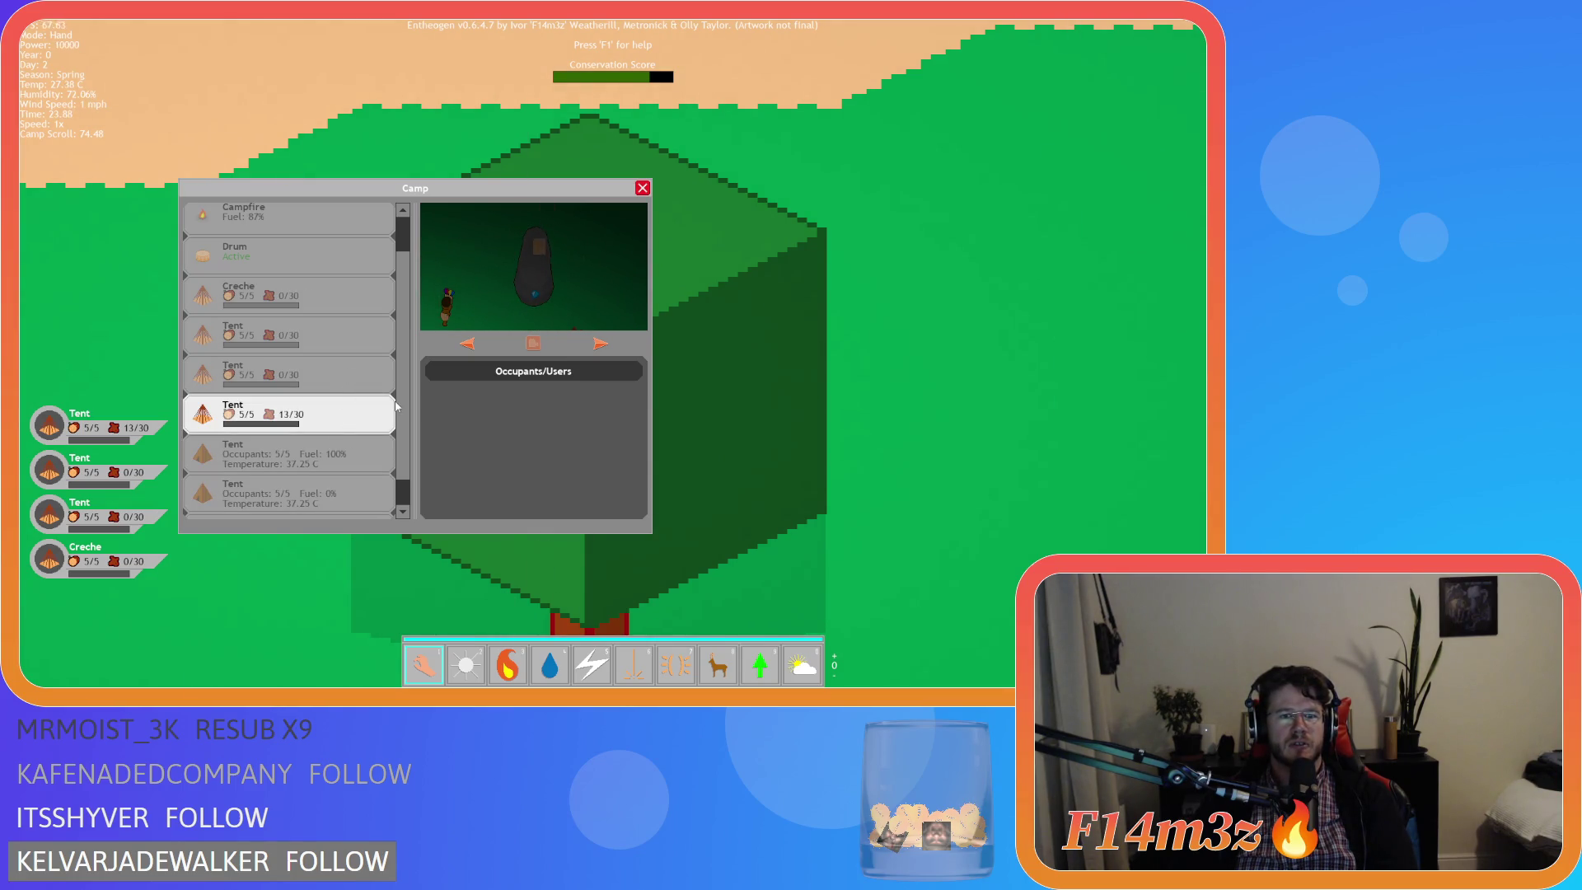
scroll(345, 420, up, 1)
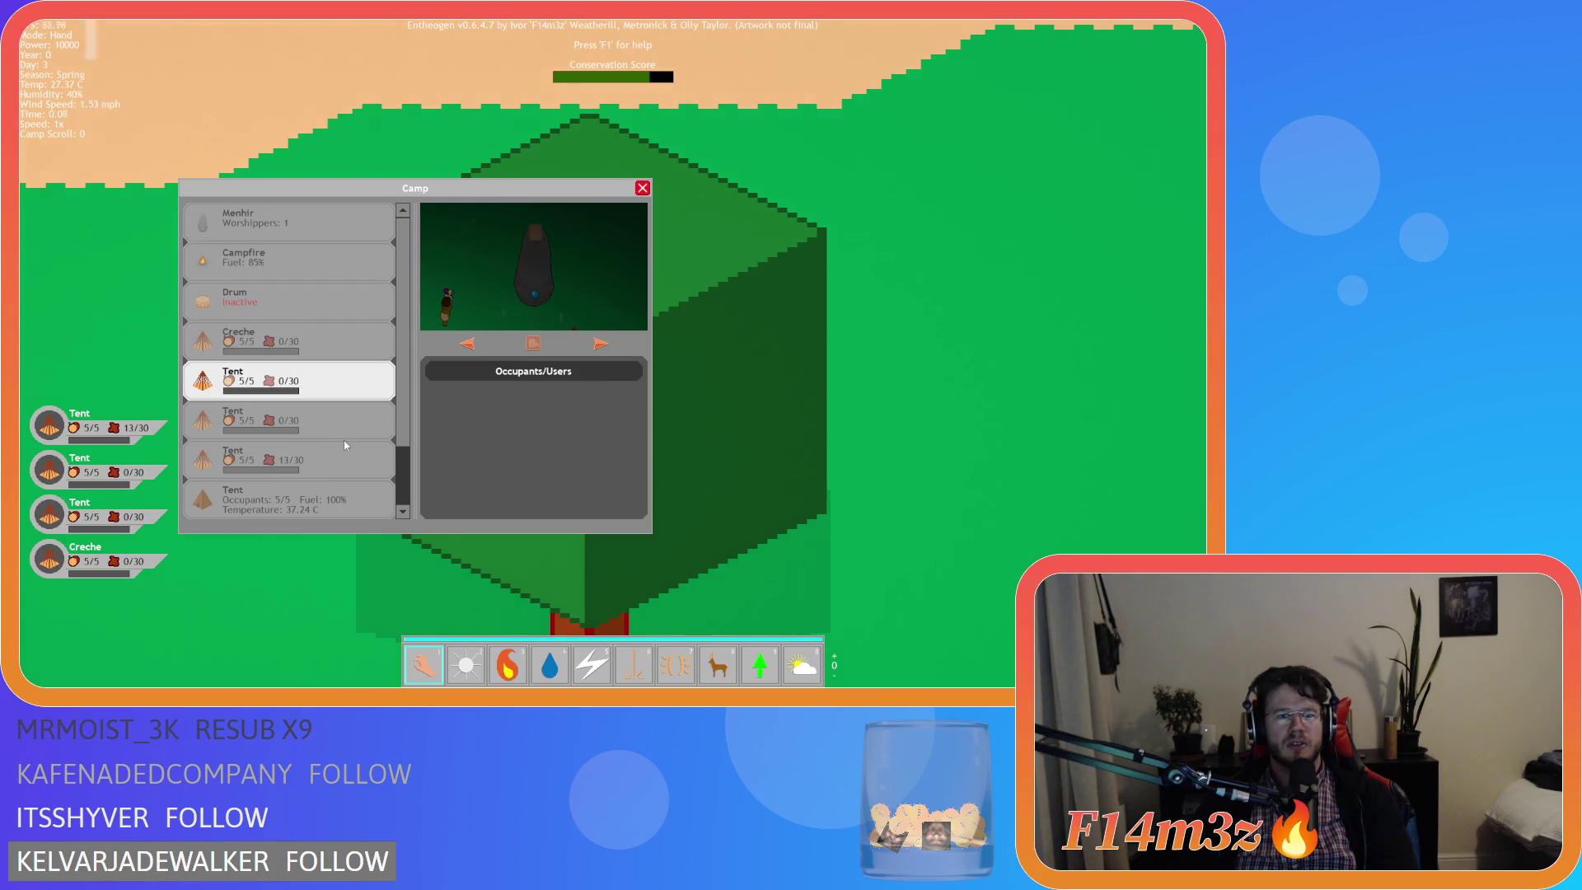
scroll(344, 440, down, 1)
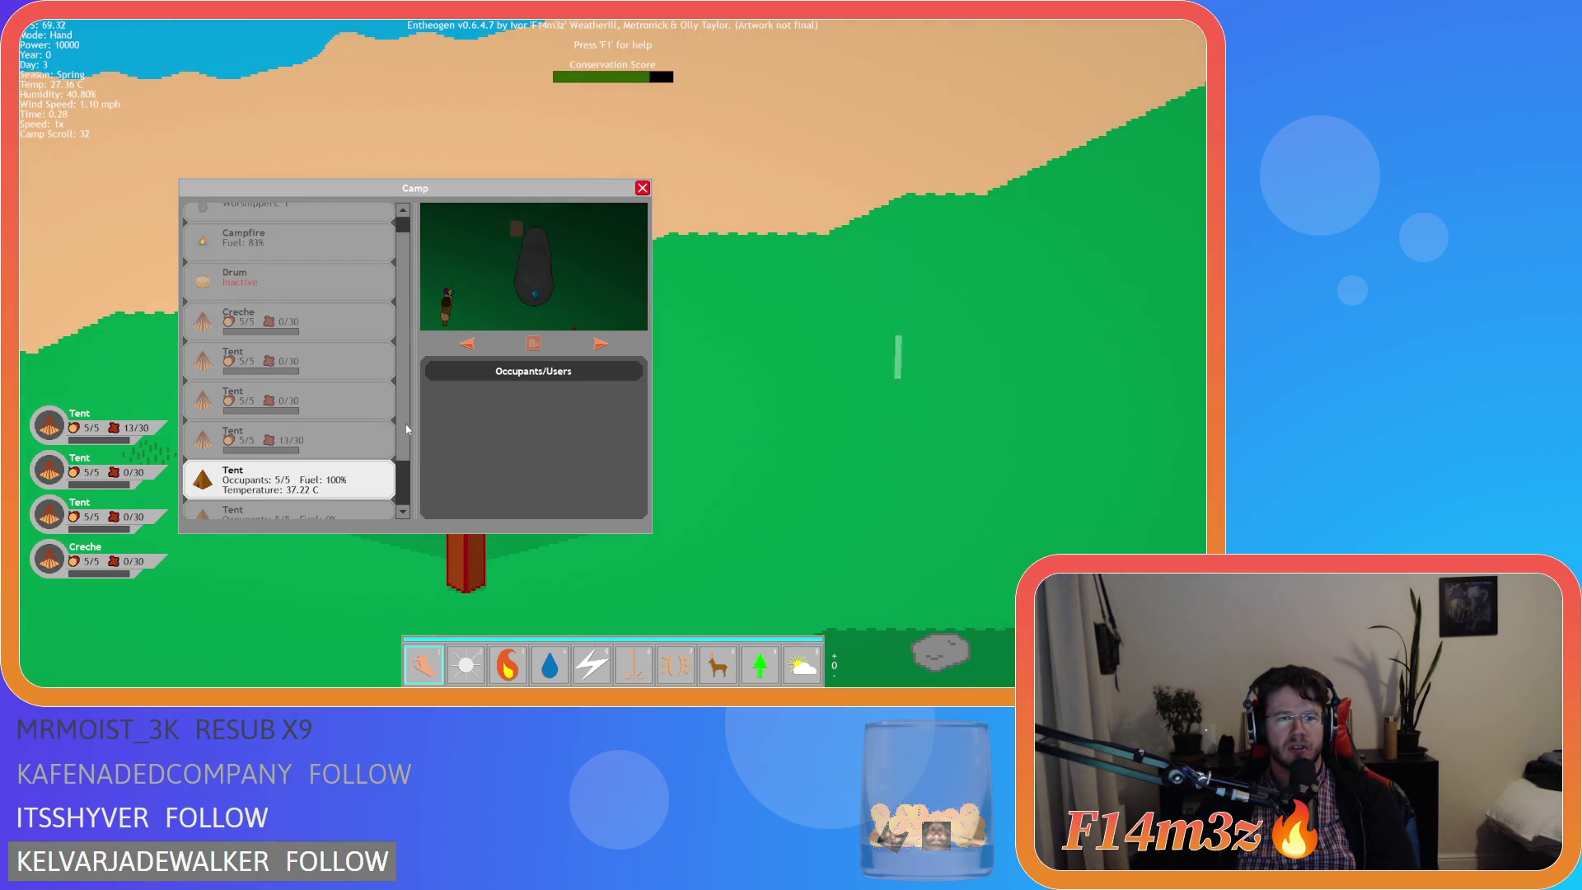
scroll(404, 422, down, 3)
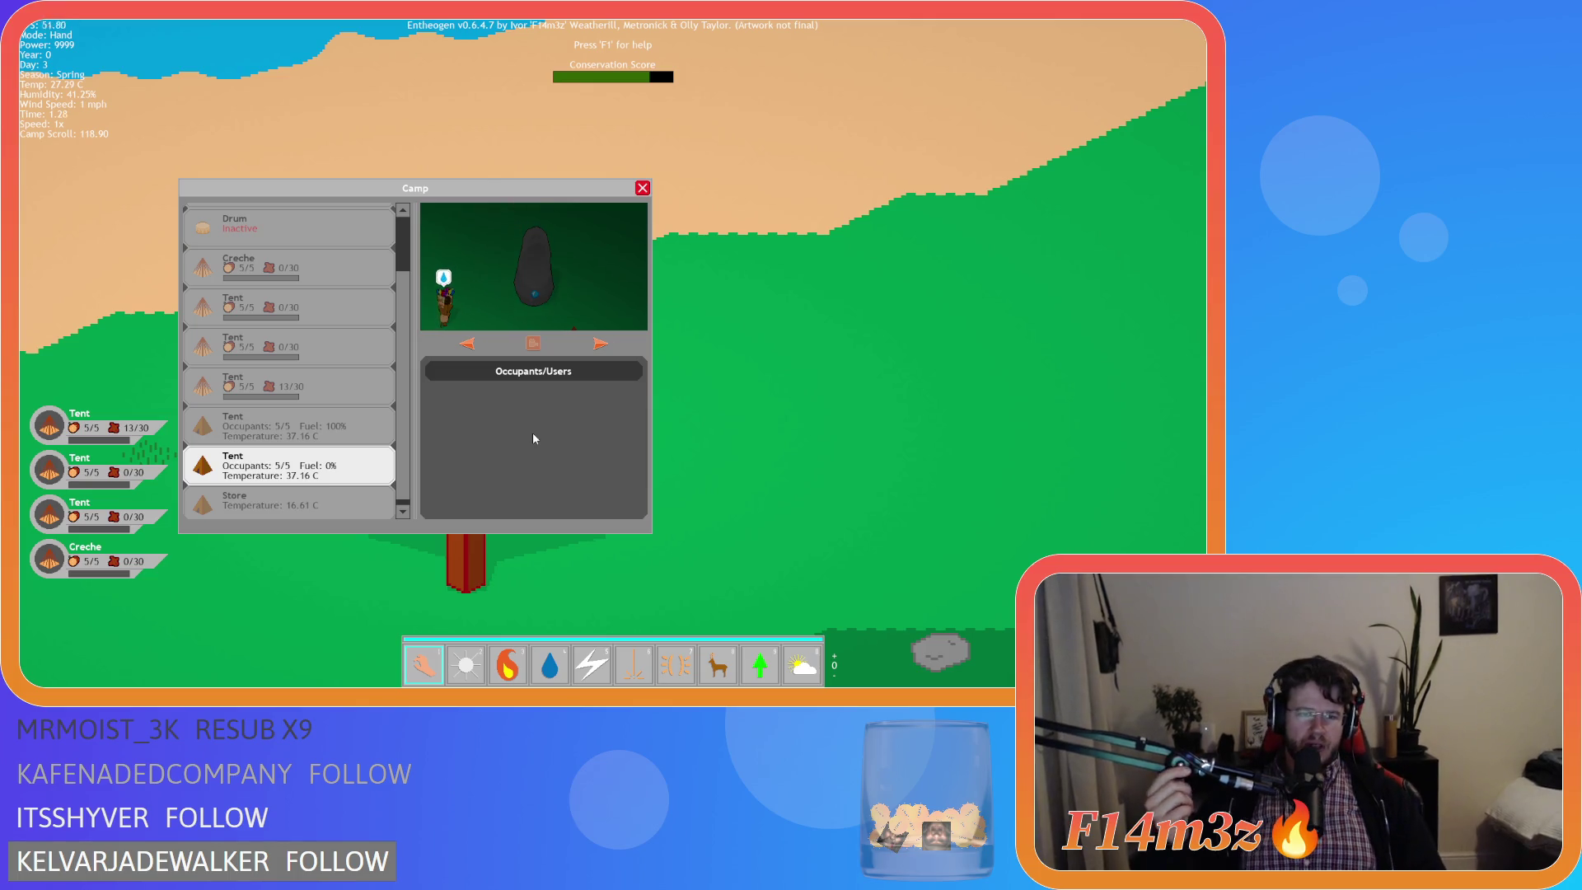
Confirm quitting to the title menu with Y, then close the game window.
key(Escape)
key(Escape)
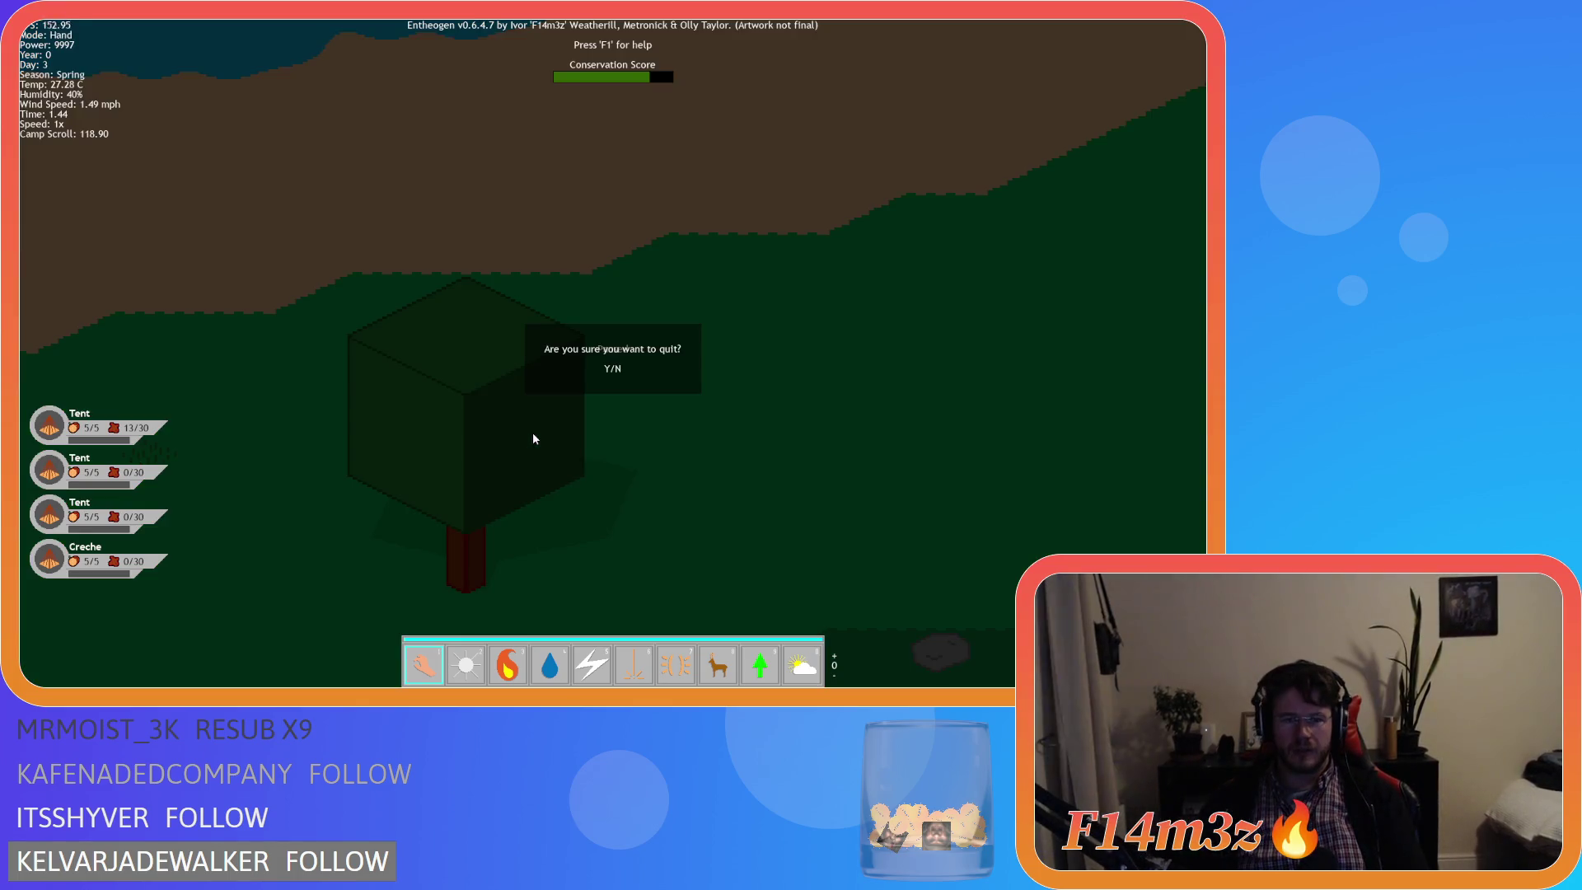
key(y)
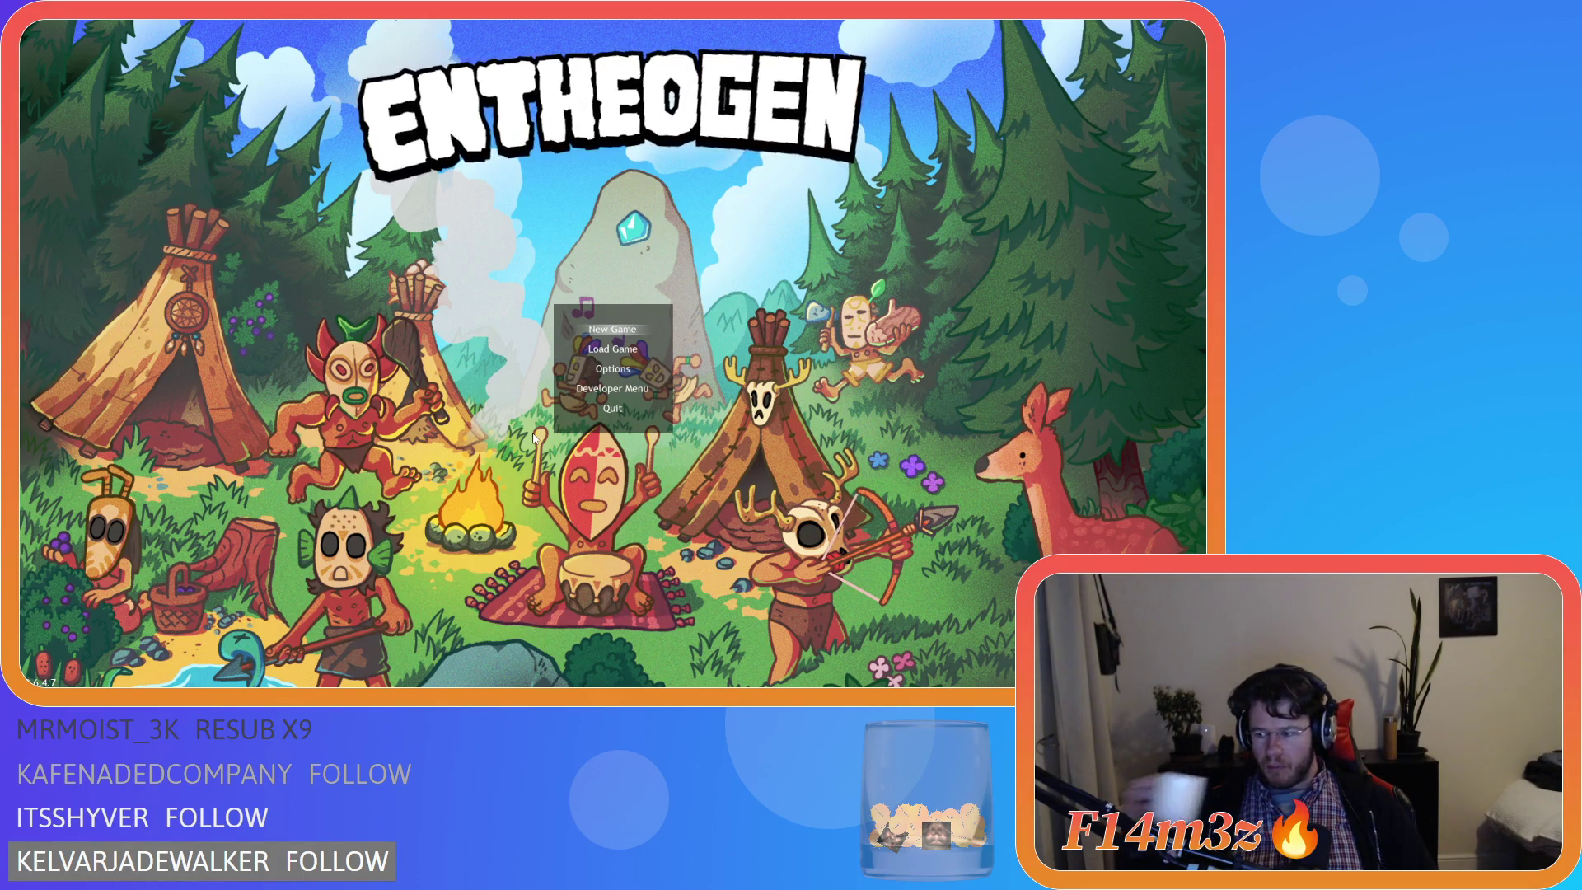
key(alt+F4)
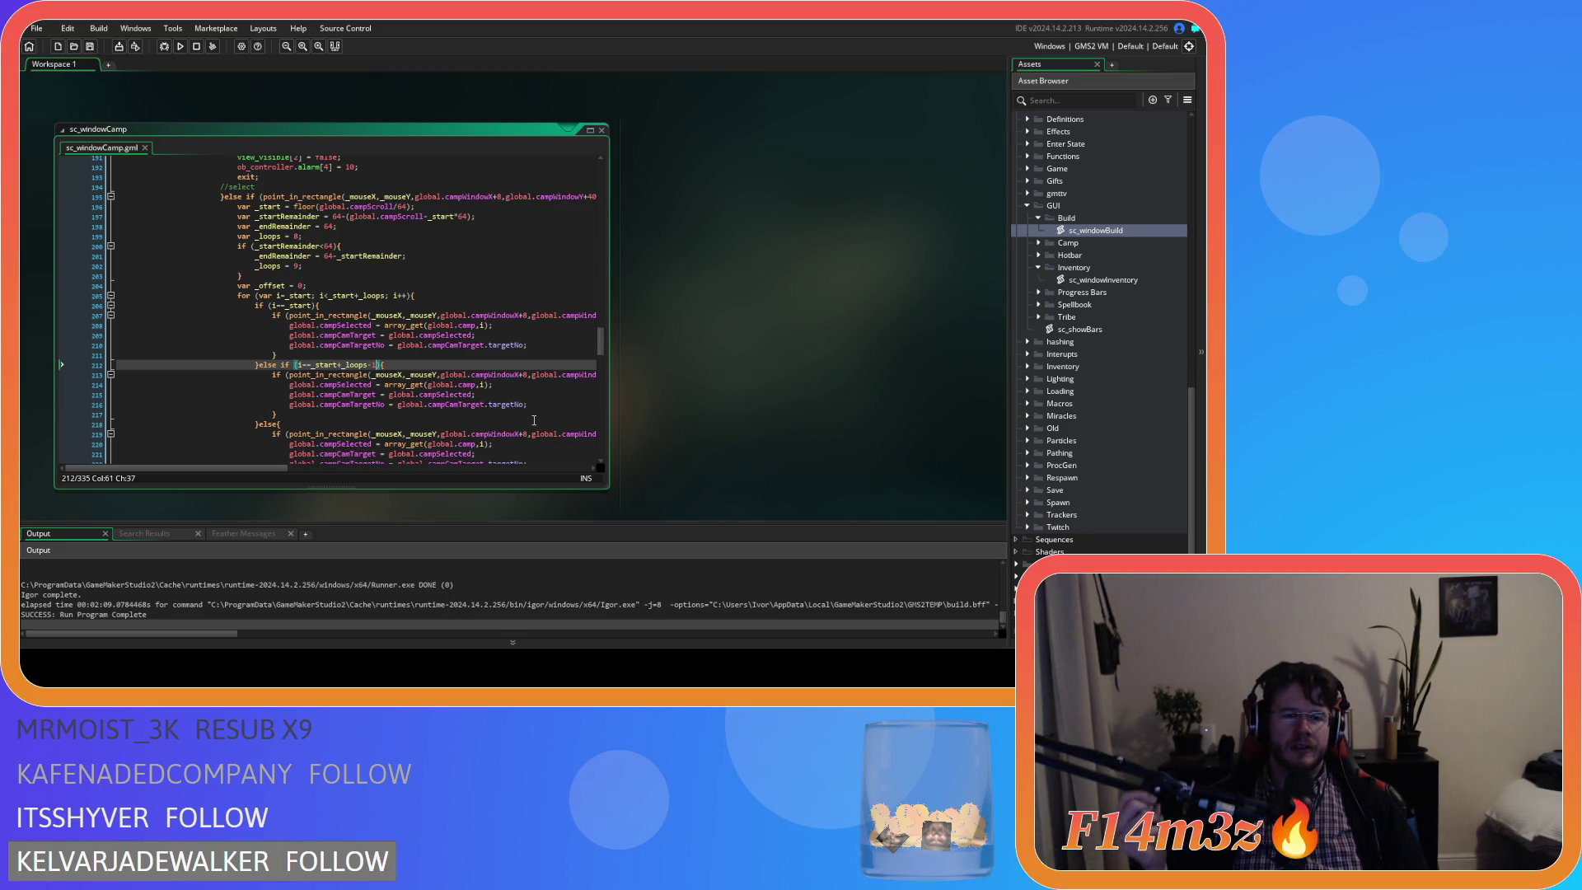
Scroll sc_windowCamp up to line 51 and select the "Occupants/Users" string in draw_text.
scroll(534, 421, down, 3)
scroll(534, 420, down, 5)
scroll(511, 380, up, 7)
scroll(498, 351, up, 15)
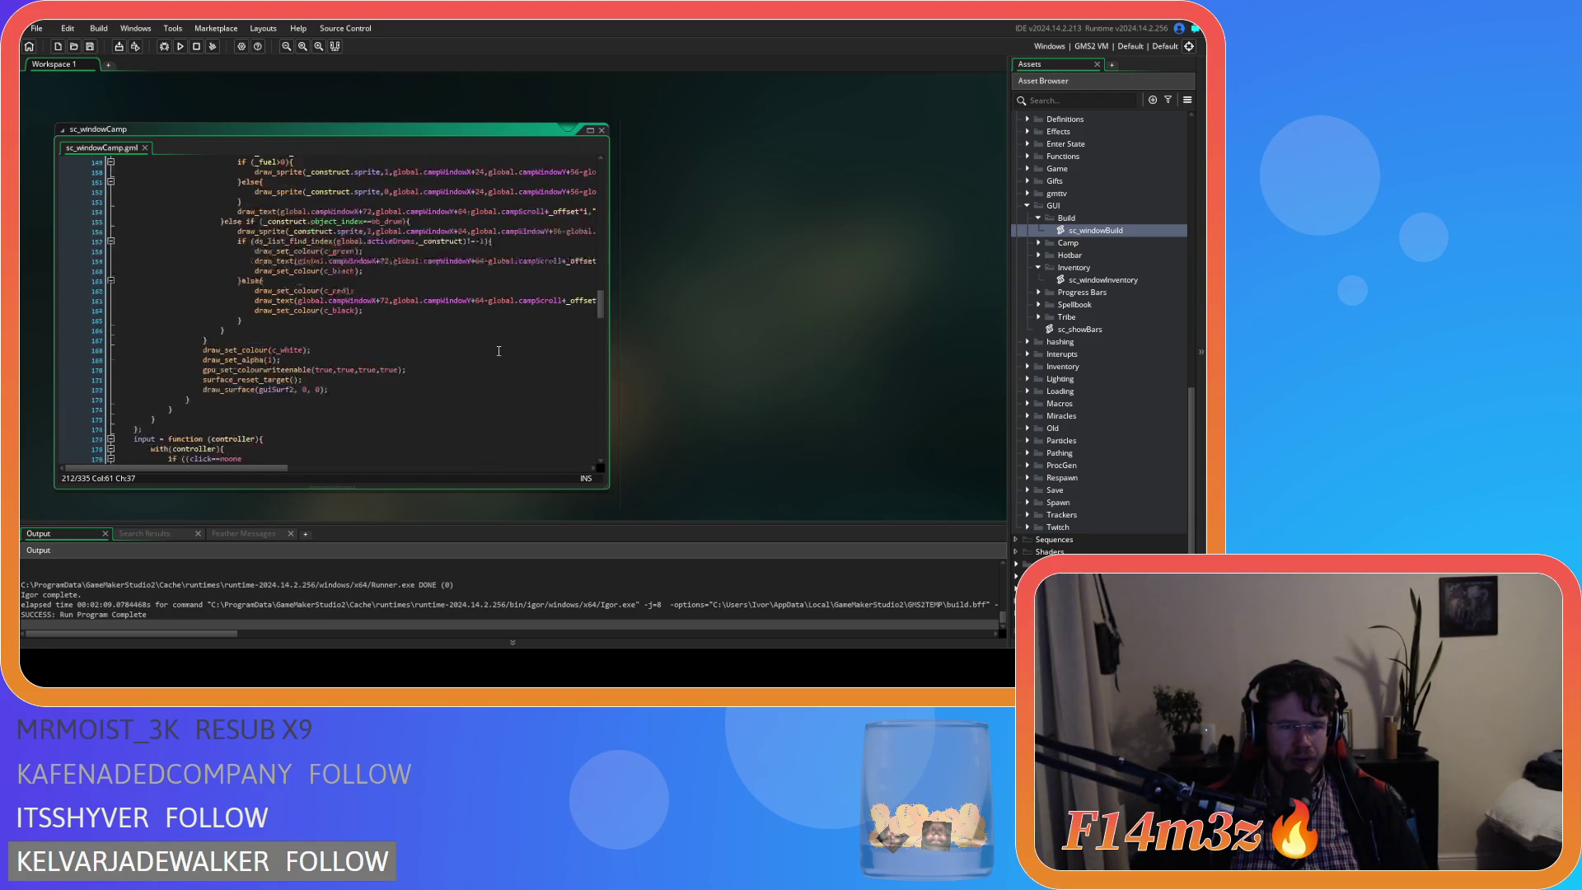
scroll(499, 351, up, 4)
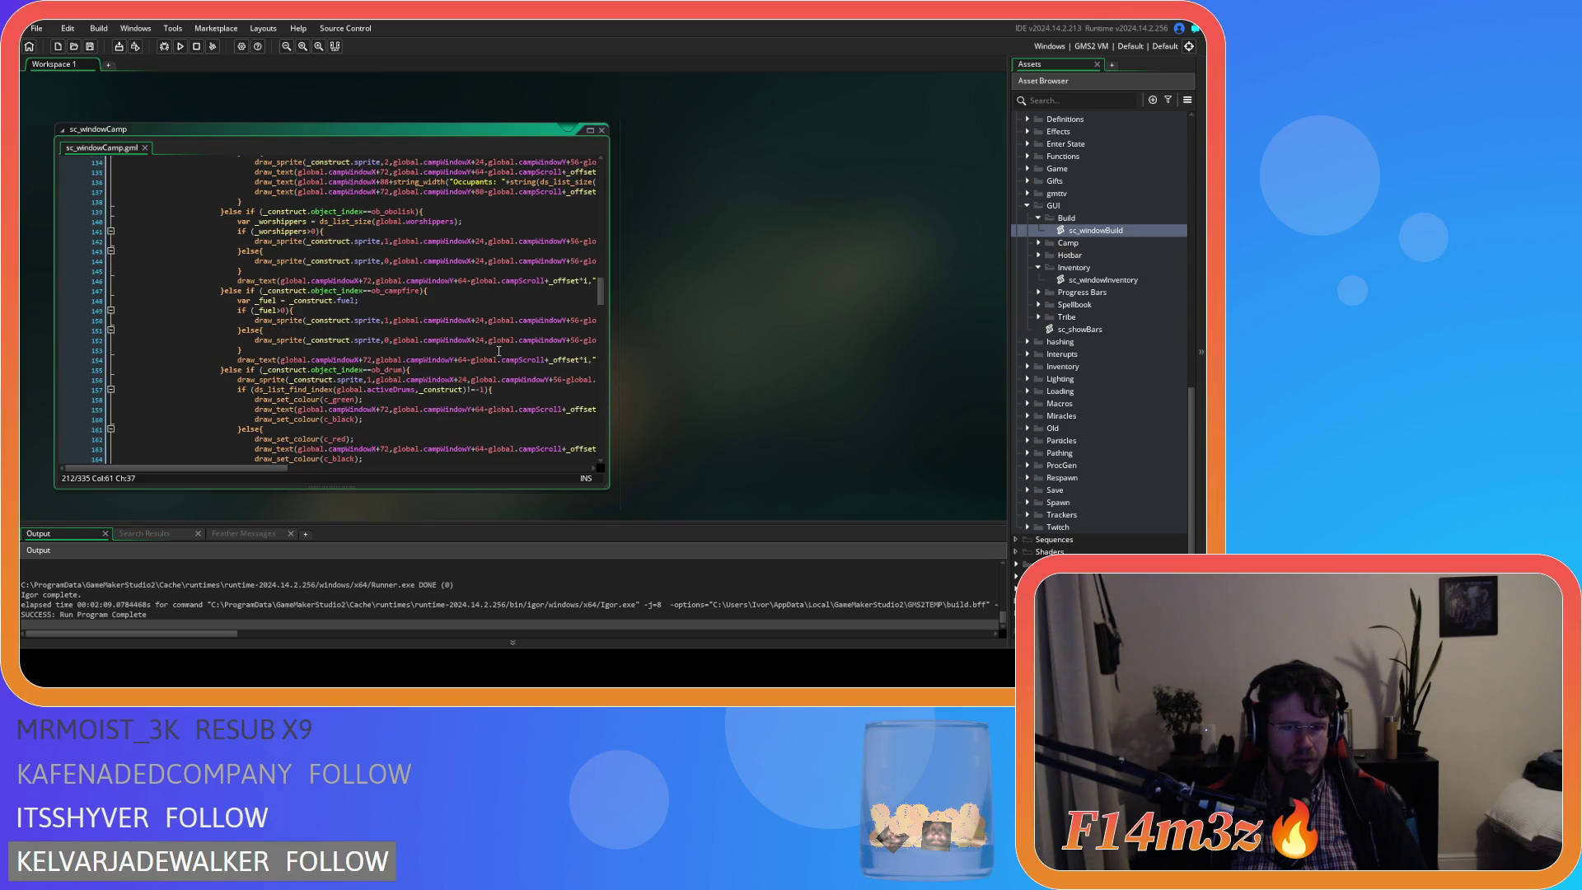
scroll(499, 351, up, 5)
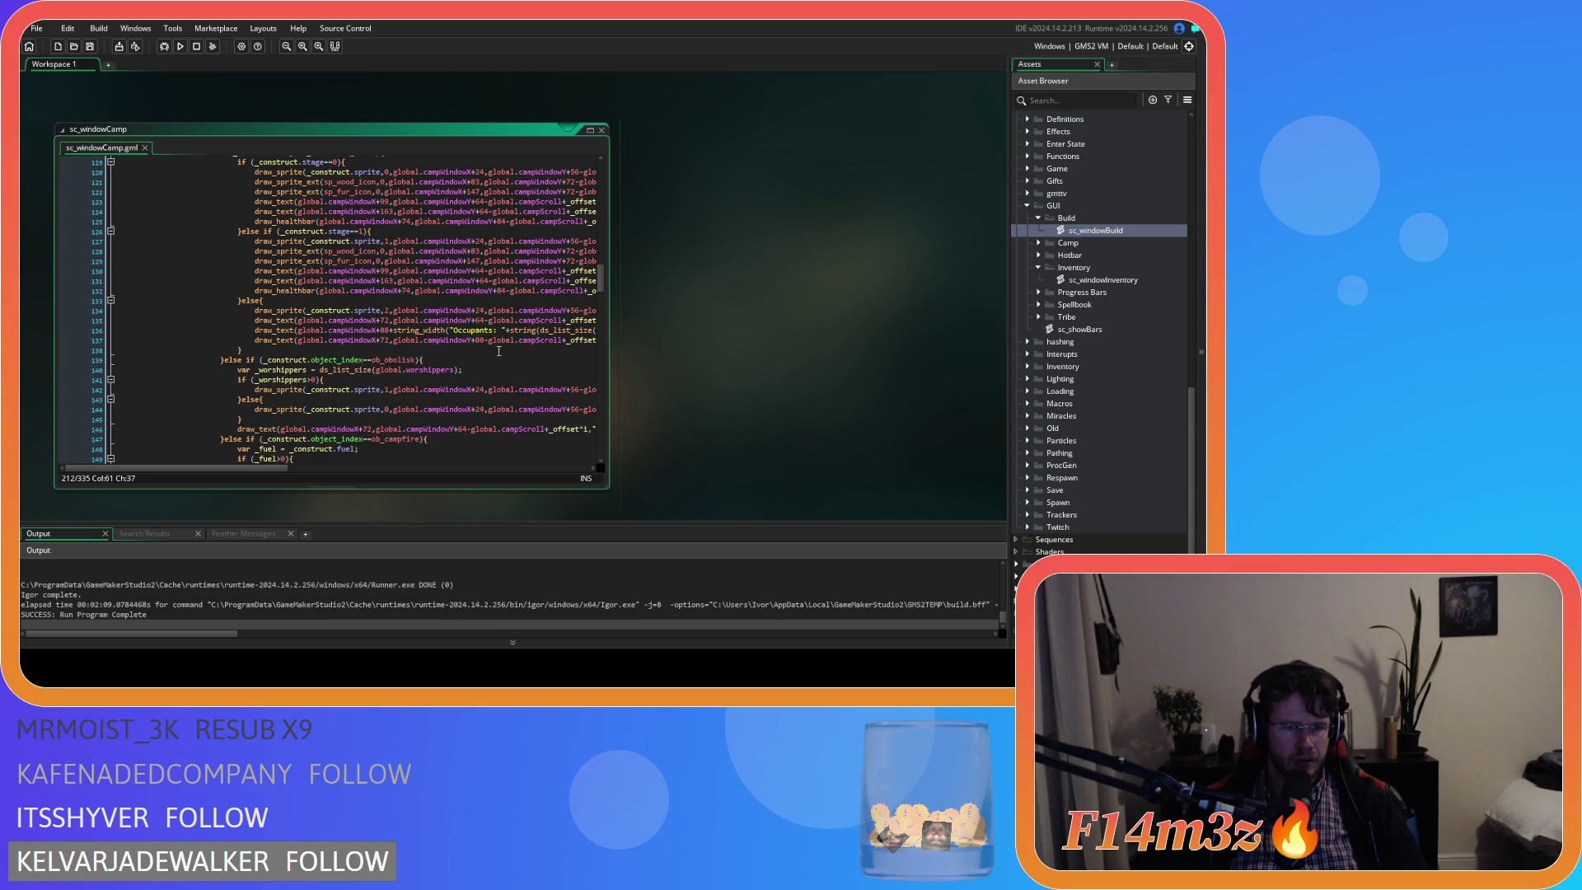
scroll(499, 352, up, 5)
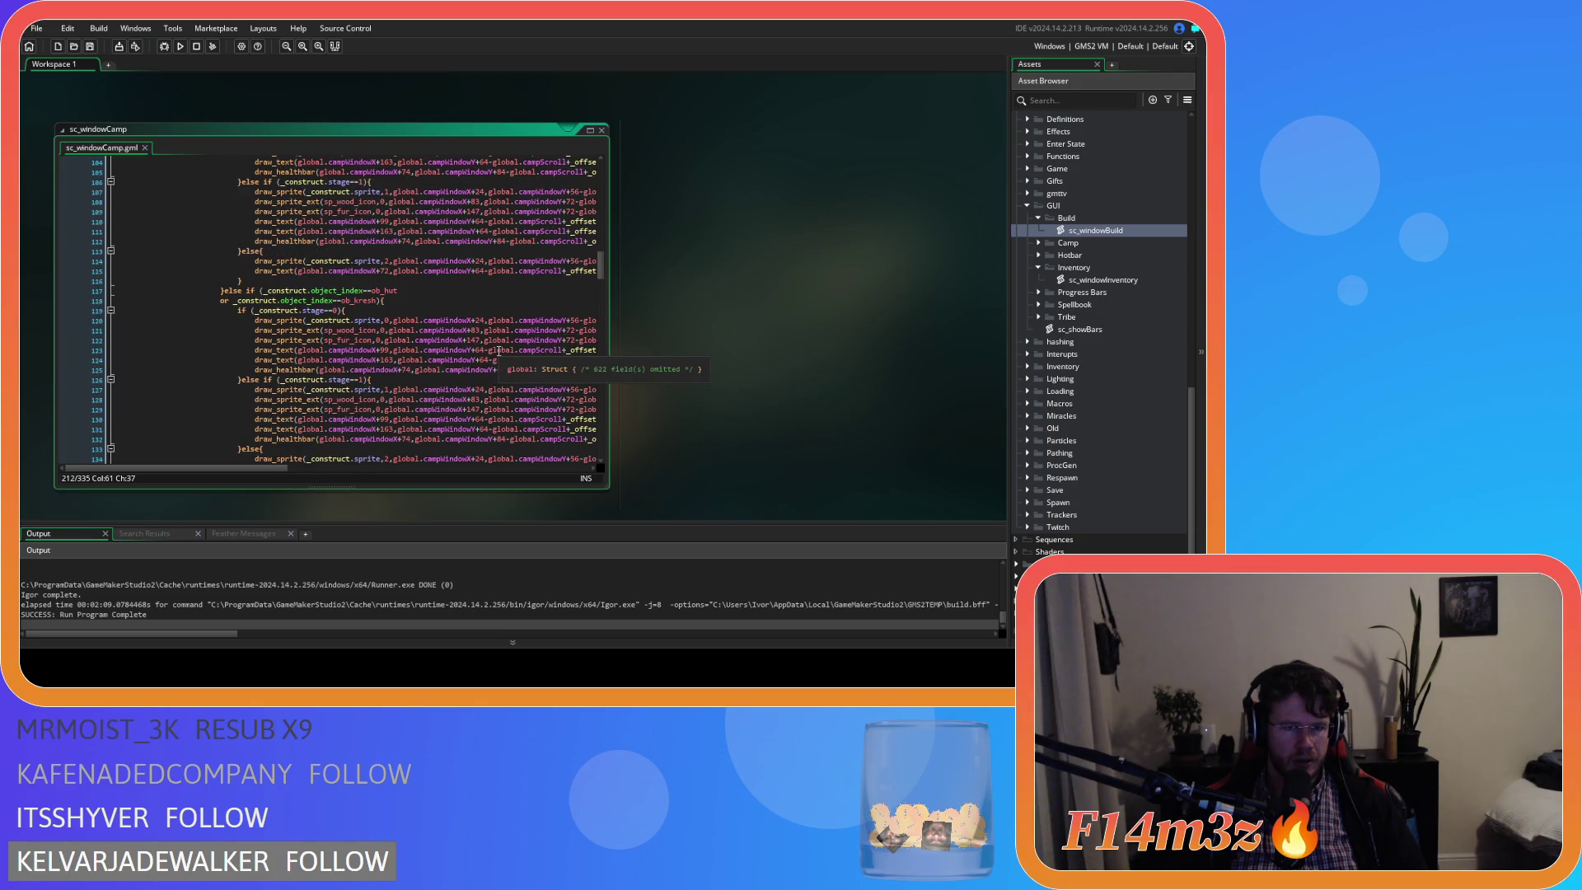
scroll(498, 351, up, 6)
scroll(499, 351, down, 14)
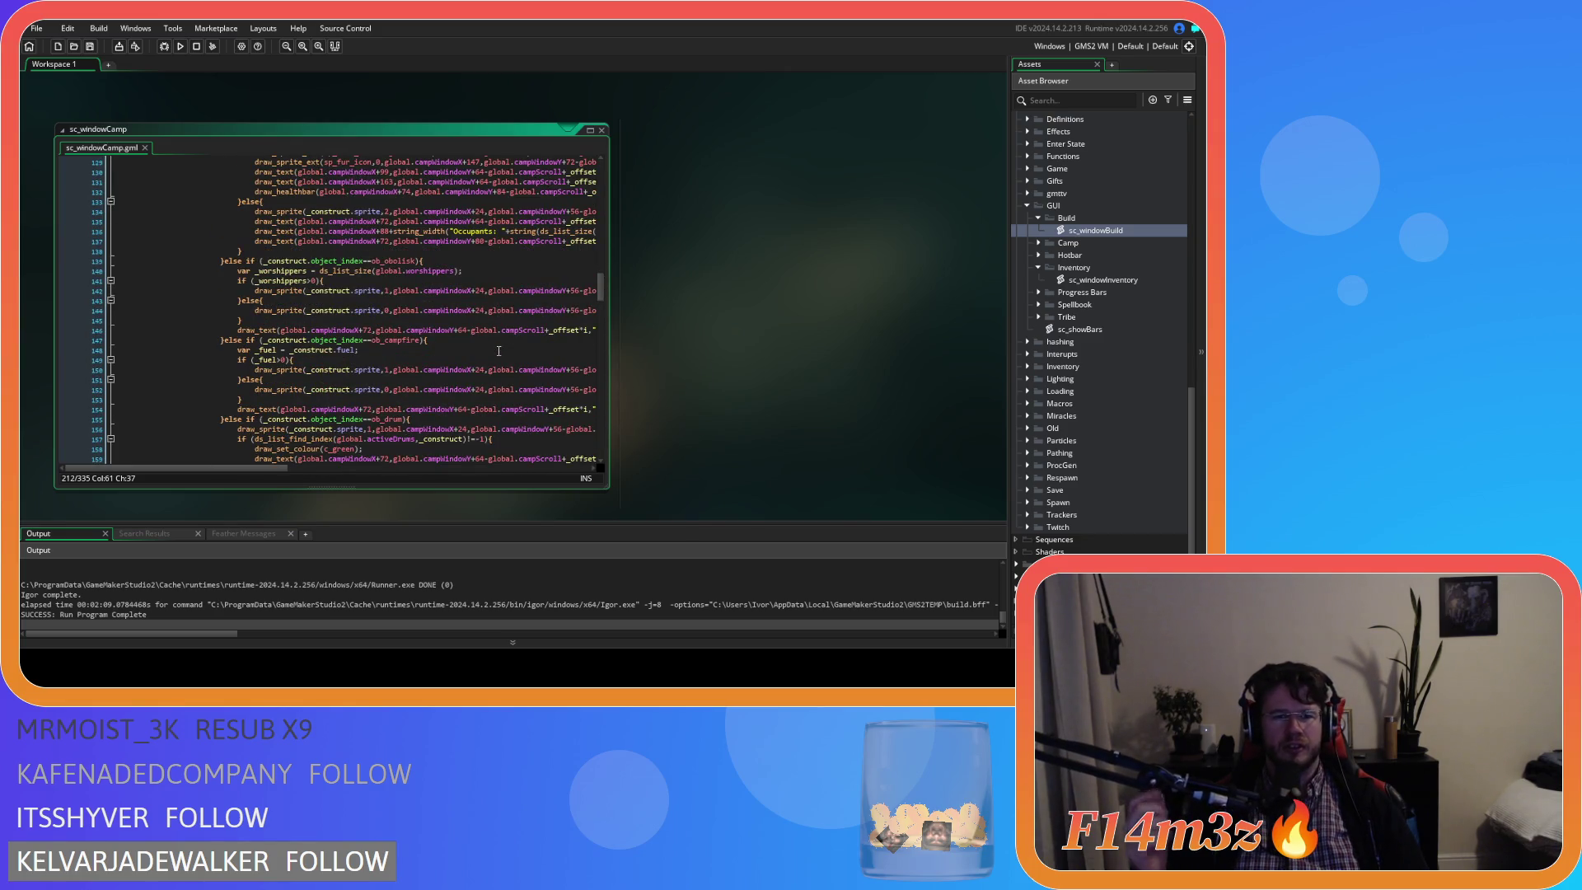
scroll(499, 351, down, 5)
scroll(499, 351, up, 20)
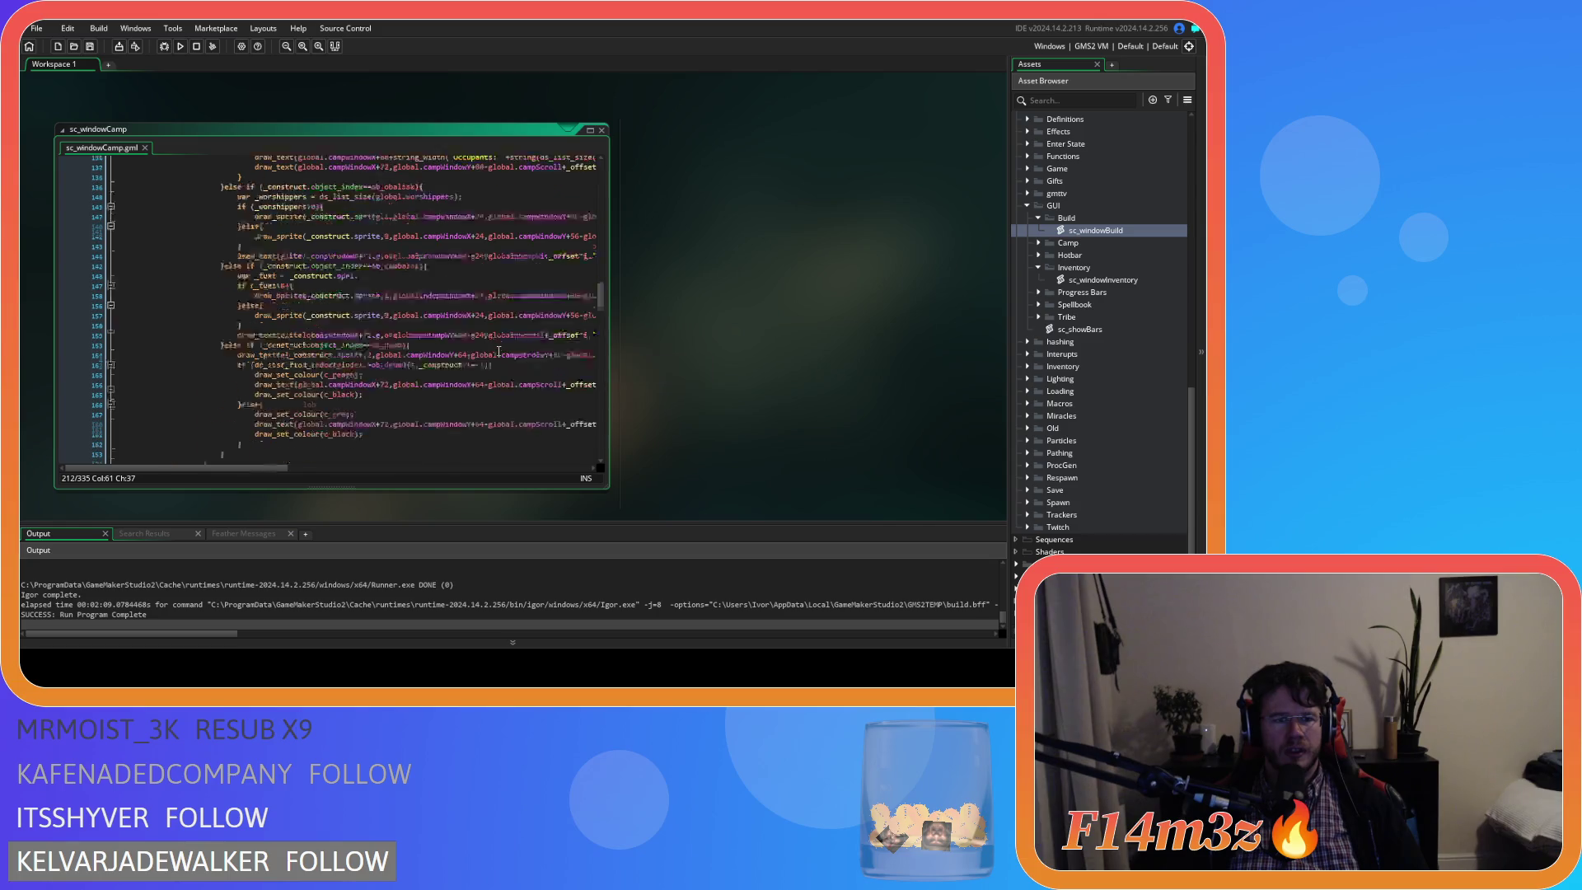
scroll(499, 352, up, 1)
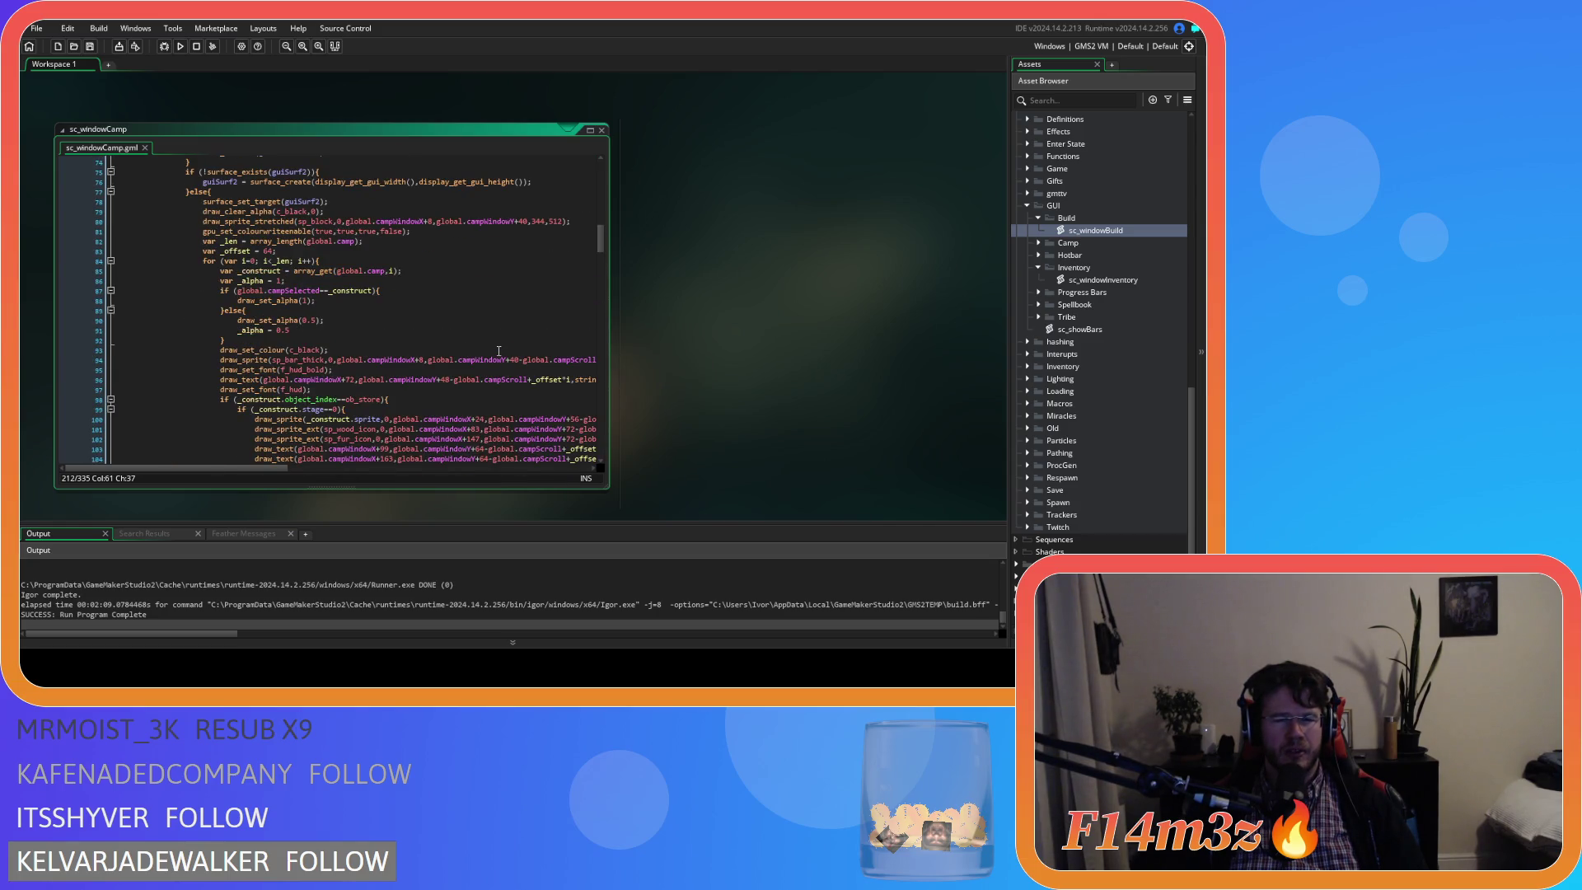
scroll(499, 351, up, 15)
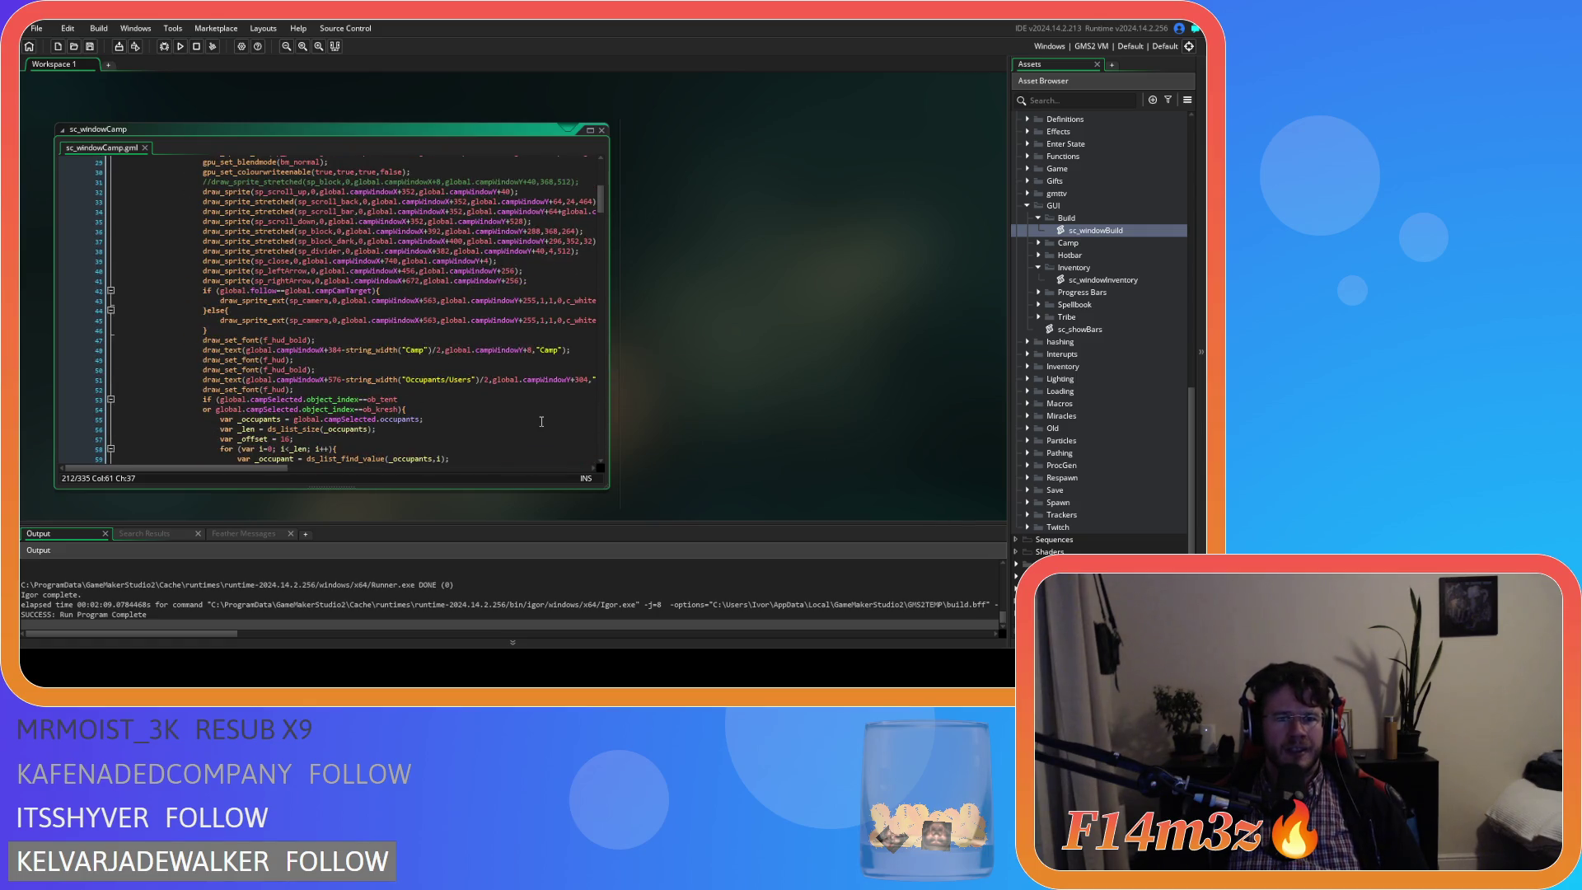
drag(403, 379, 490, 379)
scroll(492, 435, down, 2)
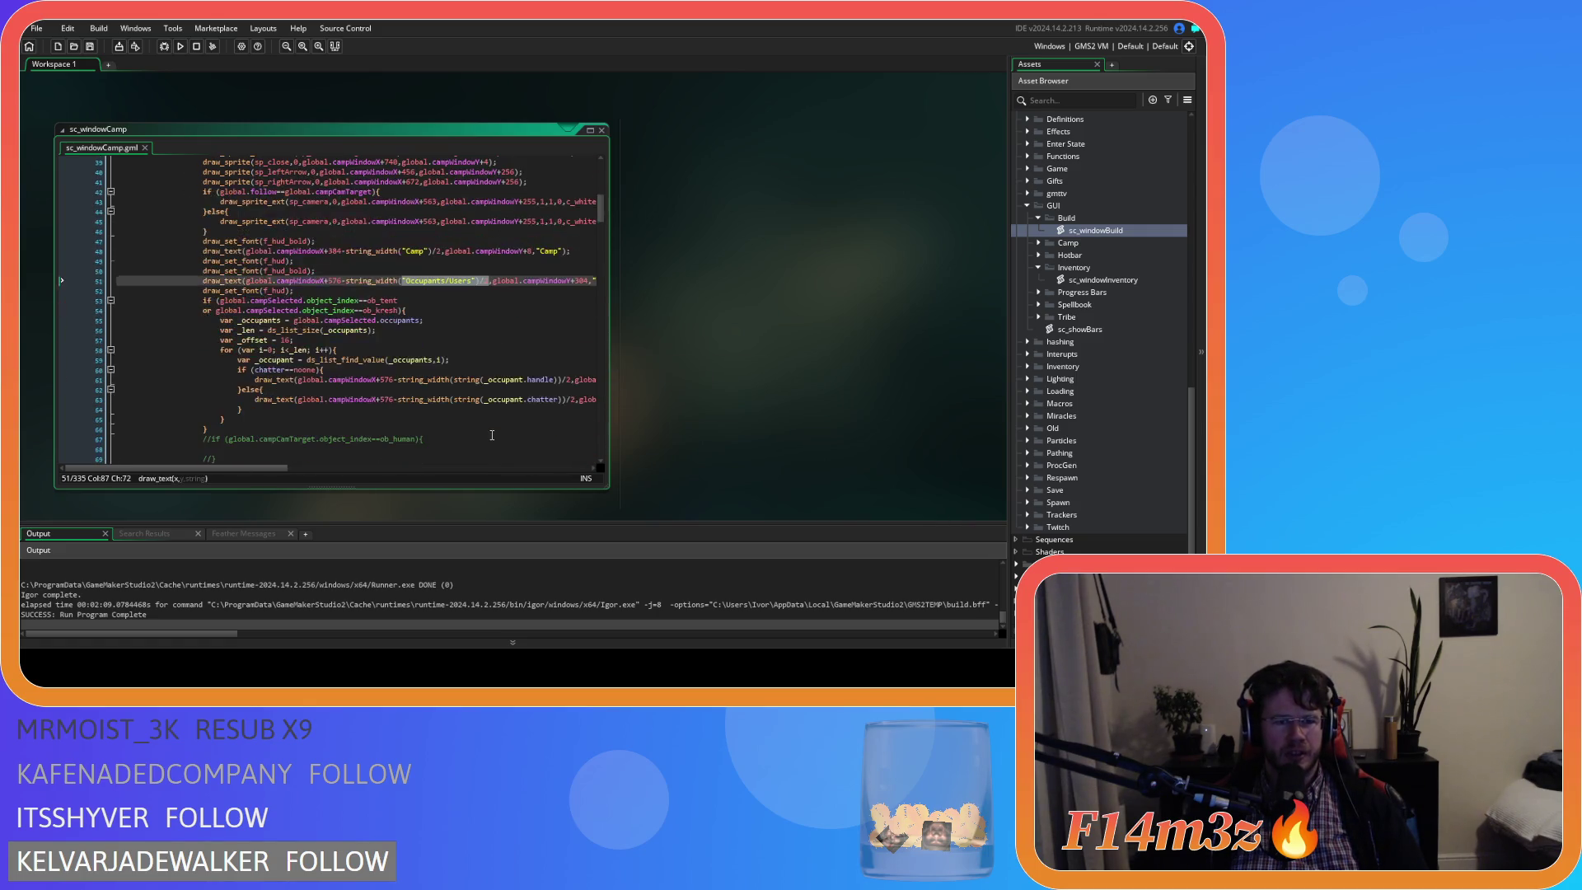
click(449, 312)
click(409, 349)
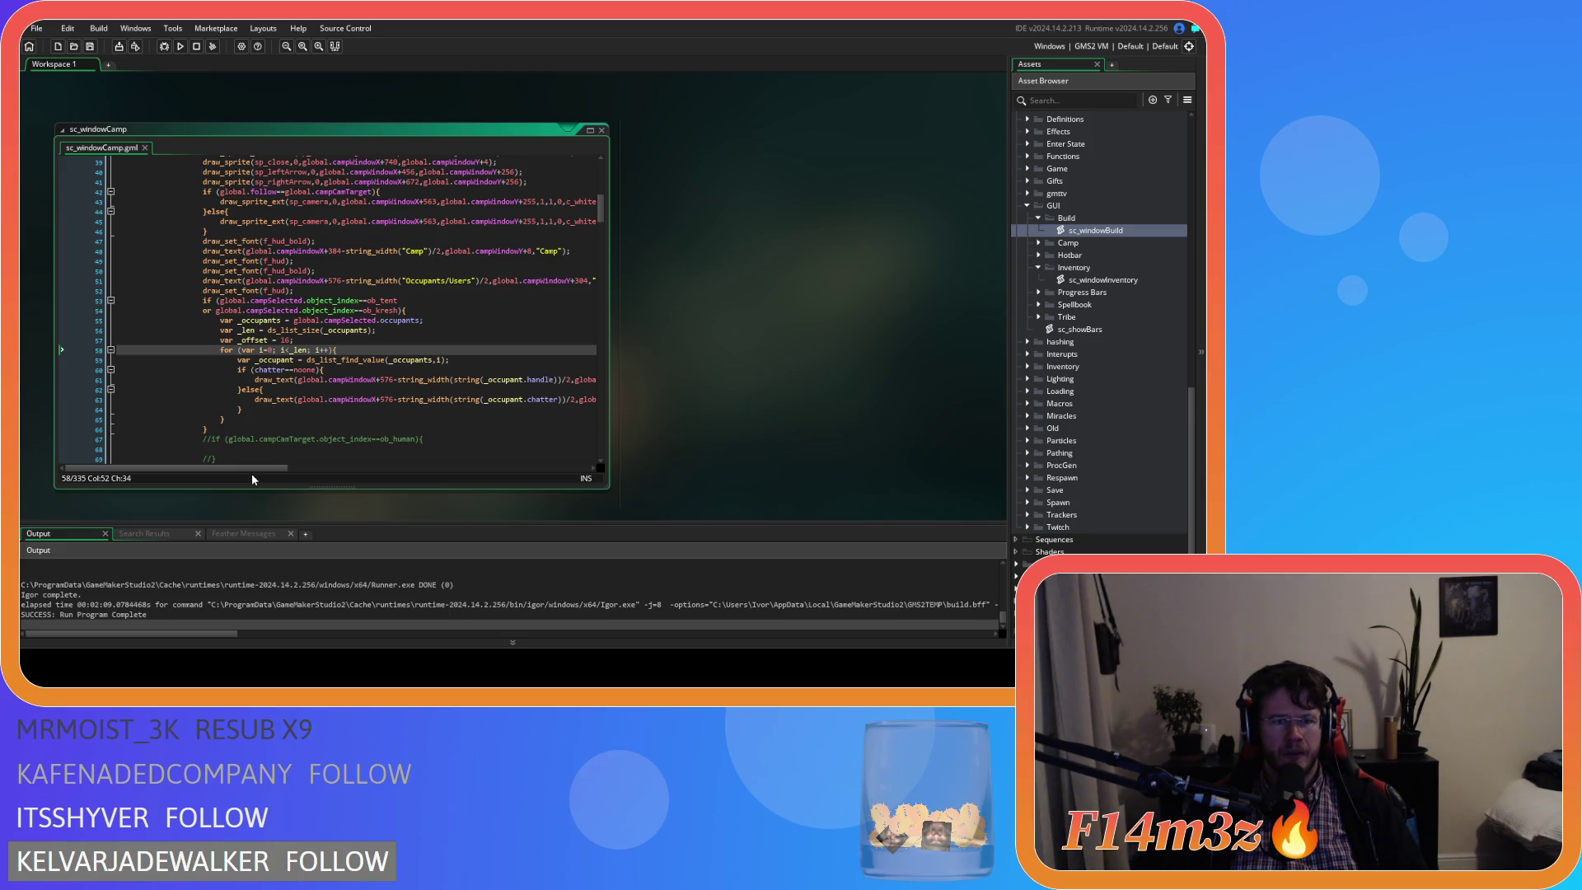
click(360, 322)
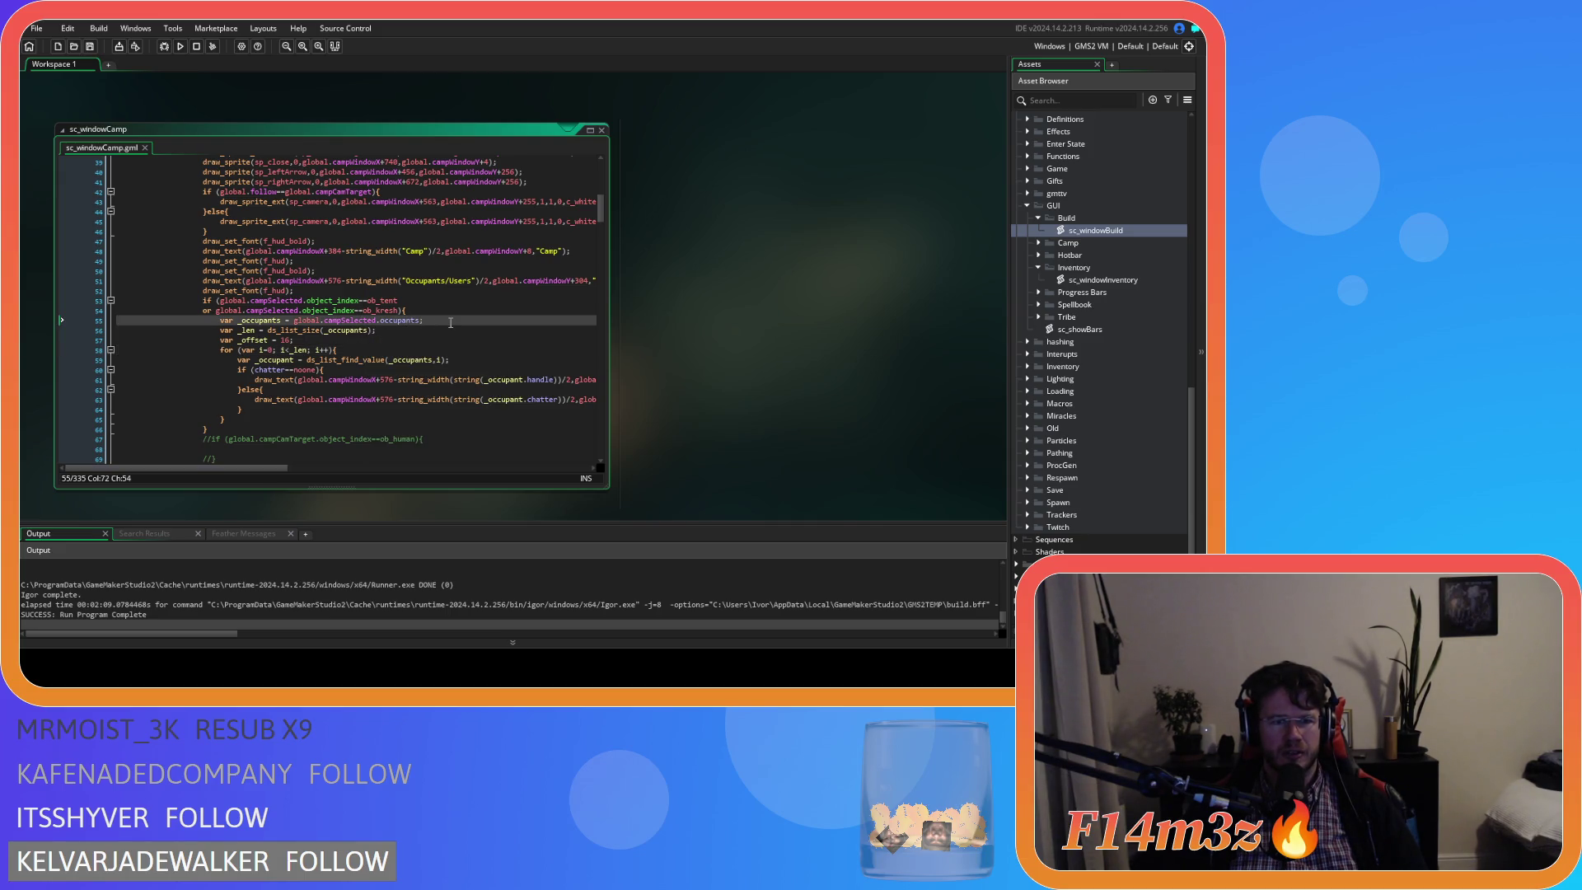
click(450, 313)
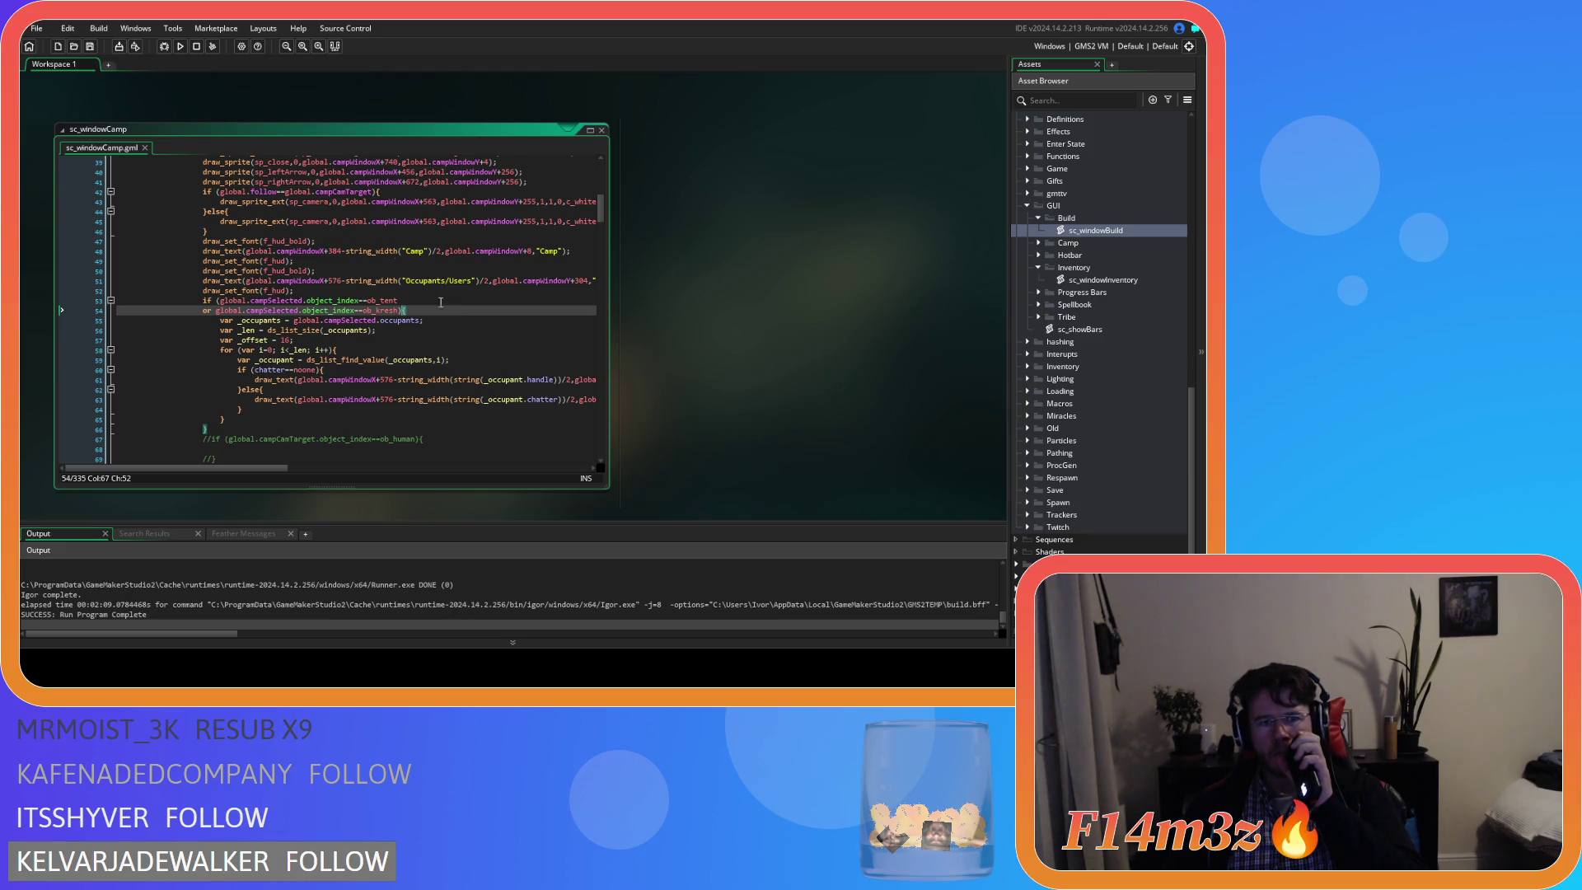
Change ob_tent to ob_hut in the occupant check, save sc_windowCamp, and build and run.
drag(379, 300, 398, 301)
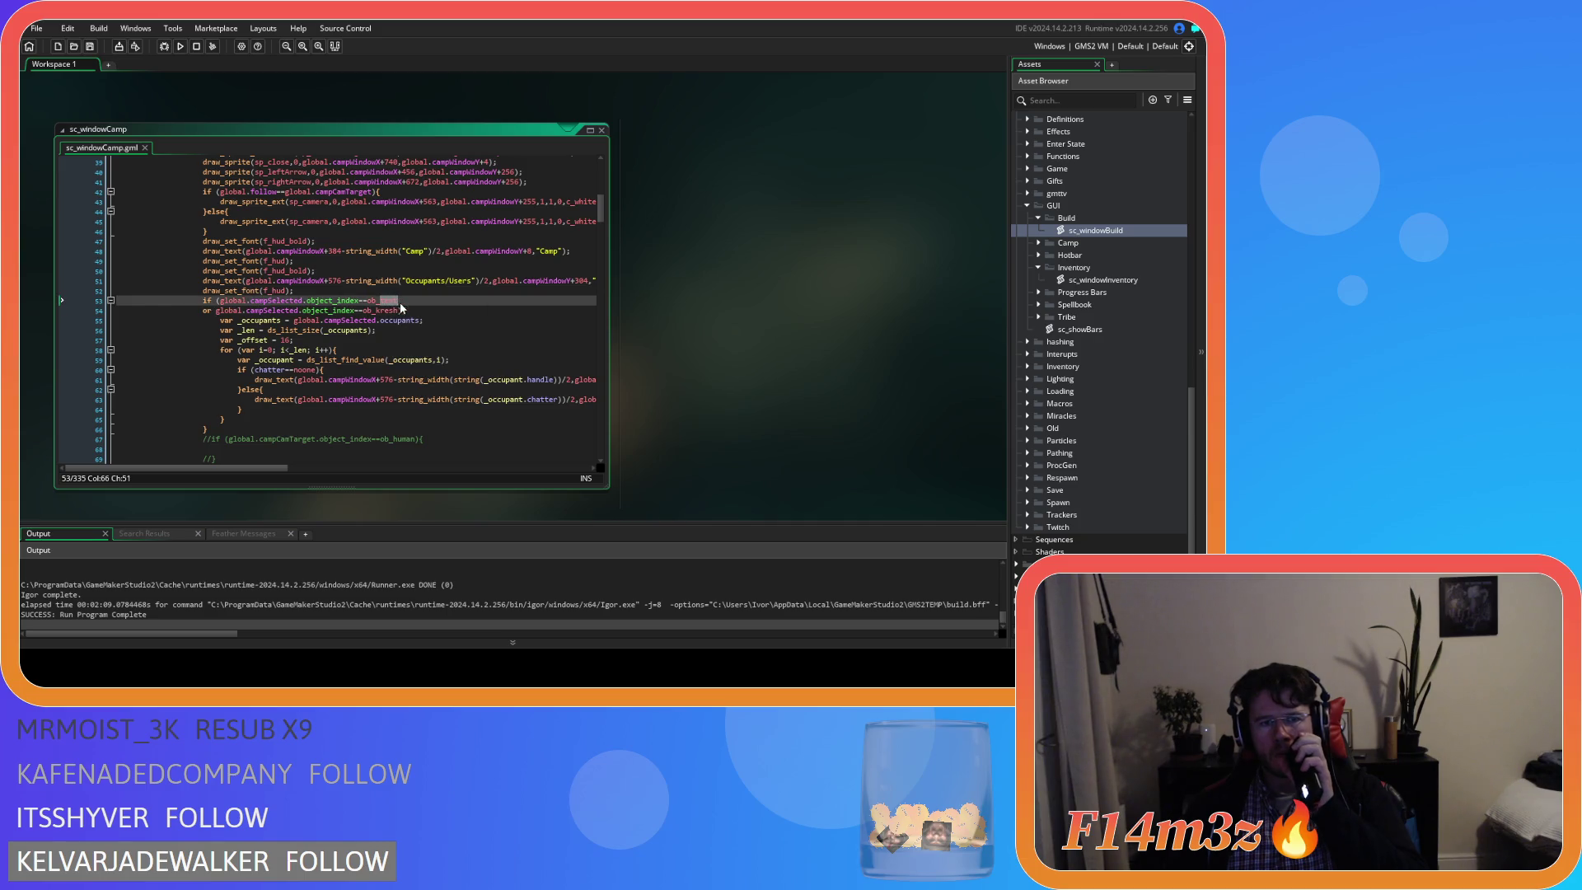
text(hut)
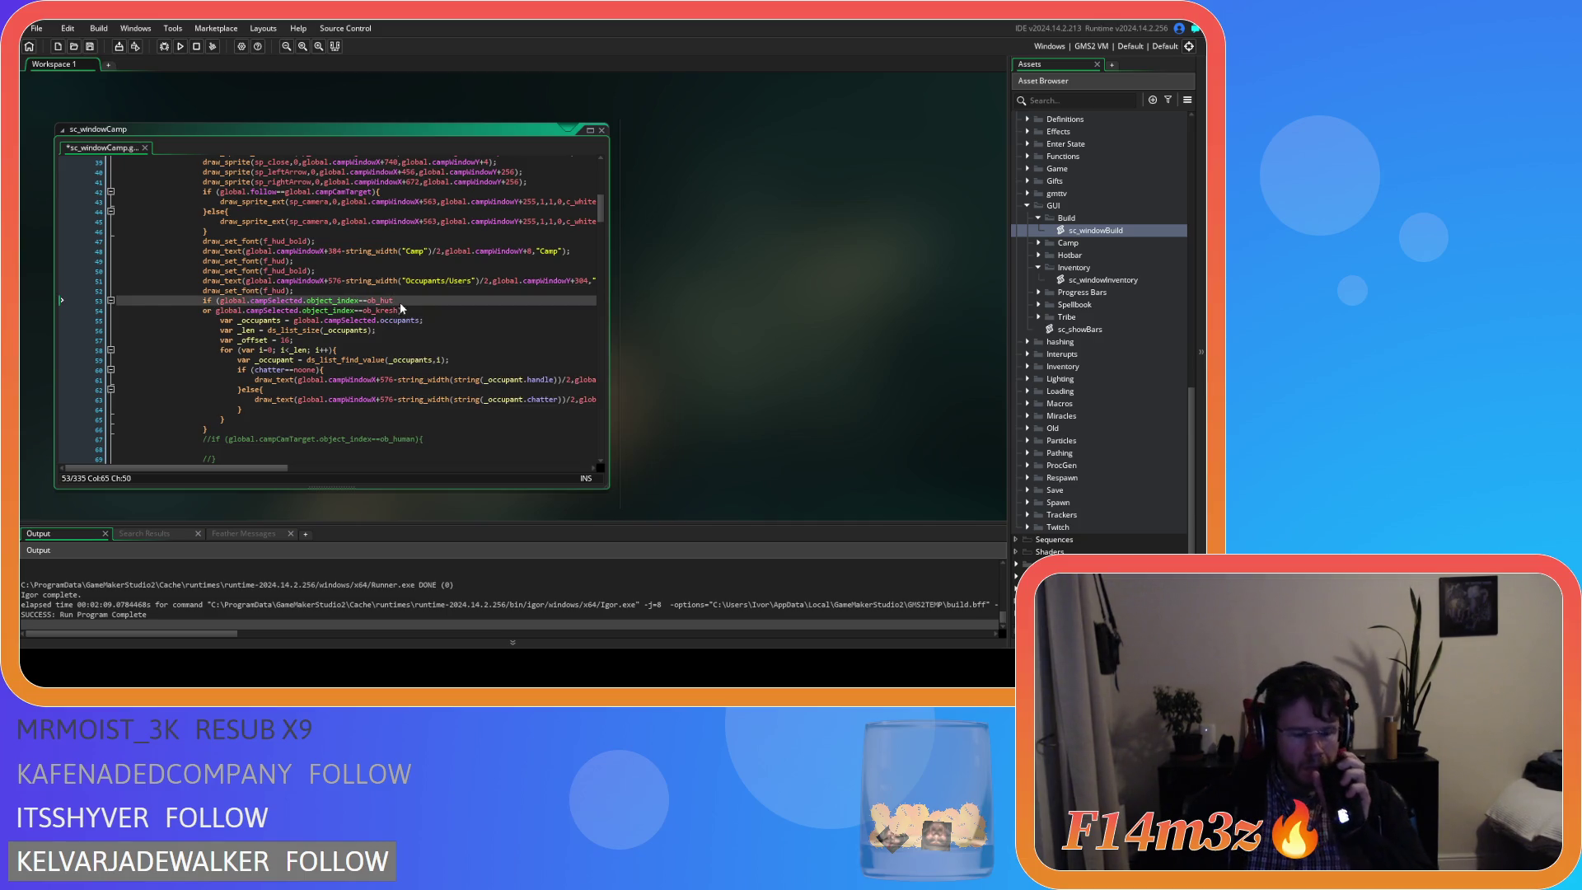
key(ctrl+s)
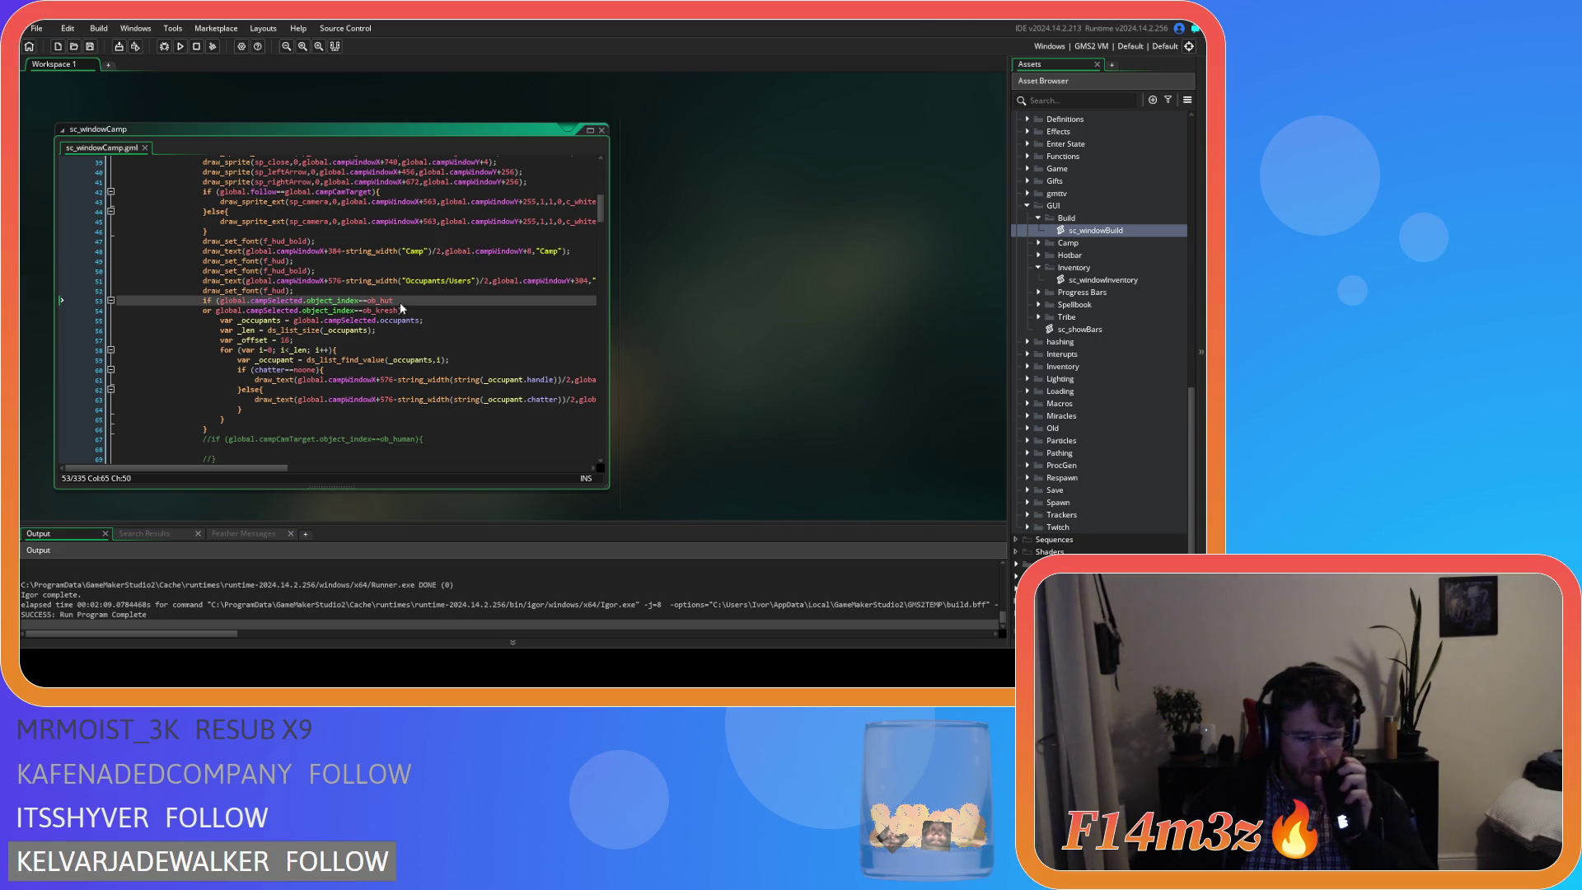
key(F5)
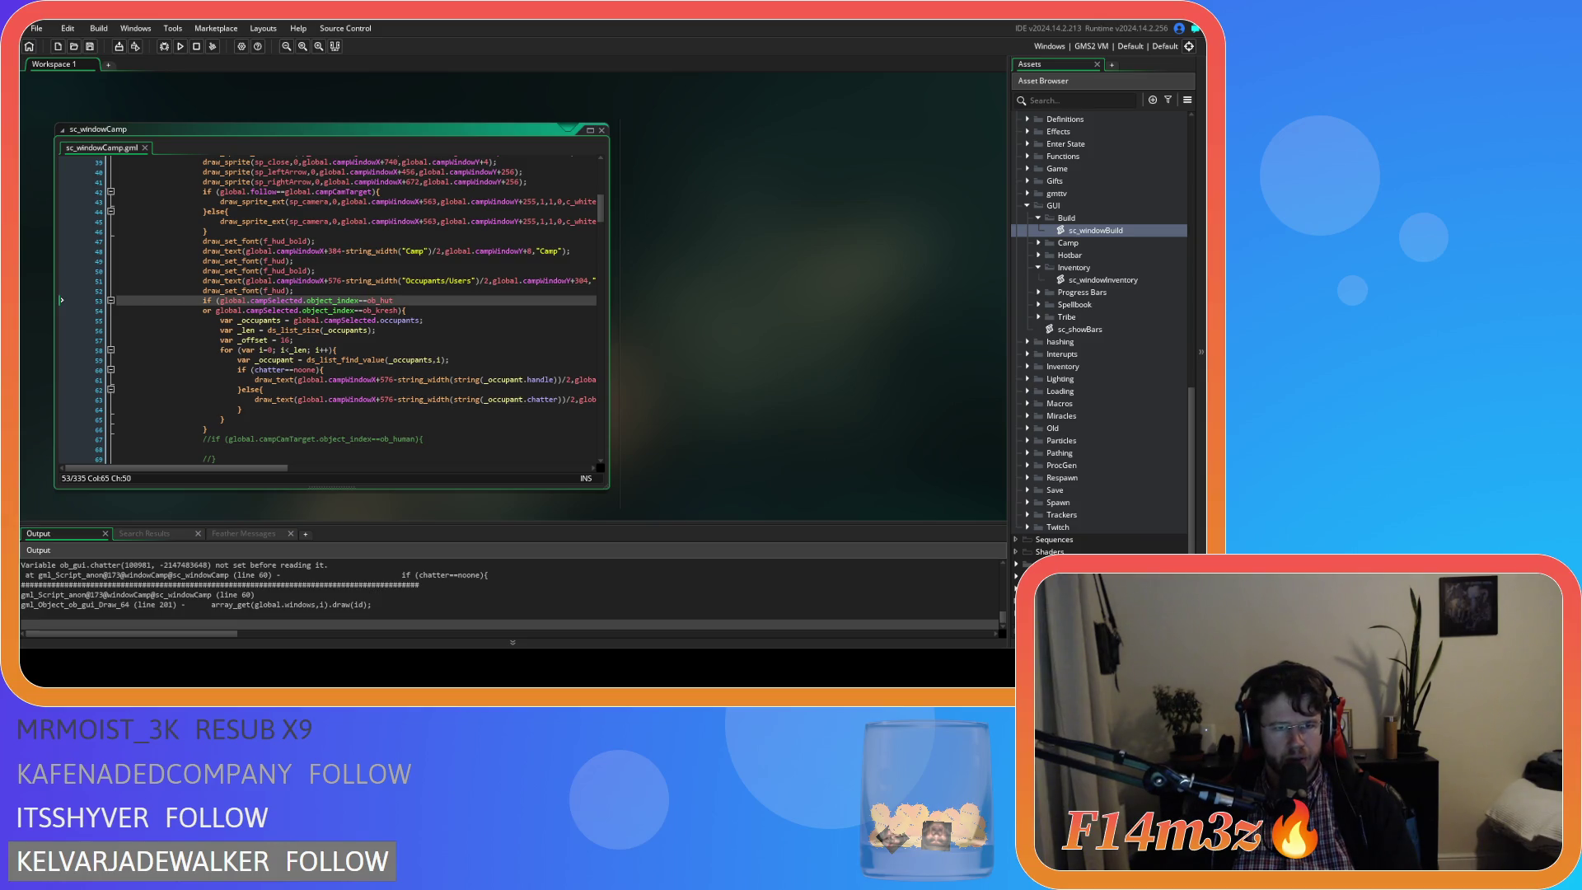
Point line 60's chatter check at _occupant.chatter, then rebuild and switch to the running game.
click(438, 360)
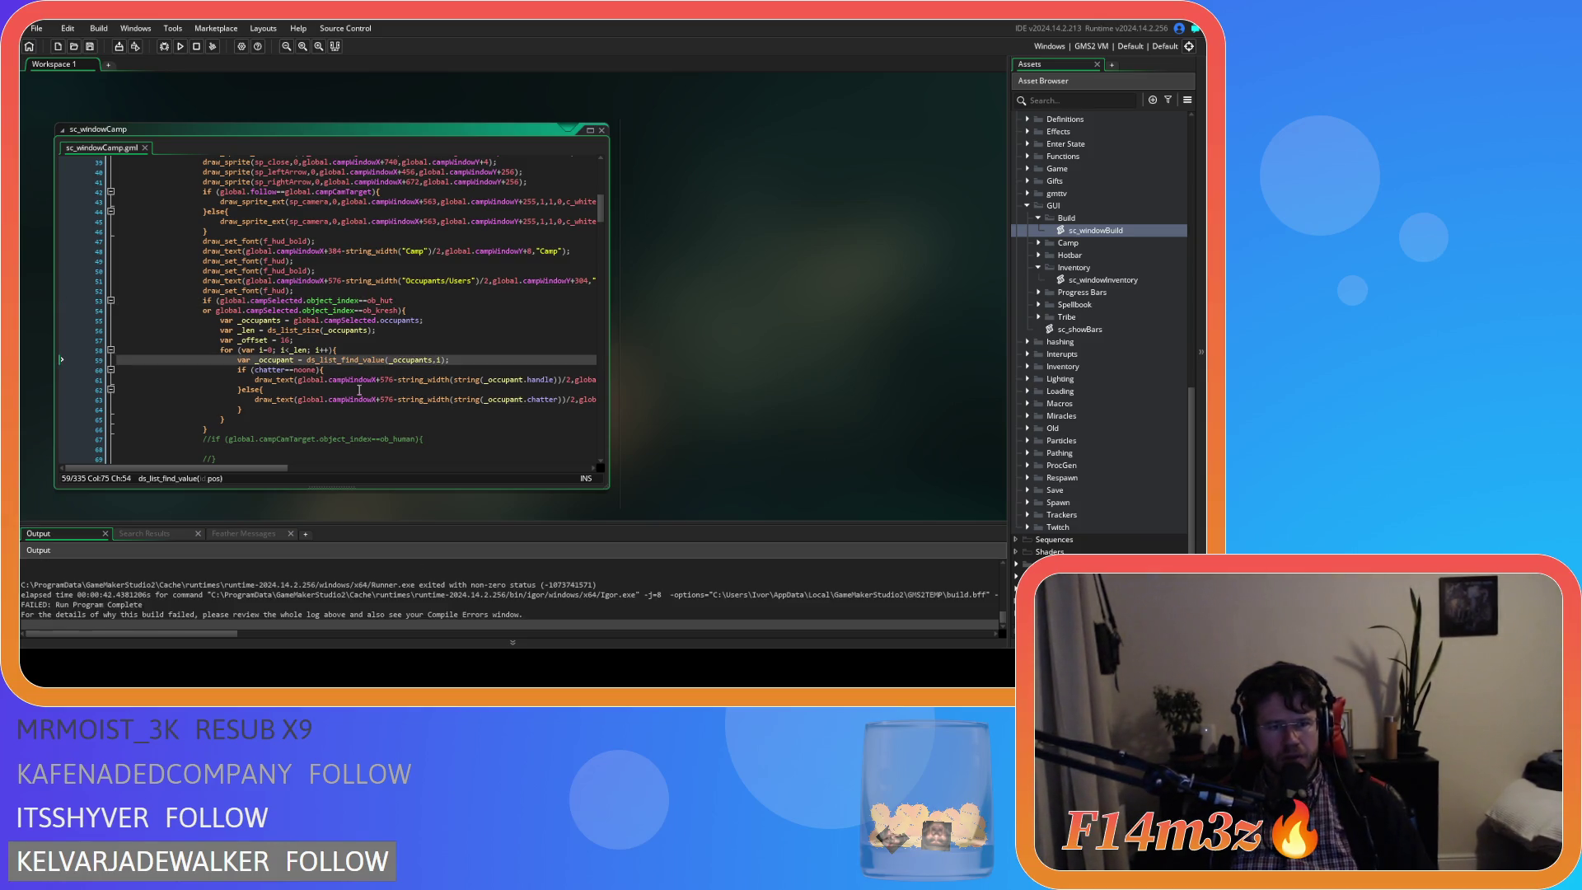
double_click(276, 360)
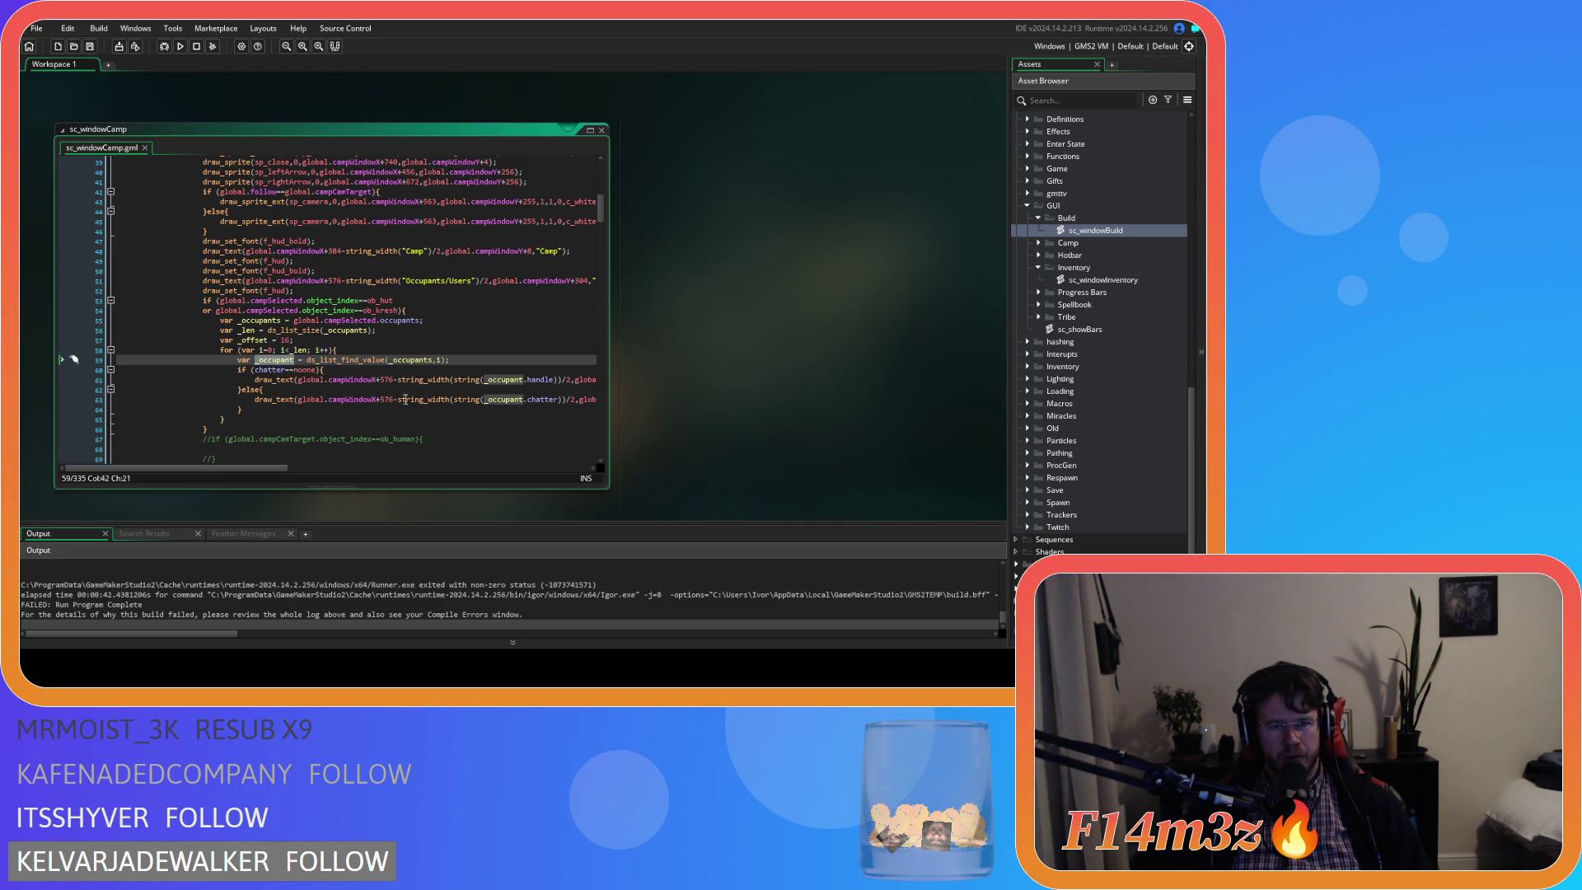
drag(527, 380, 512, 380)
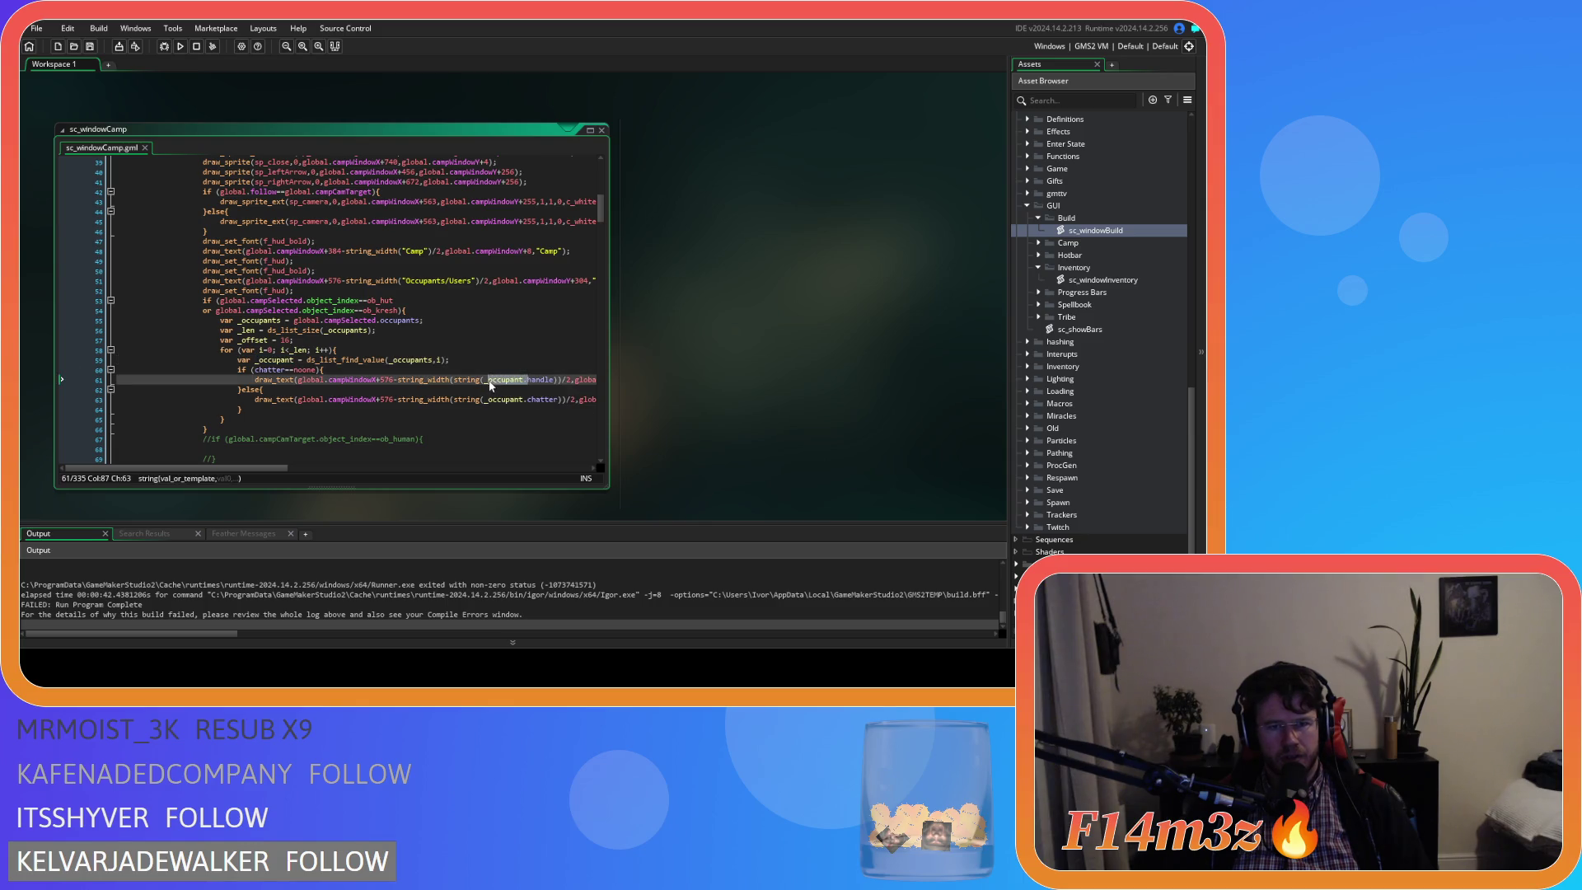
click(507, 409)
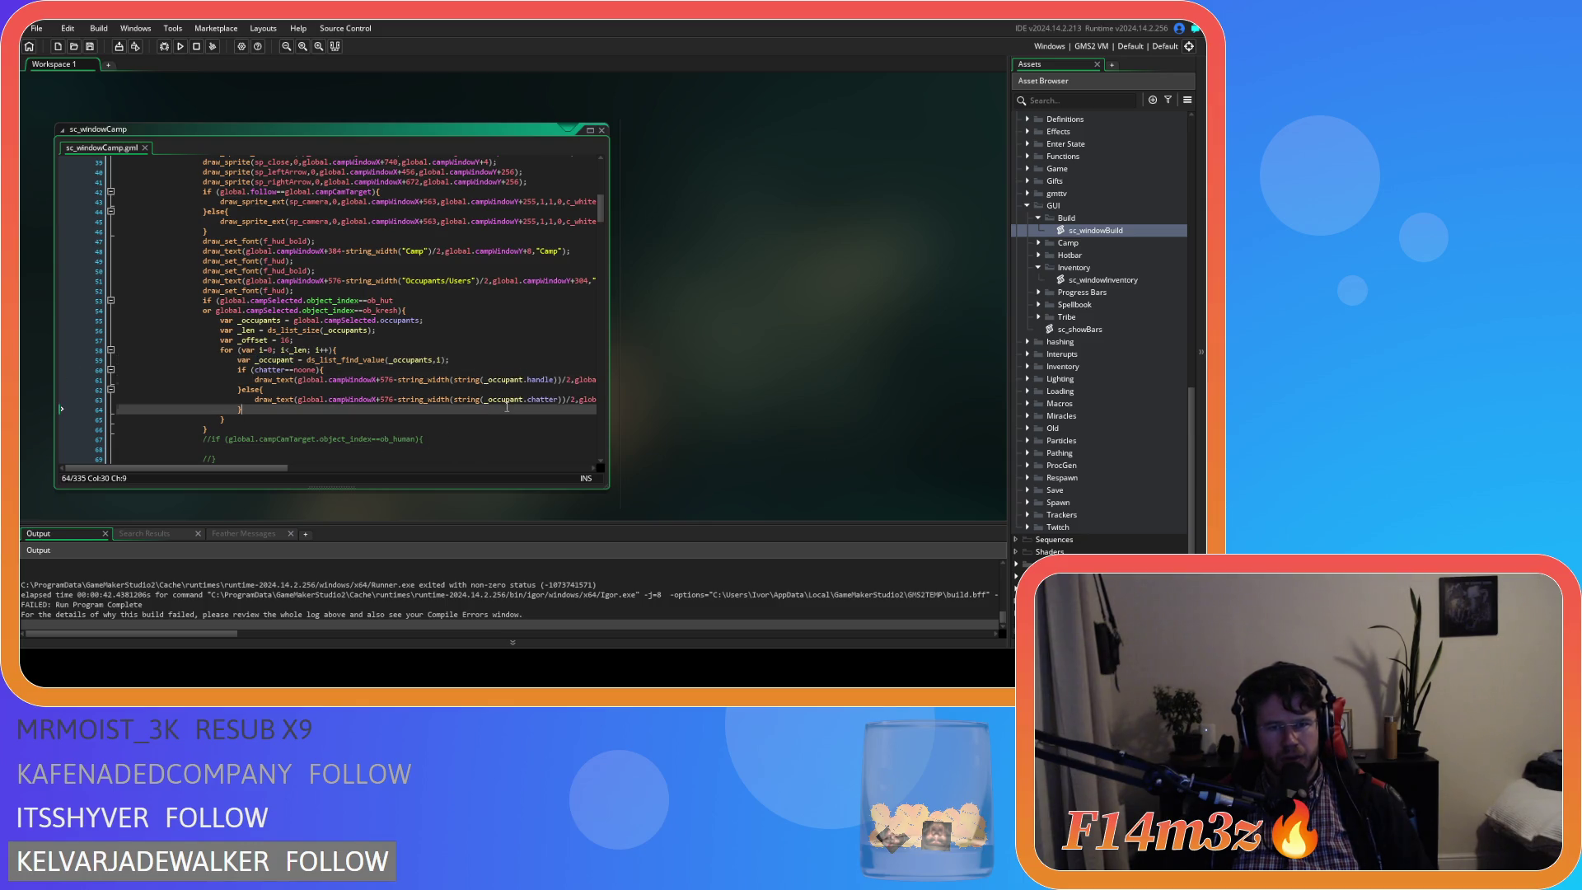
drag(538, 401, 542, 401)
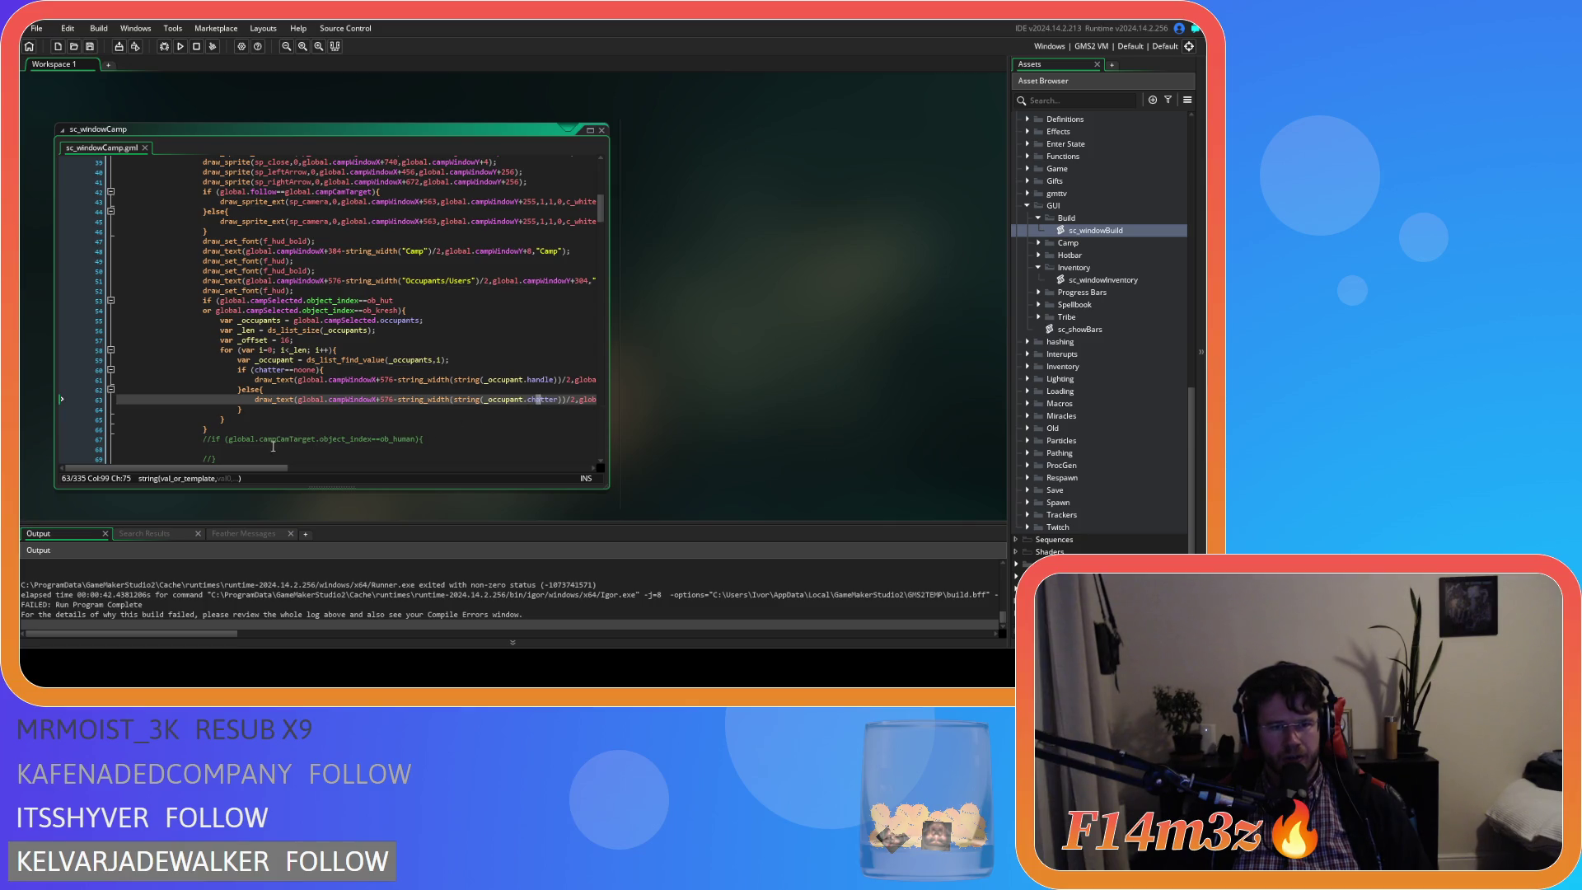
mouse_move(243, 471)
mouse_down()
mouse_move(428, 480)
mouse_move(227, 476)
mouse_up()
click(255, 370)
text(_occupant.)
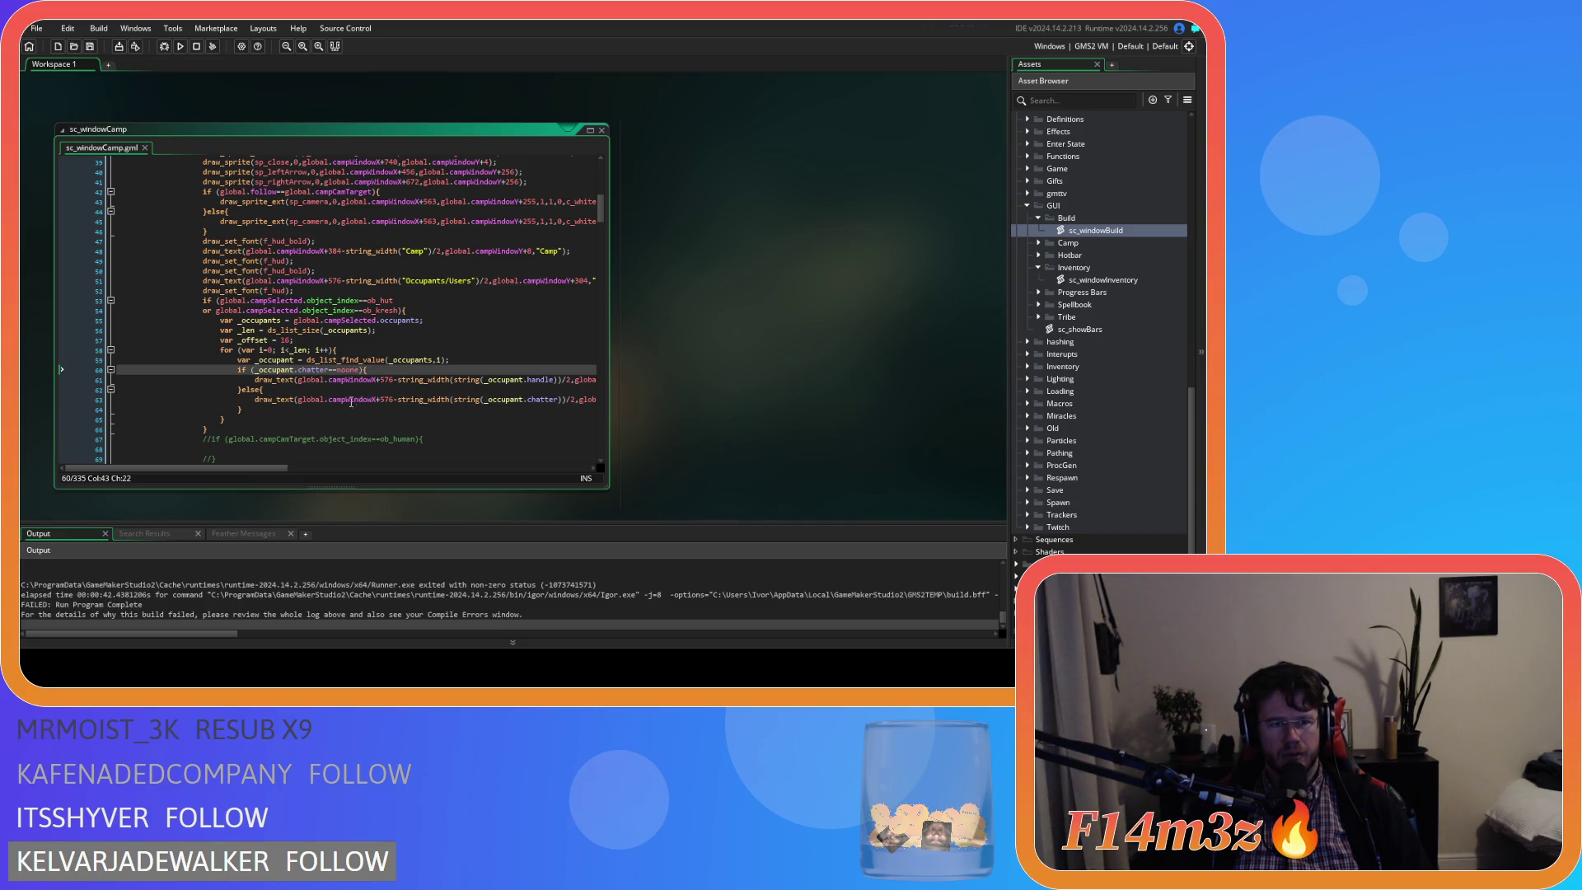
click(410, 370)
key(F5)
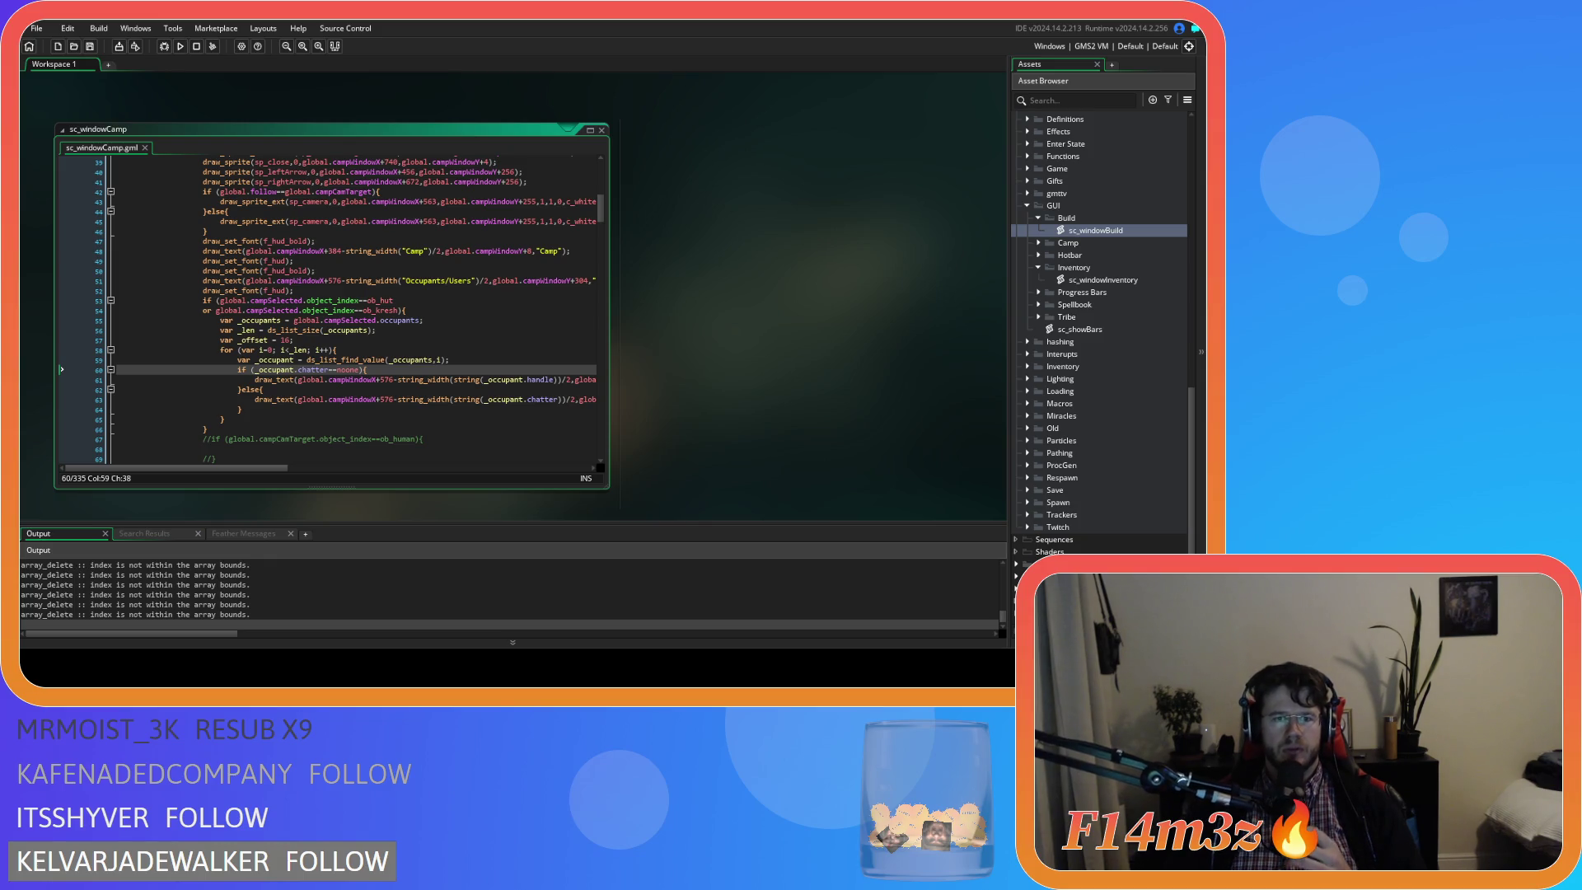
key(alt+Tab)
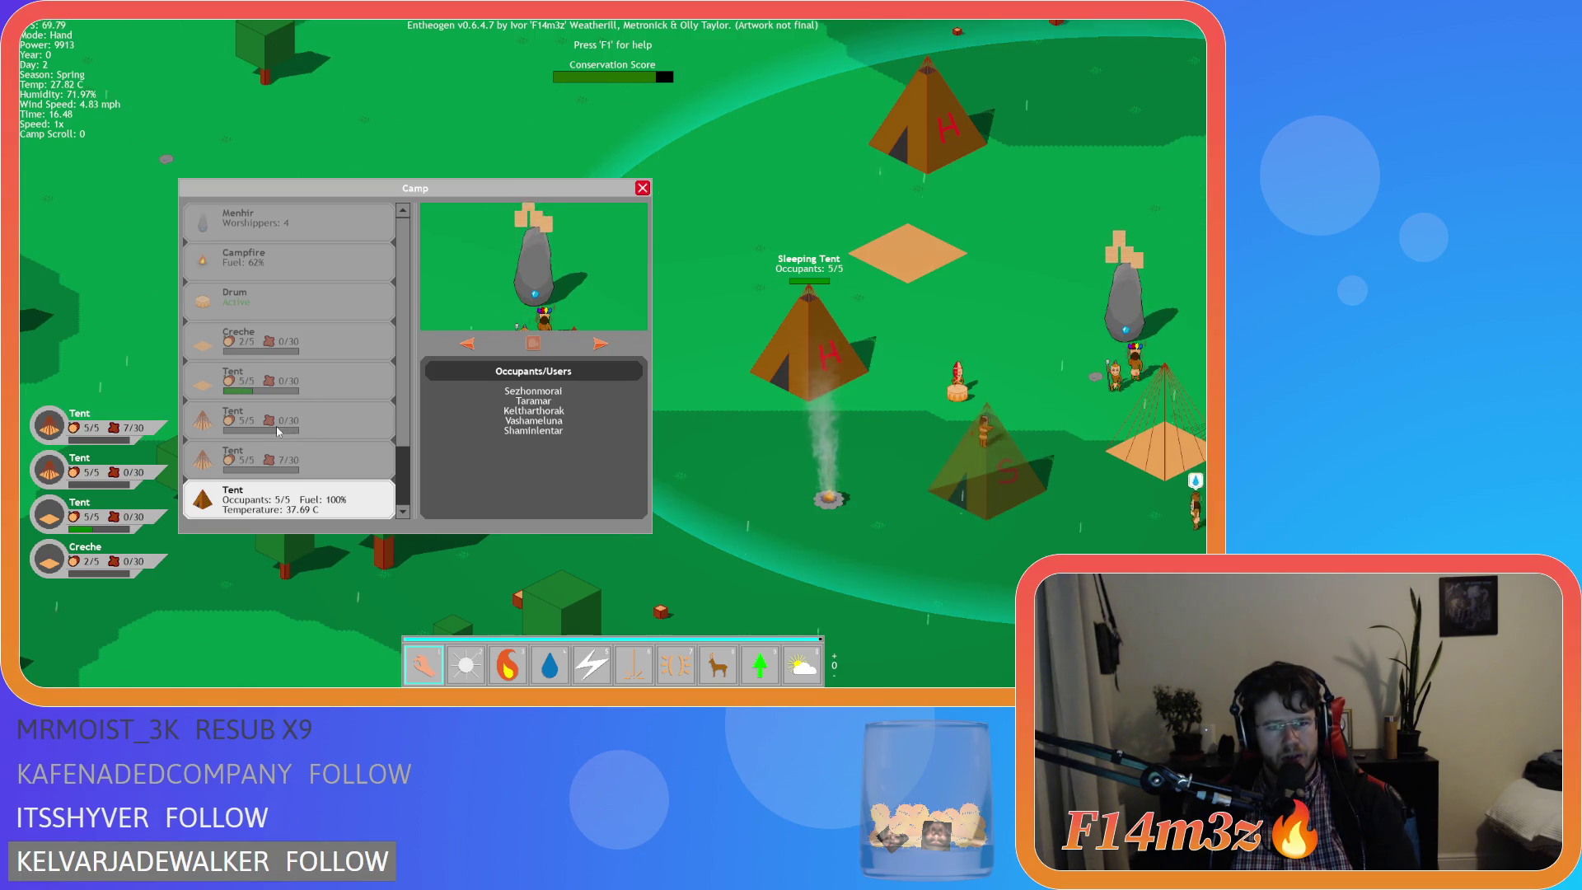
Select the Fuel 0% Tent, then the Fuel 100% Tent to list occupants, and open the Tribe overview.
scroll(354, 476, down, 2)
click(321, 476)
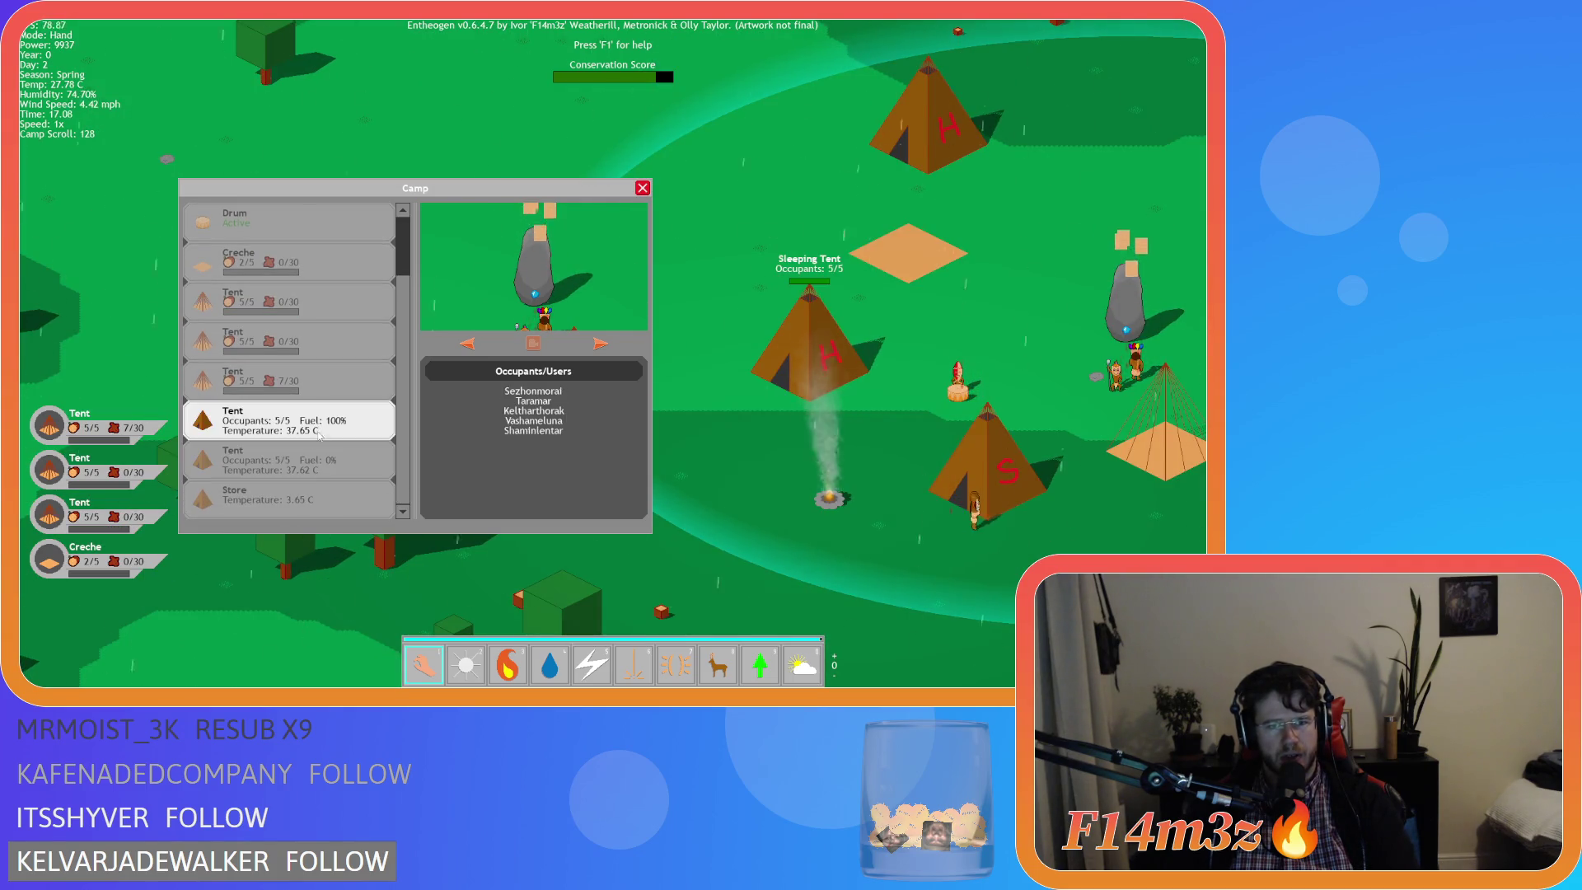
click(309, 435)
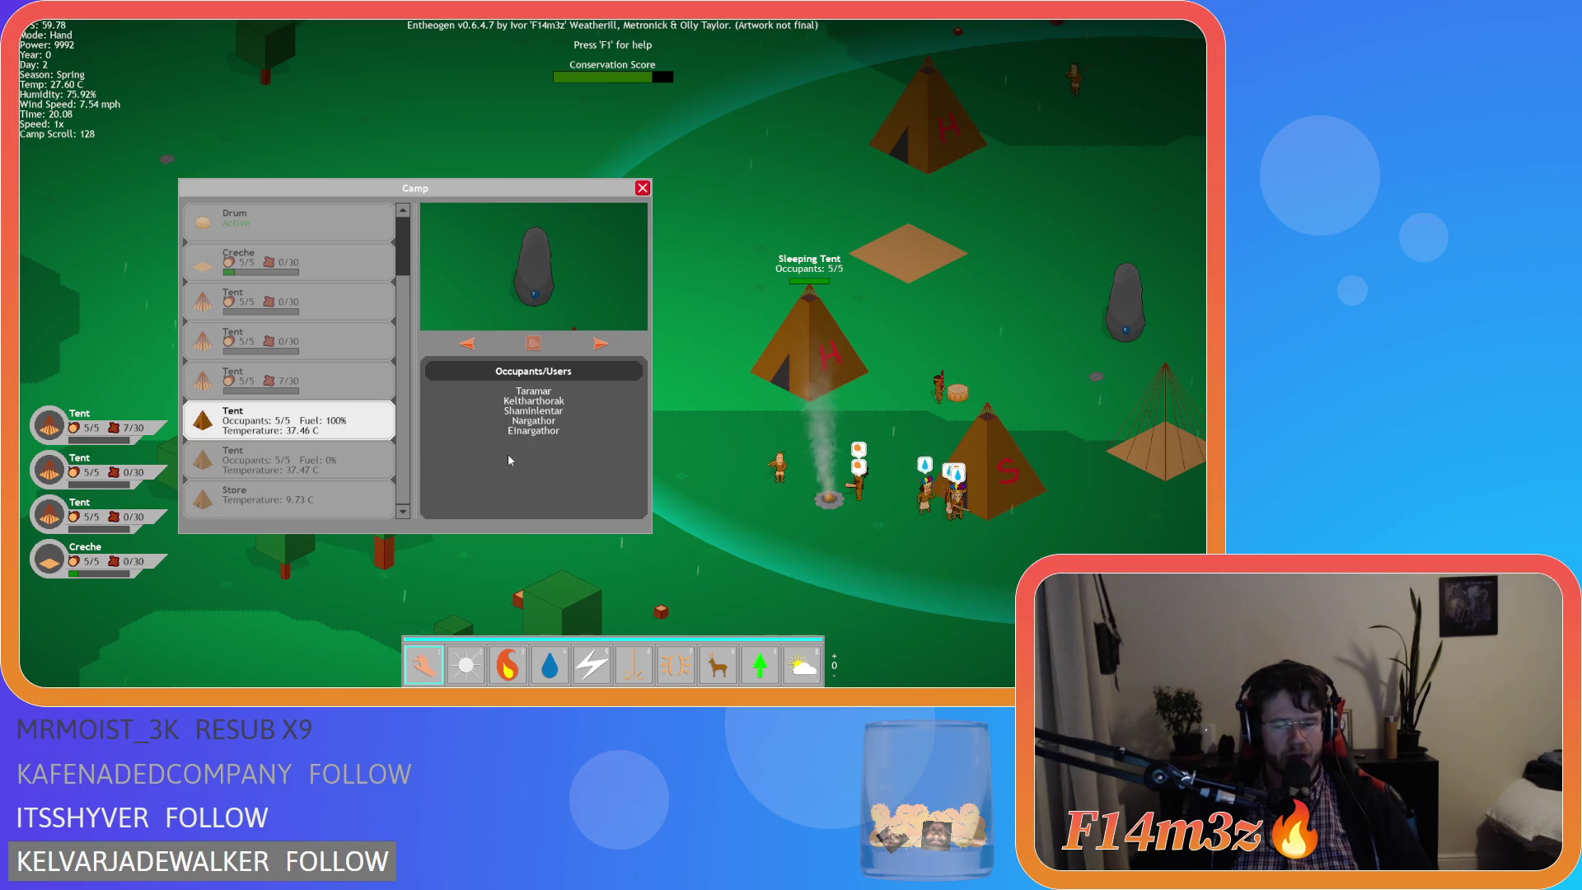
key(t)
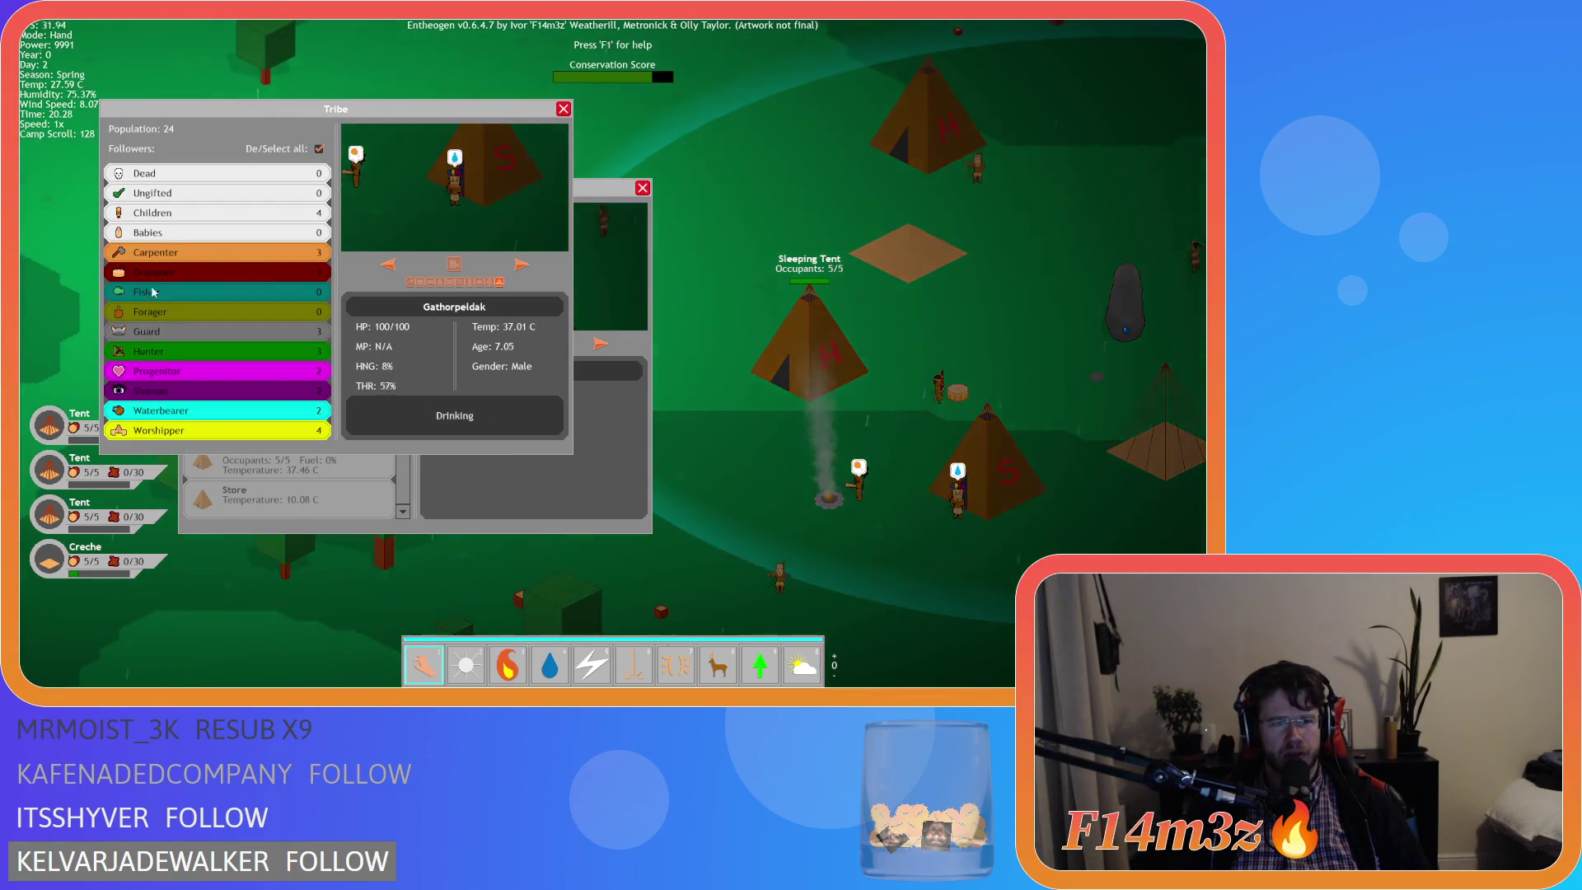
Toggle the Tribe overview, click Store and the Tents in the Camp list, then request quitting.
key(t)
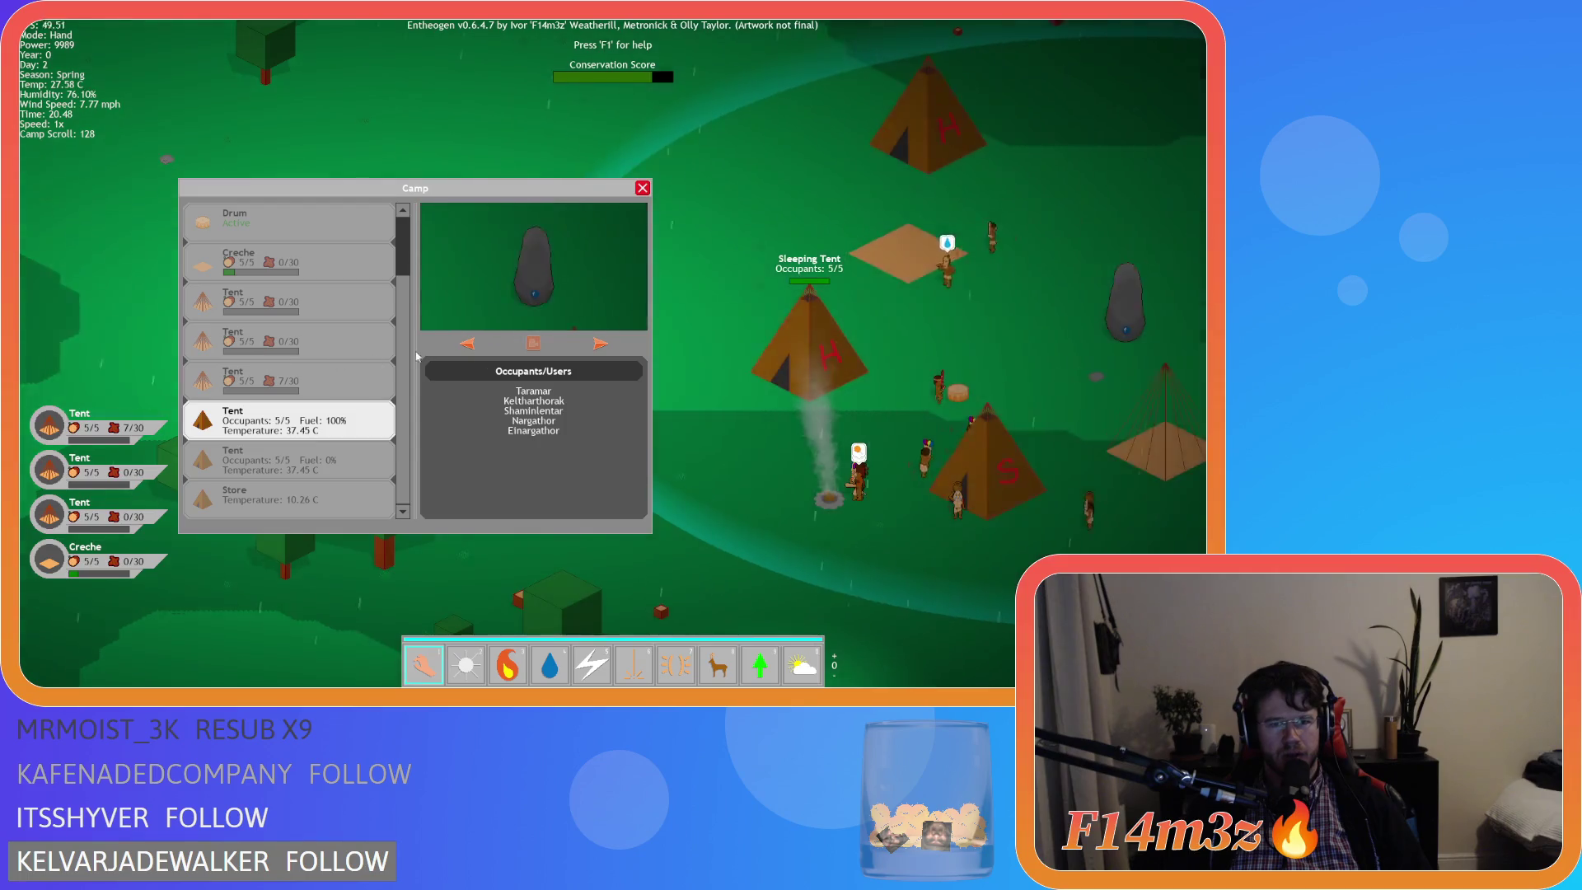
key(t)
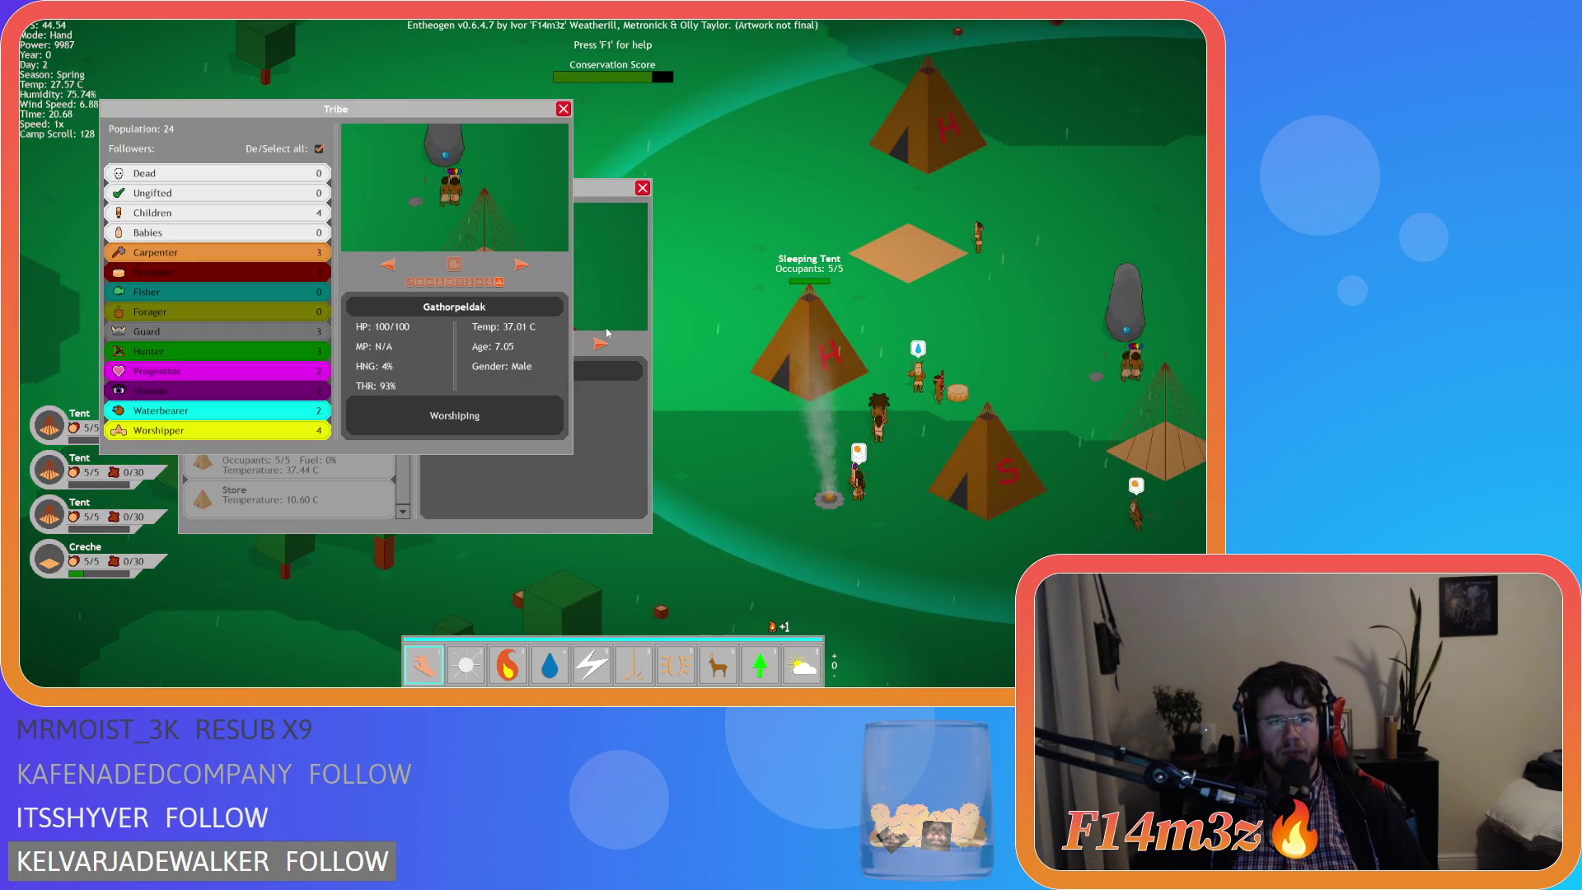
key(t)
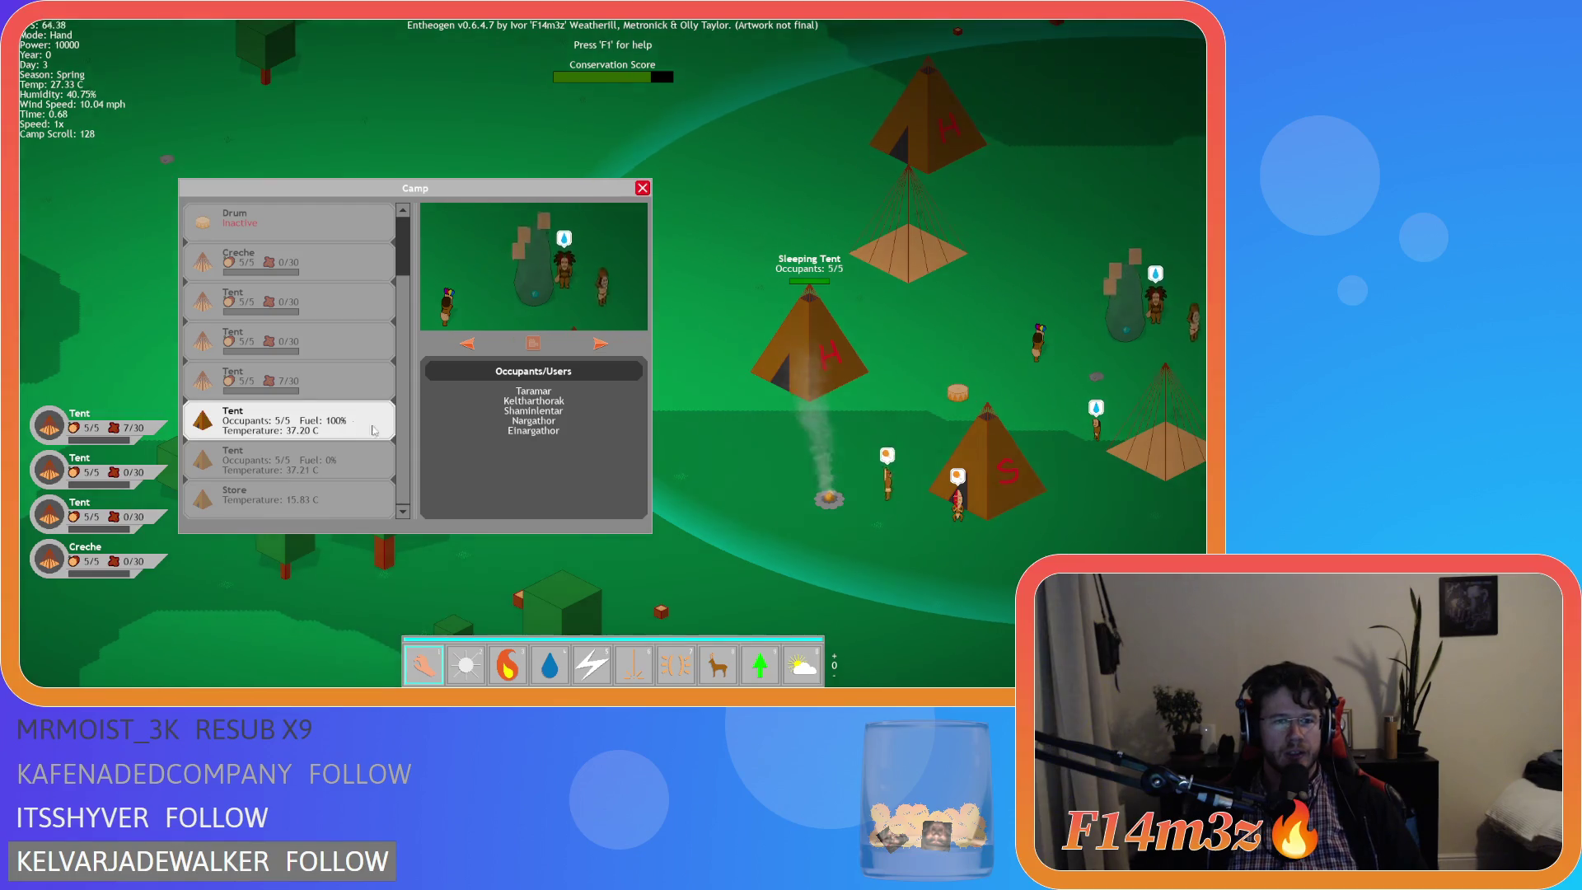
click(326, 494)
click(321, 462)
click(316, 437)
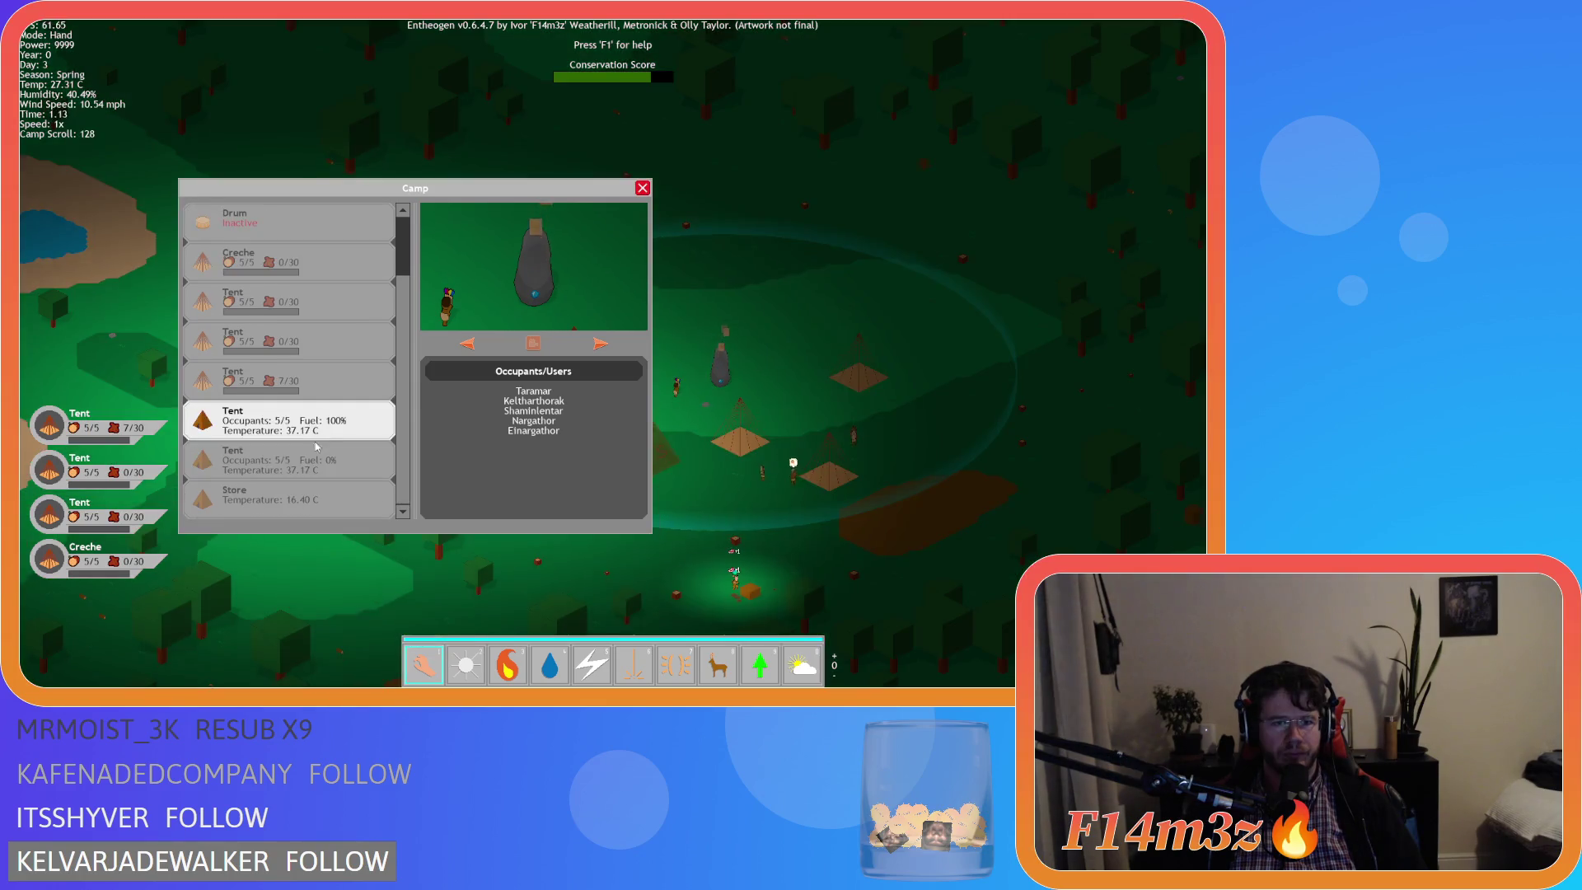
key(Escape)
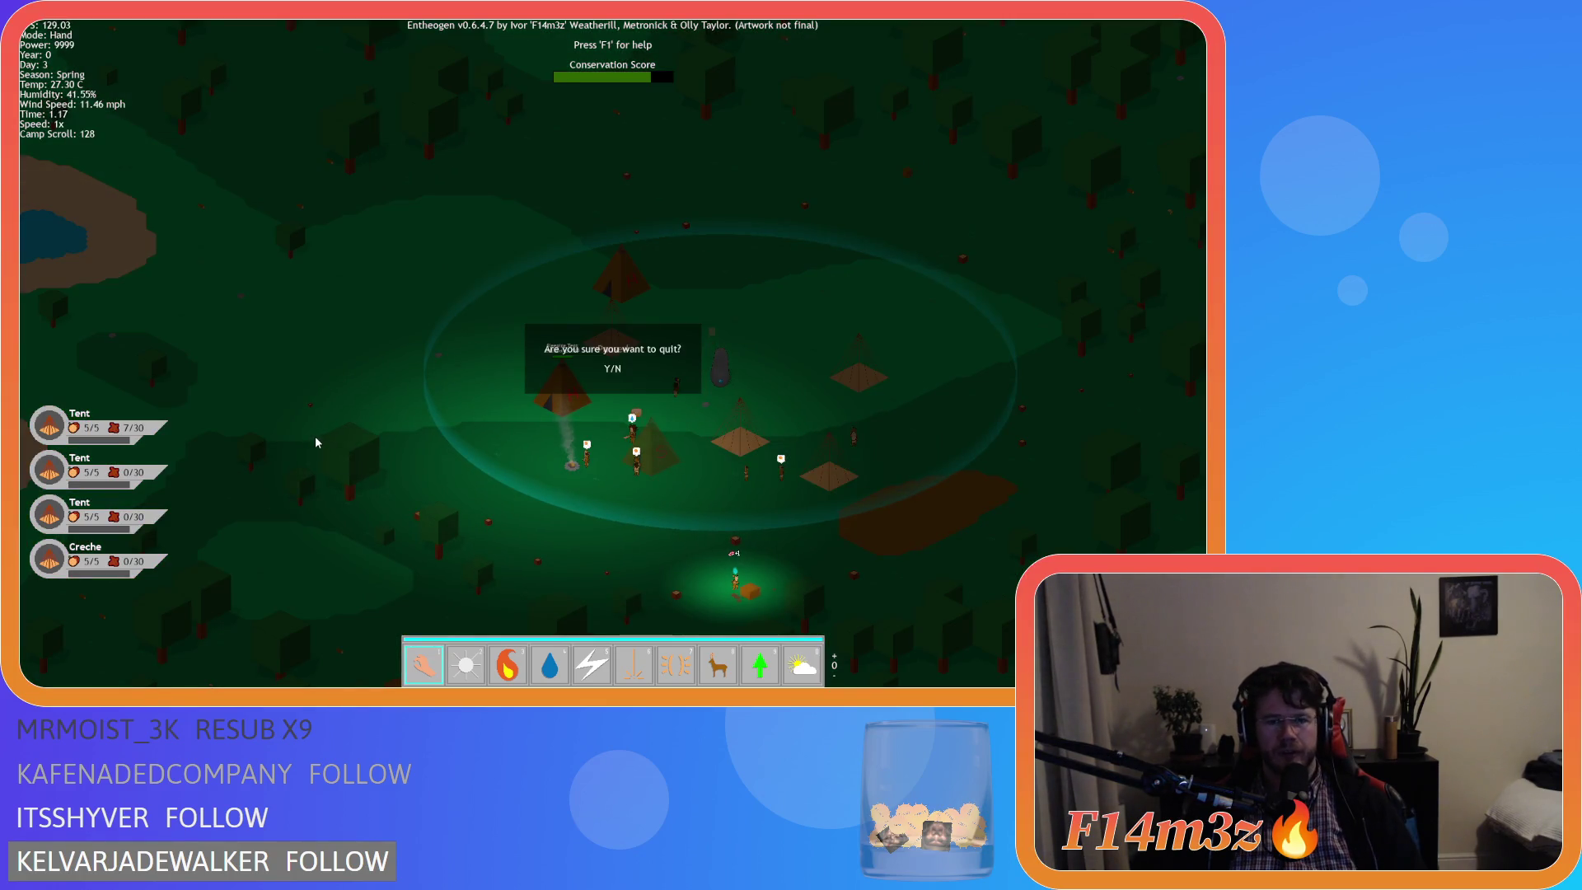
Confirm quitting the running game and return to the sc_windowCamp script.
key(y)
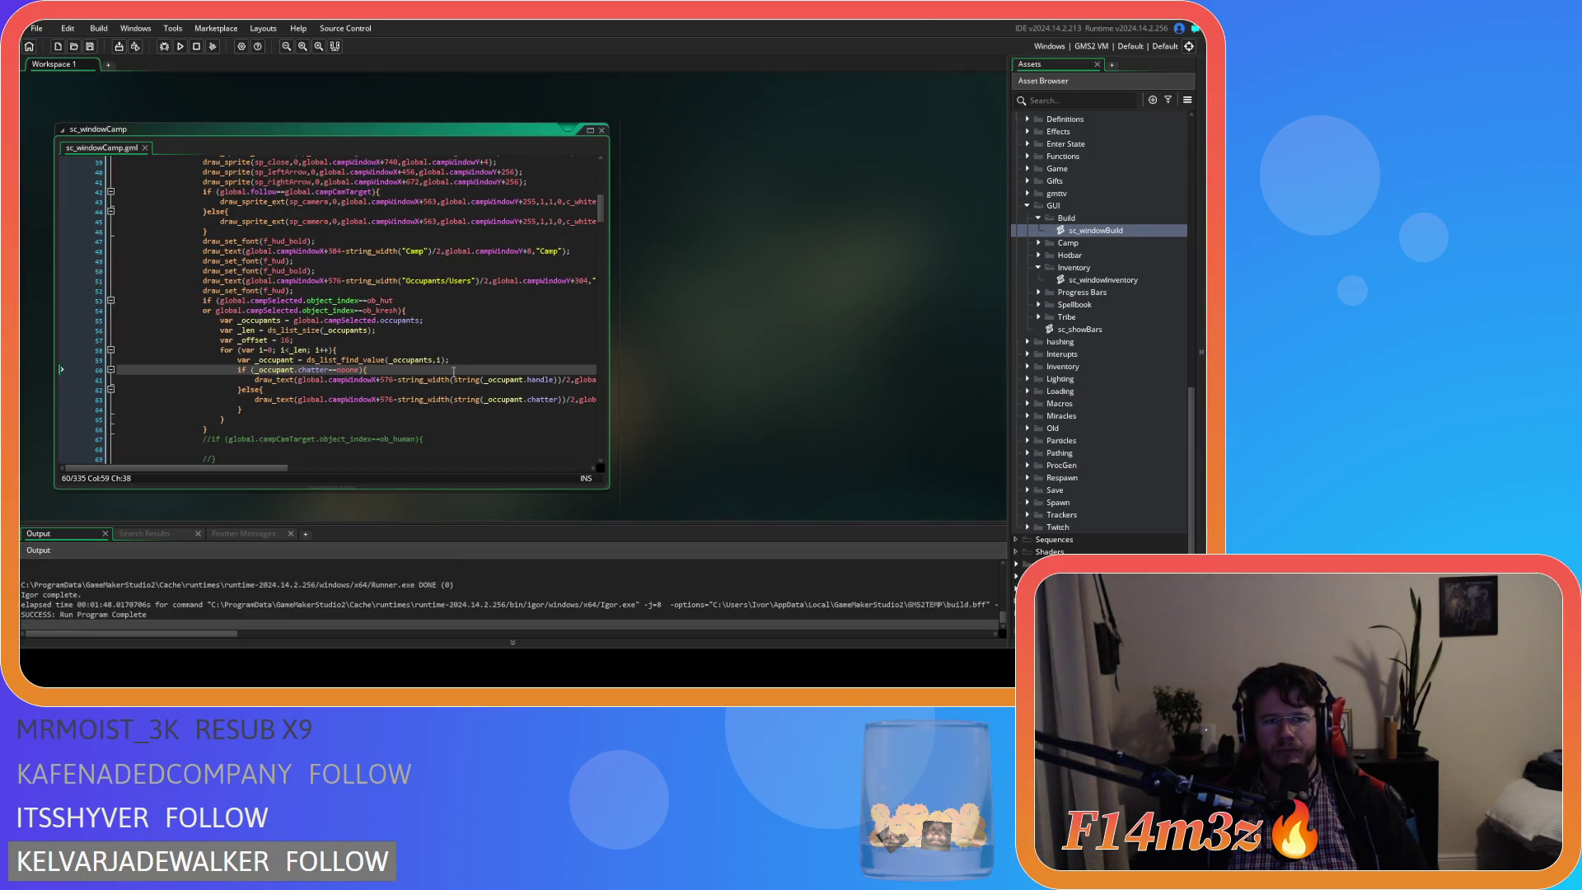
scroll(394, 413, down, 5)
scroll(393, 411, up, 2)
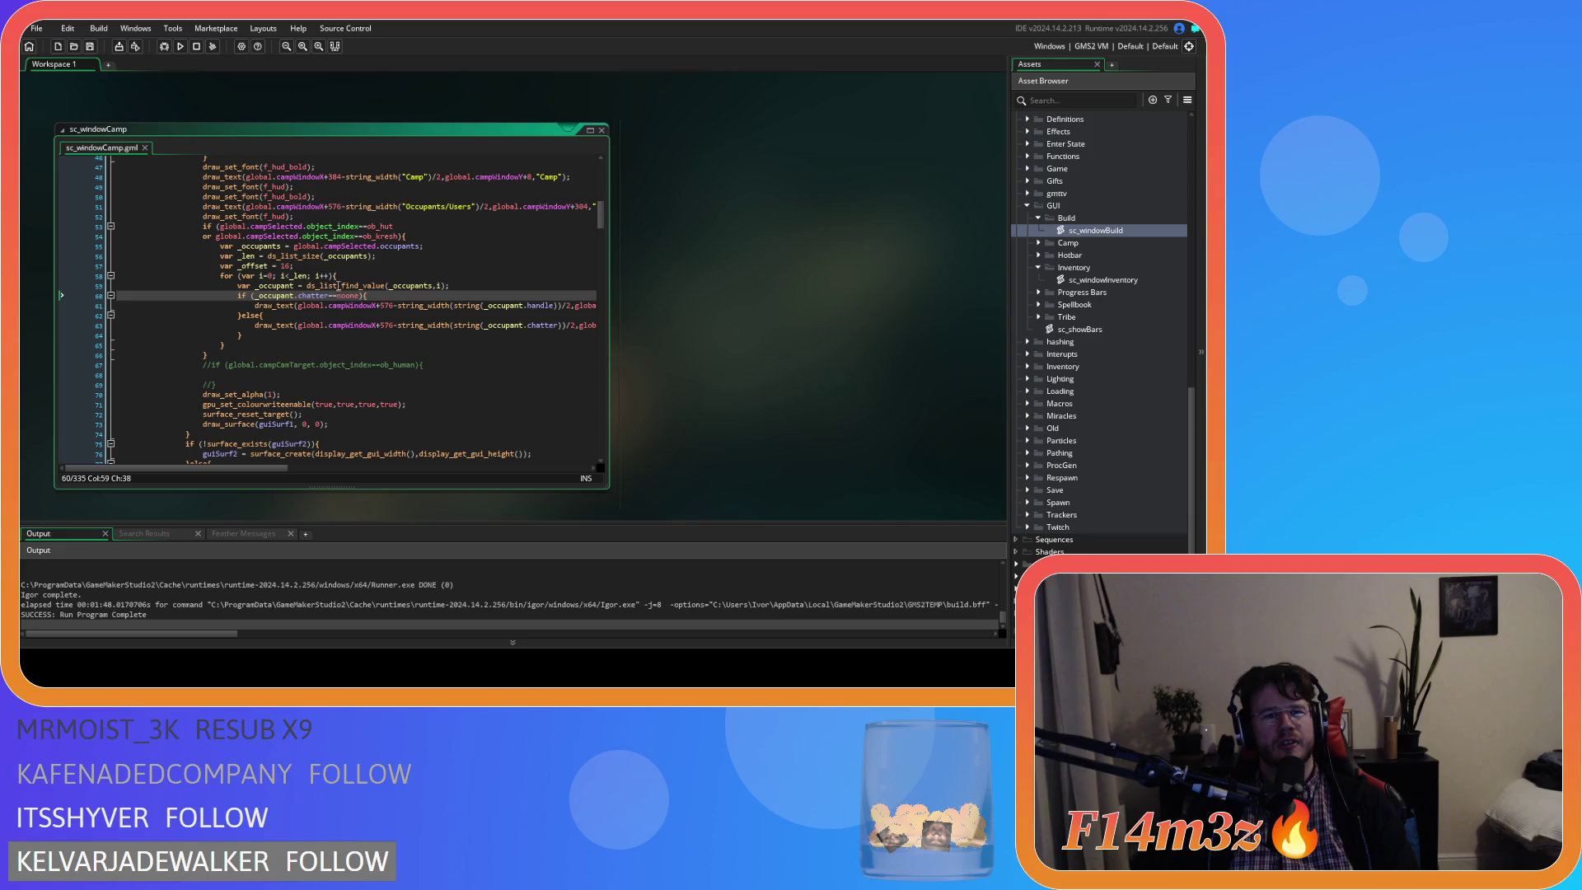
Add a blank line after the _occupant.handle draw_text call.
mouse_move(244, 465)
mouse_down()
mouse_move(388, 468)
mouse_move(179, 459)
mouse_up()
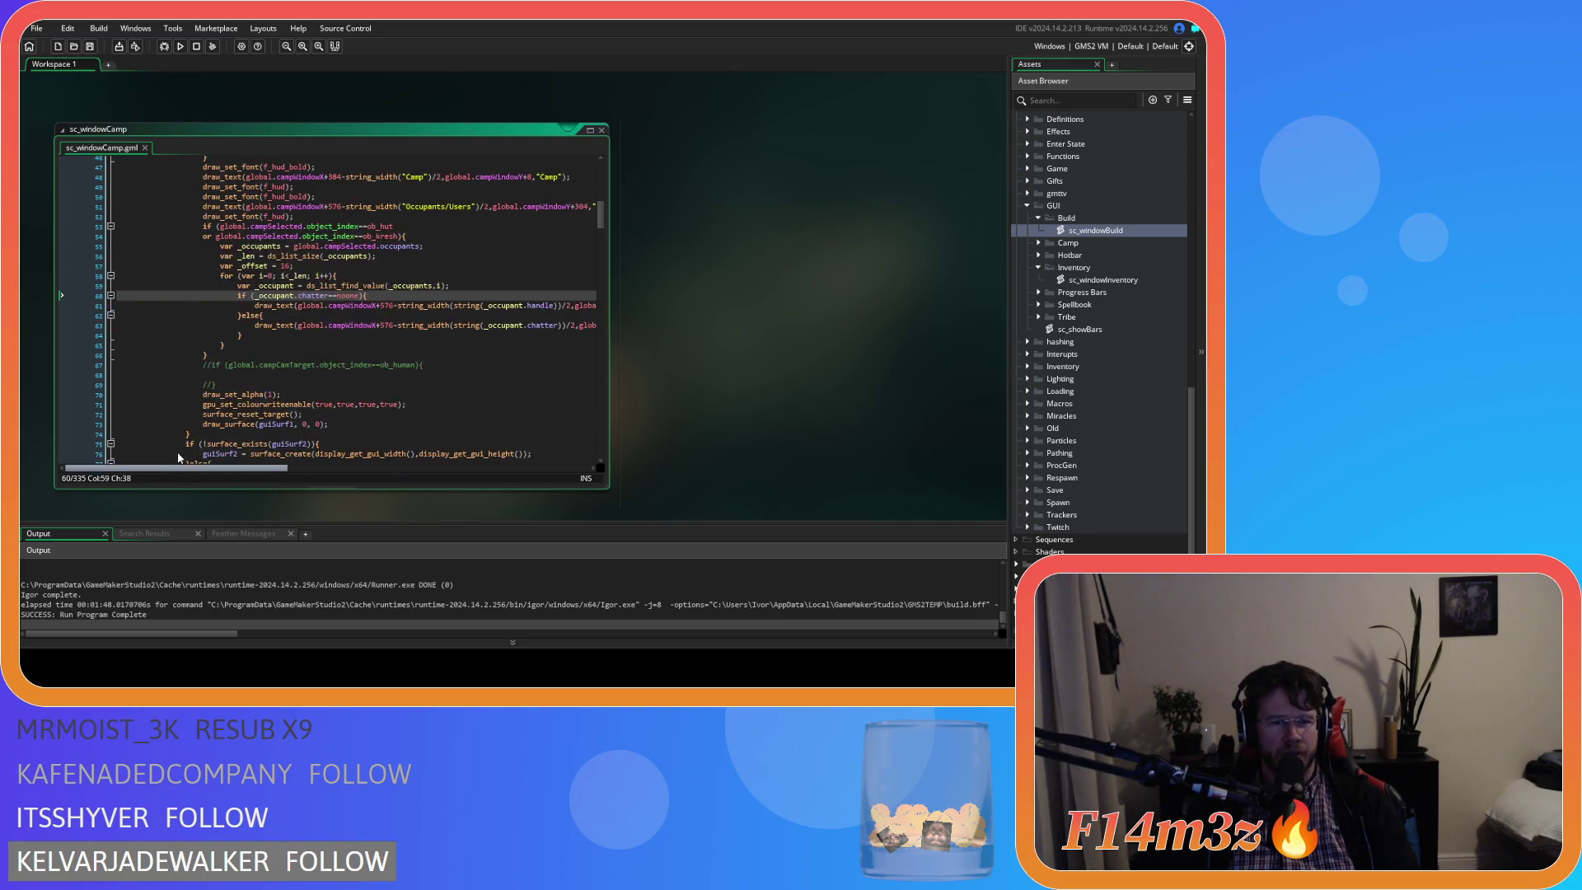
mouse_move(226, 445)
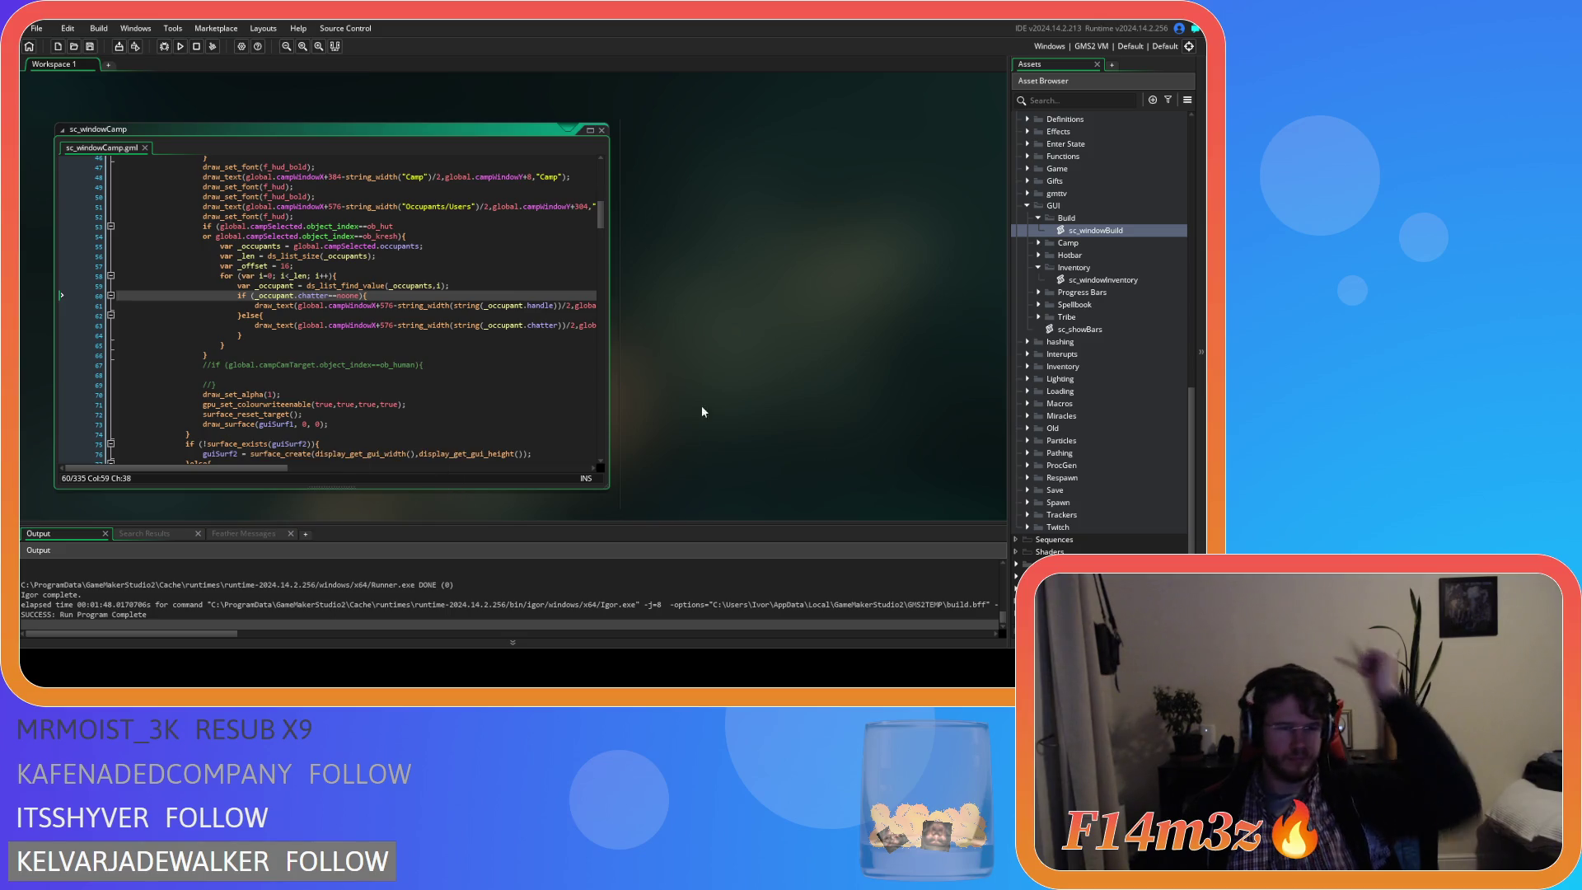
drag(288, 469, 406, 468)
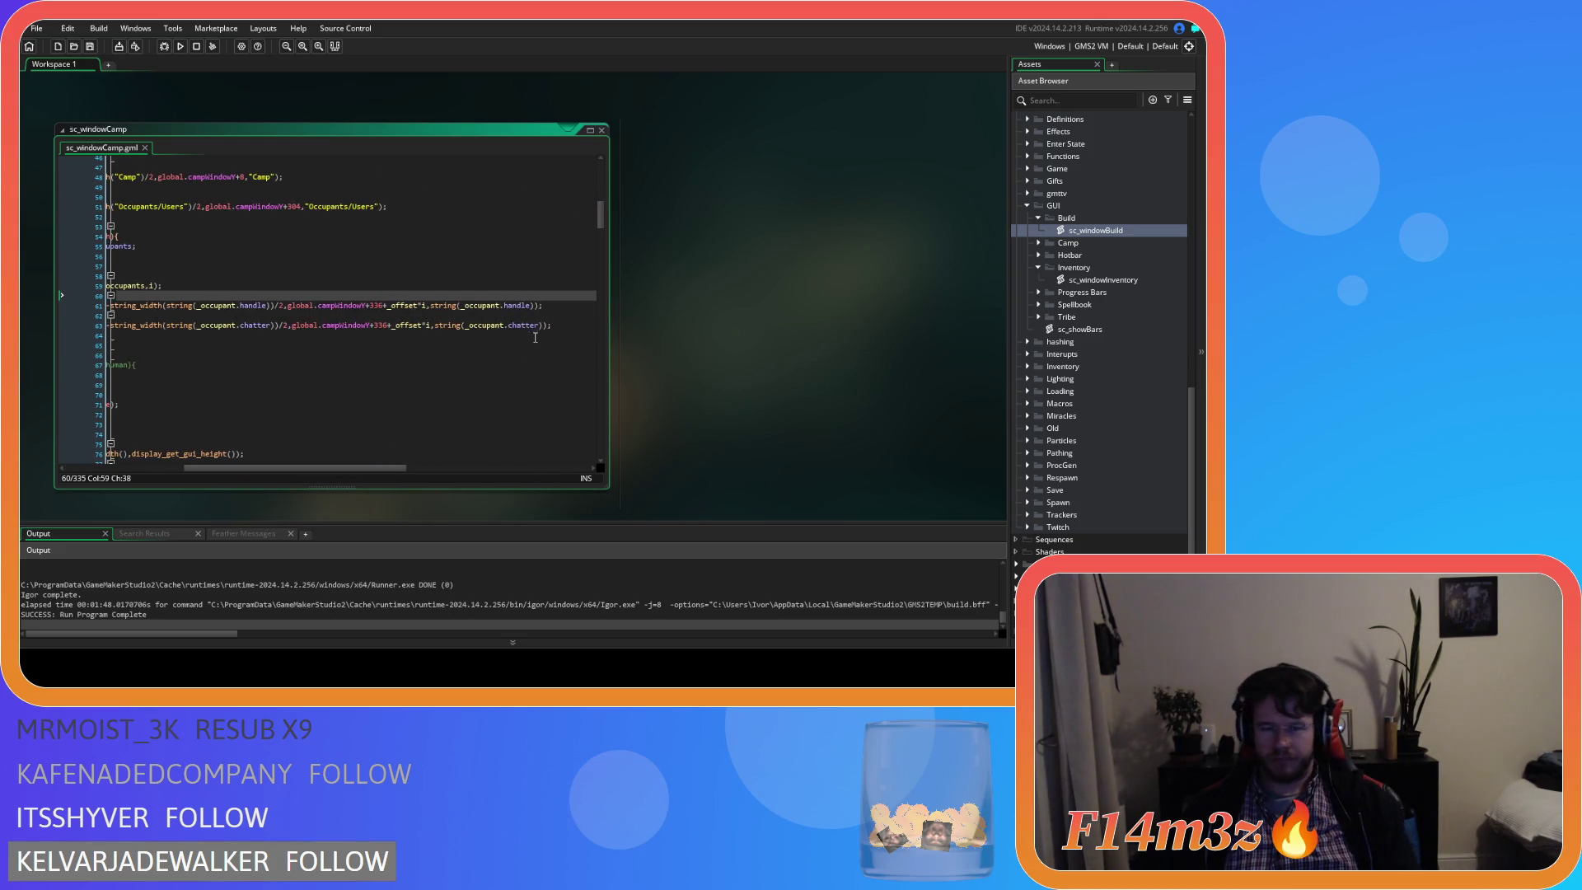
click(564, 307)
key(Return)
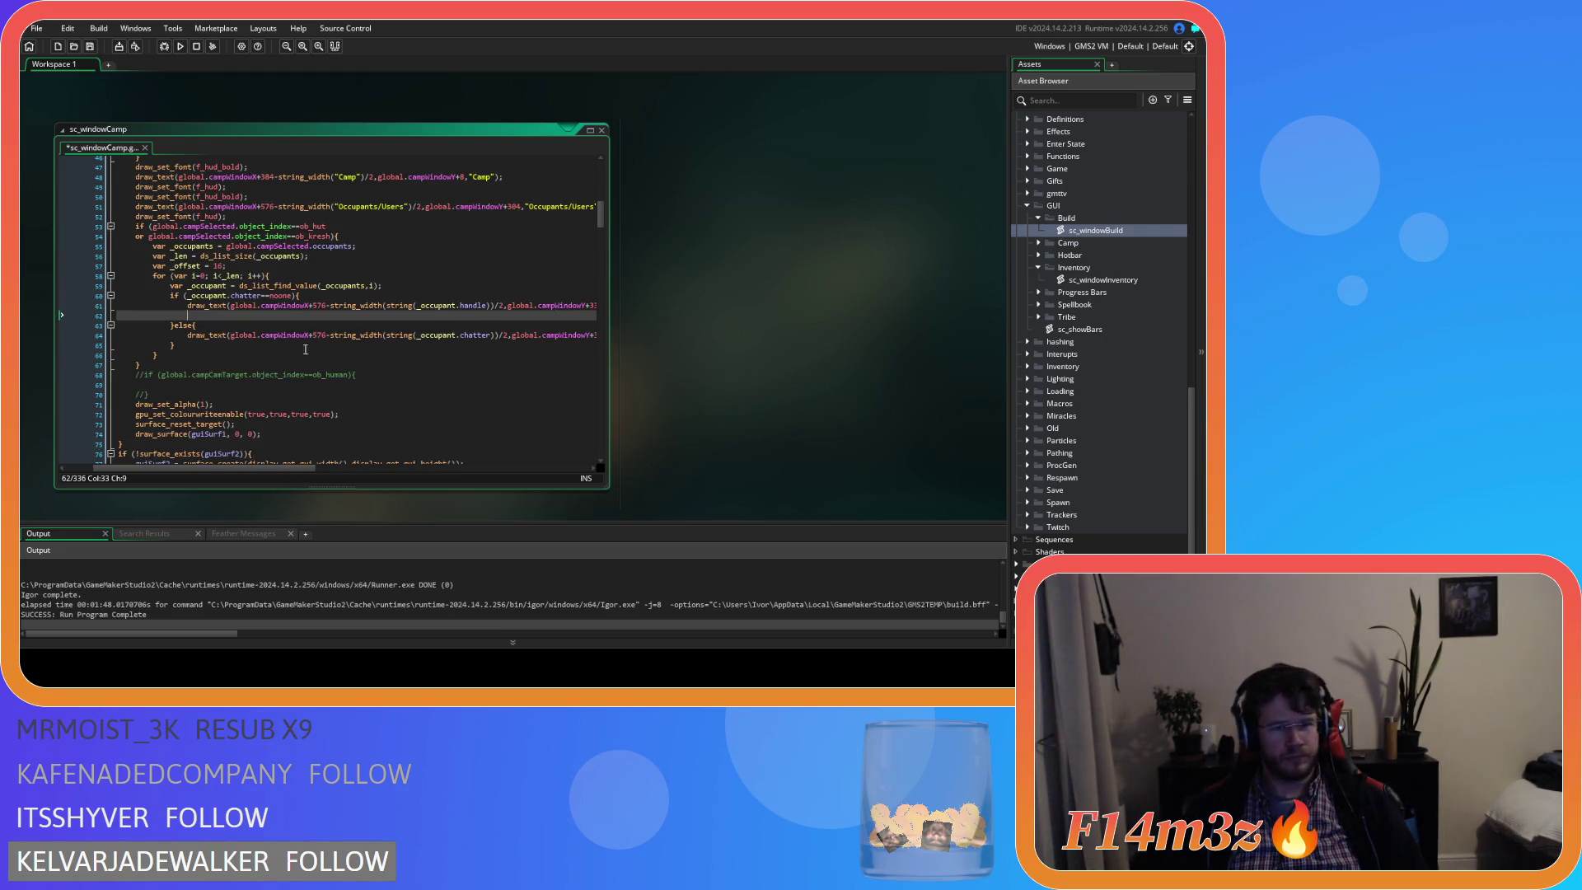
Remove the blank line and type if (_occupant.gift==) after the chatter else block.
key(BackSpace)
key(BackSpace)
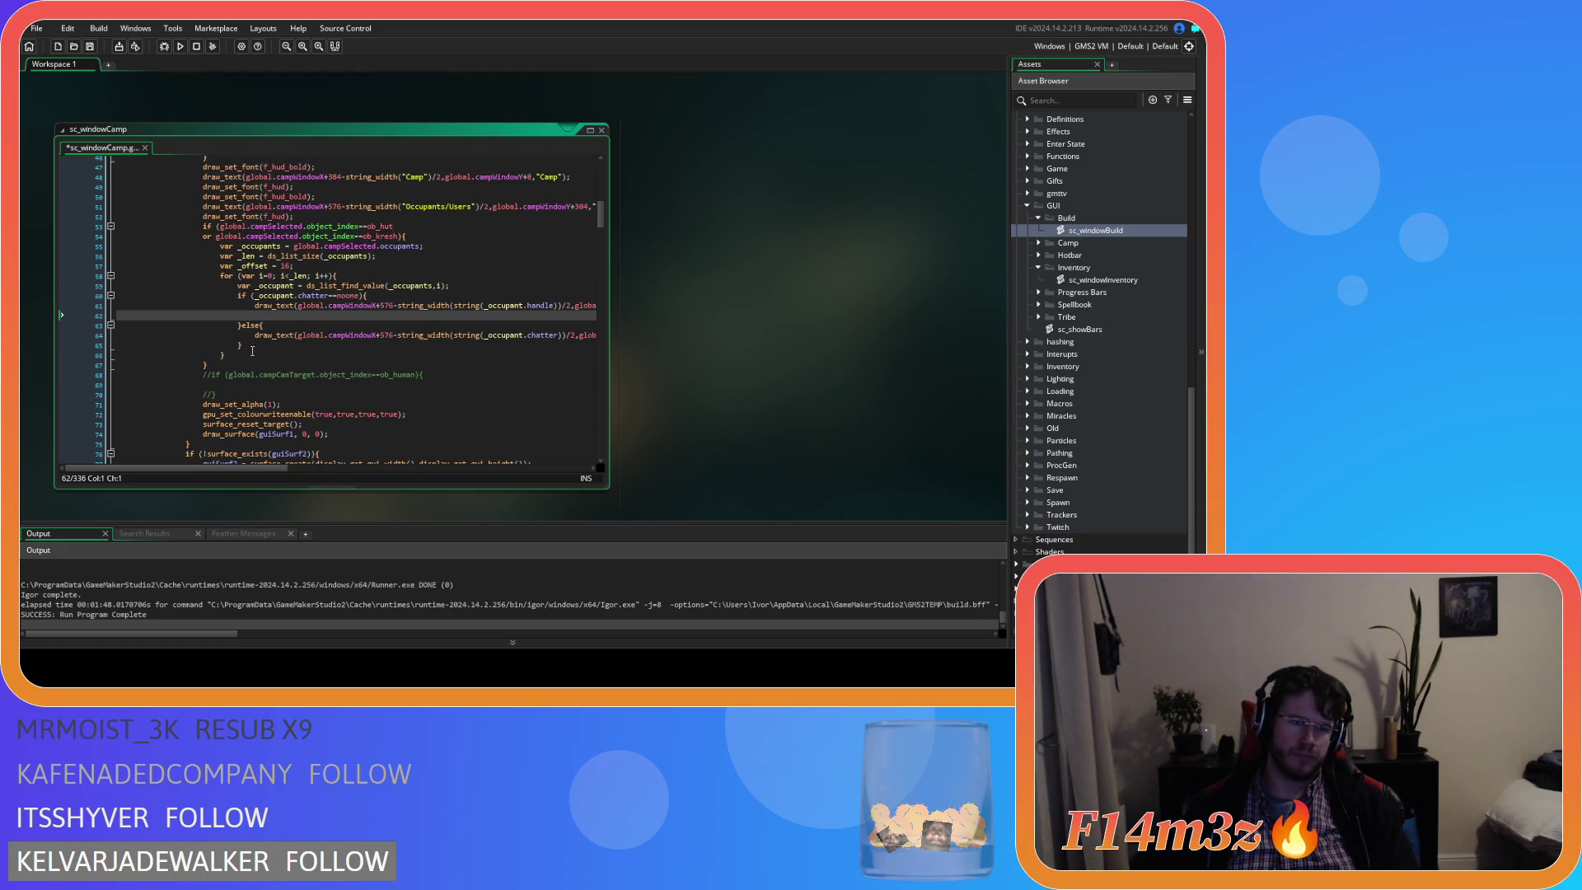
click(291, 345)
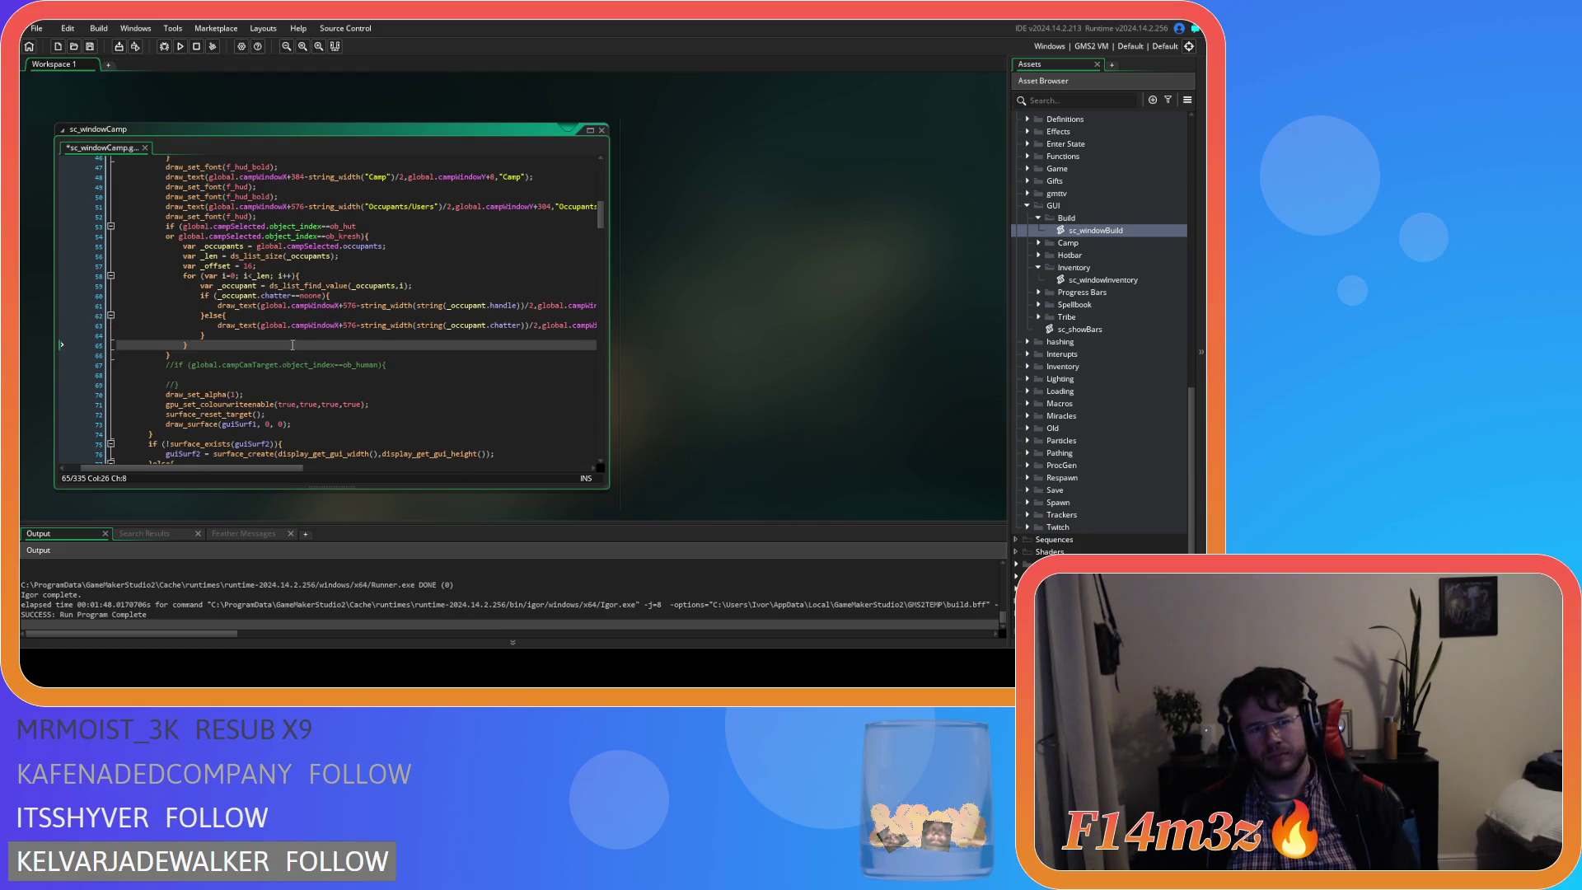
key(Return)
text(if ()
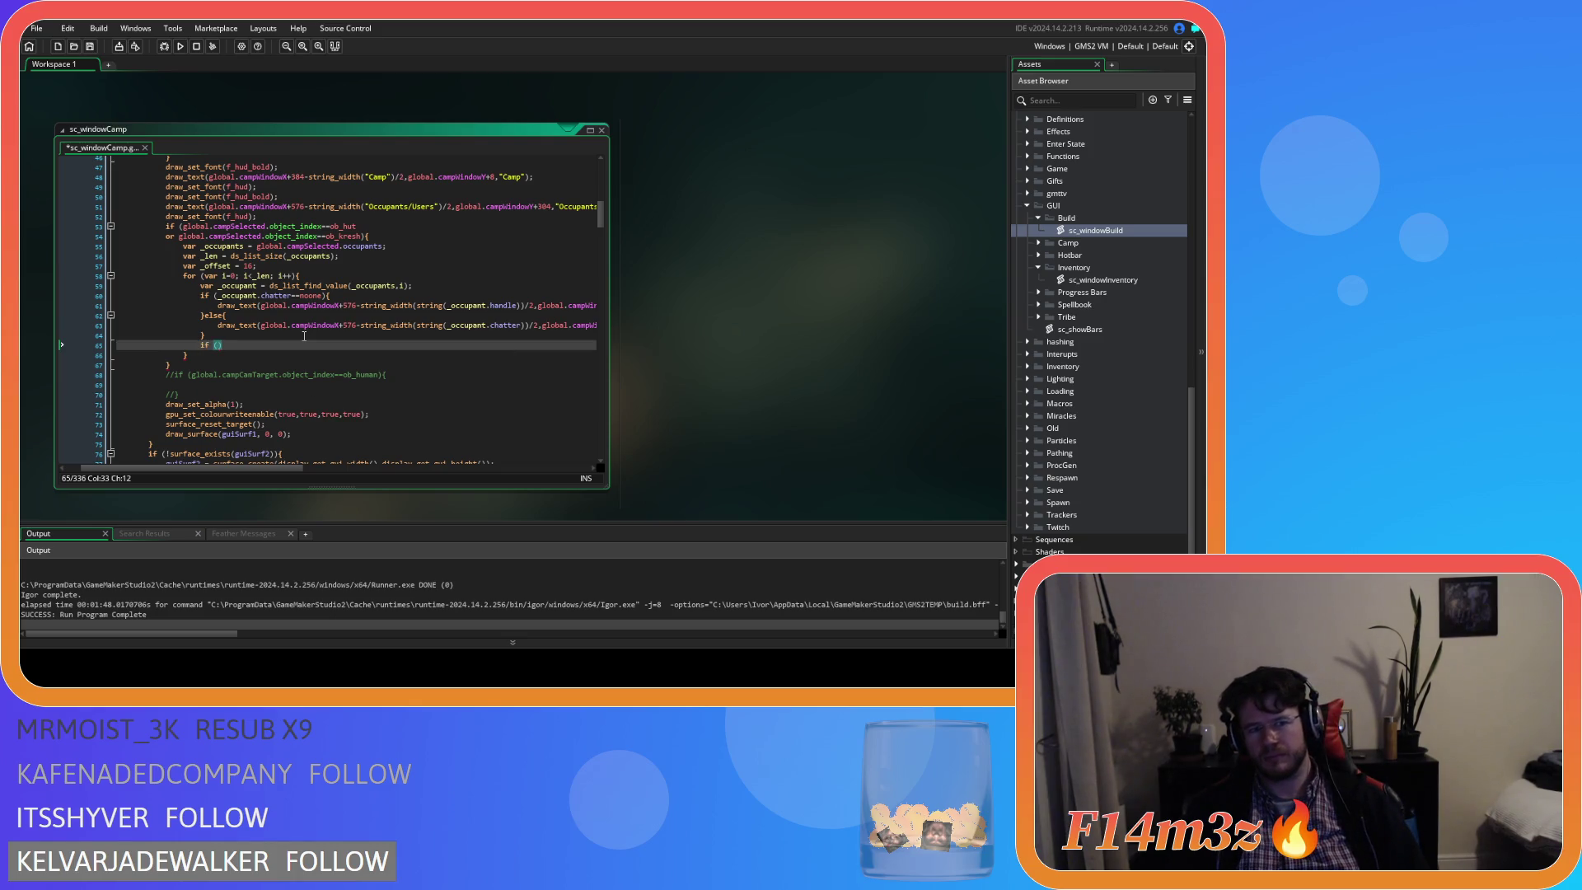
text(occupant.)
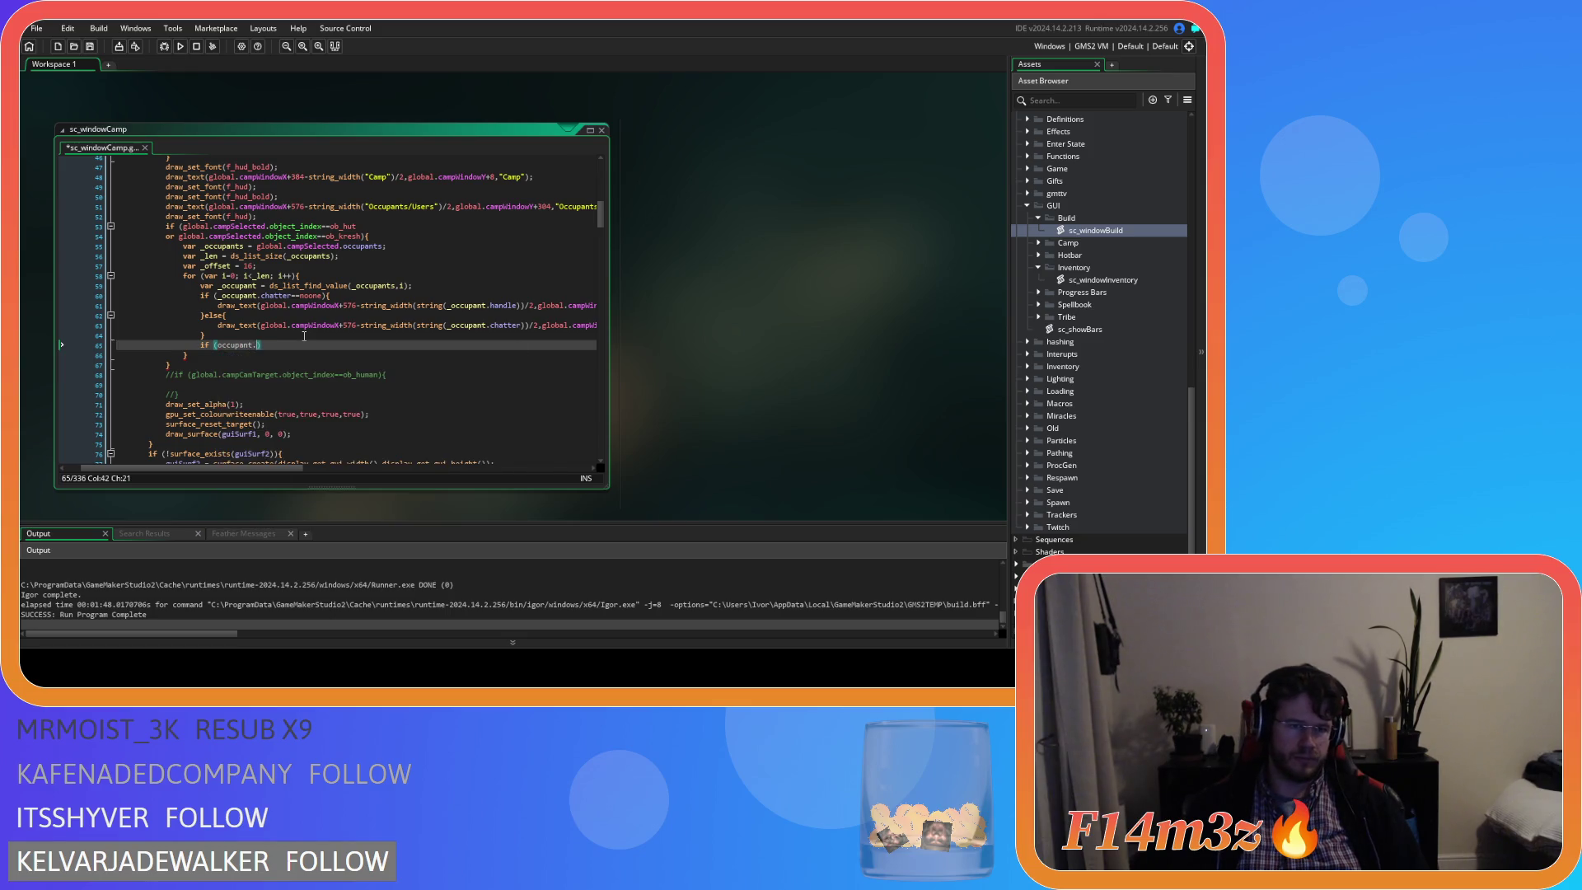
key(BackSpace)
key(BackSpace)
key(BackSpace)
text(_)
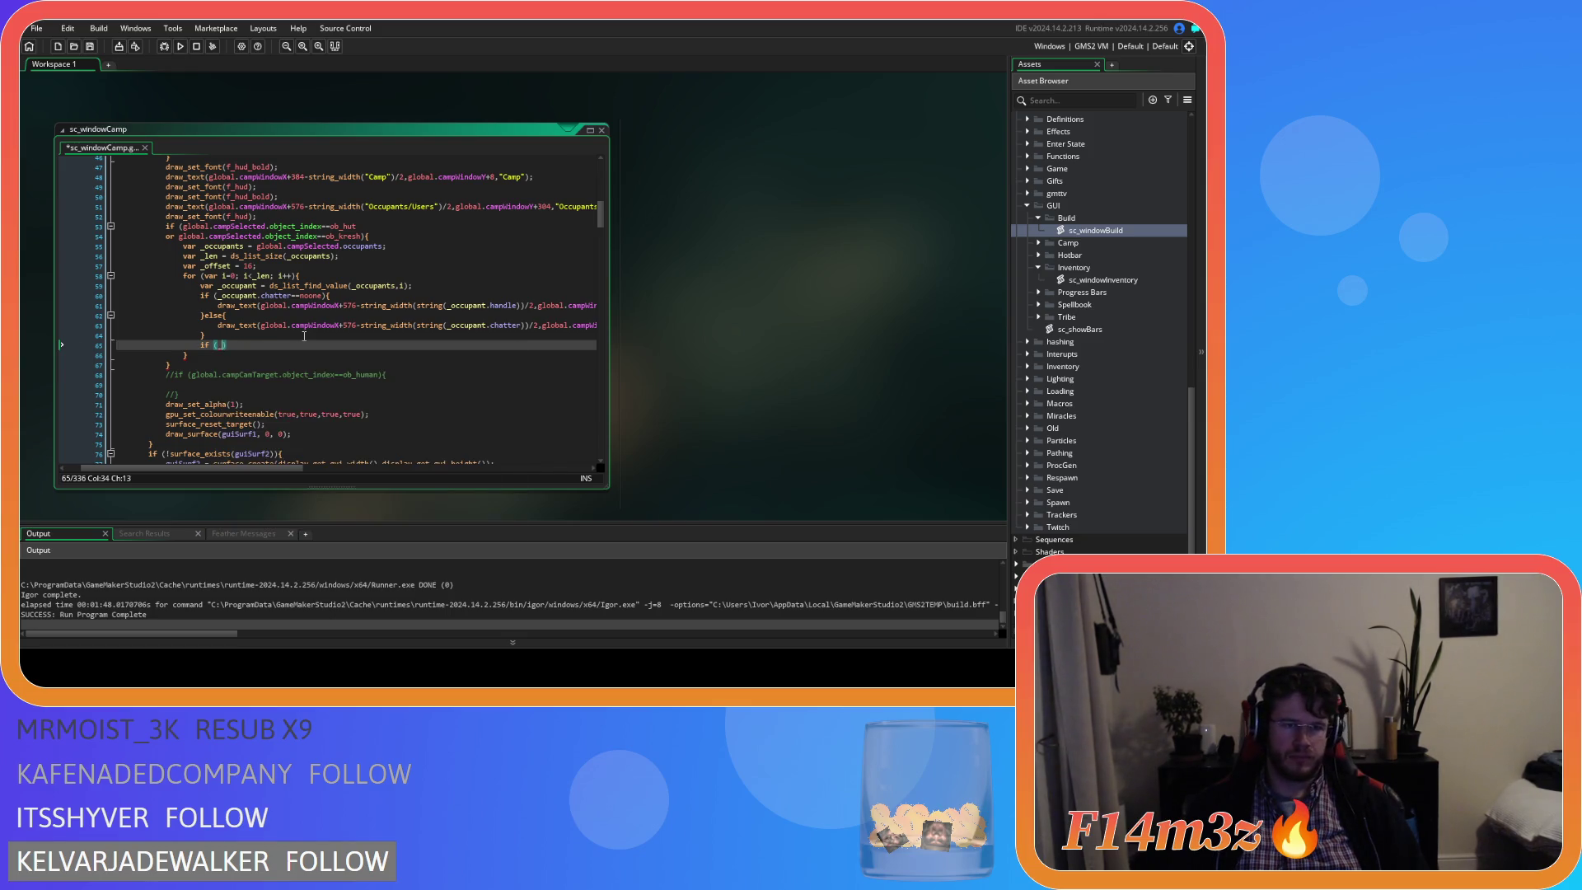
text(occupant)
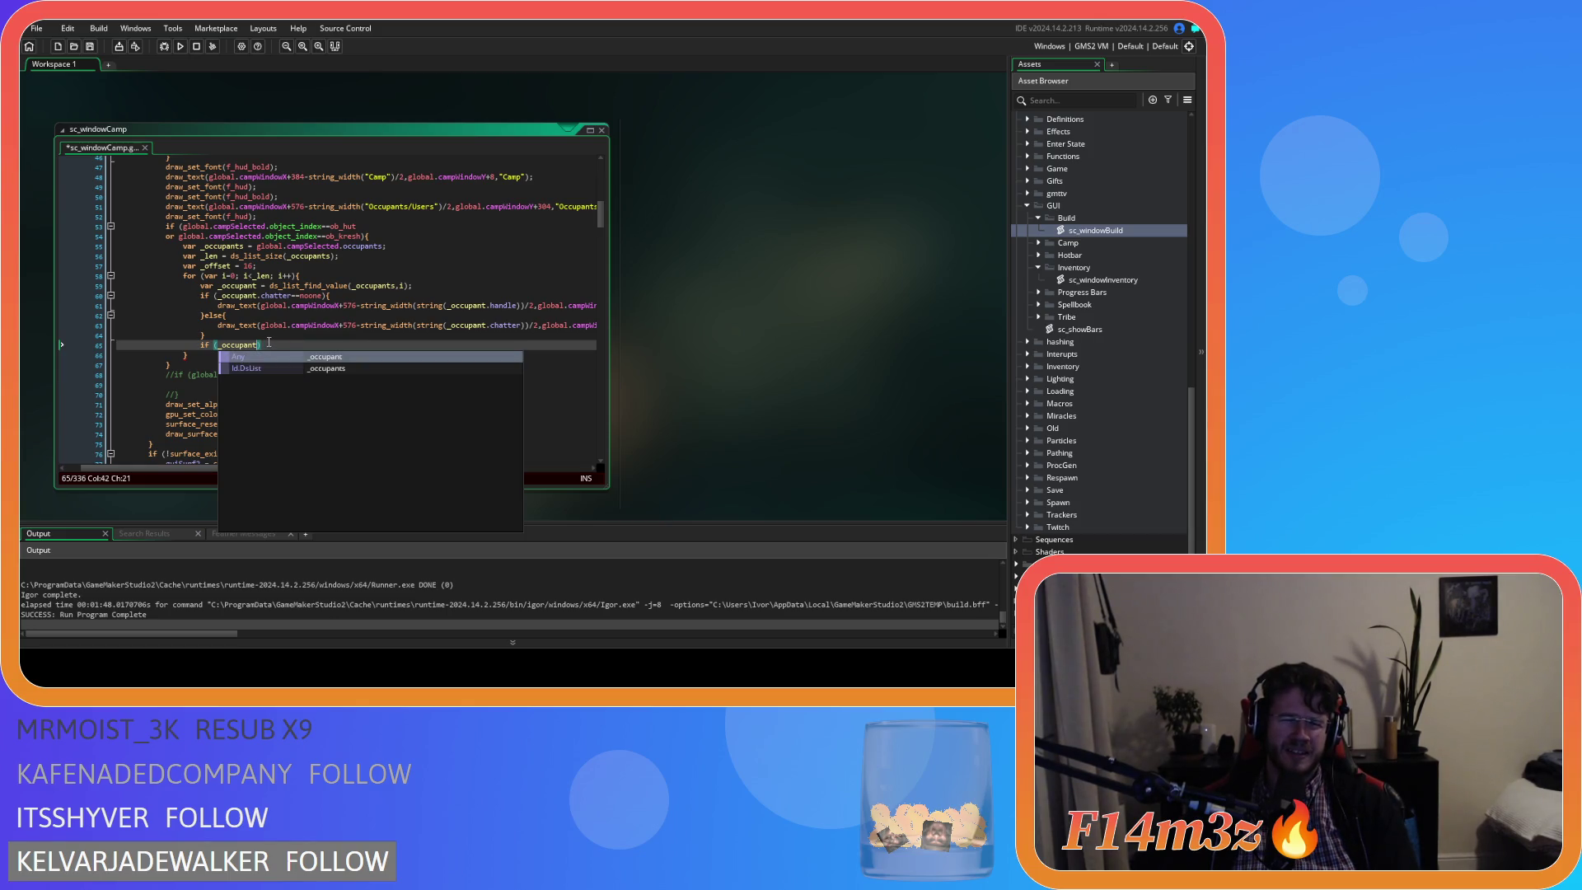
text())
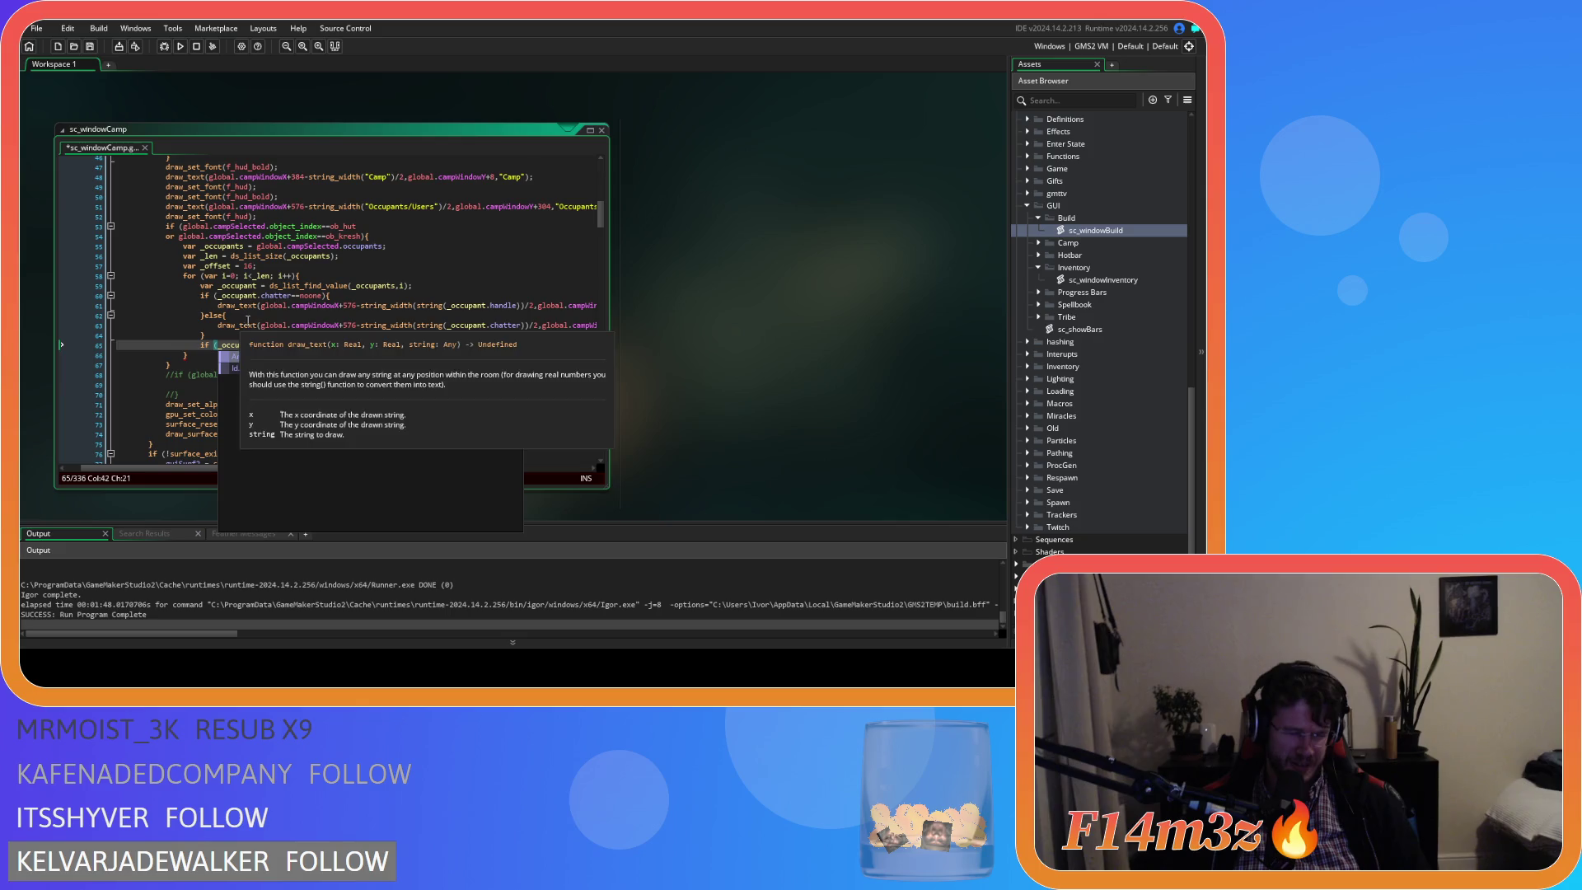
key(Left)
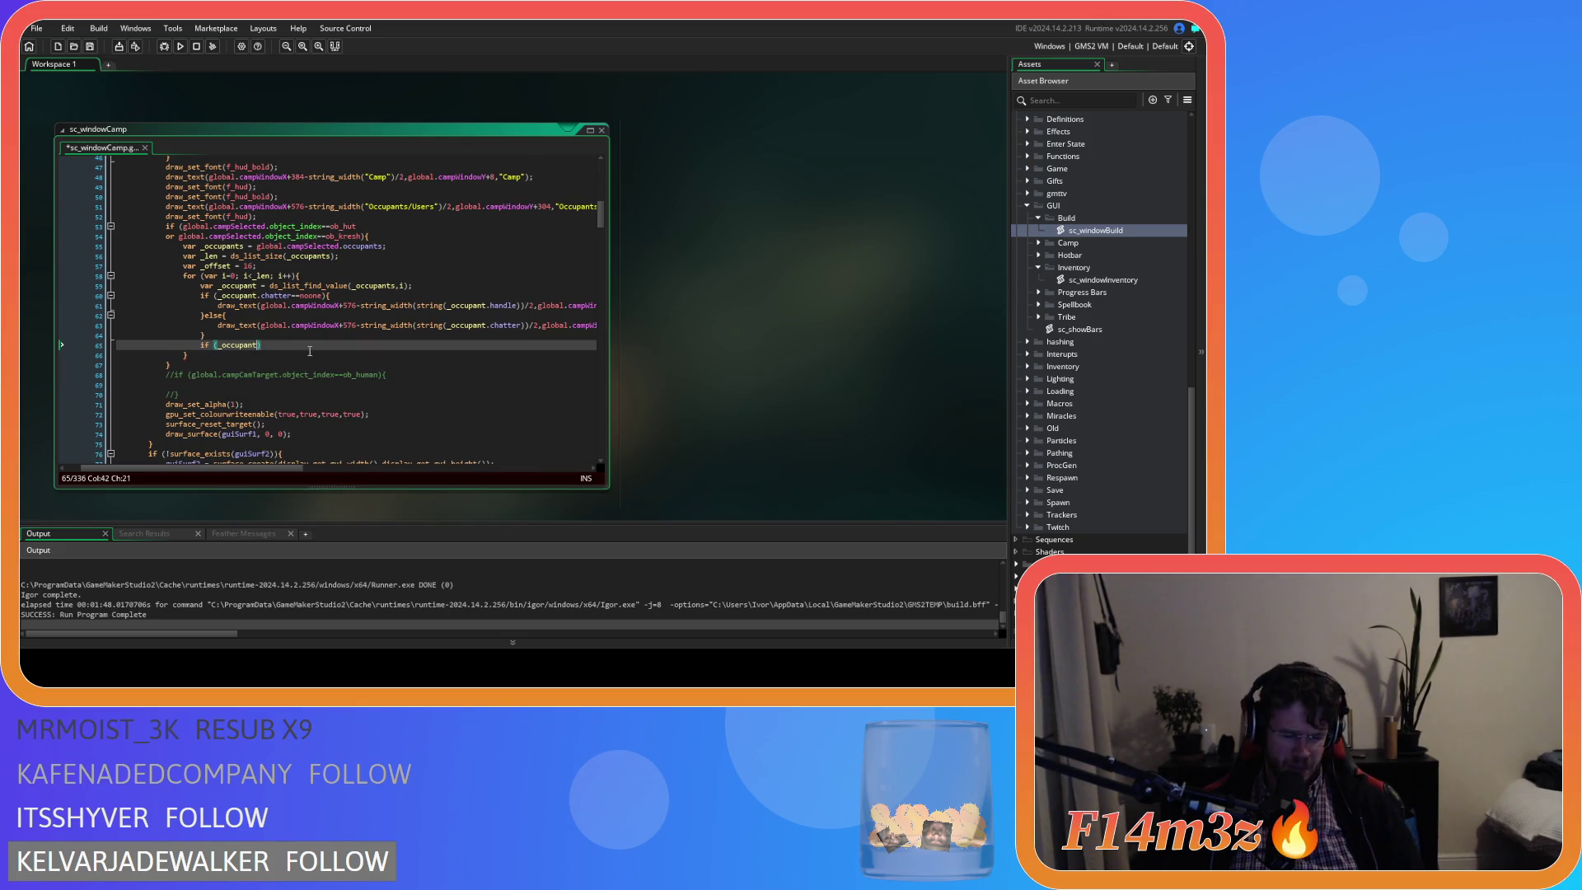
text(.)
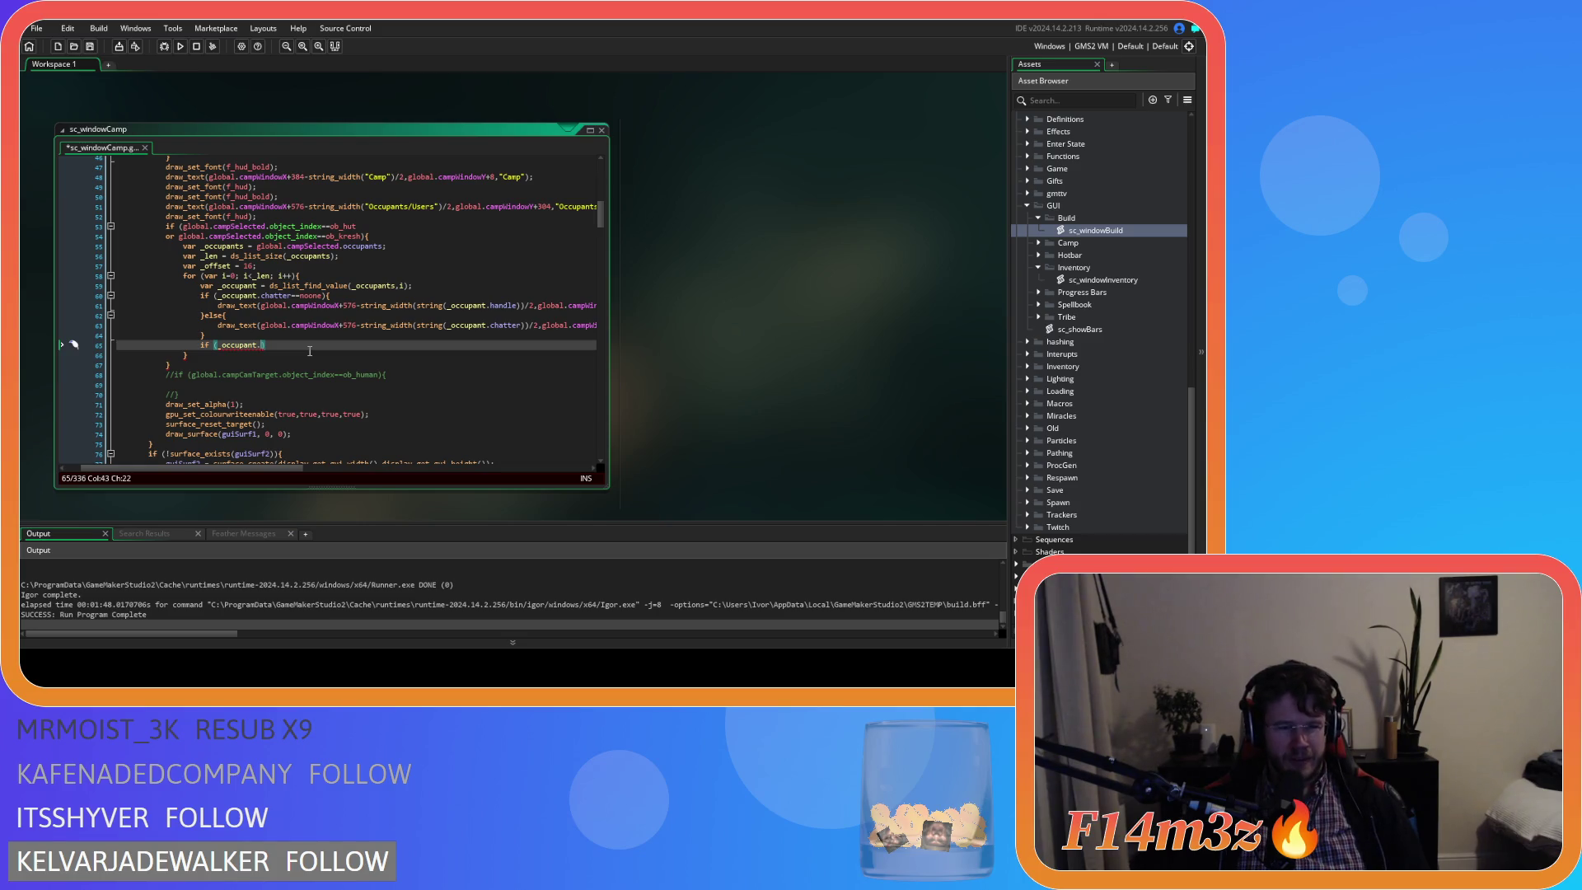
text(gift)
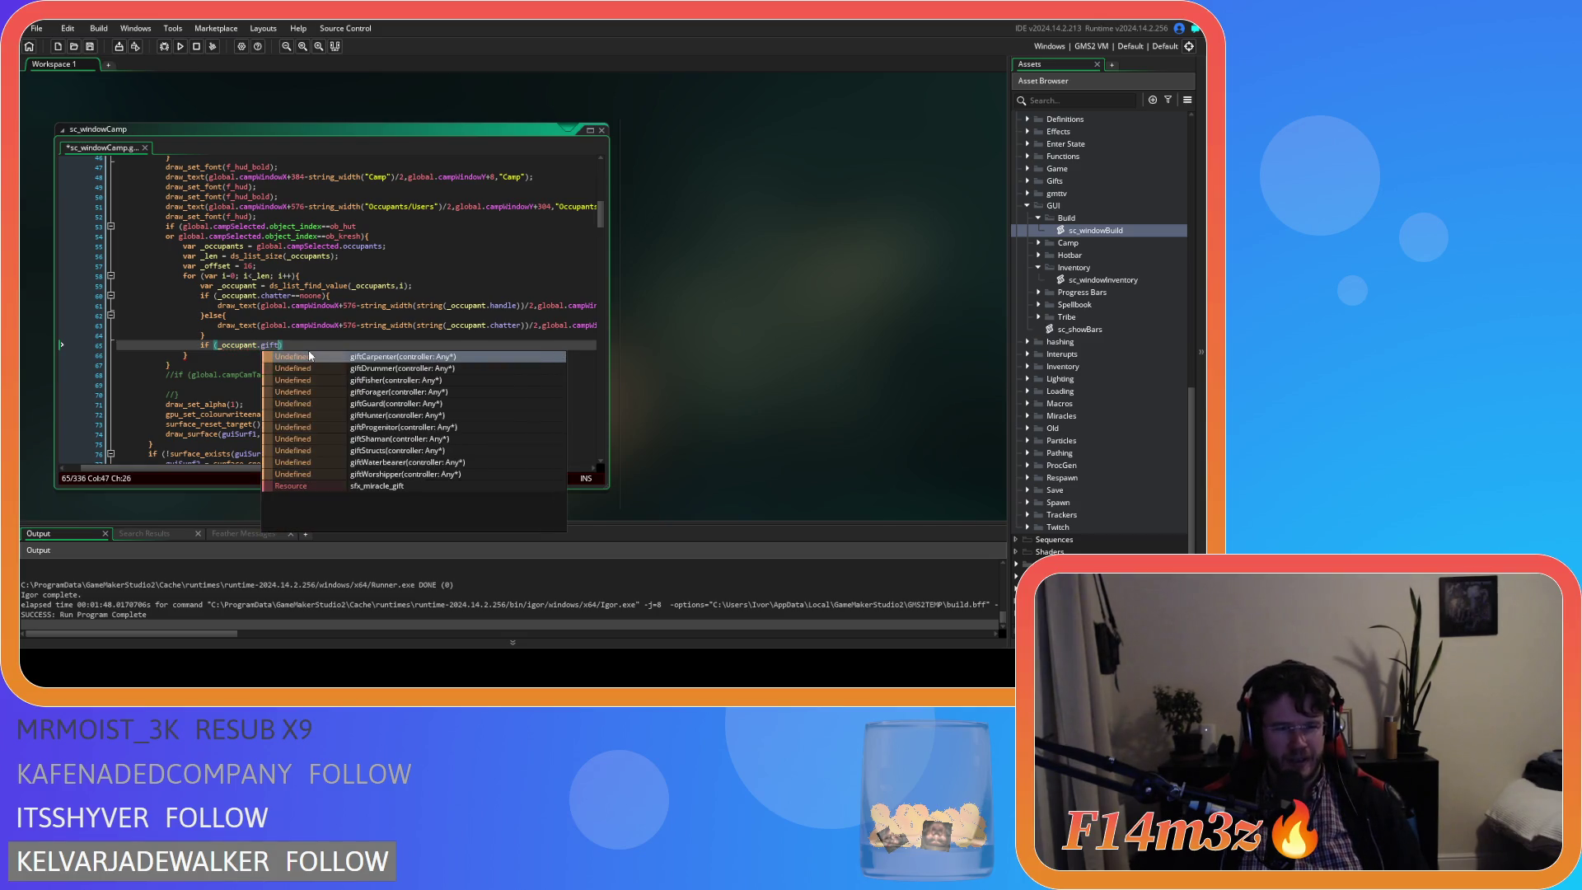
text(==)
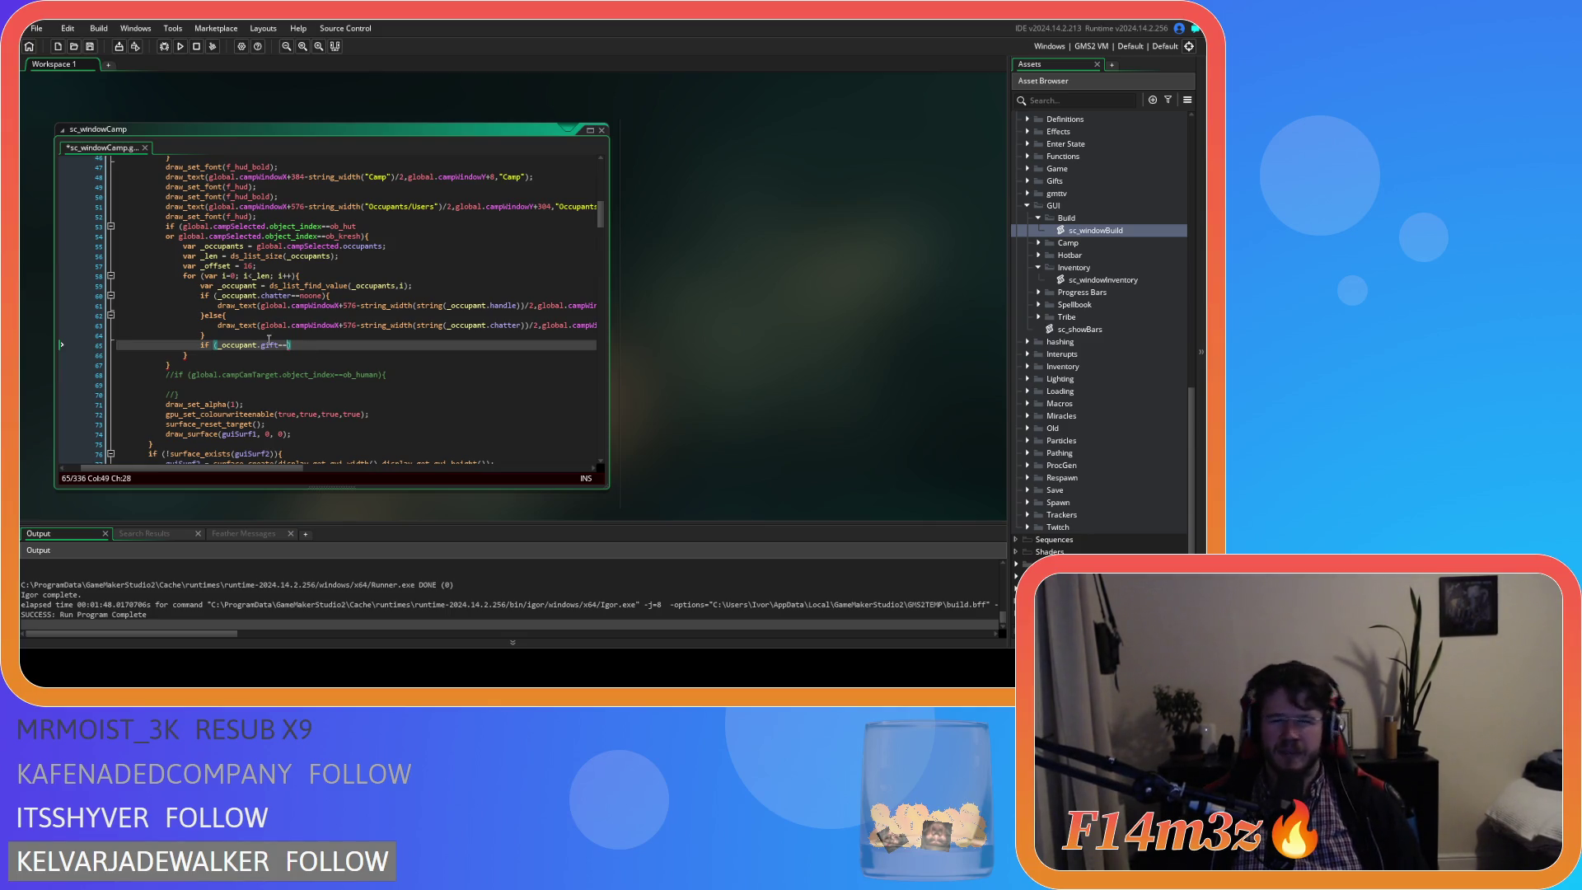
Insert a blank line above the gift condition, then undo it.
key(Home)
key(Return)
key(Up)
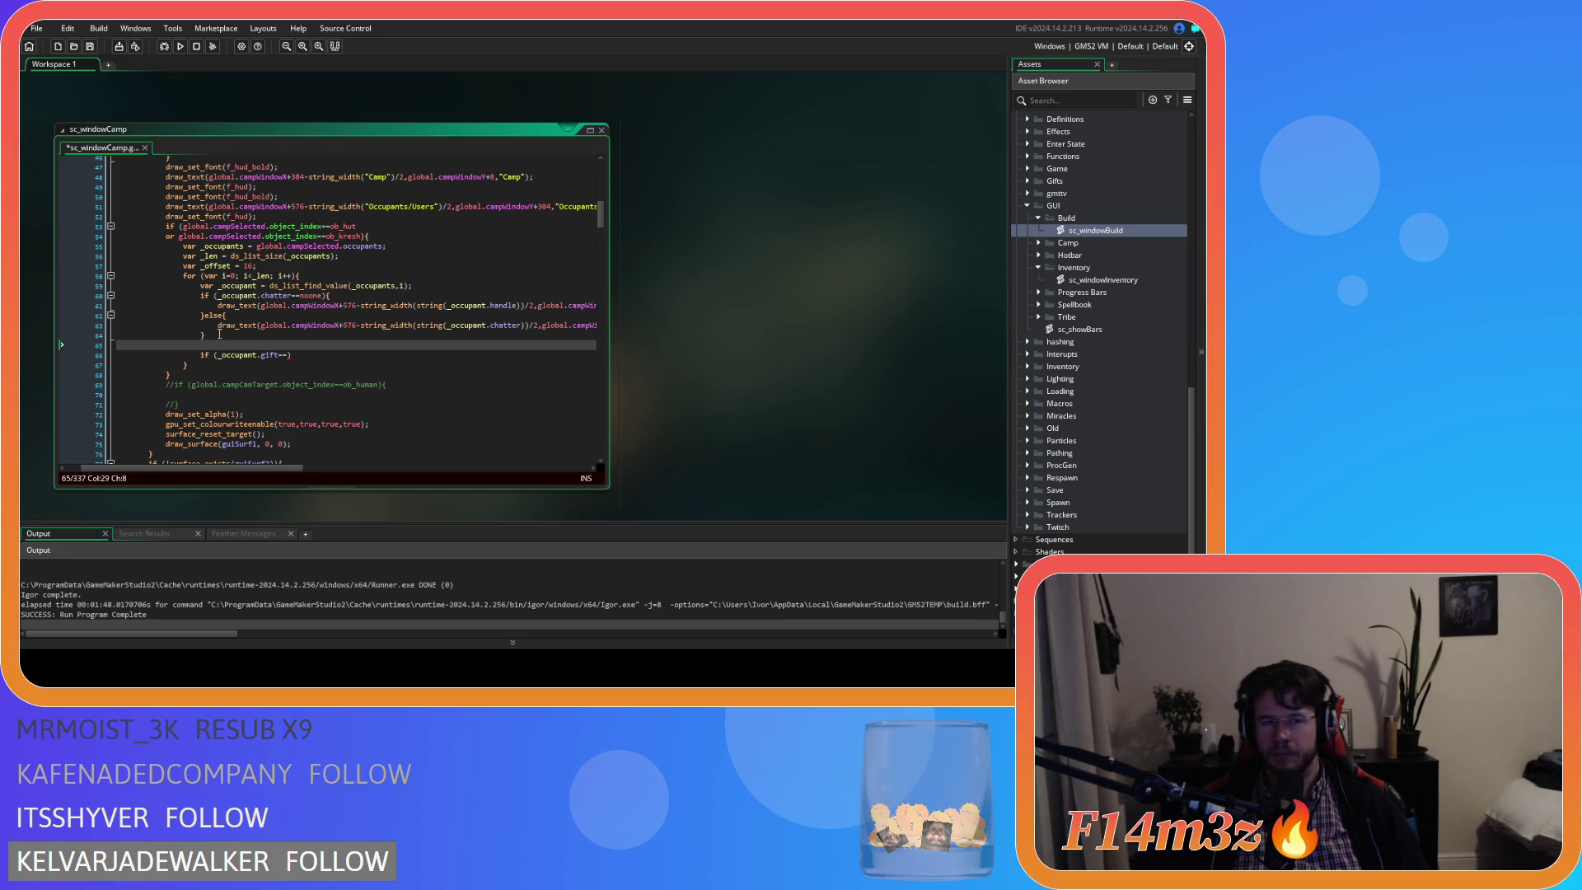
key(ctrl+z)
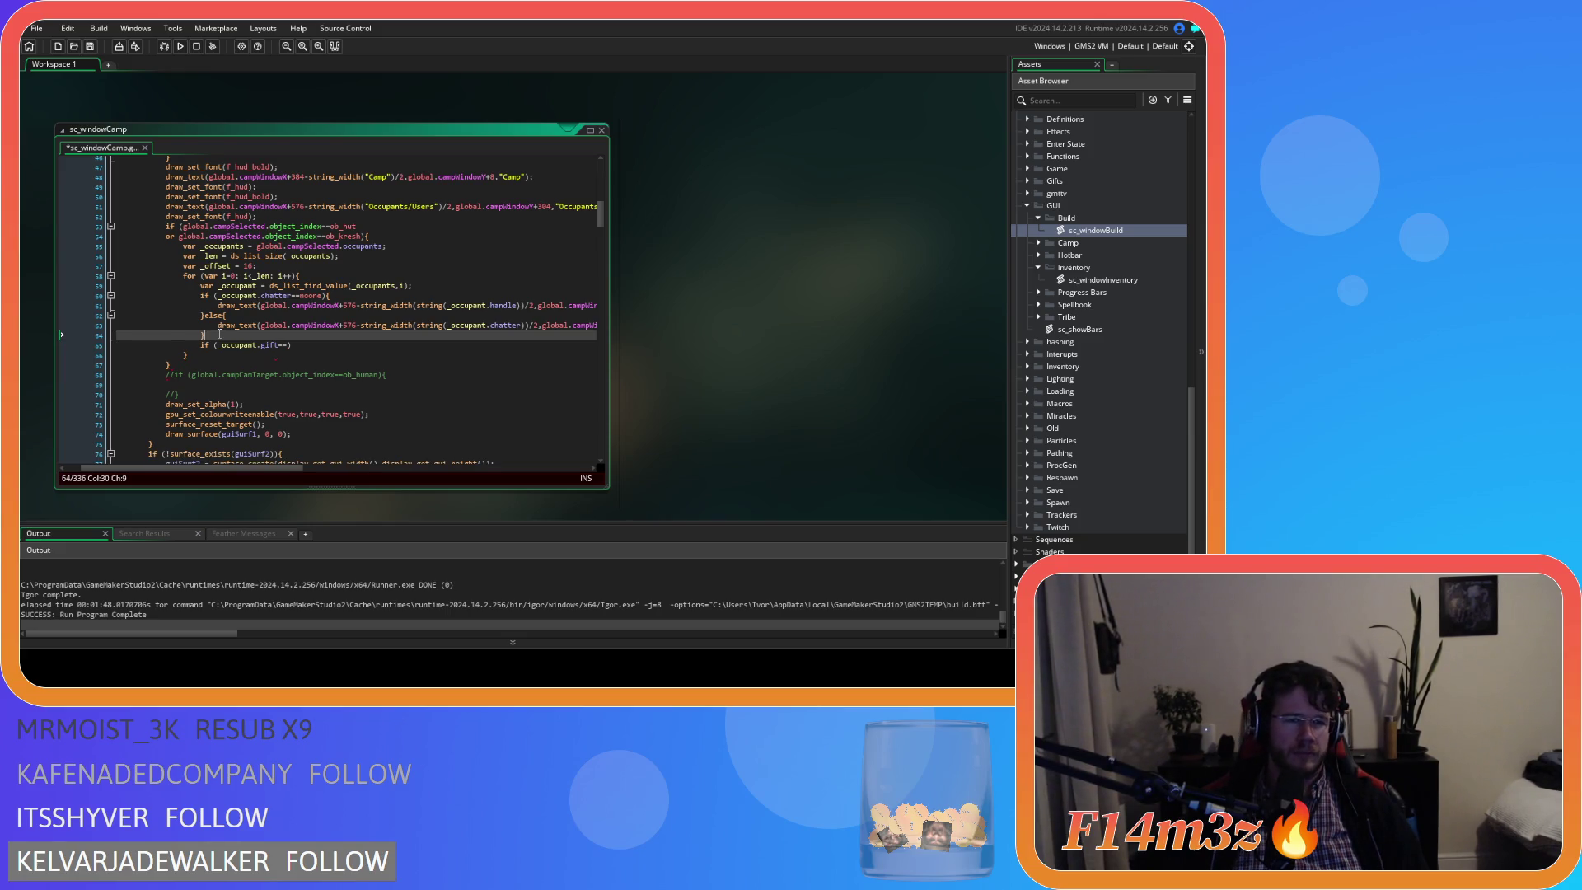
Paste seven more empty else-if gift branches and fill the first test with "Carpenter".
key(ctrl+z)
key(ctrl+z)
key(ctrl+z)
click(215, 302)
key(ctrl+v)
key(ctrl+v)
key(ctrl+v)
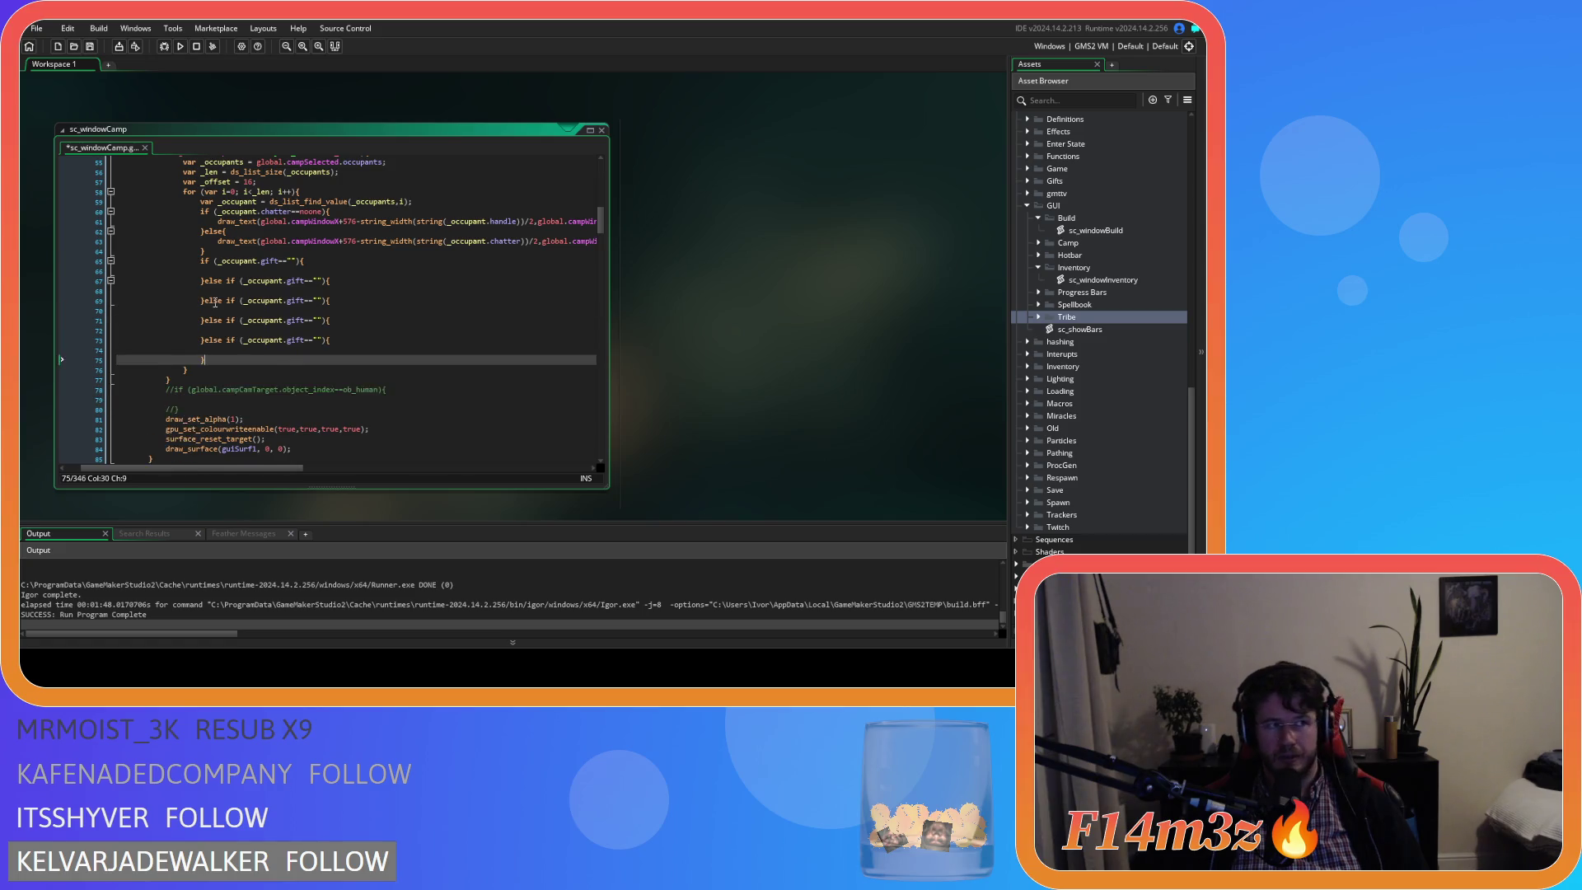
click(292, 262)
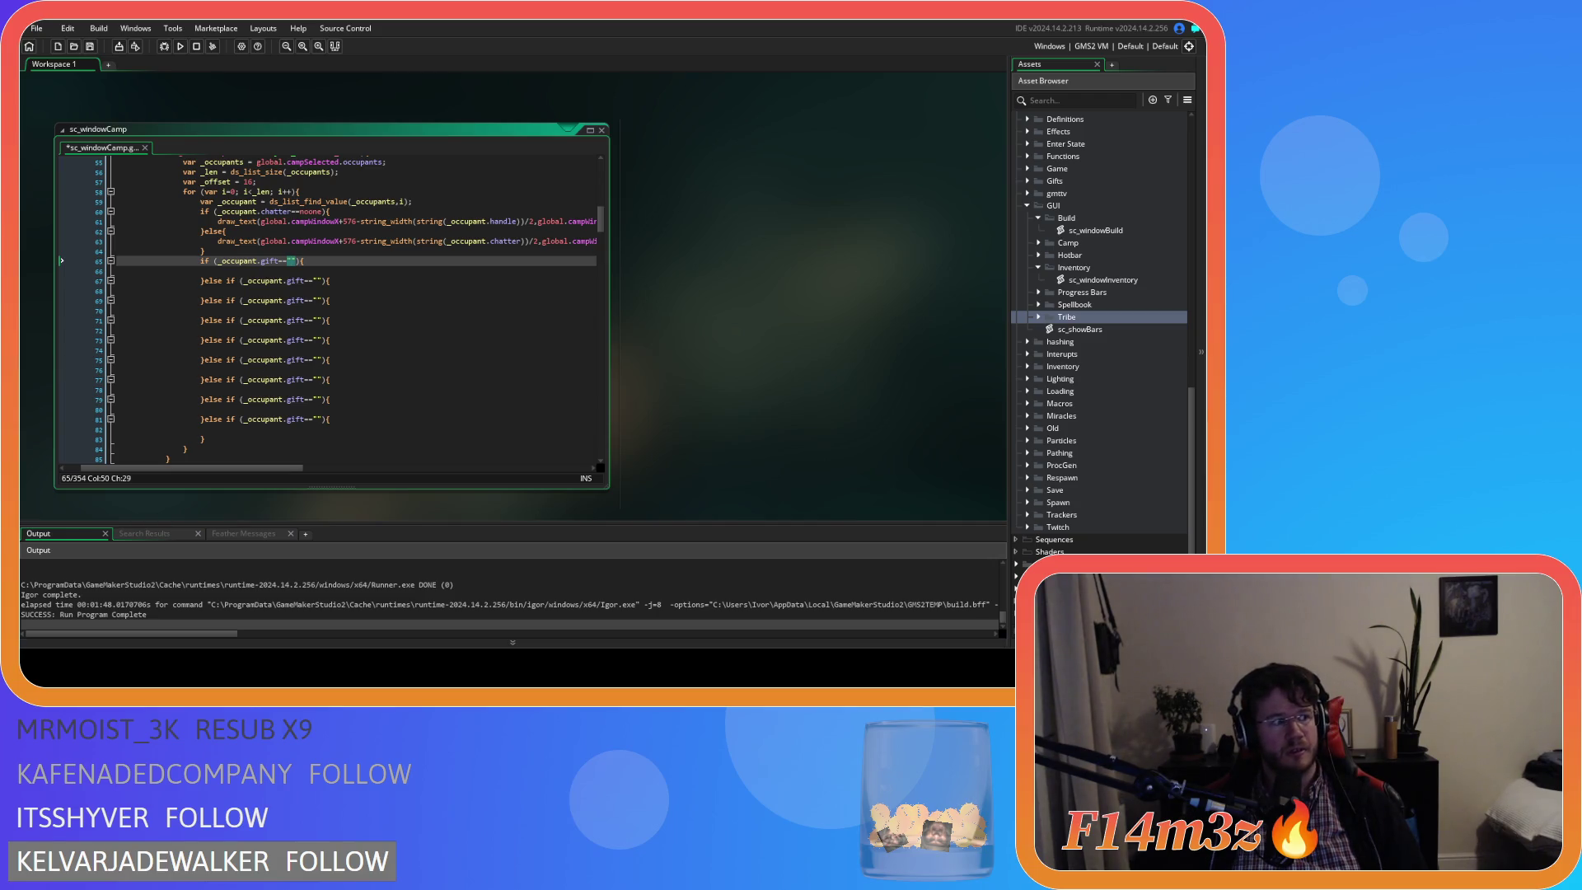
key(Left)
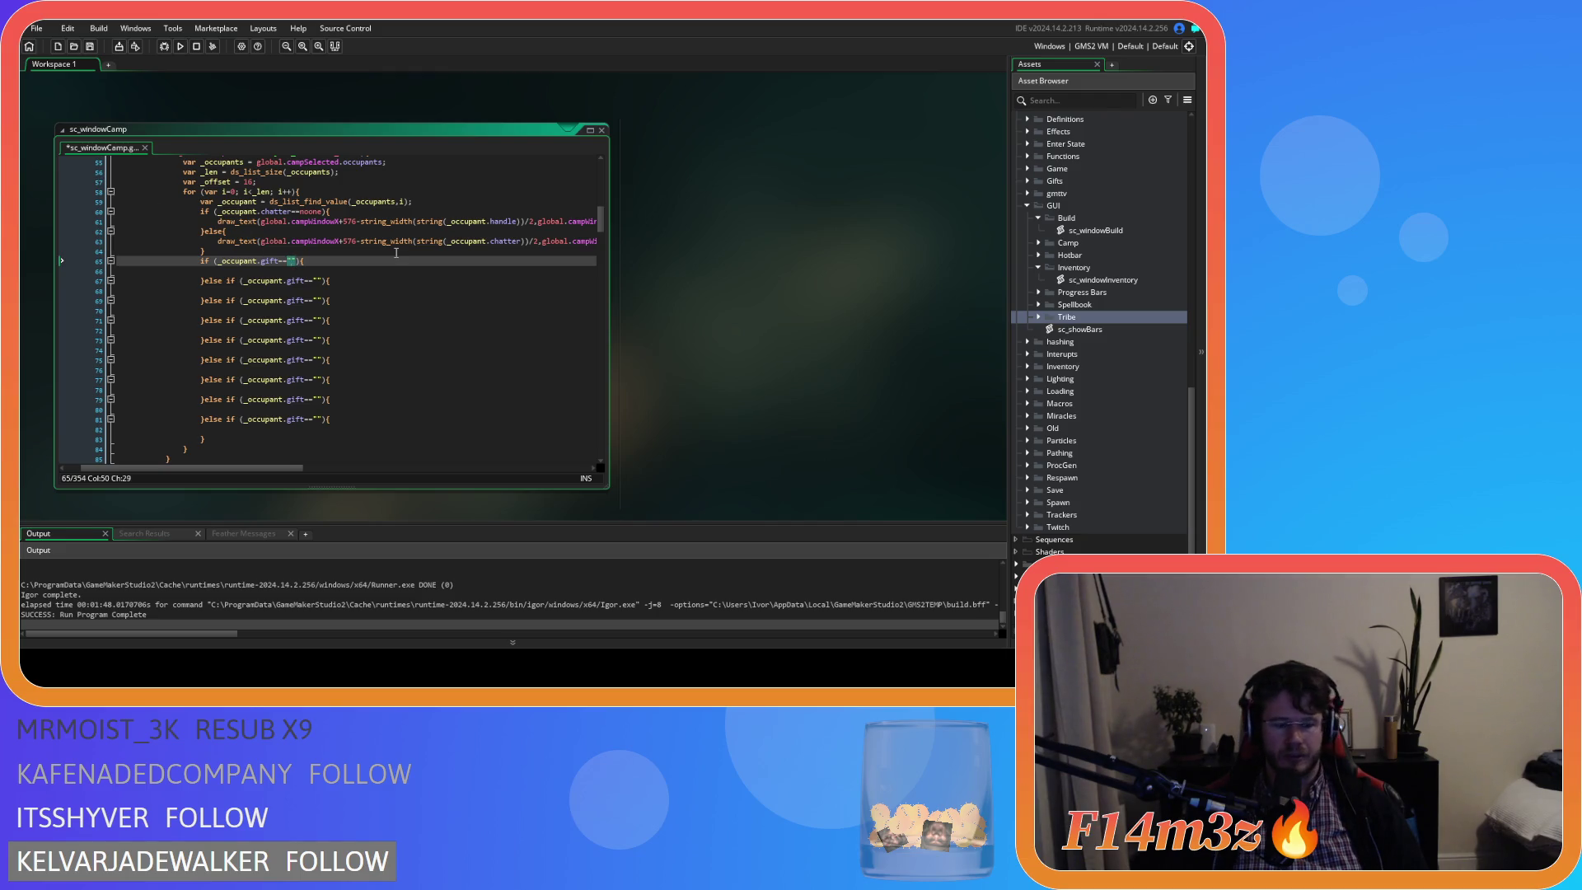
text(Carpenter)
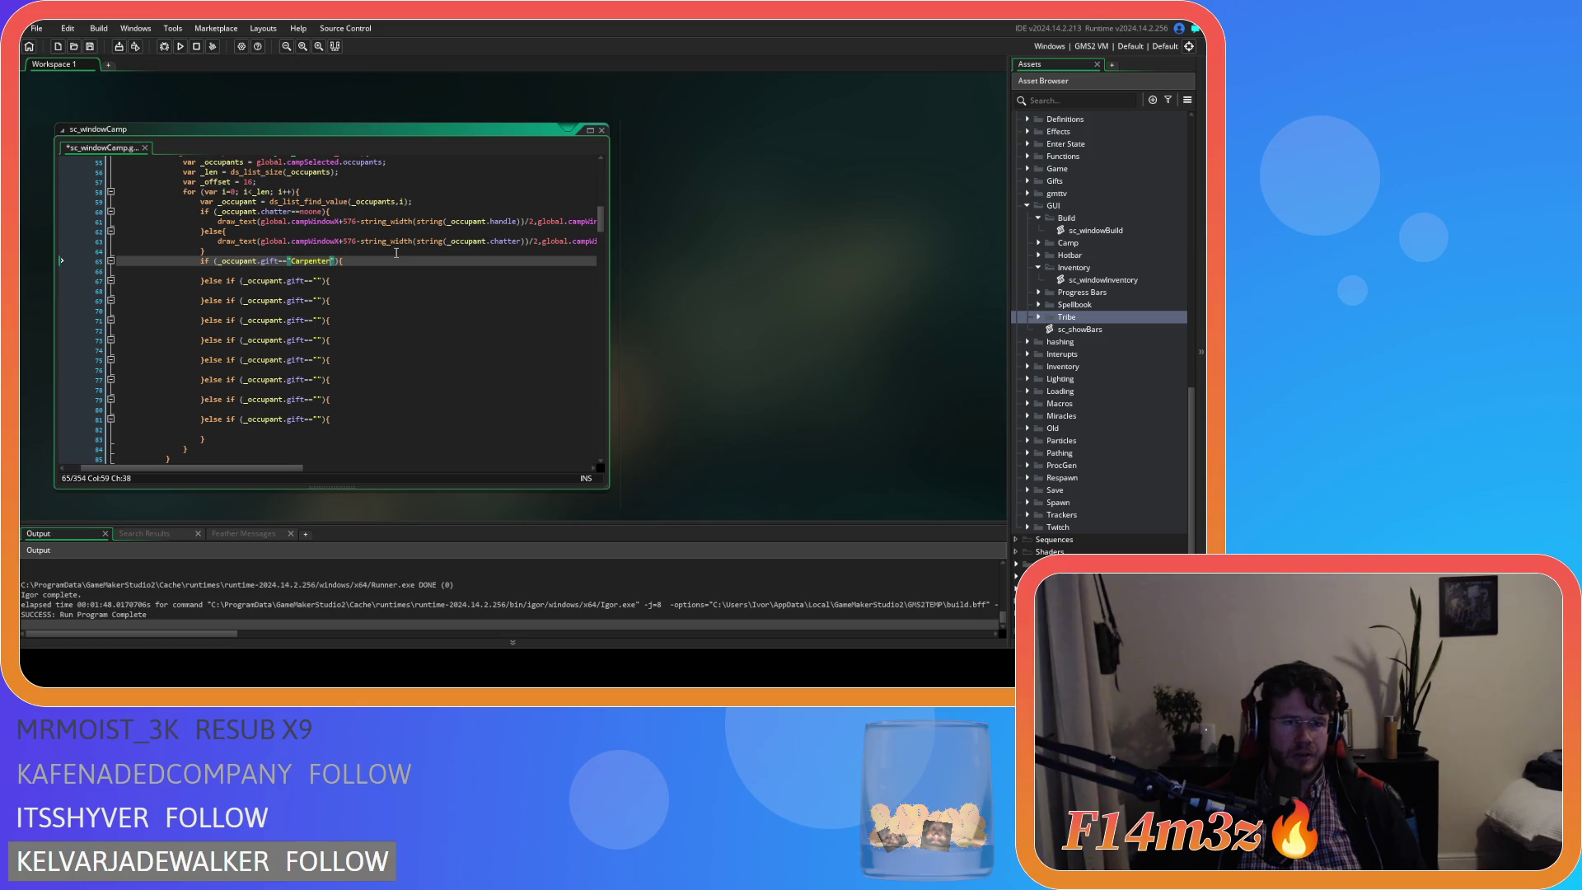
Fill the second and third gift branches with "Drummer" and "Fisher".
double_click(316, 263)
key(ctrl+c)
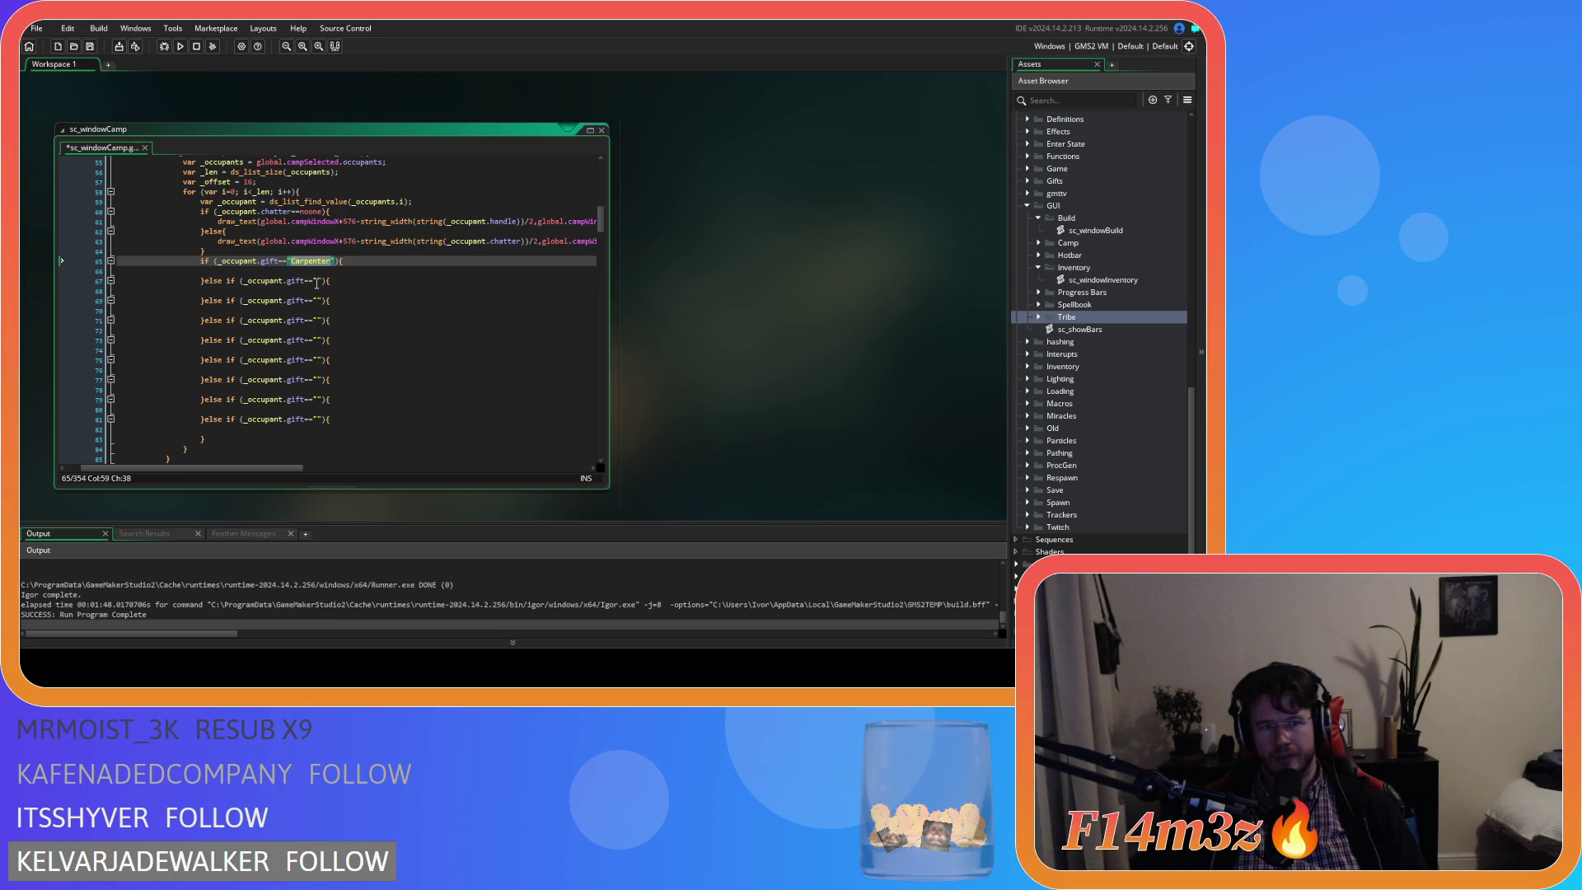
click(317, 281)
key(ctrl+v)
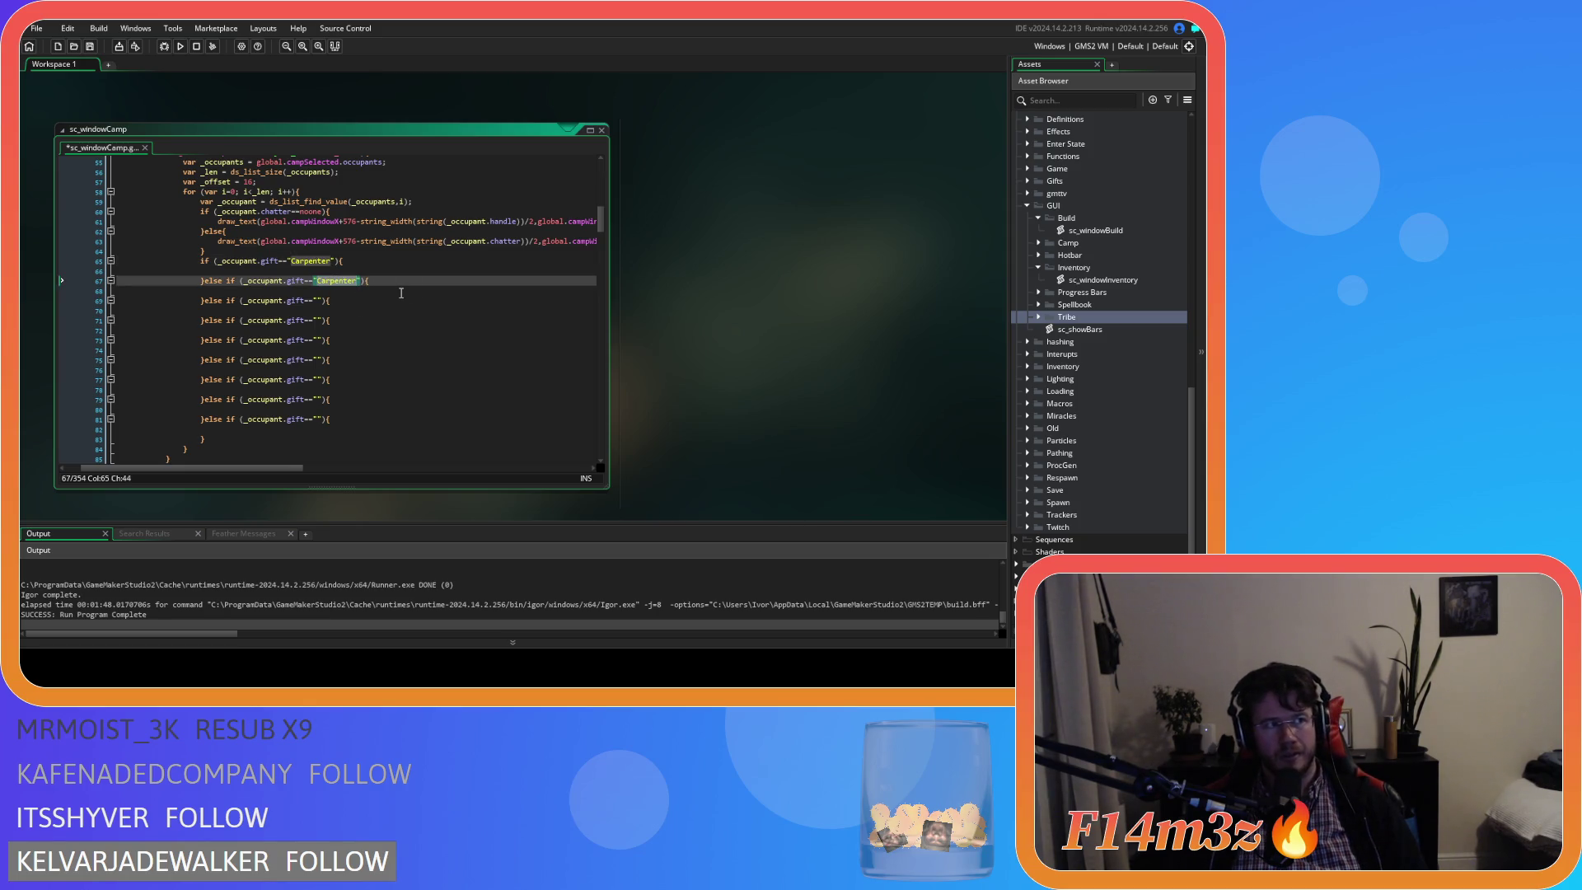
key(BackSpace)
key(BackSpace)
key(BackSpace)
text(Drummer)
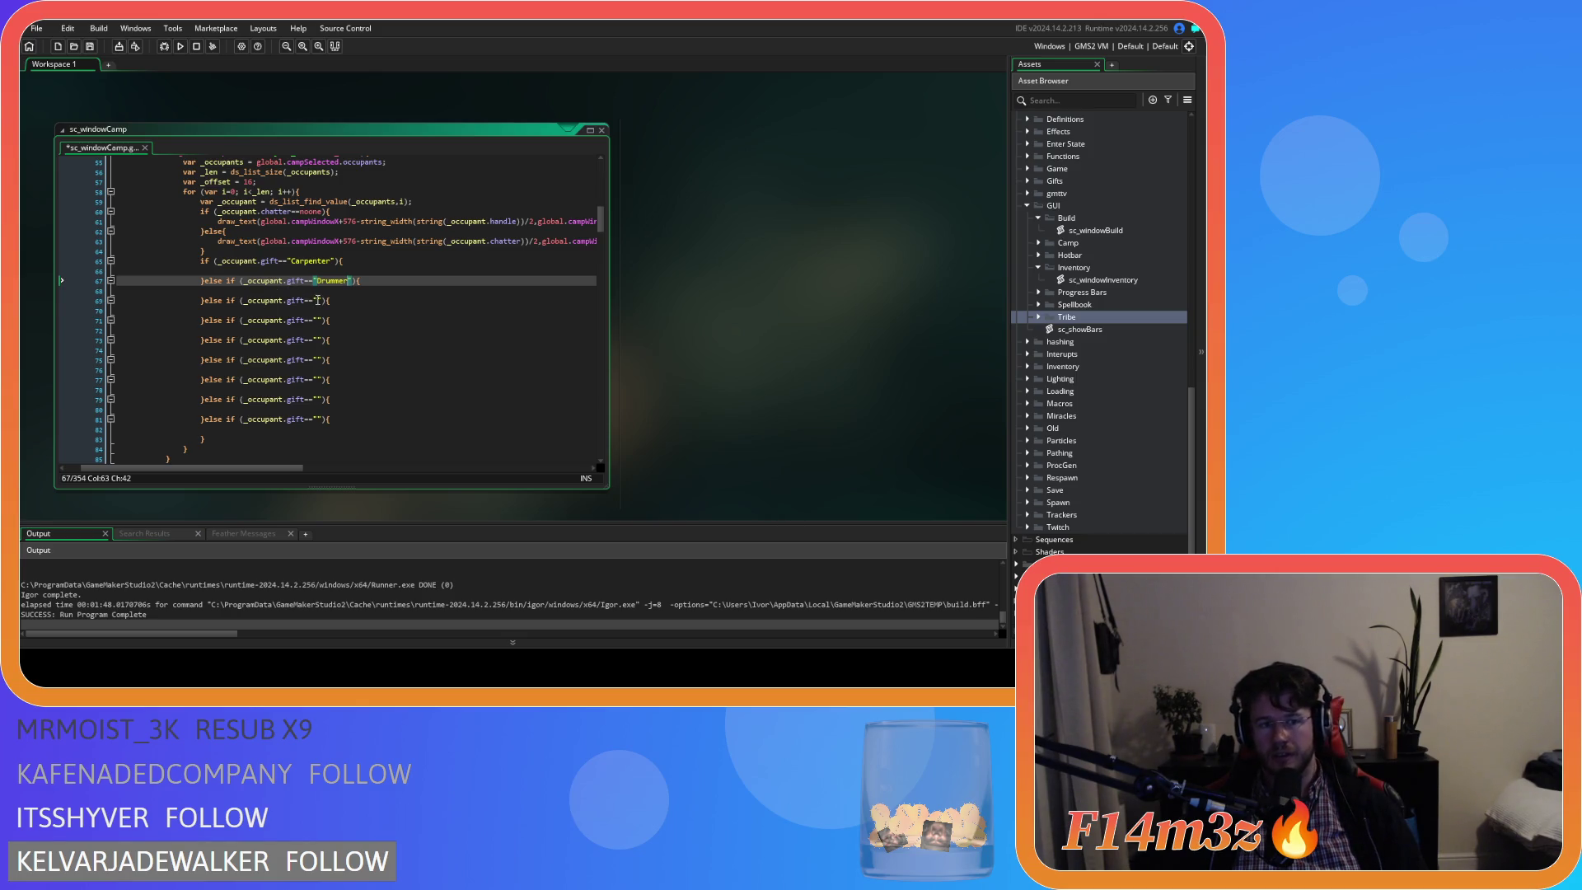
click(316, 302)
text(Figher)
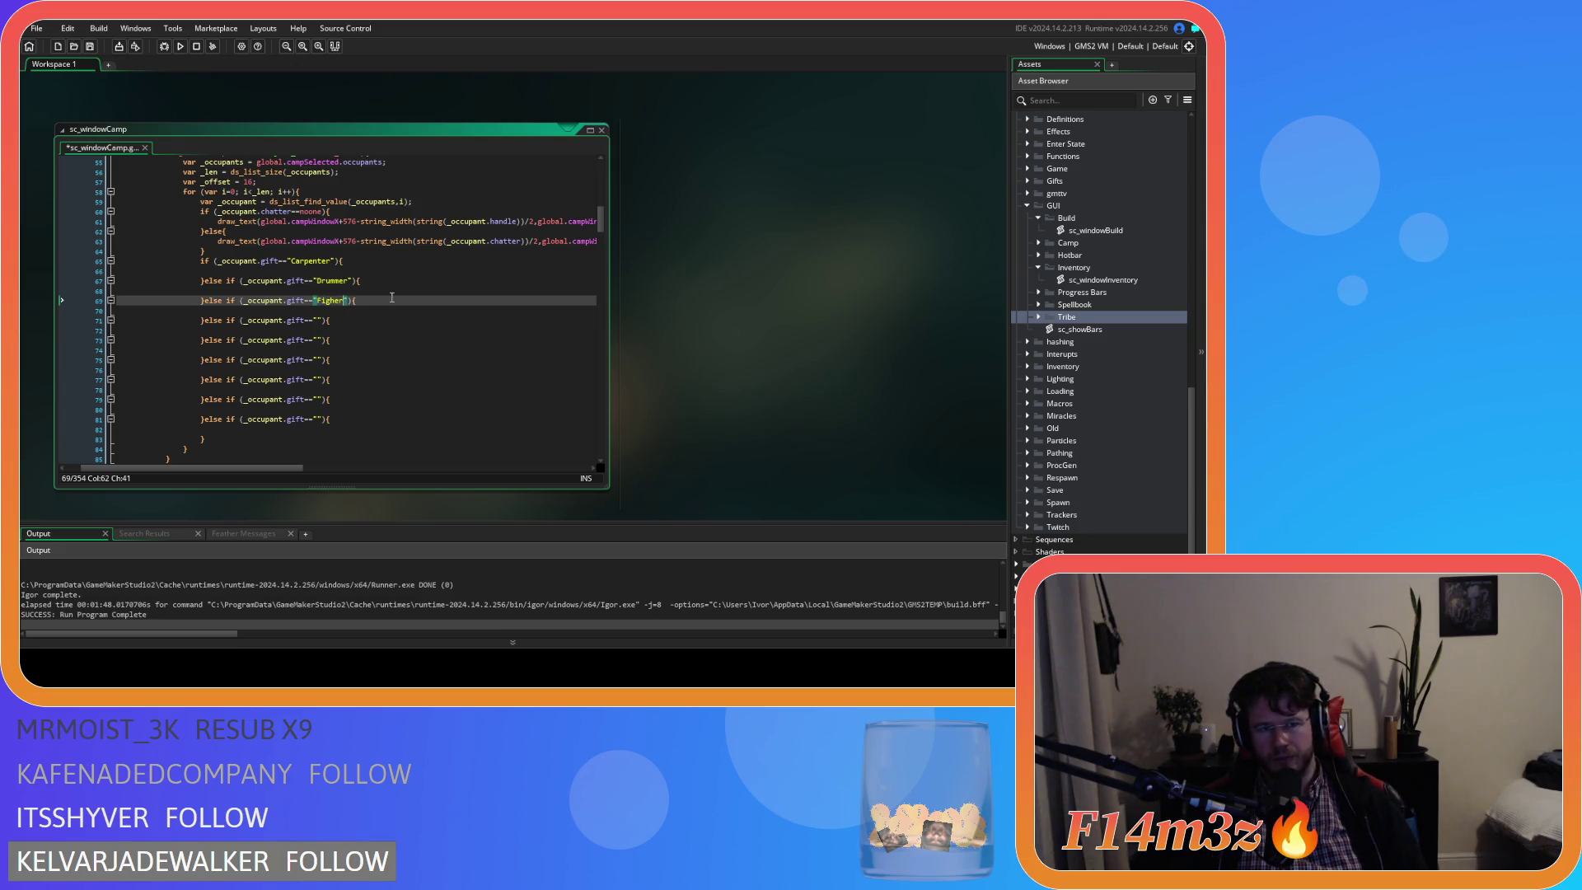
key(BackSpace)
key(BackSpace)
key(BackSpace)
text(sher)
Fill the next two gift branches with "Forager" and "Guard".
click(318, 321)
text(Forager)
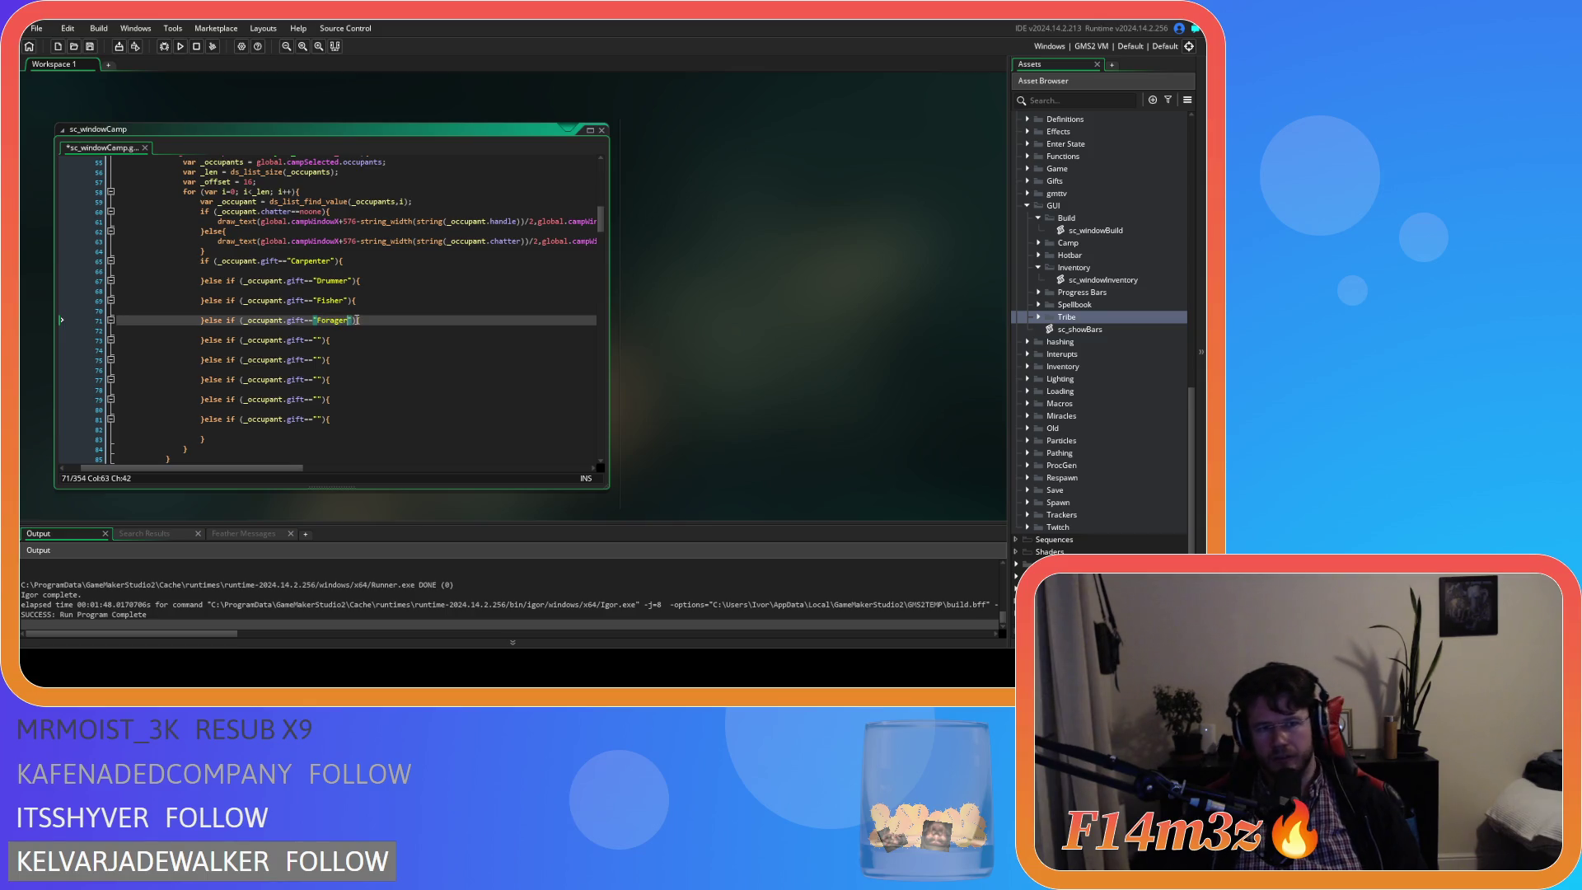
click(338, 320)
click(318, 340)
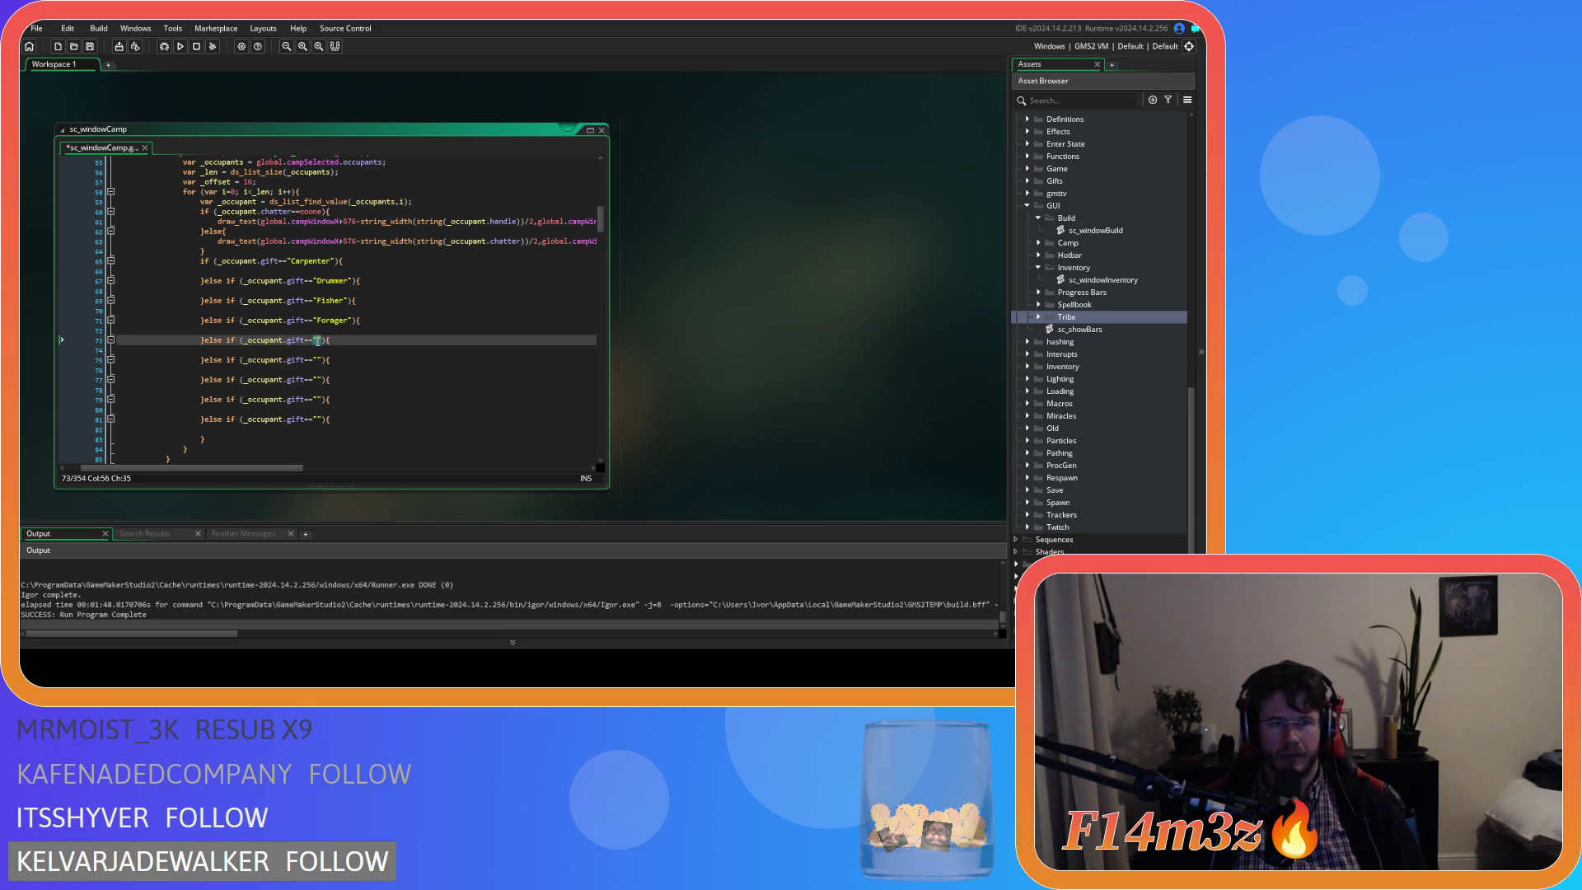
text(Forager)
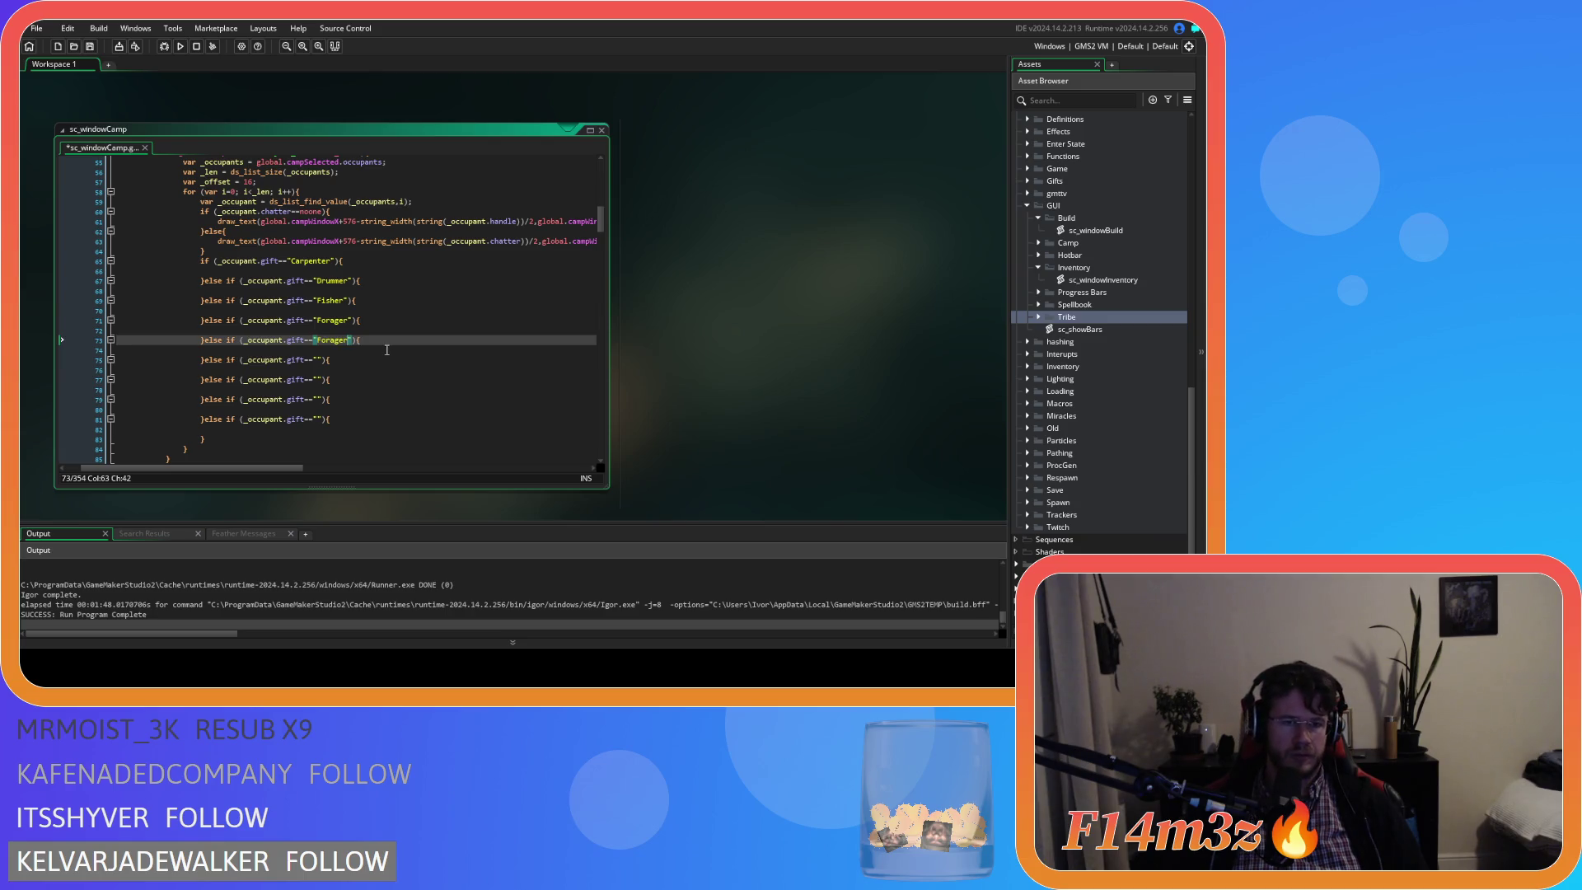
double_click(338, 339)
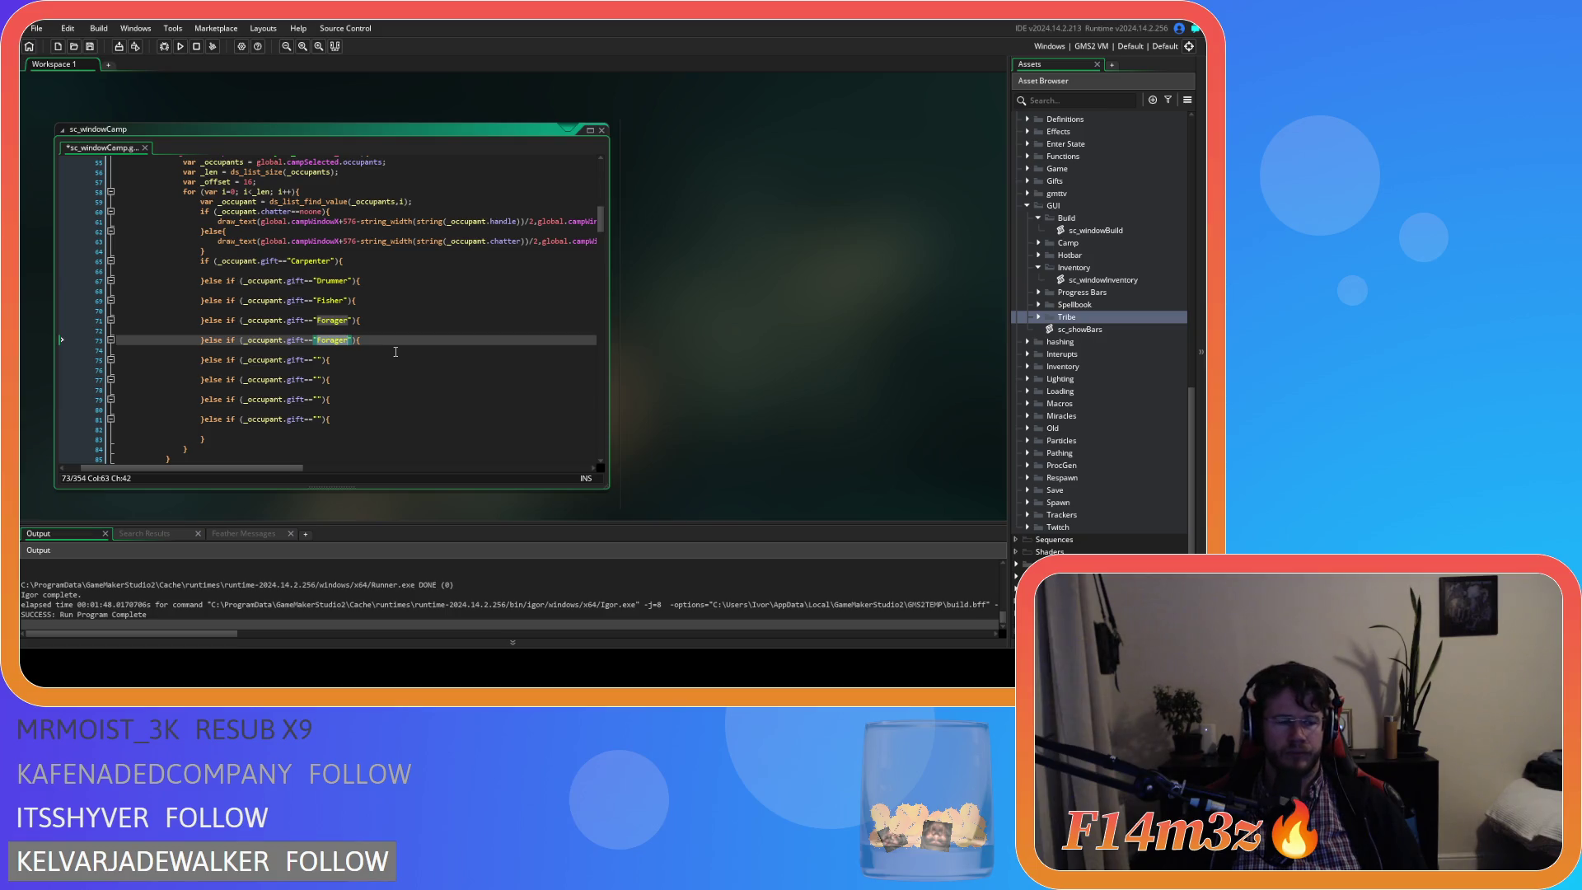
text(Guard)
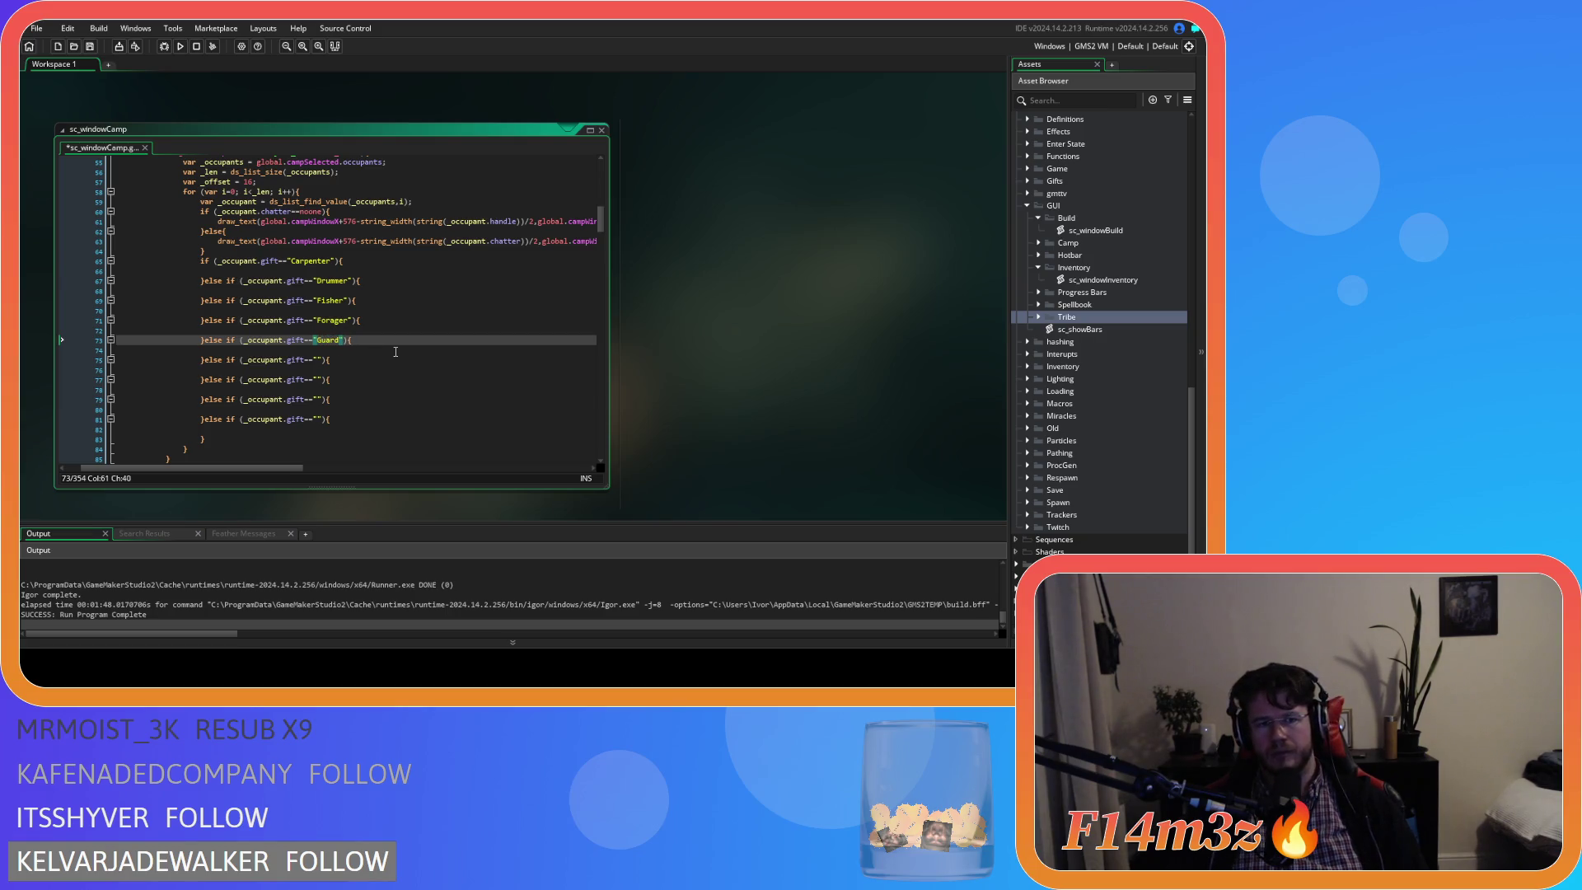
Fill the empty gift checks with "Hunter", "Progenitor", "Shaman" and "Waterbearer".
click(317, 361)
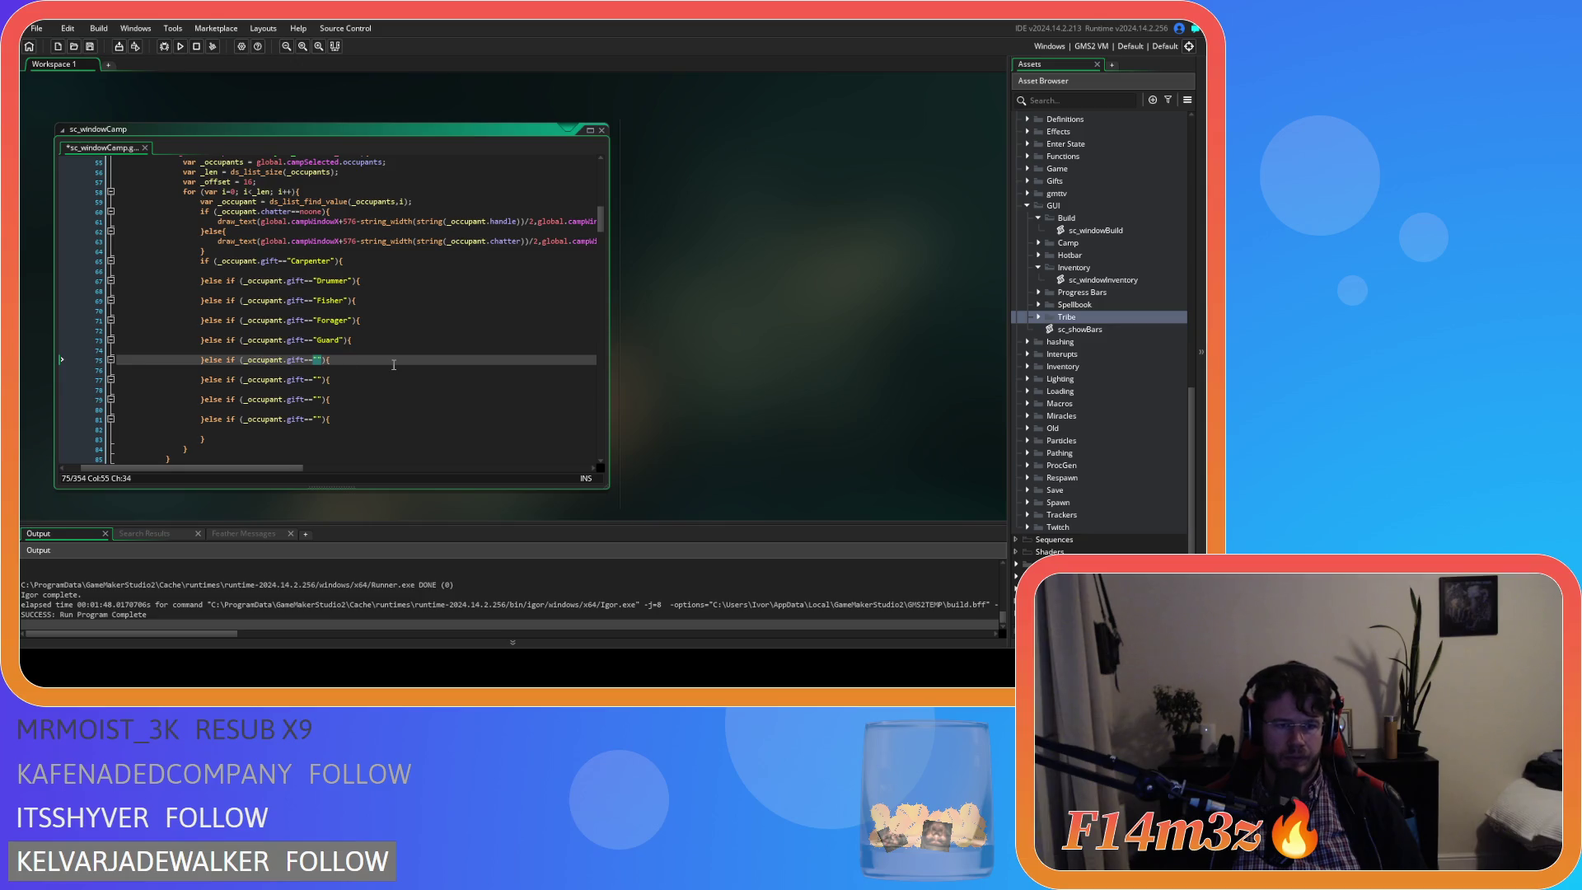
text(Hunter)
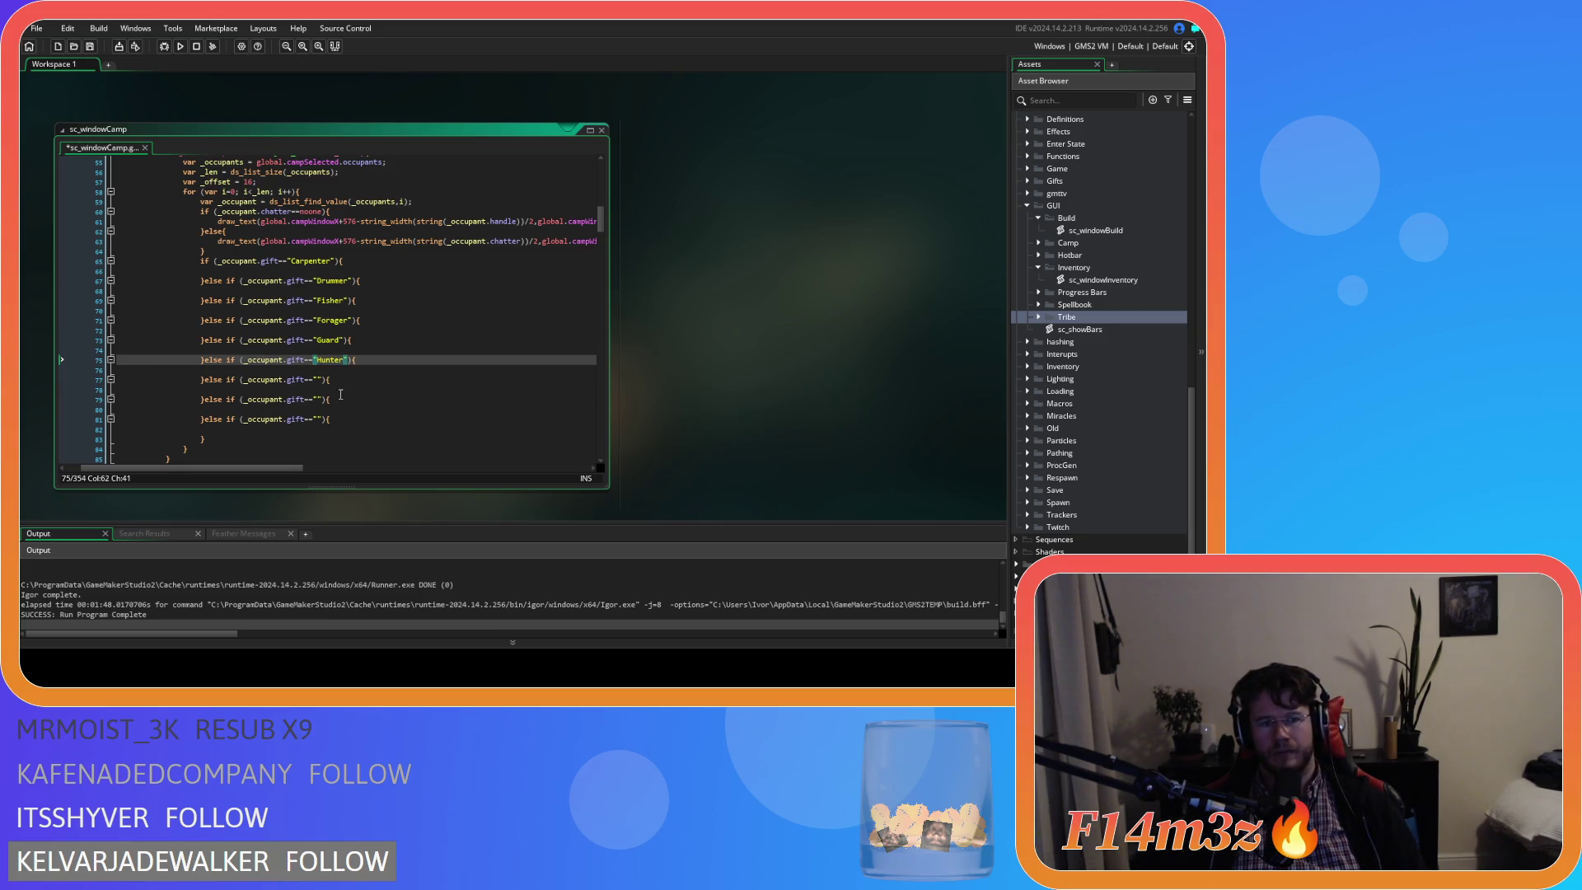
click(317, 380)
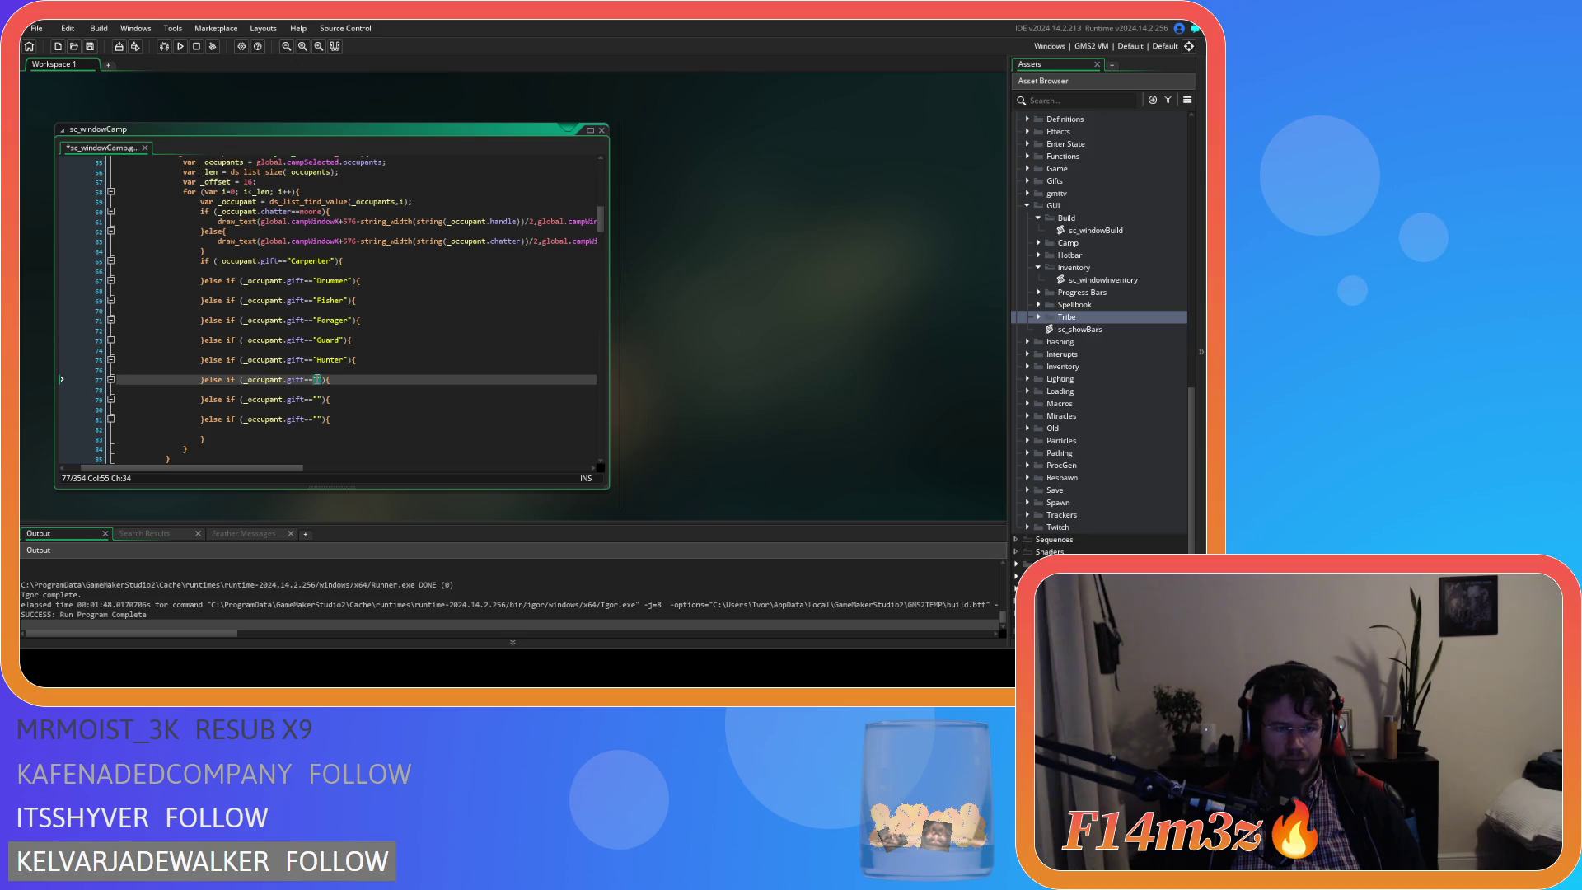
double_click(320, 379)
click(318, 380)
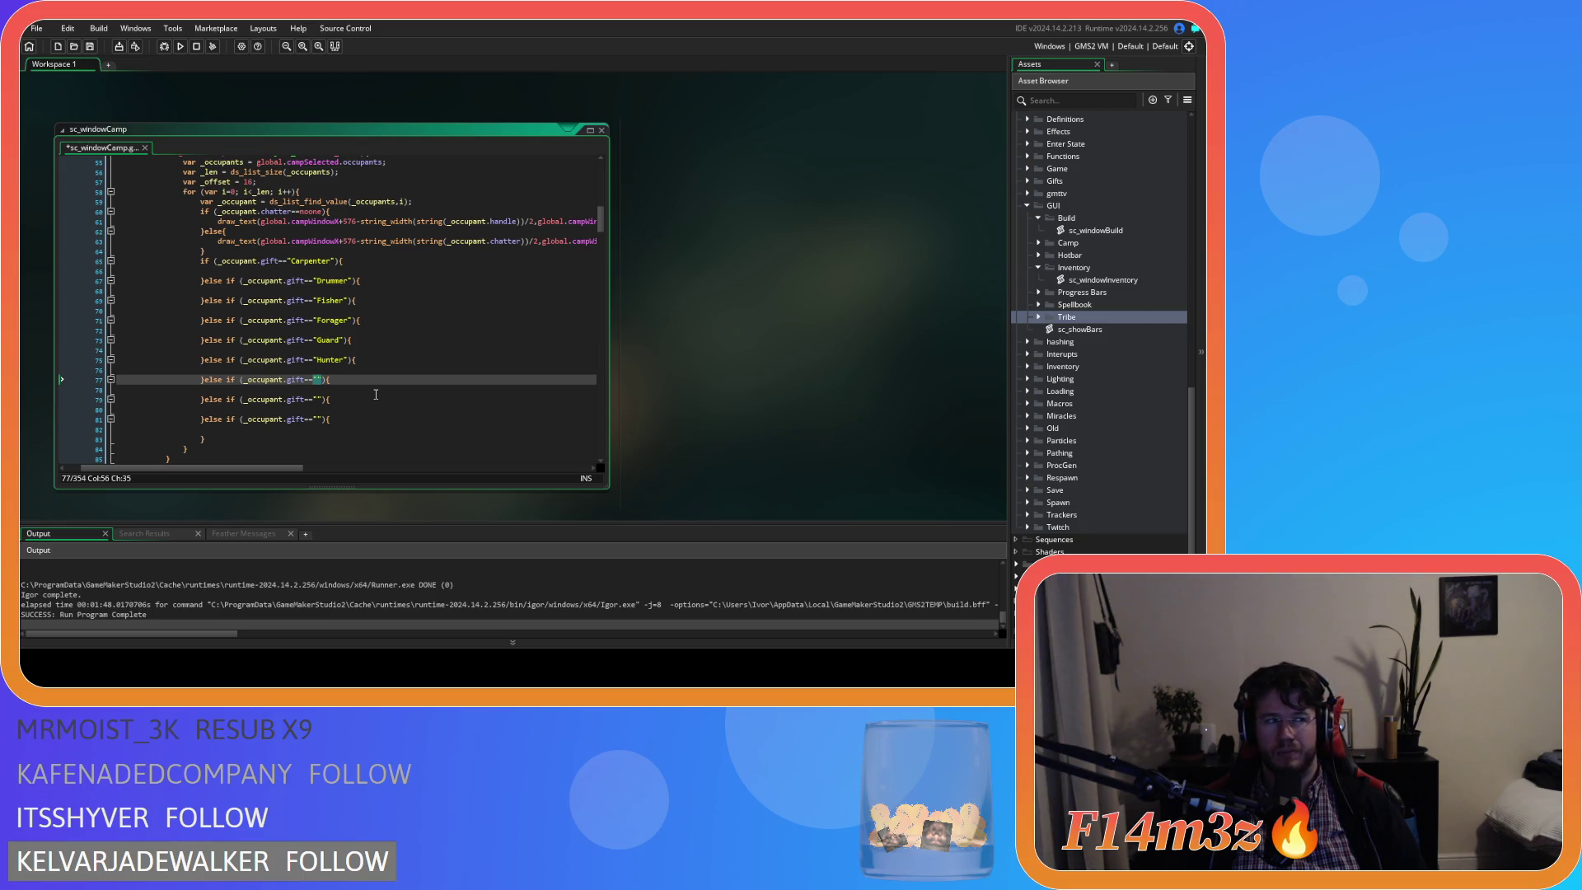
text(Prog)
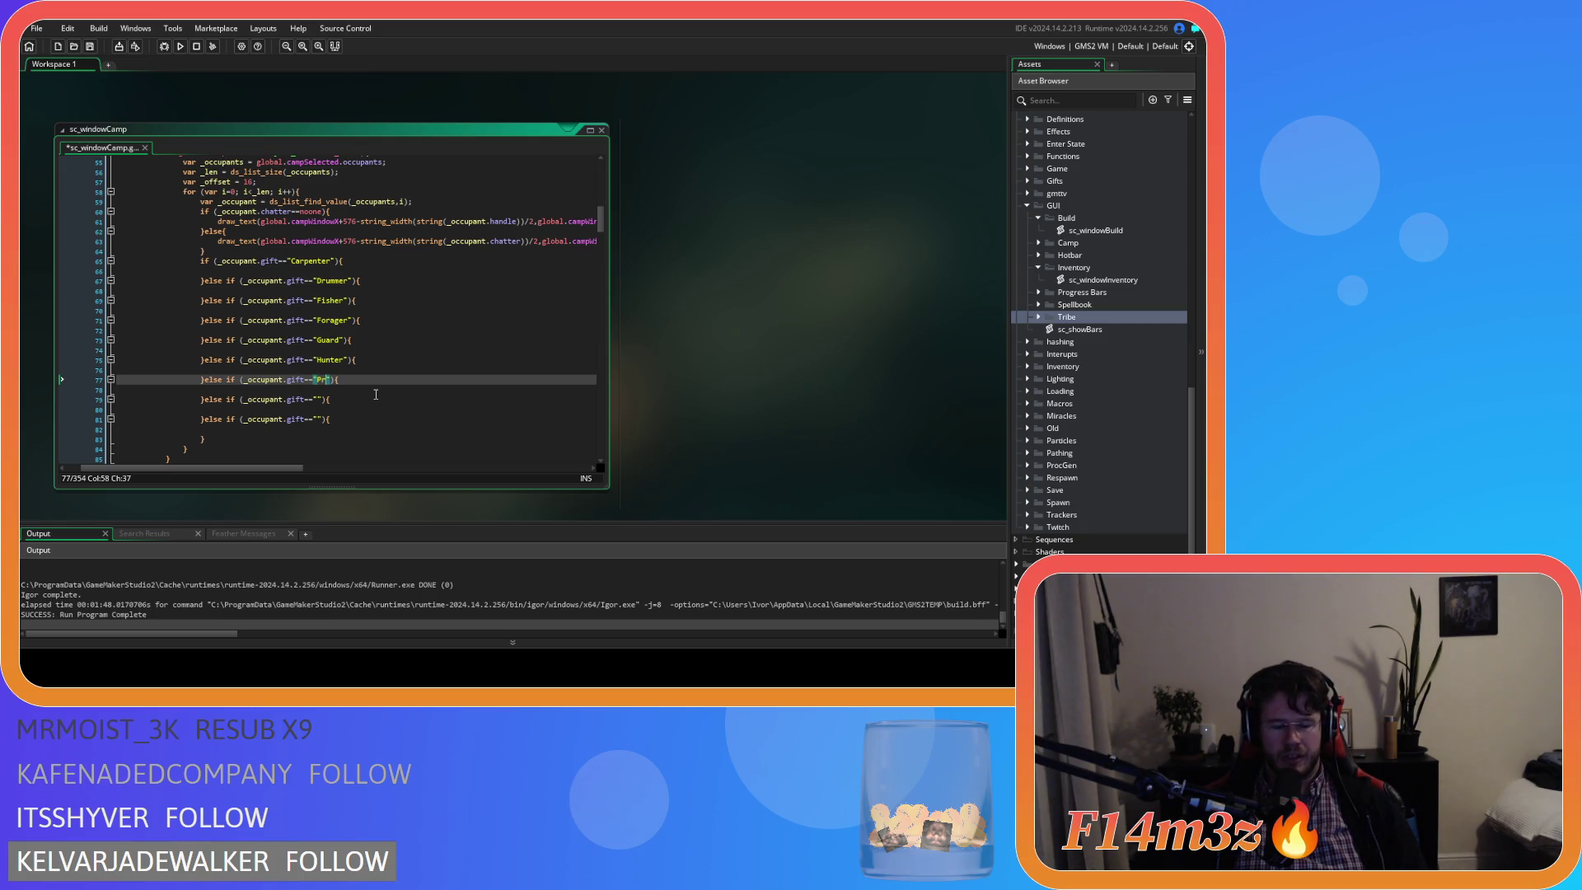
text(enitor)
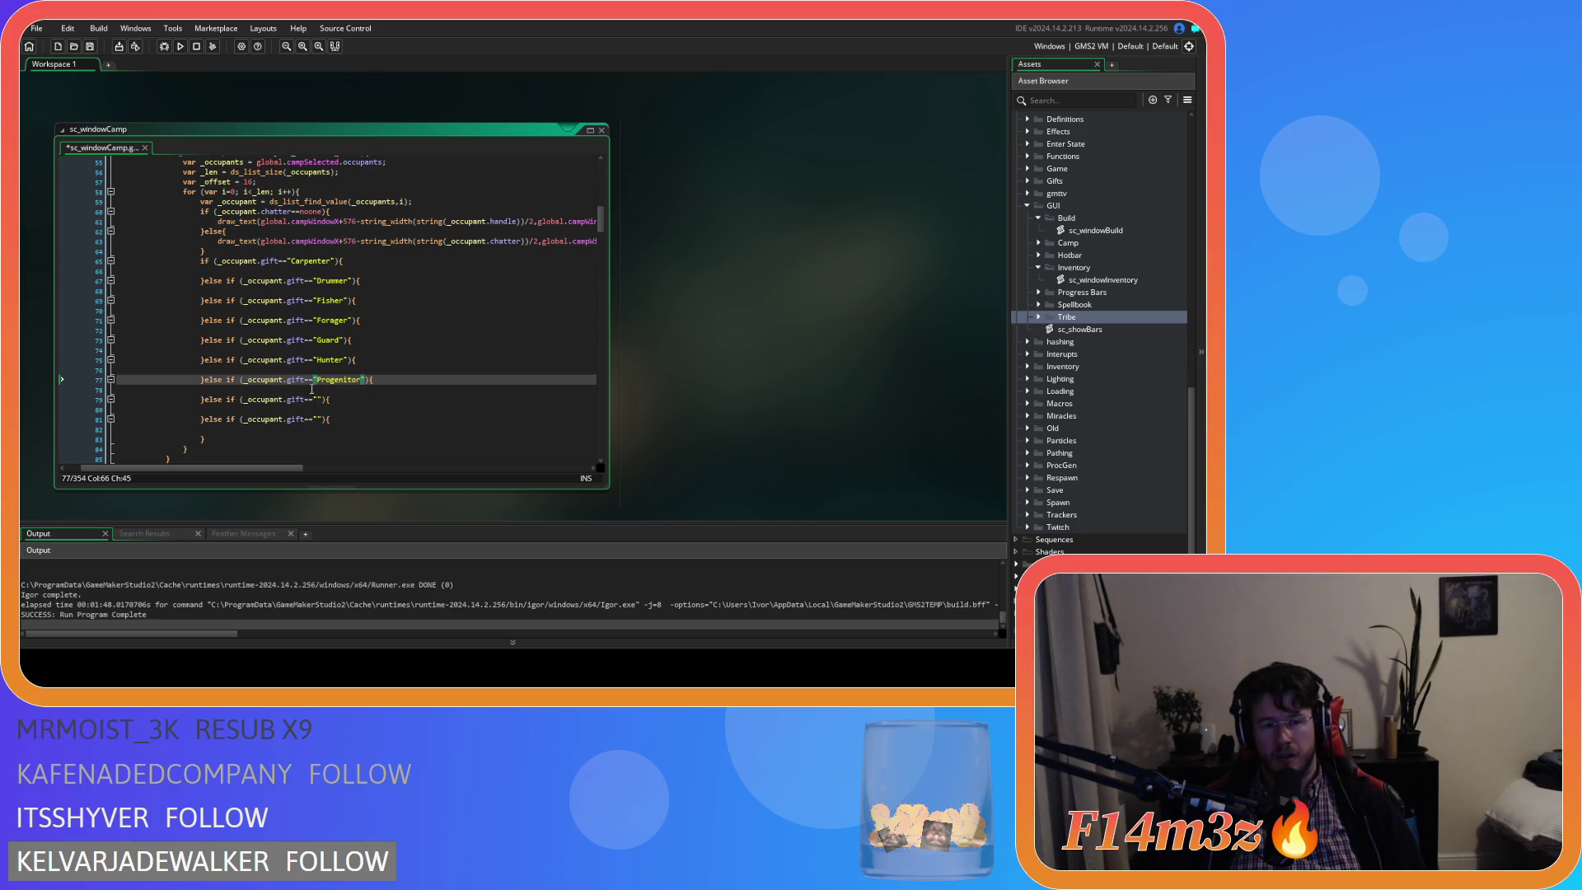
click(318, 400)
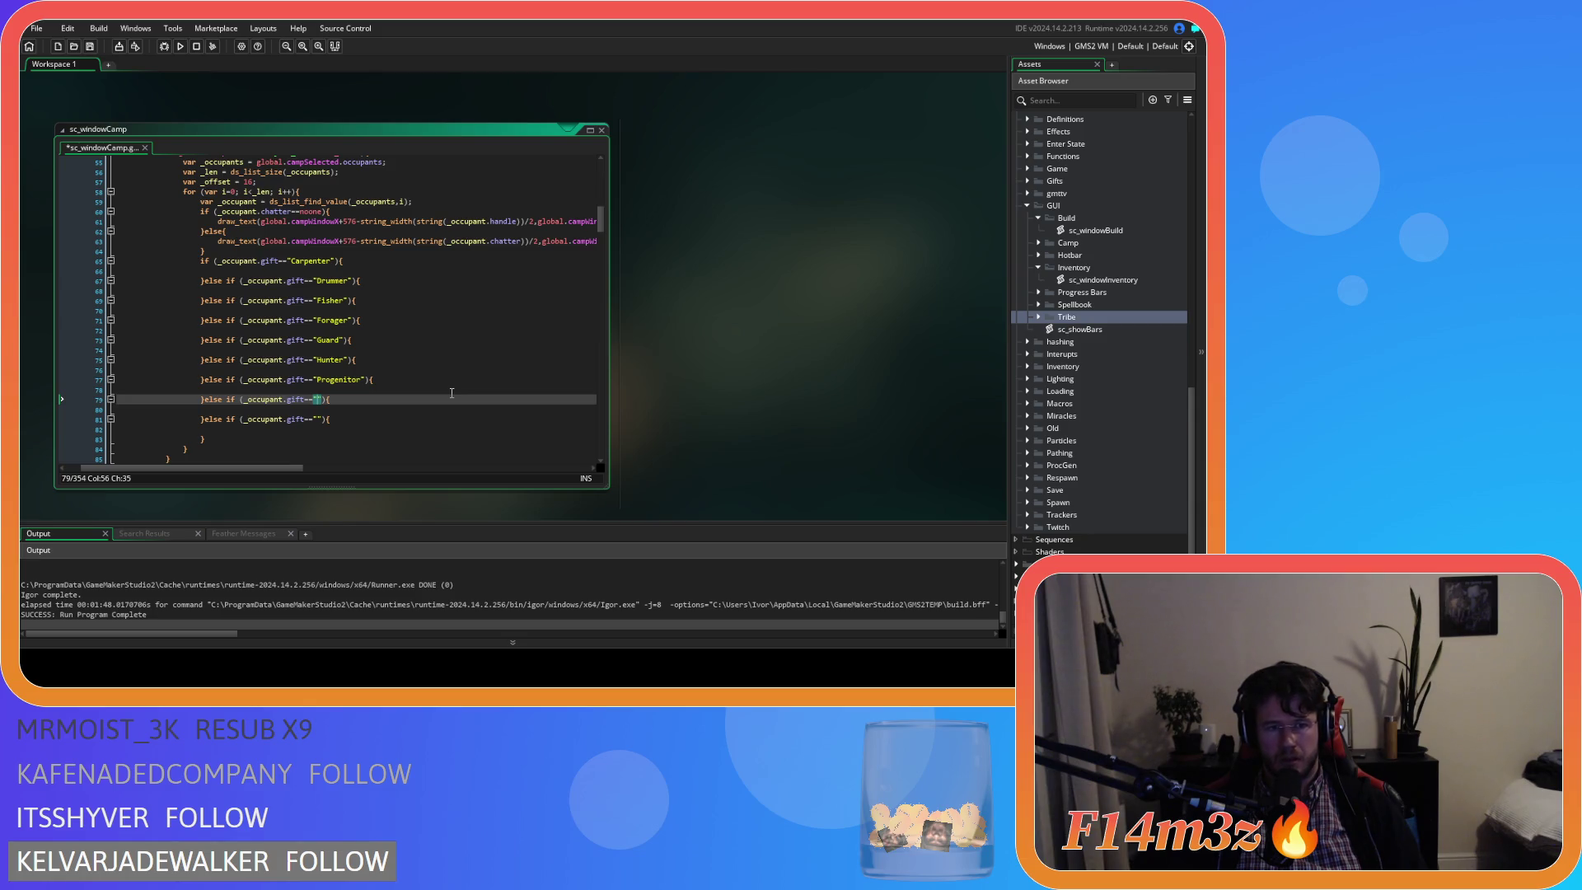
text(Shaman)
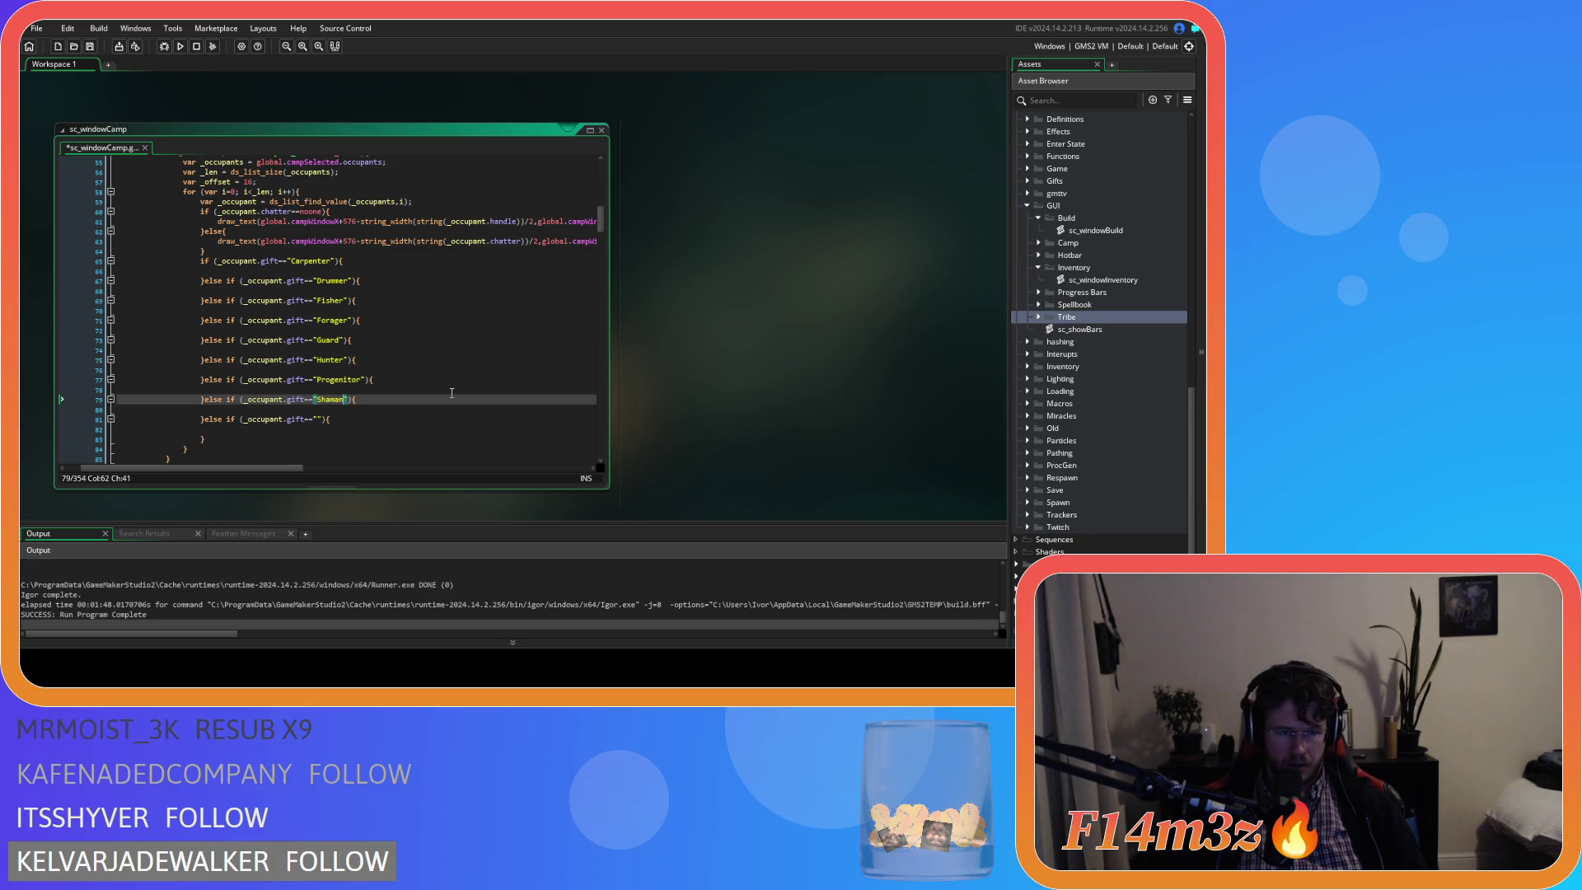
click(319, 421)
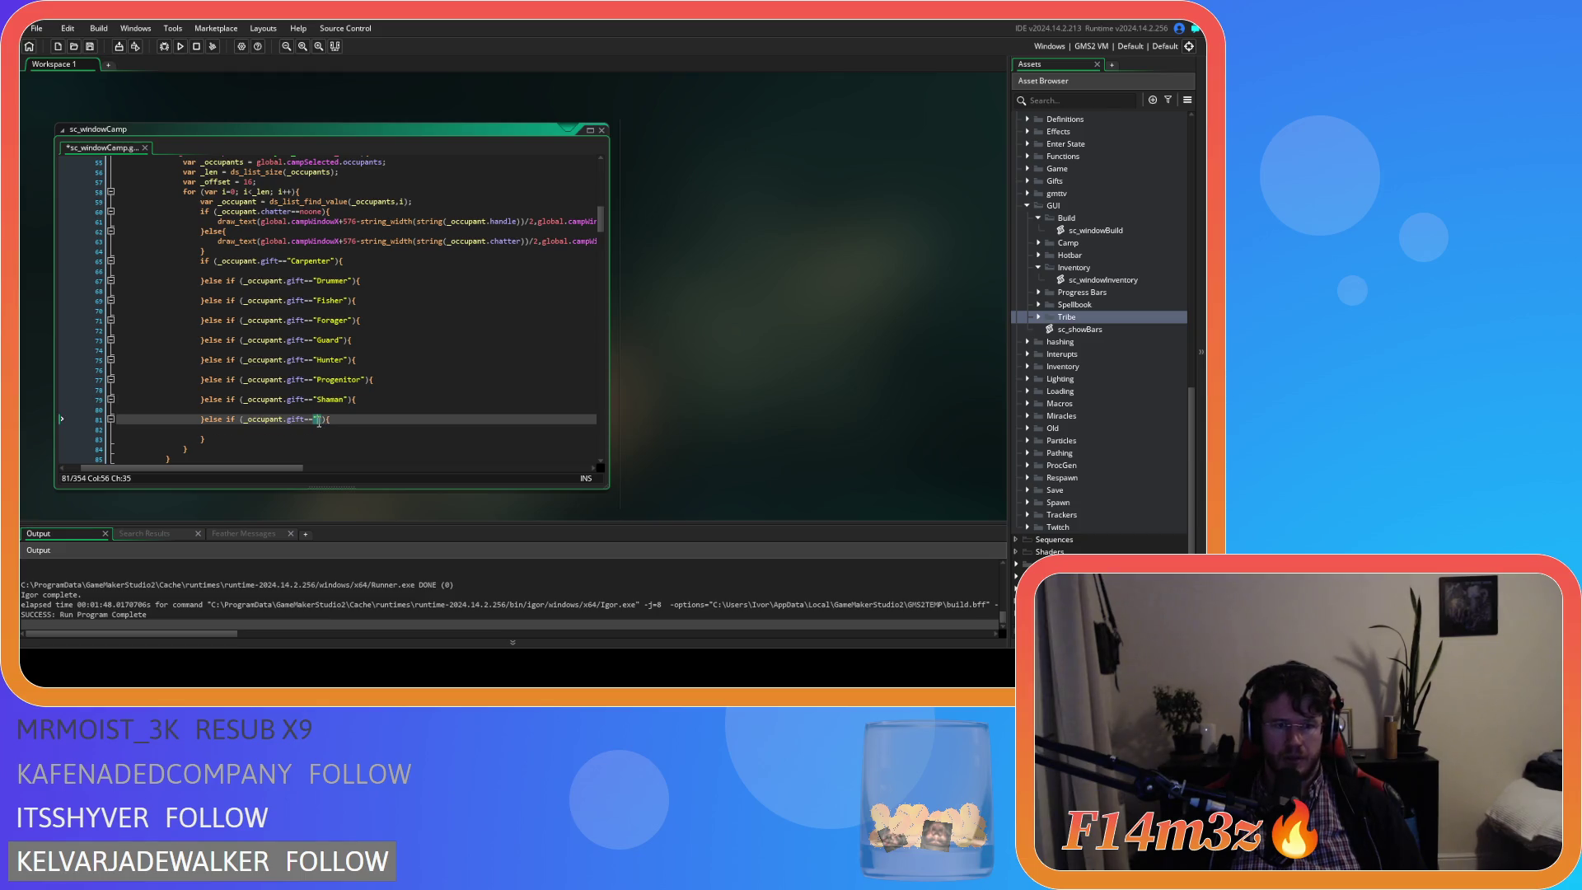
text(Waterbea)
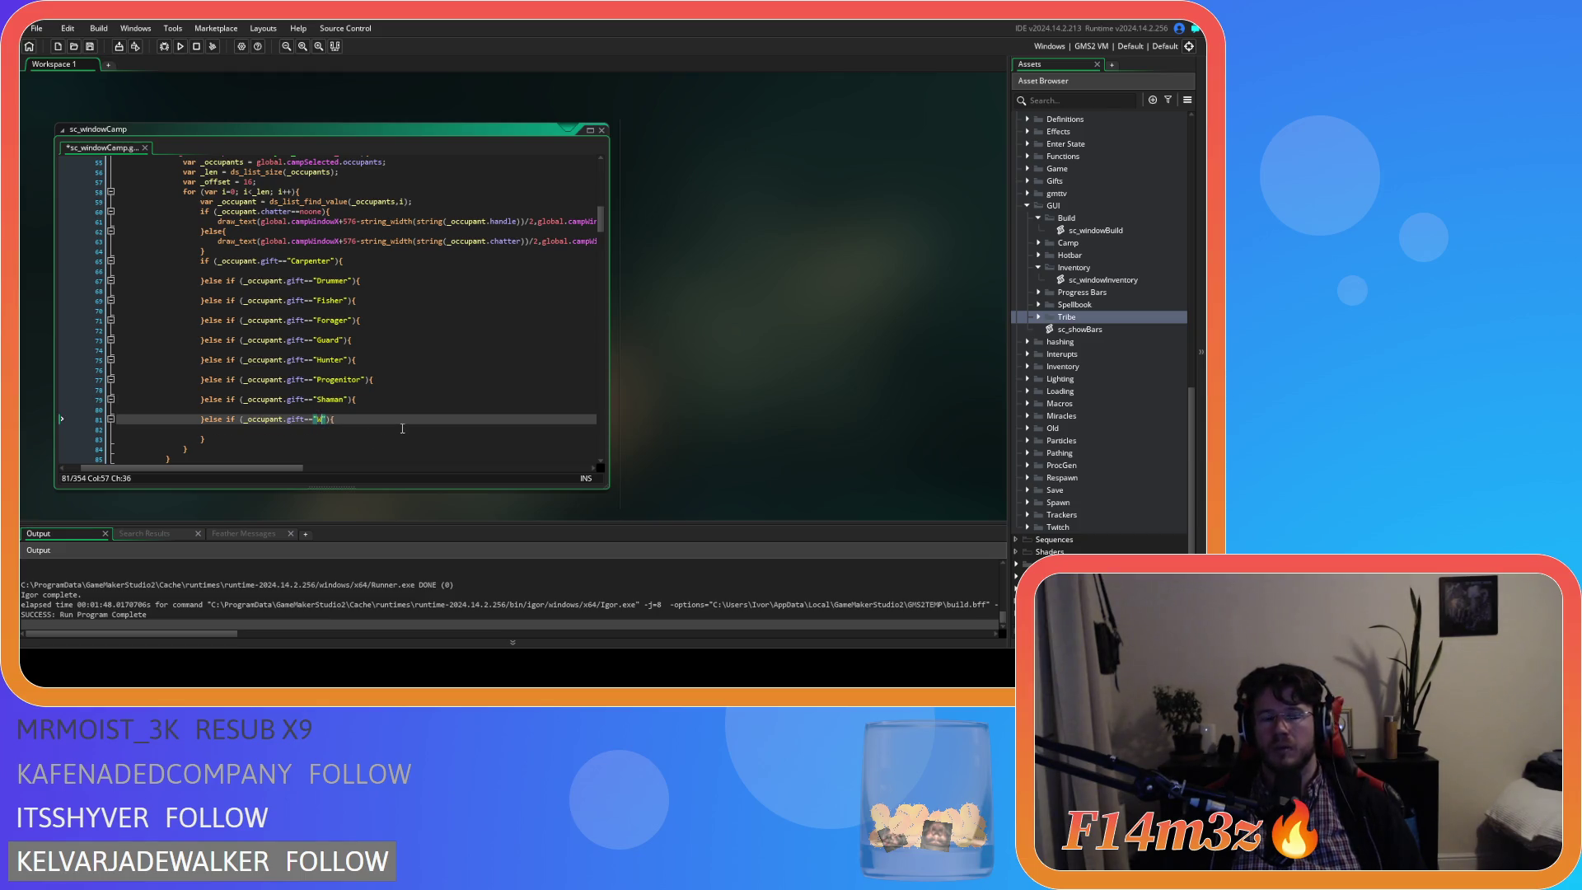
text(rer)
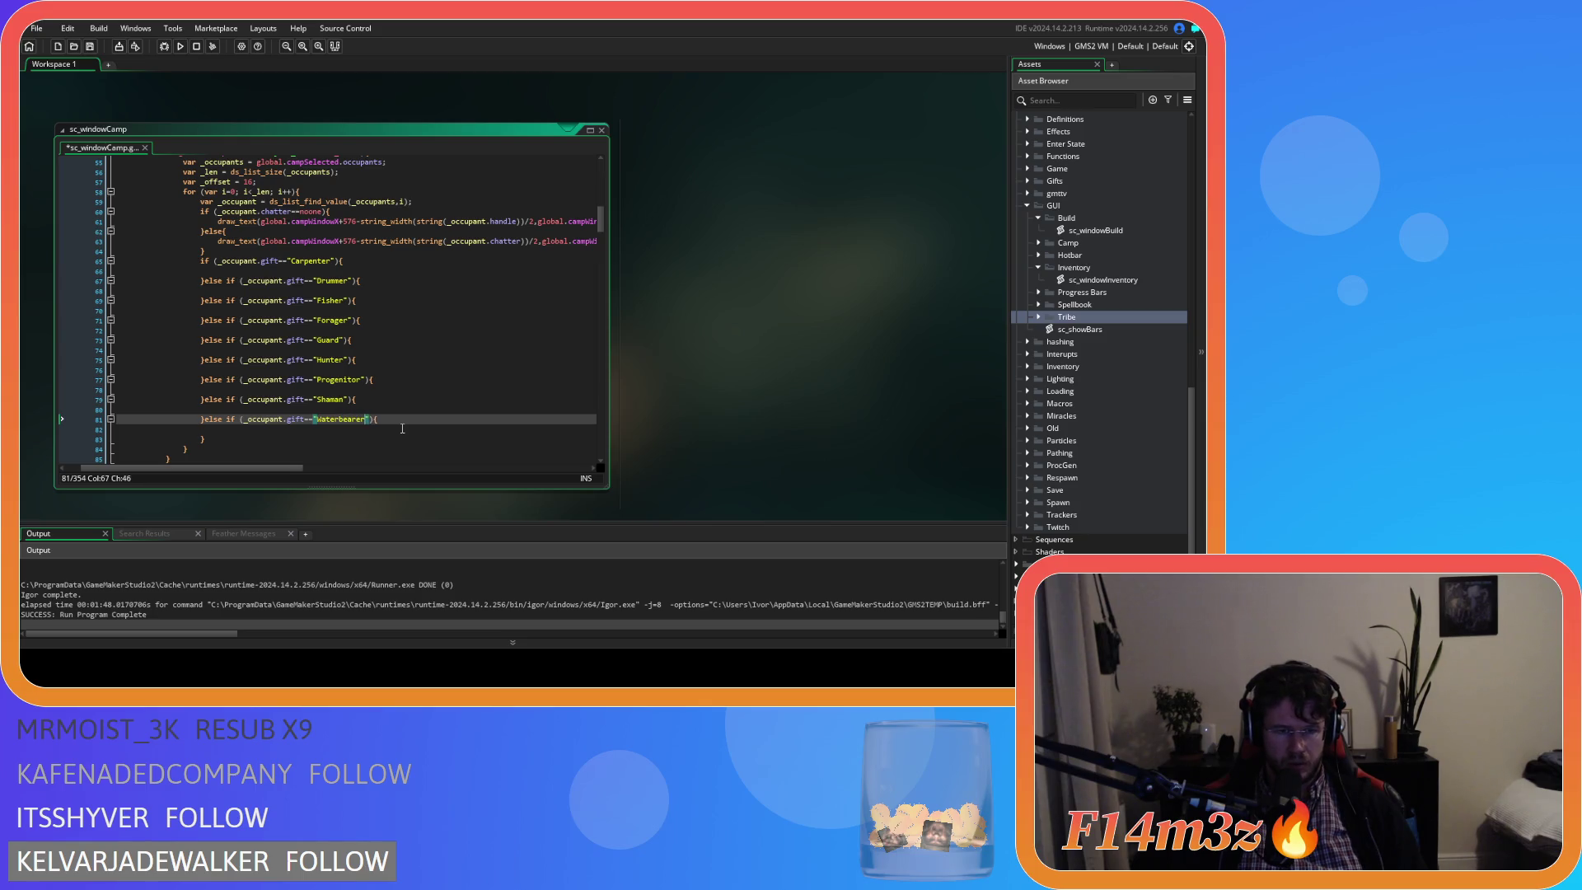
Duplicate the Waterbearer branch as a "Worshipper" check and save the script.
drag(202, 440, 206, 427)
key(ctrl+v)
double_click(338, 439)
text(Wo)
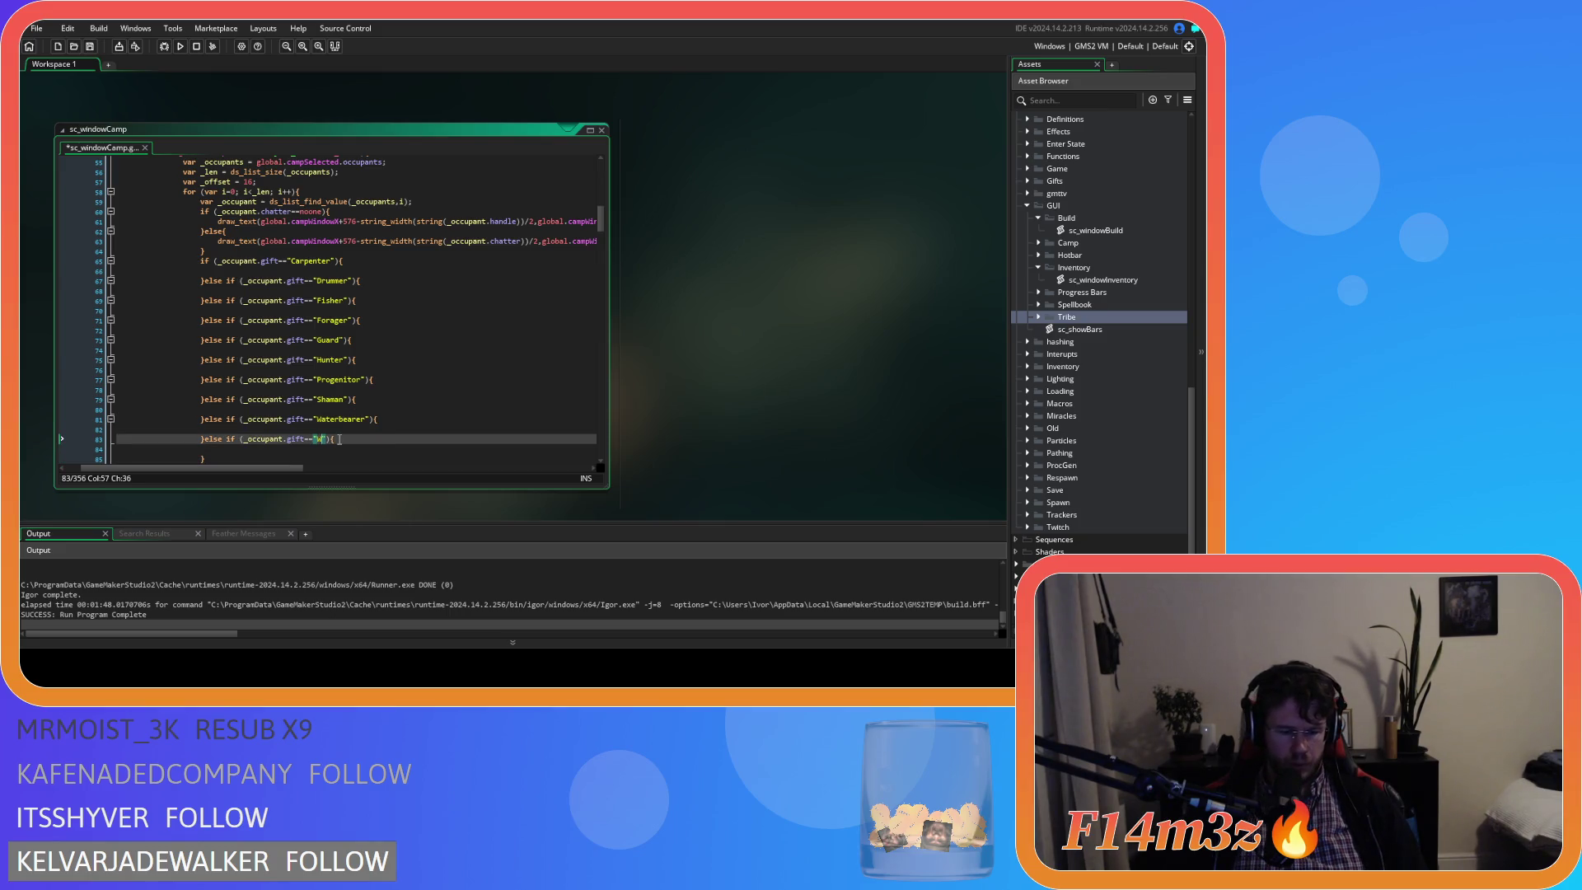
text(shipper)
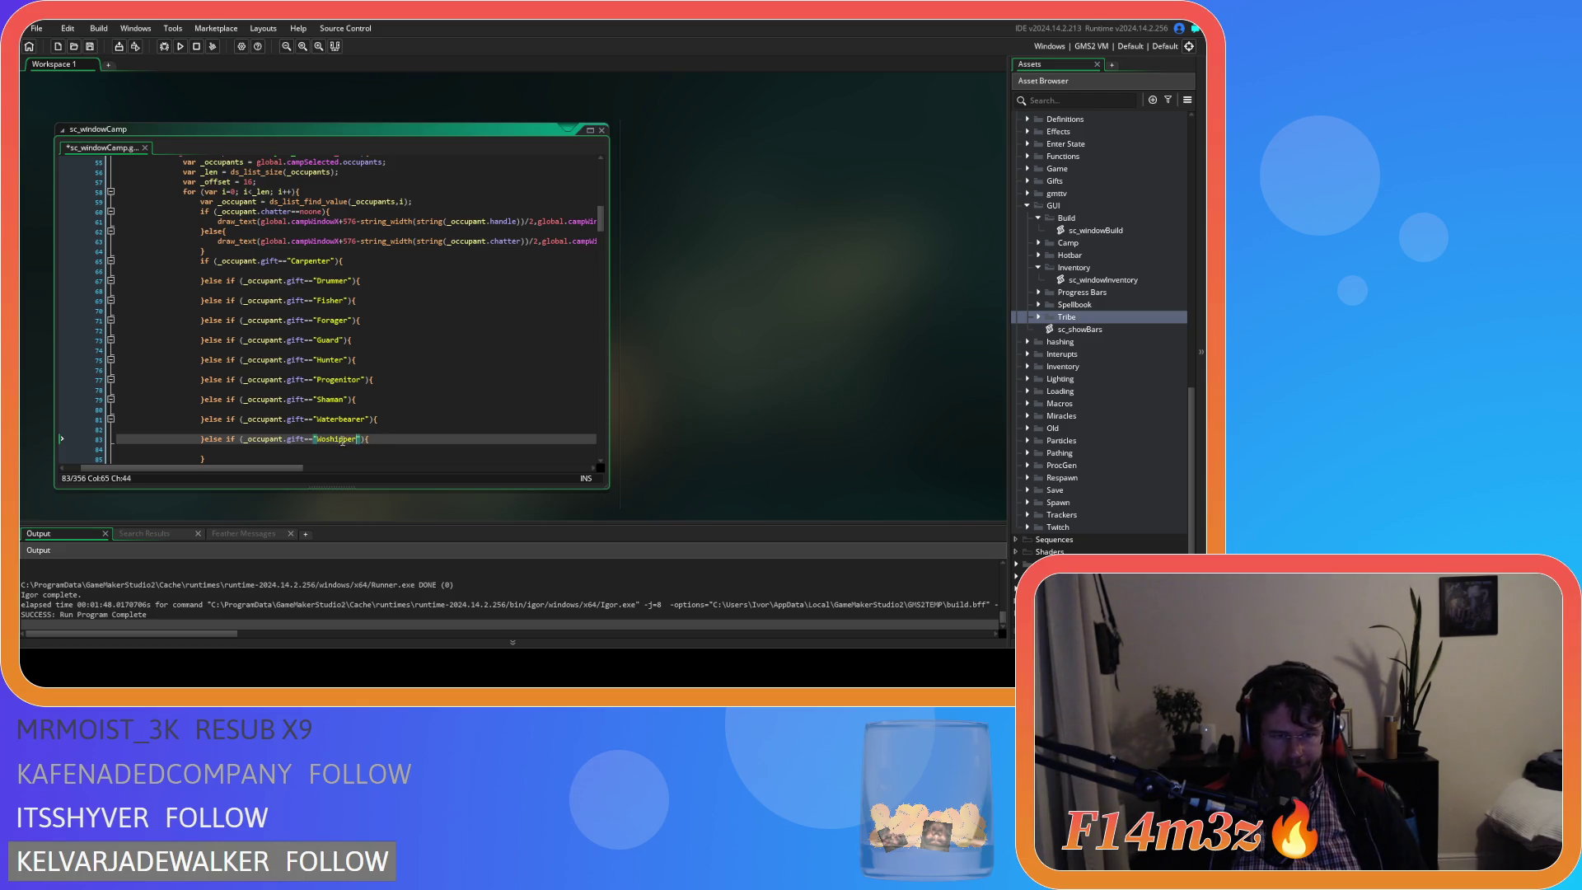
text(r)
click(468, 446)
key(ctrl+s)
End the gift chain with an else{ block starting if (hp>0).
key(Down)
scroll(314, 449, down, 2)
text(else{)
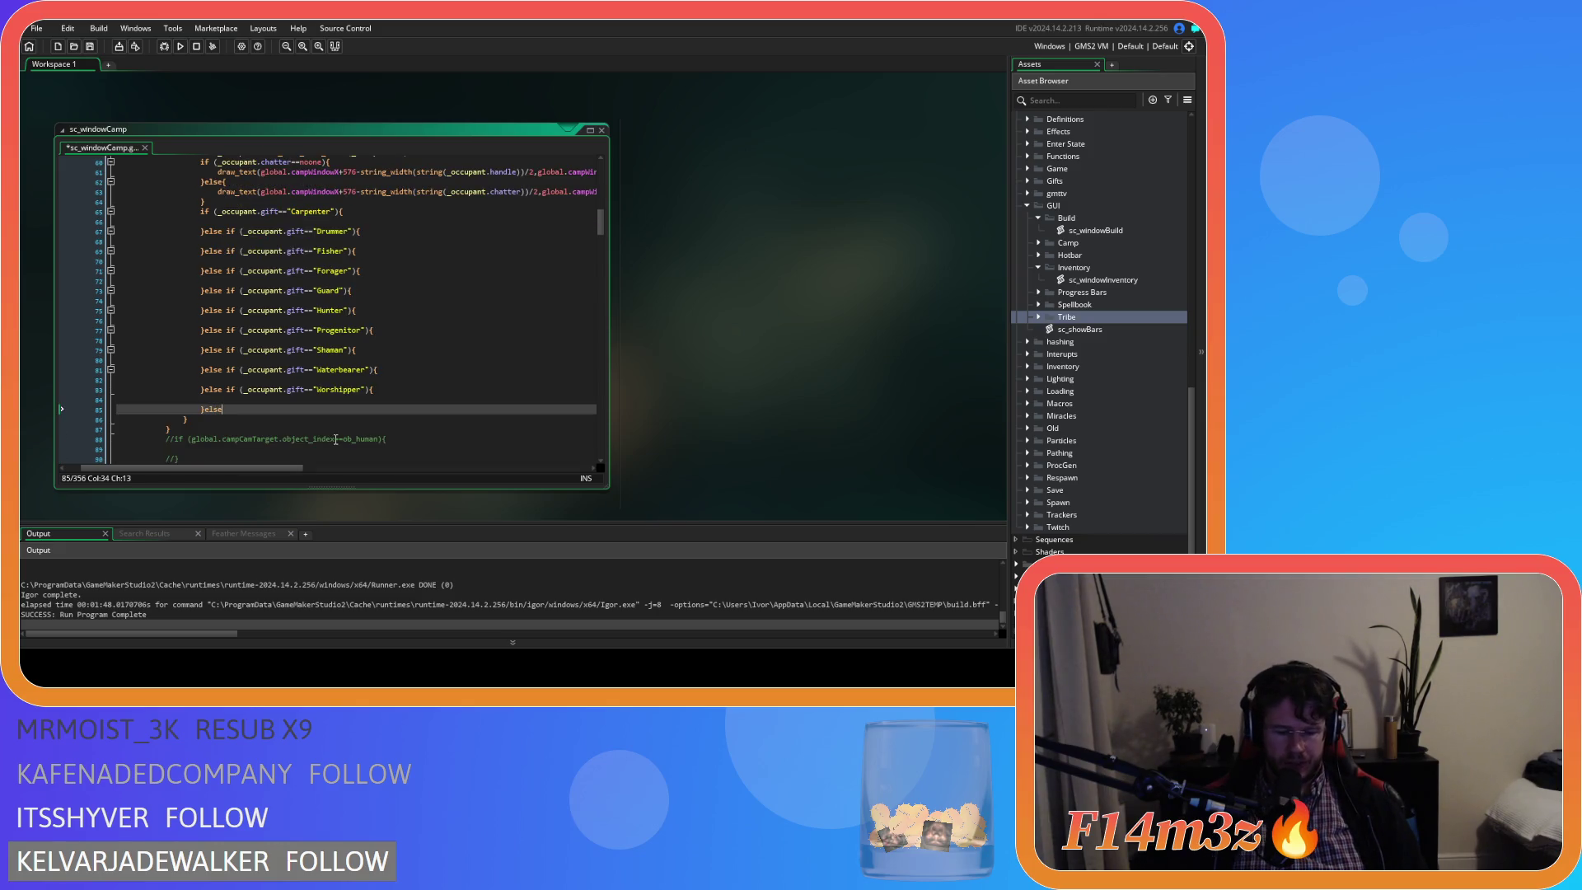
key(Return)
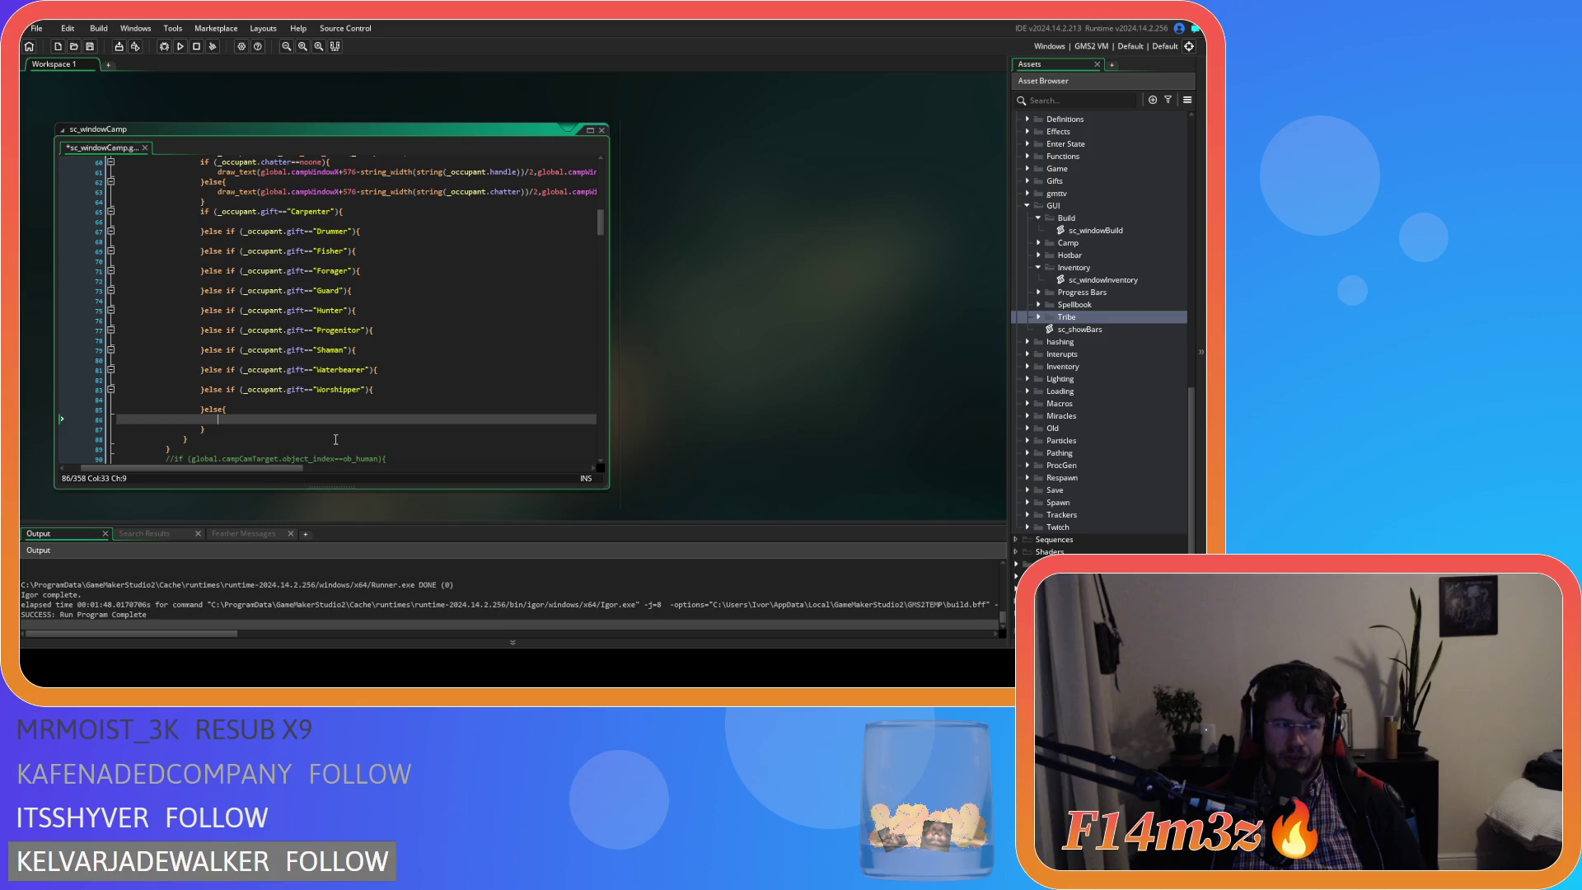
text(if ()
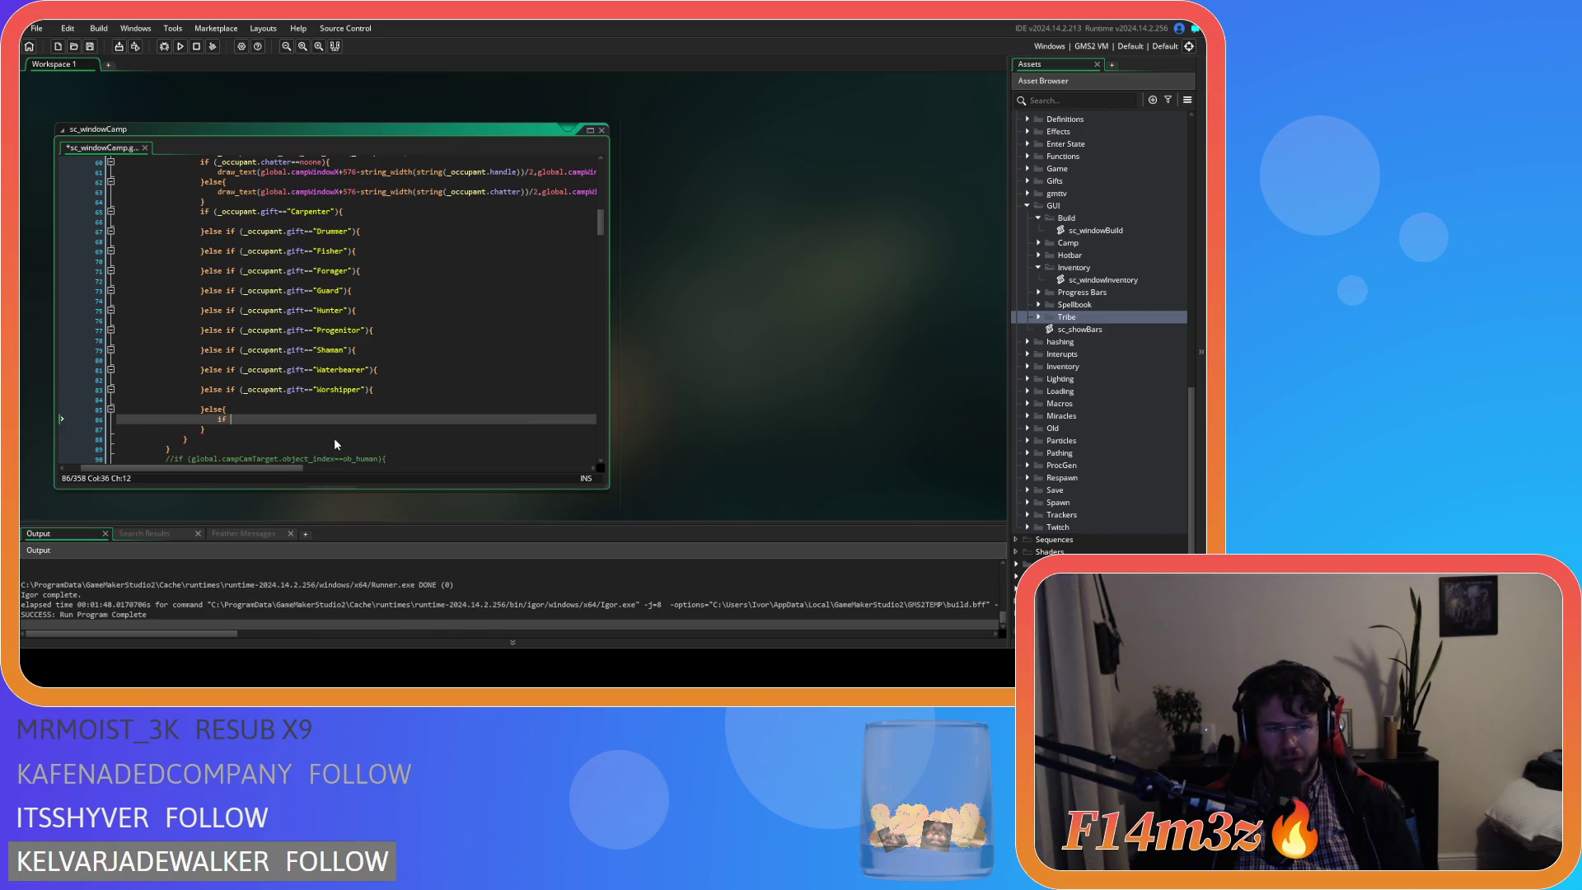
text(hp)
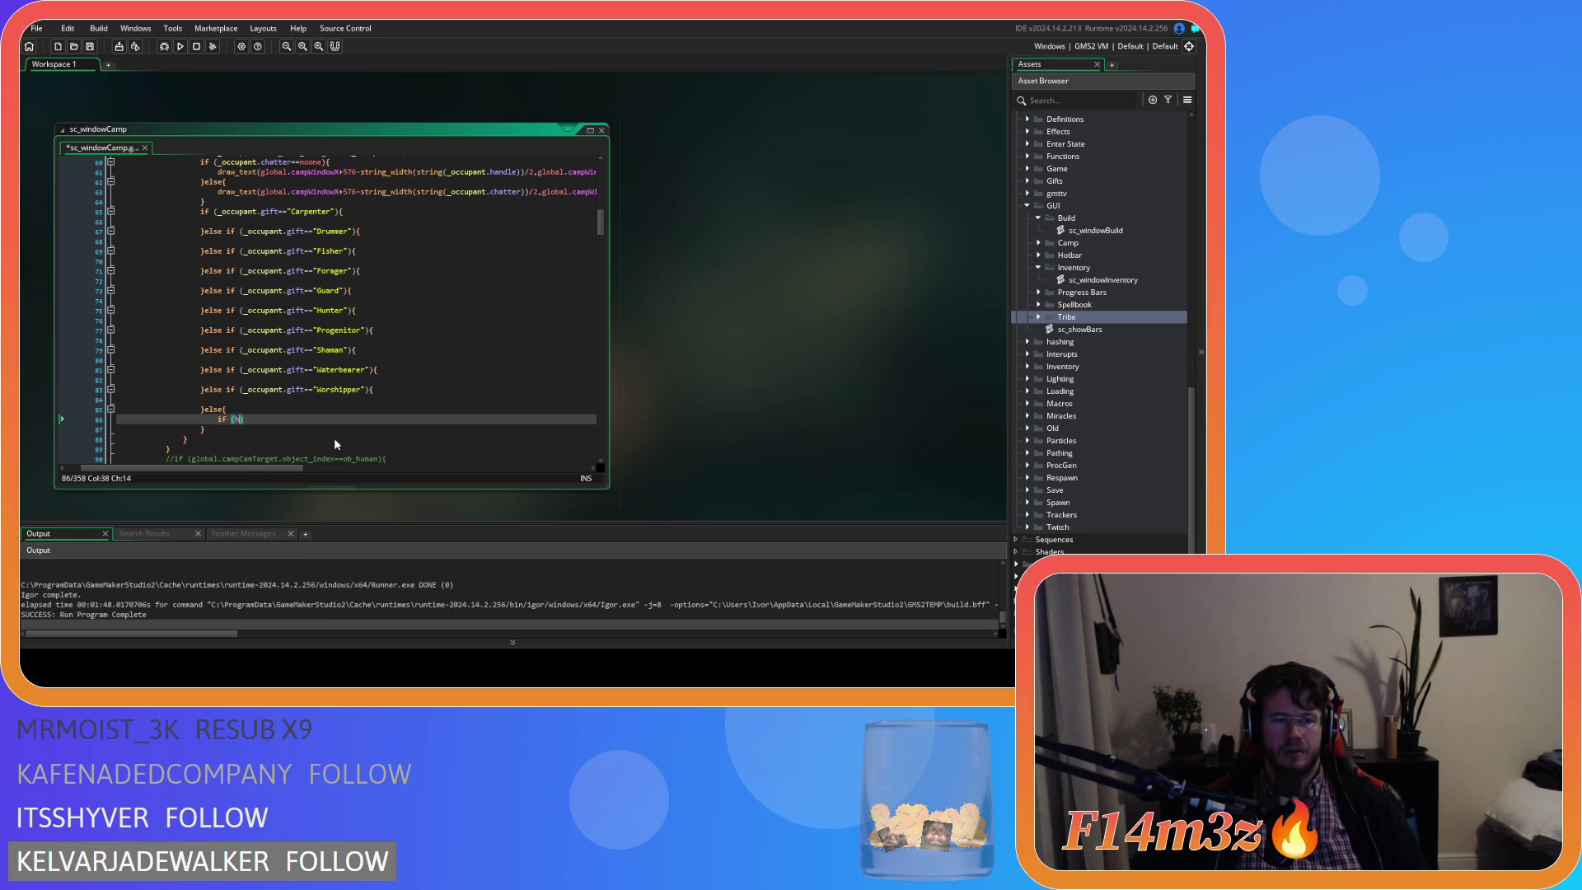
text(>0)
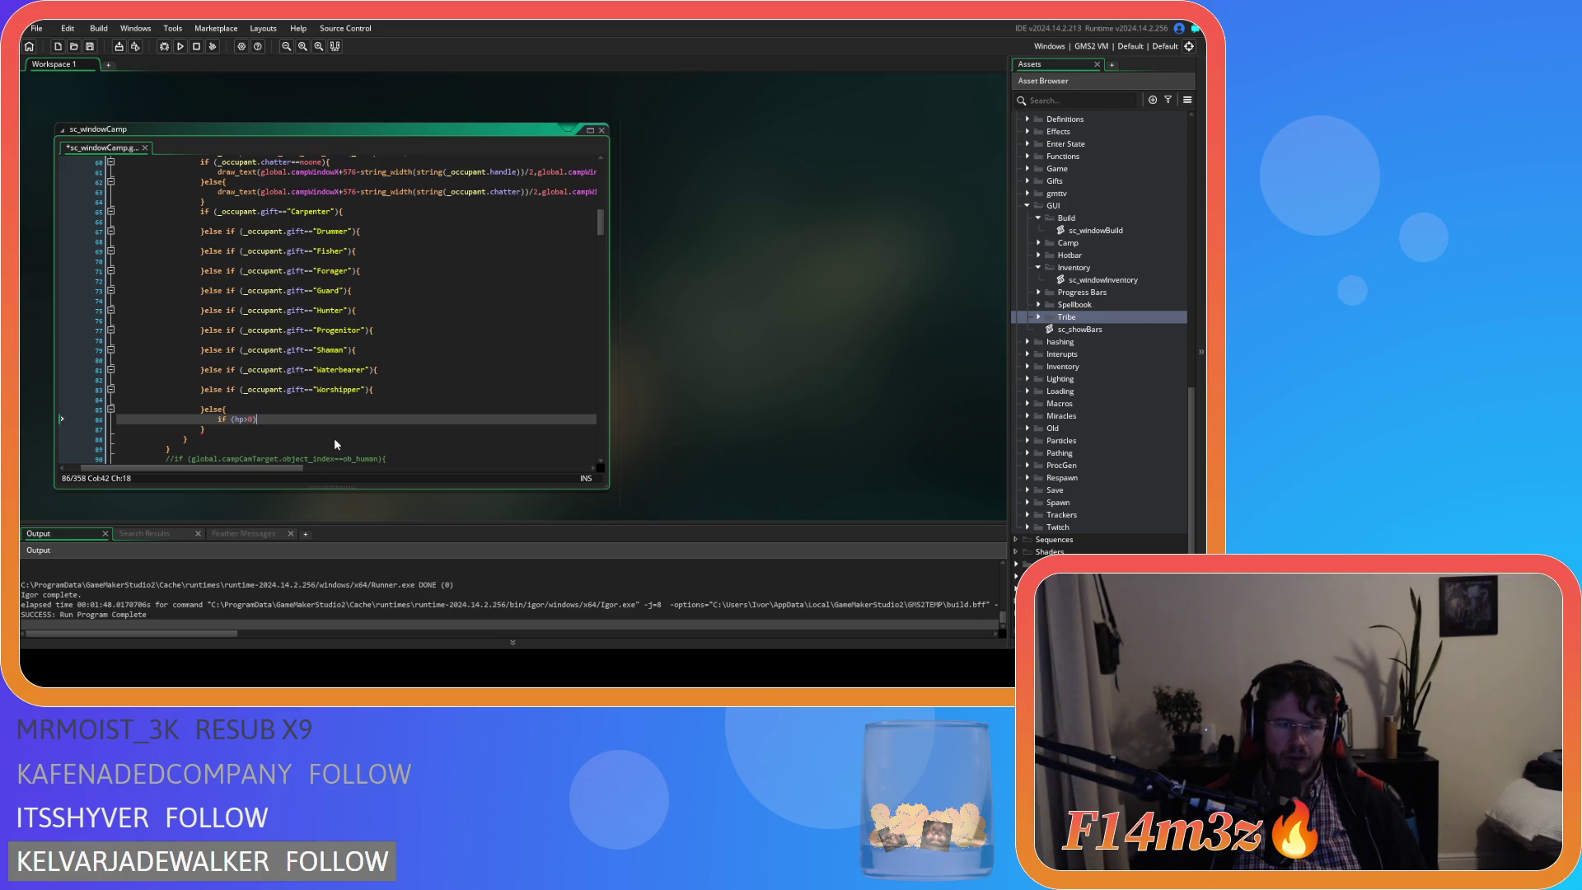
Open the hp>0 body with an inner else{ block and save.
key(Return)
key(Return)
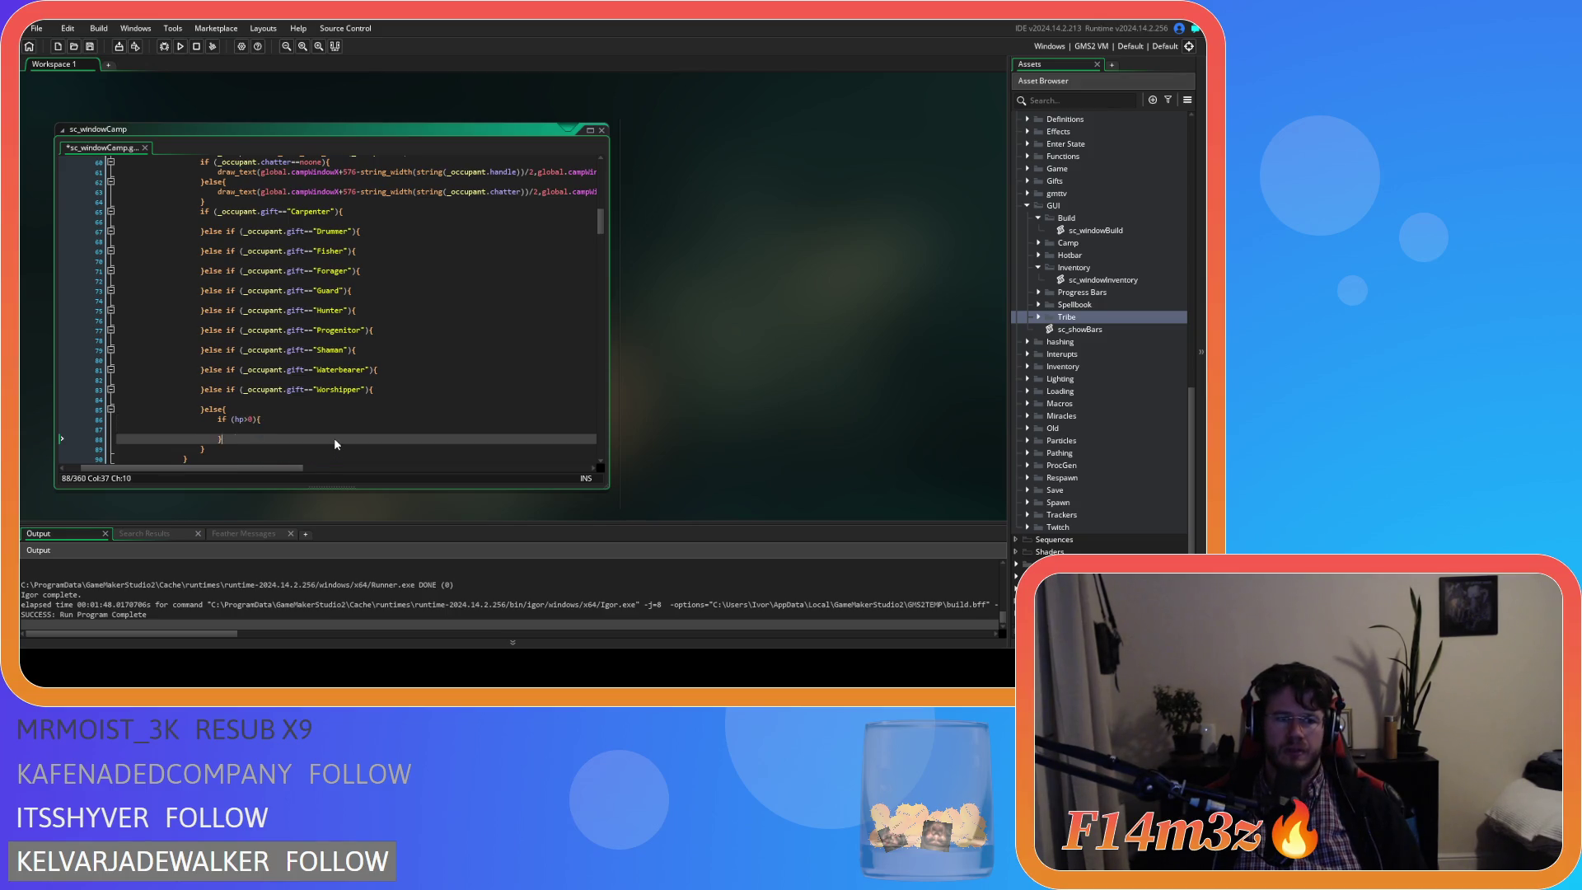
text(else{)
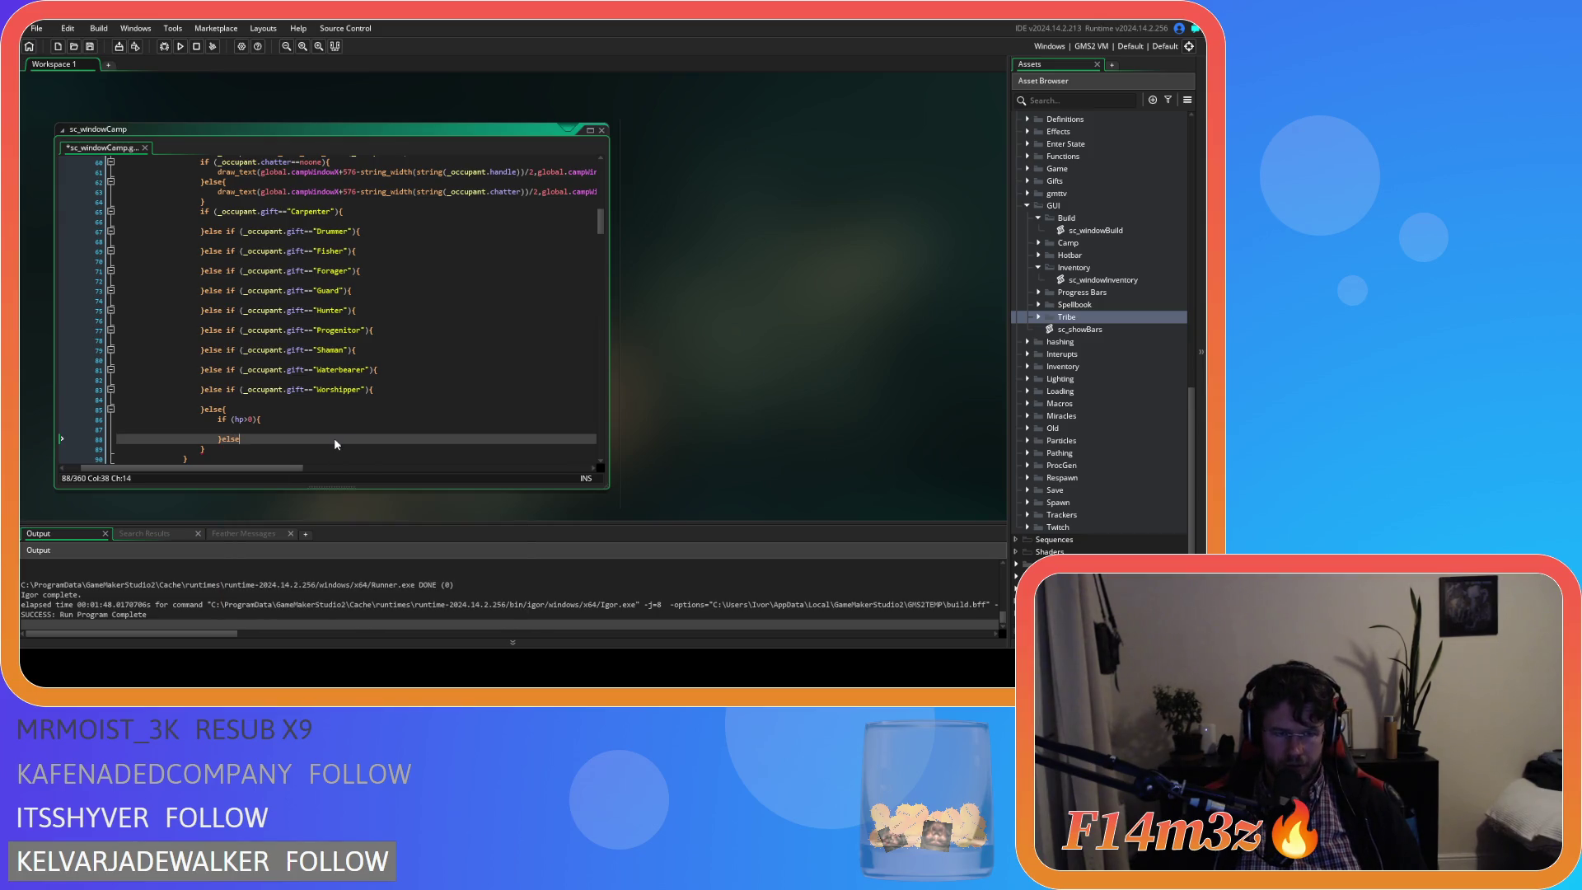
key(Return)
key(Return)
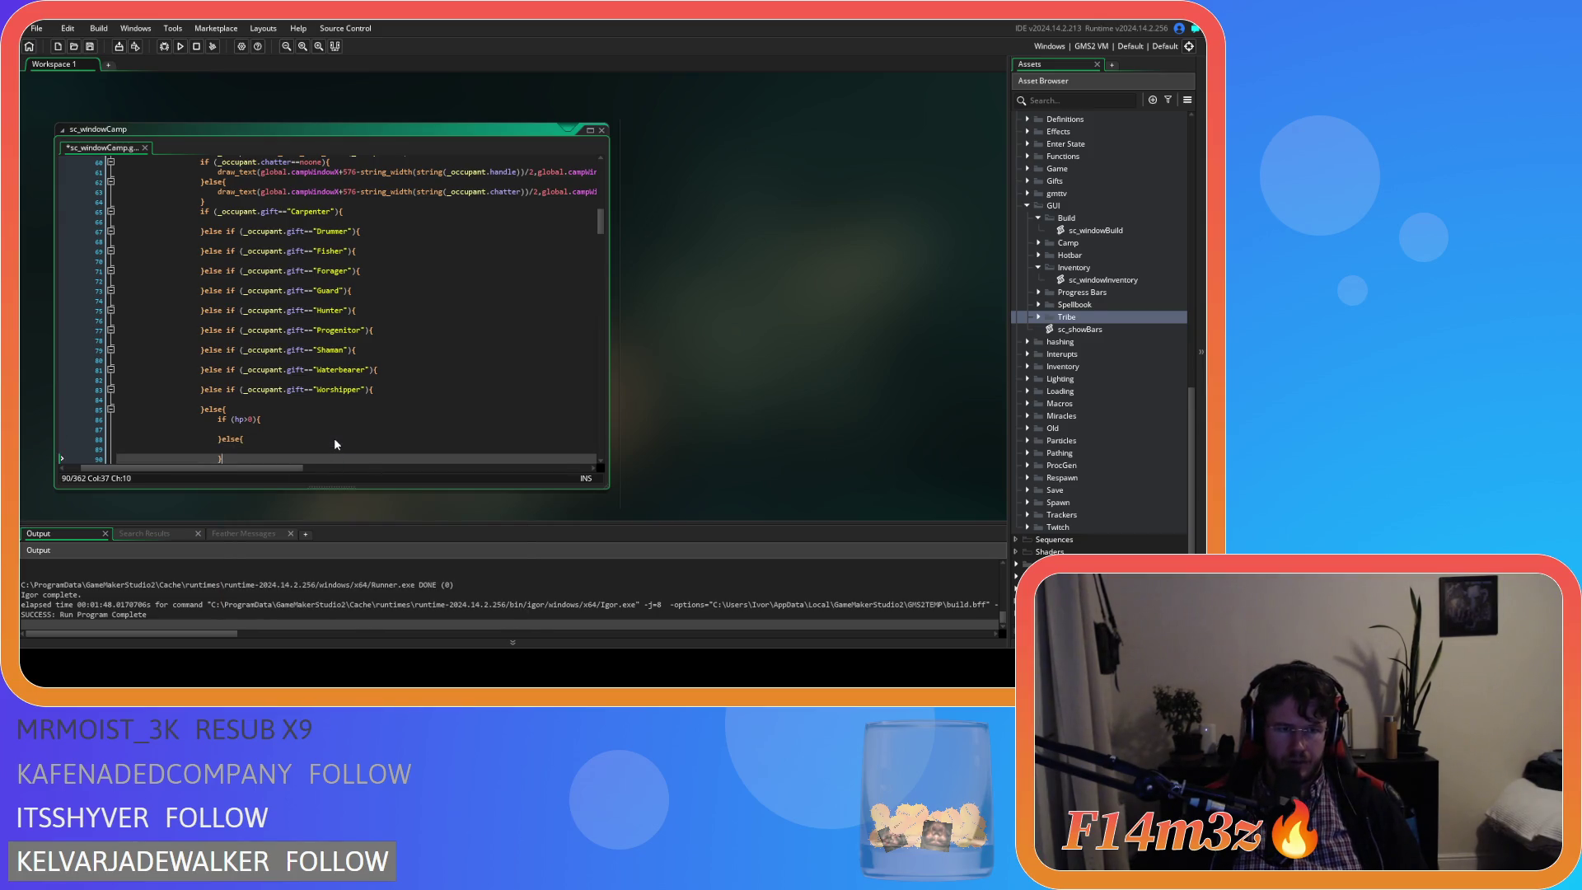
scroll(334, 445, down, 3)
key(ctrl+s)
Move through the script back into the inner else branch of the hp check.
click(270, 357)
click(271, 340)
click(276, 329)
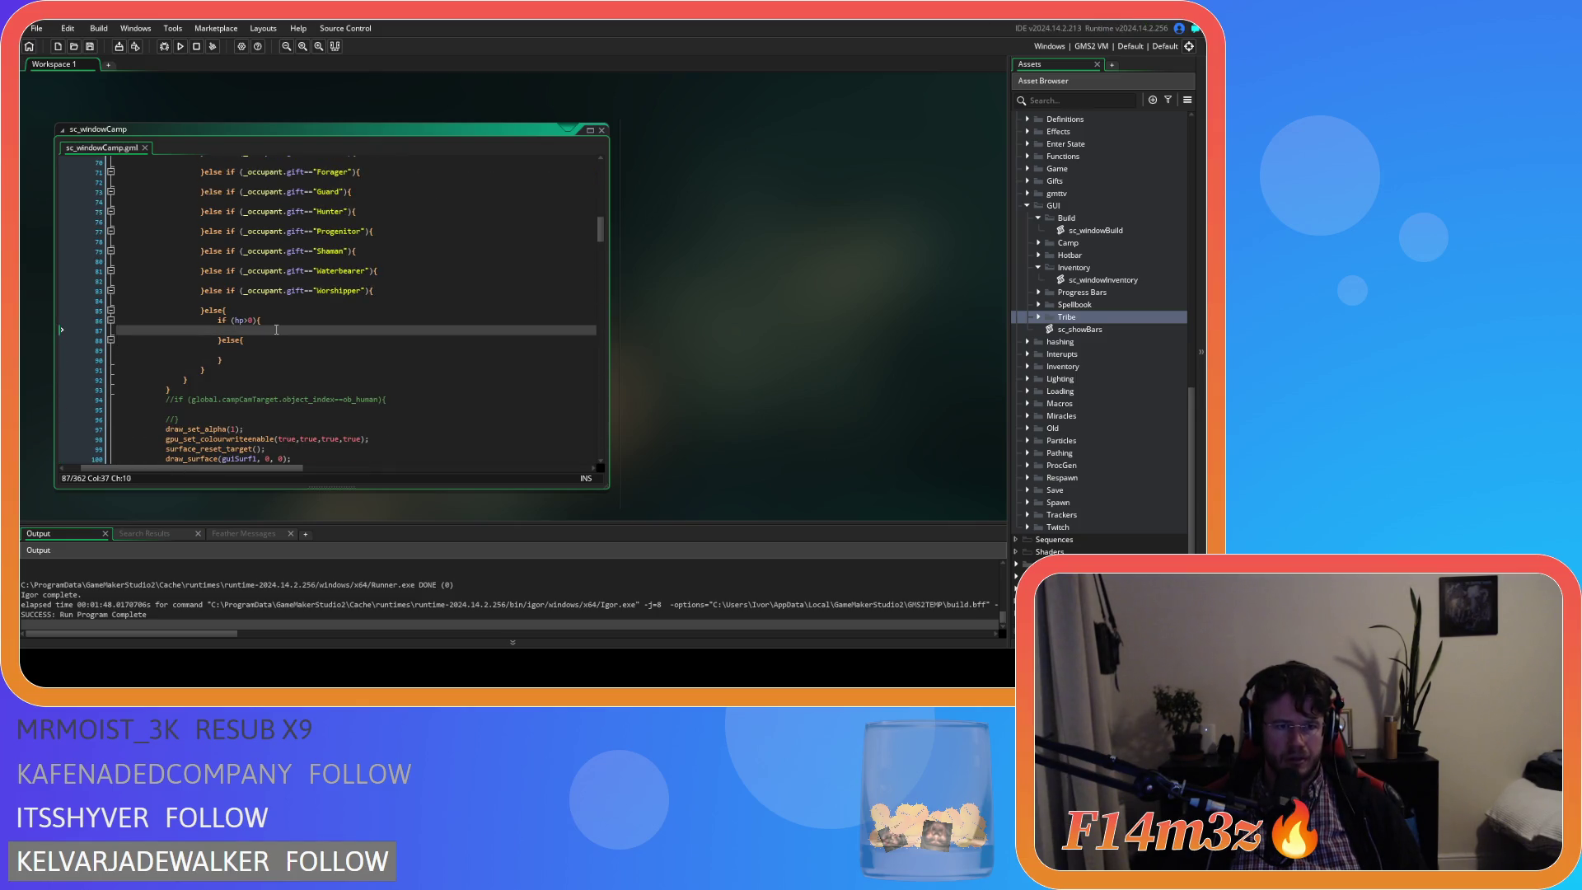
scroll(276, 330, up, 3)
click(308, 214)
click(308, 222)
click(266, 427)
scroll(266, 427, down, 2)
click(265, 375)
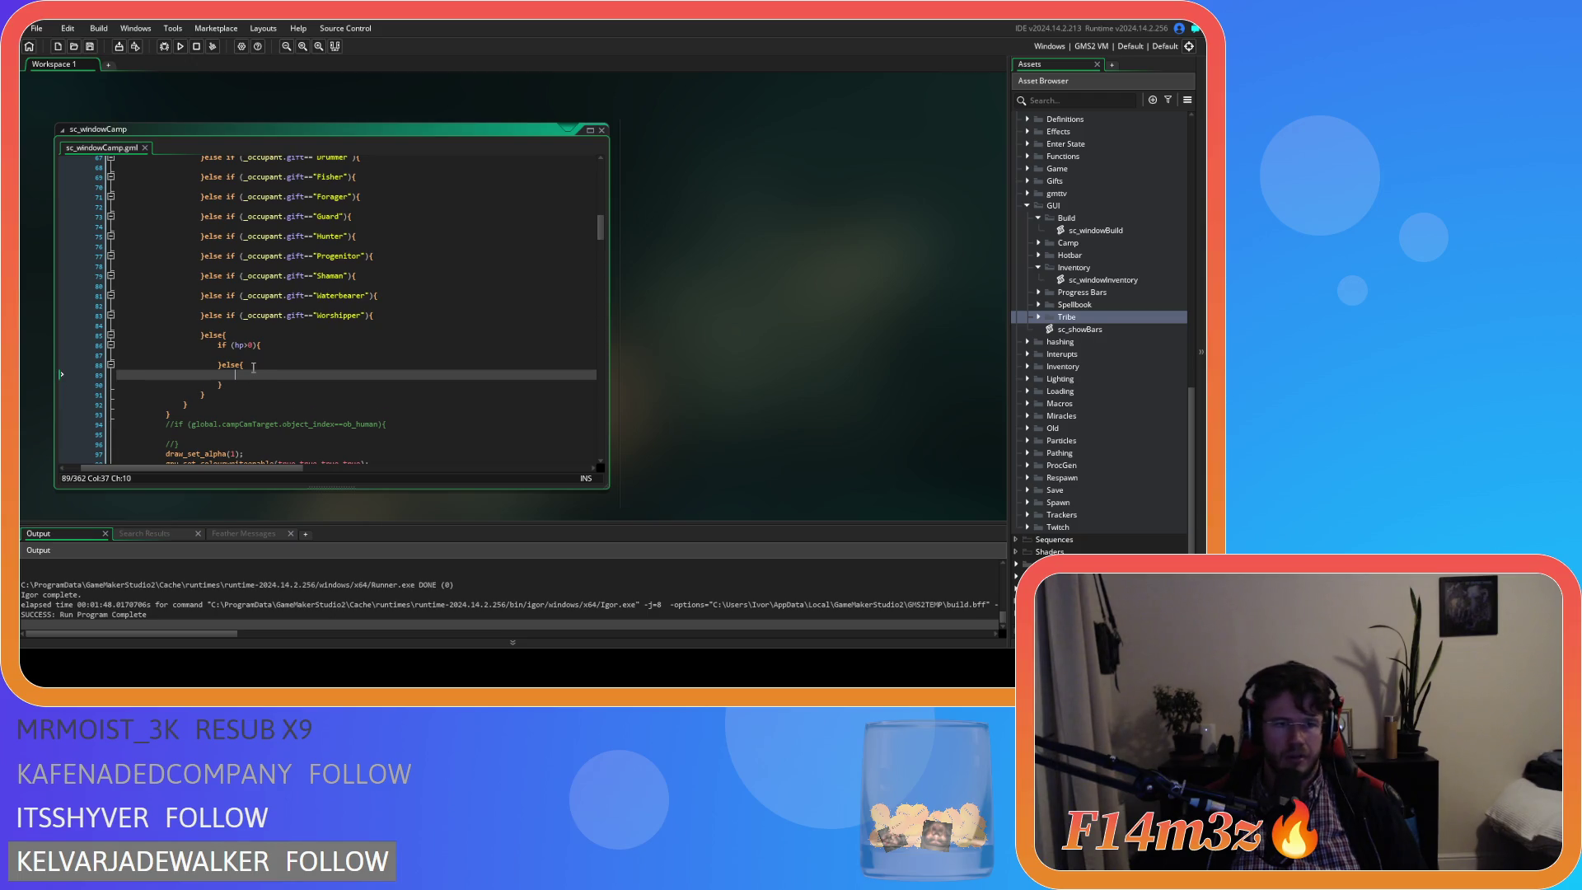
Add if (age<3){ and else if (age<7){ blocks inside the hp>0 branch, then save.
key(Up)
key(Up)
text(if )
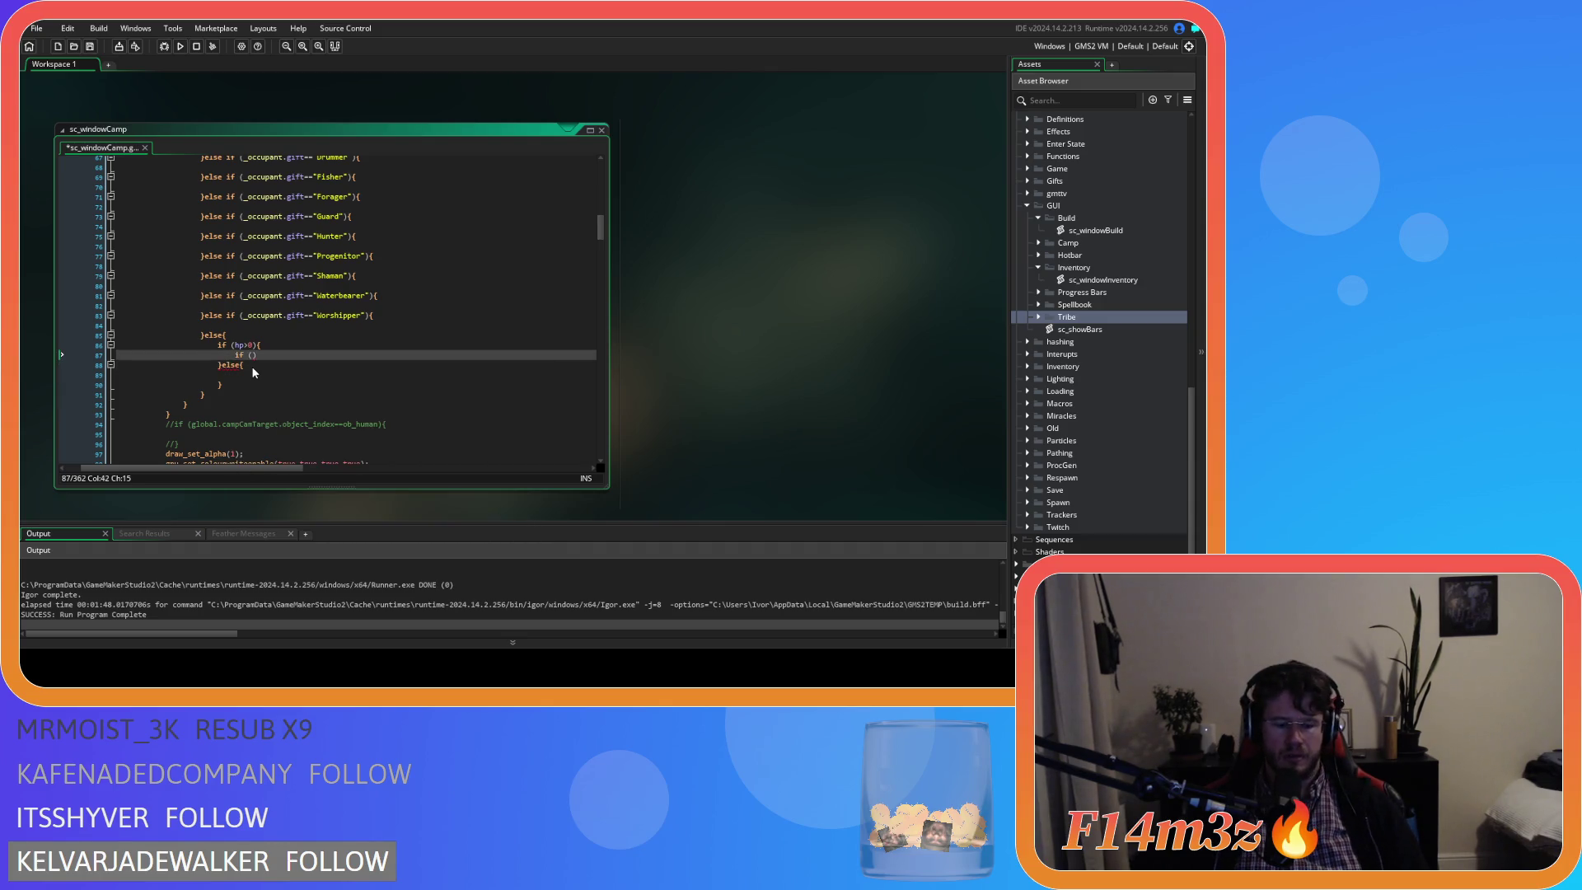
text(()age)
key(BackSpace)
key(BackSpace)
key(BackSpace)
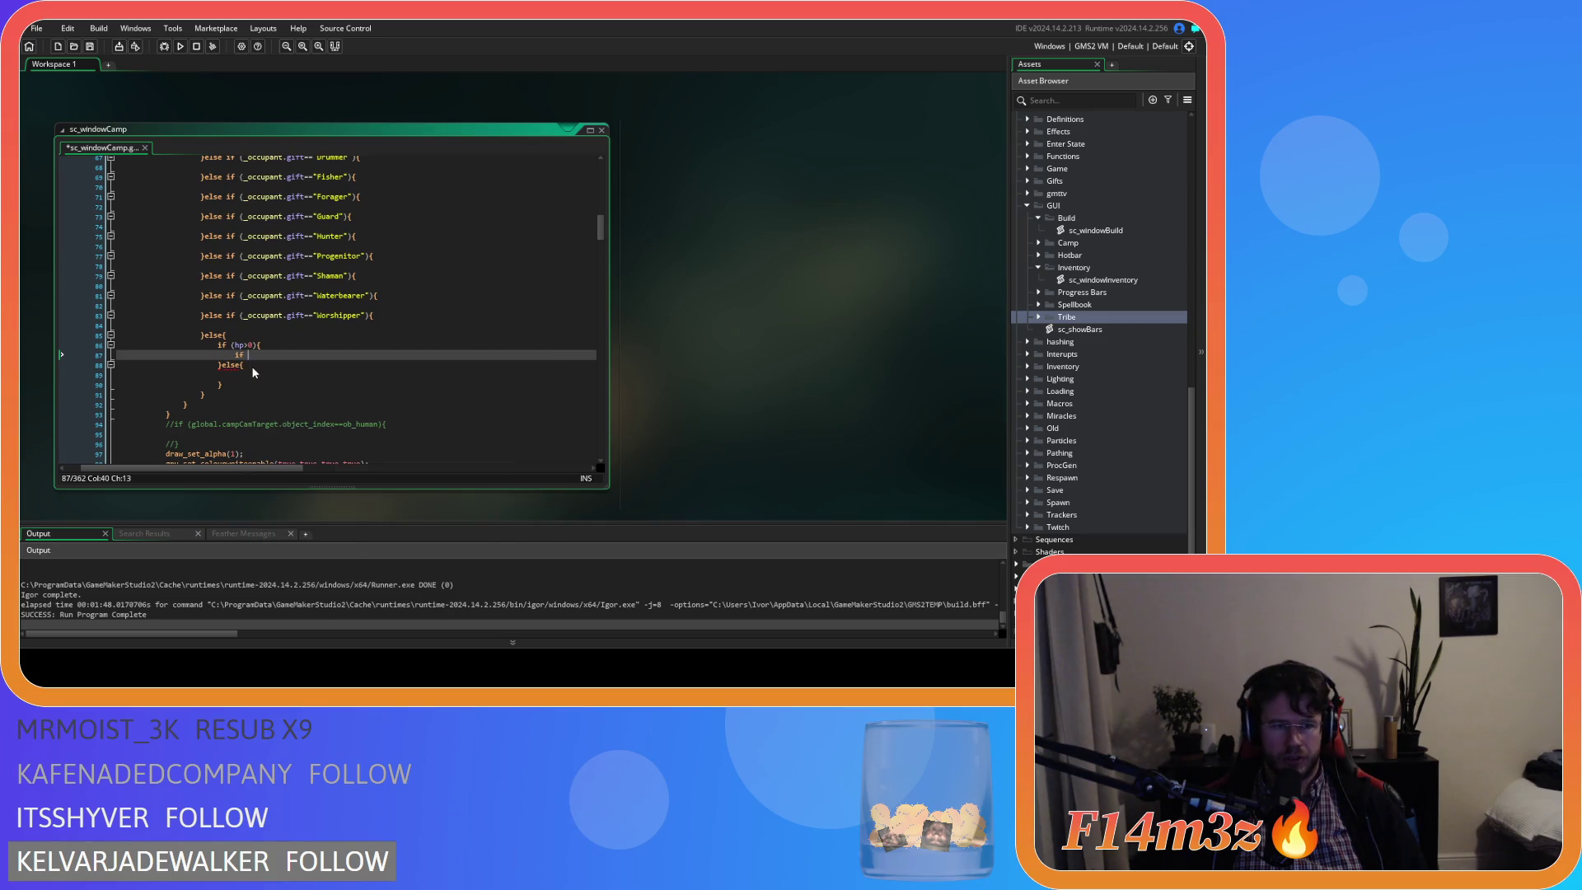
text(())
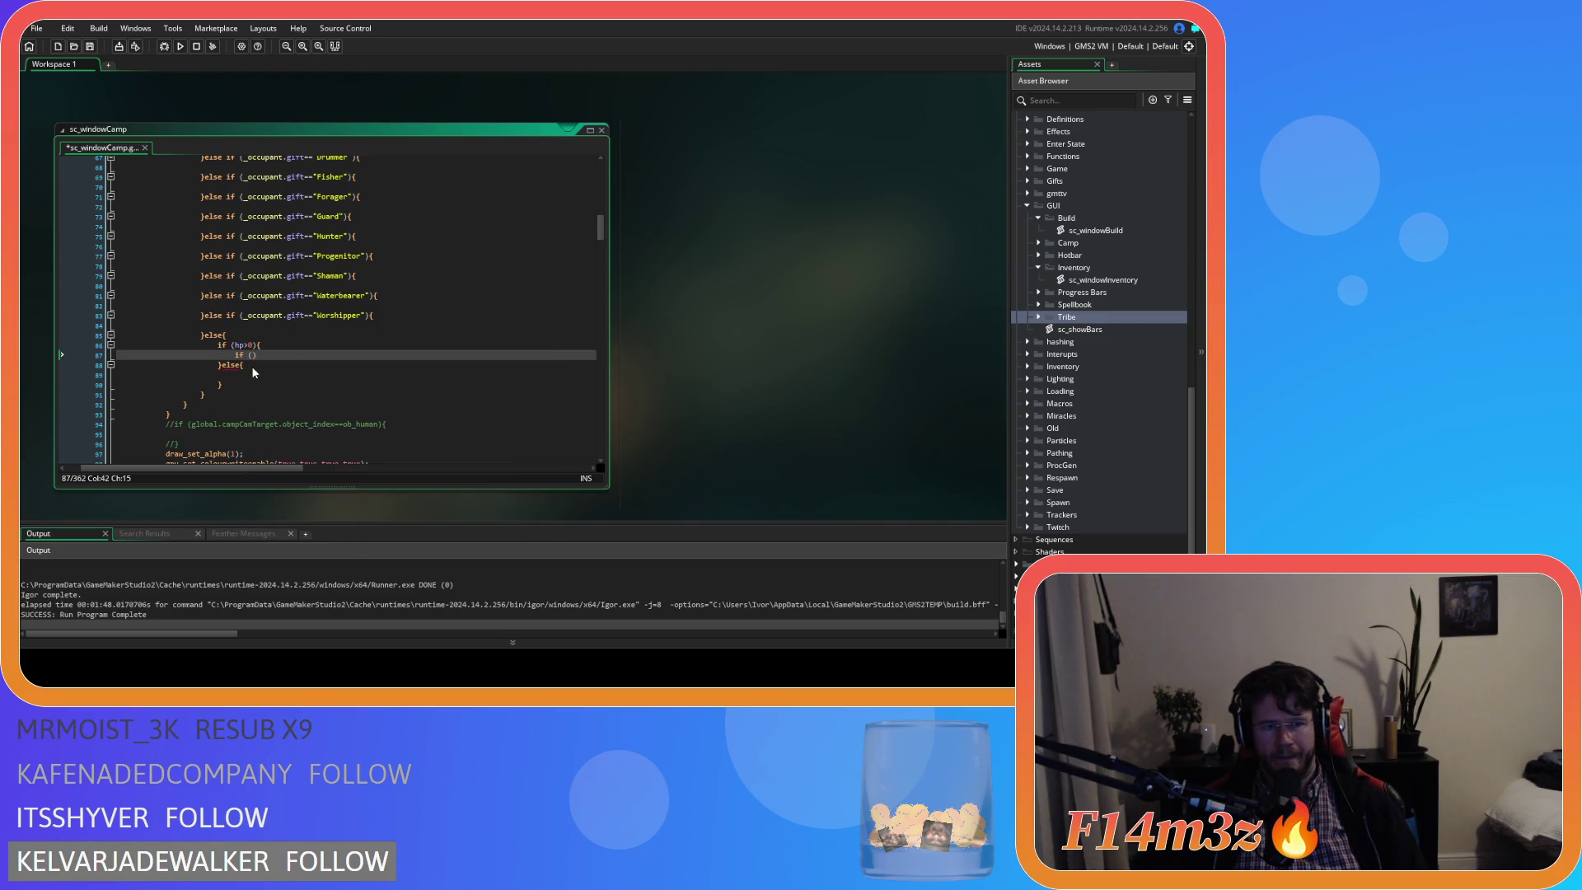
key(Left)
text(age)
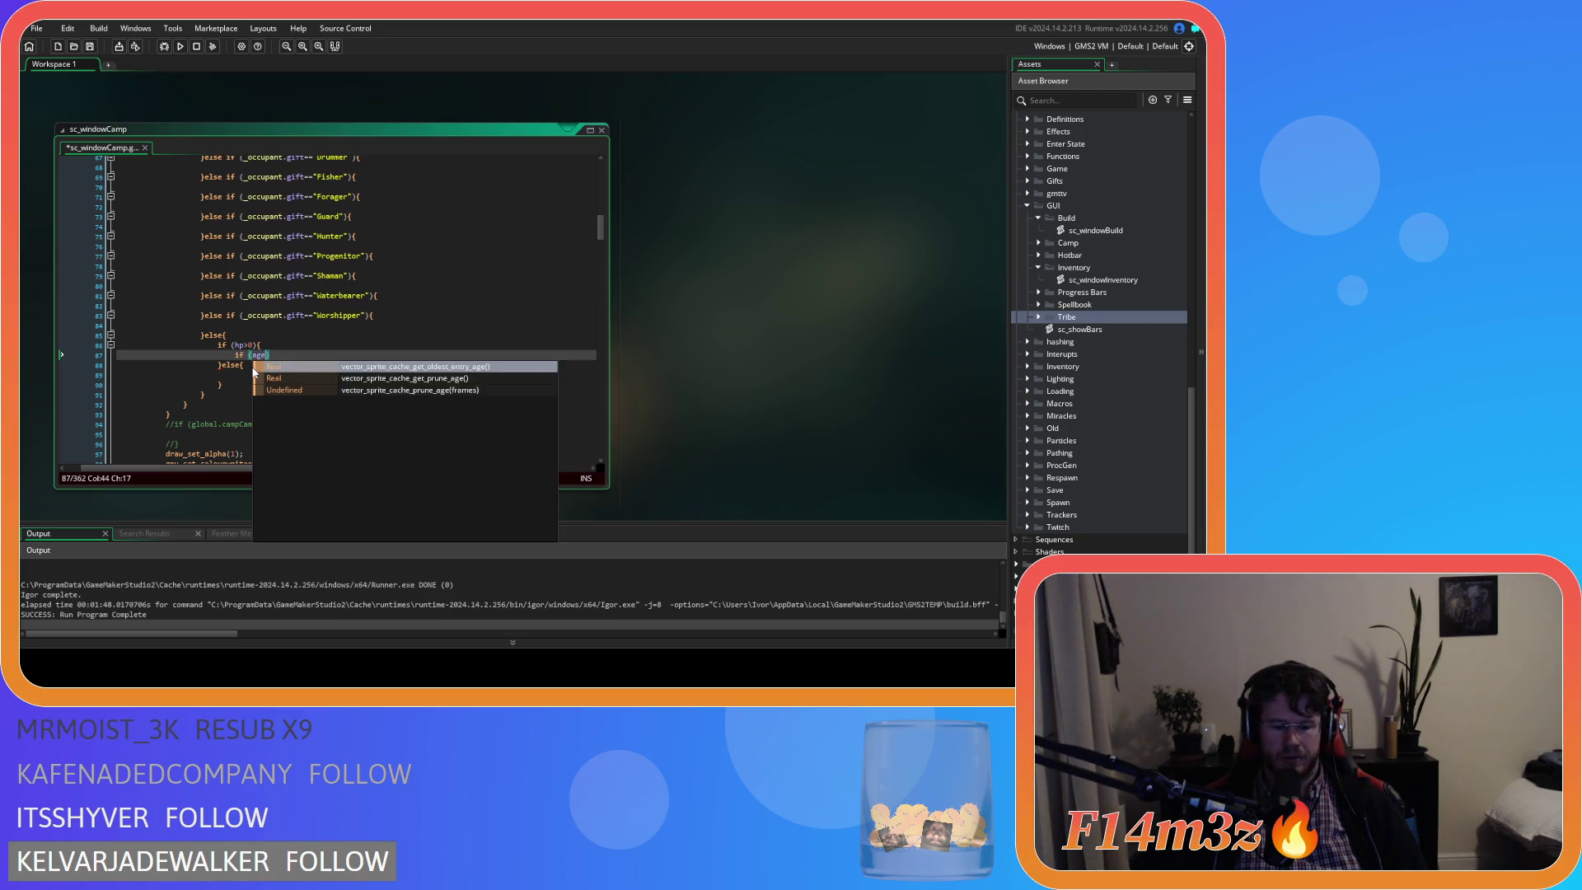
text(<3))
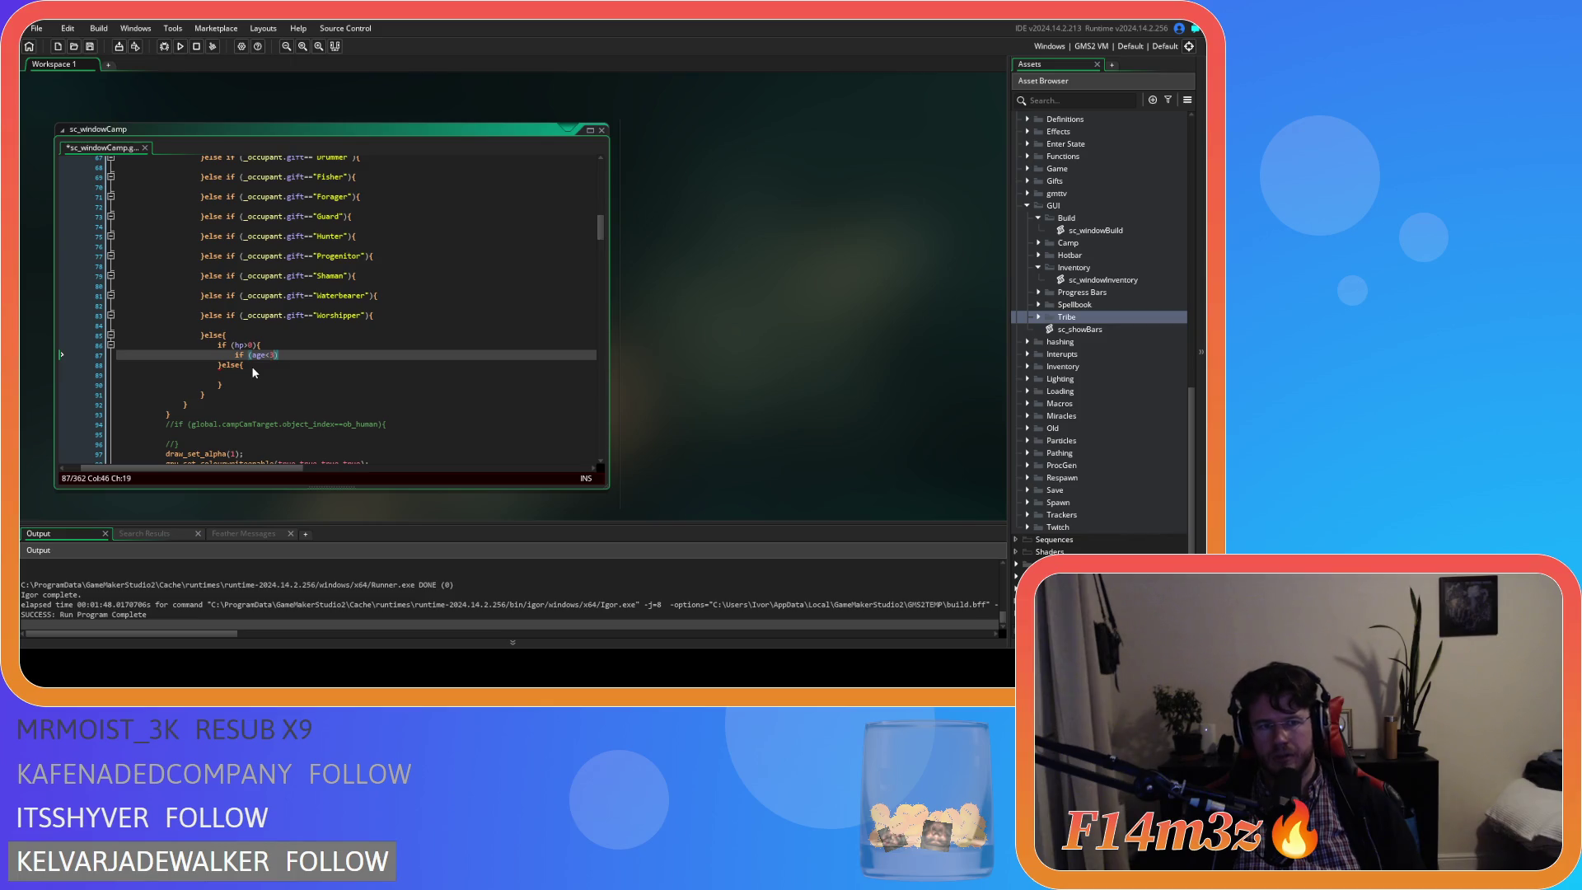
text({)
key(Return)
key(Return)
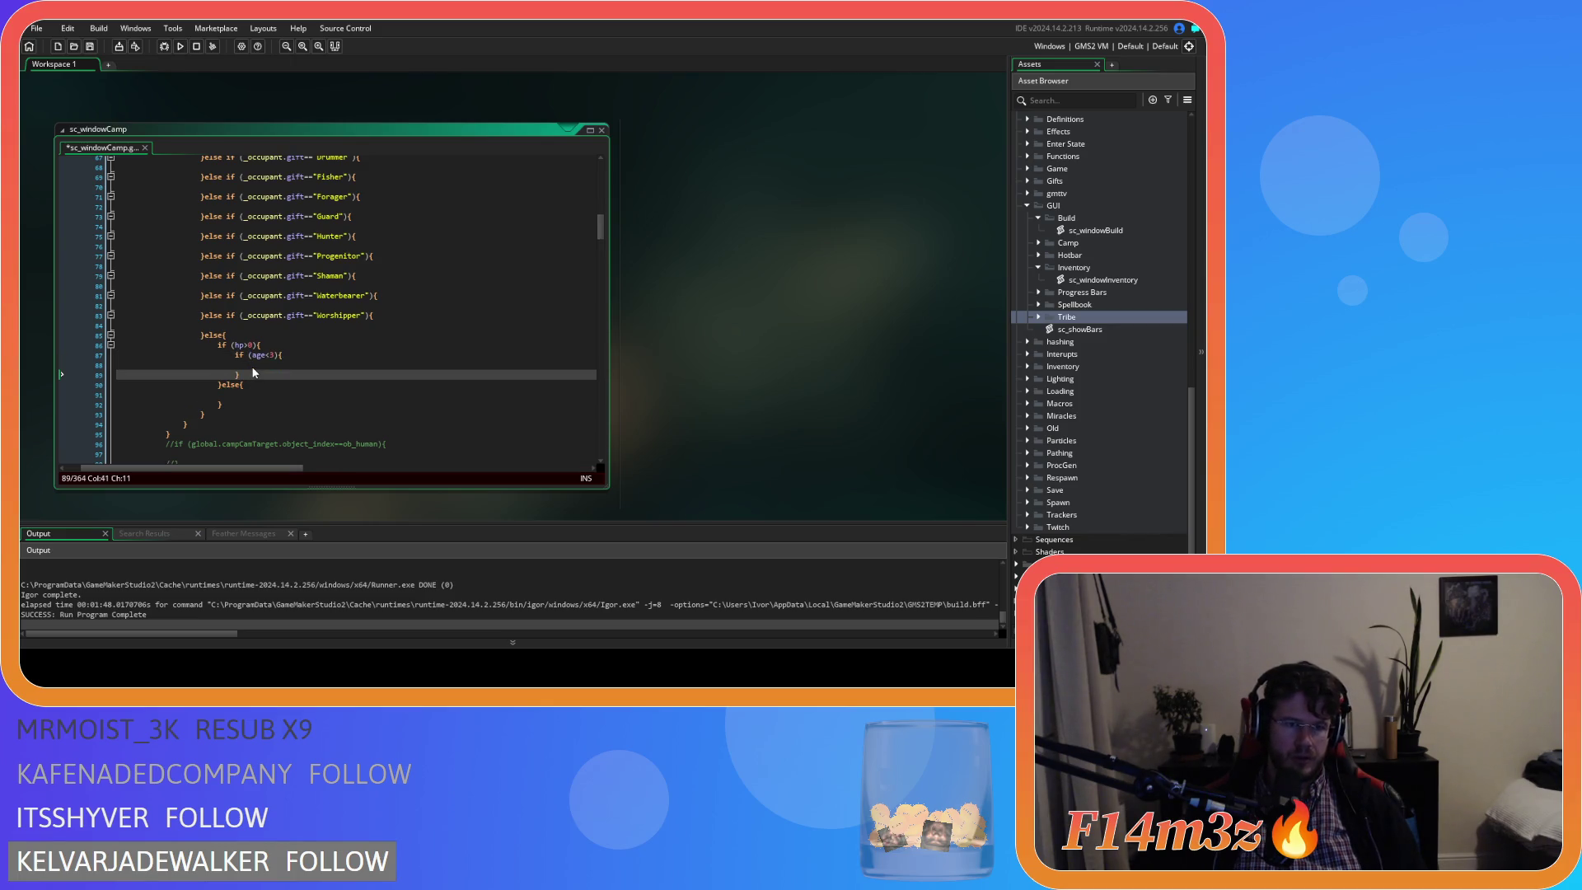
text(se if (ag)
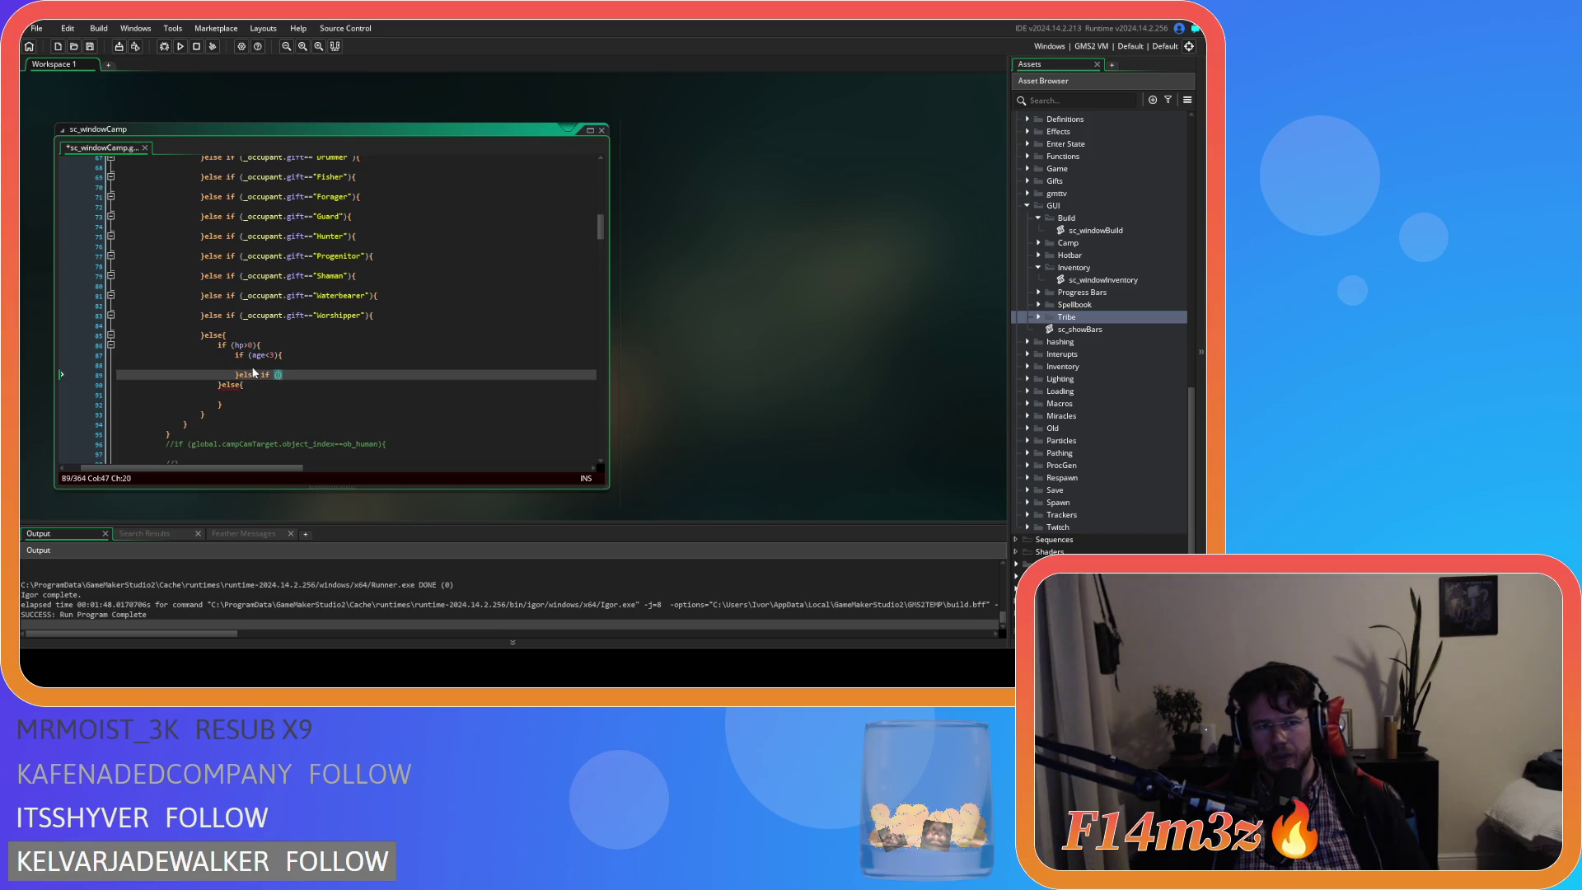
text(e<)
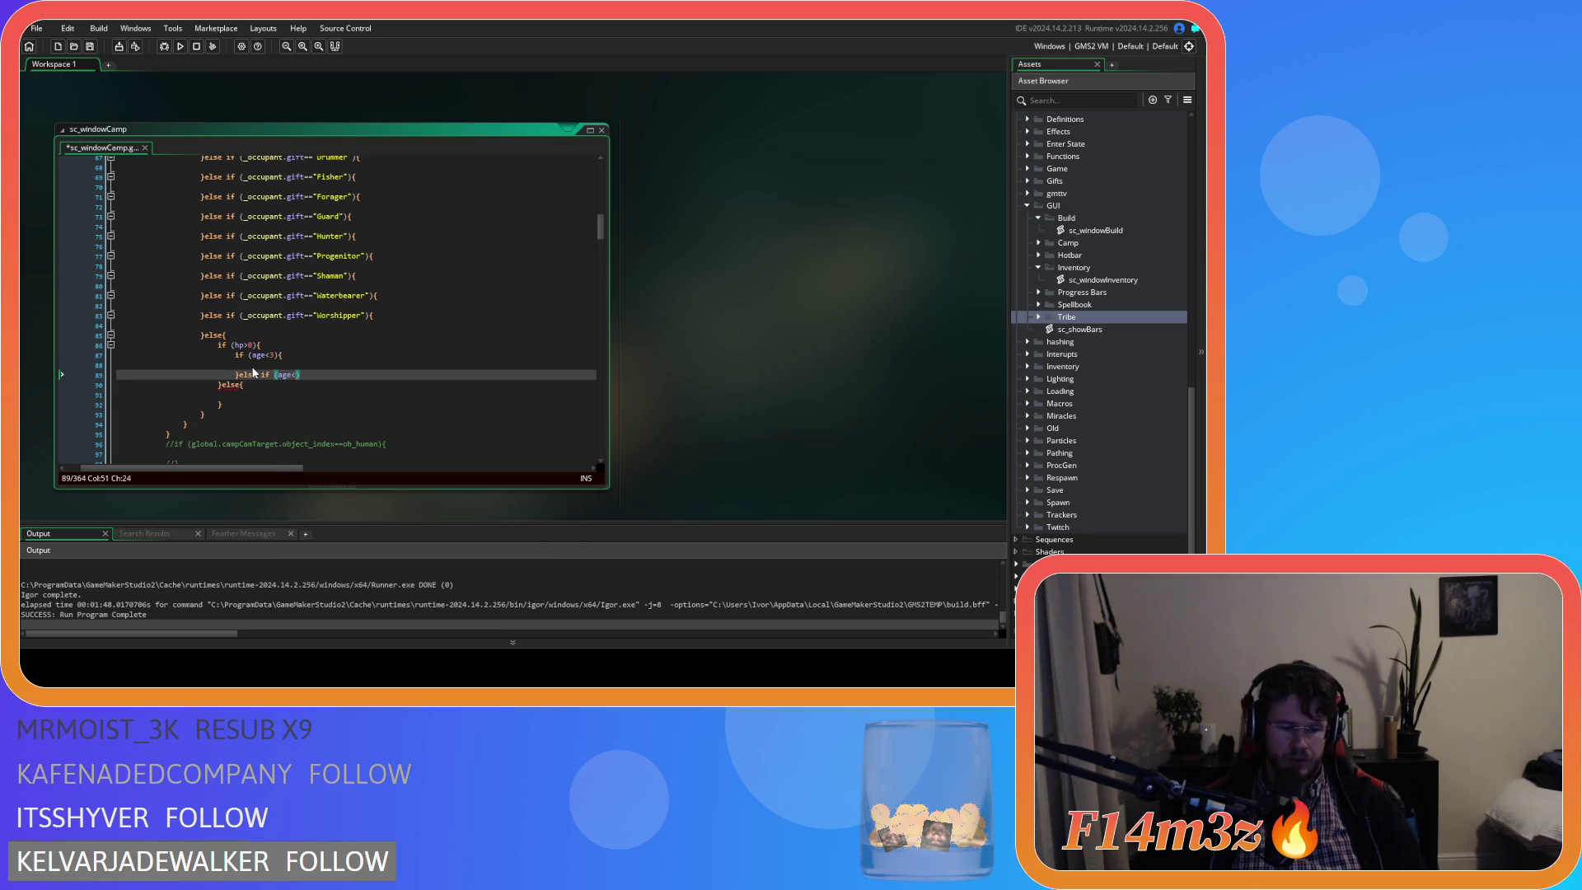
text(7){)
key(Return)
key(Return)
key(ctrl+s)
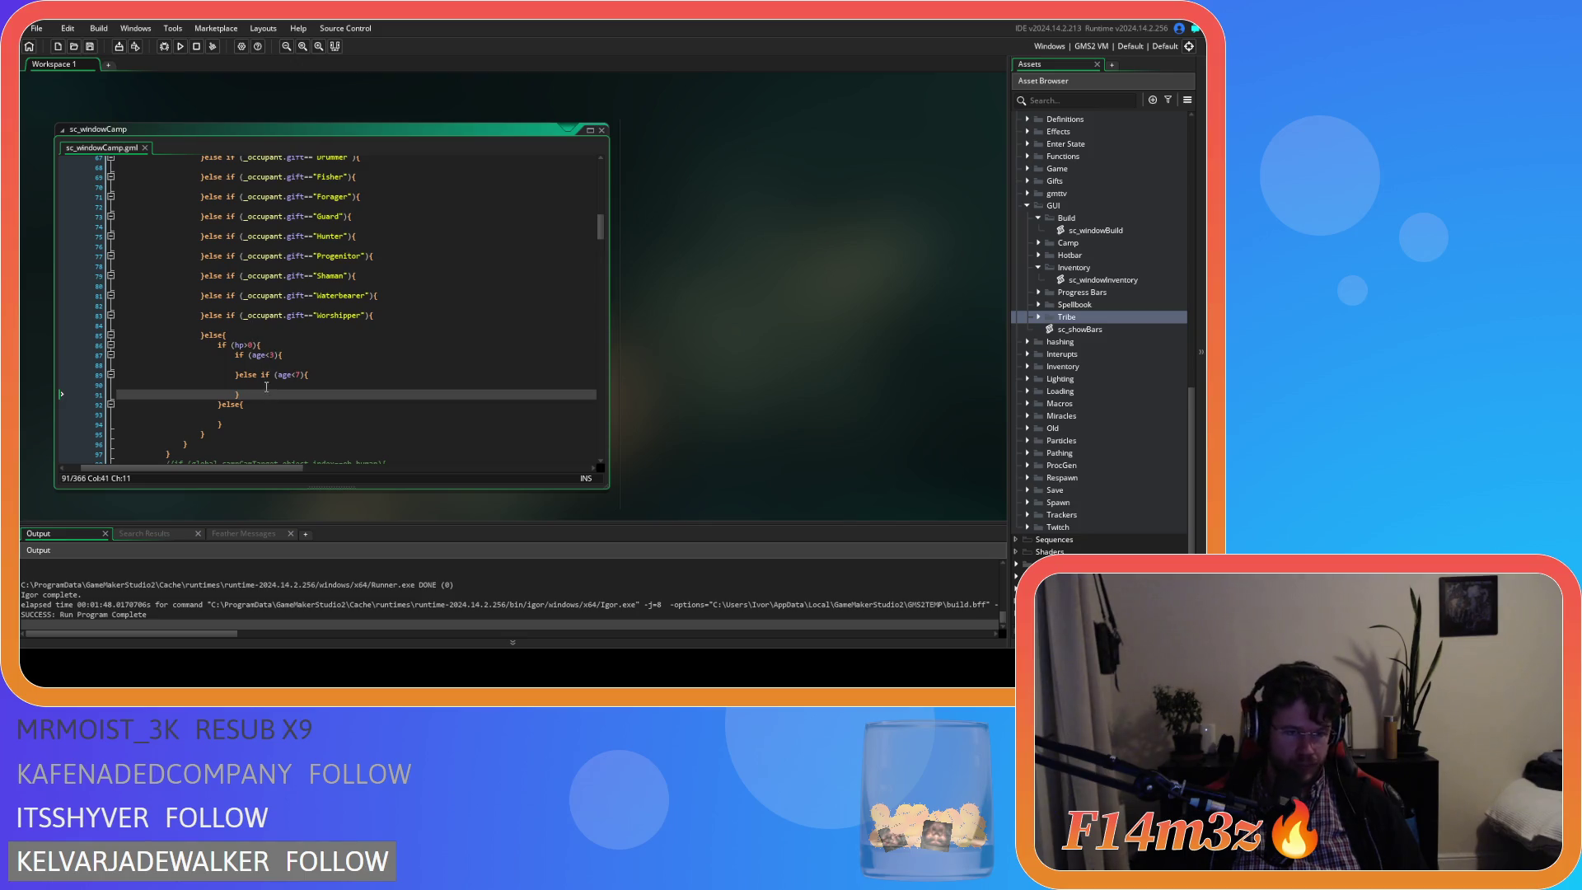
Place the caret on the blank line in the Carpenter gift branch.
click(267, 386)
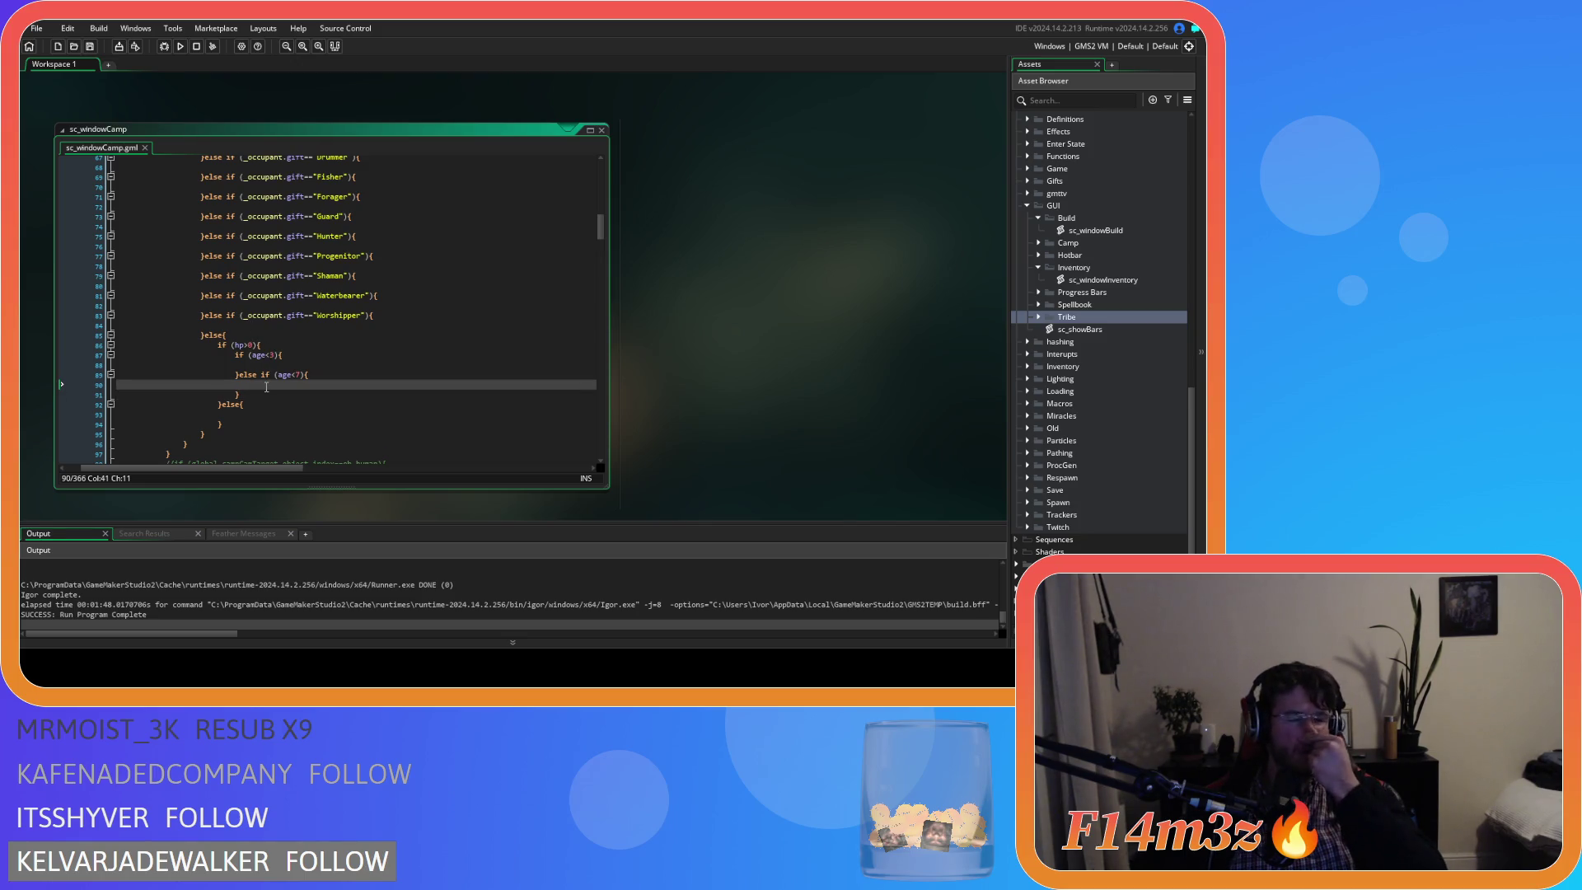
scroll(288, 280, up, 4)
click(288, 272)
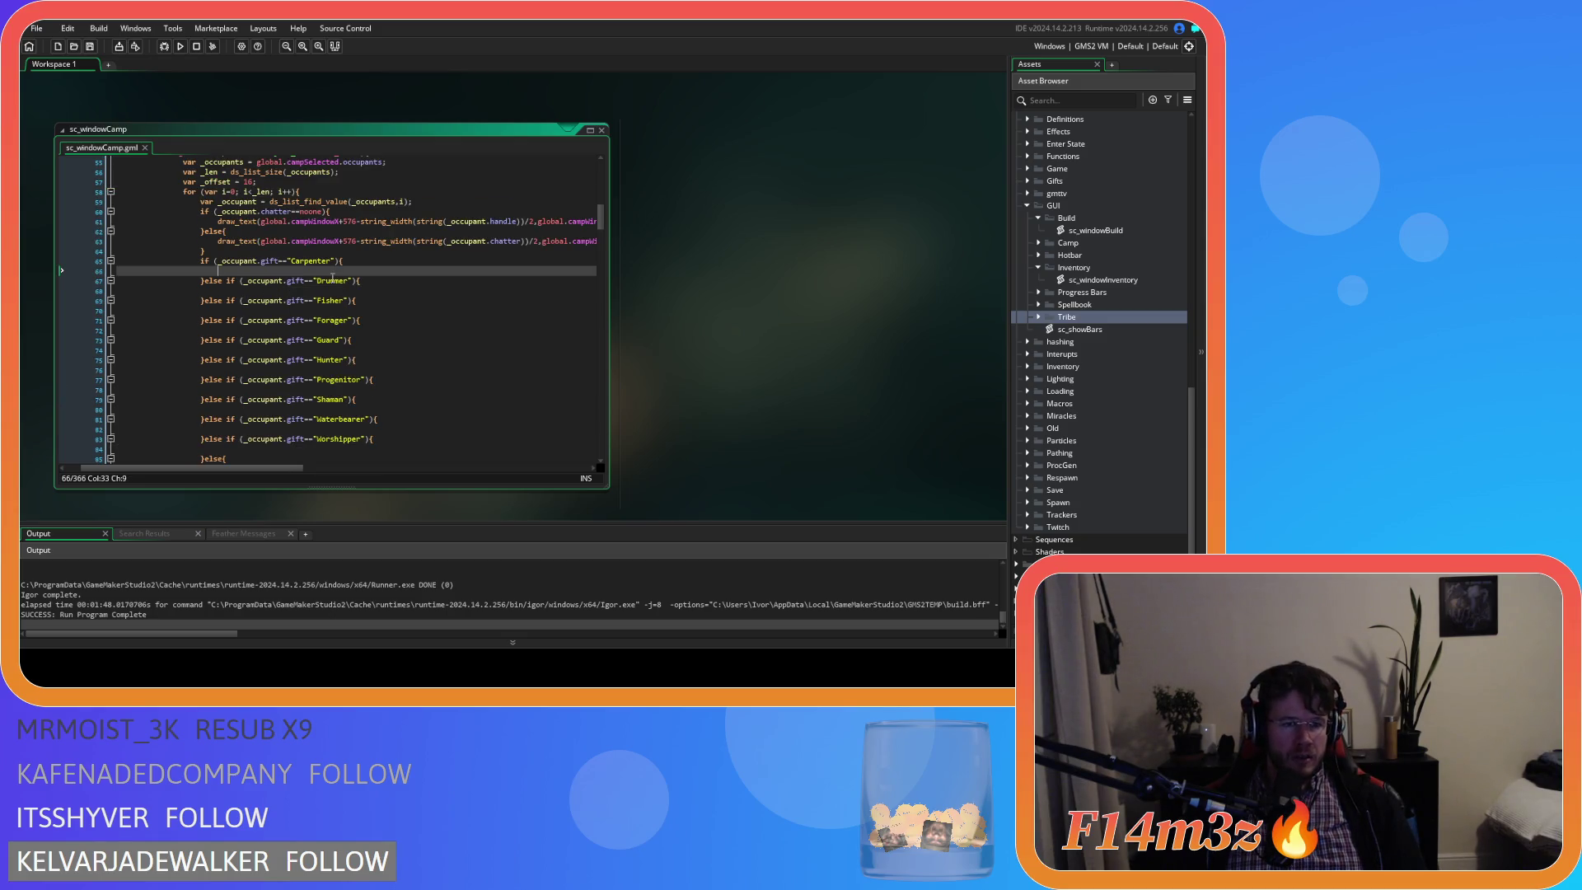
Begin draw_sprite(sp_carpenter in the Carpenter branch, inserting draw_sprite via autocomplete.
text(draw_spri)
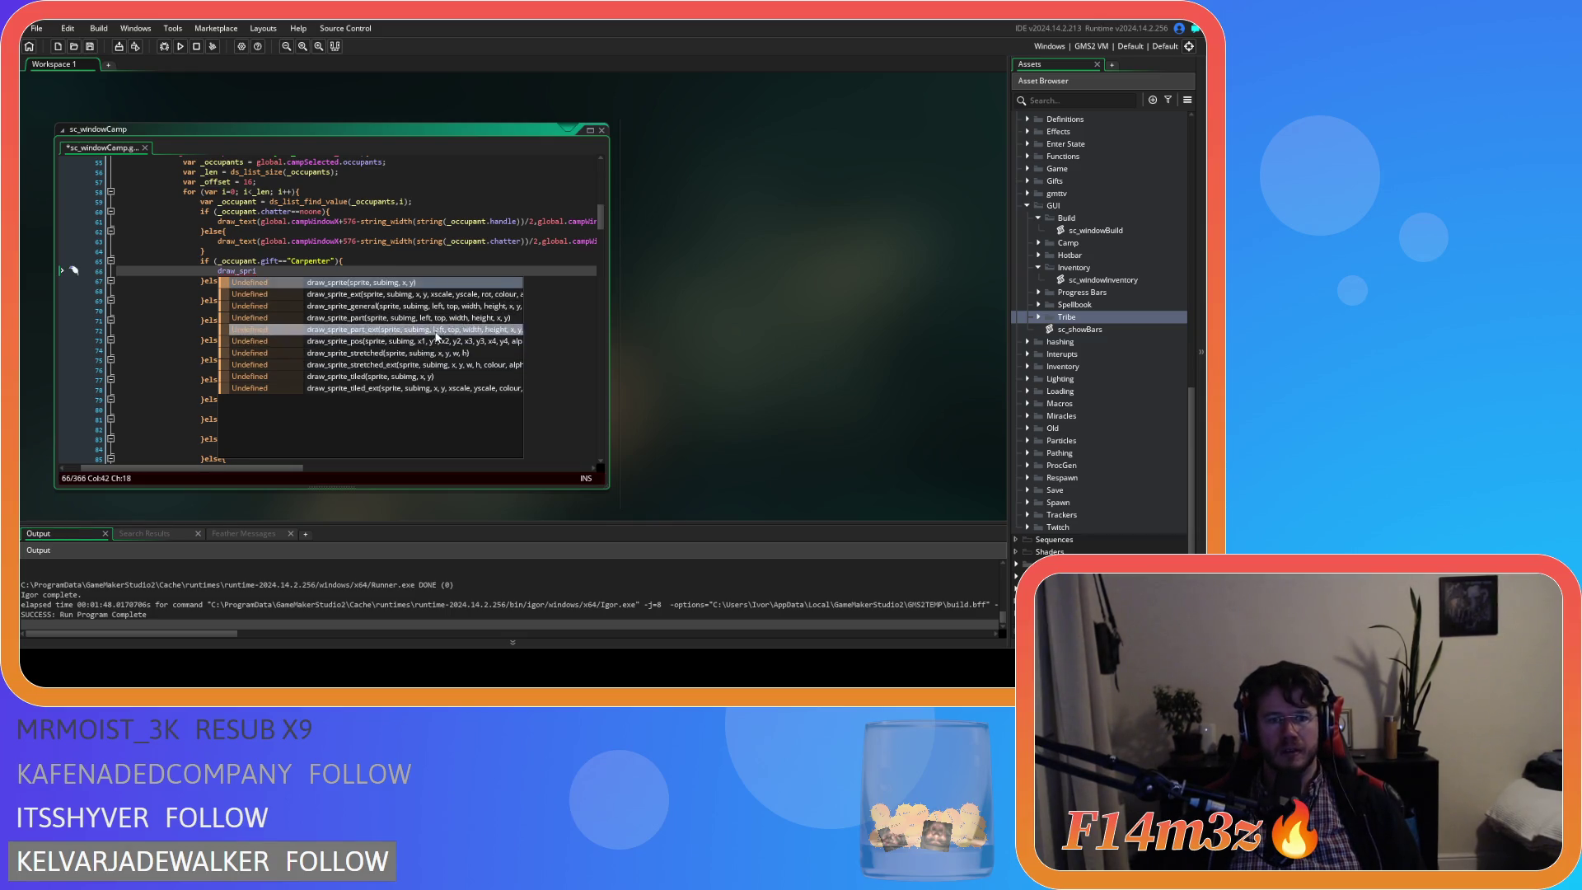
click(438, 281)
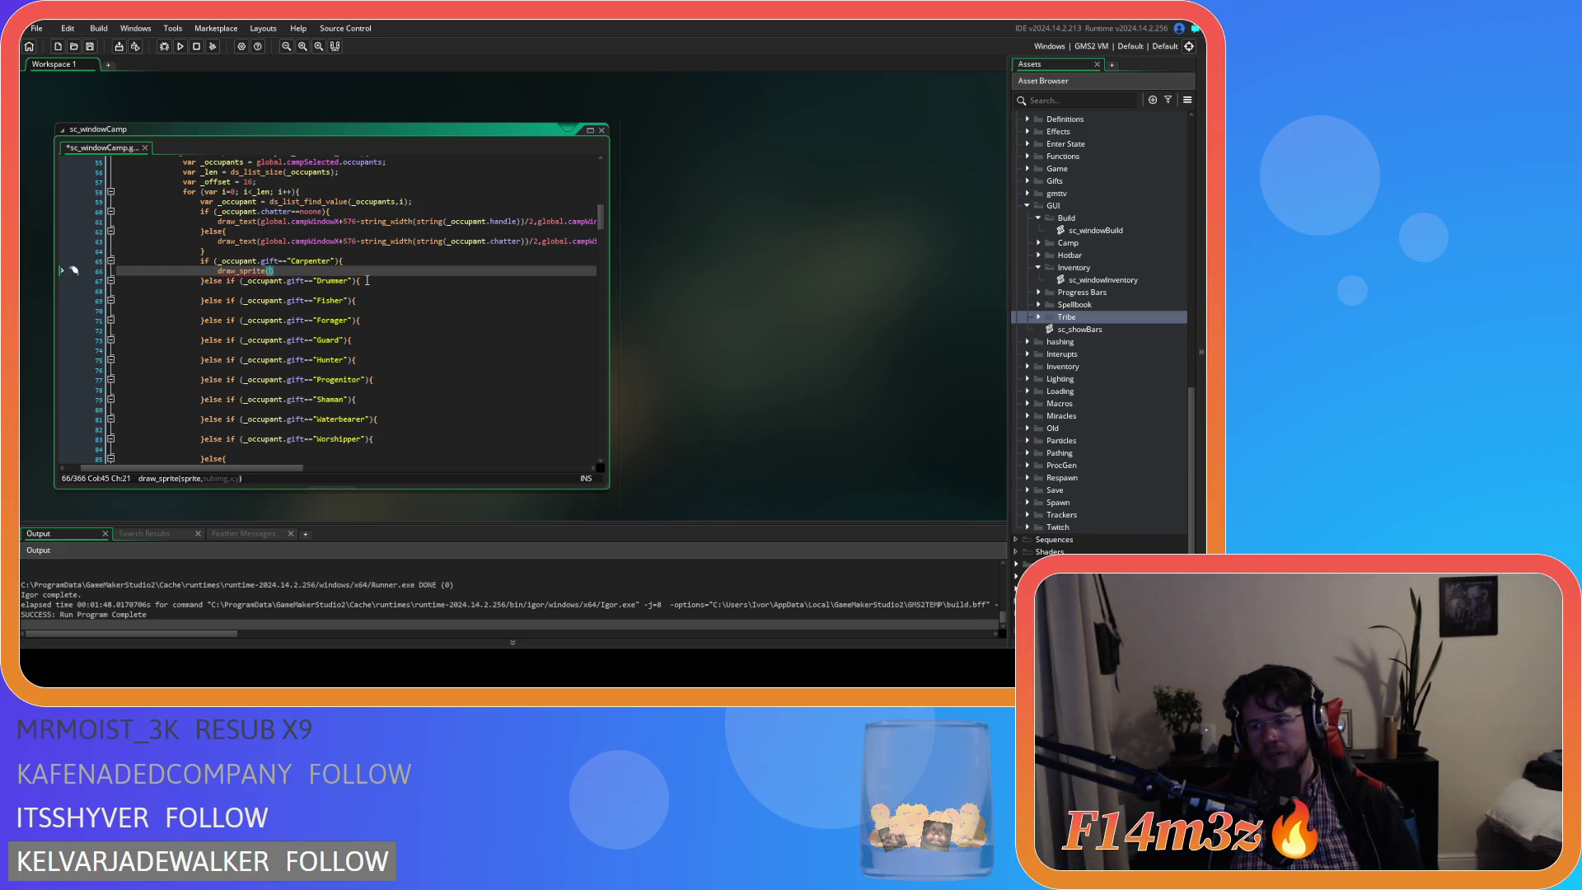
text(sp_car)
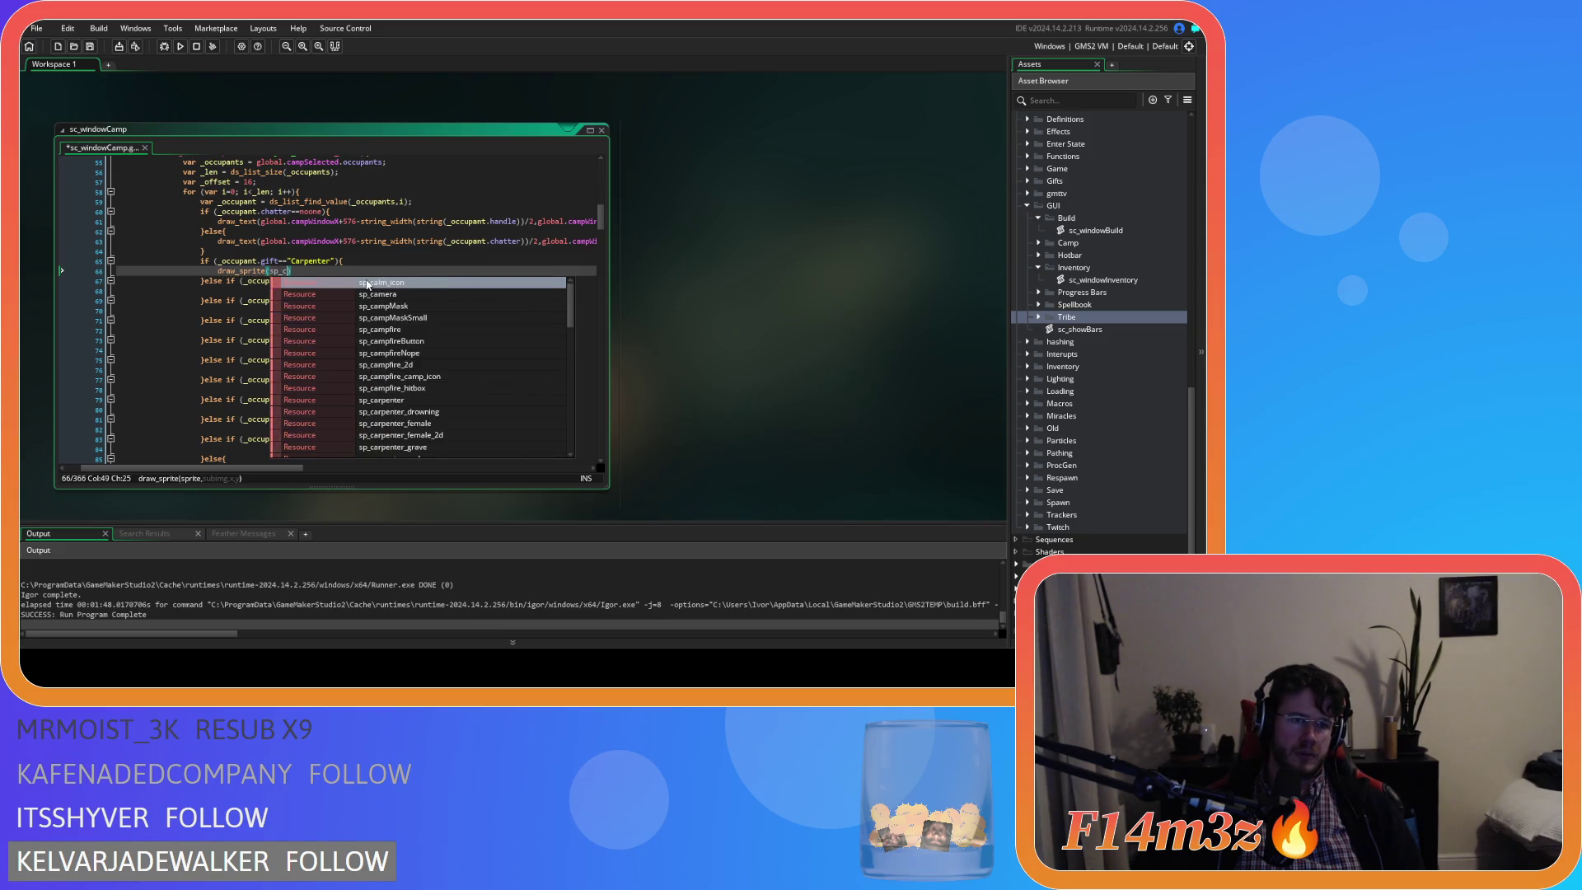
key(Down)
key(Down)
key(Down)
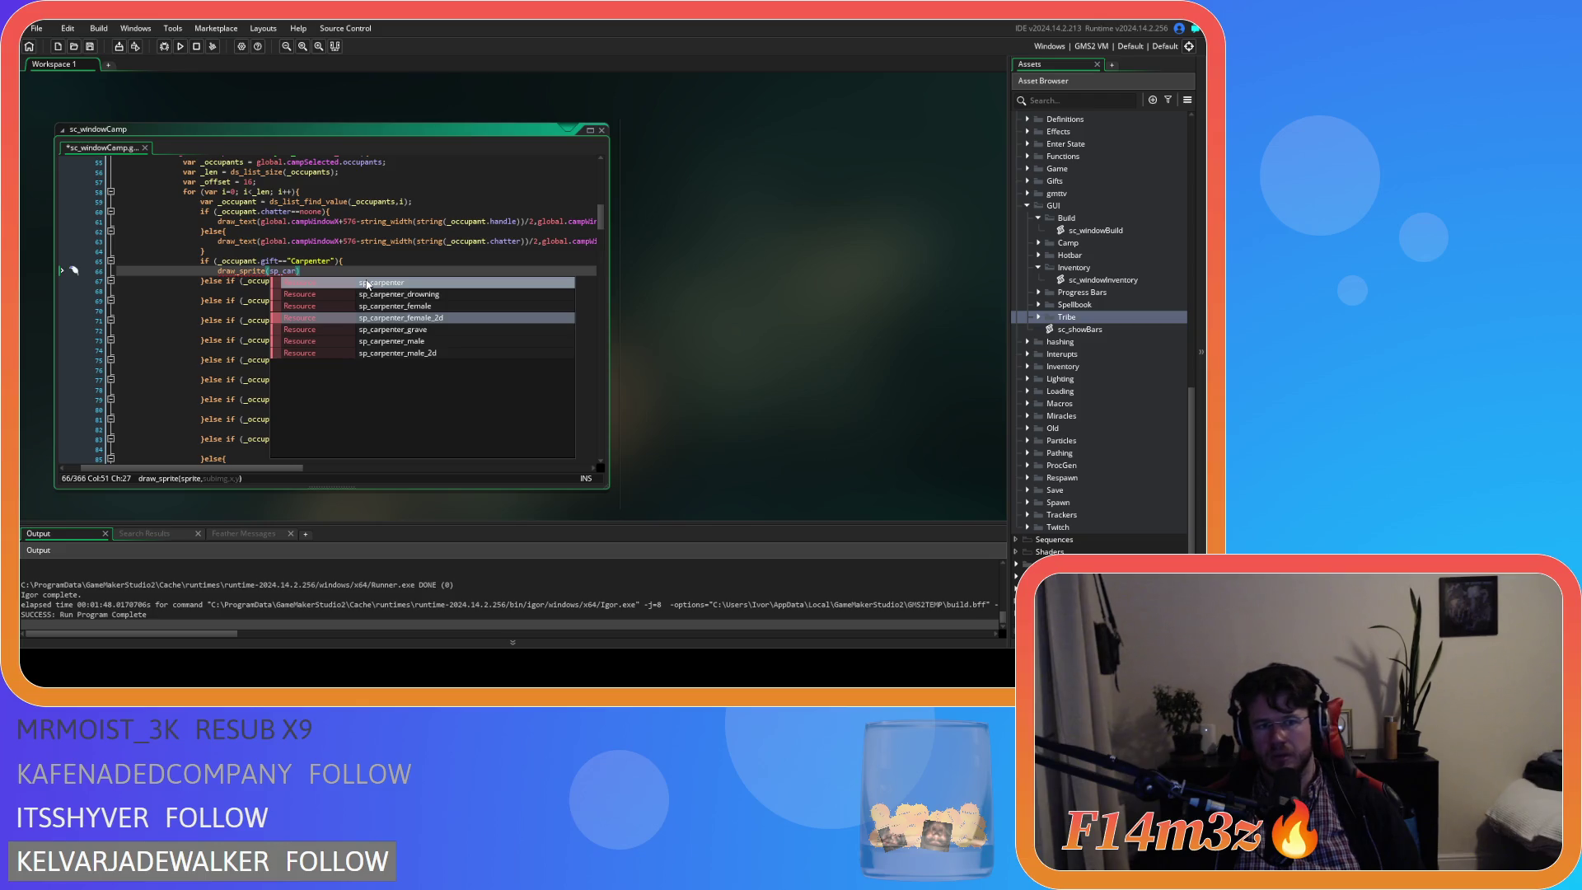
key(BackSpace)
key(BackSpace)
key(BackSpace)
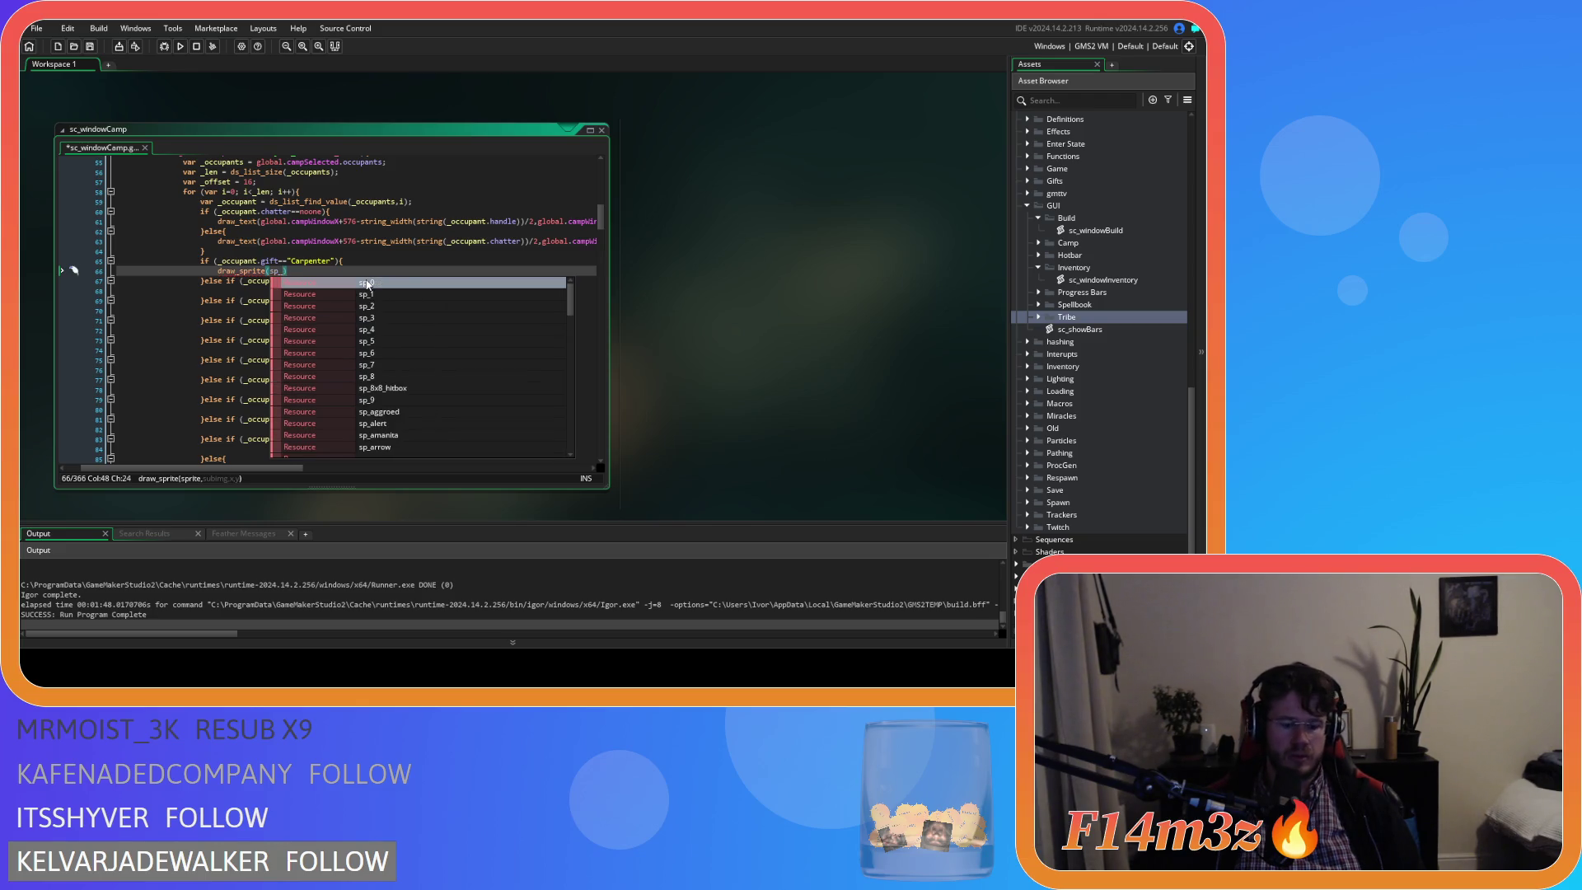
text(giftic)
key(BackSpace)
key(BackSpace)
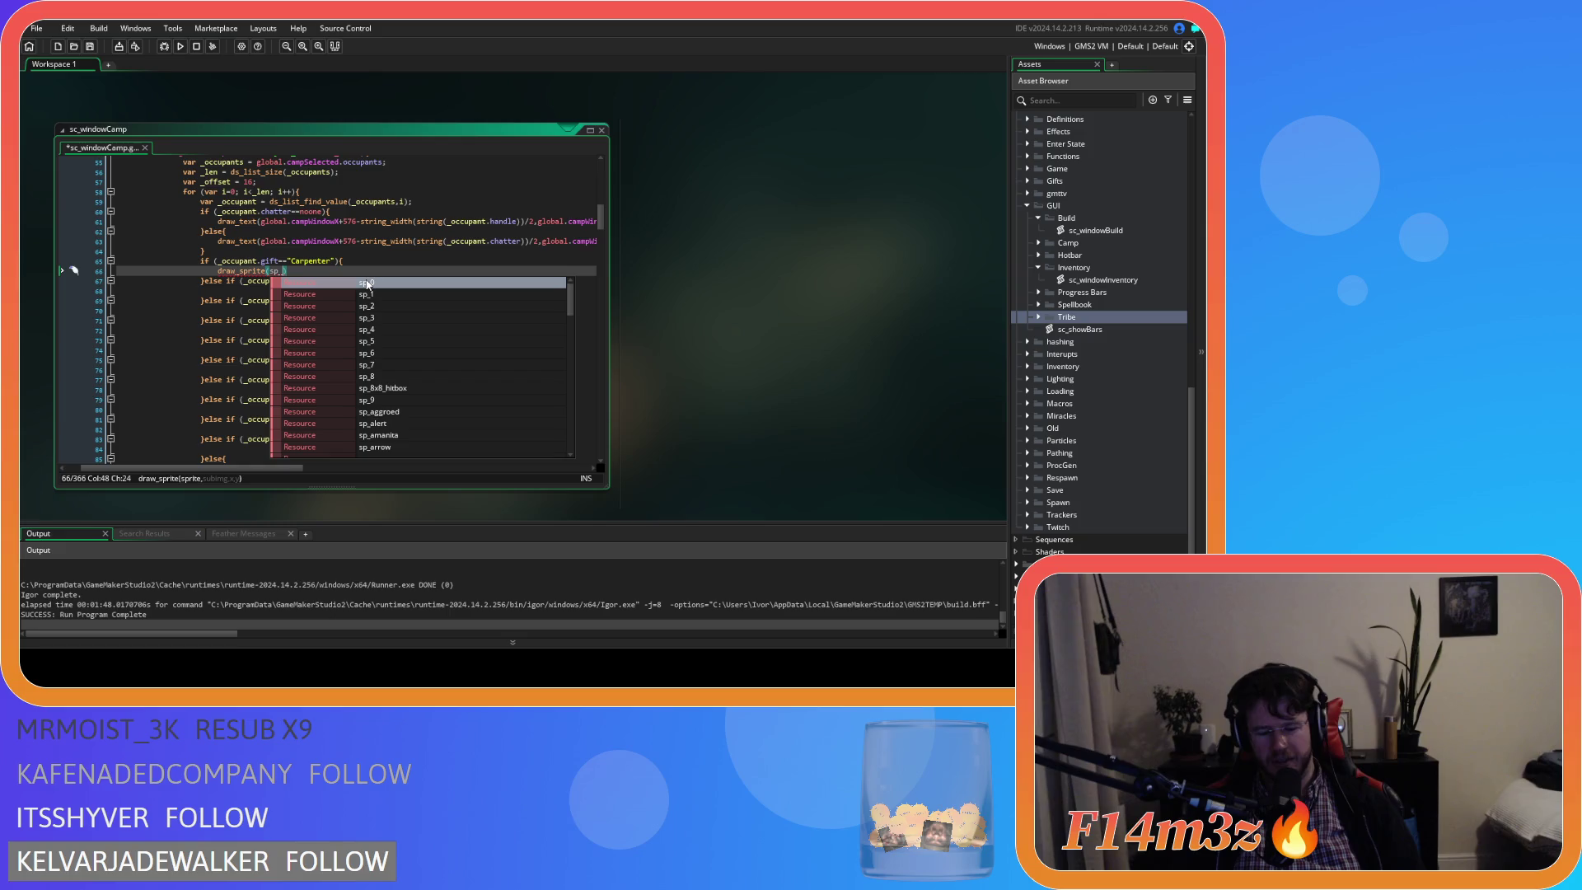
text(carpenter)
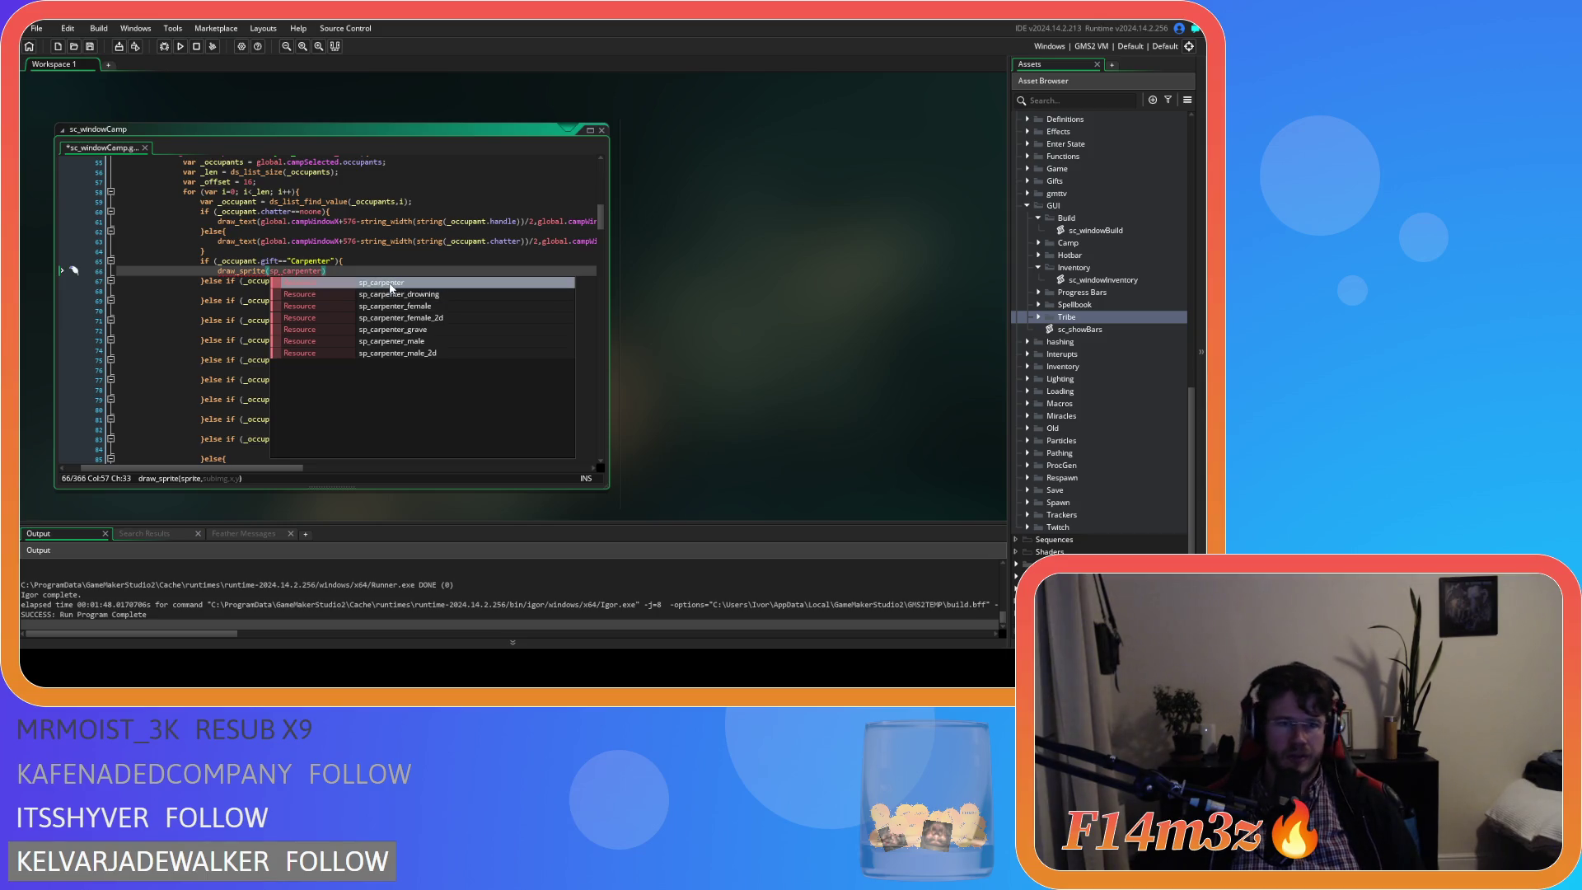
click(391, 284)
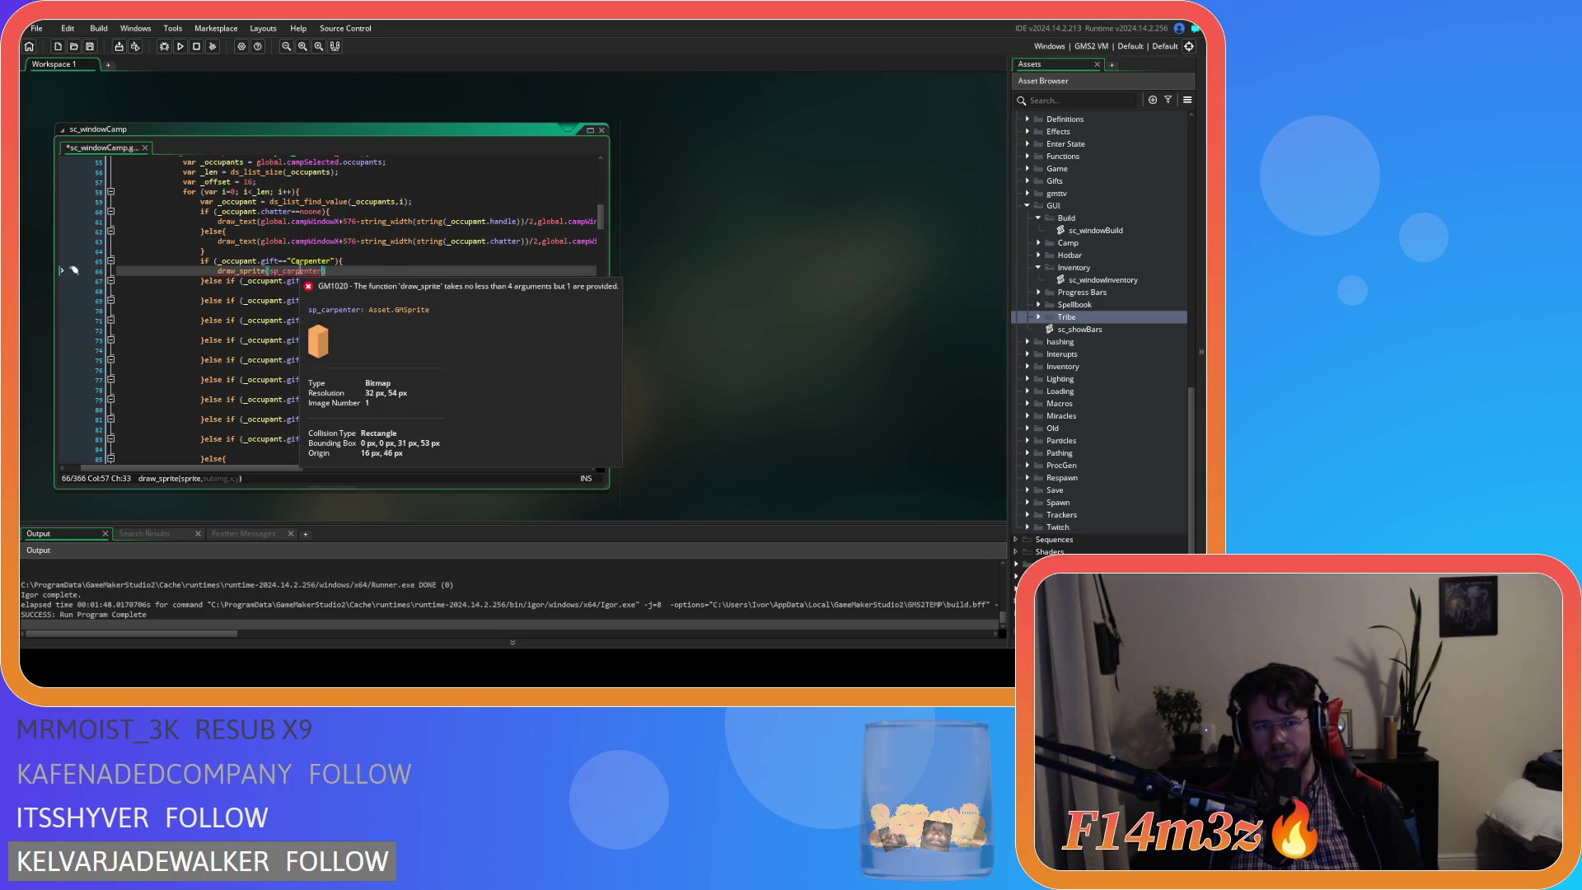
double_click(302, 272)
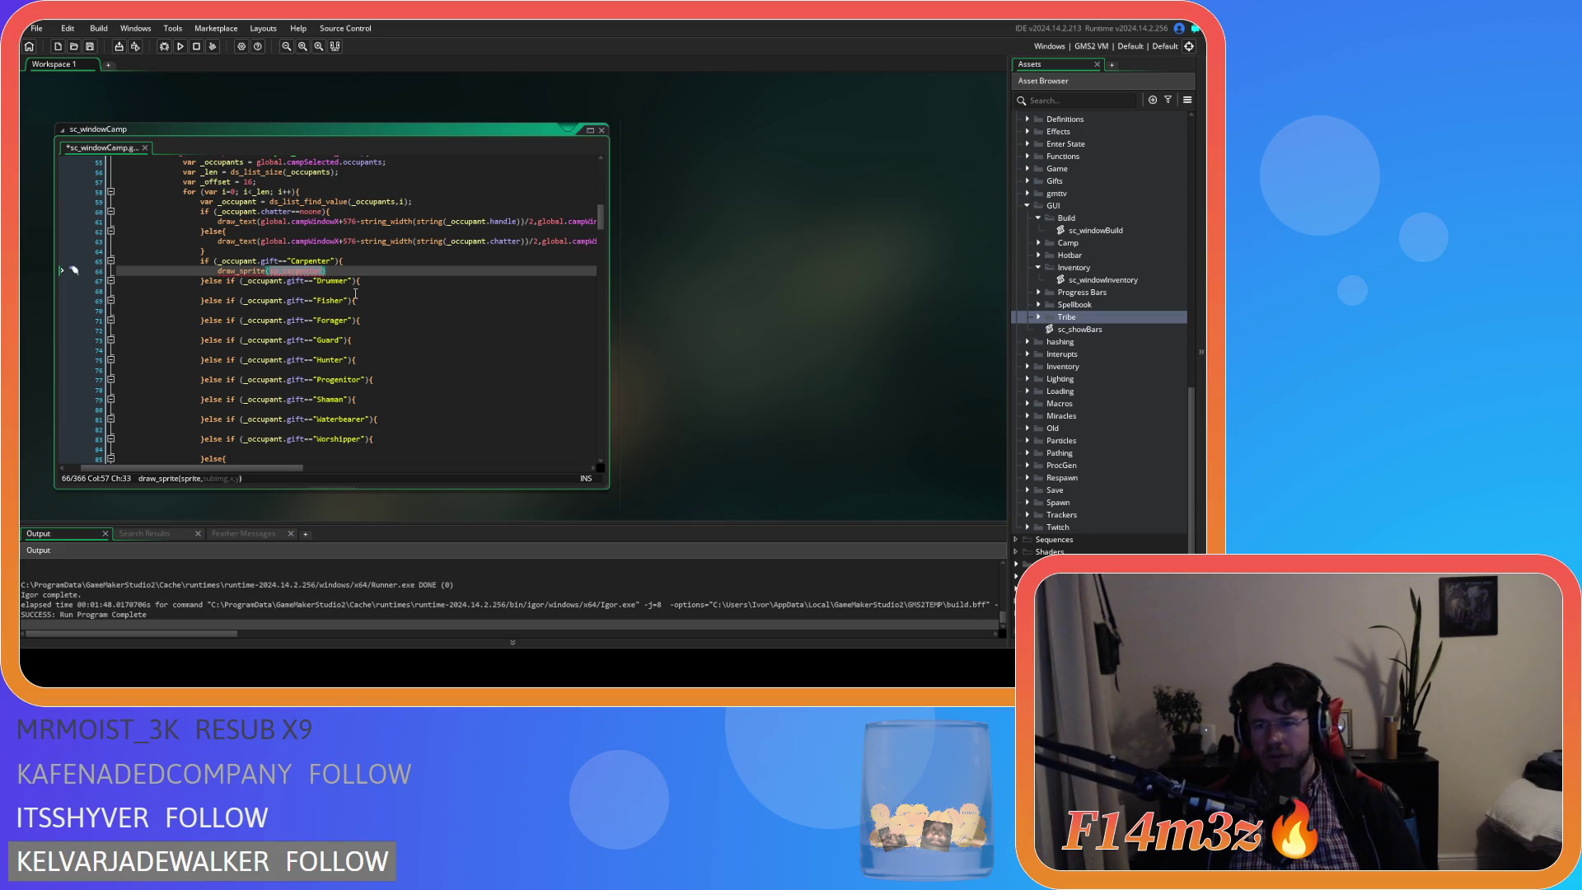
scroll(1100, 330, down, 1)
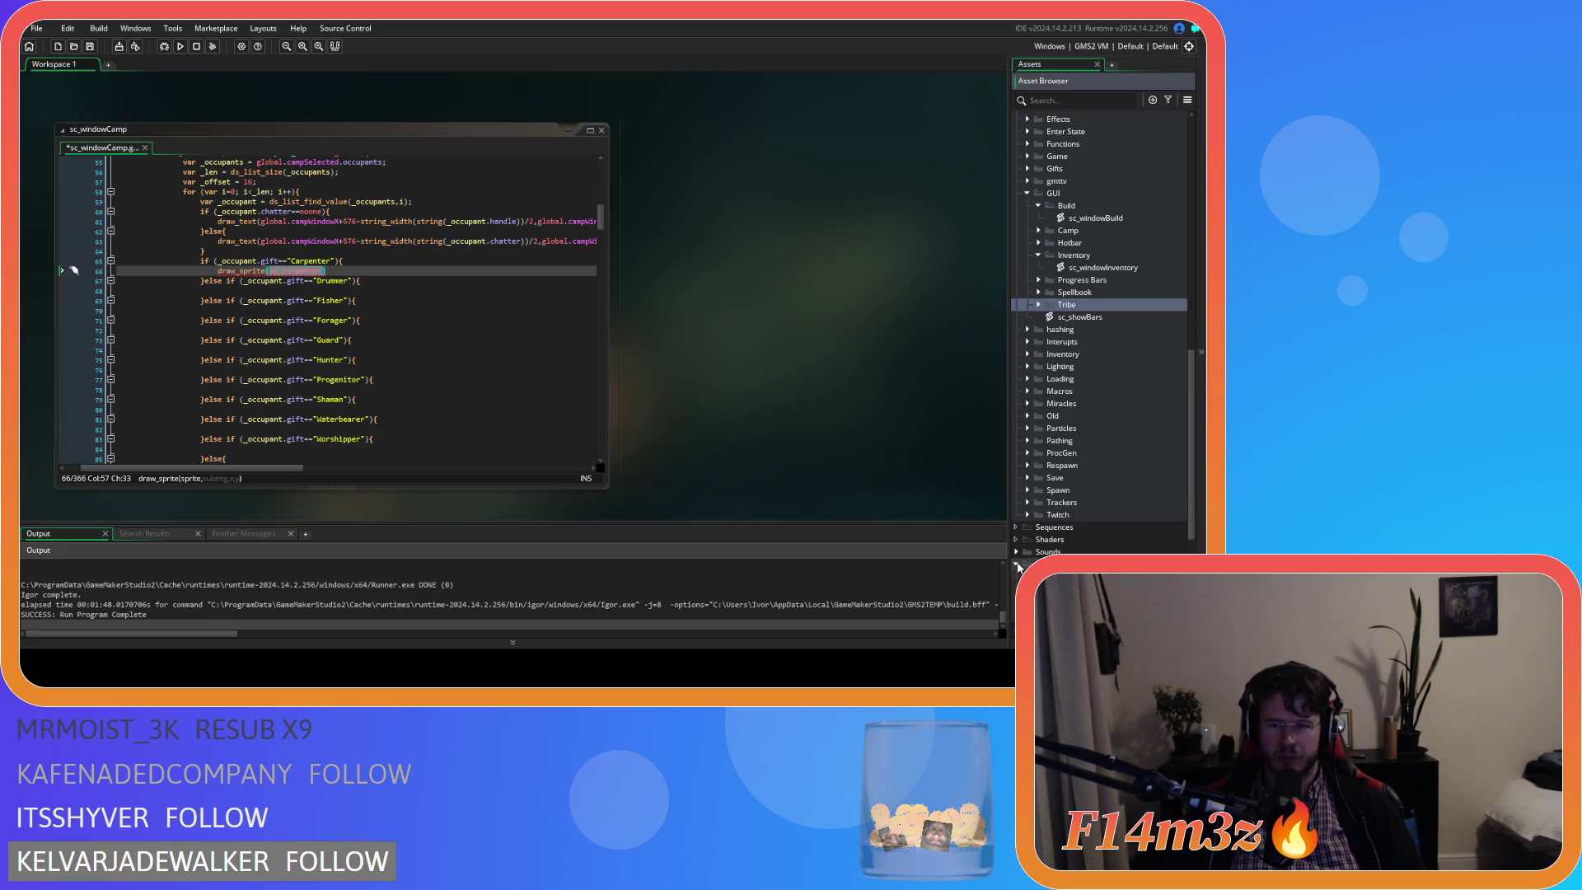
Expand Sprites > UI > Icons > Gifts in the Asset Browser, then add a comma after sp_carpenter.
scroll(1071, 412, down, 6)
click(1016, 354)
click(1027, 541)
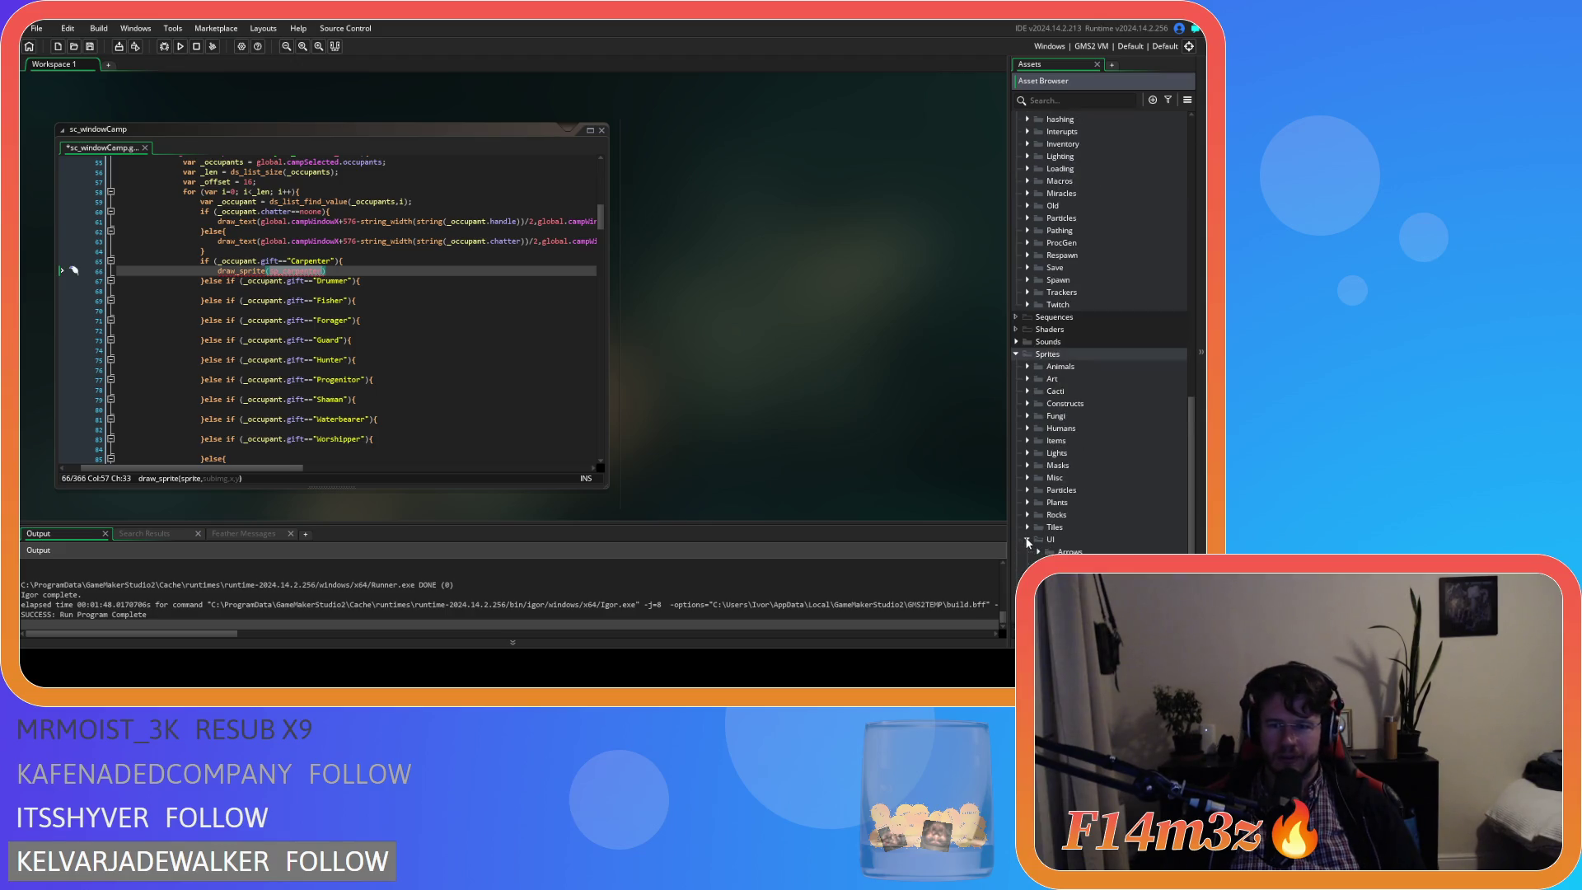
scroll(1028, 543, down, 3)
click(1039, 490)
click(1049, 552)
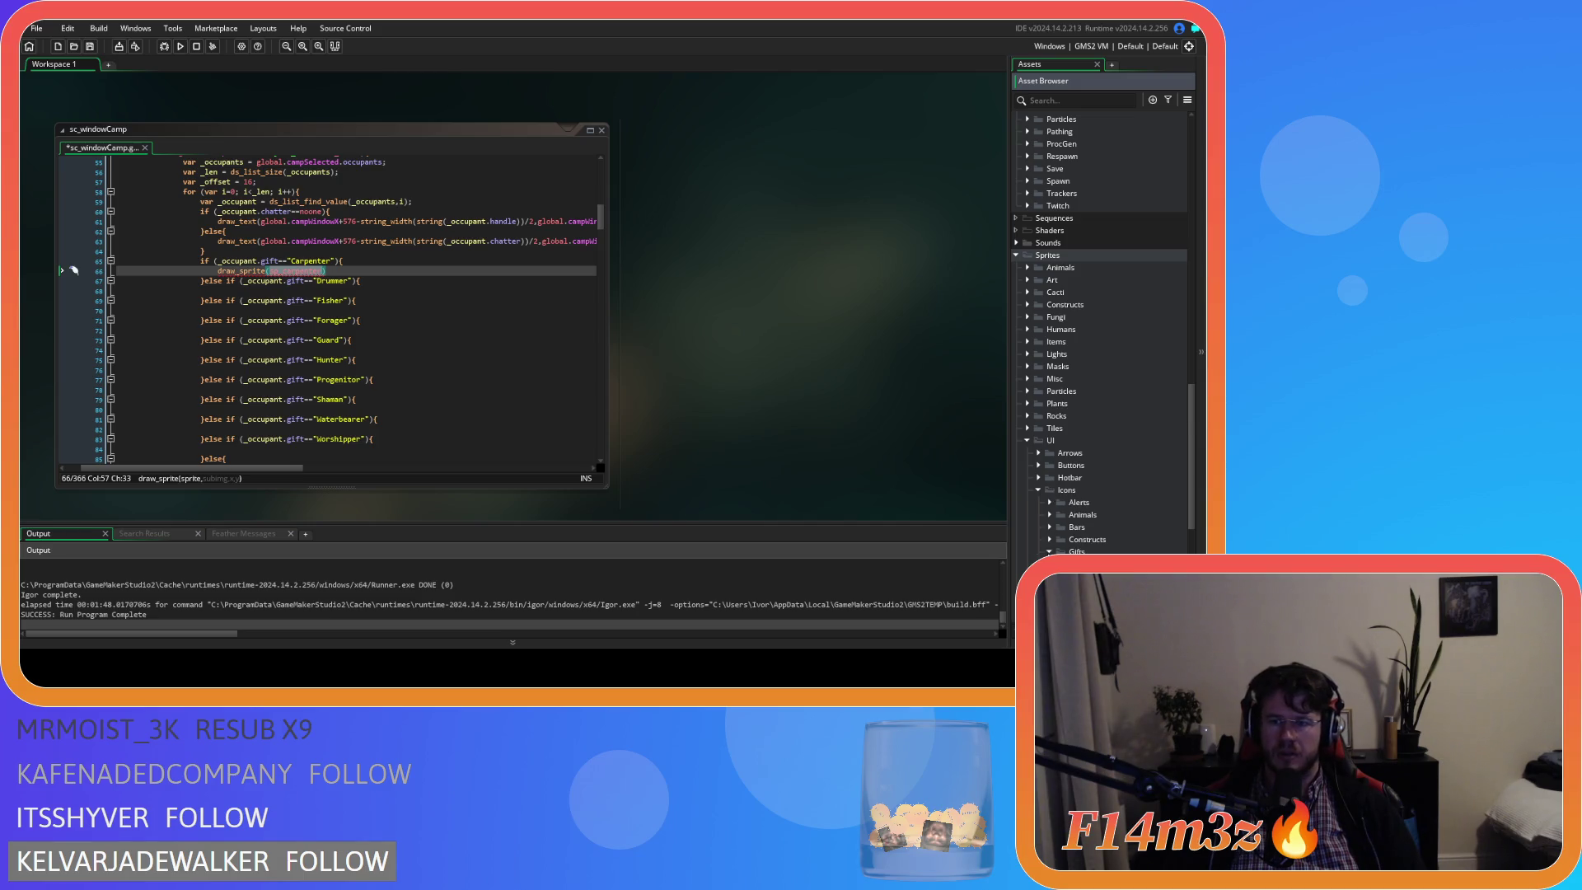
scroll(1050, 551, down, 3)
scroll(1104, 334, down, 2)
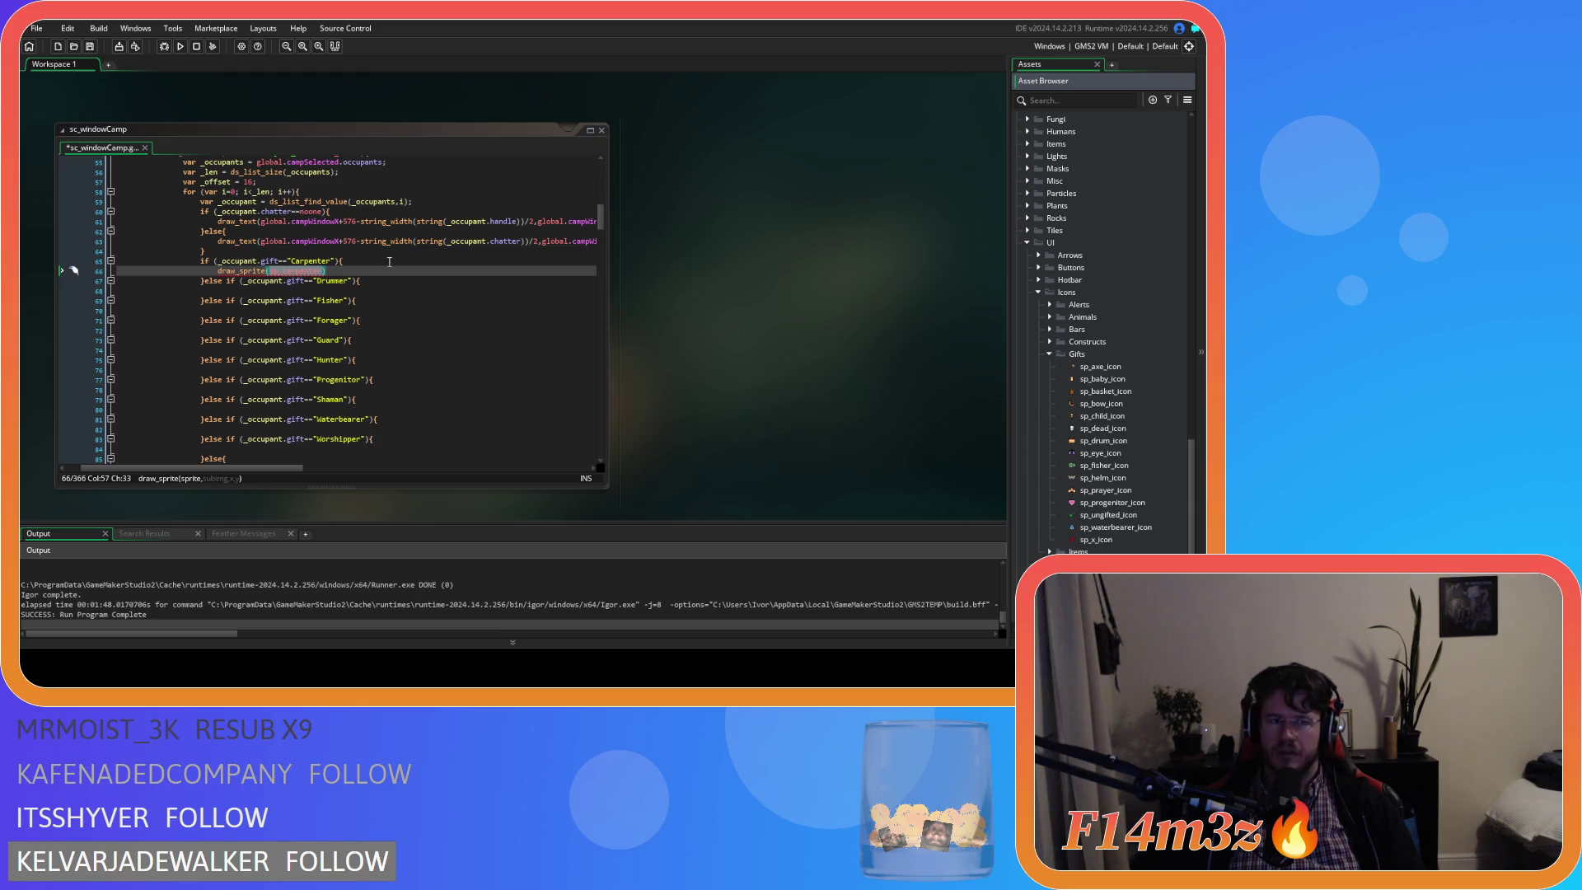
click(414, 271)
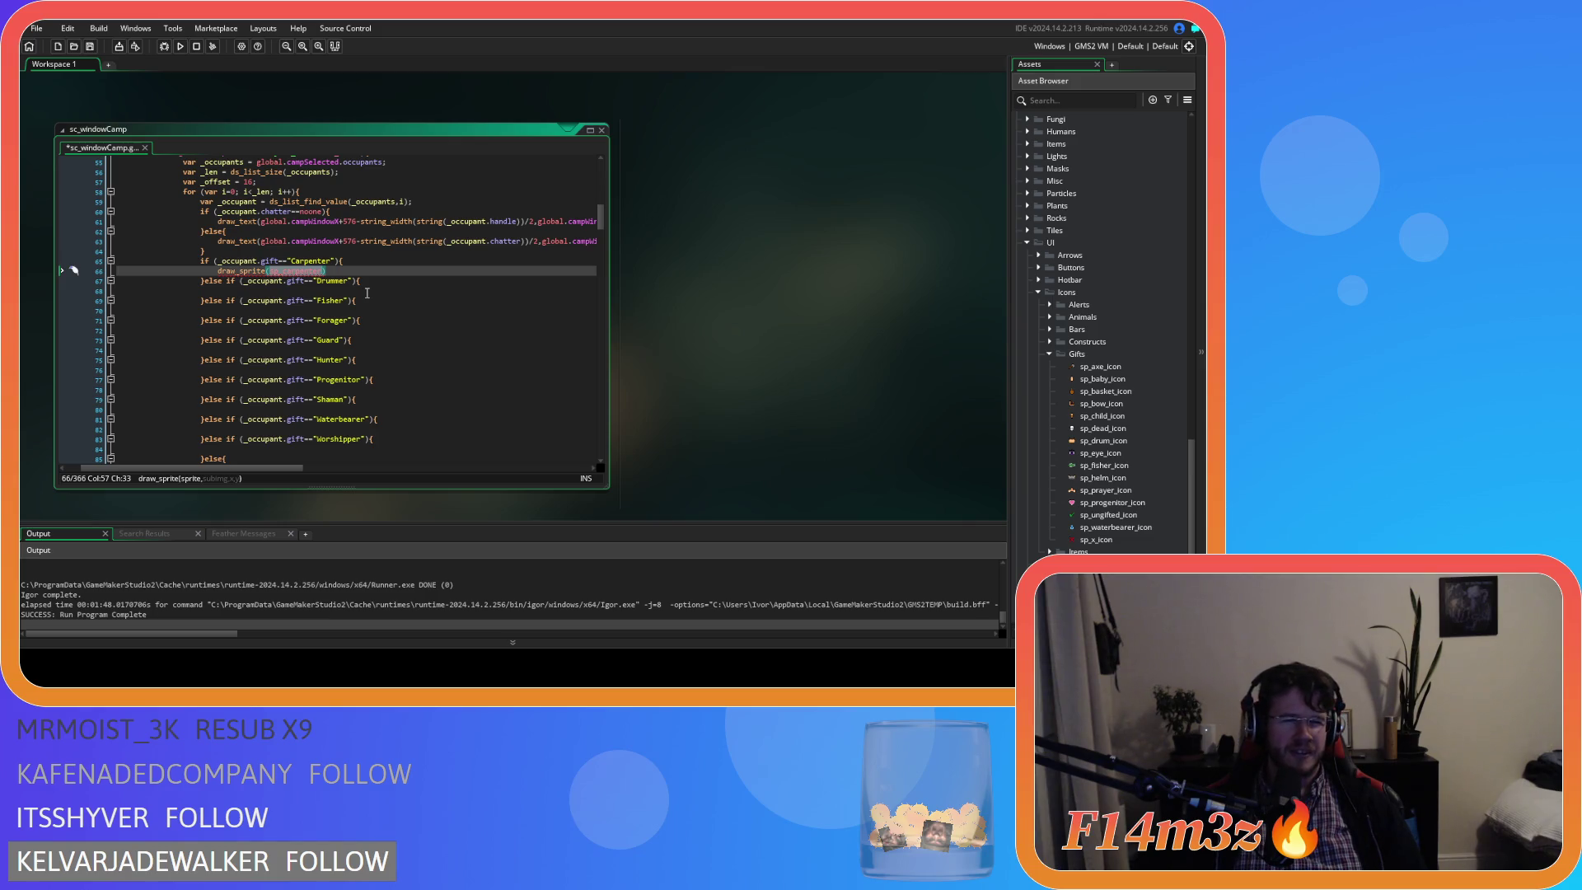
text(,)
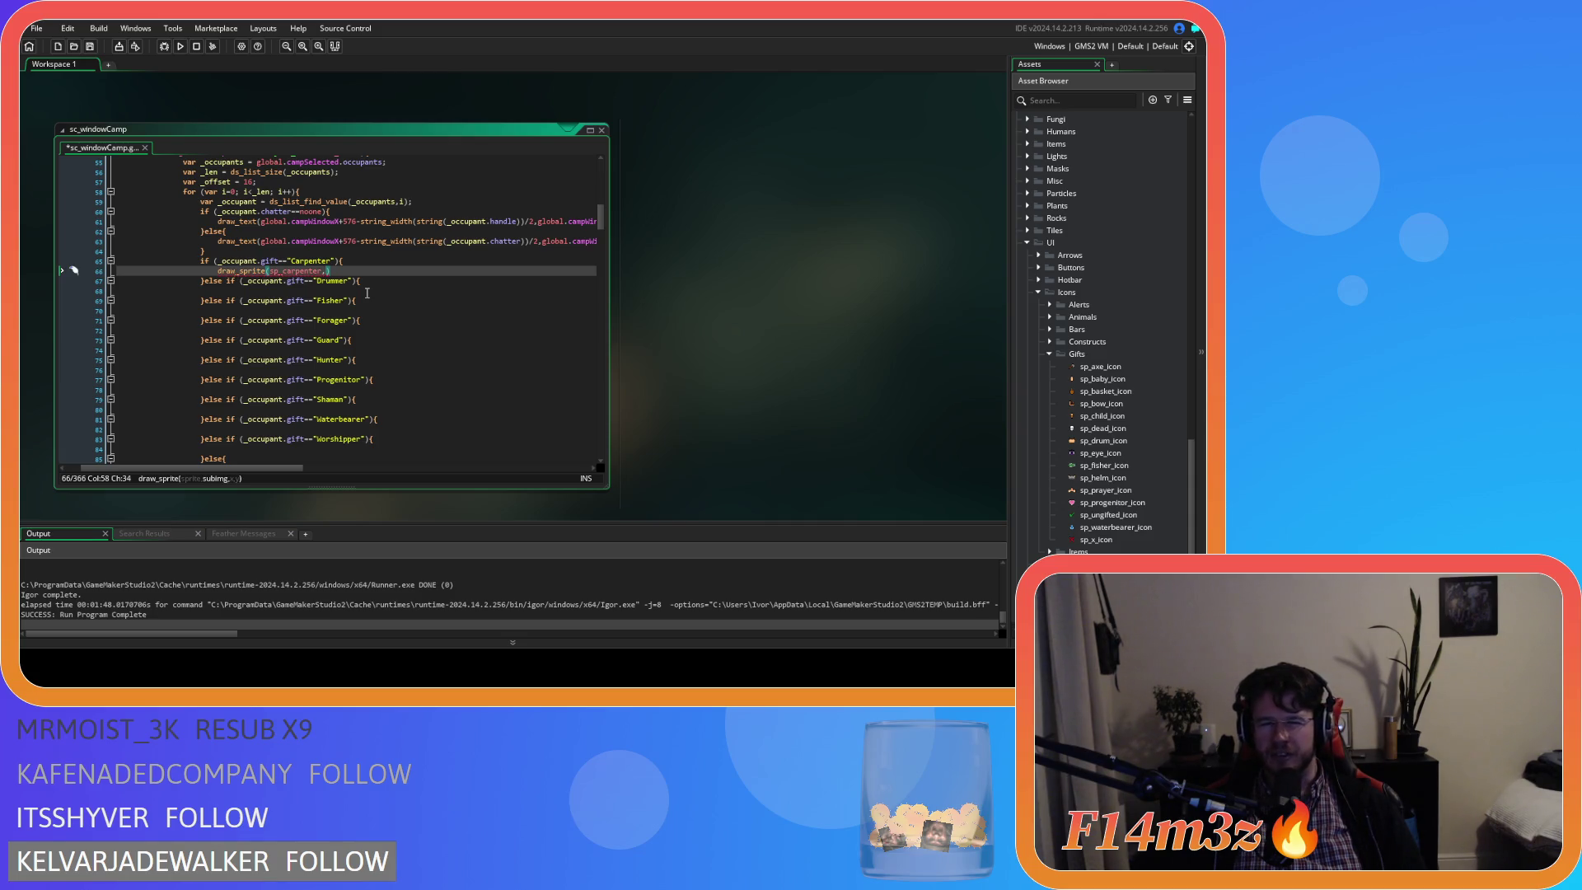
Change the call to draw_sprite(sp_axe_icon,0, and paste the name's x,y position after it.
key(BackSpace)
key(BackSpace)
key(BackSpace)
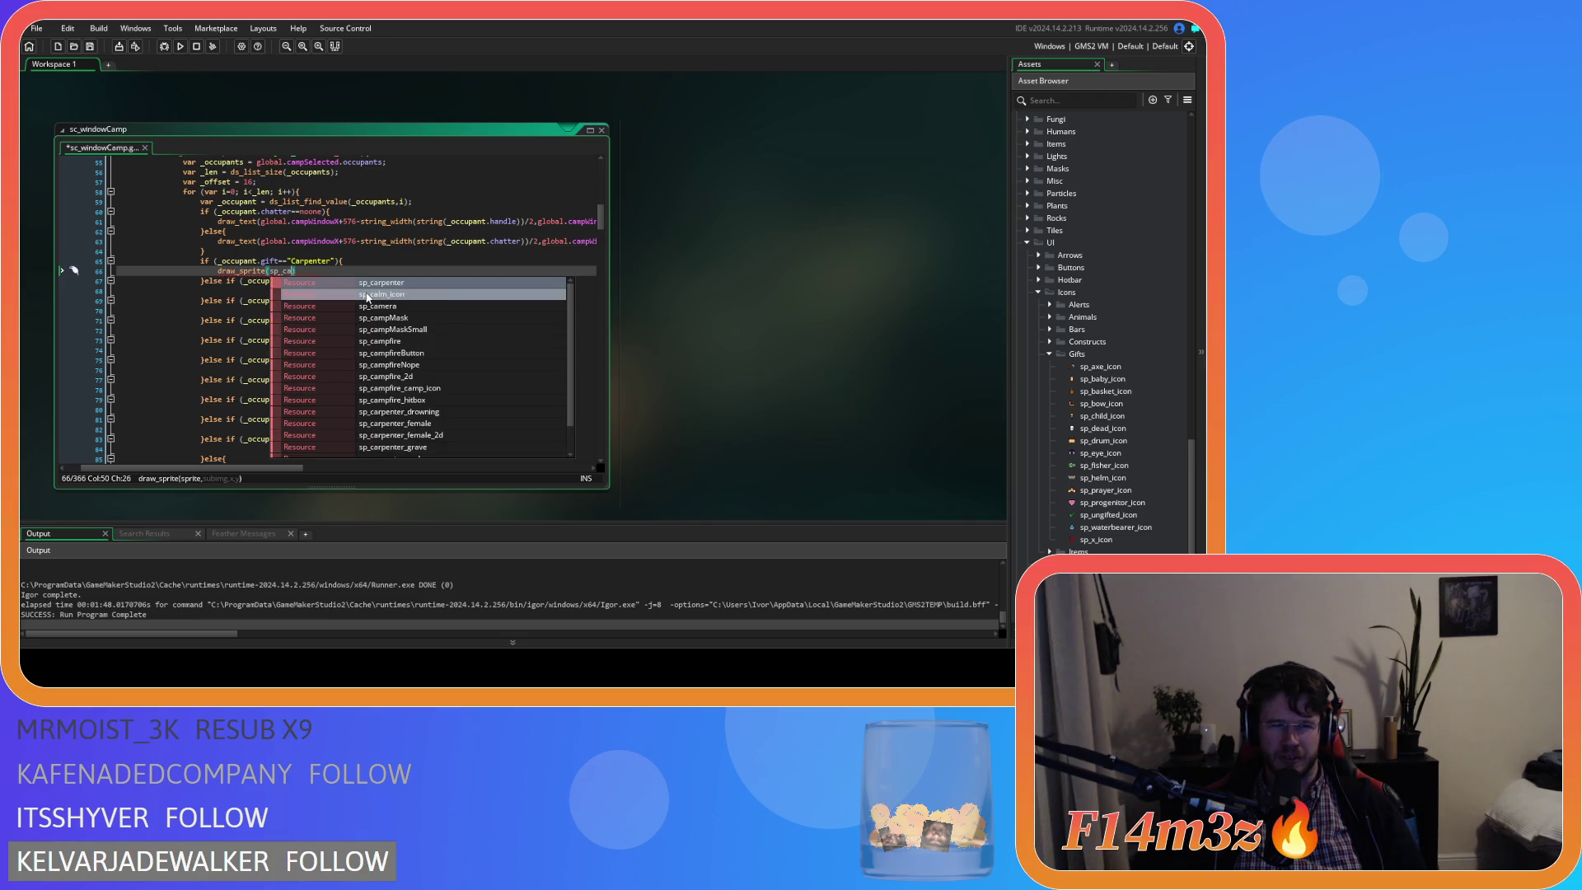
text(axe_icon,)
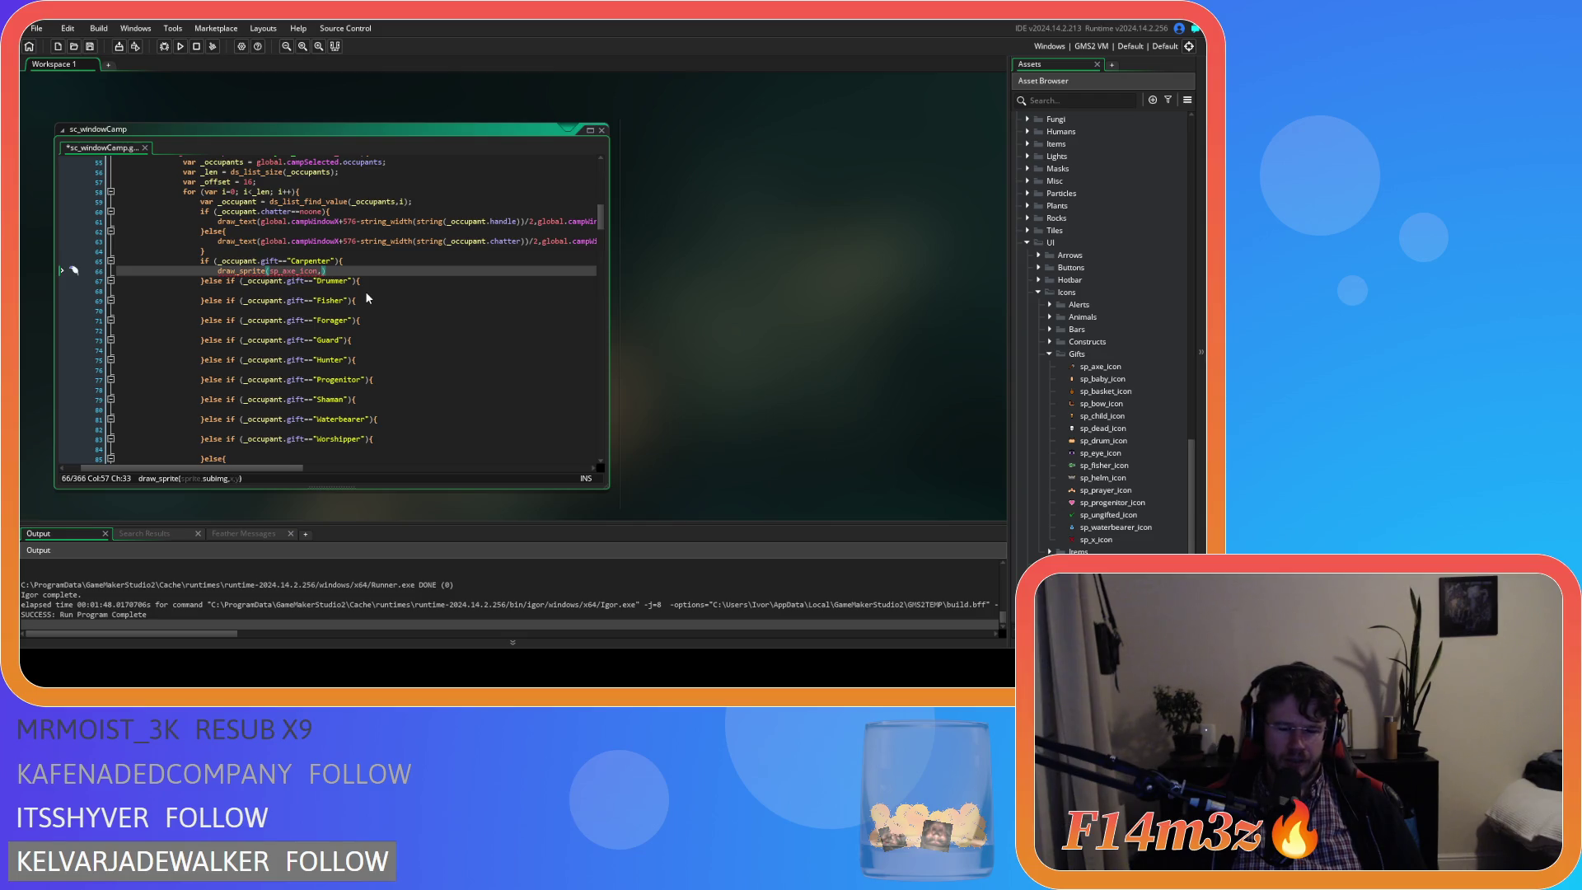
text(0,)
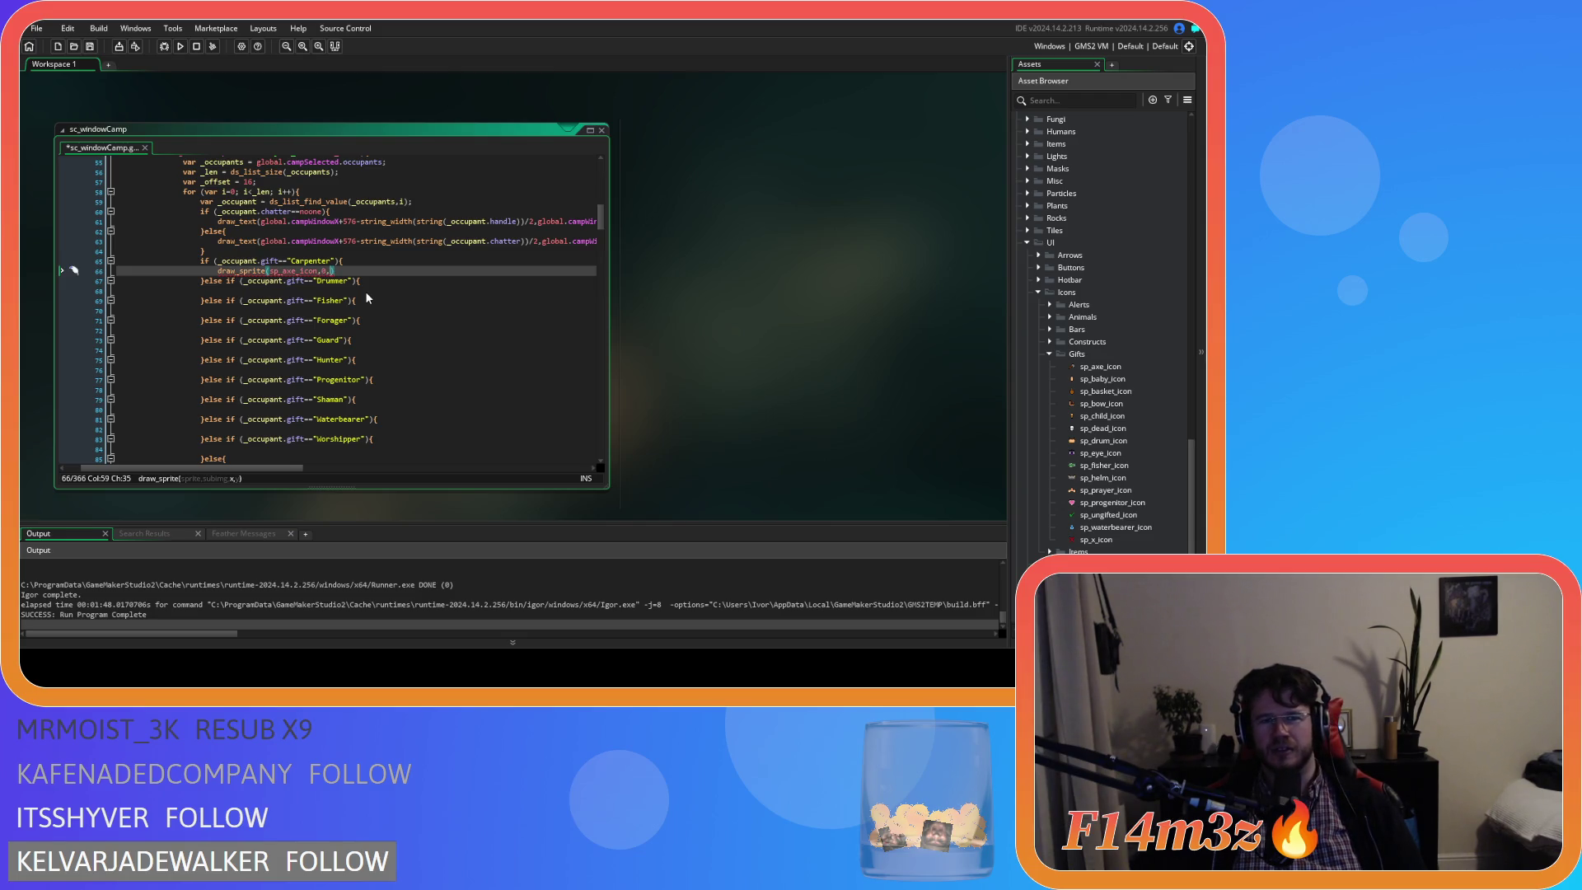
drag(303, 471, 382, 455)
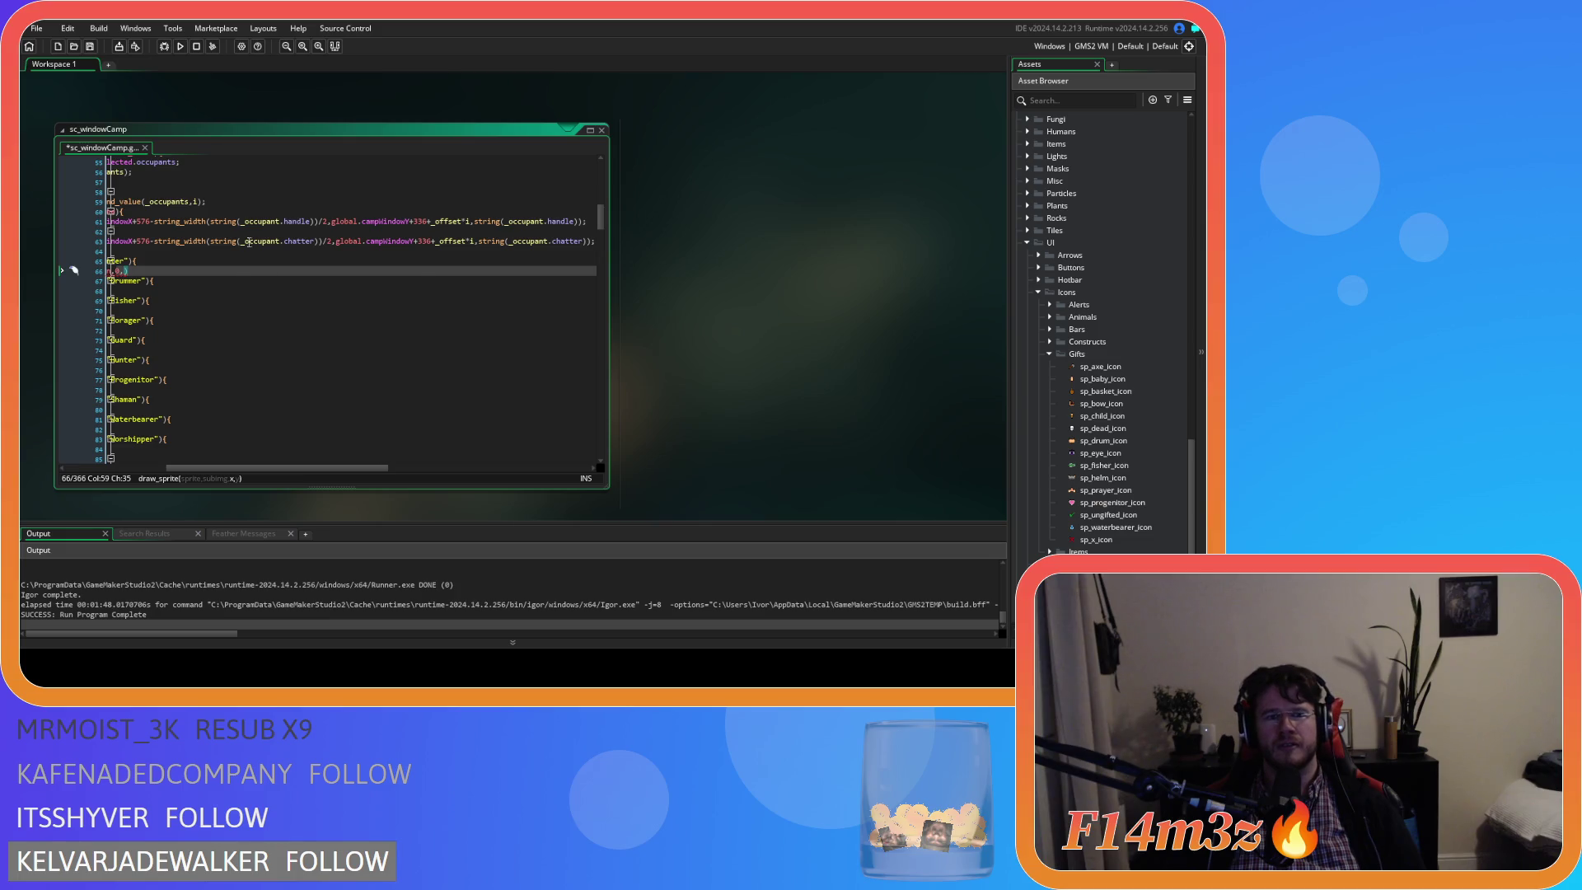
click(194, 222)
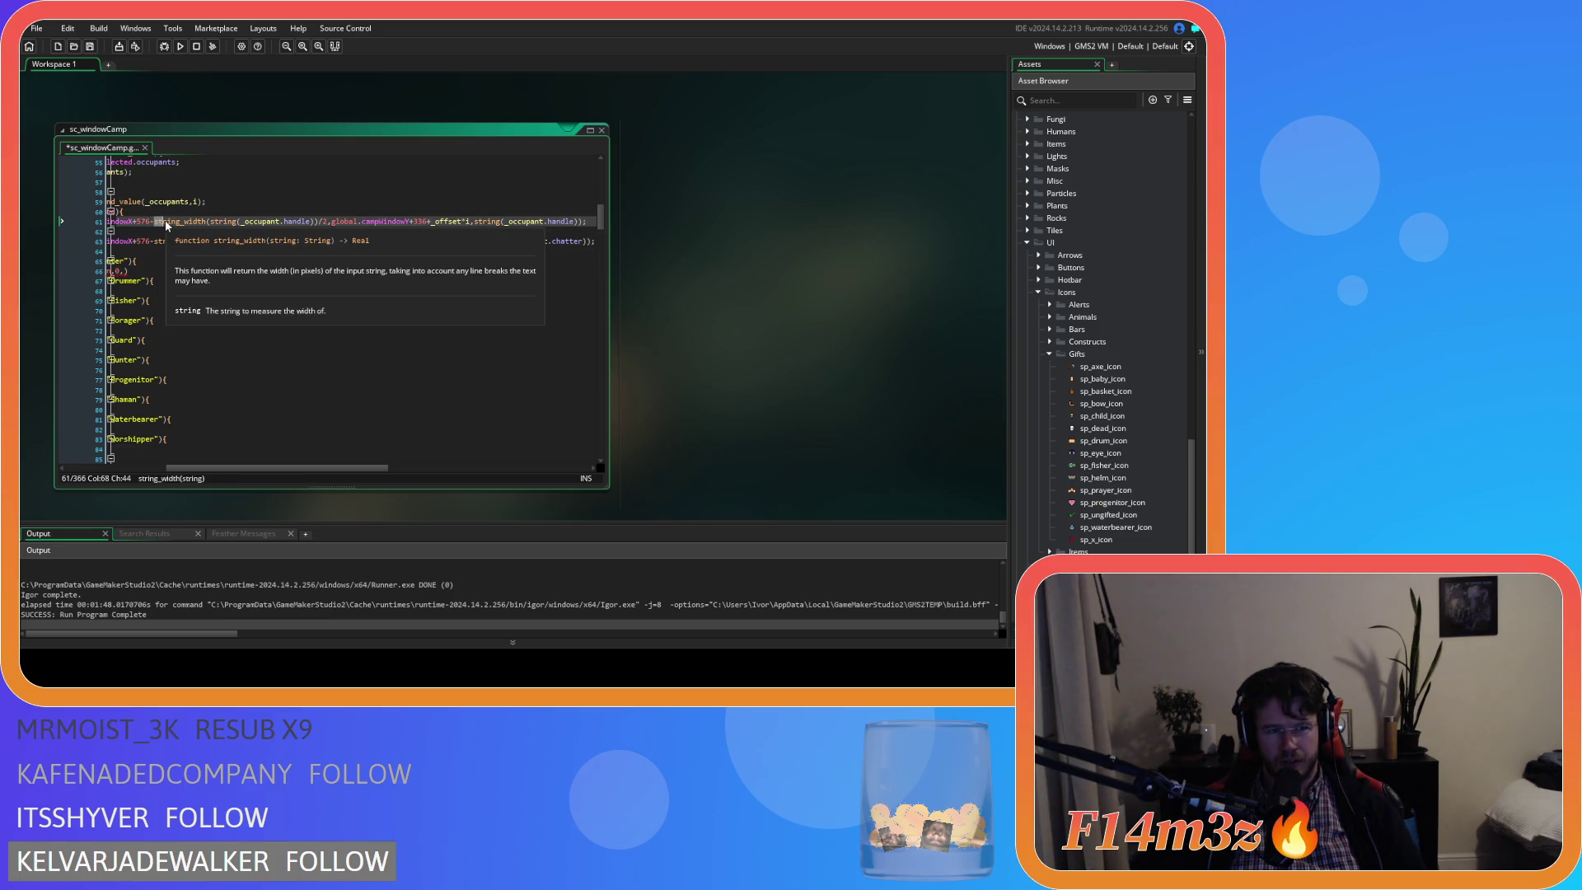
drag(233, 468, 187, 468)
drag(166, 222, 561, 227)
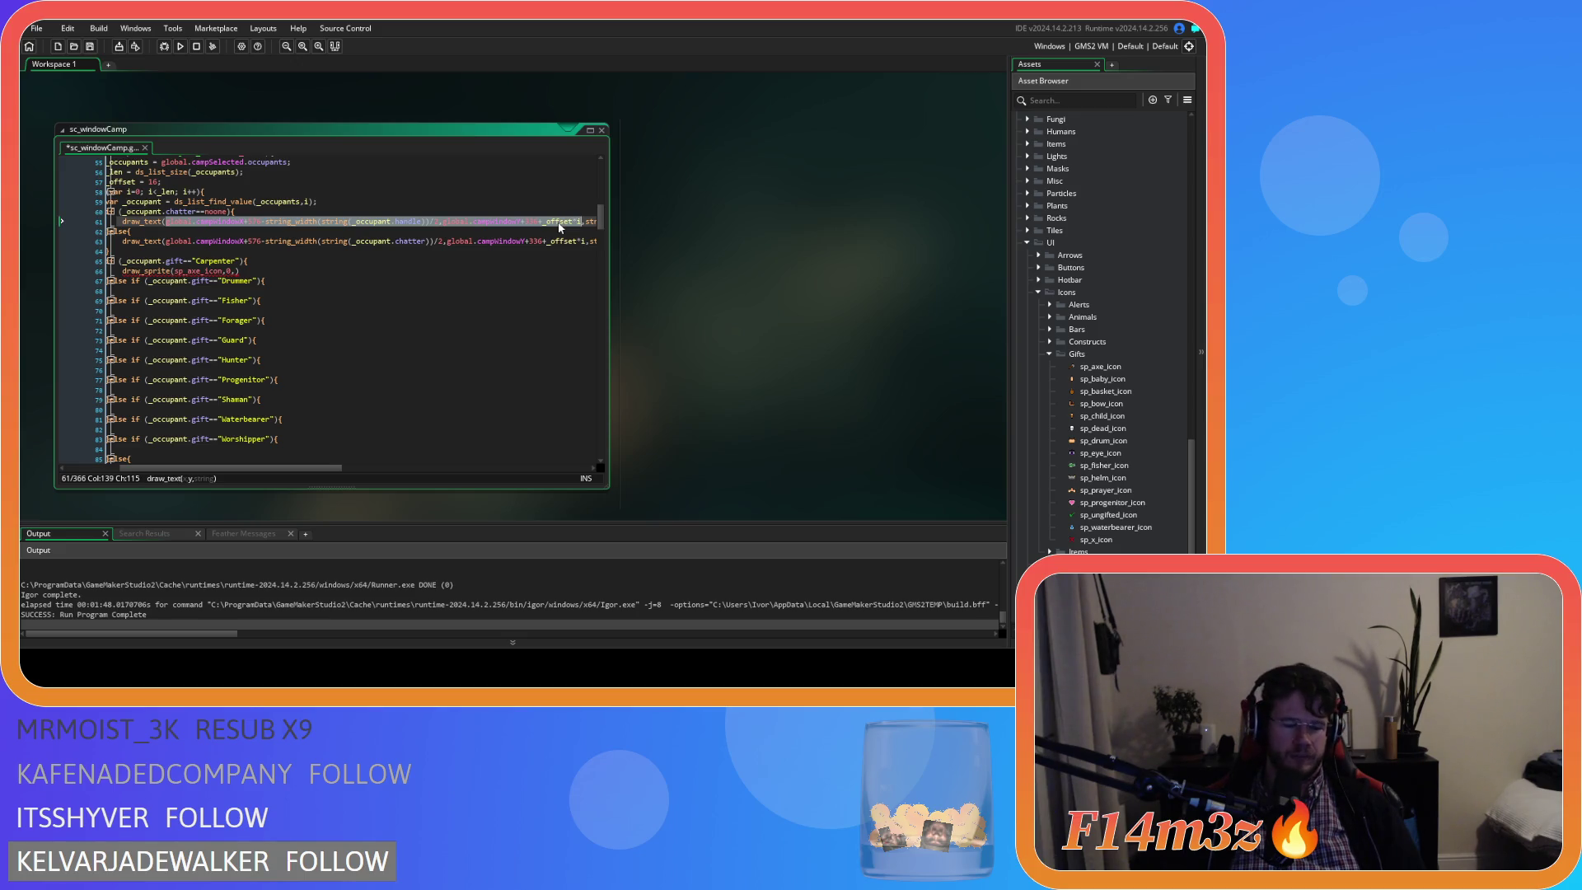
mouse_move(261, 468)
mouse_down()
mouse_move(314, 469)
mouse_move(253, 468)
mouse_up()
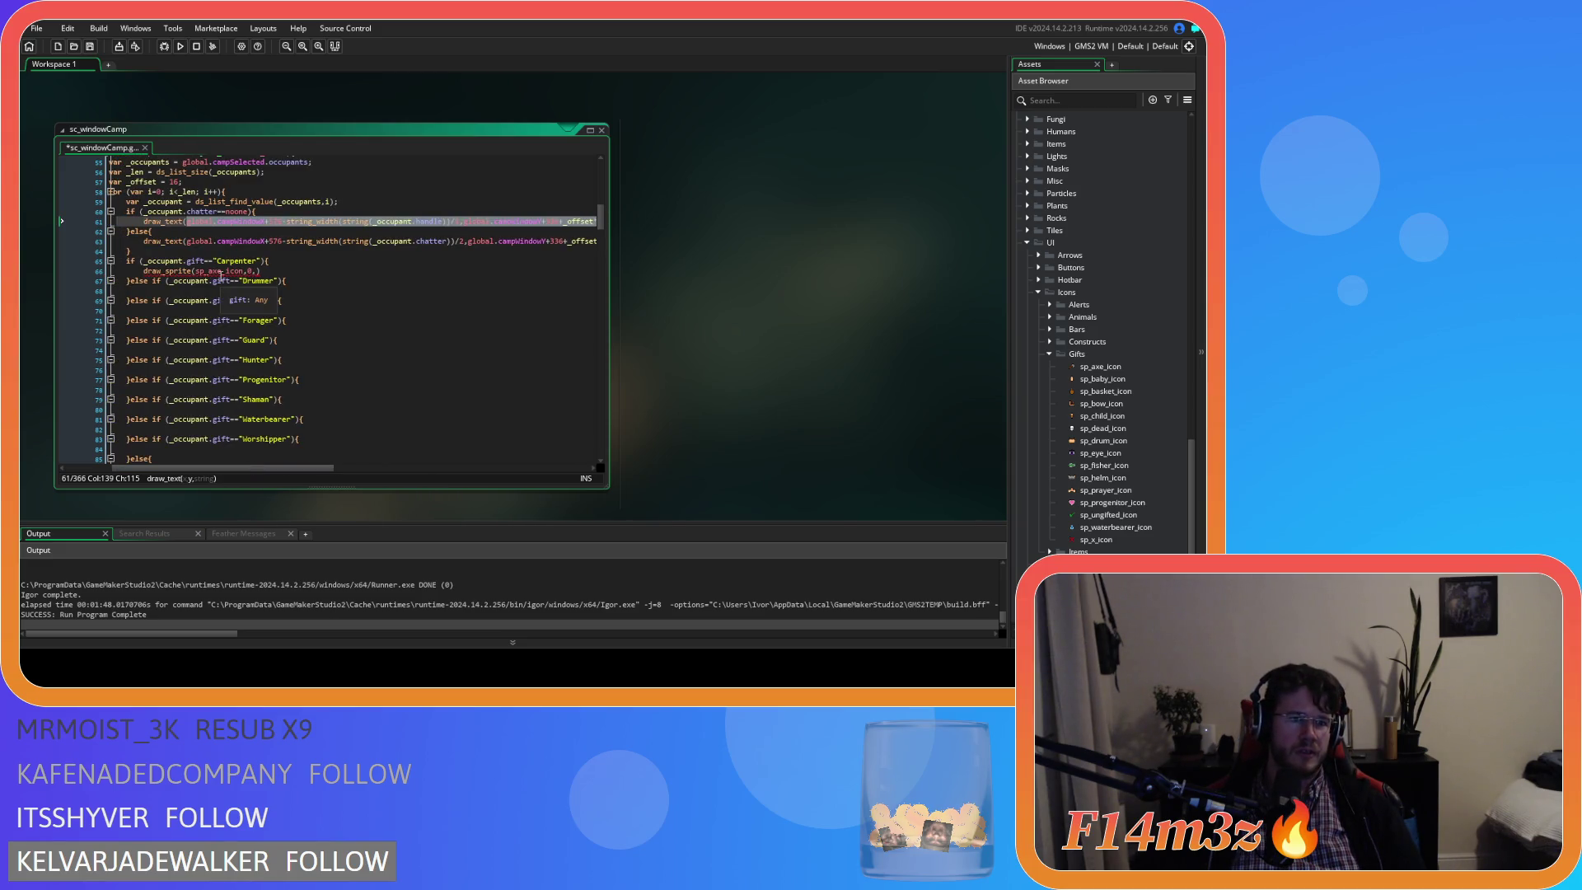
click(257, 270)
text(global.campWindowX+576-string_width(string(_occupant.handle))/2,global.campWindowY+336+_offset*i)
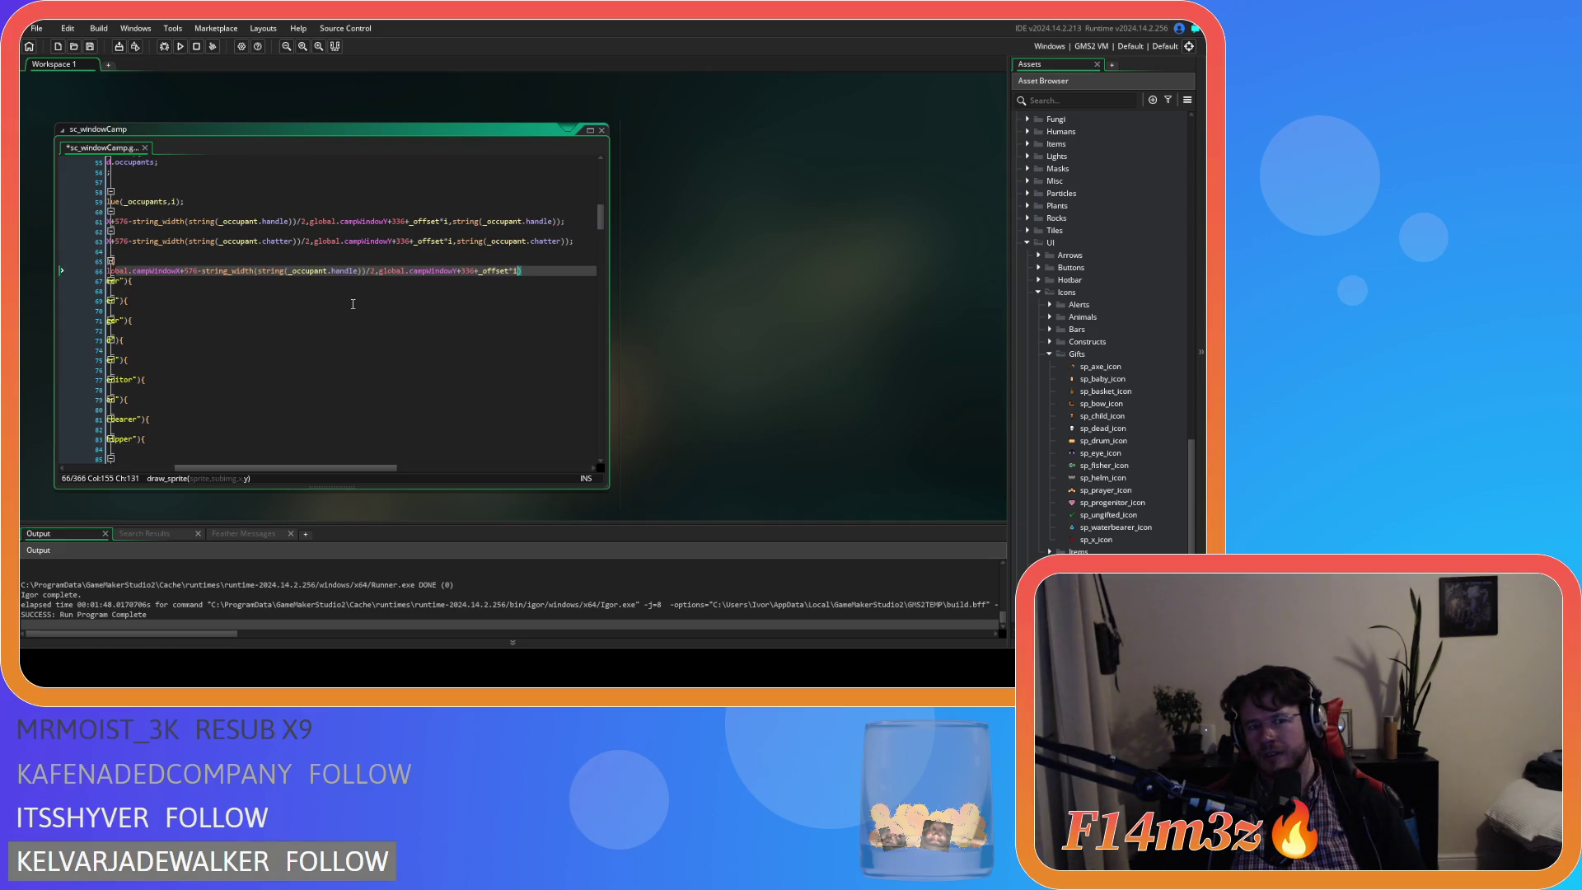
text(,)
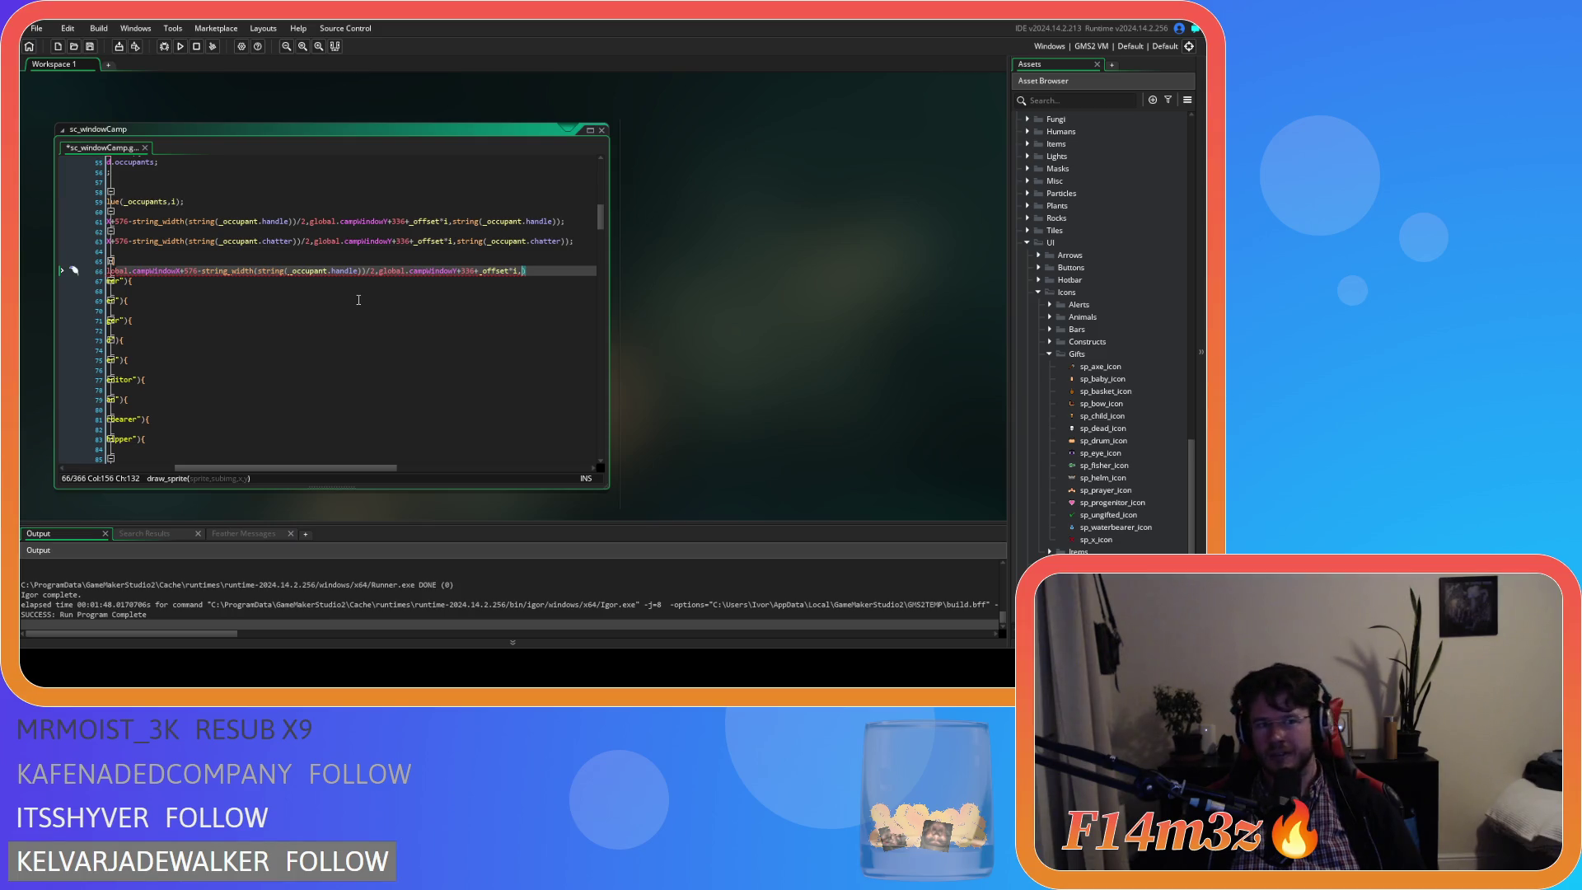
Remove the extra trailing comma and open sp_axe_icon to check its size.
drag(323, 468, 298, 466)
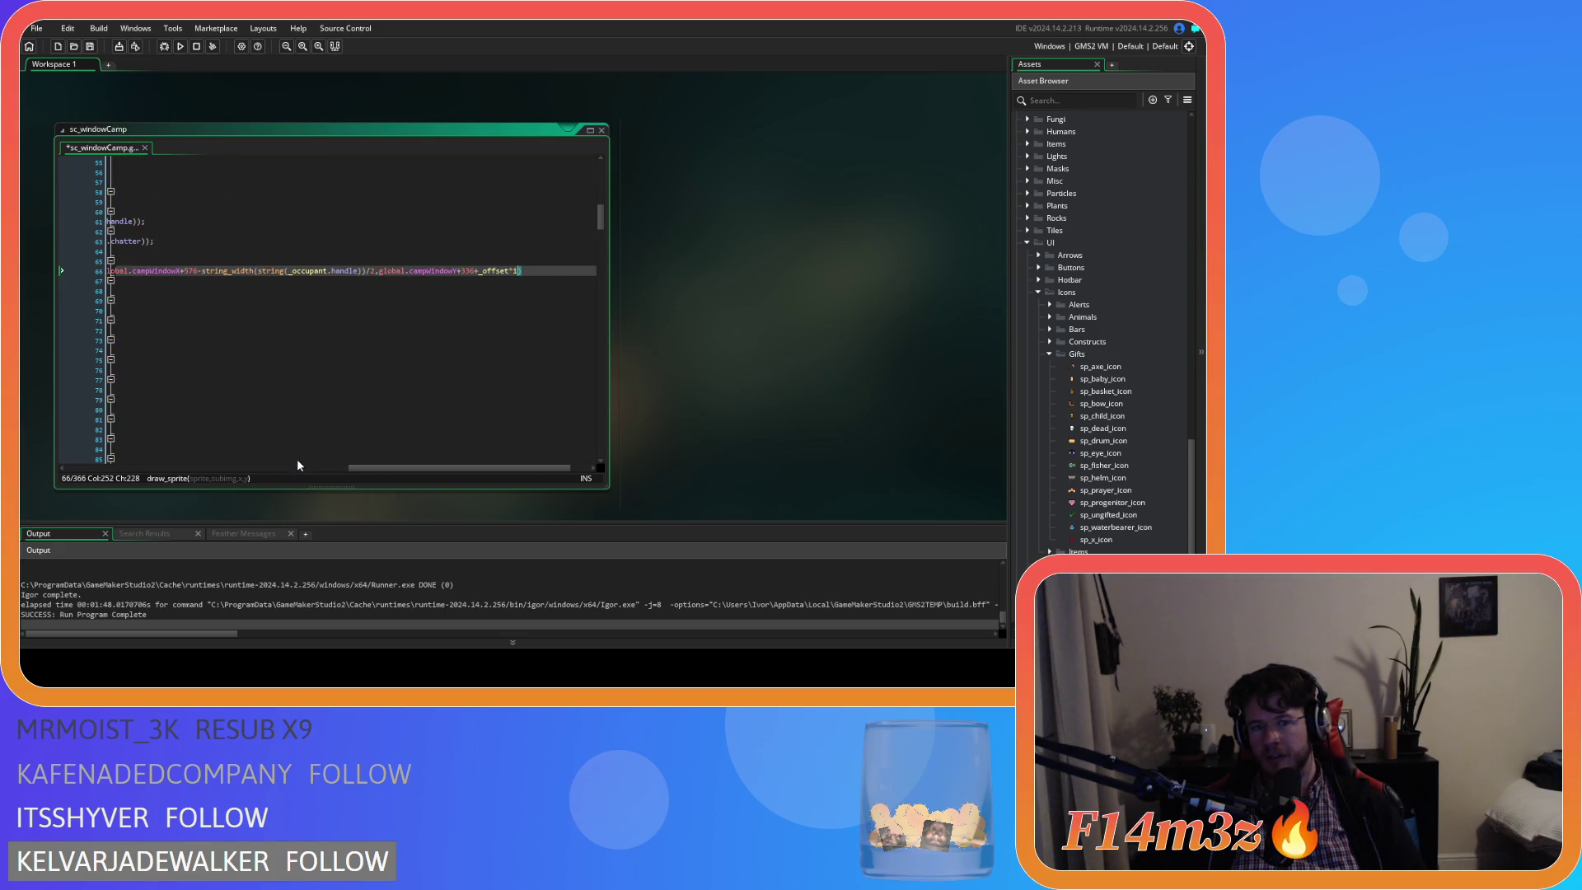
scroll(315, 455, right, 5)
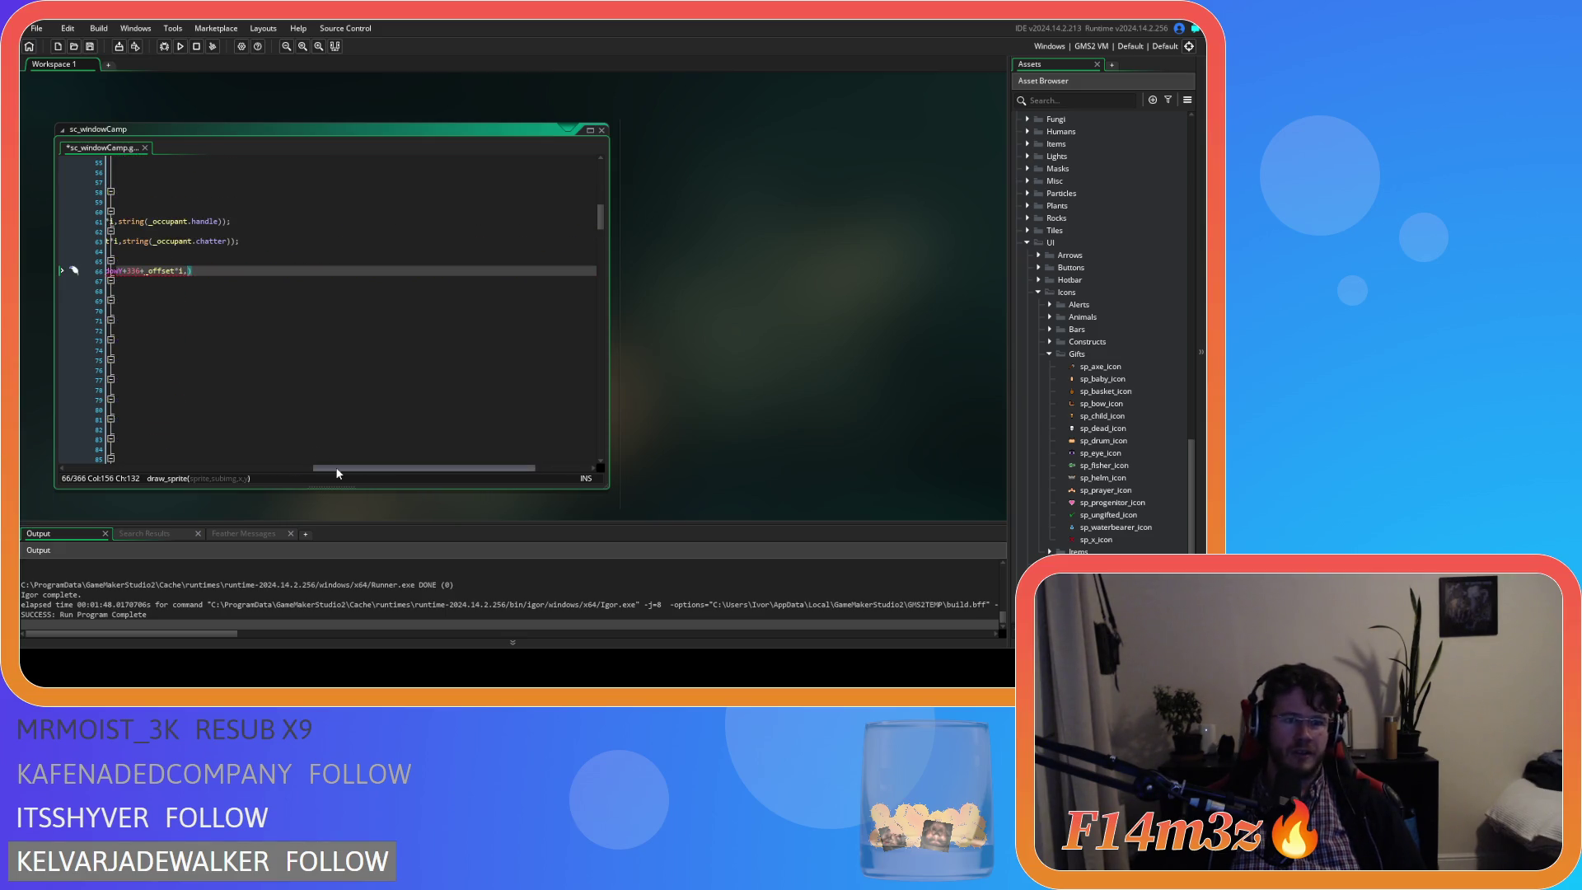
key(BackSpace)
drag(387, 470, 192, 459)
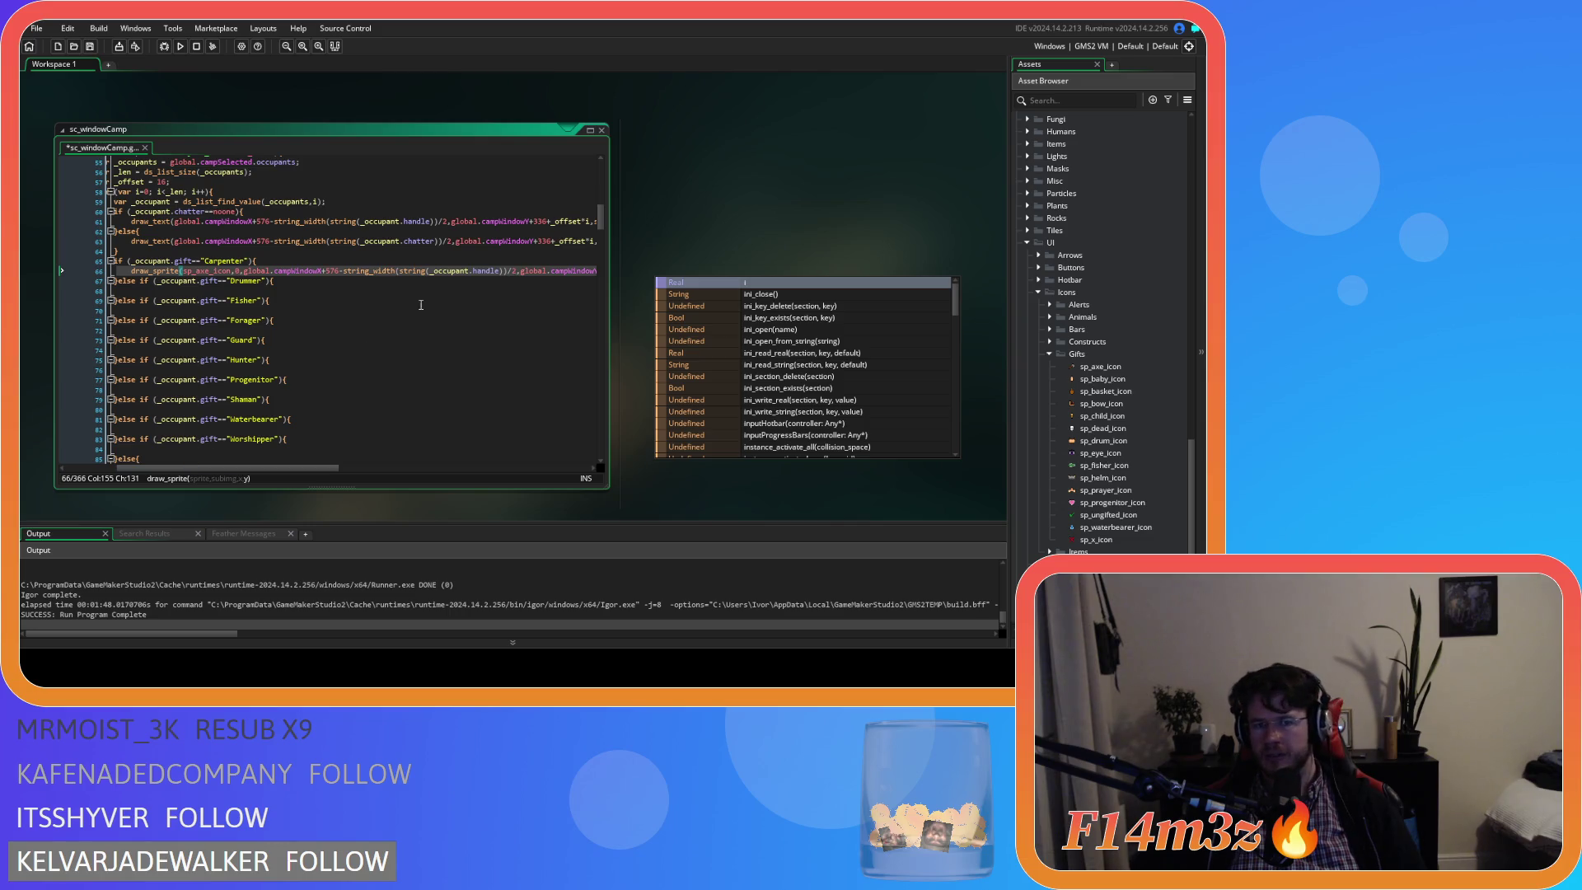
double_click(1101, 367)
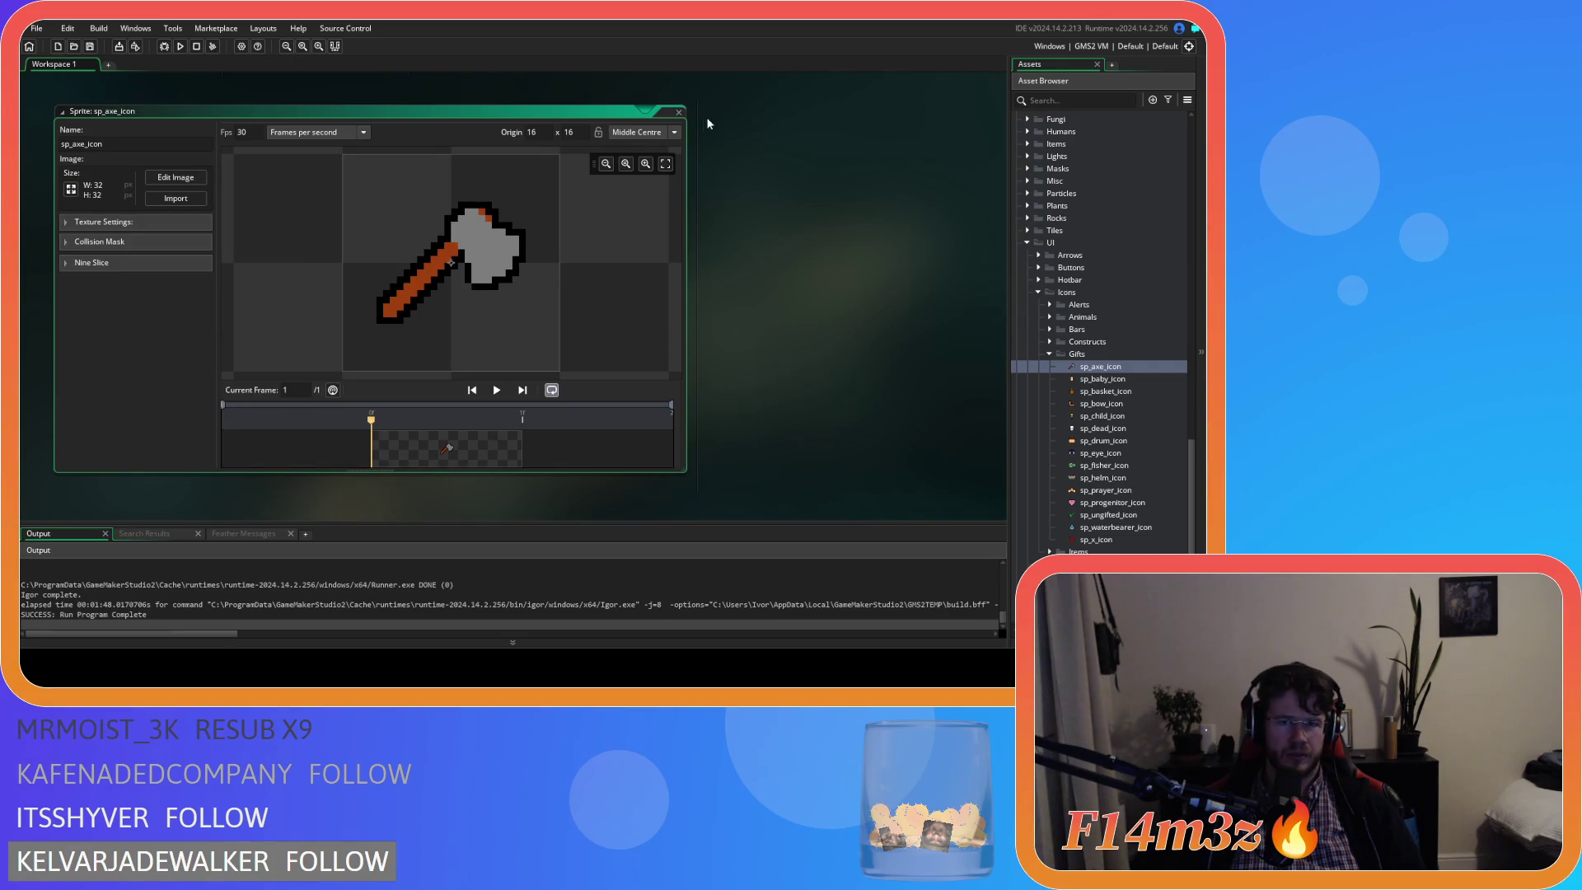
Close the axe sprite preview and wrap the line 66 x expression in parentheses.
click(680, 113)
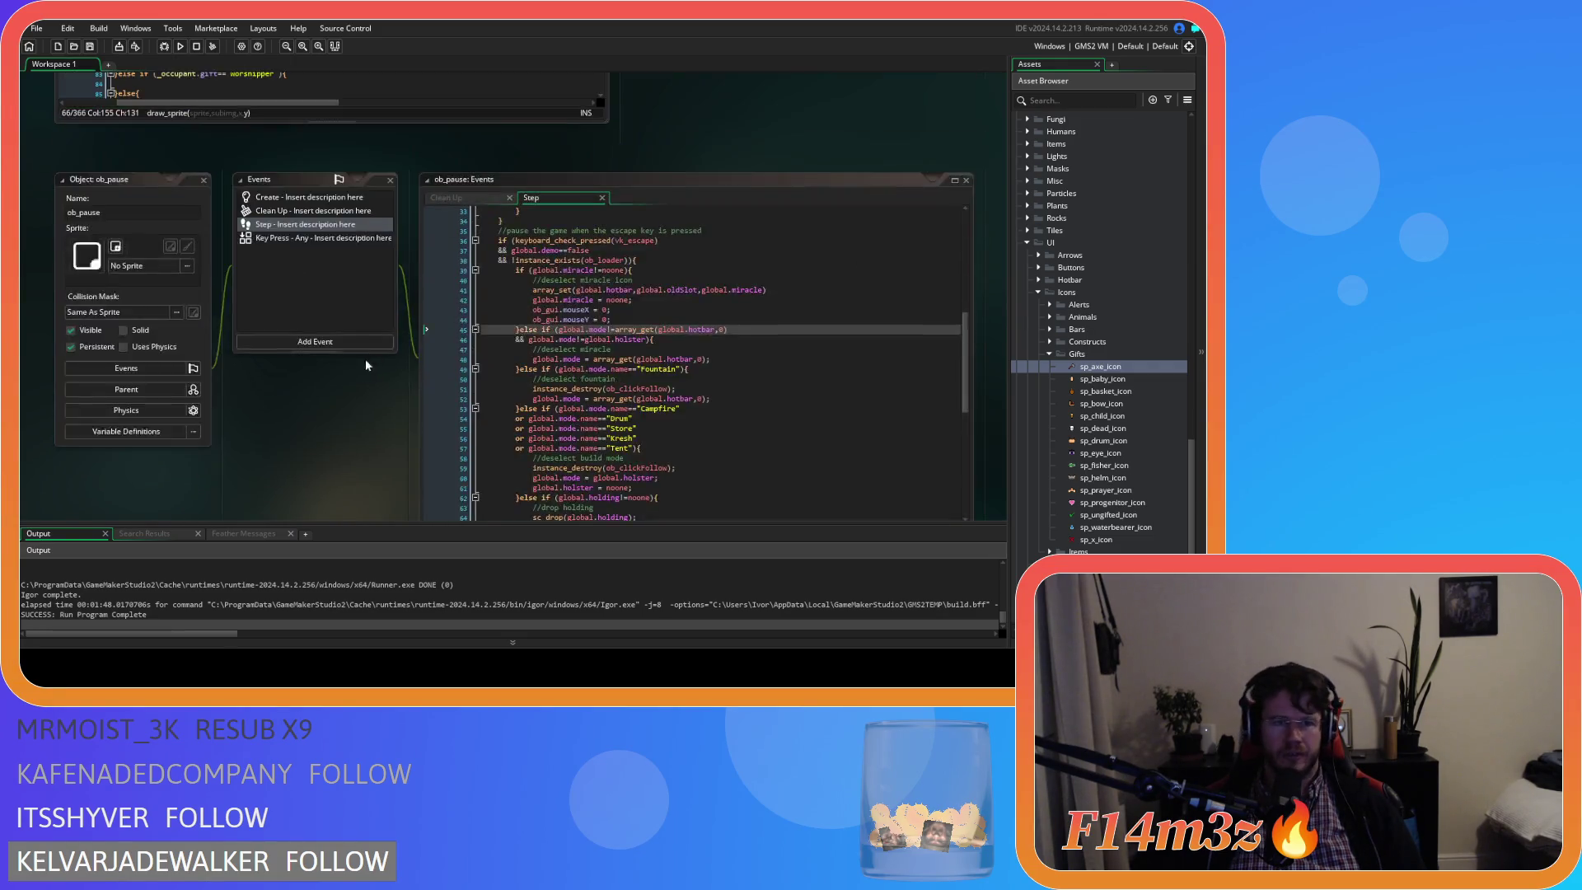
click(342, 191)
click(506, 190)
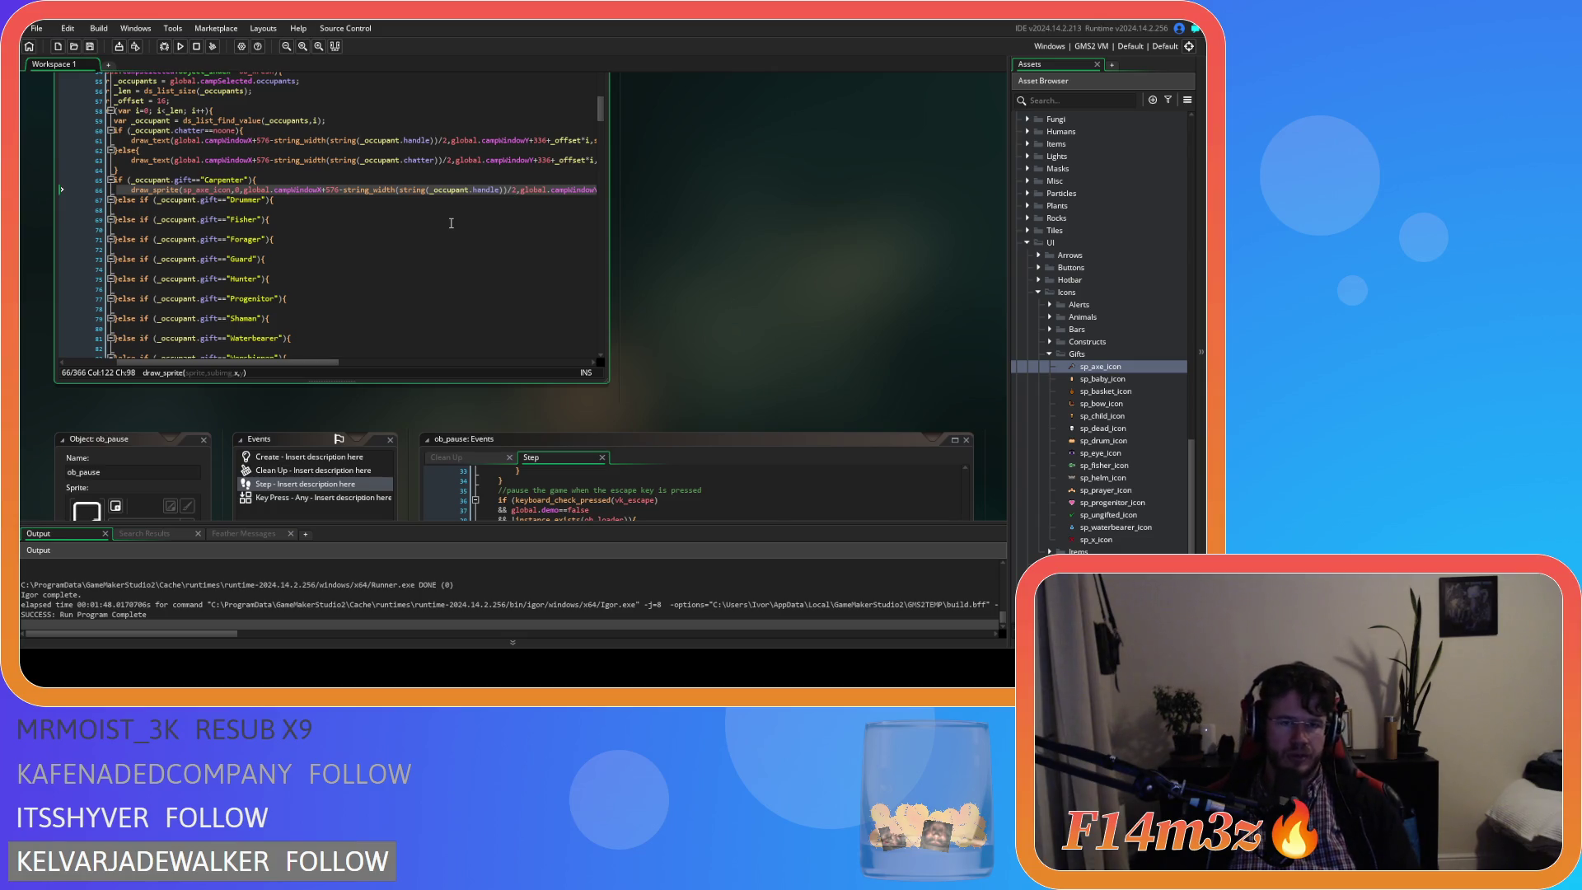
text())
click(275, 190)
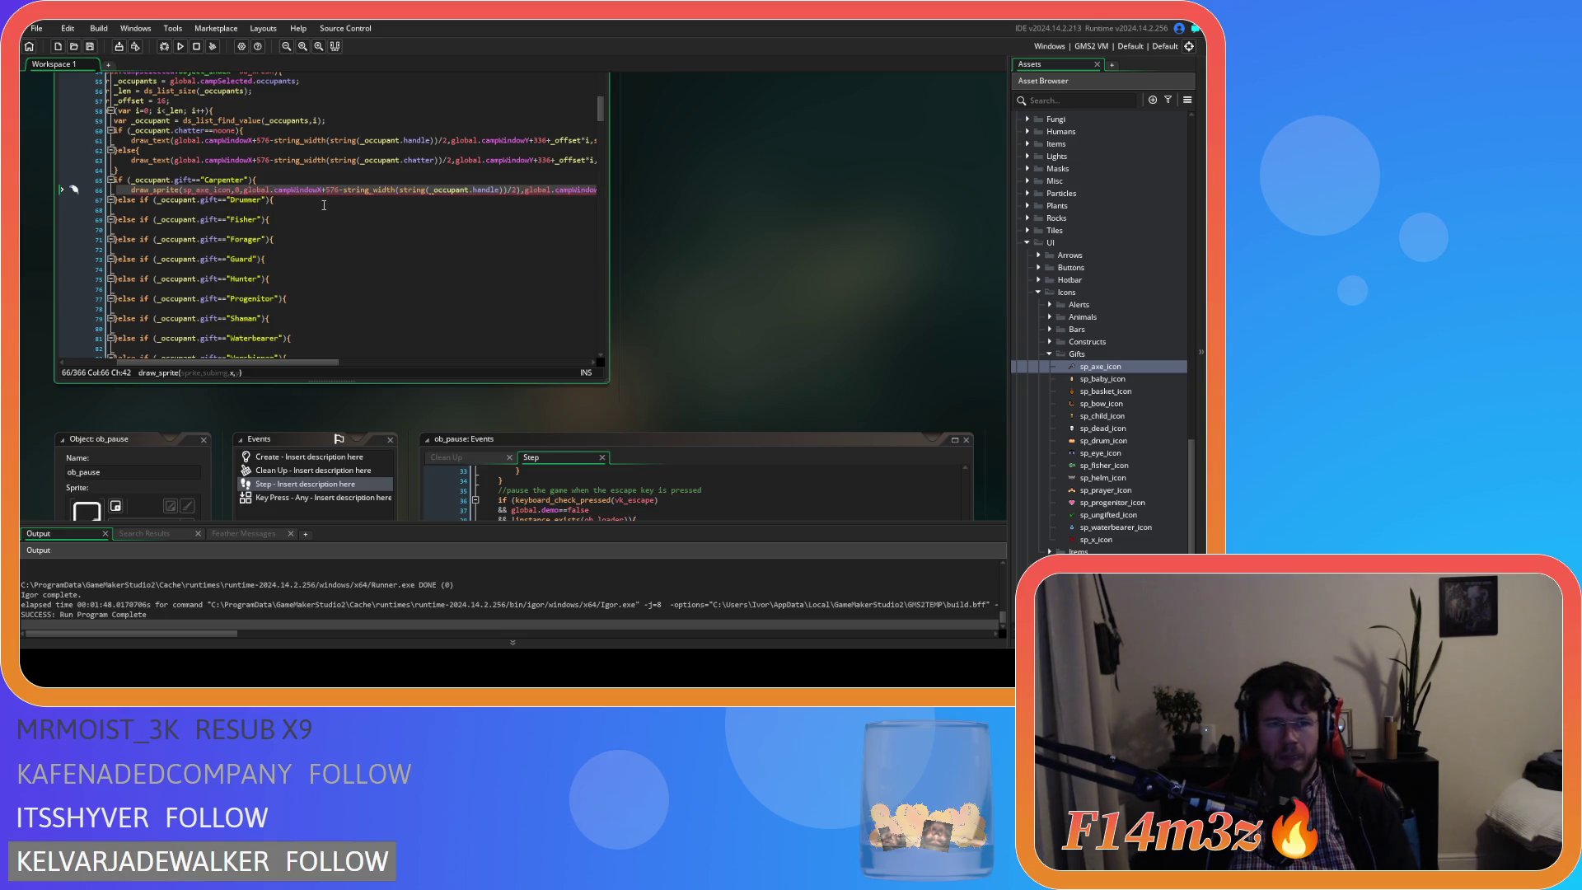
key(ctrl+z)
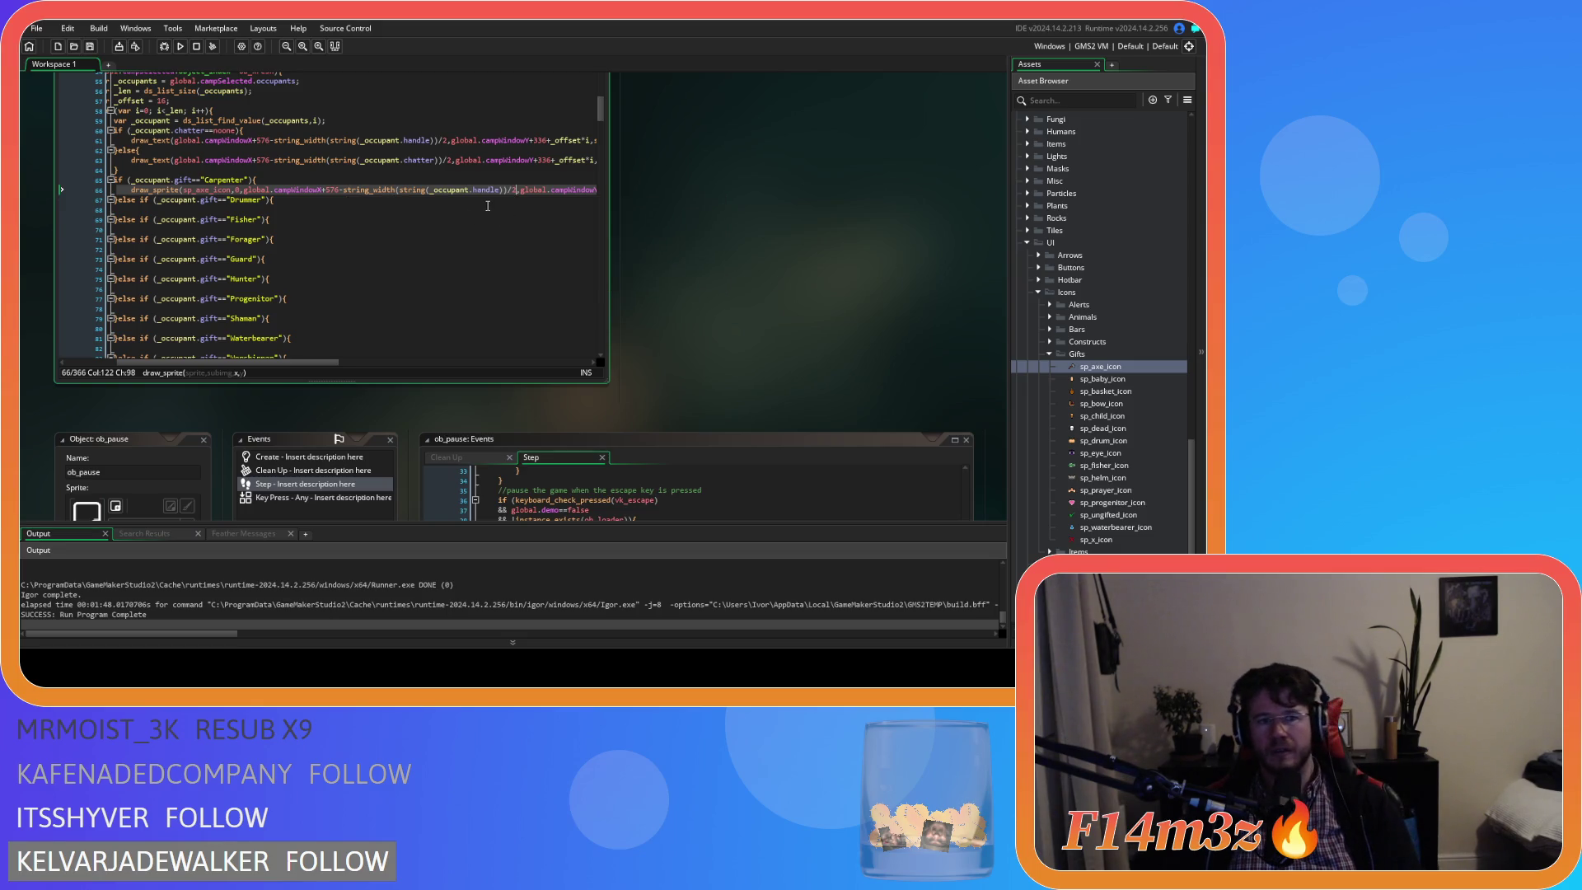
text())
click(243, 190)
text(()
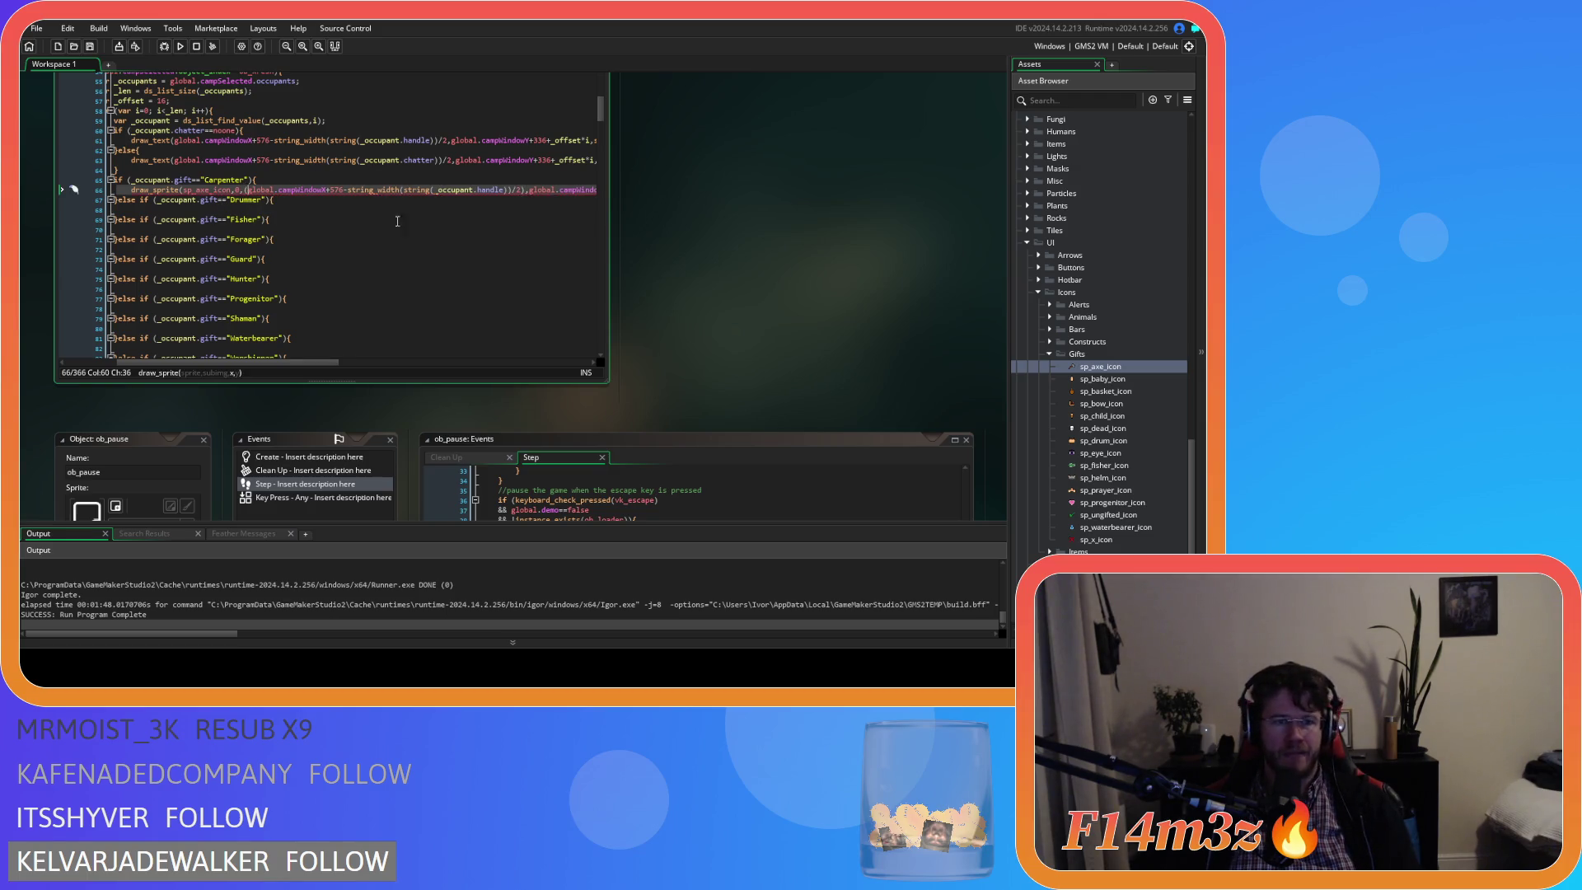
Append -16 to the bracketed x expression so the axe icon sits 16 pixels left.
click(526, 190)
text(-)
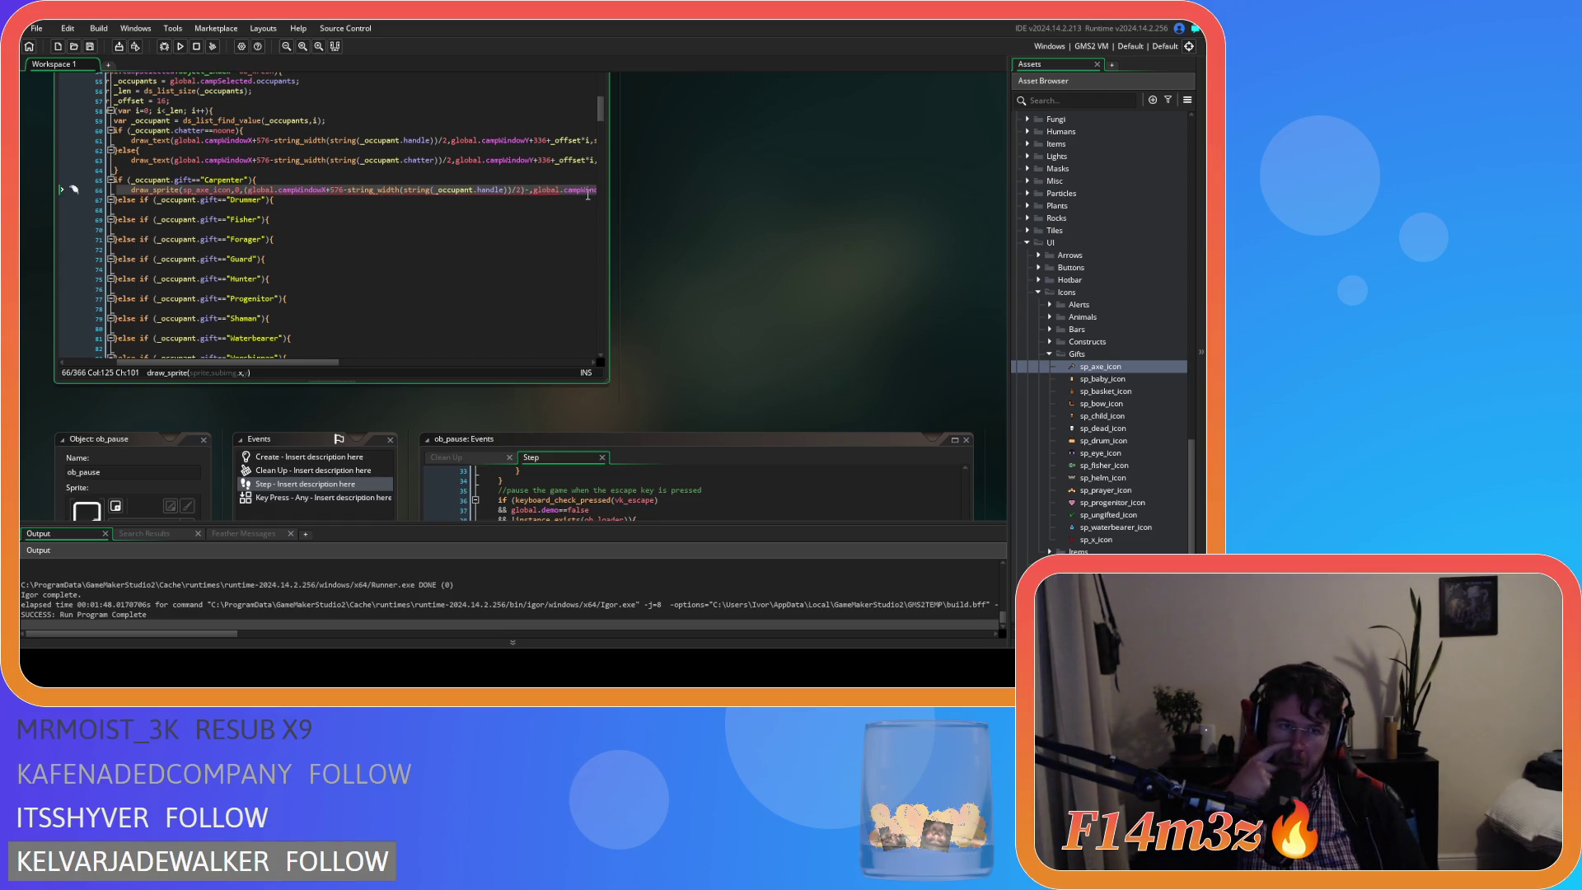
mouse_move(210, 195)
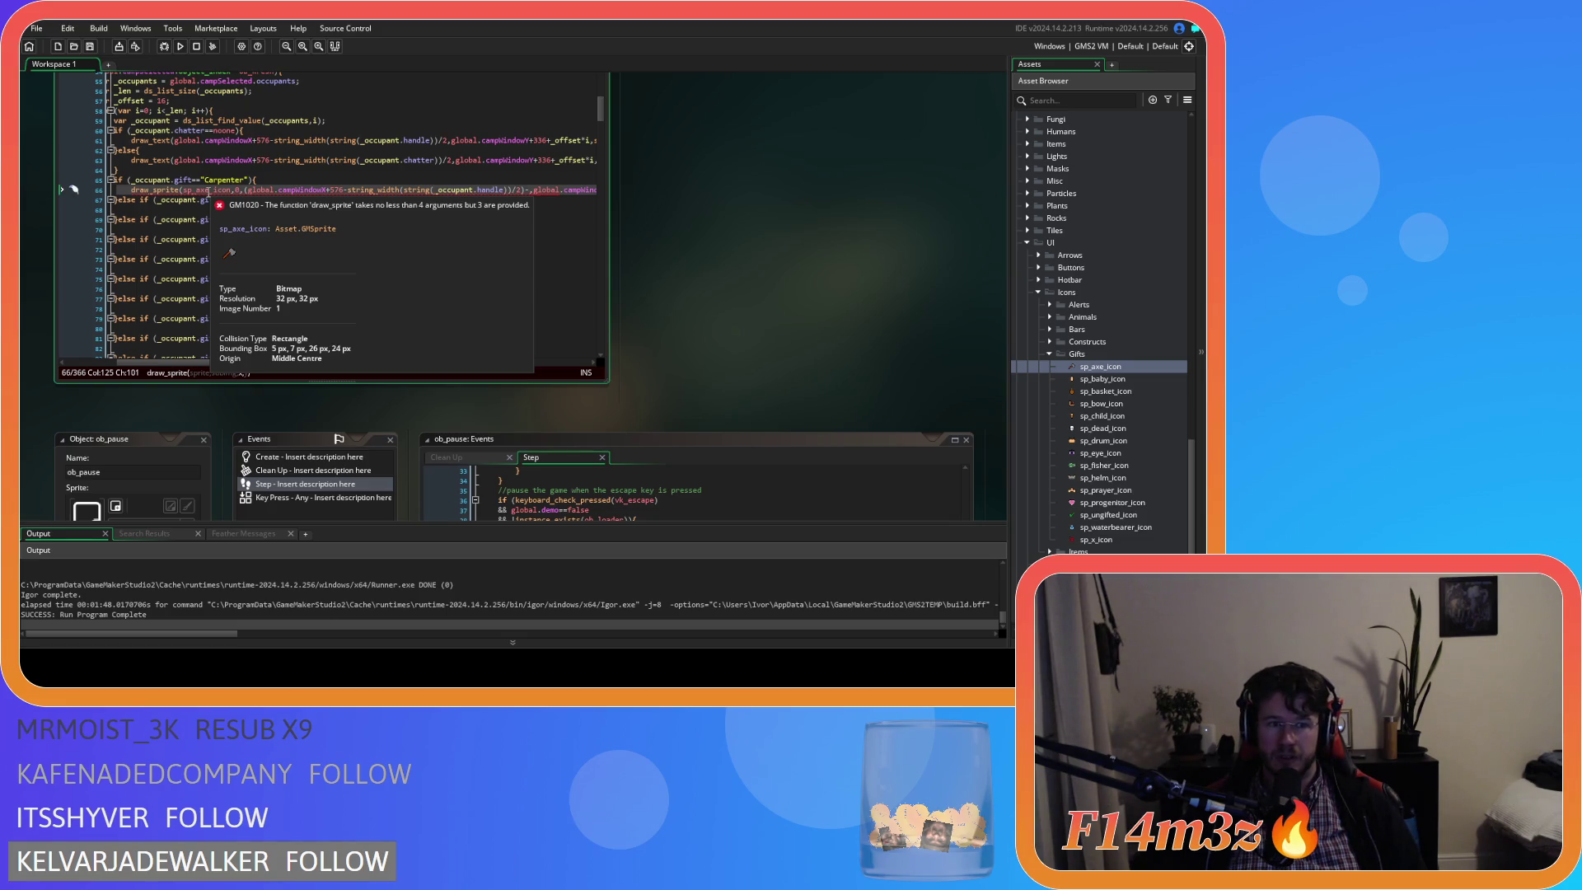
text(16)
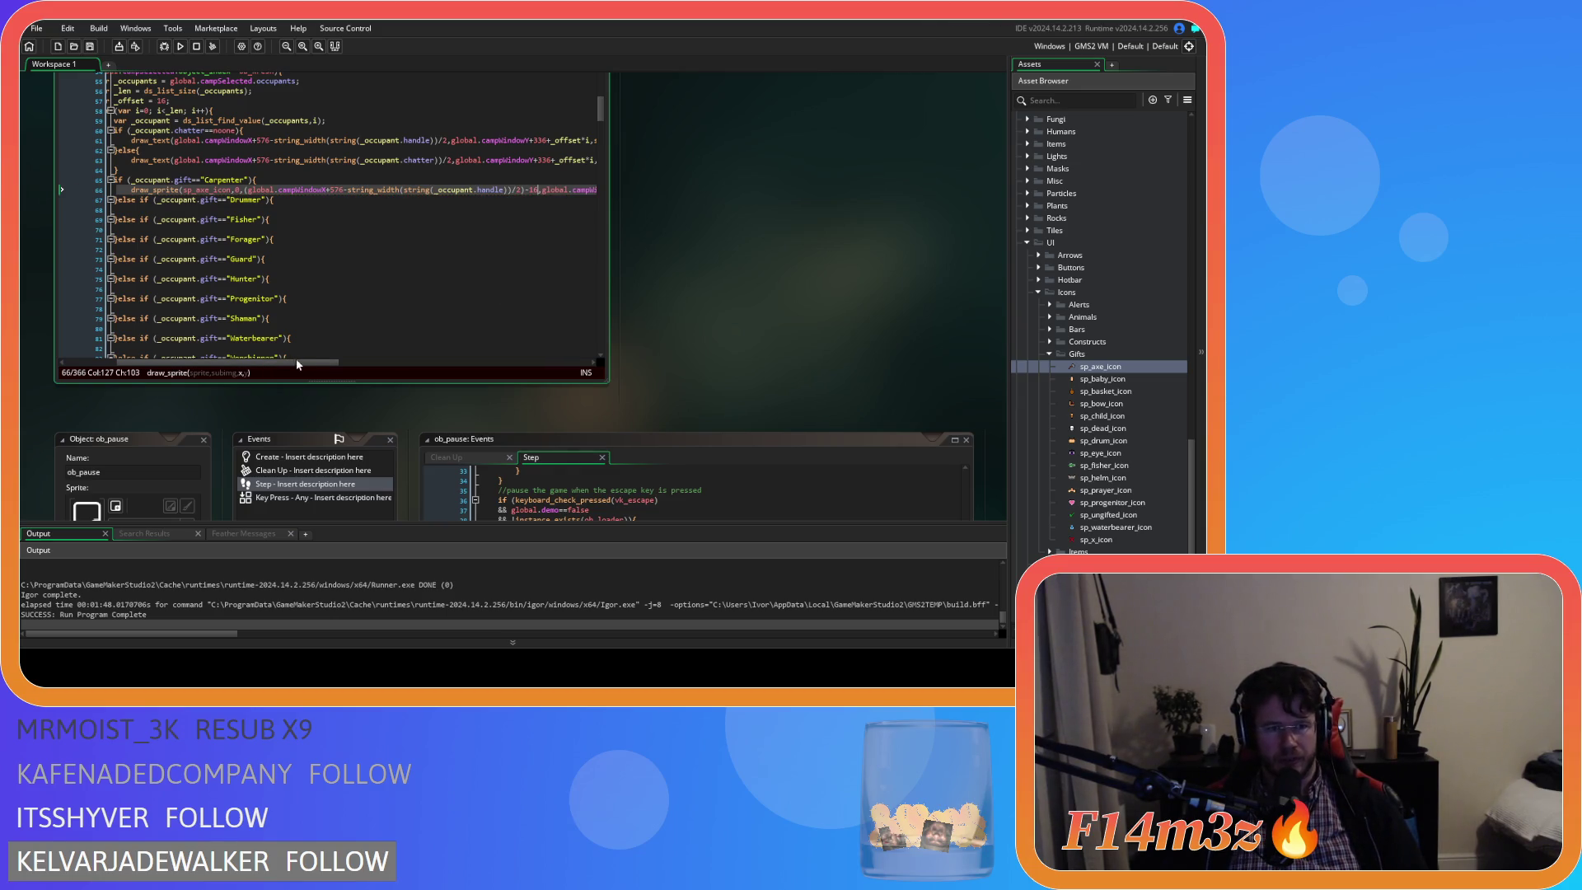
drag(319, 363, 366, 365)
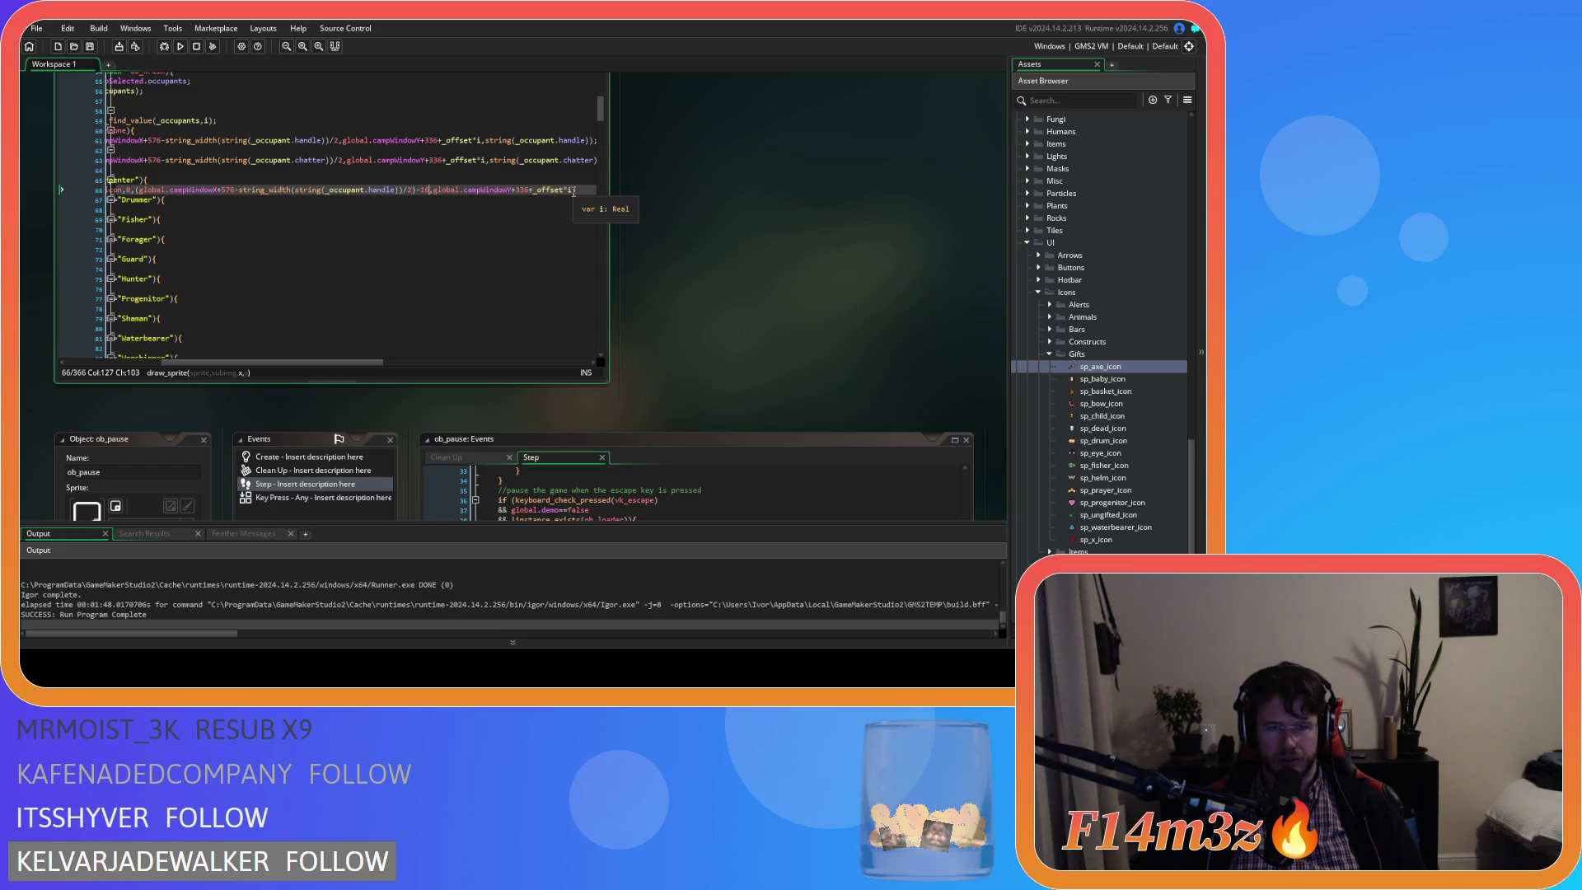
Change the axe icon's y argument from campWindowY+336 to campWindowY+344.
drag(574, 190, 555, 190)
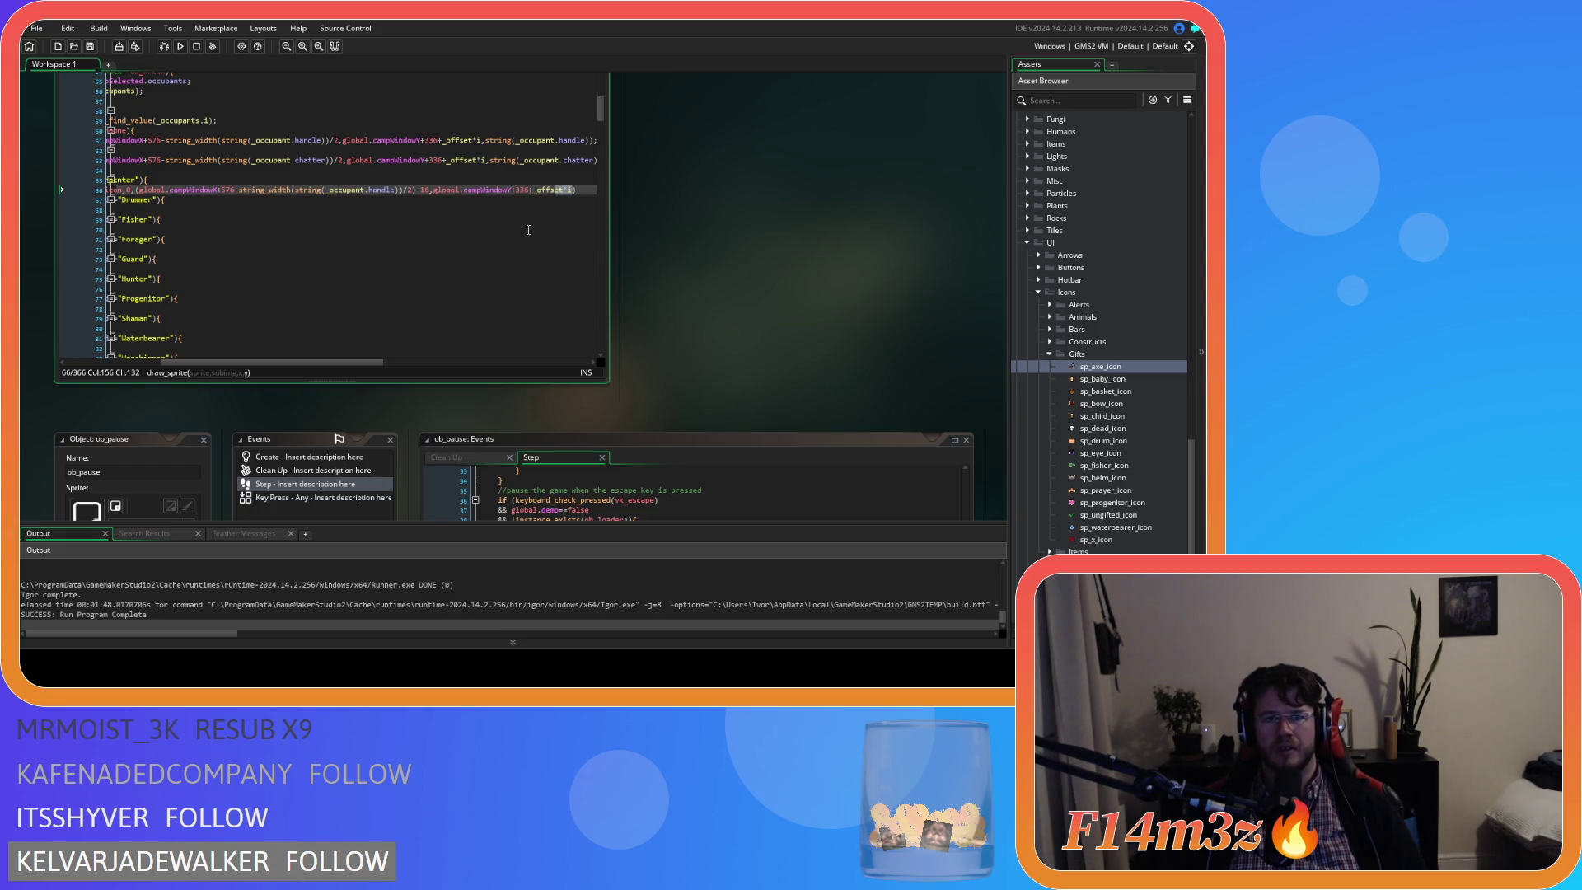
double_click(521, 191)
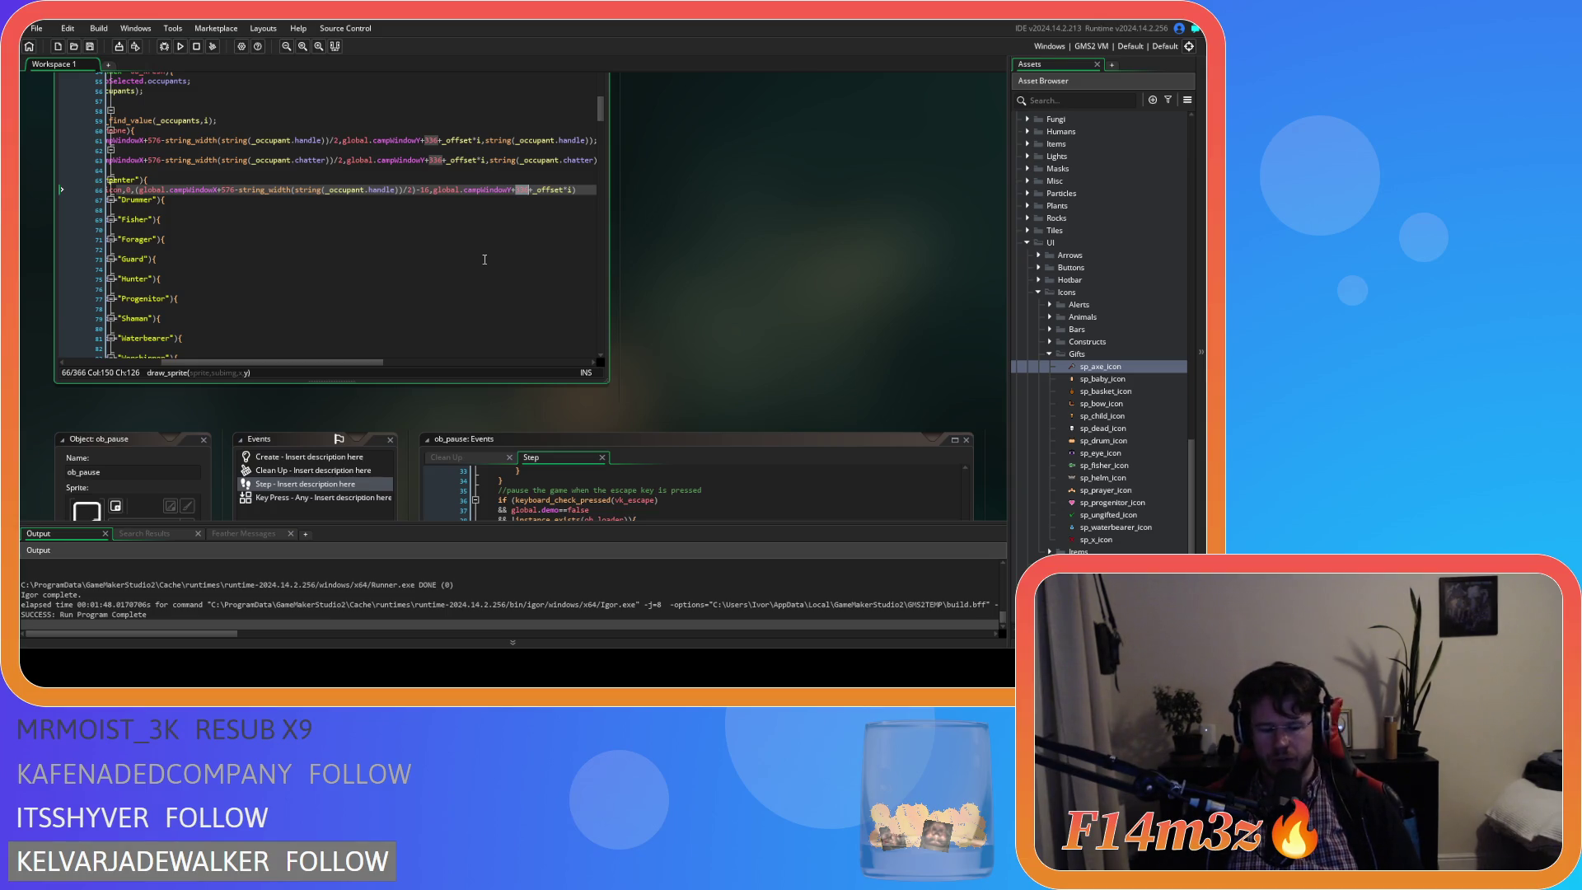
text(344)
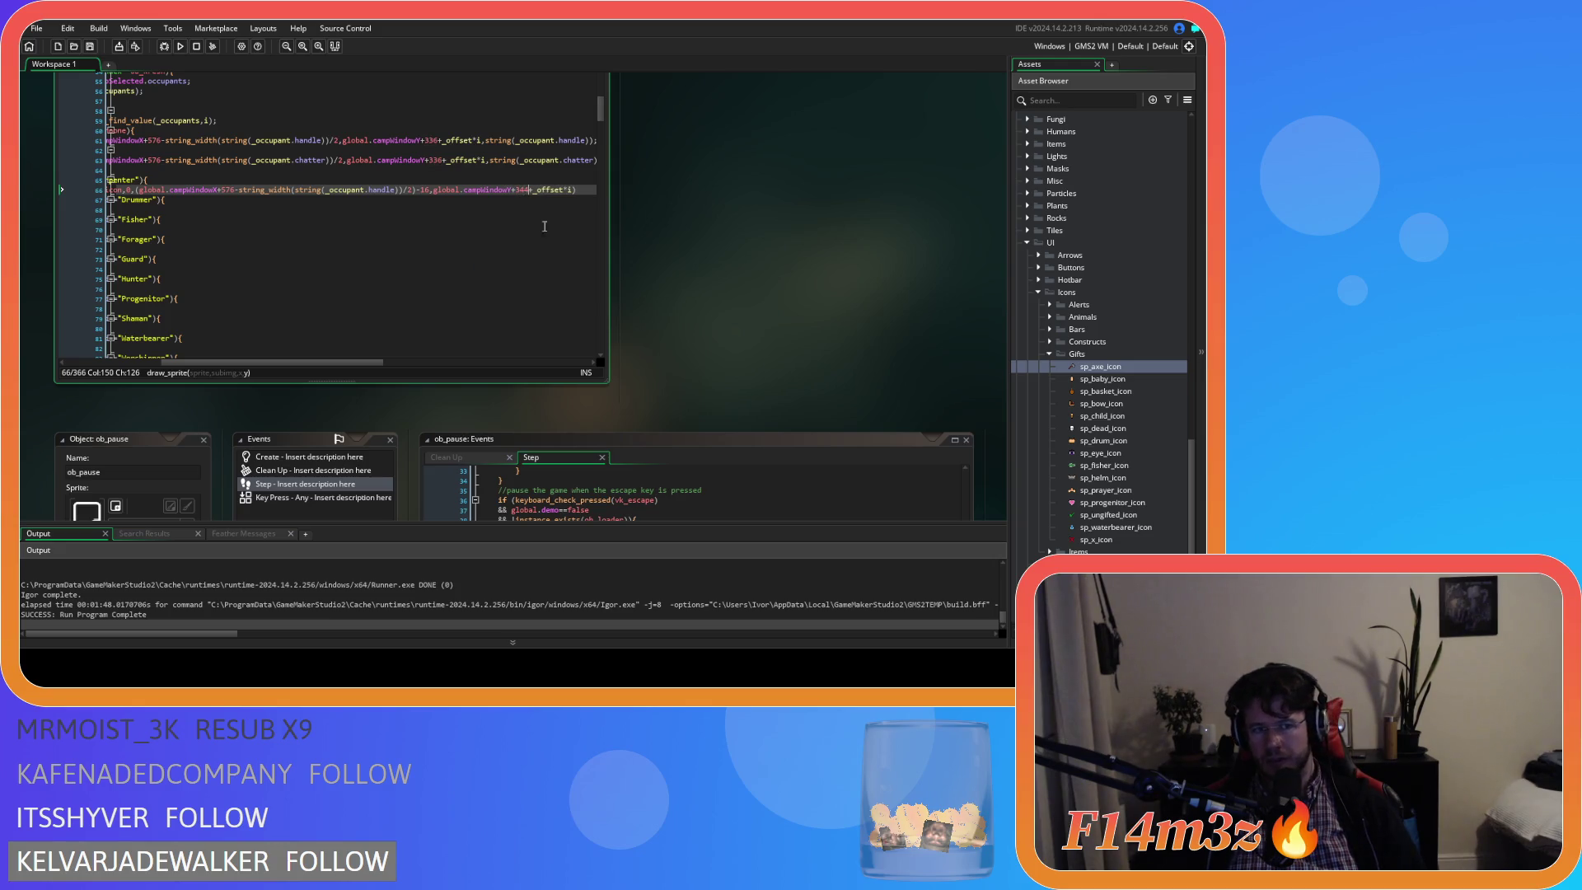
mouse_move(597, 192)
mouse_down()
mouse_move(116, 191)
mouse_move(255, 191)
mouse_up()
mouse_move(227, 362)
mouse_down()
mouse_move(258, 359)
mouse_move(219, 361)
mouse_up()
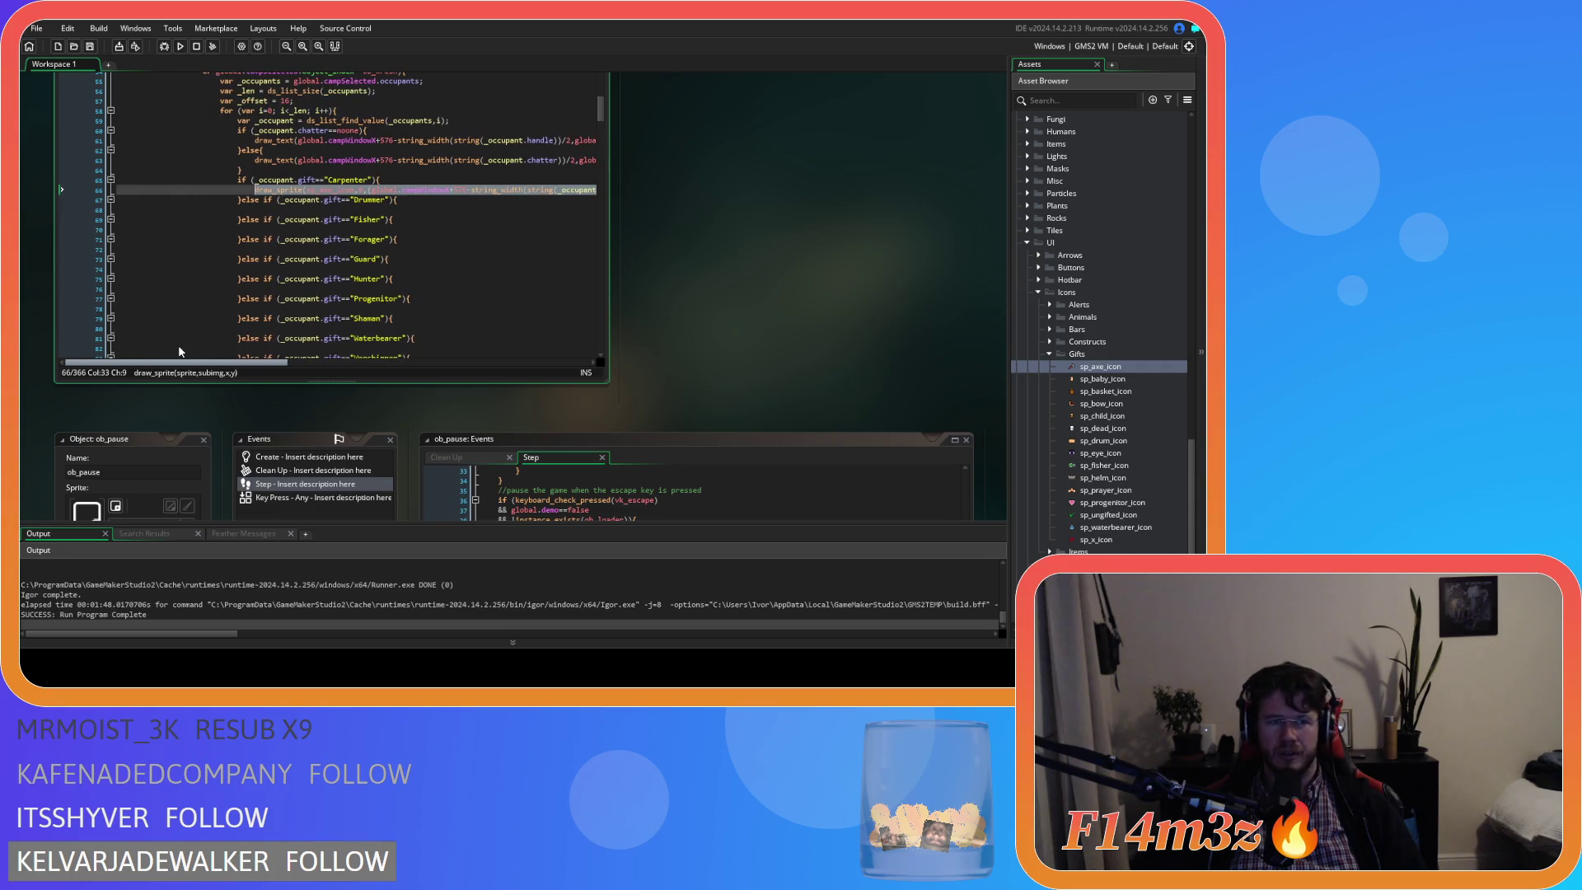
scroll(236, 284, down, 2)
scroll(280, 334, down, 4)
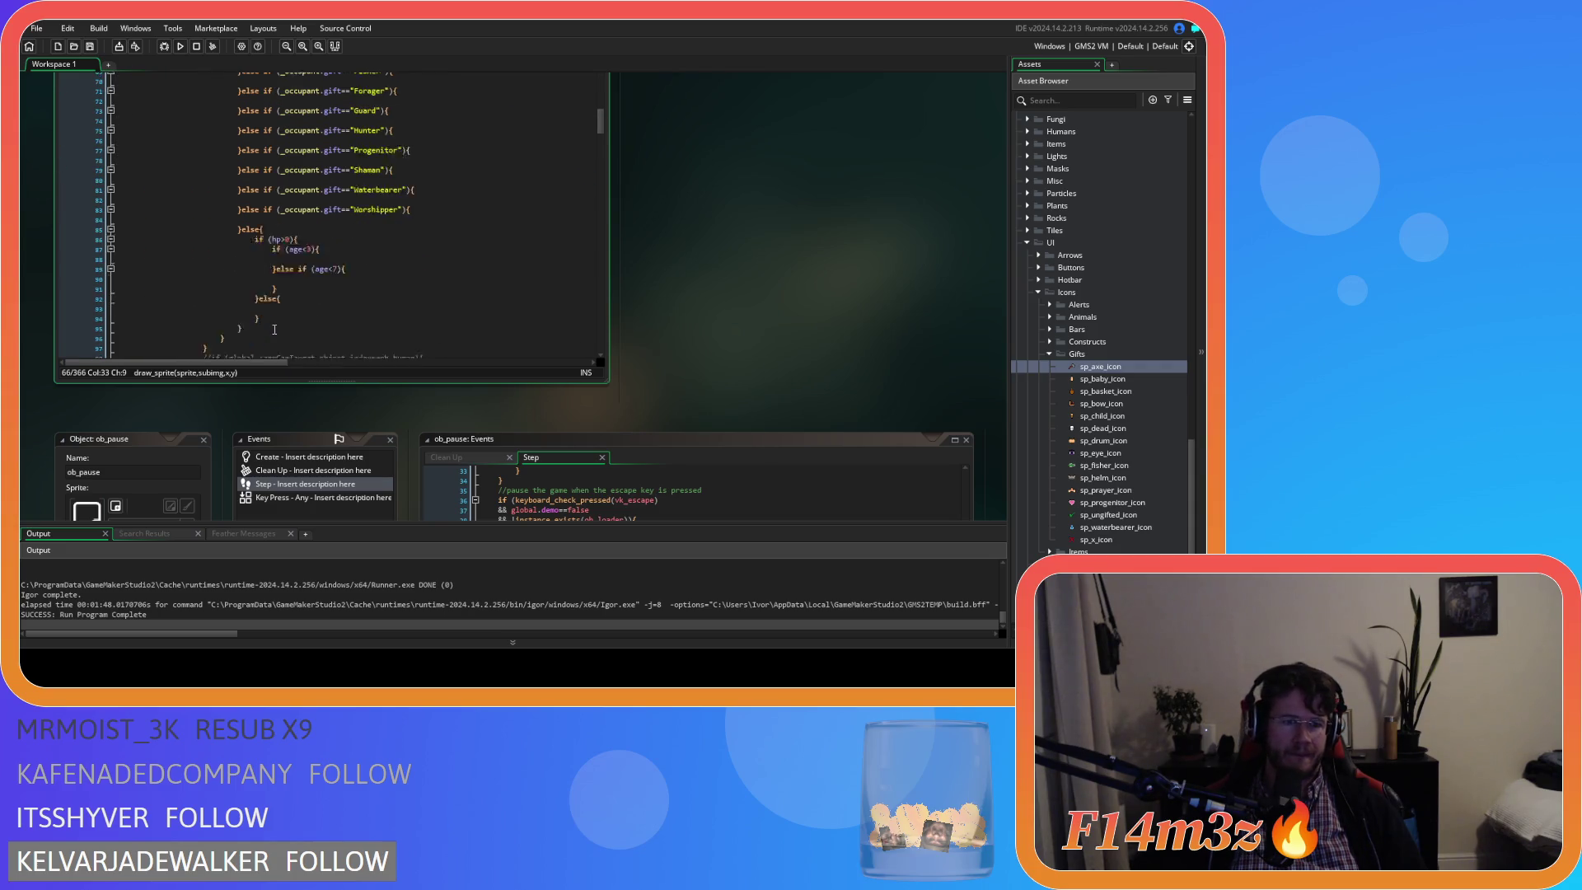
mouse_move(241, 303)
mouse_down()
mouse_move(239, 78)
mouse_move(237, 209)
mouse_up()
key(Delete)
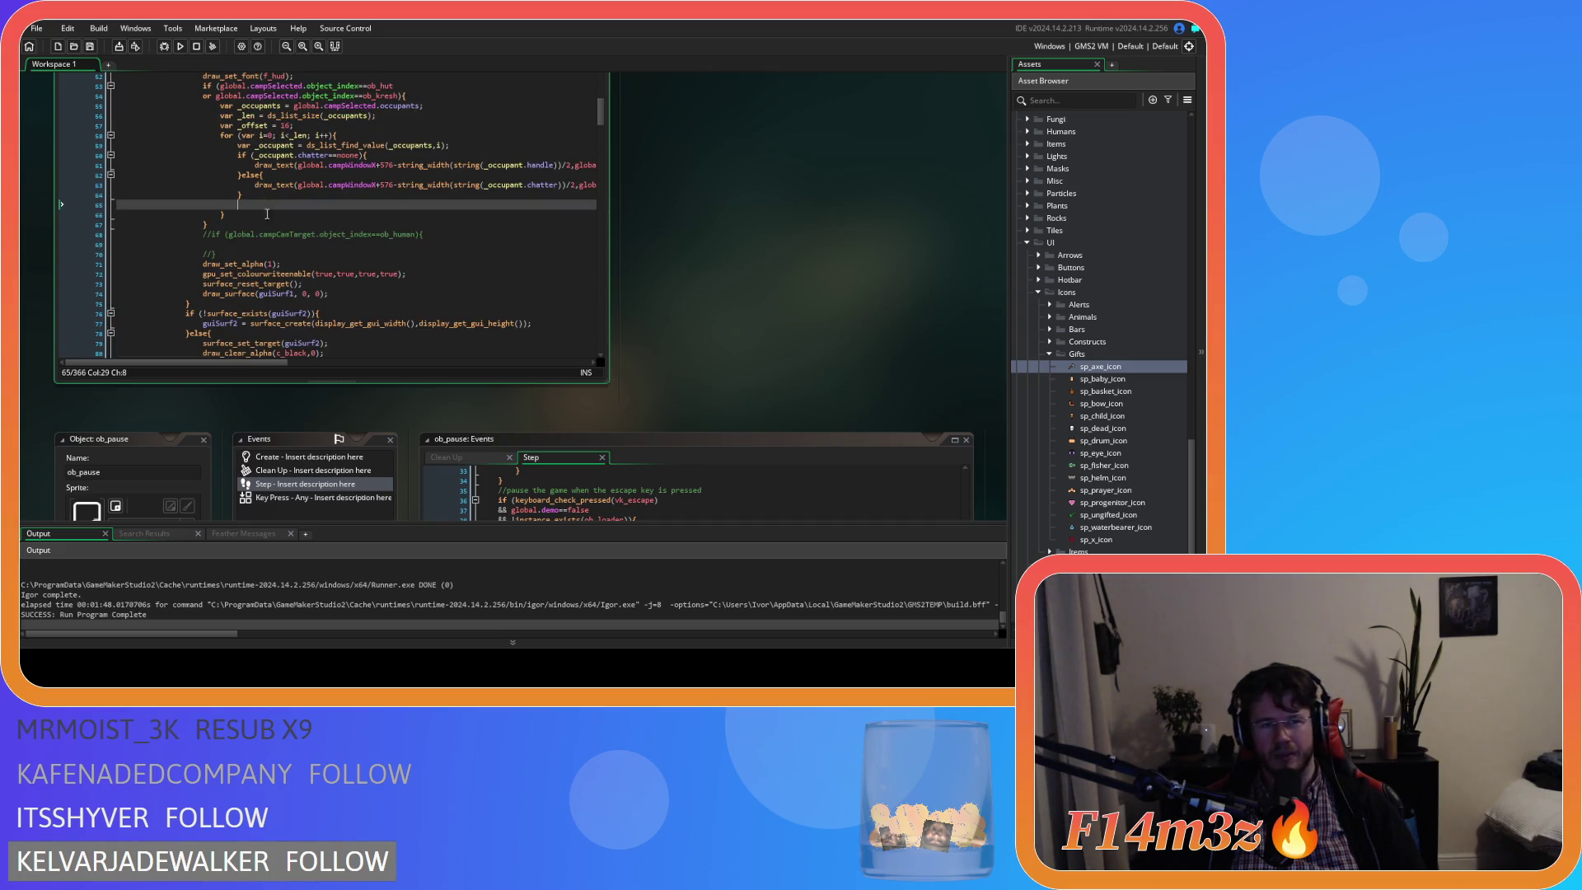
key(BackSpace)
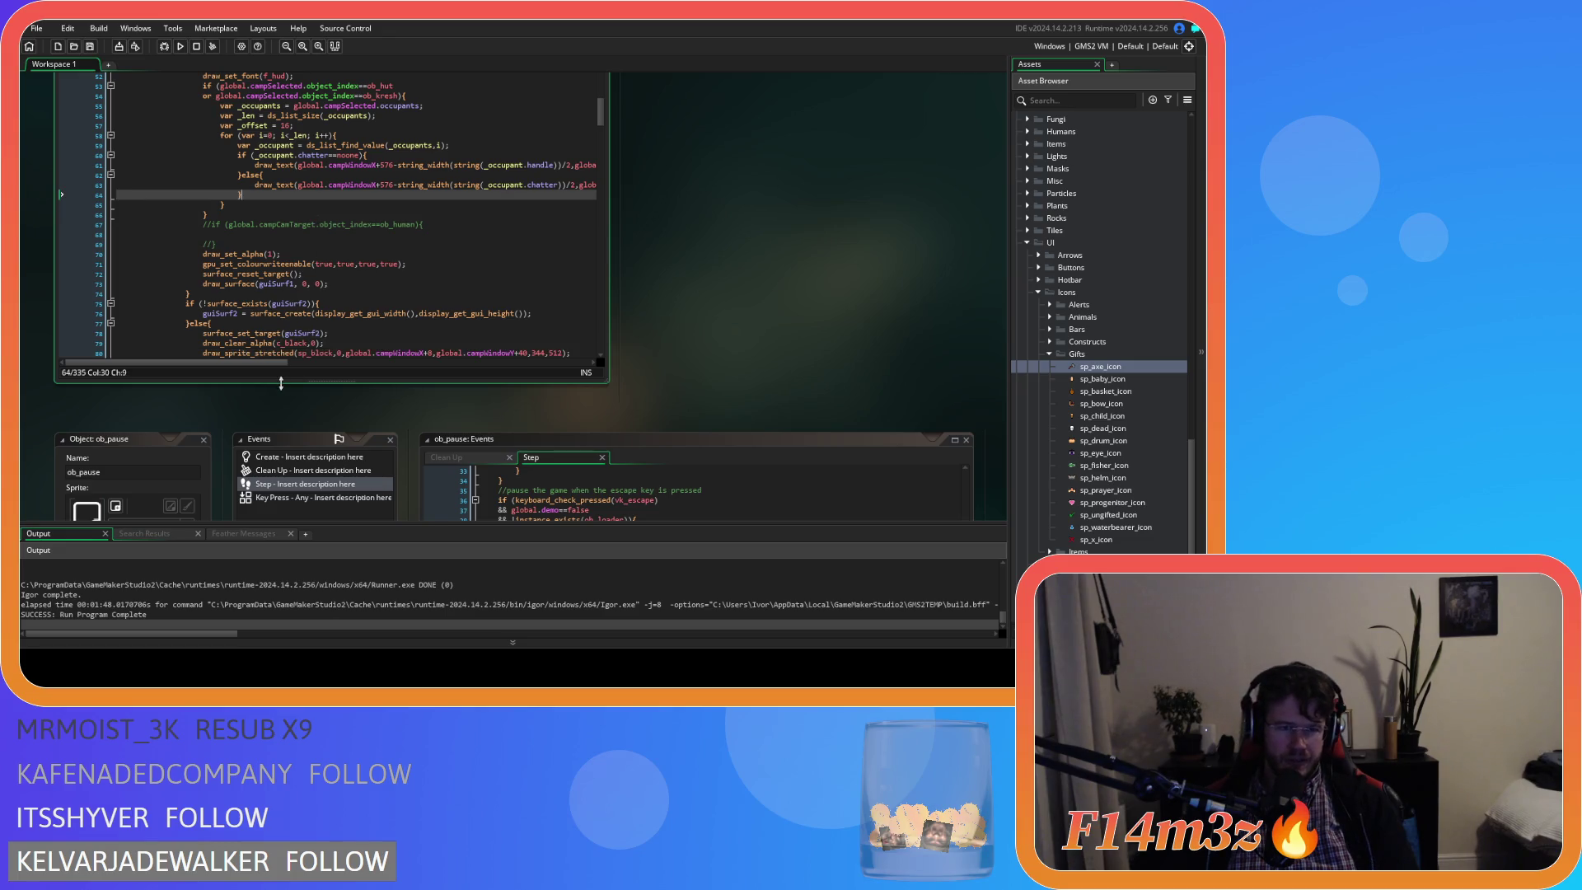
drag(273, 361, 376, 361)
click(579, 165)
scroll(580, 165, right, 3)
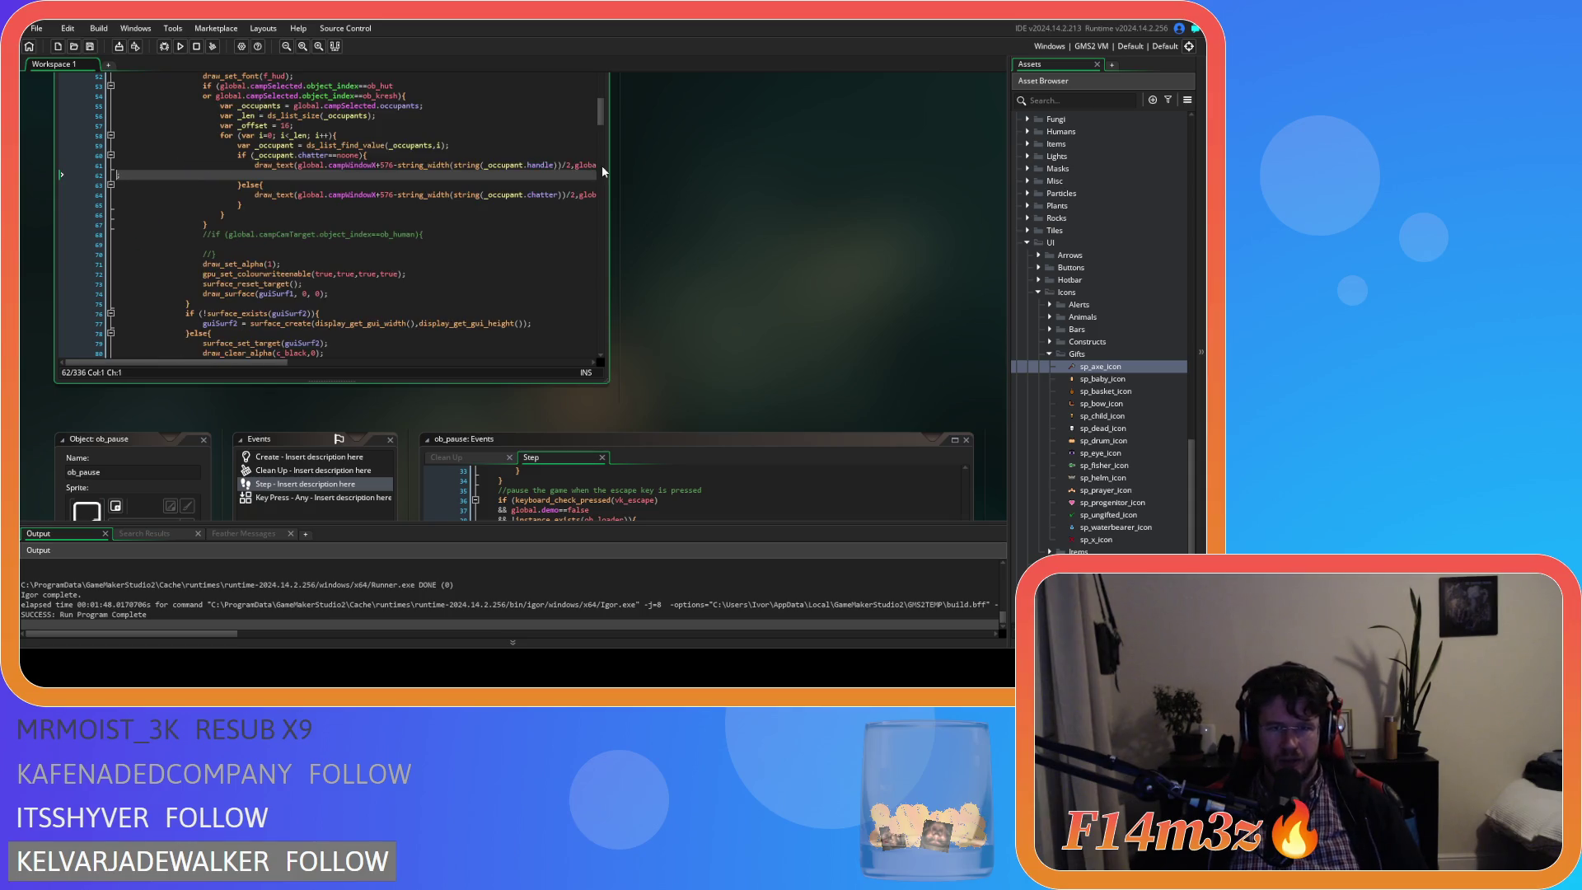
key(ctrl+z)
key(ctrl+z)
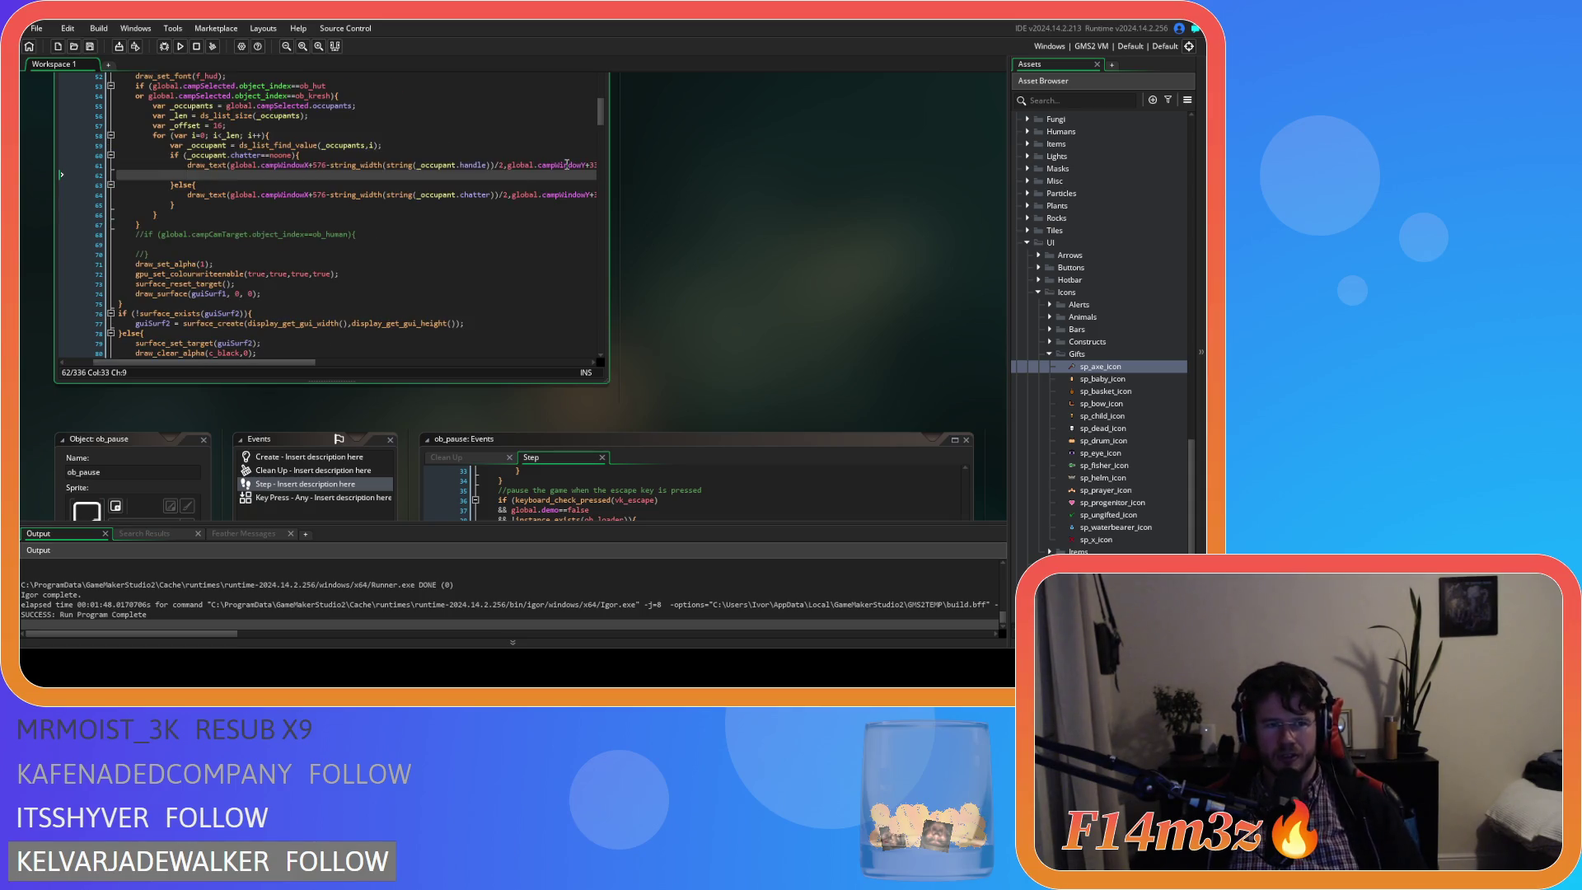
scroll(242, 336, down, 3)
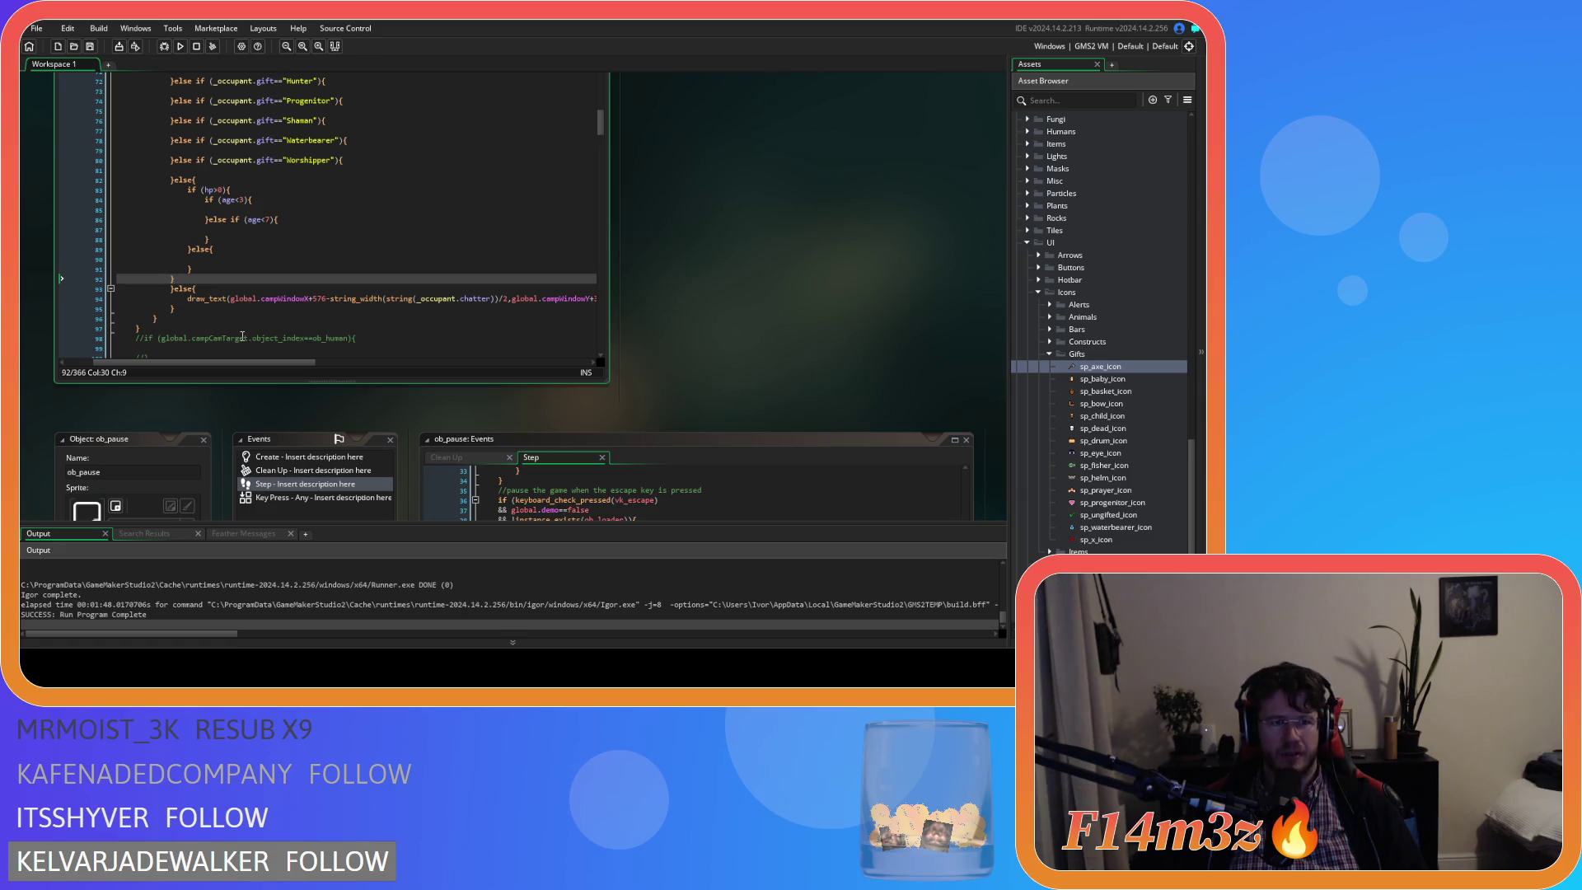
scroll(243, 336, up, 8)
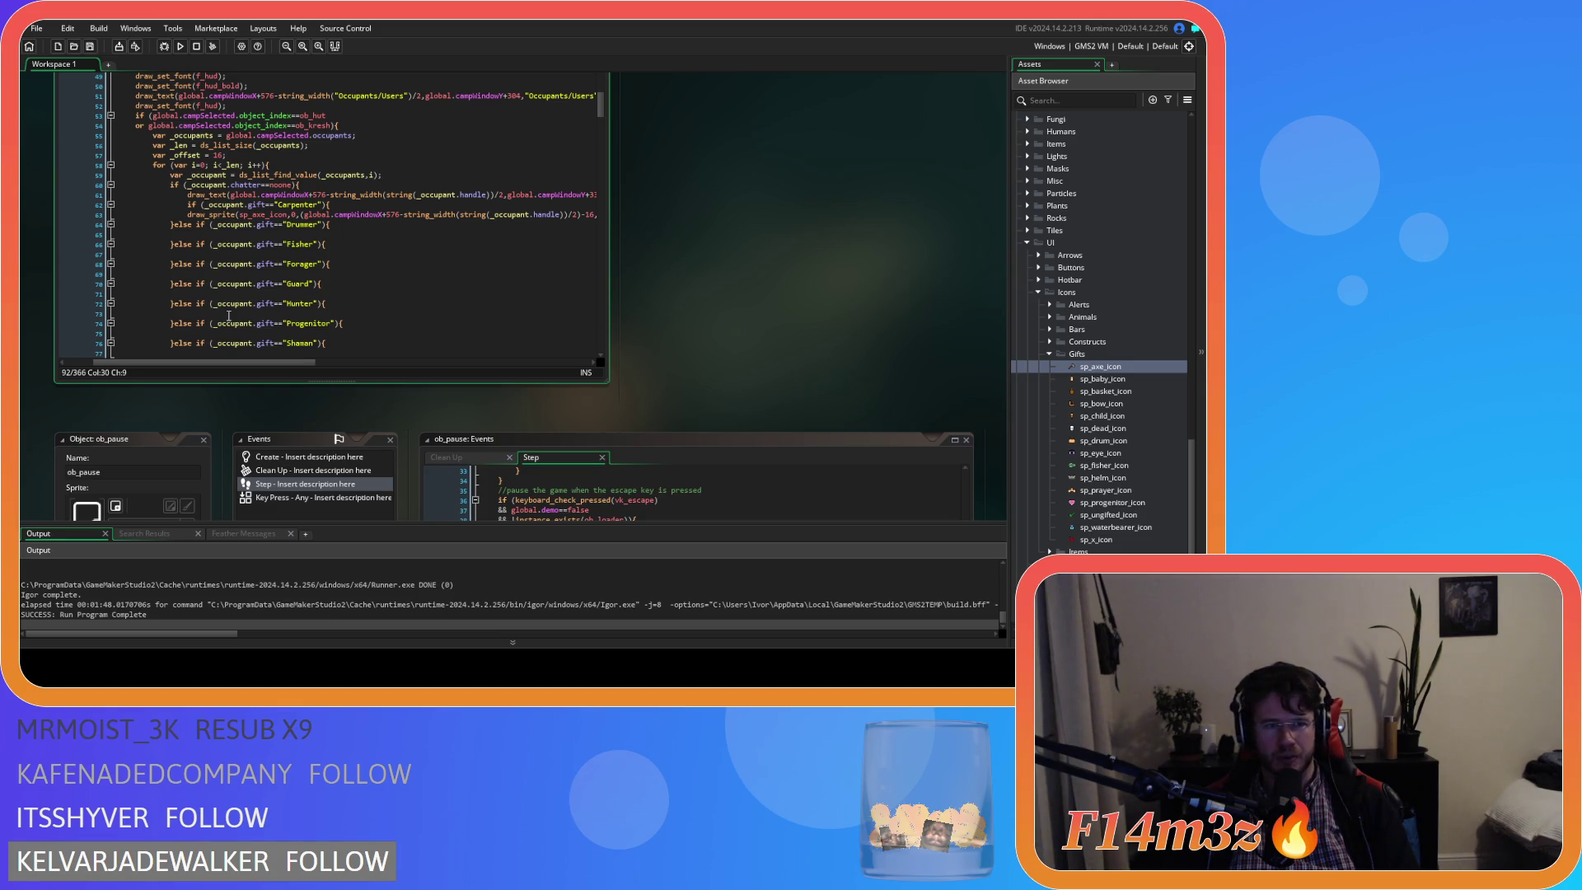
Indent the Drummer-through-Waterbearer else-if gift branches one level with Tab.
click(428, 236)
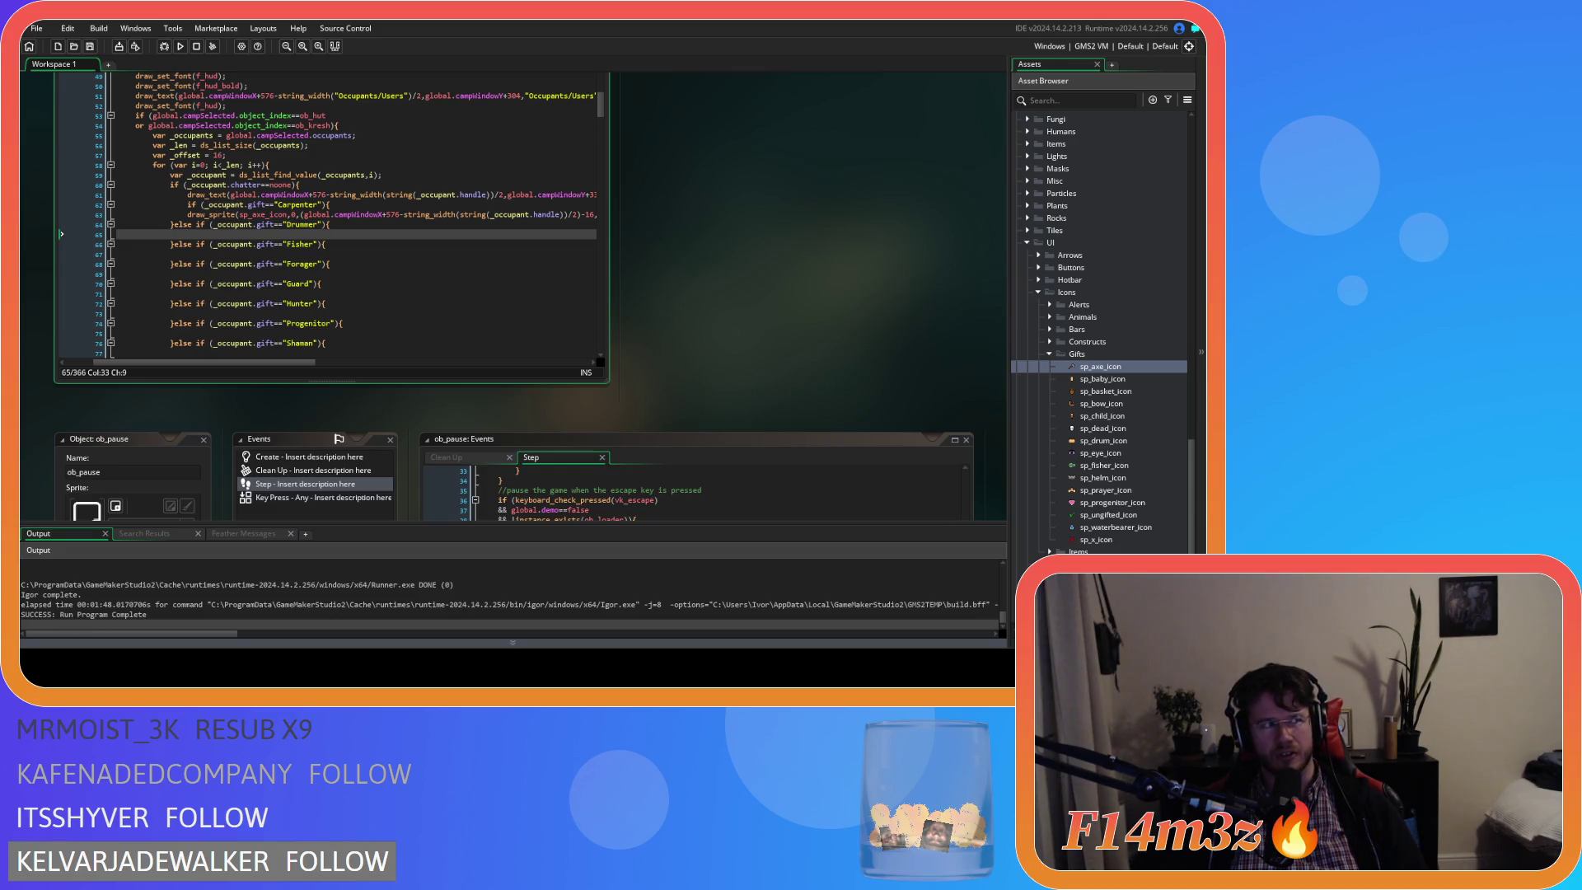
key(Up)
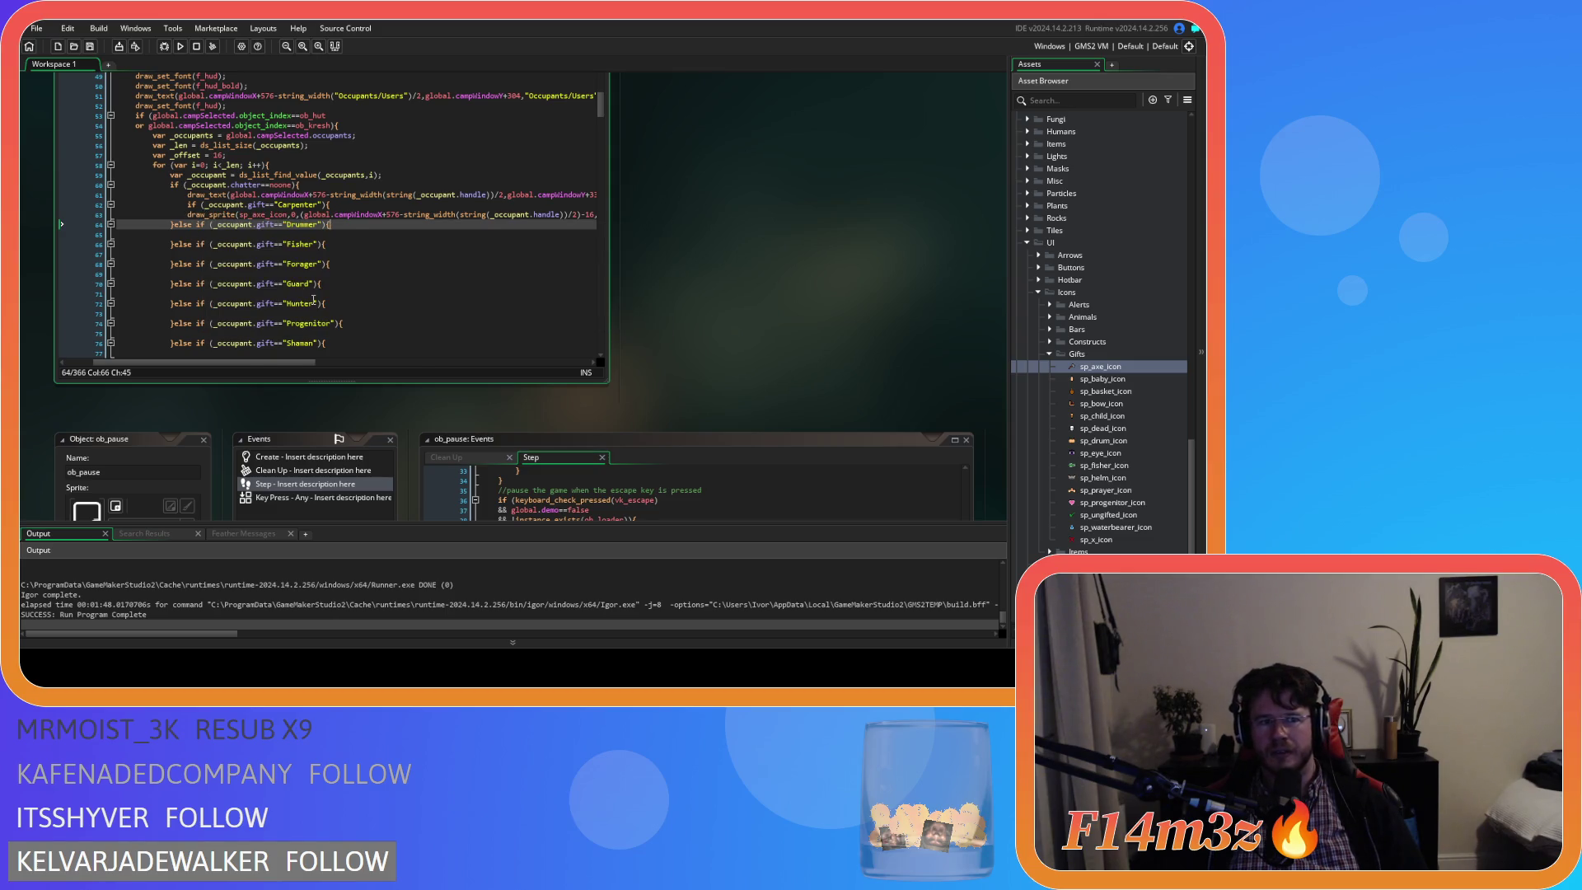
scroll(313, 300, down, 8)
click(180, 254)
mouse_move(179, 254)
mouse_down()
mouse_move(127, 236)
mouse_move(124, 249)
mouse_up()
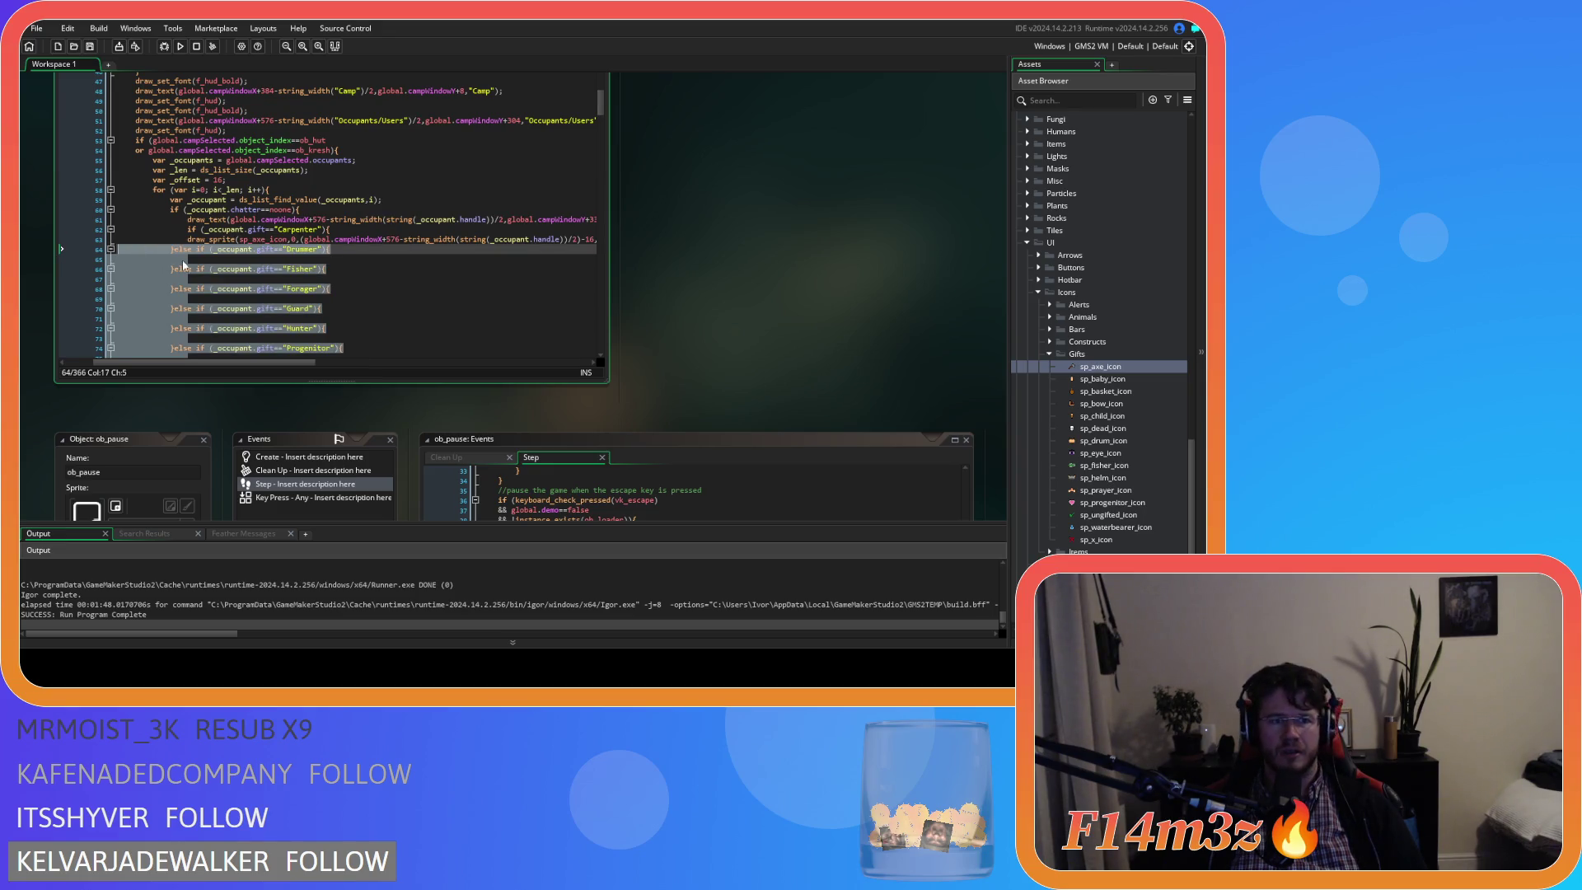
scroll(223, 279, down, 5)
scroll(211, 271, up, 3)
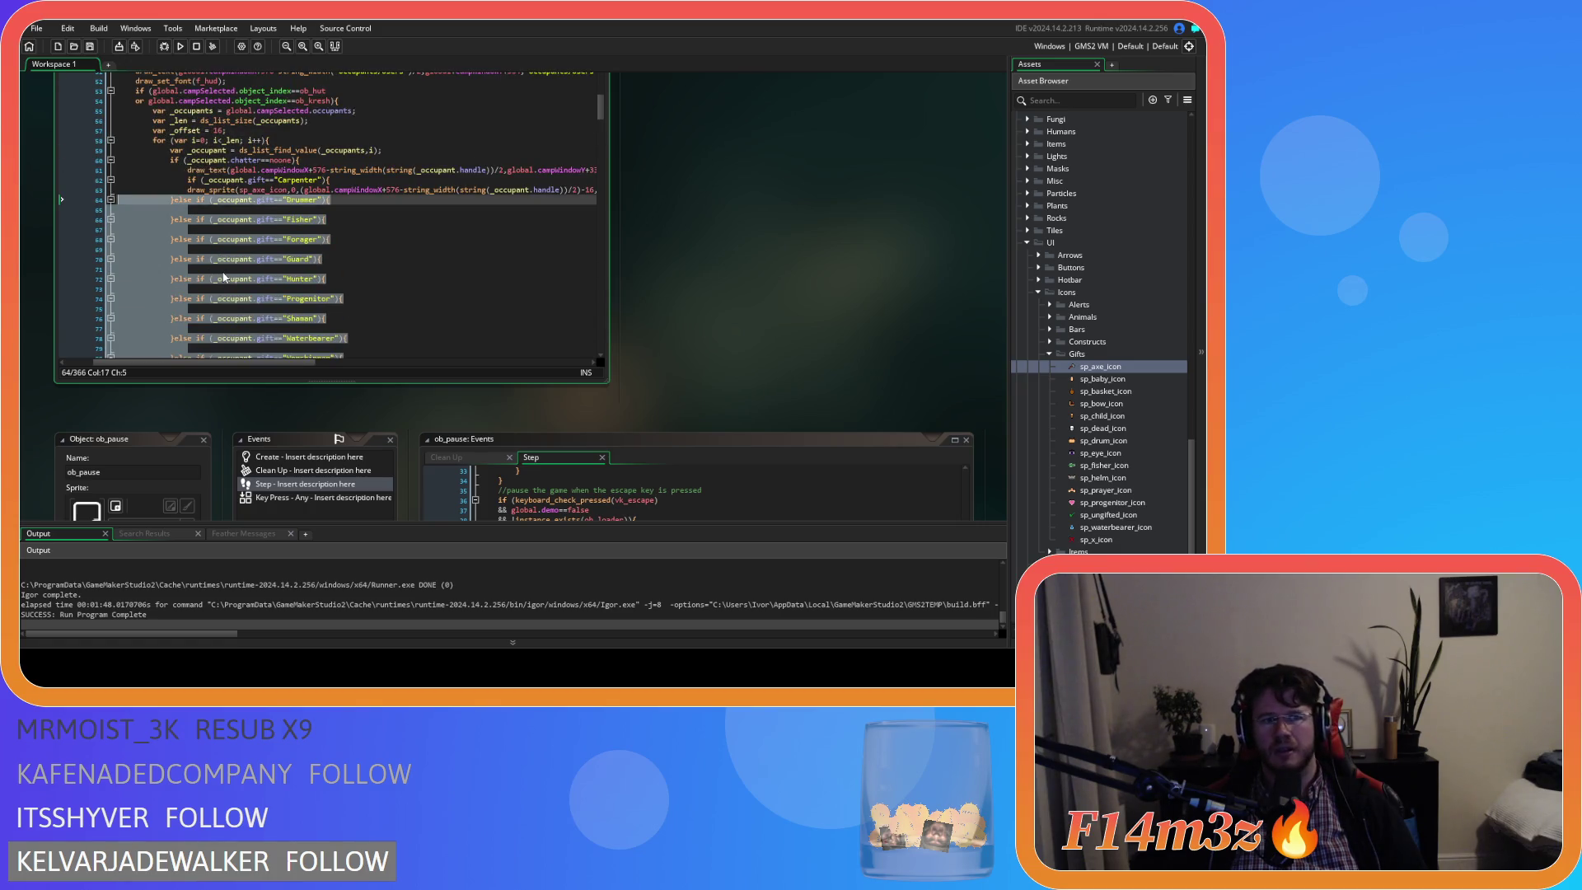
key(Tab)
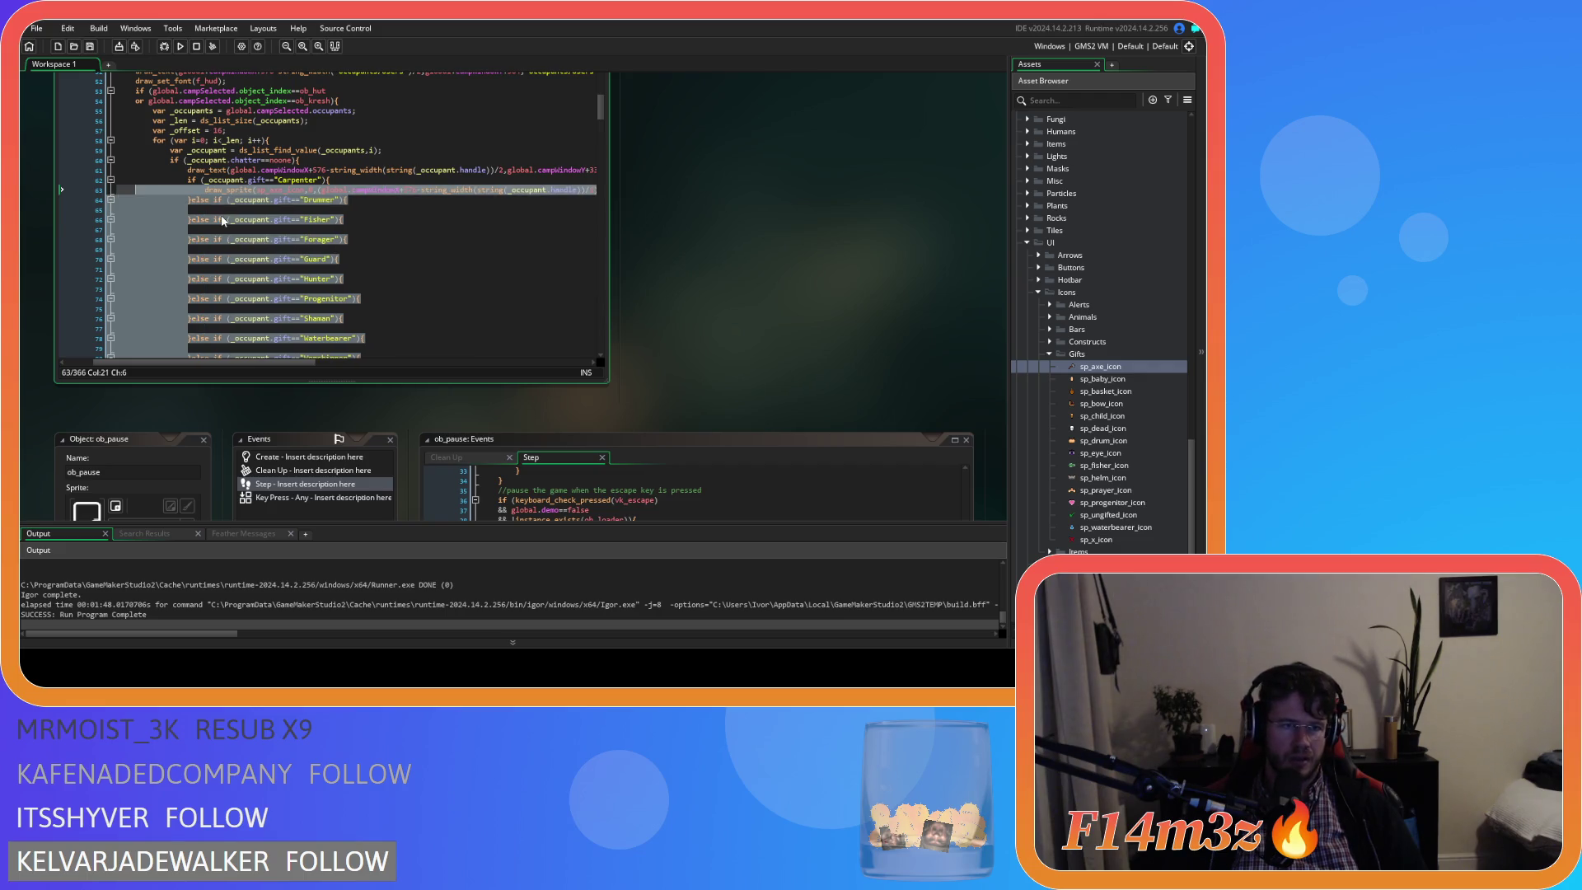
click(304, 251)
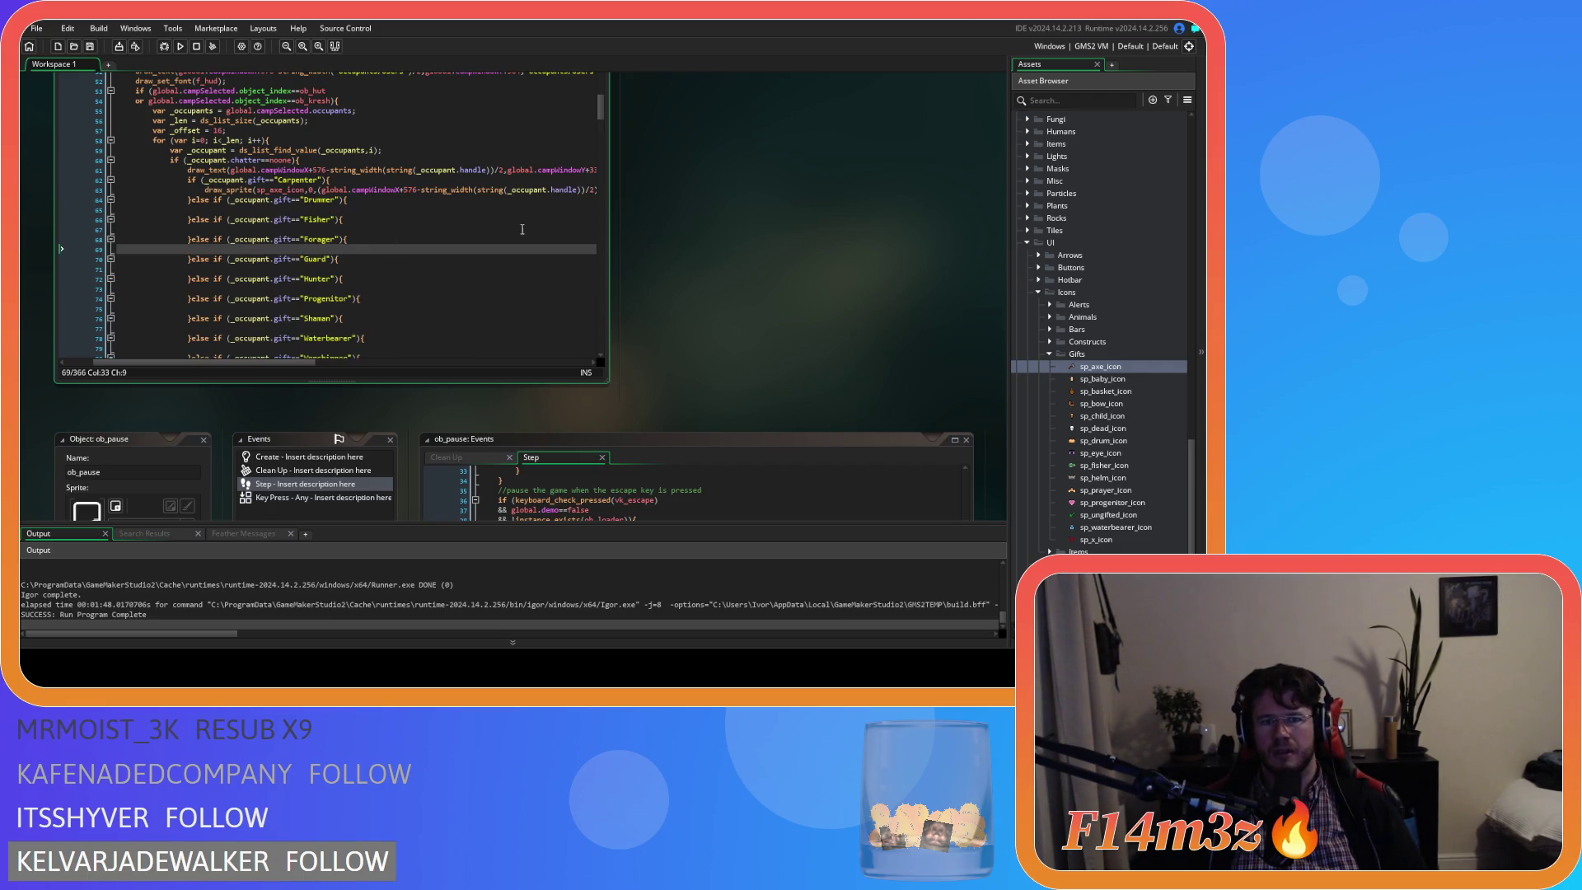
Select the whole Carpenter sp_axe_icon draw_sprite line.
drag(267, 361, 449, 361)
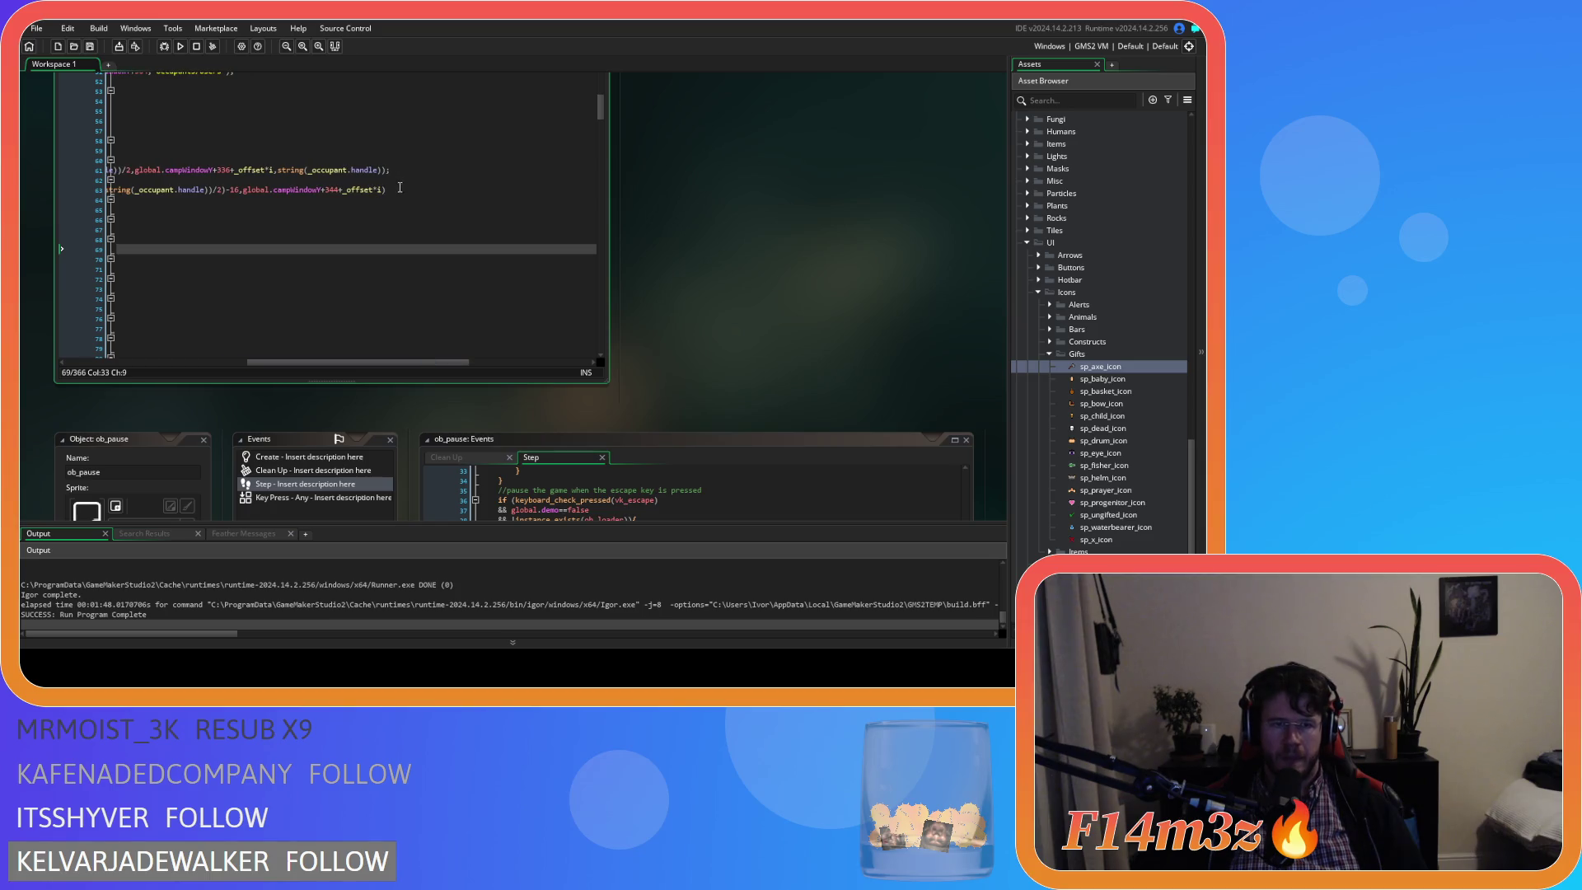
drag(388, 190, 247, 189)
key(shift+Home)
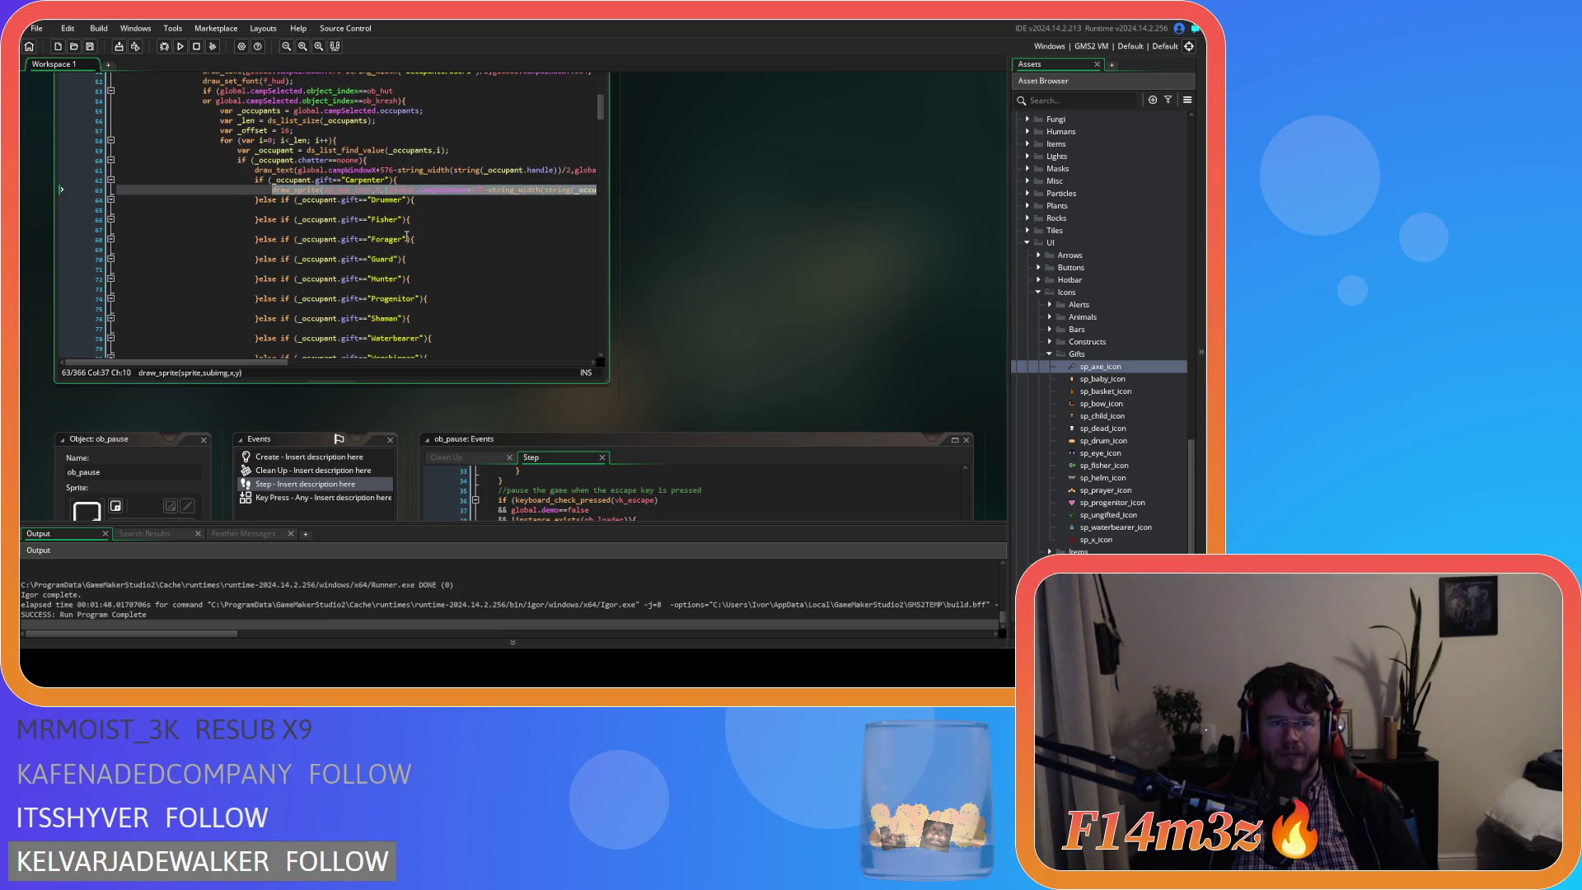
Paste the draw_sprite call into the Drummer branch and change sp_axe_icon to sp_drum_icon.
key(ctrl+c)
click(383, 210)
key(ctrl+v)
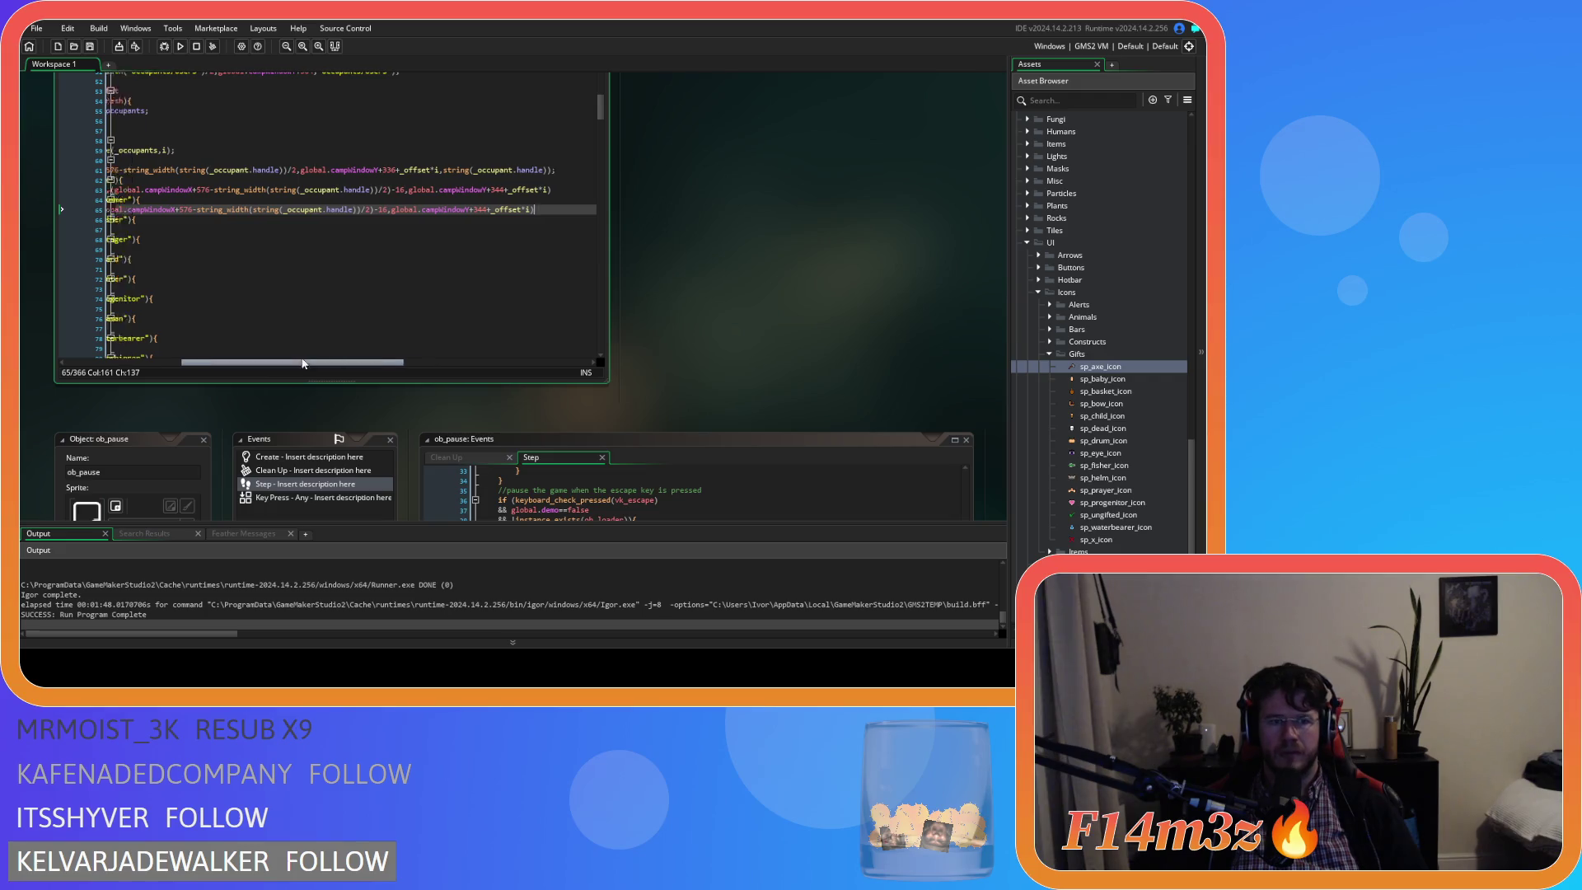
drag(313, 363, 263, 363)
double_click(334, 210)
text(sp_,0,(gl)
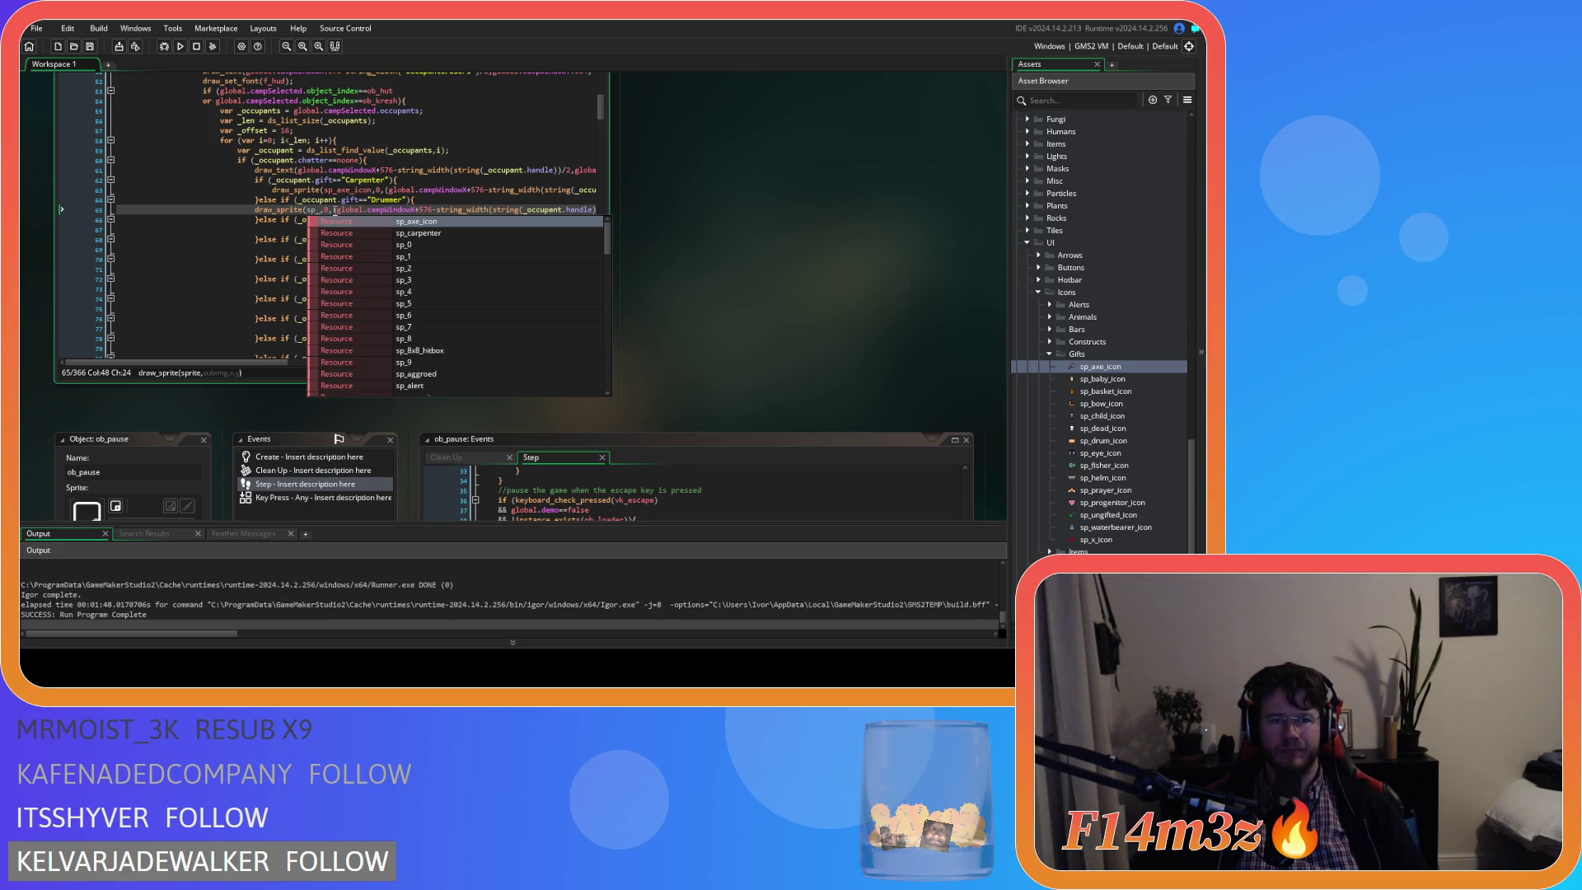
text(dru)
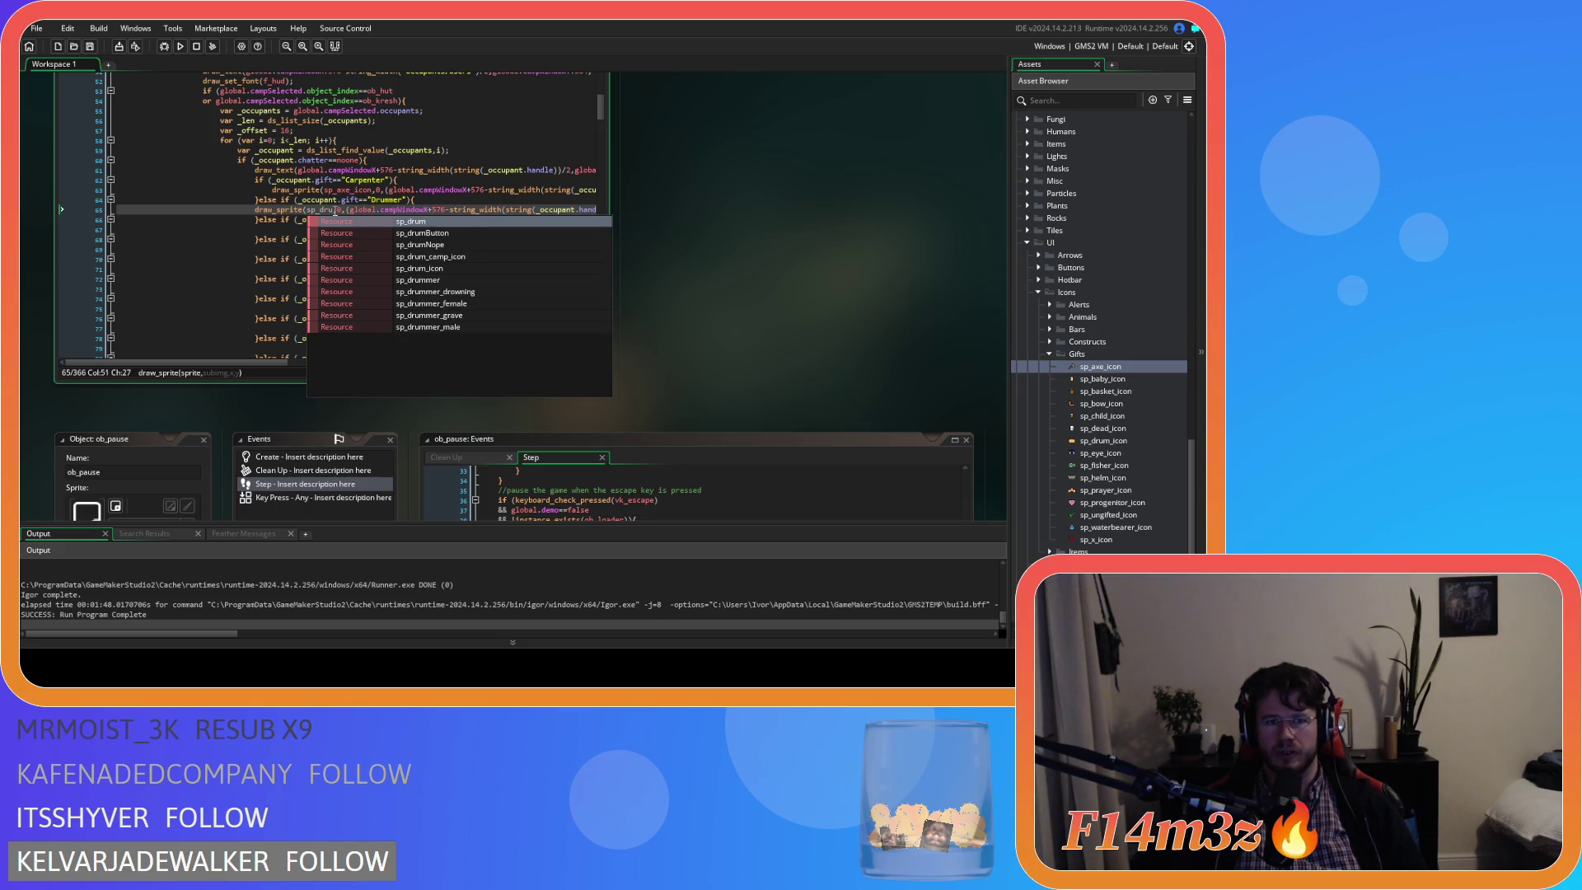
click(414, 272)
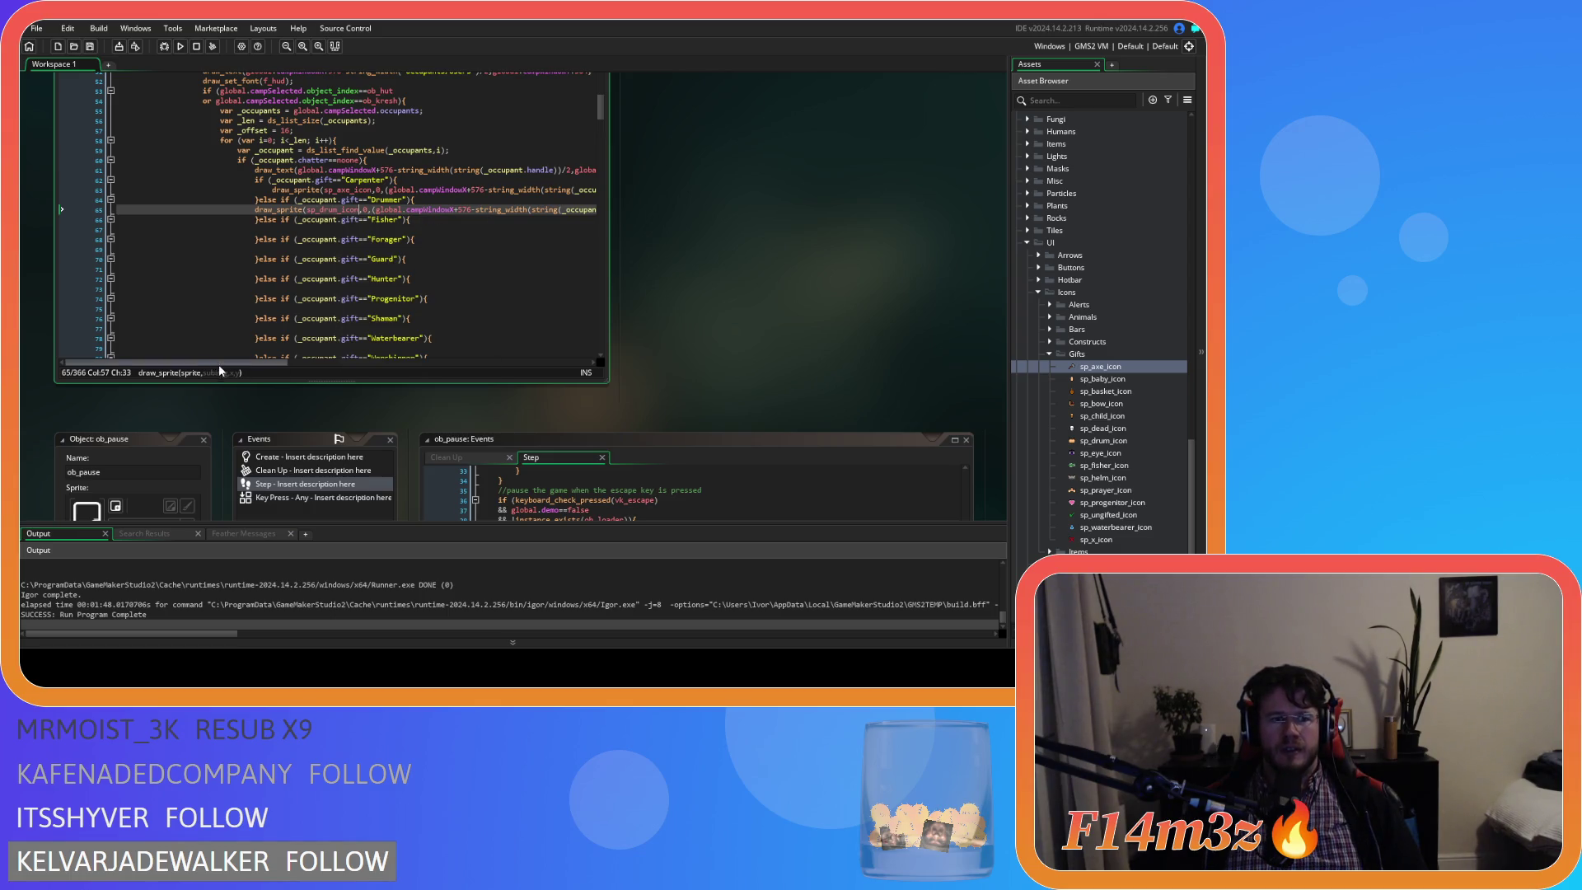
drag(219, 364, 314, 365)
drag(586, 209, 111, 206)
Copy the drum line into the Fisher branch, renaming the sprite to sp_fish_icon.
click(249, 210)
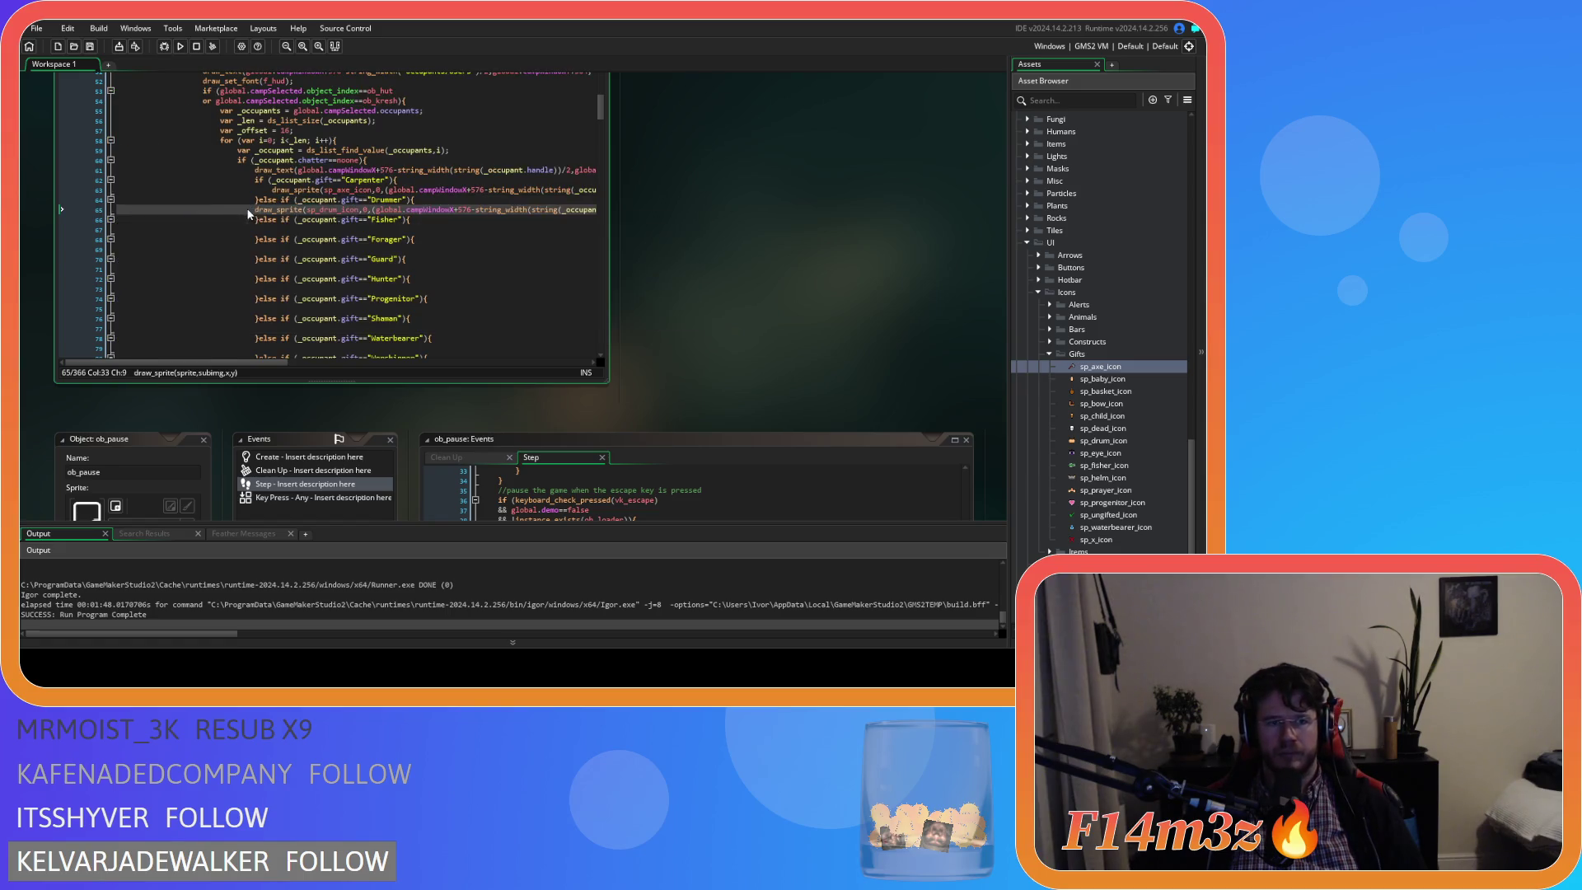
drag(274, 210, 607, 214)
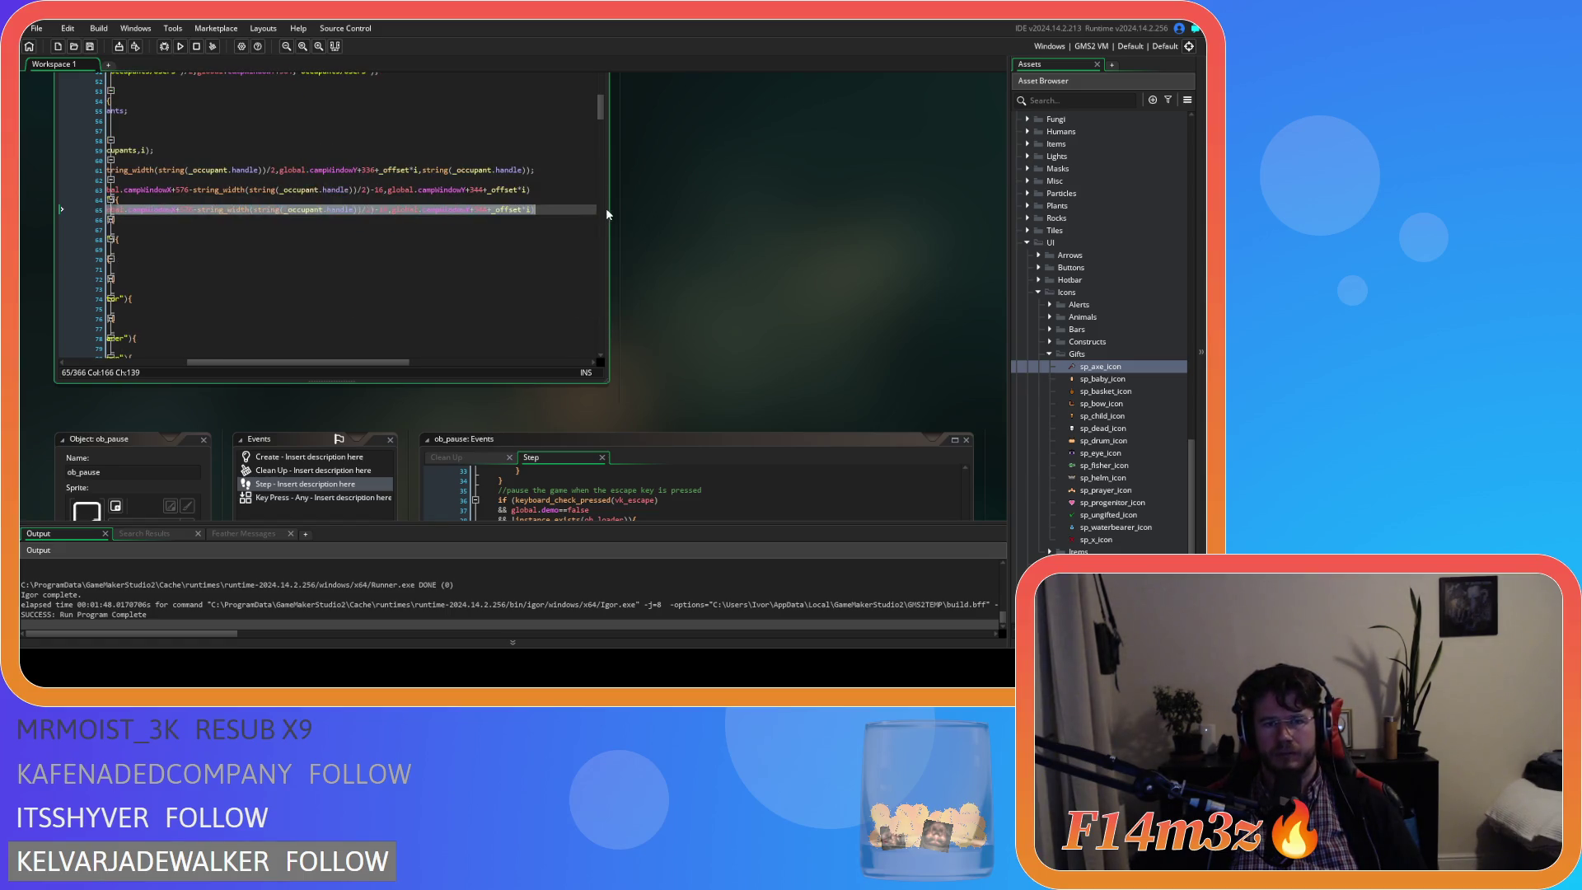
key(ctrl+c)
key(End)
key(Return)
key(Return)
key(ctrl+v)
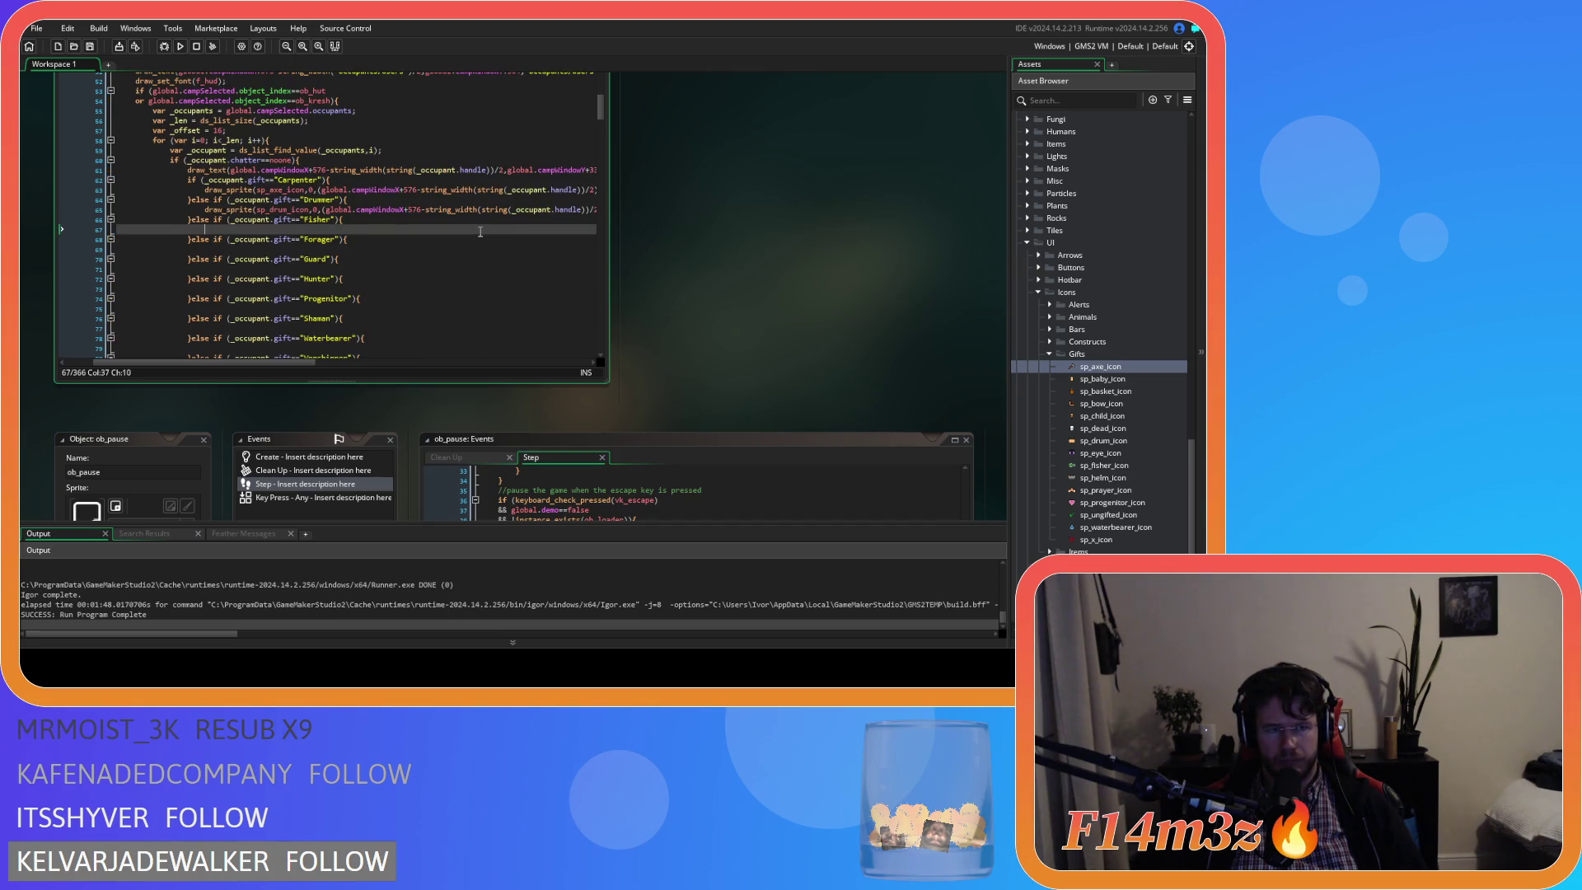
drag(288, 363, 199, 363)
drag(233, 229, 251, 231)
text(fish)
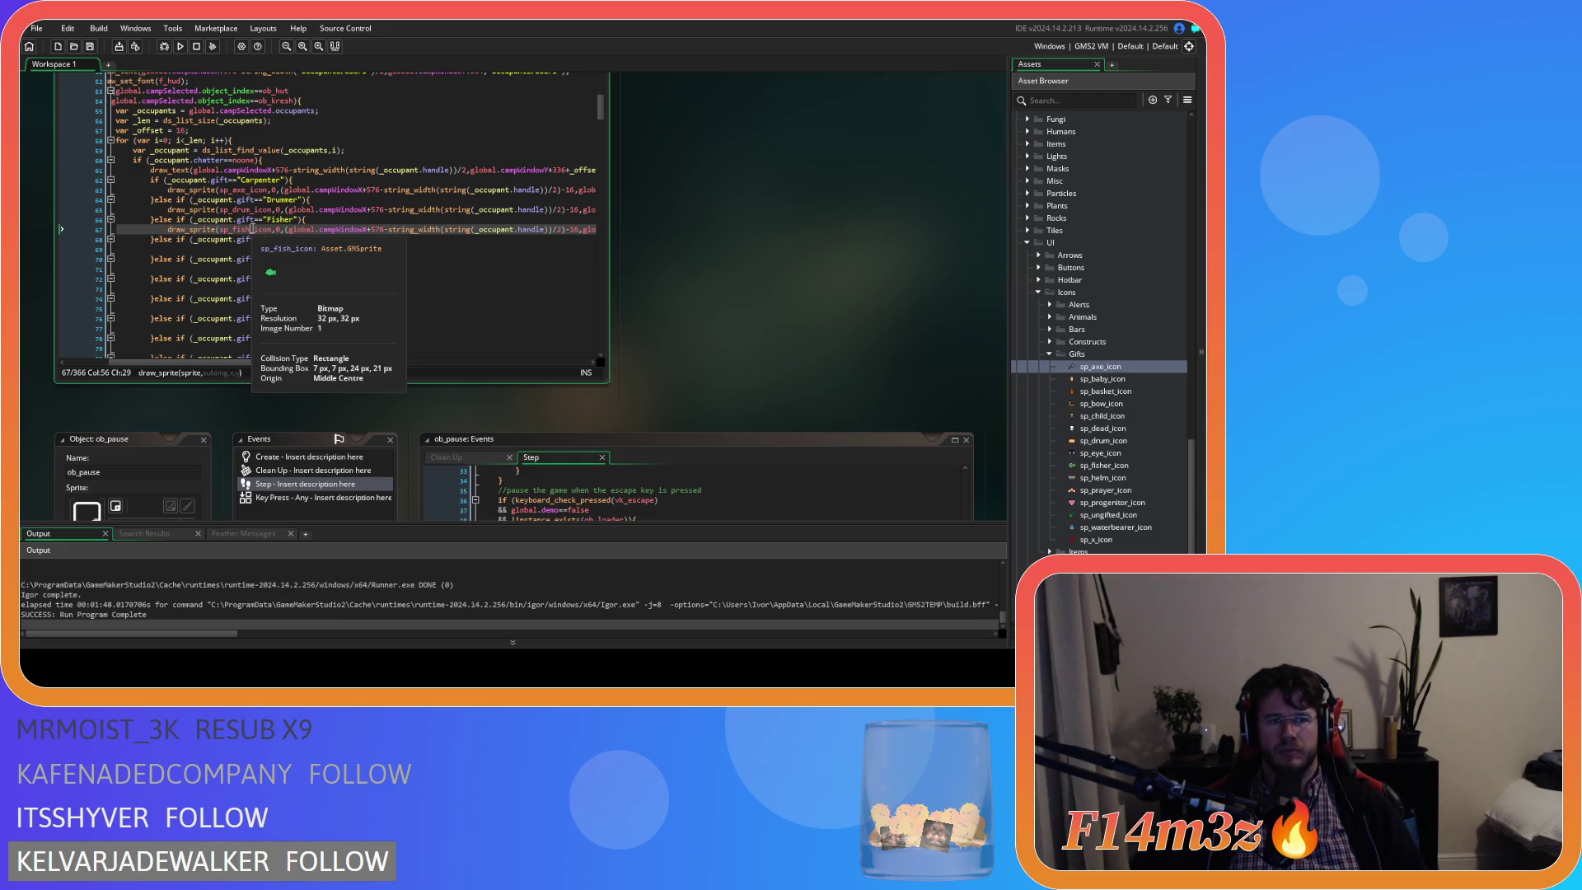
key(Down)
key(Down)
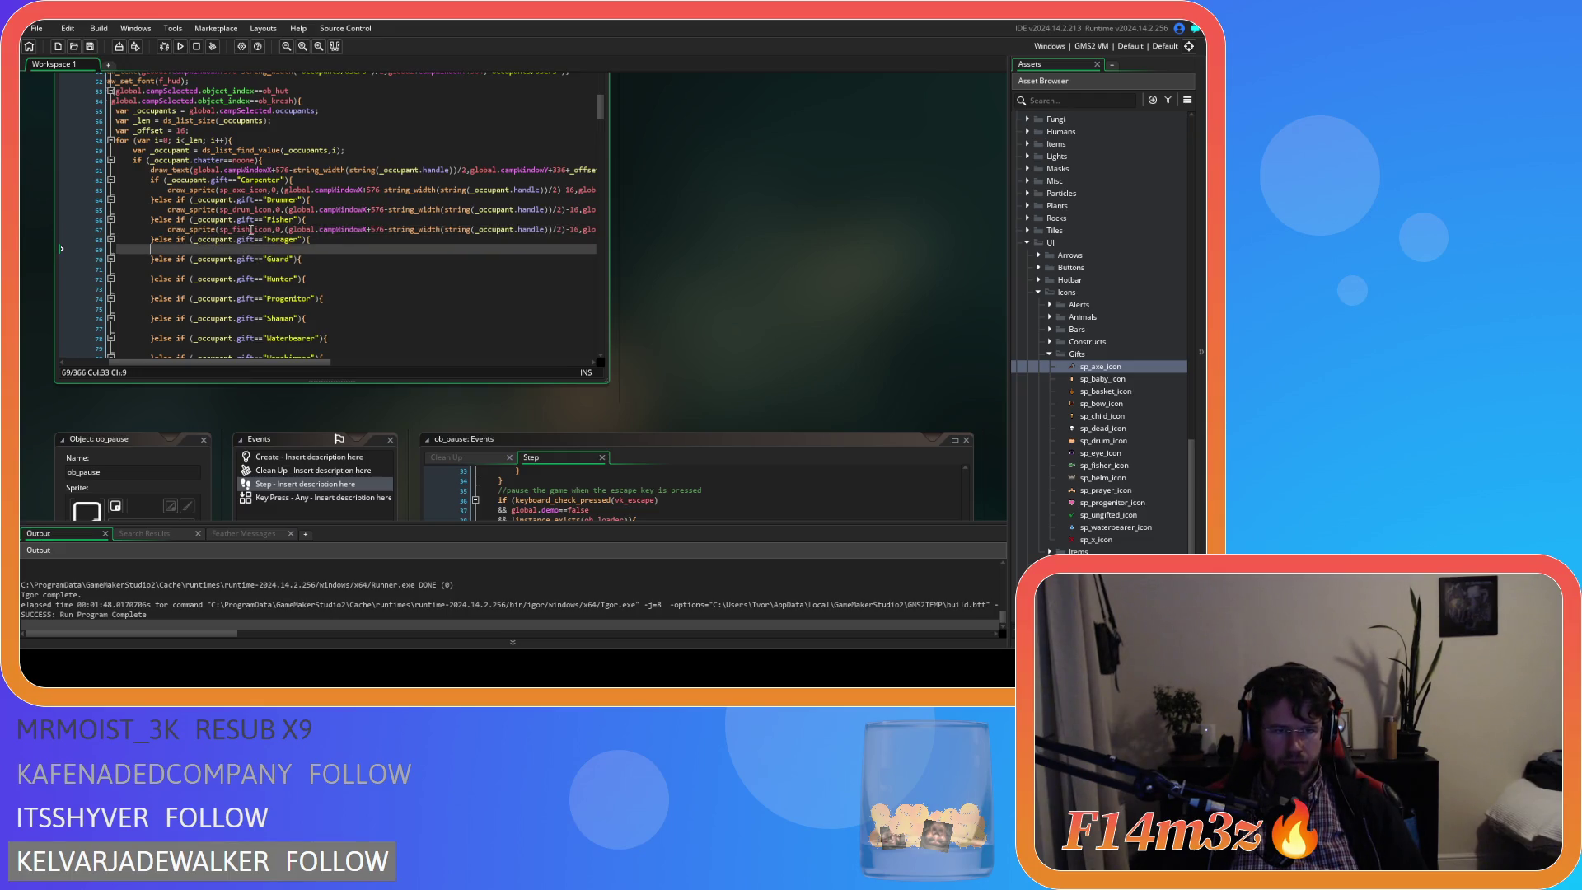
mouse_move(250, 231)
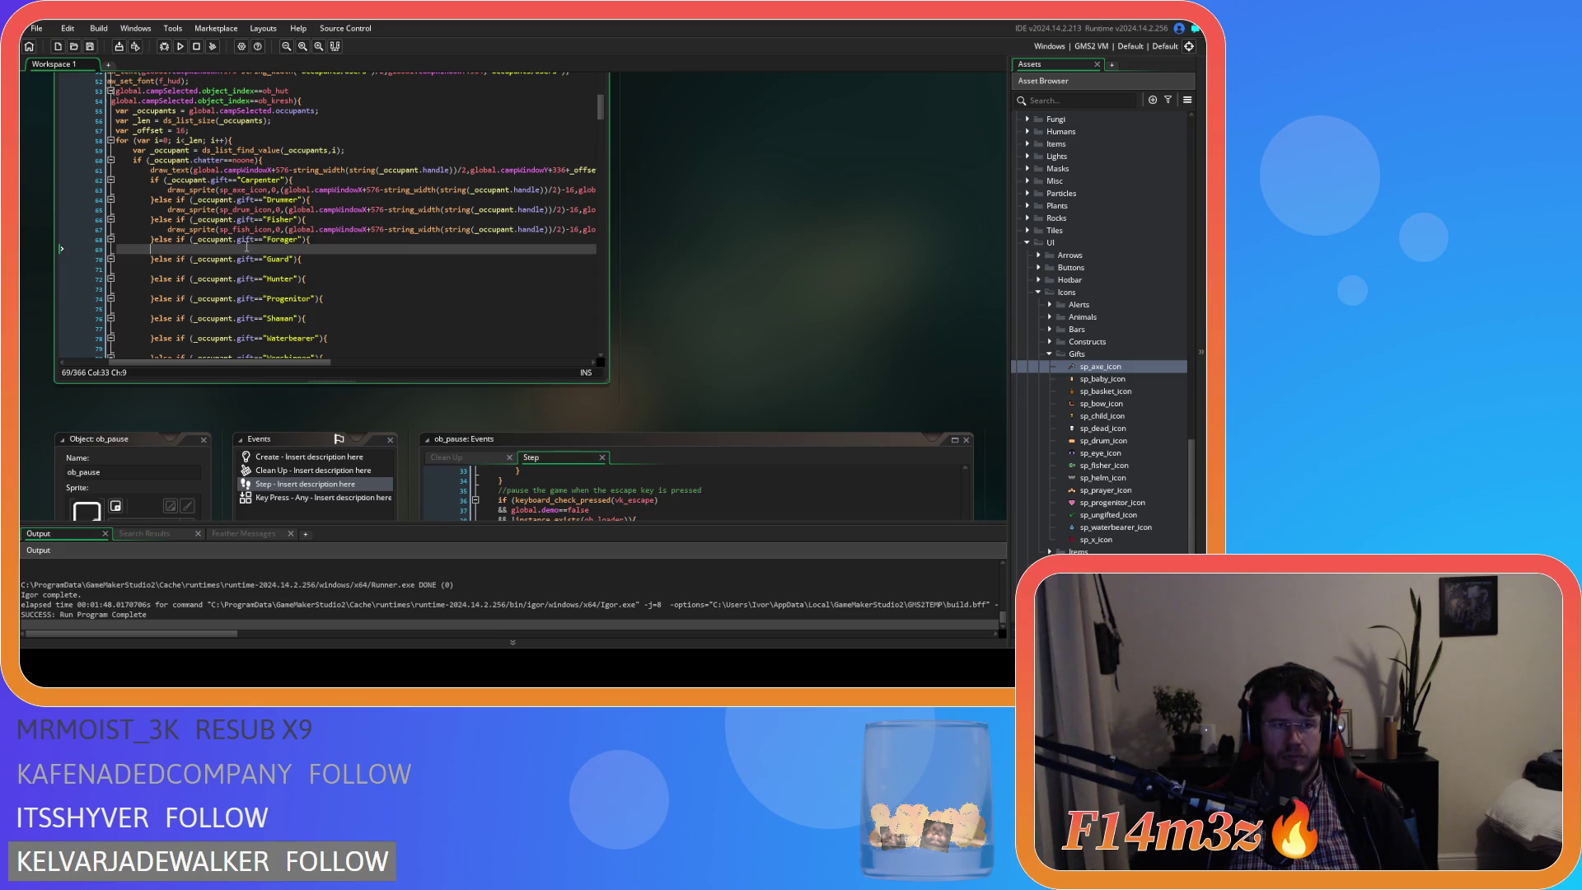
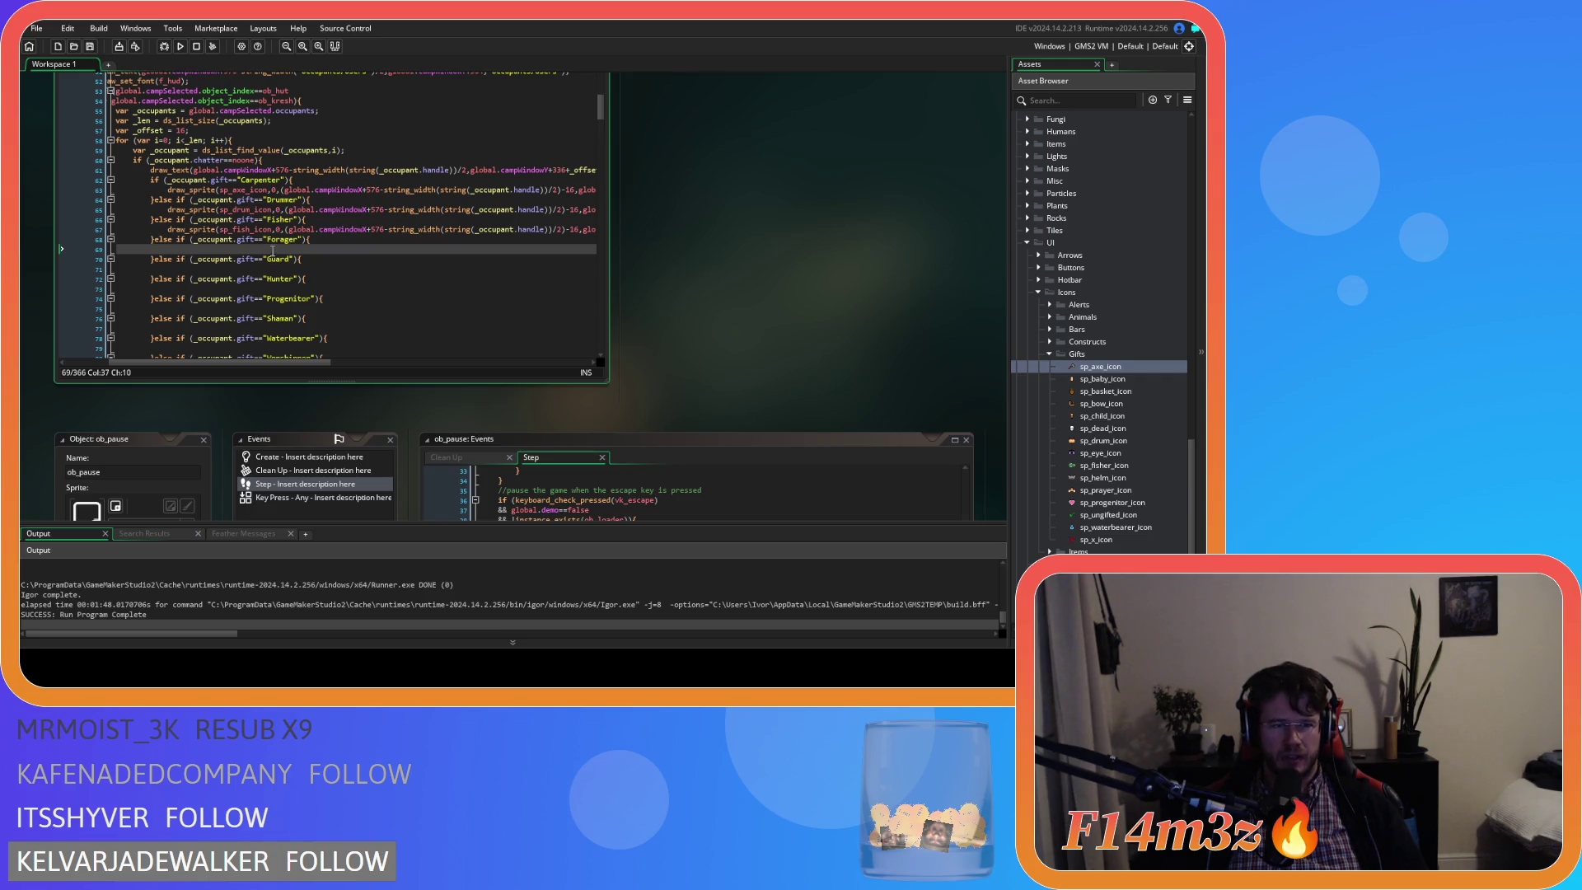
Paste the draw_sprite line into the Forager branch and change _offset to 20.
text(draw_sprite(sp_drum_icon,0,(global.campWindowX+576-string_width(string(_occupant.handle))/2)-16,global.campWindowY+344+_offset*i))
mouse_move(256, 363)
mouse_down()
mouse_move(136, 353)
mouse_move(210, 350)
mouse_up()
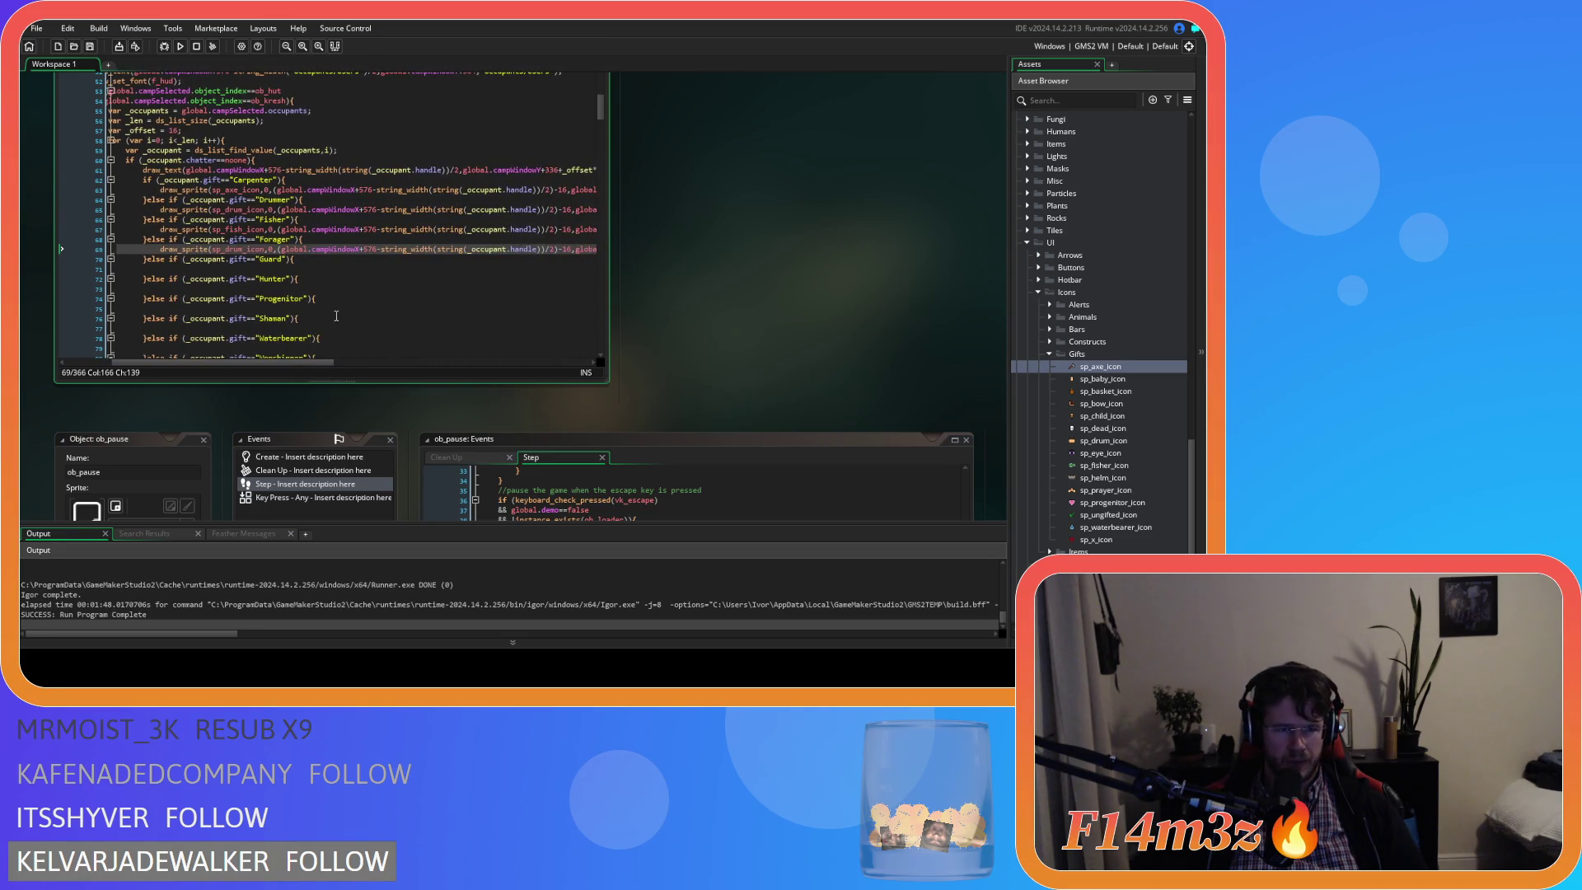
mouse_move(306, 363)
mouse_down()
mouse_move(377, 365)
mouse_move(272, 349)
mouse_up()
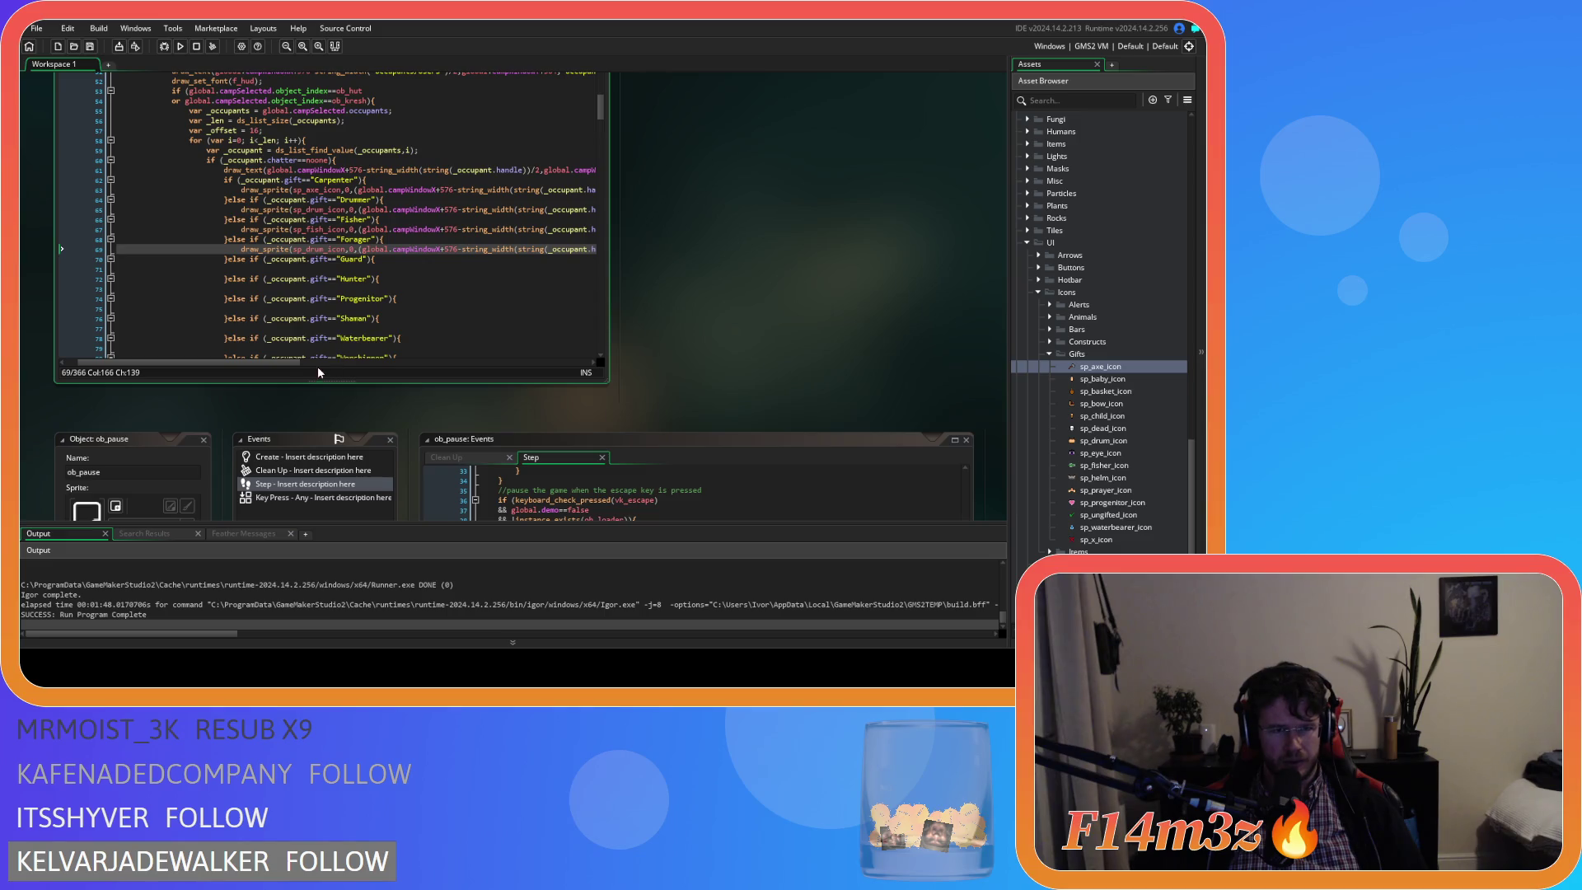
drag(266, 360, 283, 361)
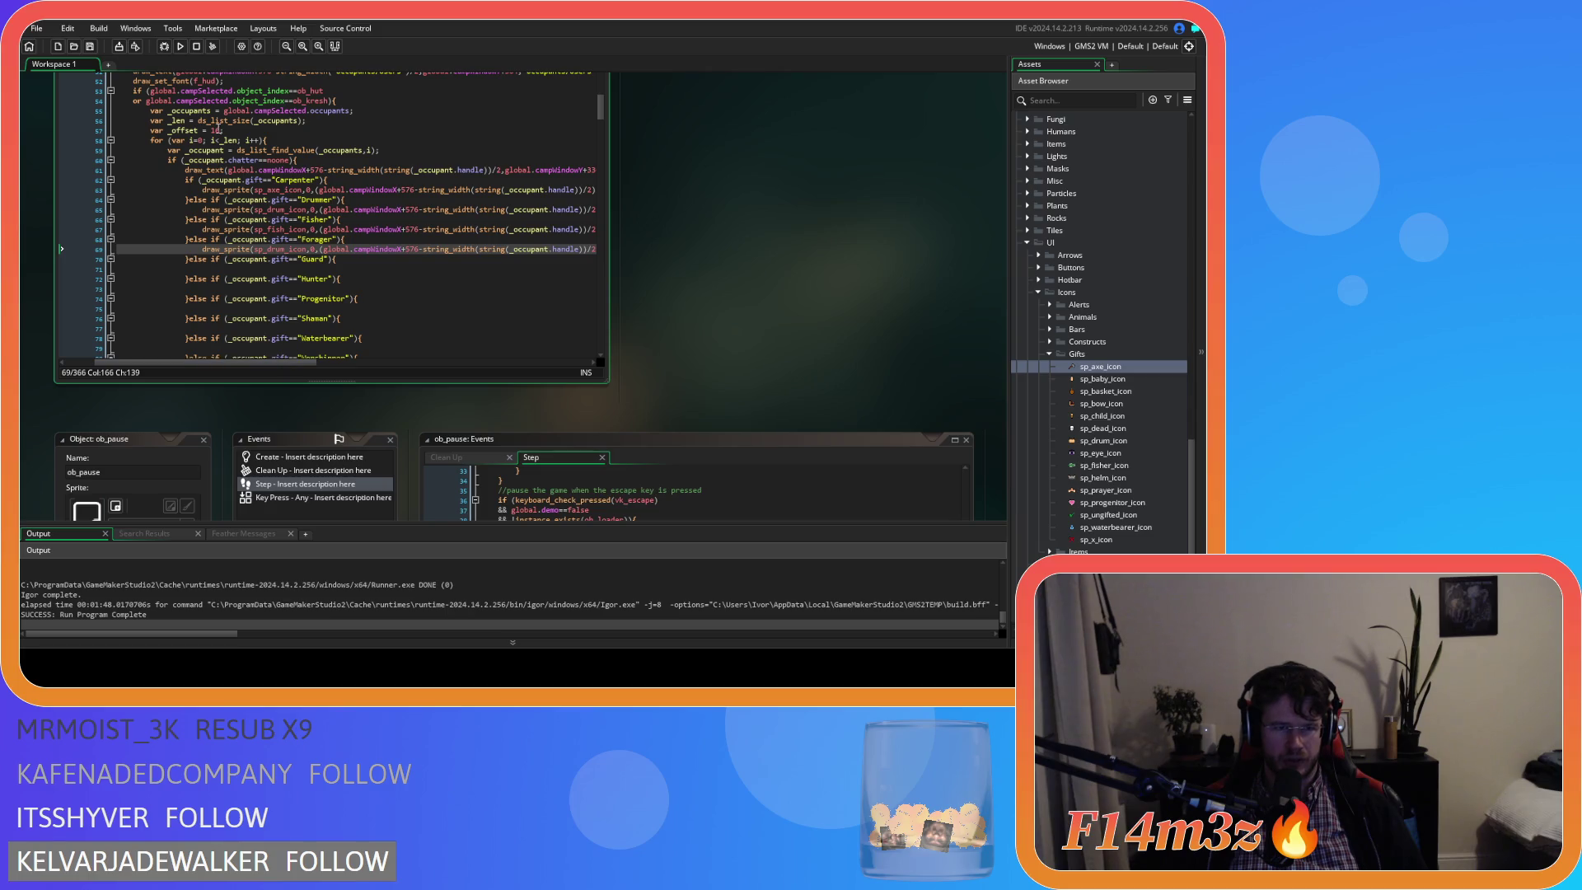
double_click(214, 130)
text(20)
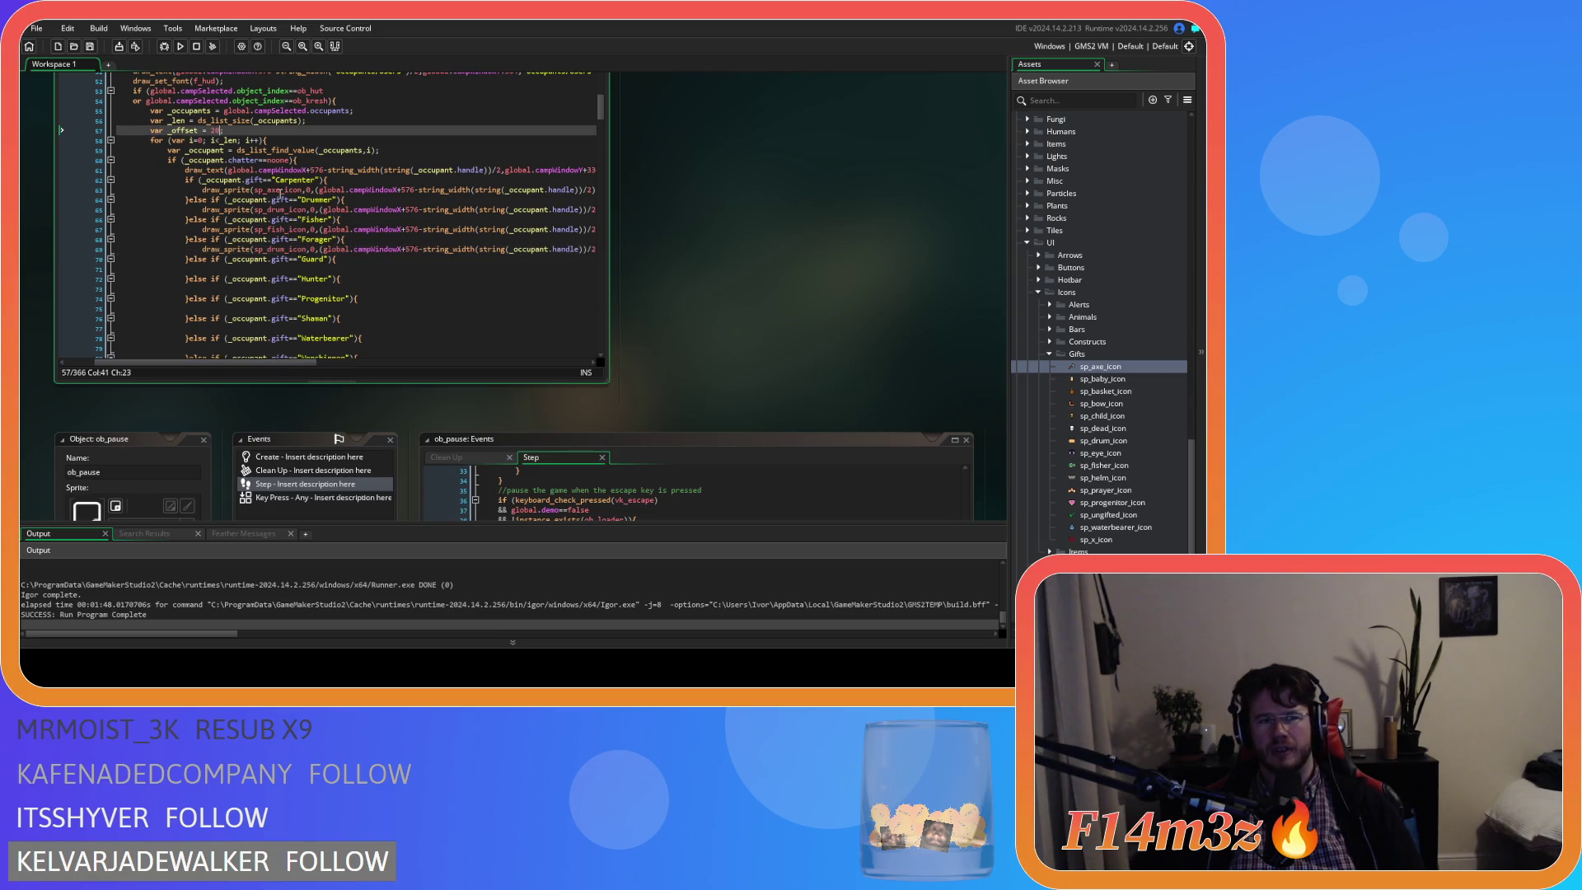
Rename the Forager line's drum sprite to sp_basket_icon.
mouse_move(262, 368)
mouse_down()
mouse_move(371, 342)
mouse_move(248, 342)
mouse_move(361, 333)
mouse_move(268, 321)
mouse_up()
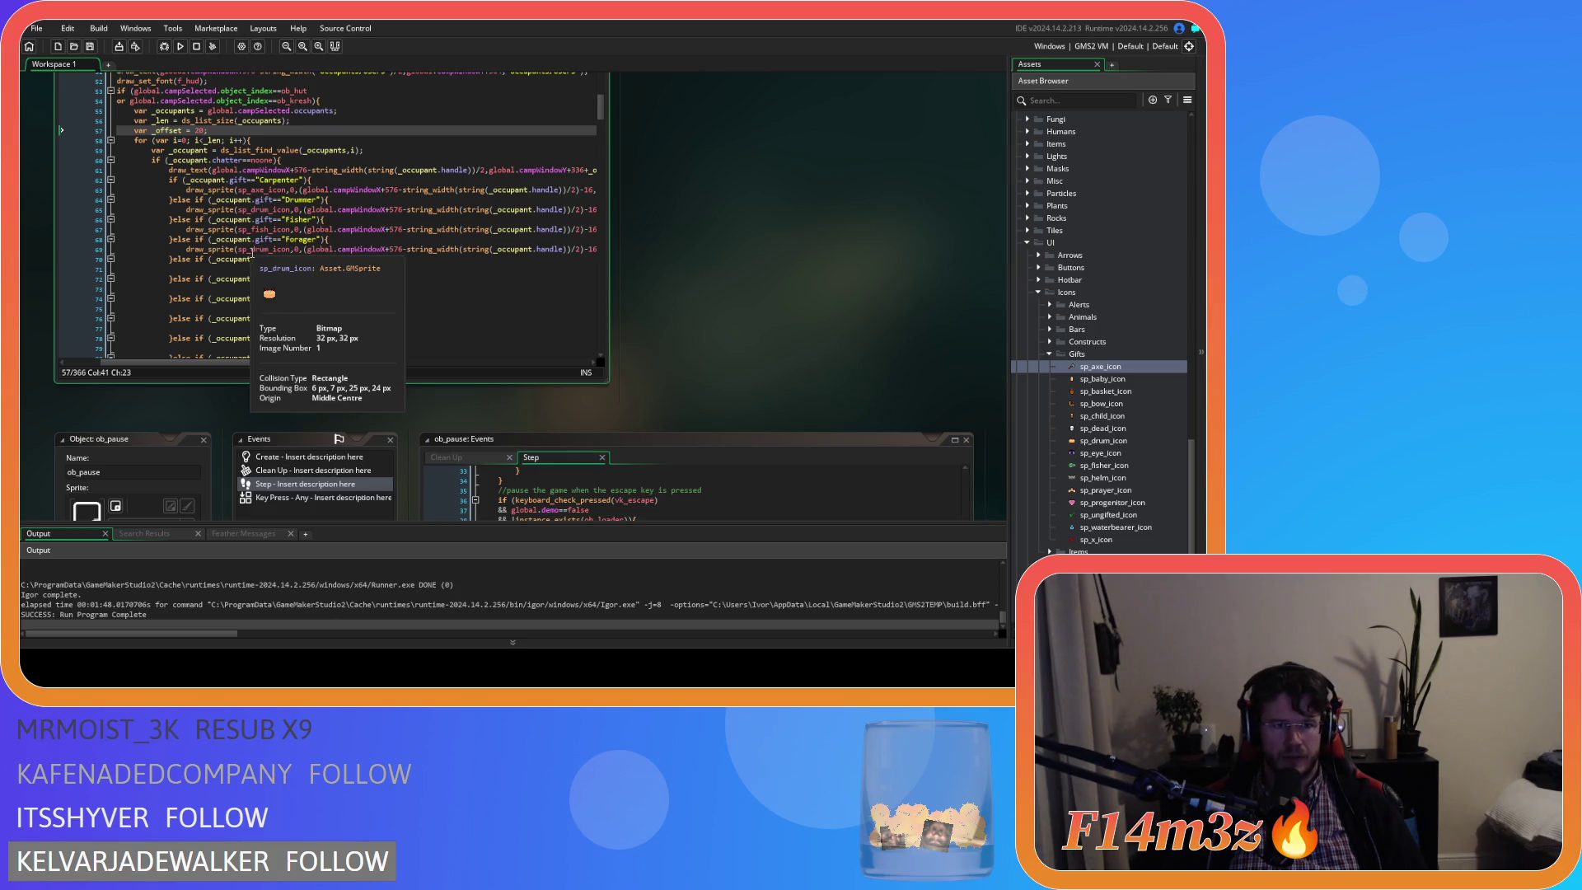
double_click(261, 250)
text(basket)
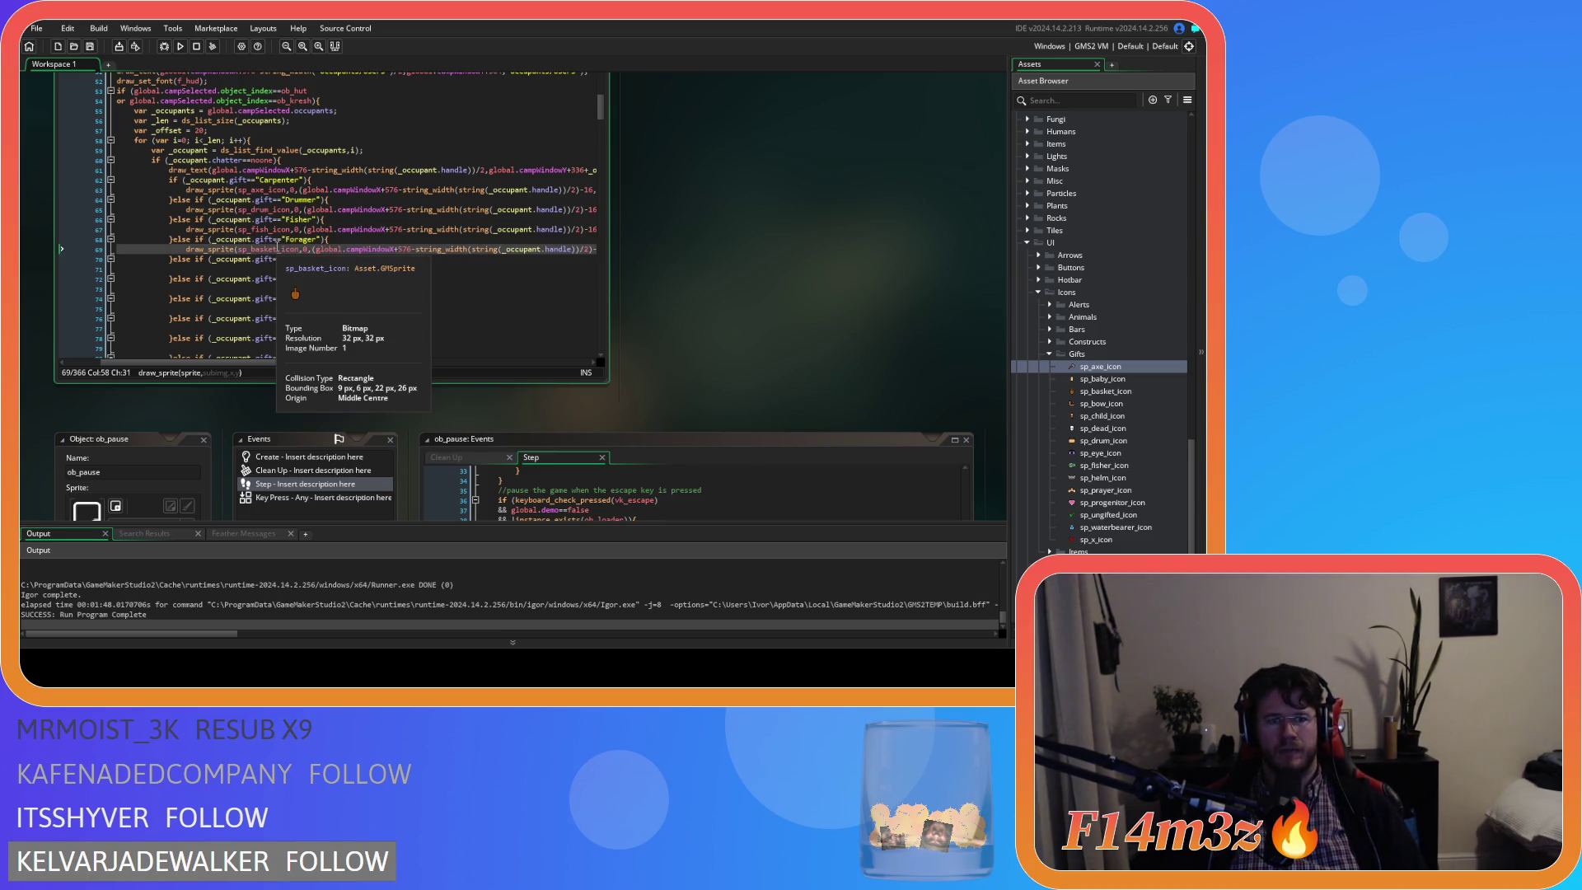
mouse_move(183, 249)
drag(183, 249, 610, 250)
Duplicate the icon line into the Guard branch, drawing sp_helm_icon.
key(Down)
key(Down)
drag(299, 361, 167, 361)
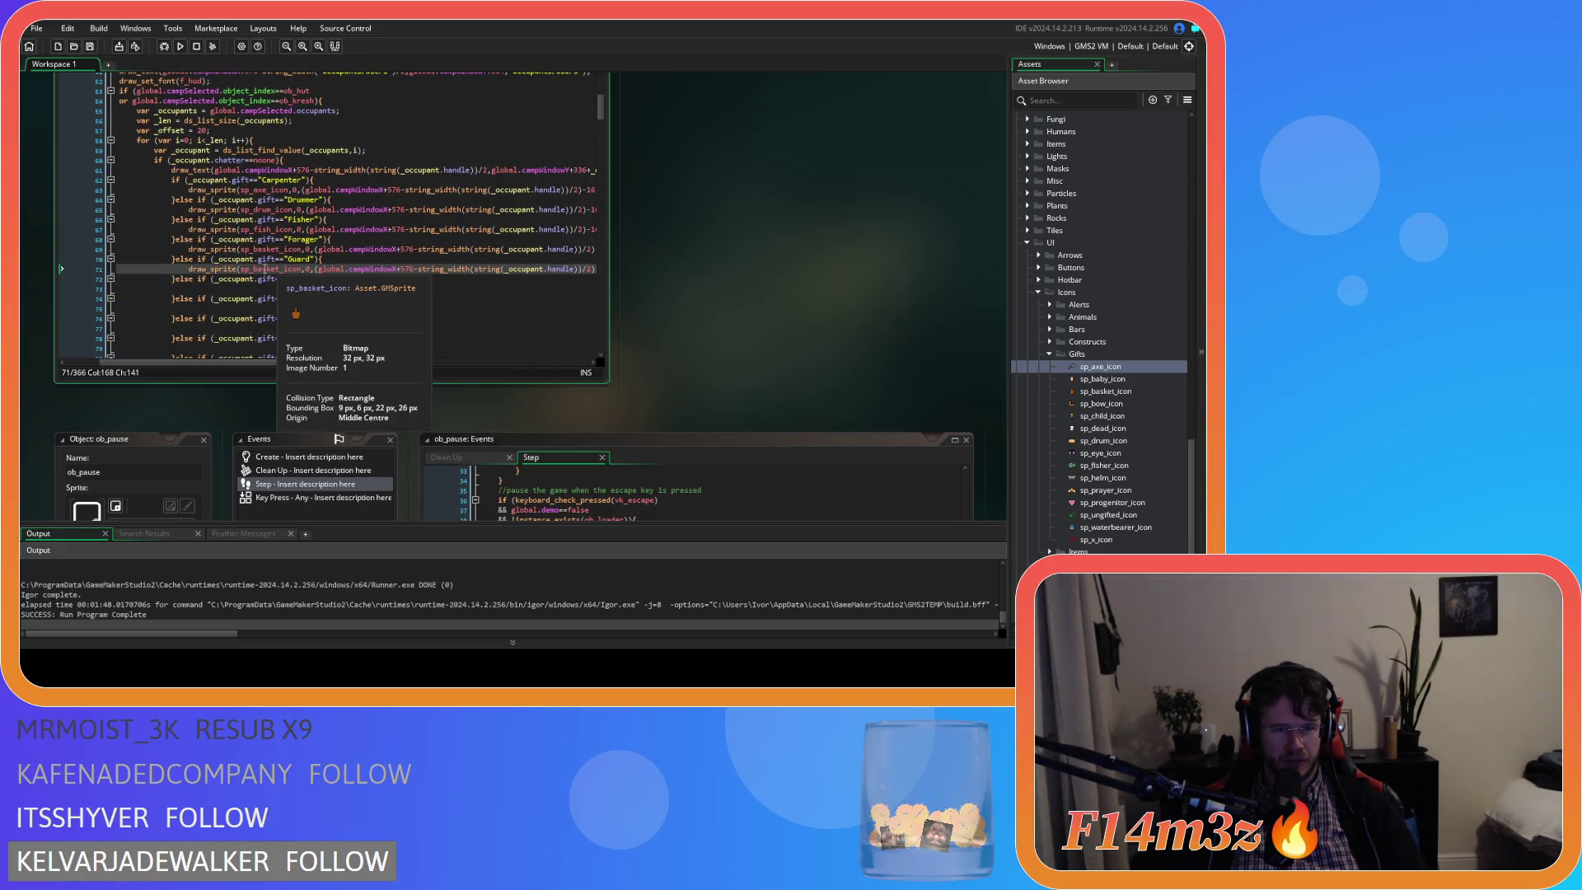
double_click(276, 271)
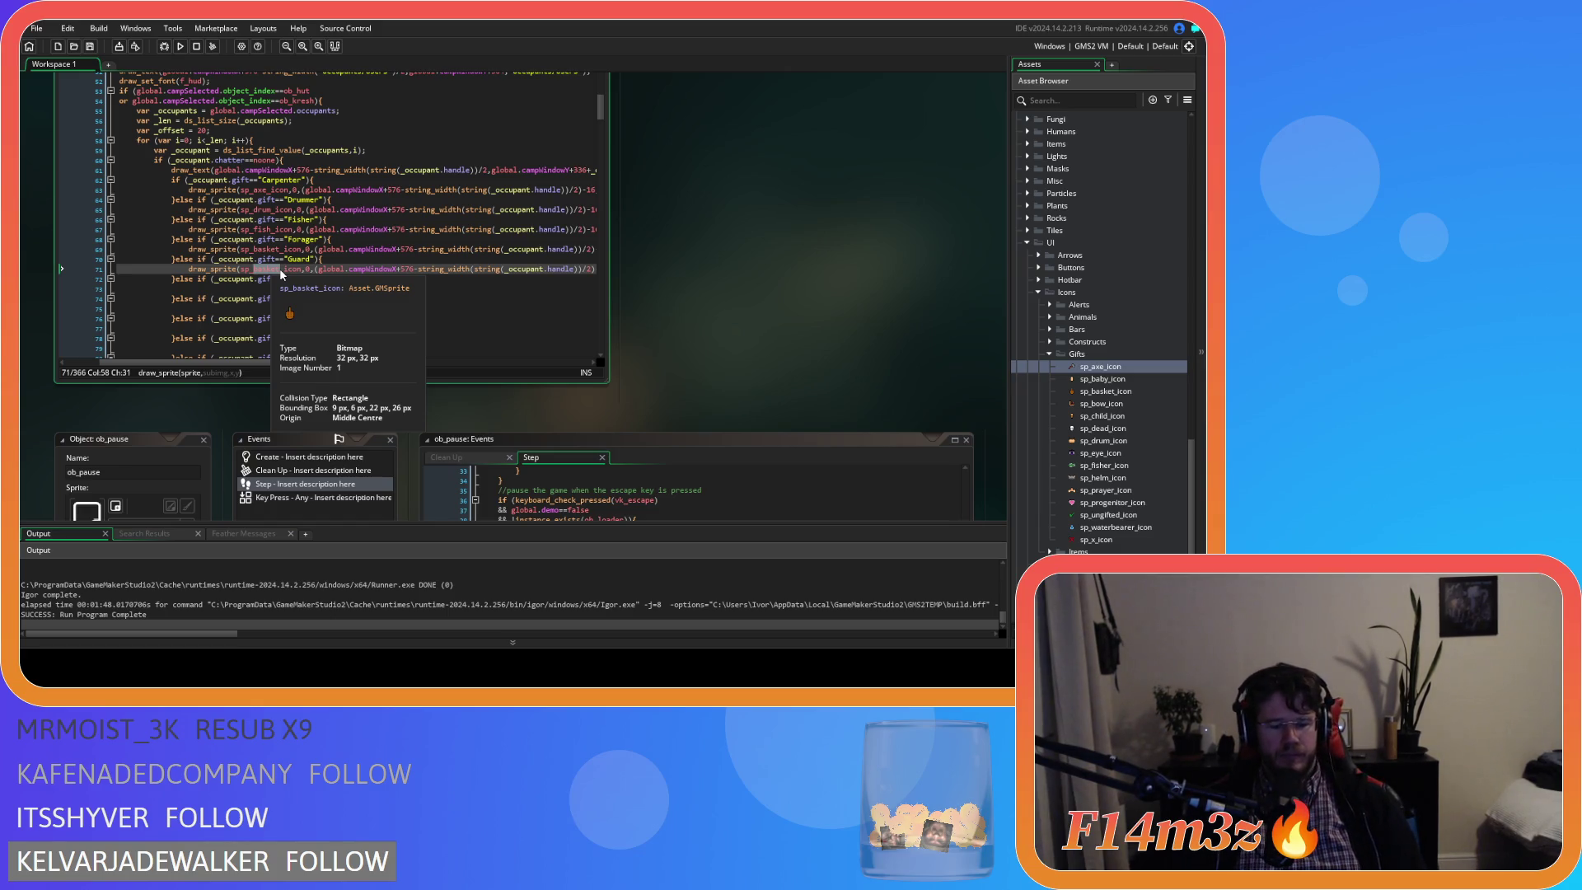
text(helm)
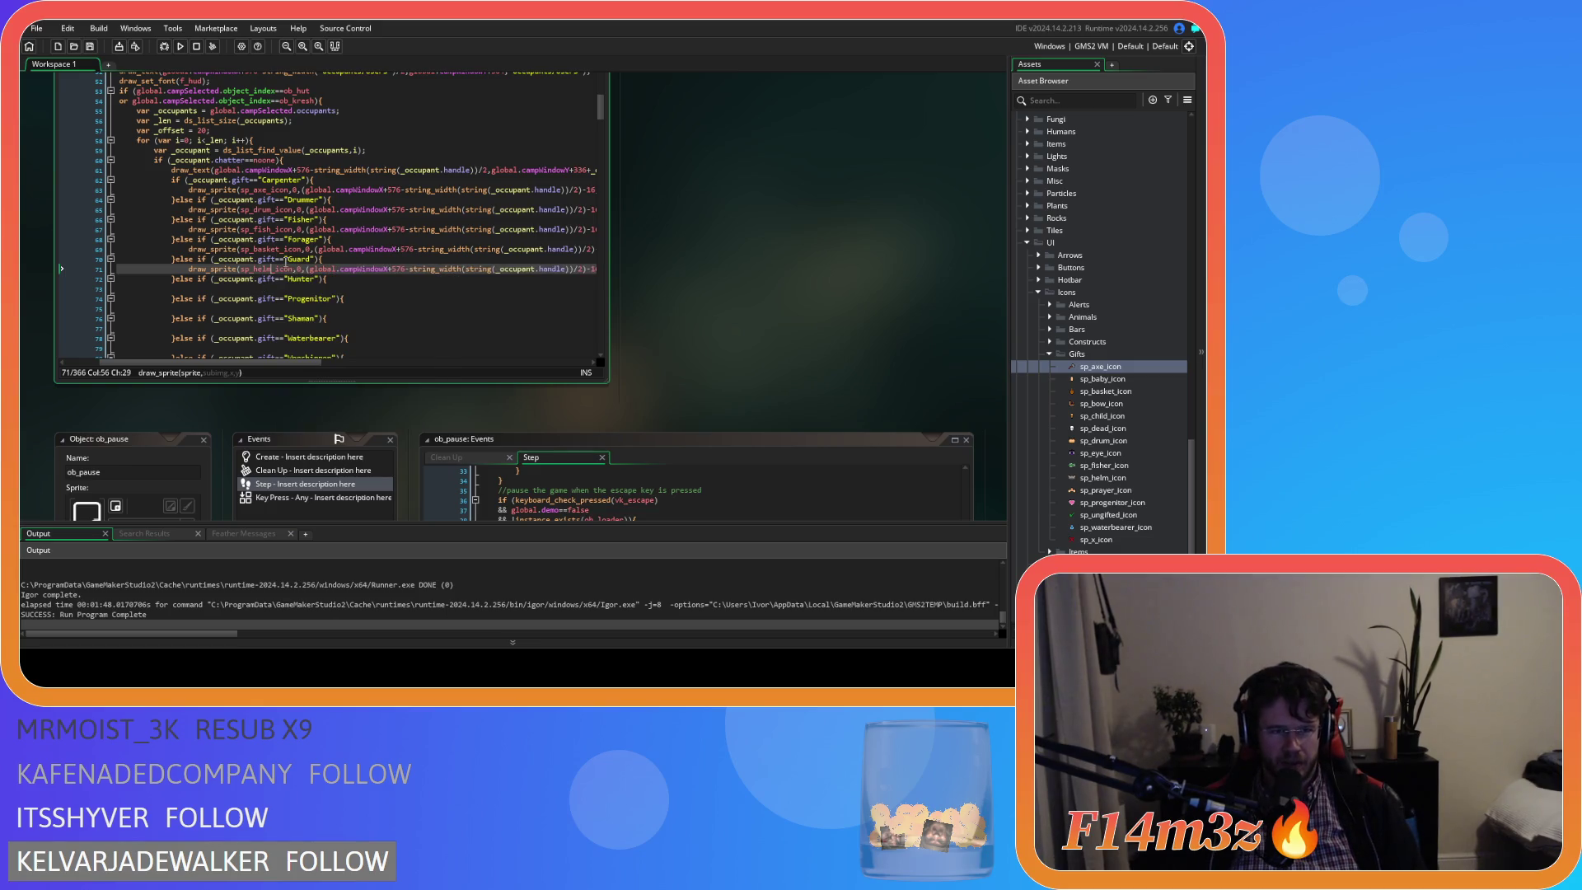
mouse_move(271, 275)
drag(186, 269, 646, 272)
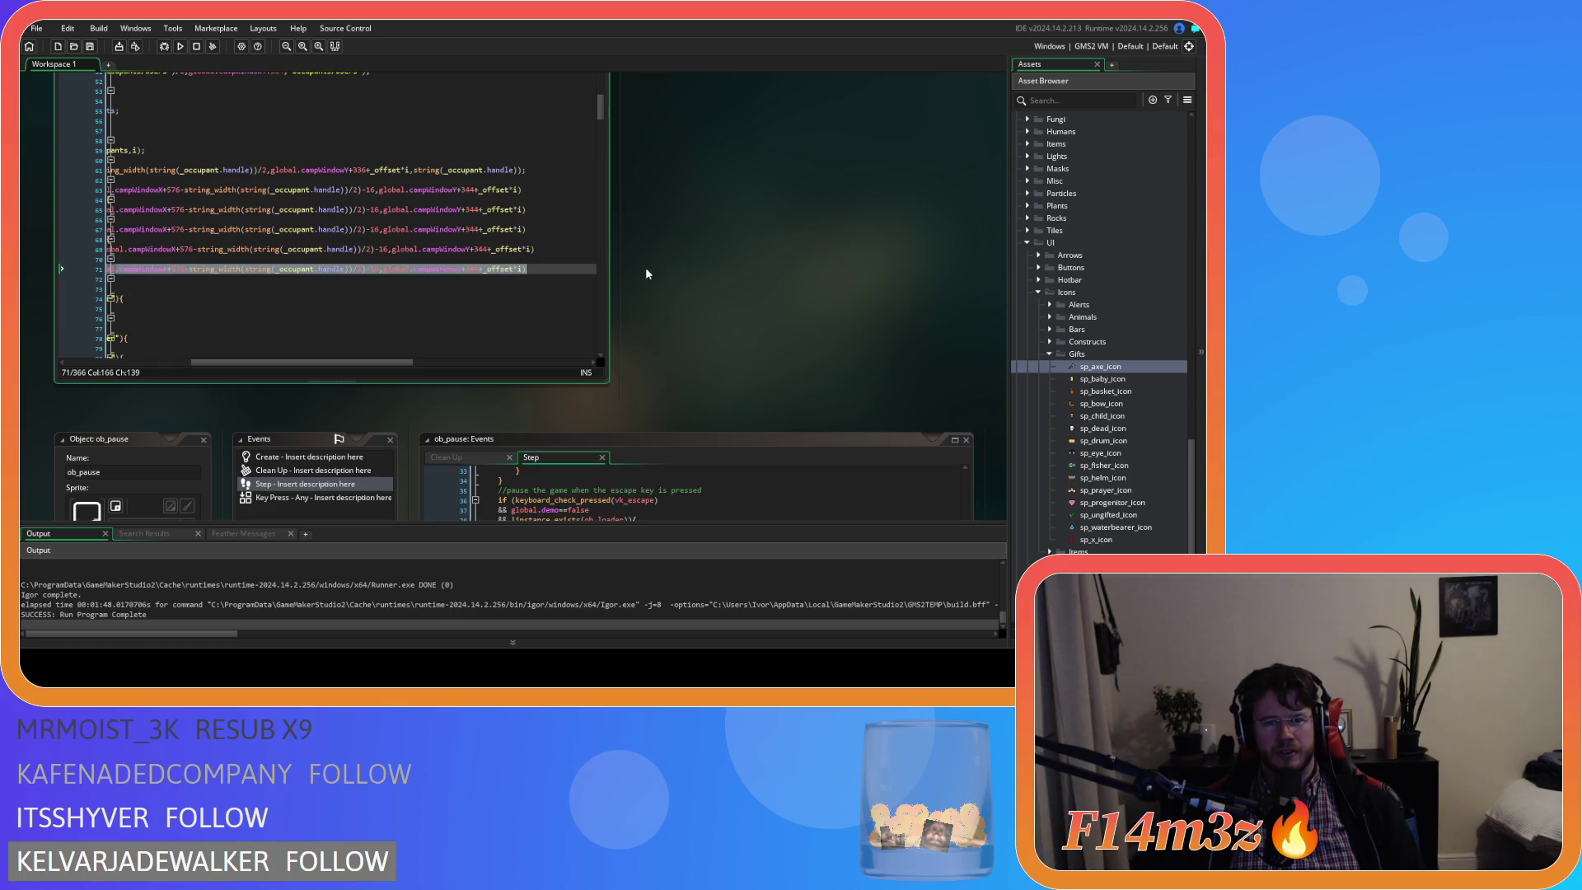
Add the icon-drawing line under Hunter, using sp_bow_icon.
click(311, 289)
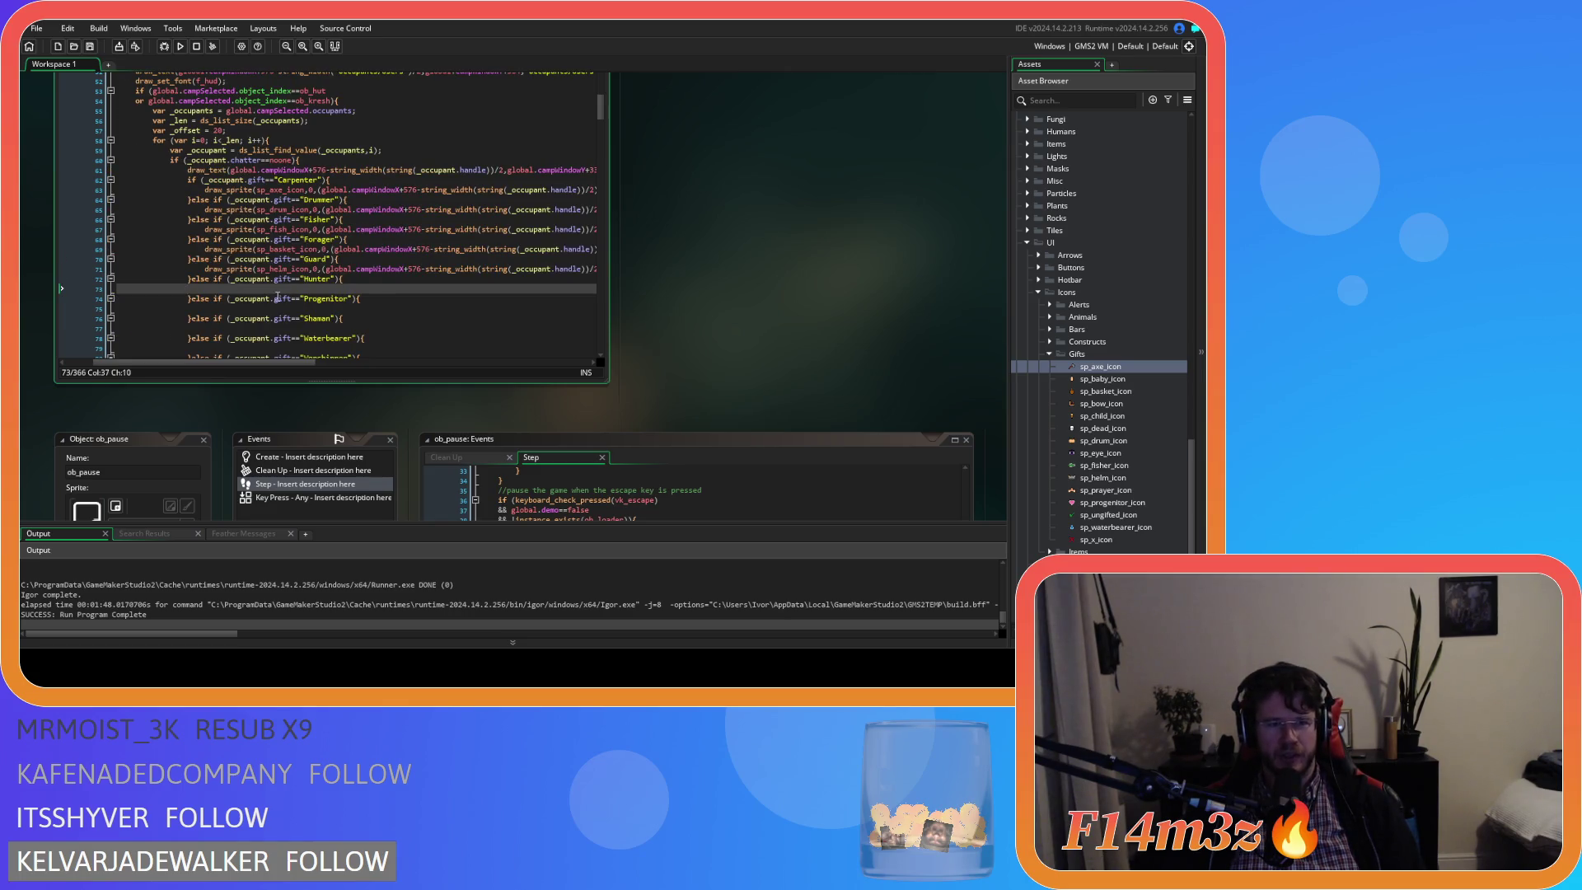
text(draw_sprite(sp_helm_icon,0,(global.campWindowX+576-string_width(string(_occupant.handle))/2)-16,global.campWindowY+344+_offset*i))
drag(220, 361, 124, 363)
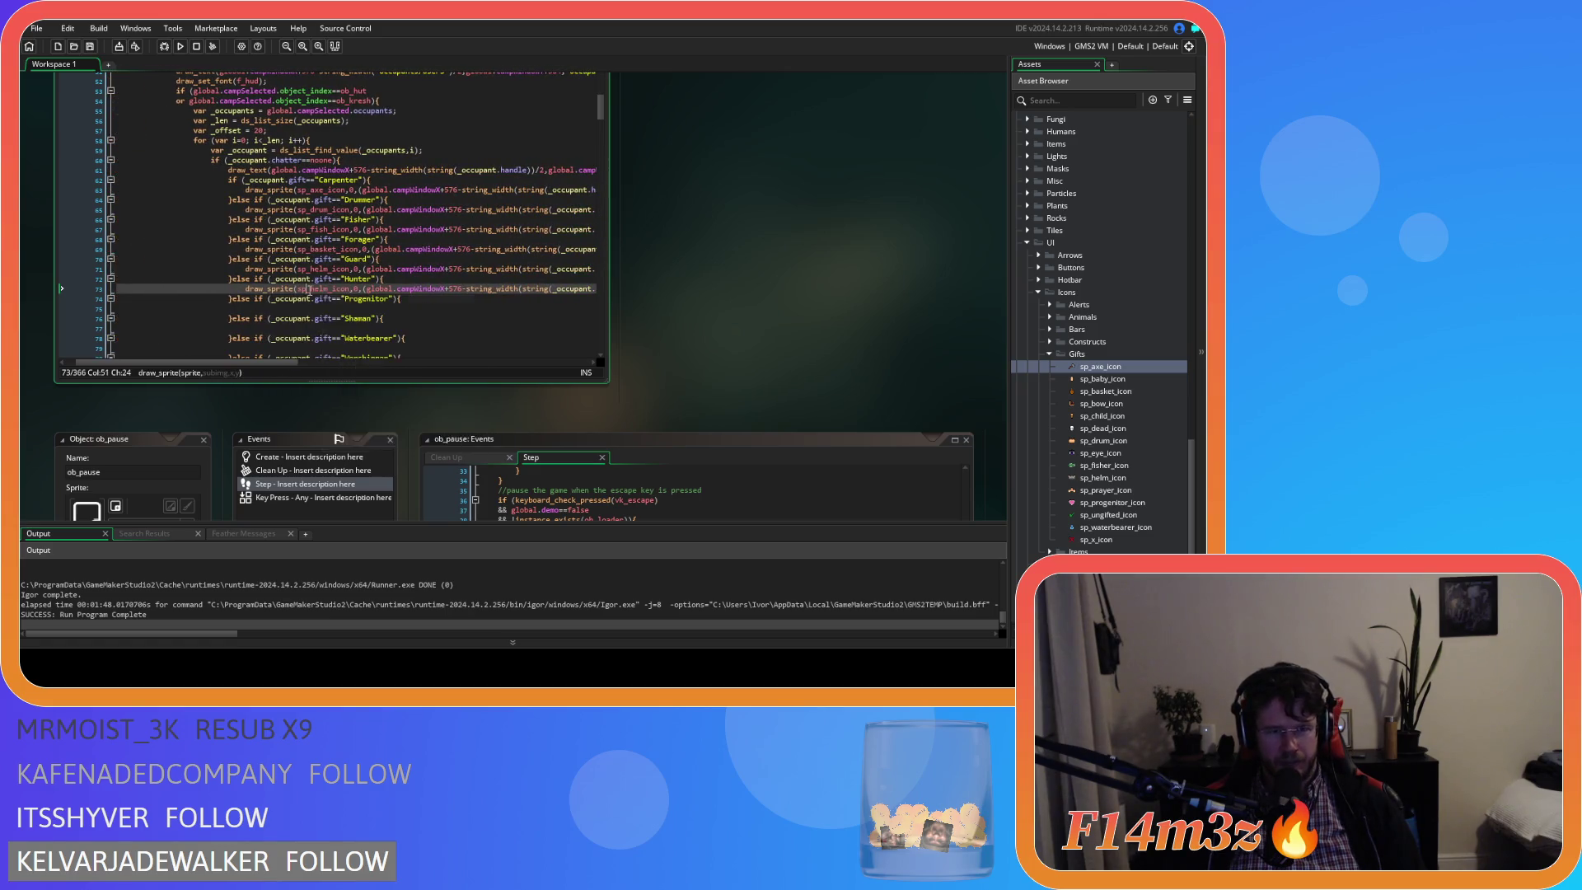
double_click(317, 290)
text(b)
key(Escape)
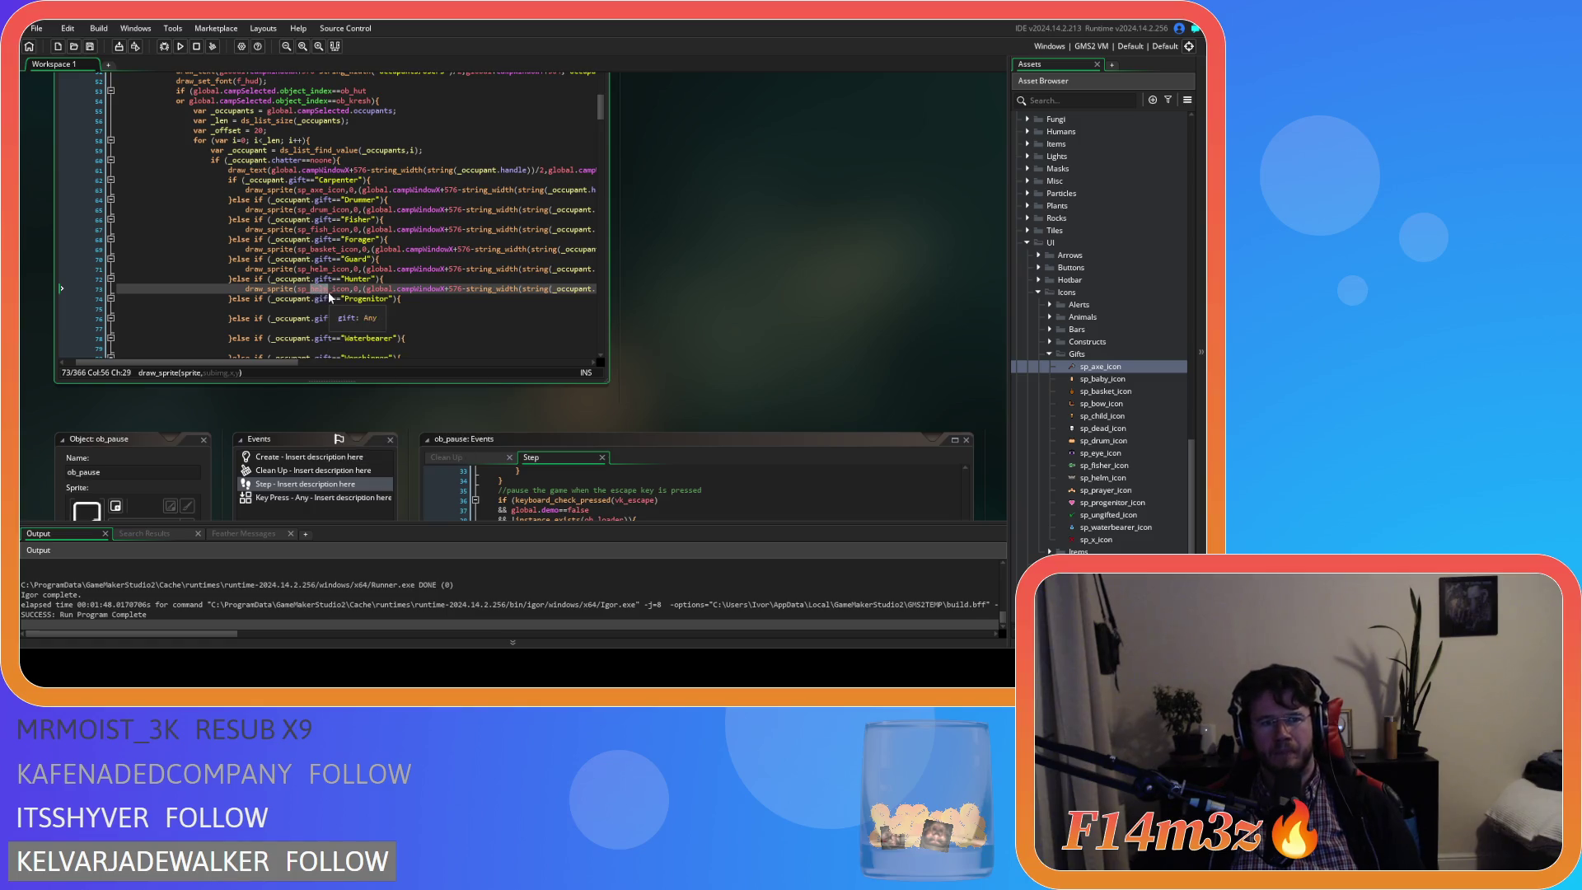
text(ow)
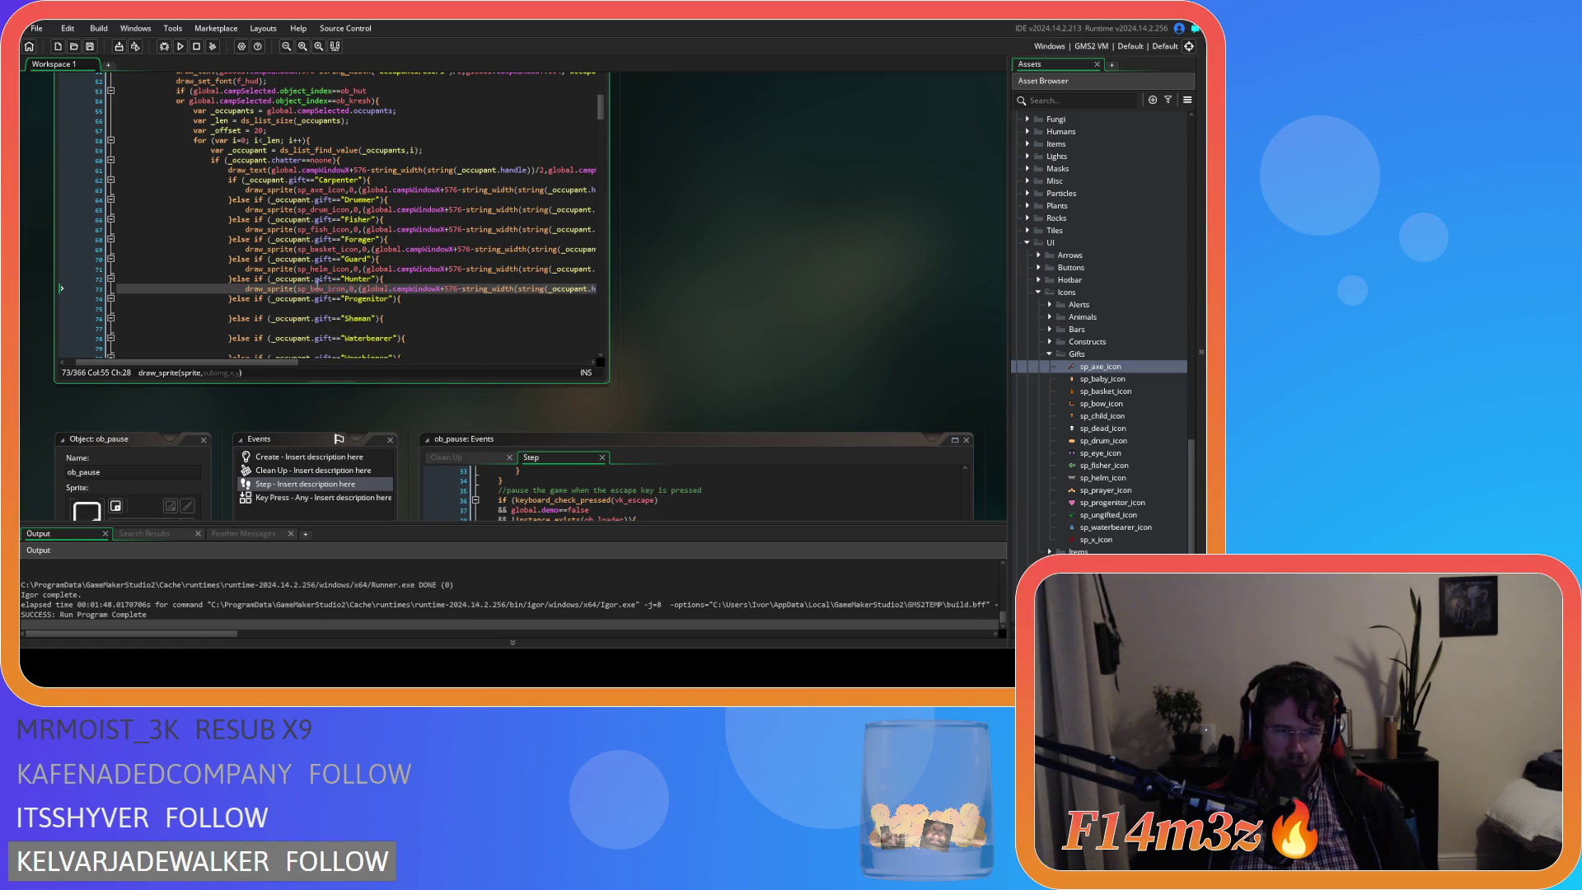
key(Escape)
drag(247, 288, 614, 293)
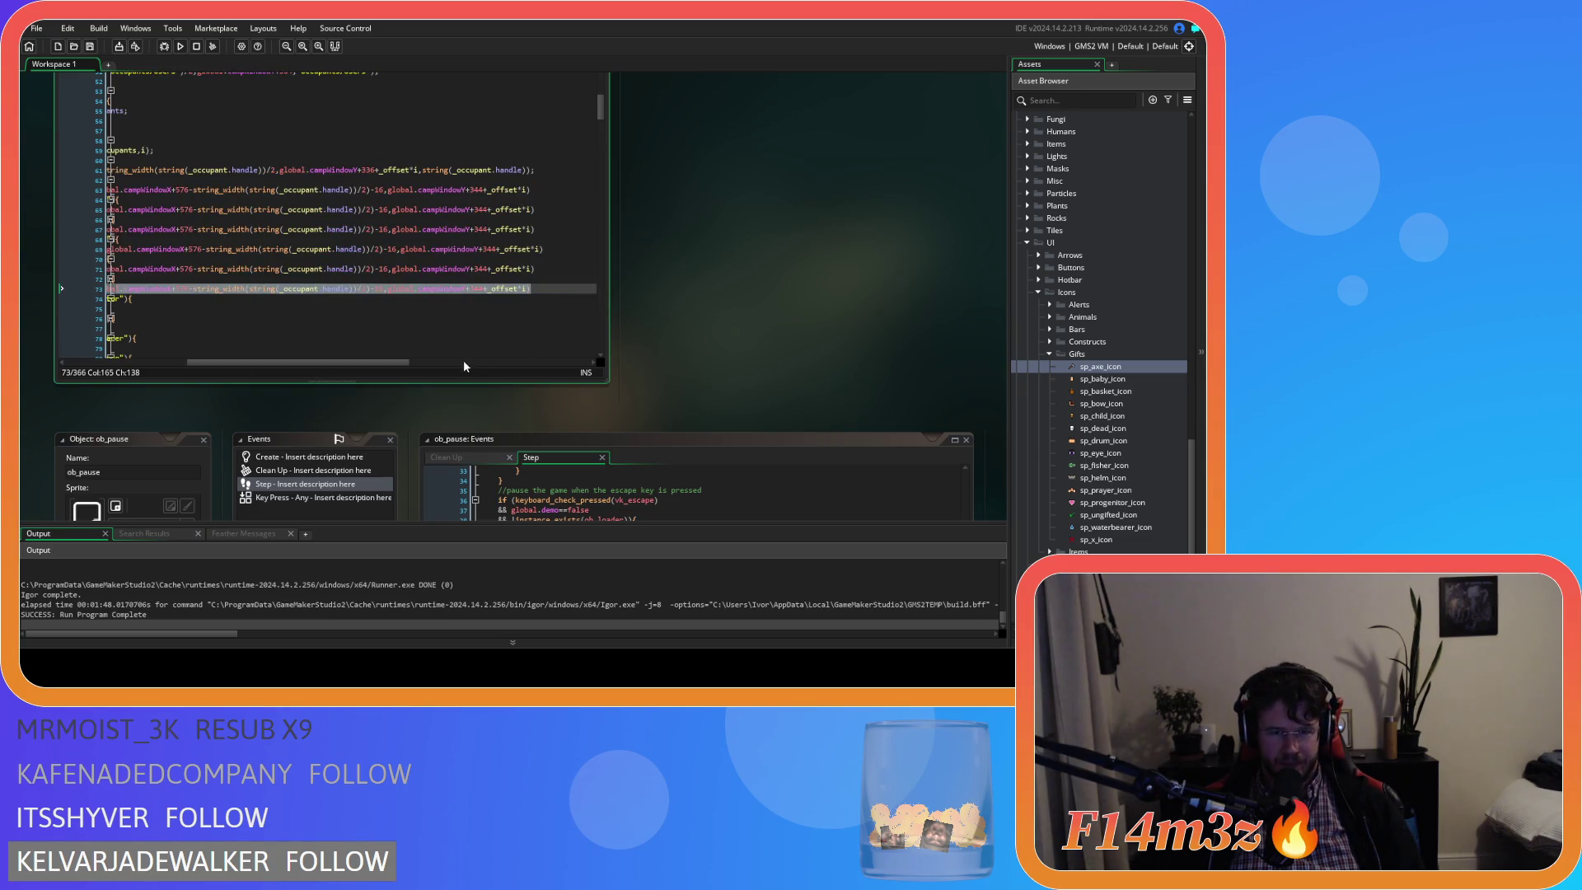
End the Hunter, Guard, Forager, Fisher, Drummer and Carpenter icon lines with semicolons.
key(End)
text(;)
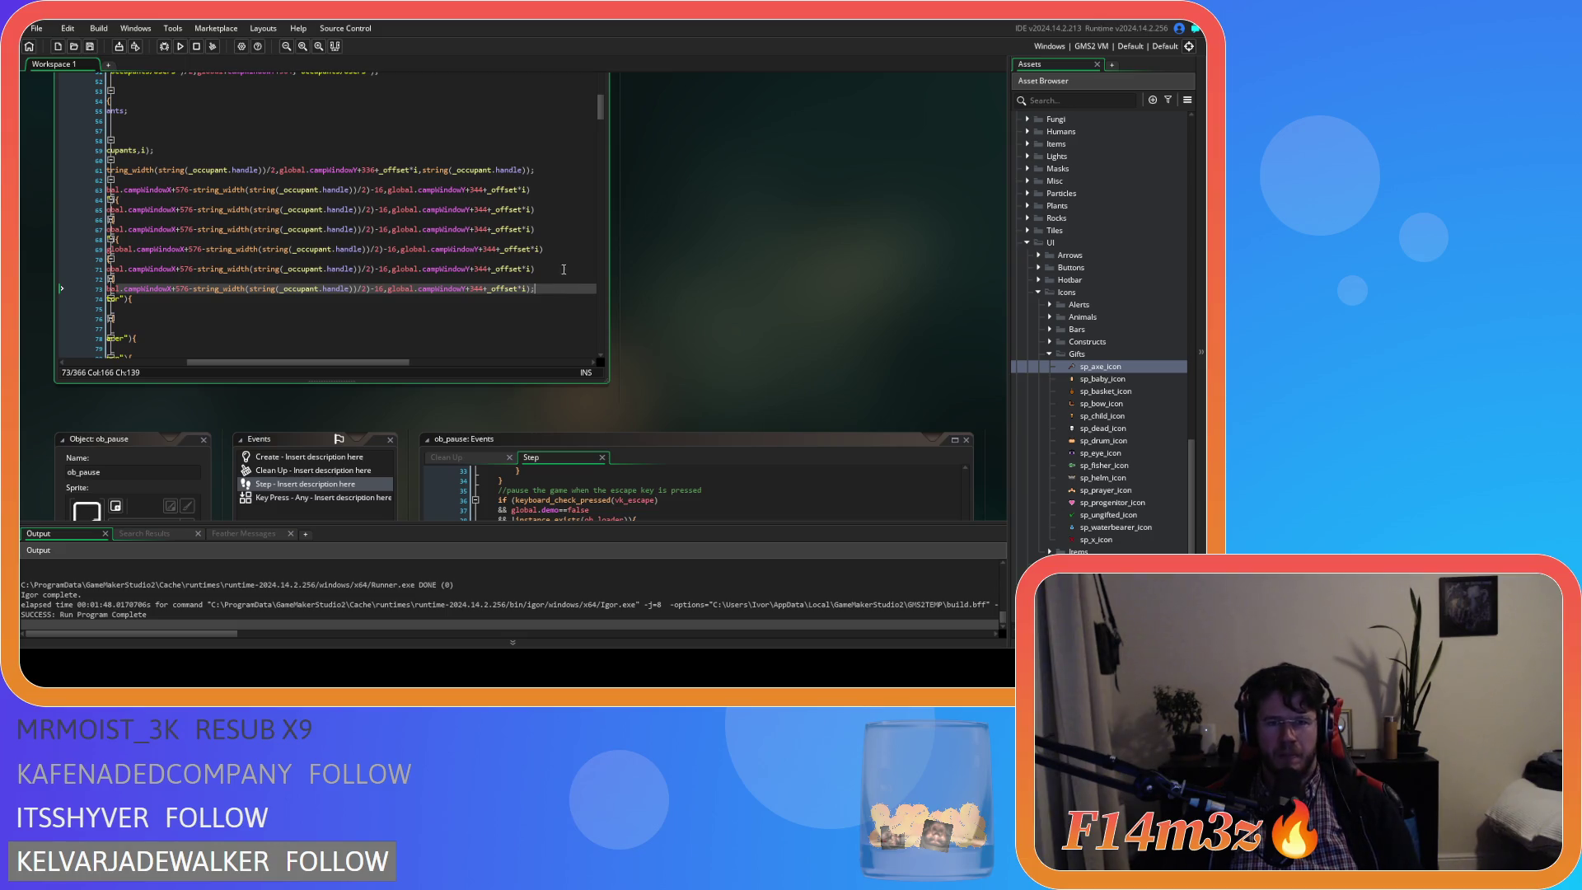
key(Up)
key(Up)
text(;)
click(557, 252)
text(;)
click(554, 232)
text(;)
click(546, 213)
text(;)
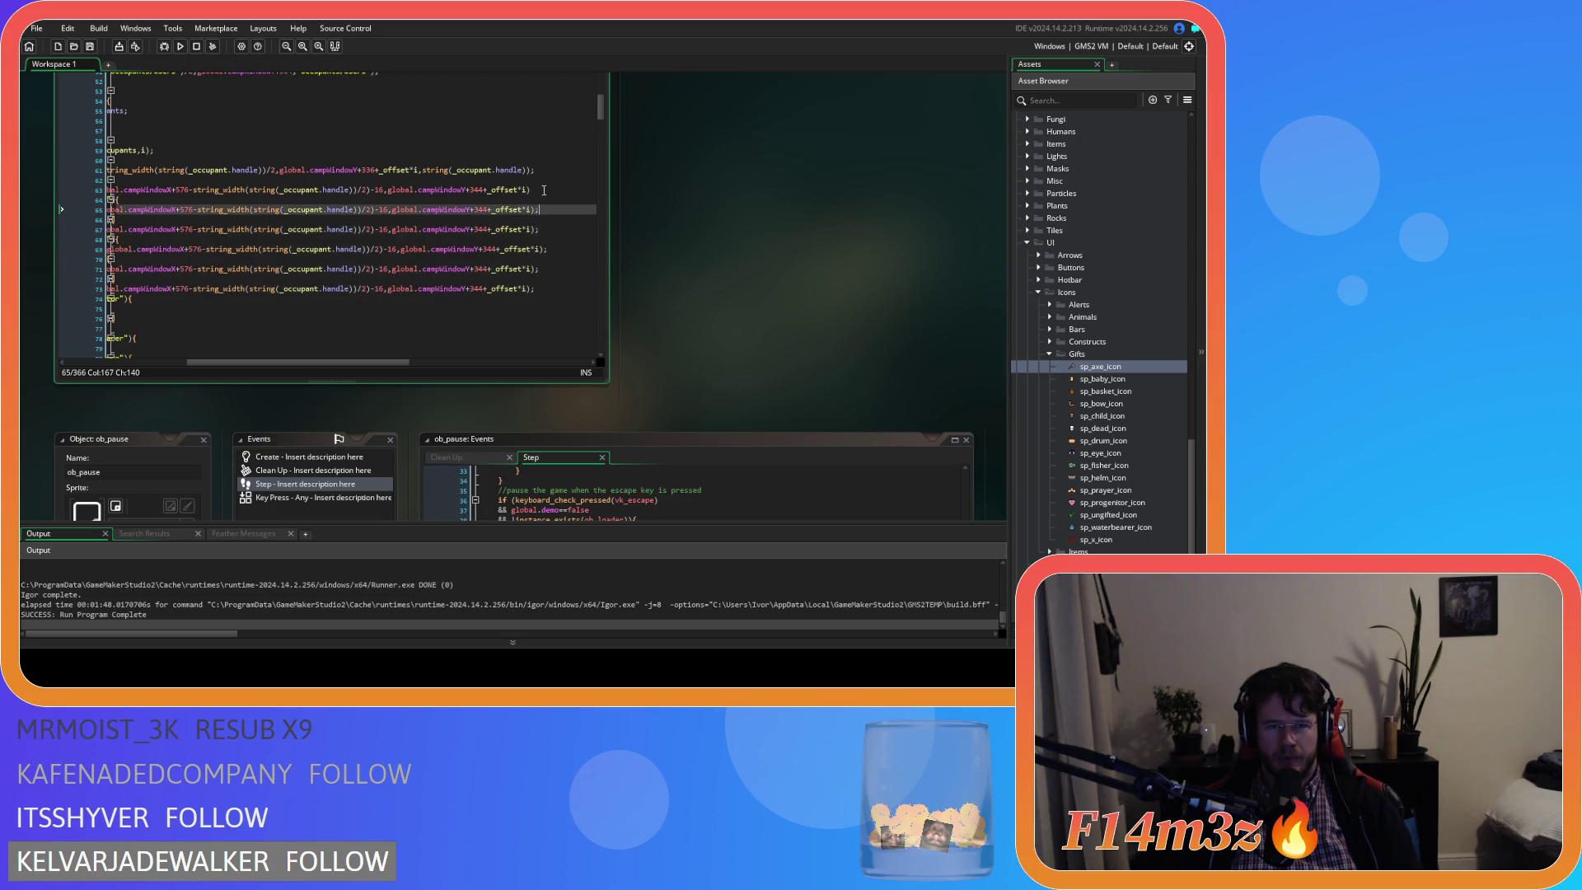
click(541, 194)
text(;)
mouse_move(555, 293)
mouse_down()
mouse_move(108, 290)
mouse_move(266, 298)
mouse_up()
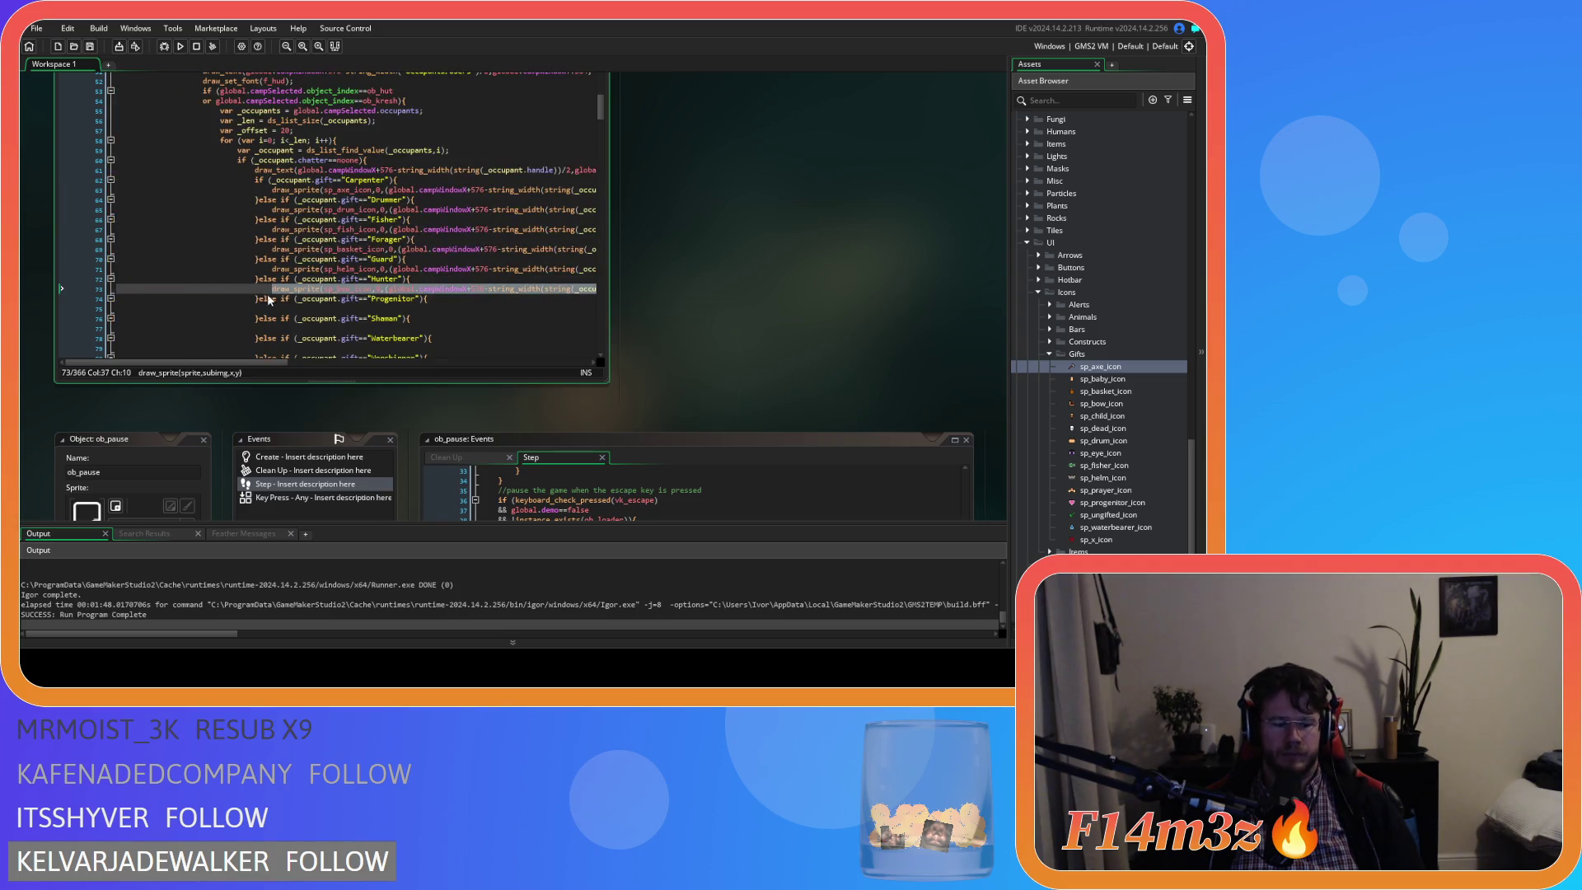
Add the icon-drawing line under Progenitor, using sp_baby_icon.
click(323, 309)
key(ctrl+v)
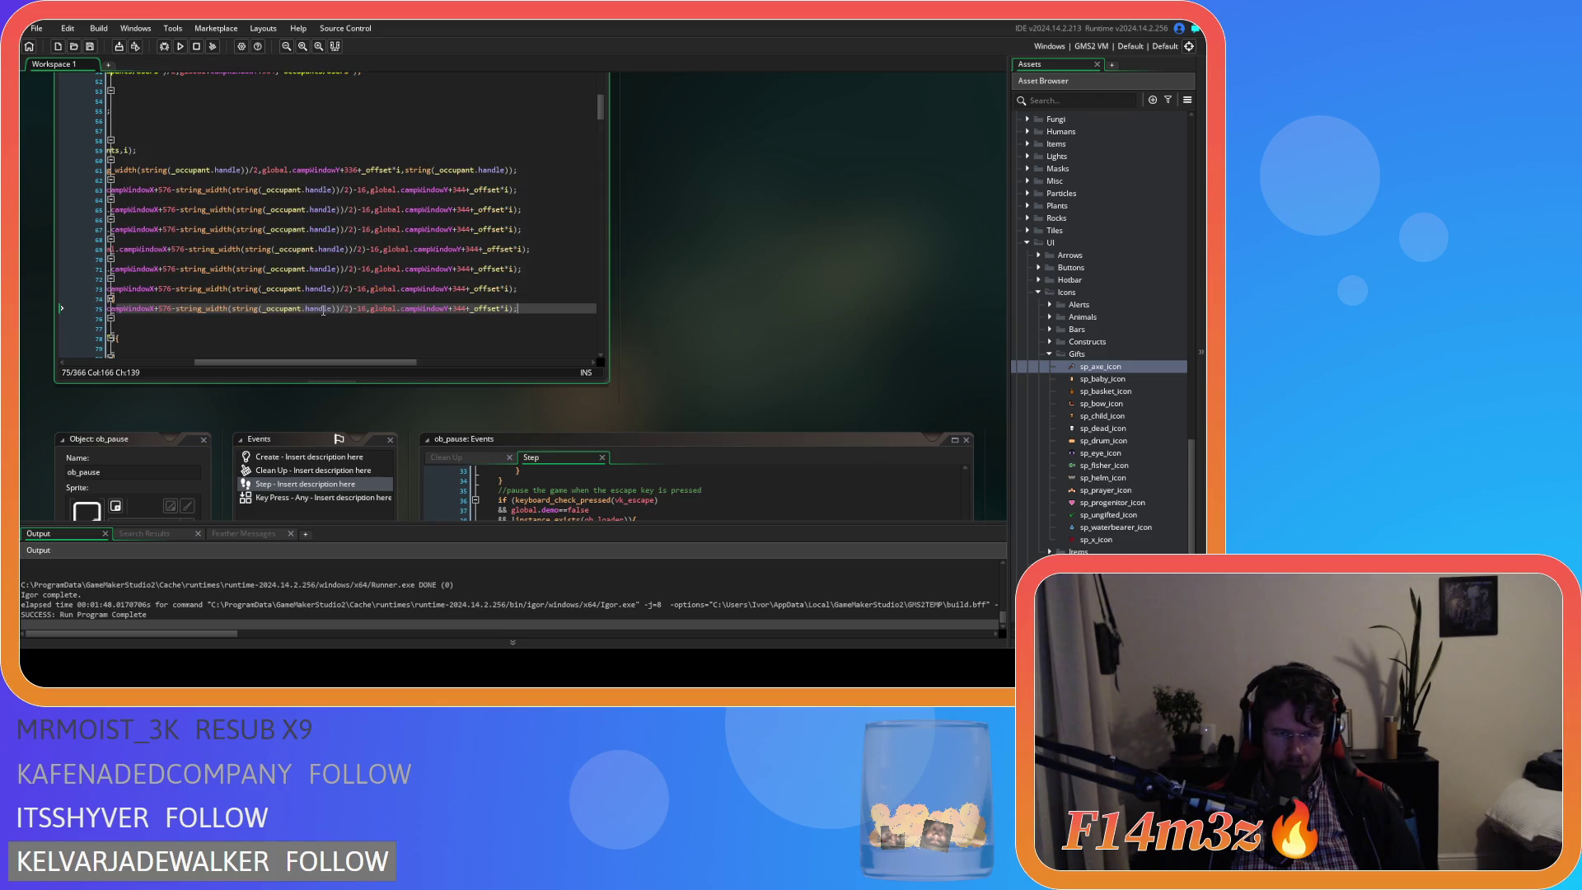
drag(341, 362, 220, 362)
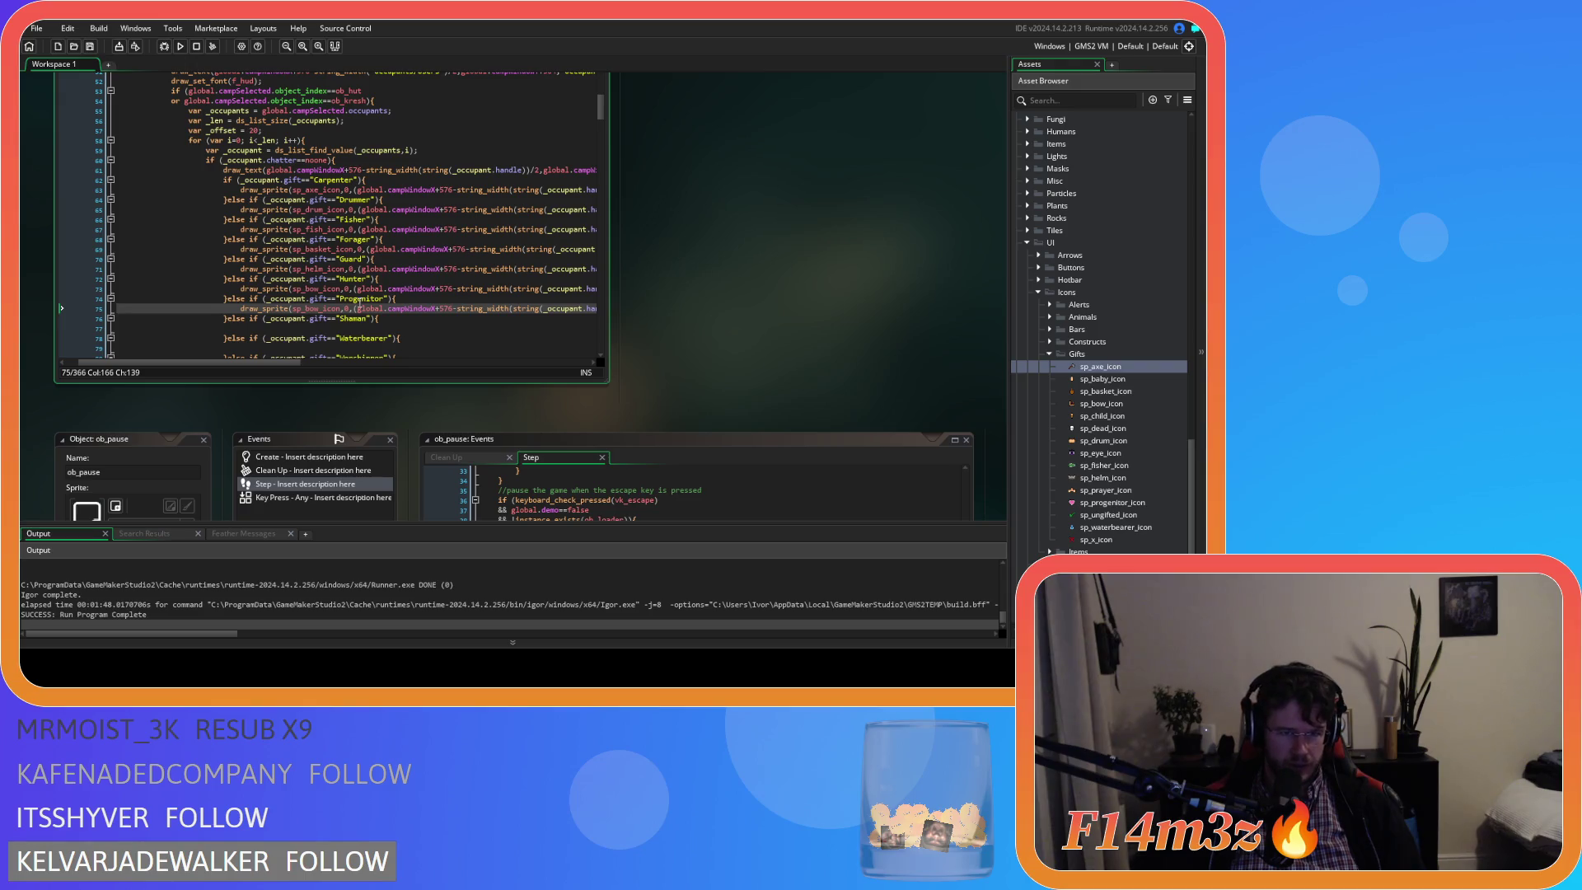
drag(305, 309, 318, 310)
text(baby)
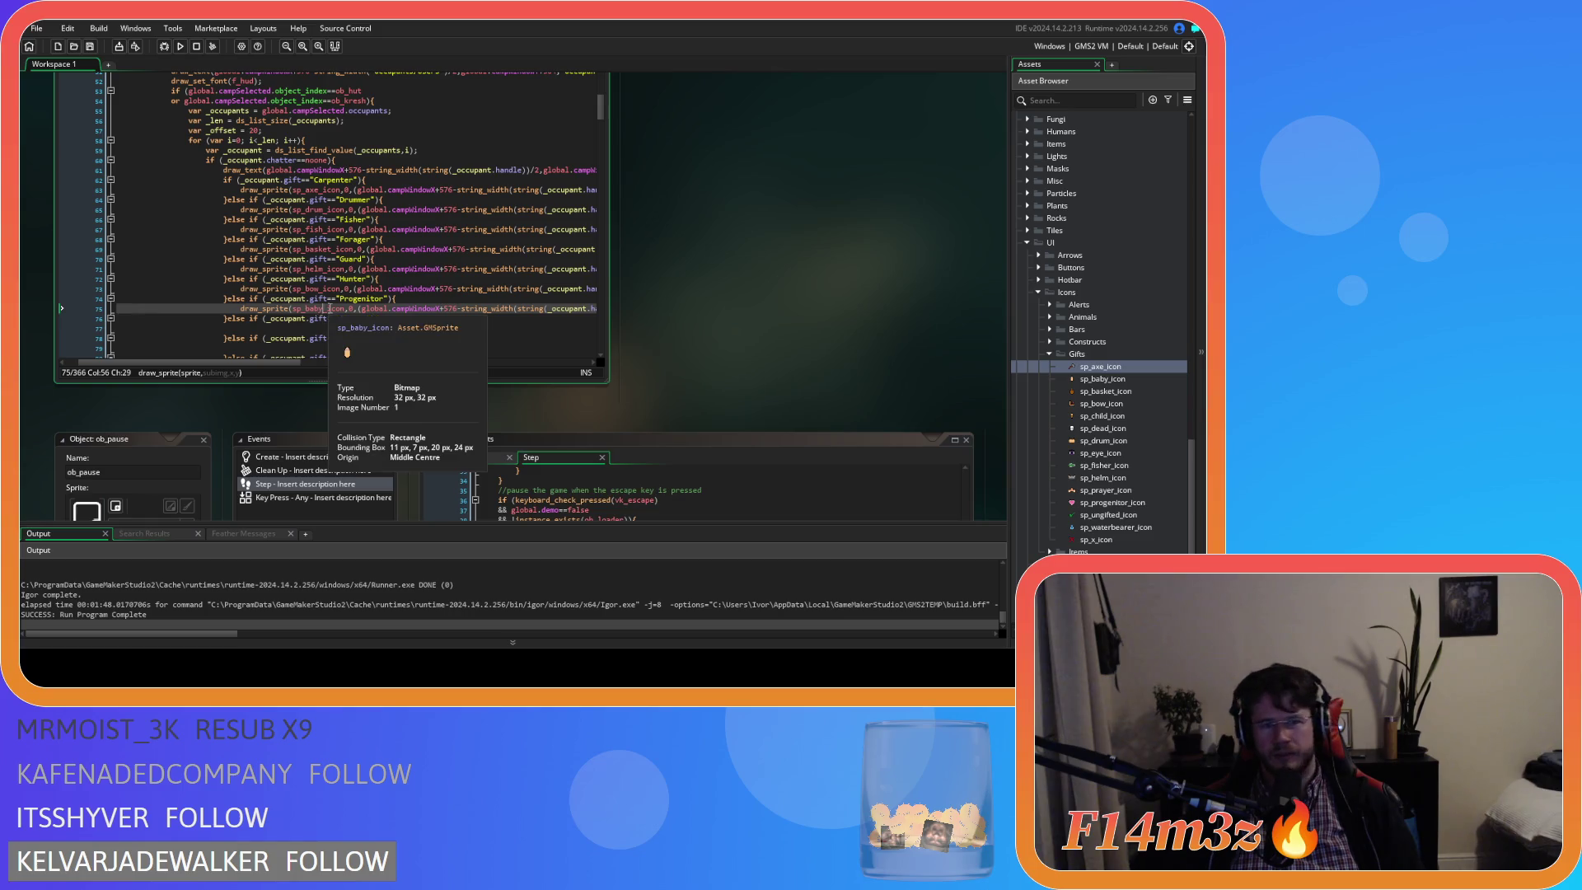
drag(240, 308, 619, 314)
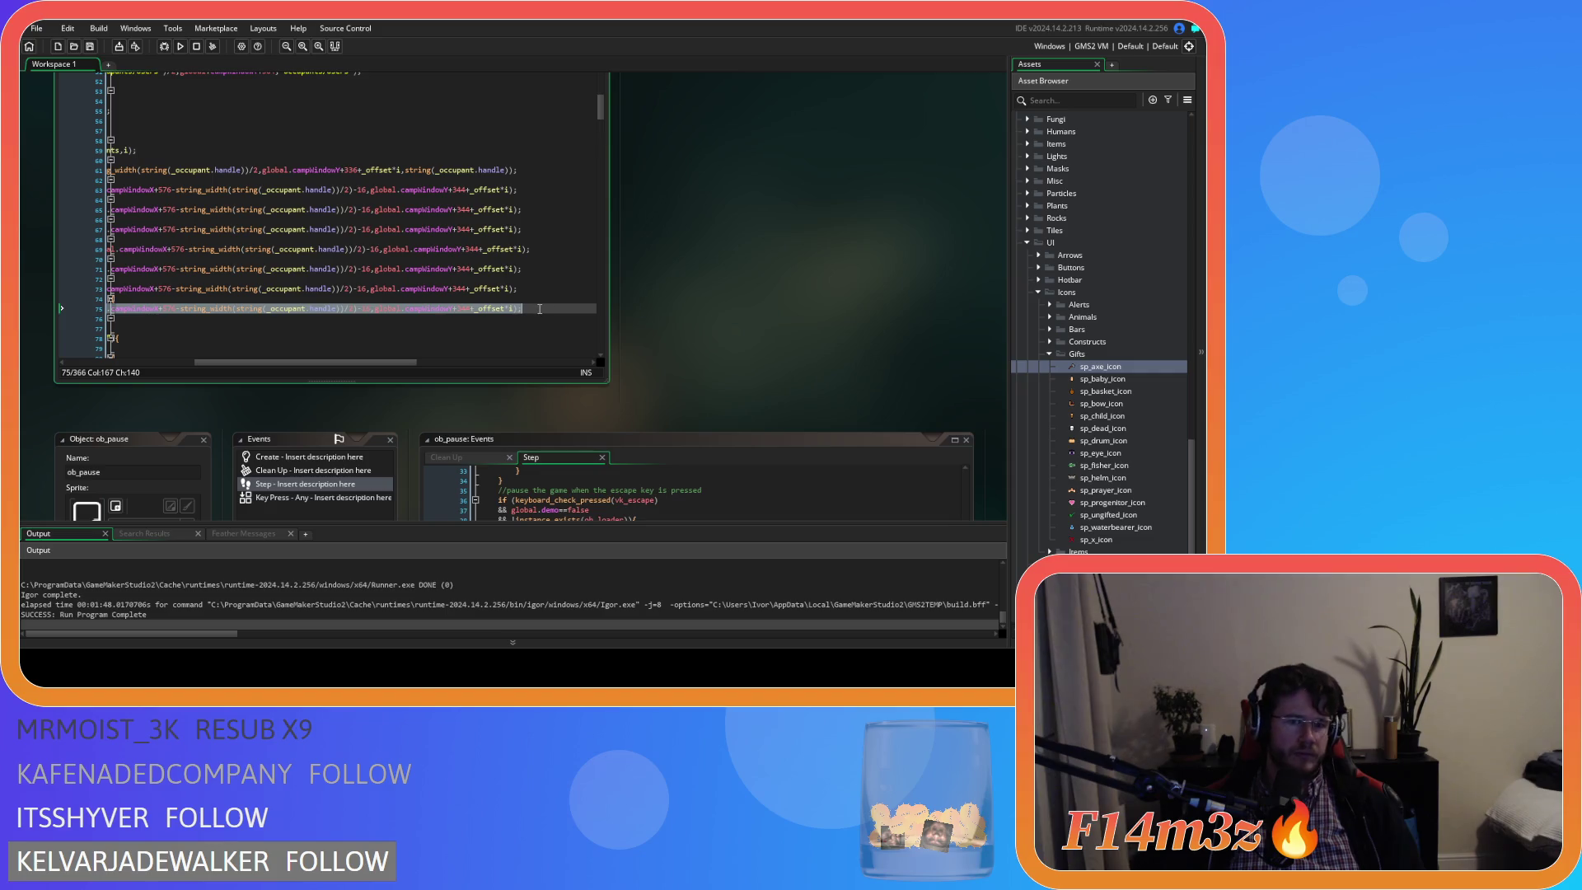
Add the icon-drawing line under Shaman, using sp_eye_icon.
click(497, 330)
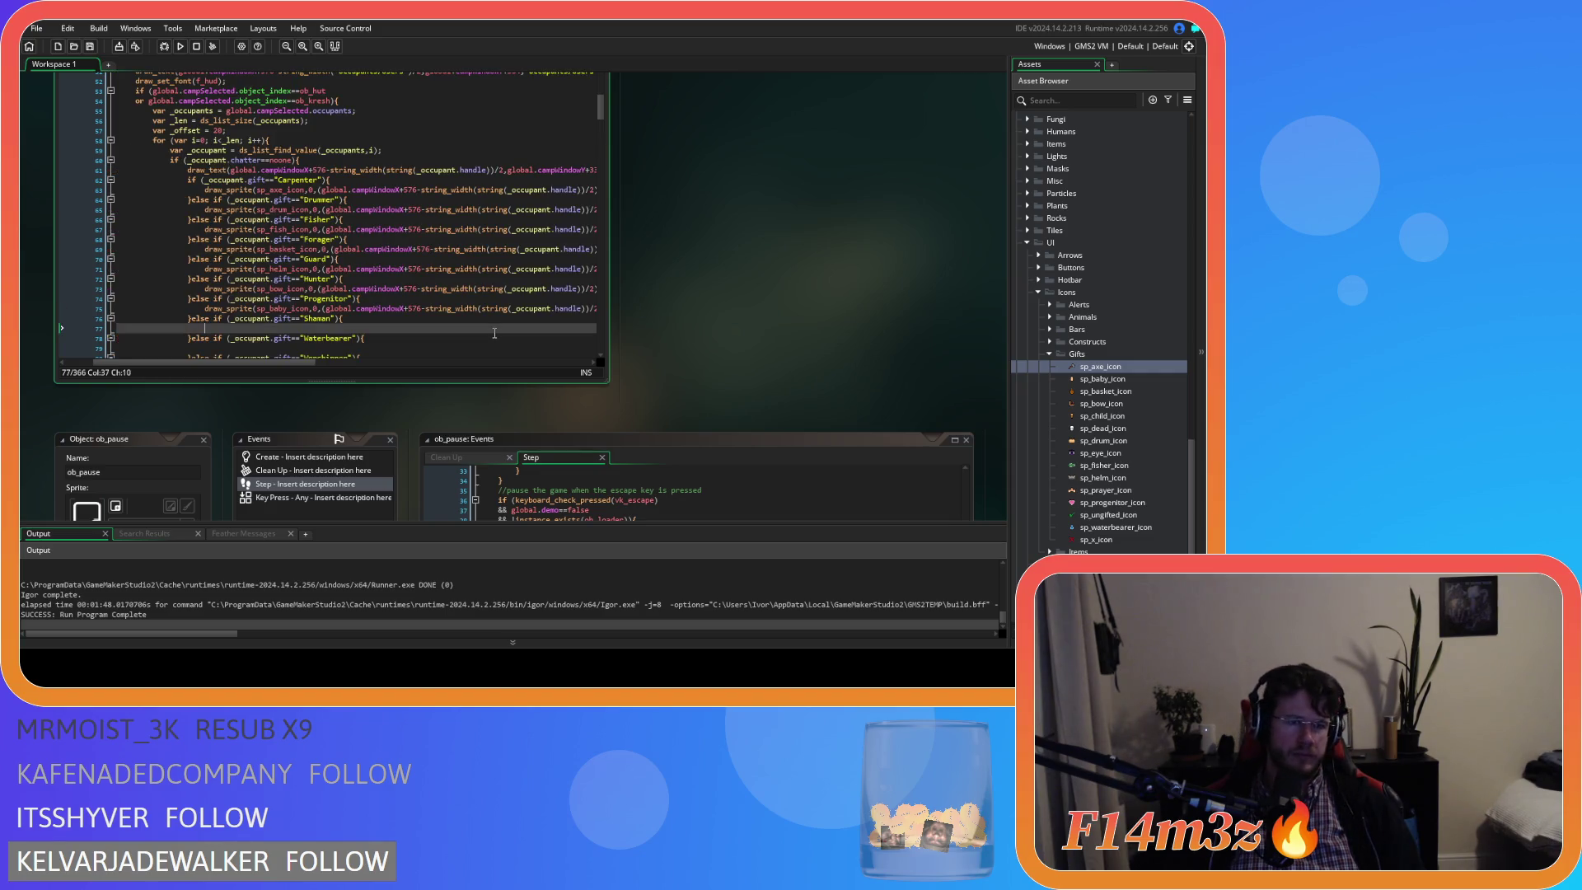
key(ctrl+v)
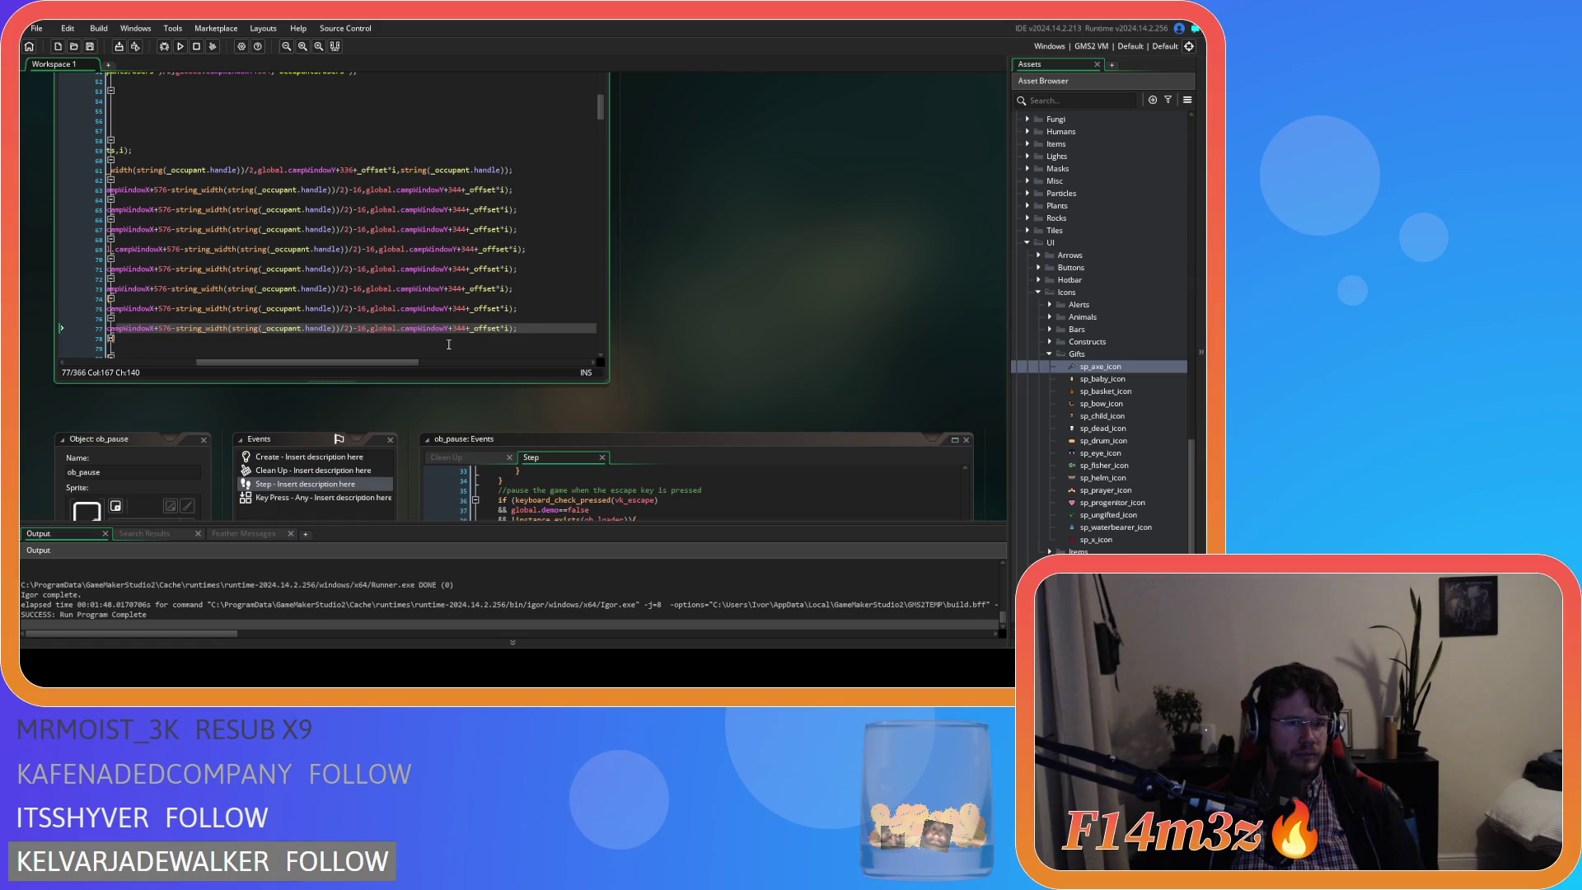
drag(400, 361, 305, 366)
scroll(280, 332, down, 2)
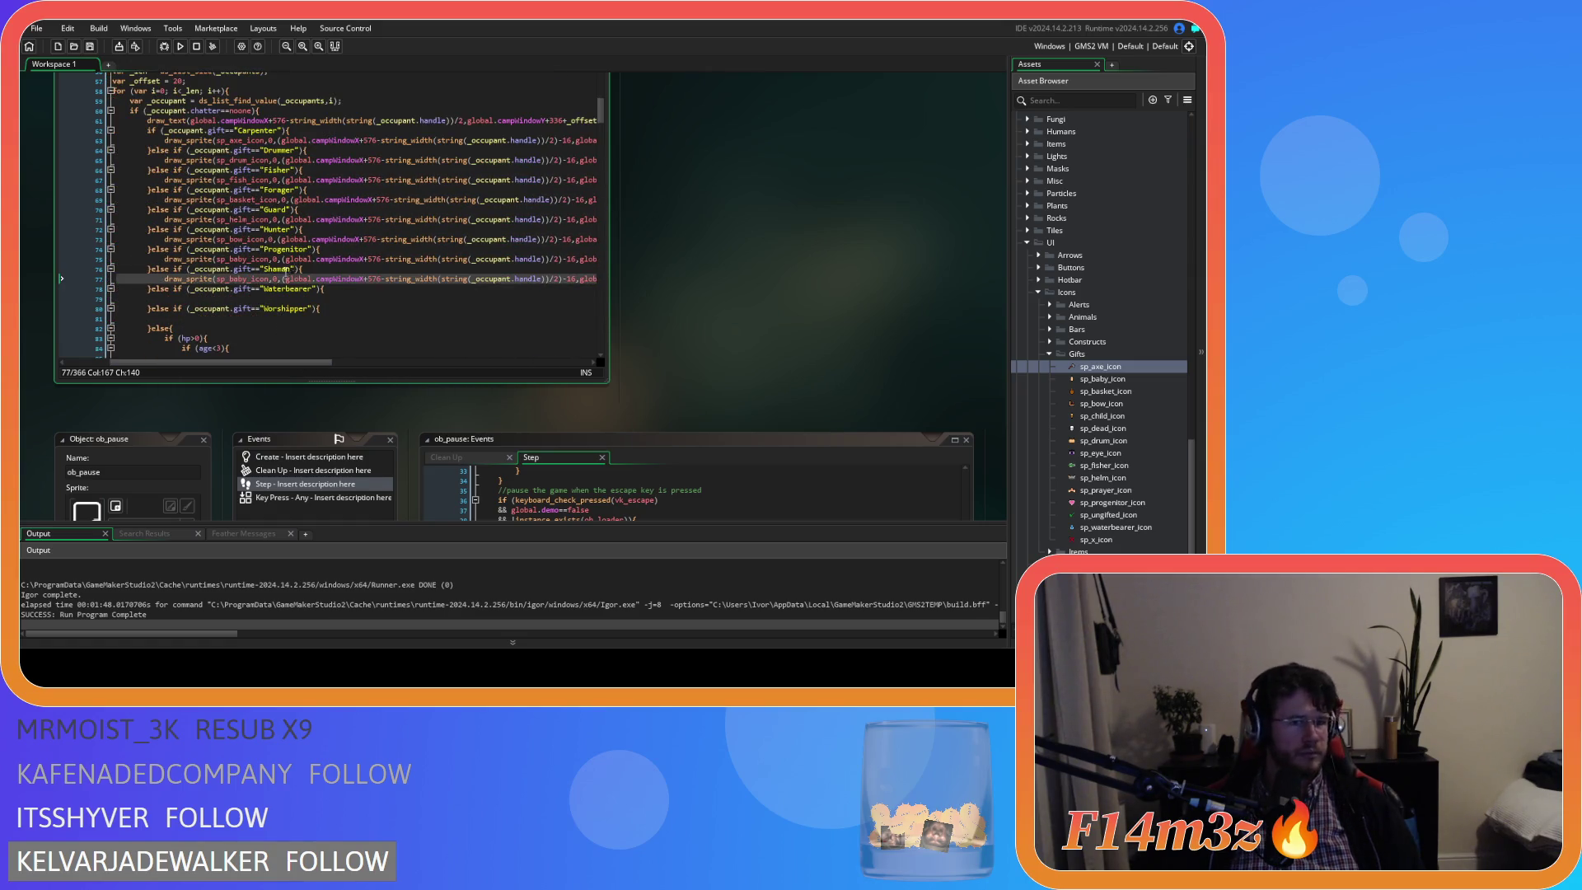
mouse_move(267, 282)
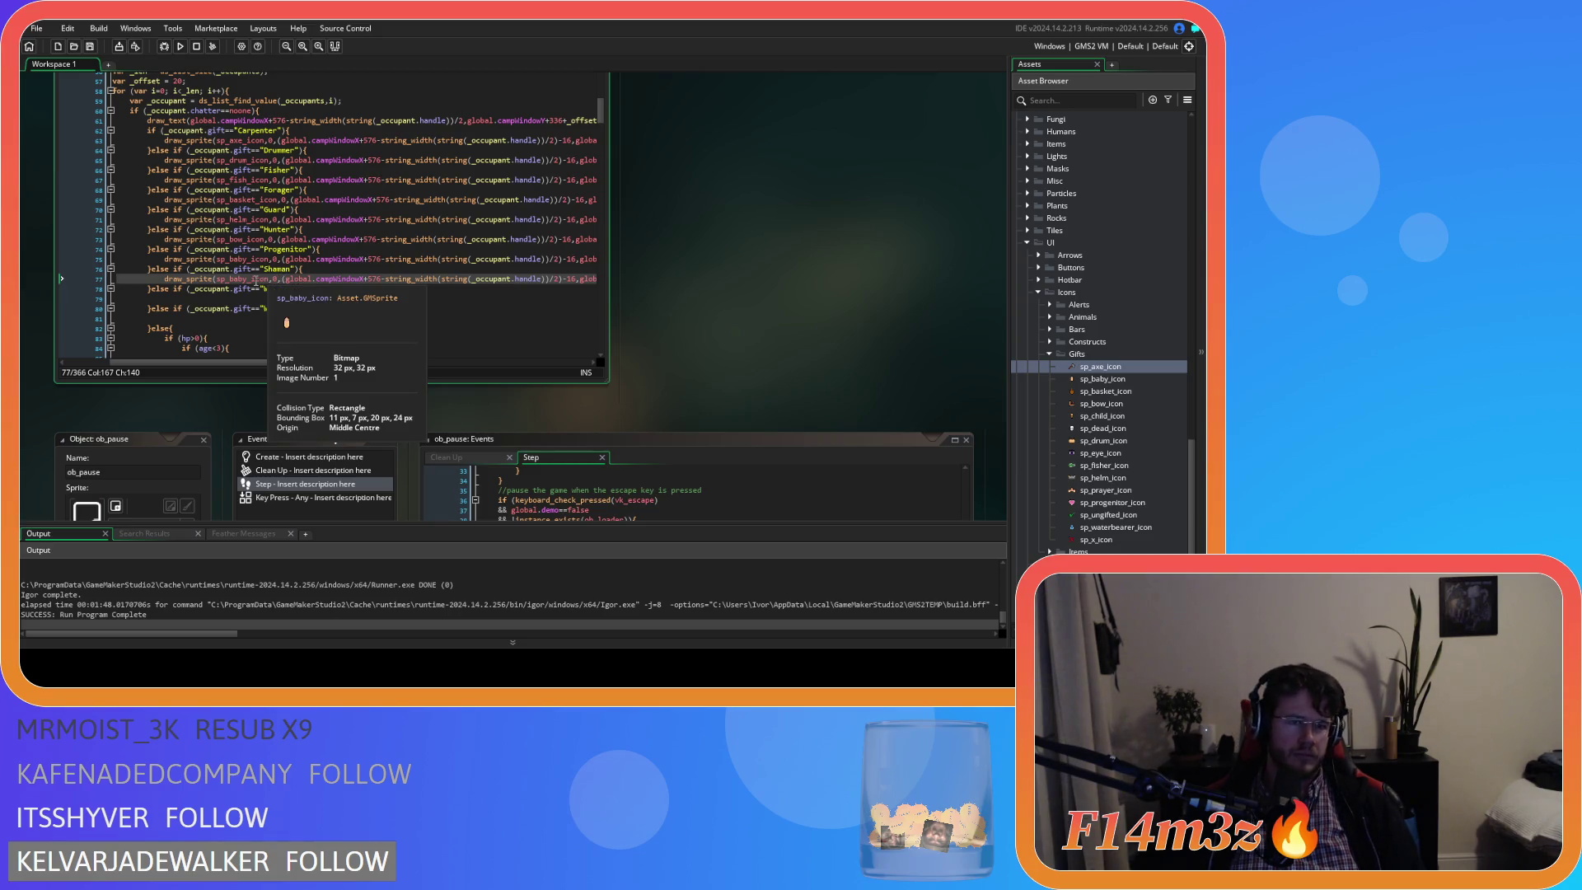
double_click(232, 281)
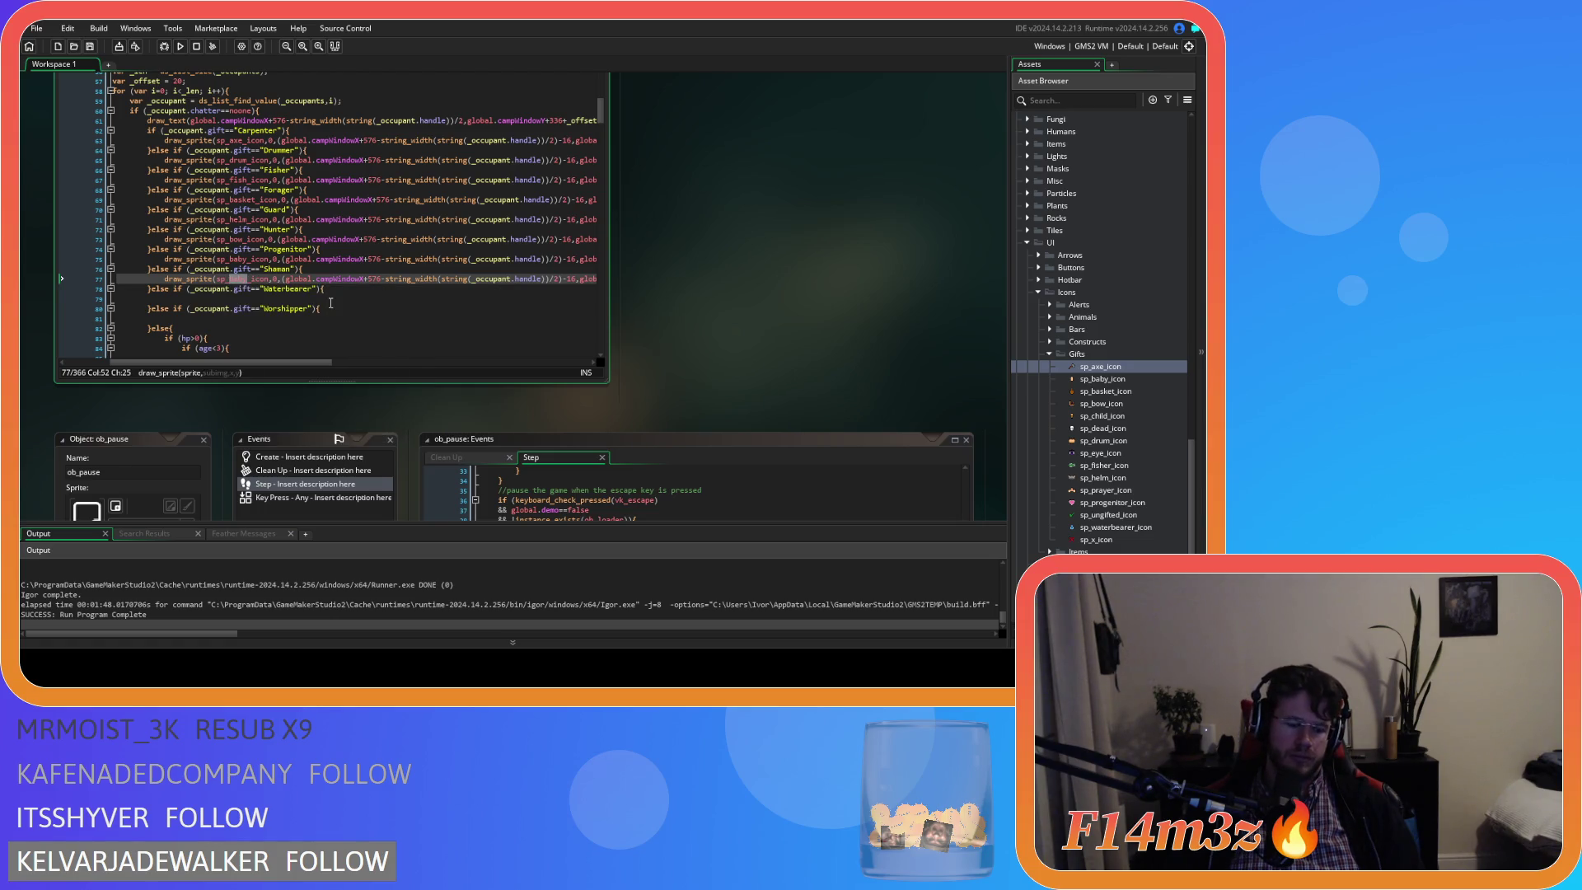
text(eye)
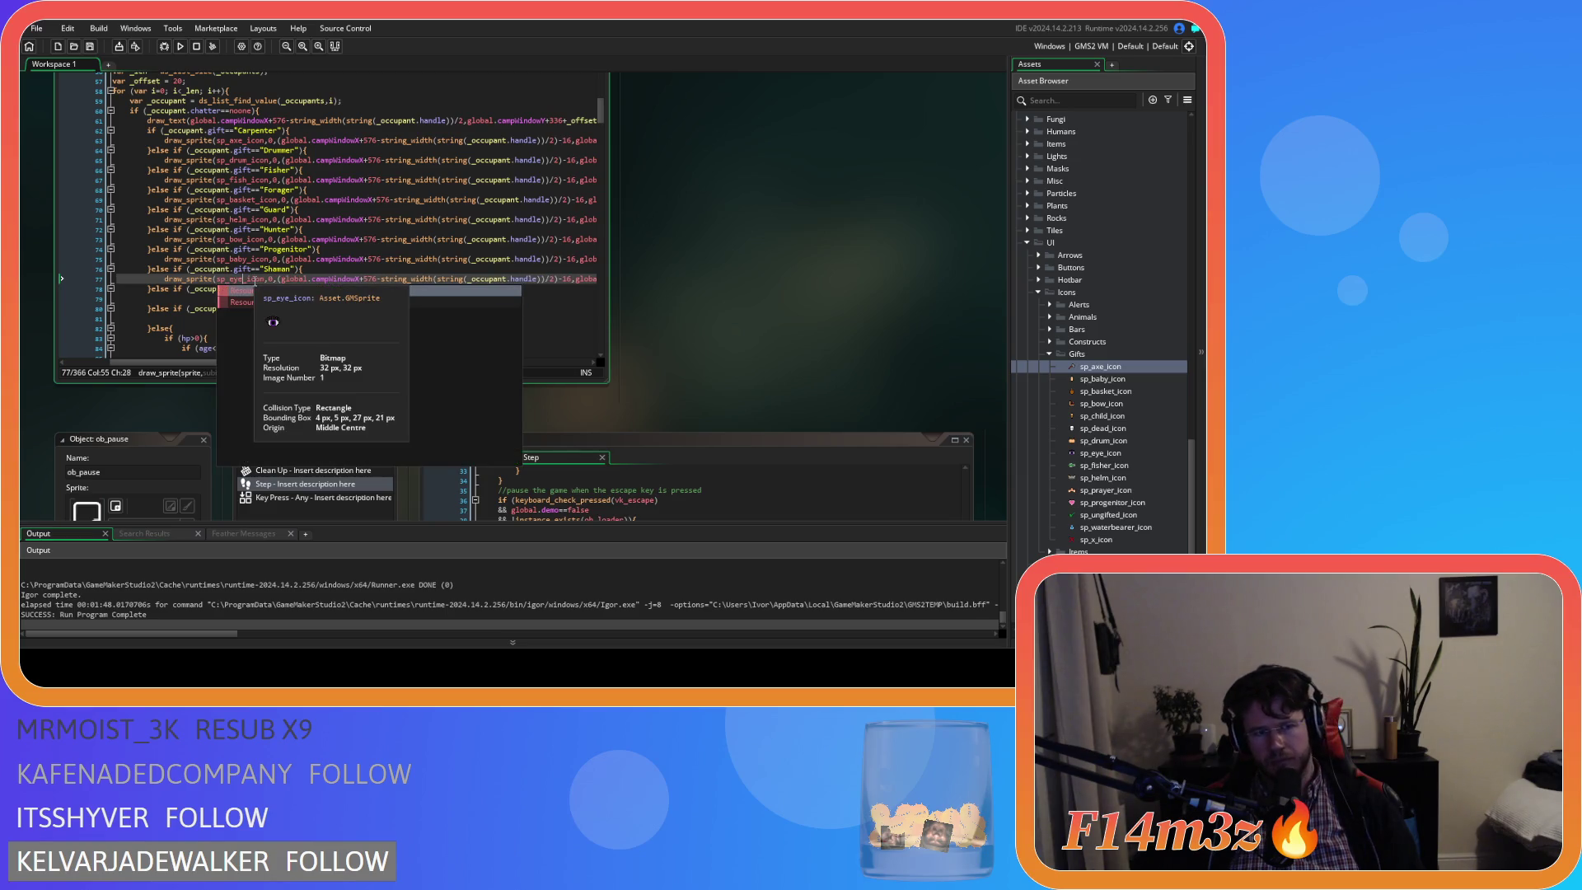
click(255, 281)
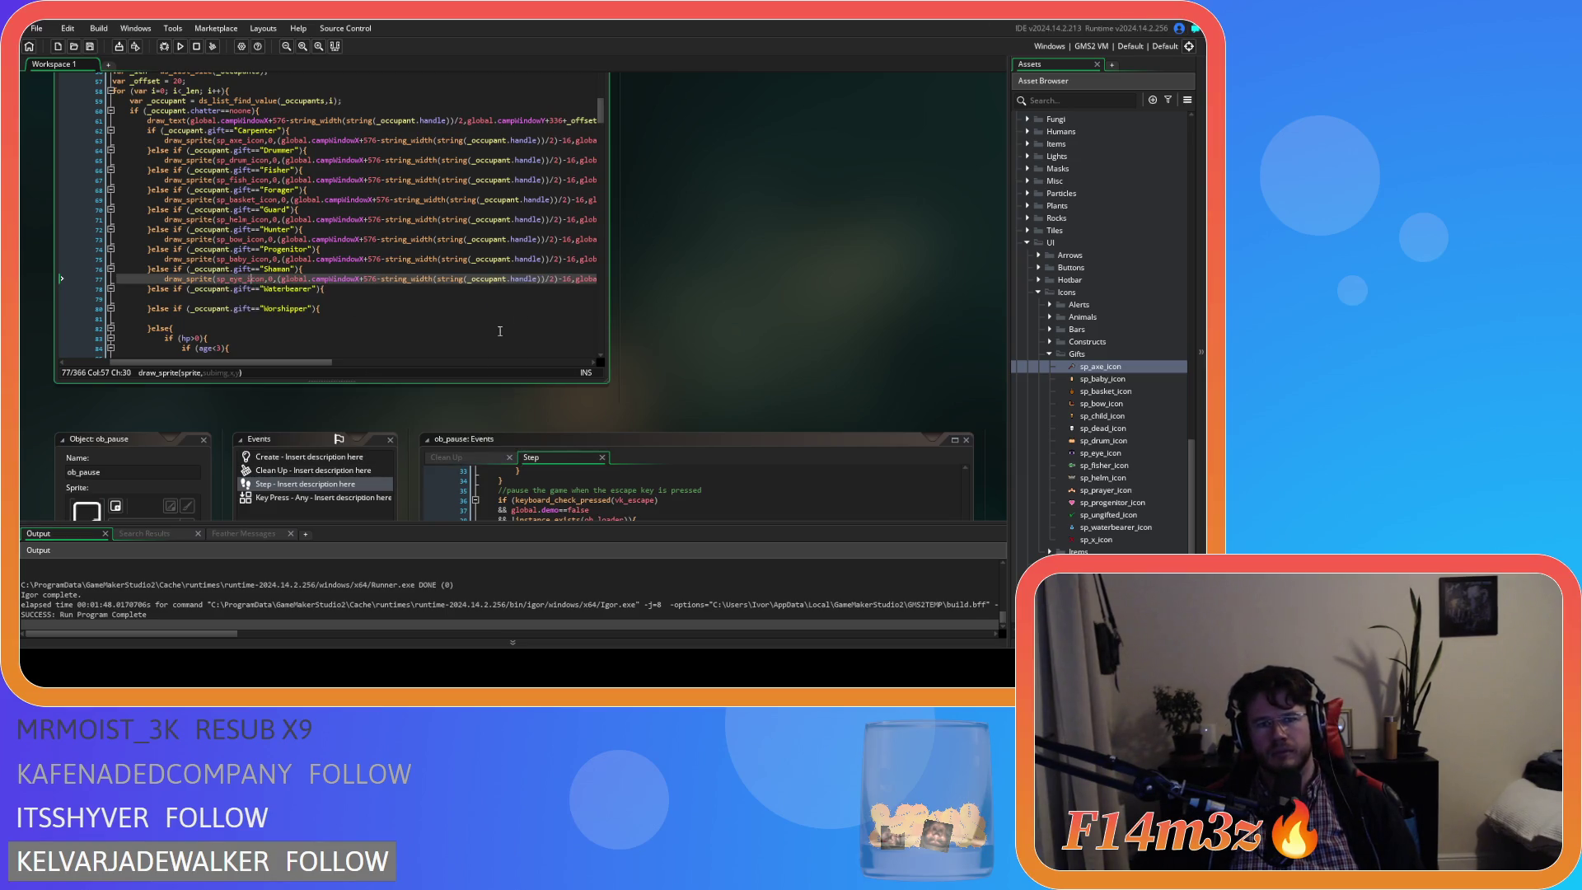
drag(317, 362, 272, 363)
click(243, 298)
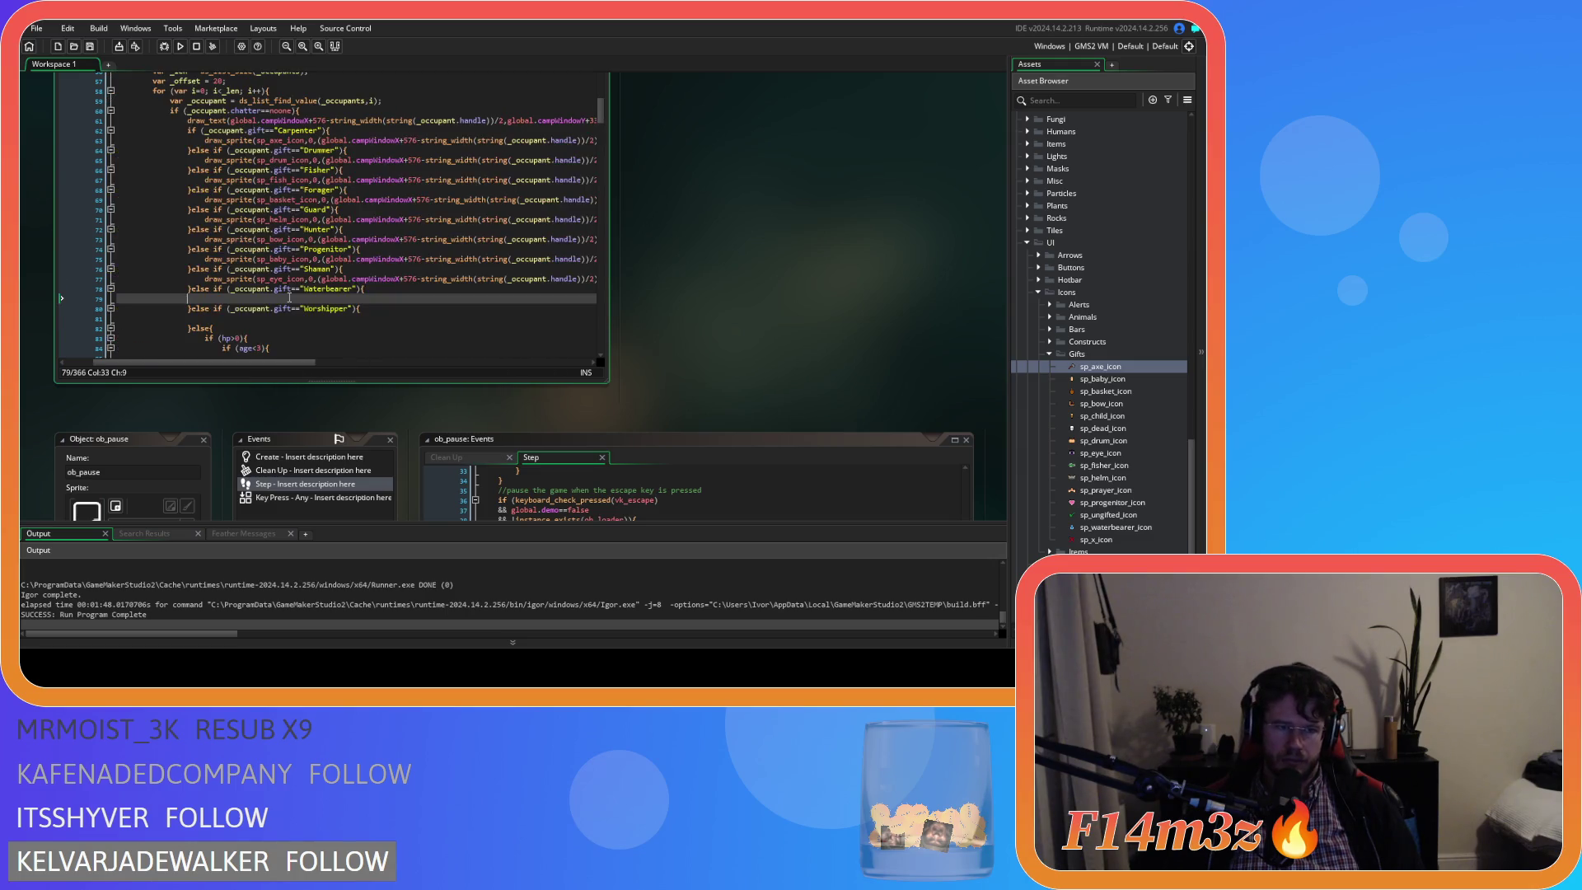
Add the icon-drawing line under Waterbearer, using sp_water_icon.
key(ctrl+v)
scroll(209, 313, left, 5)
double_click(237, 299)
text(jyg)
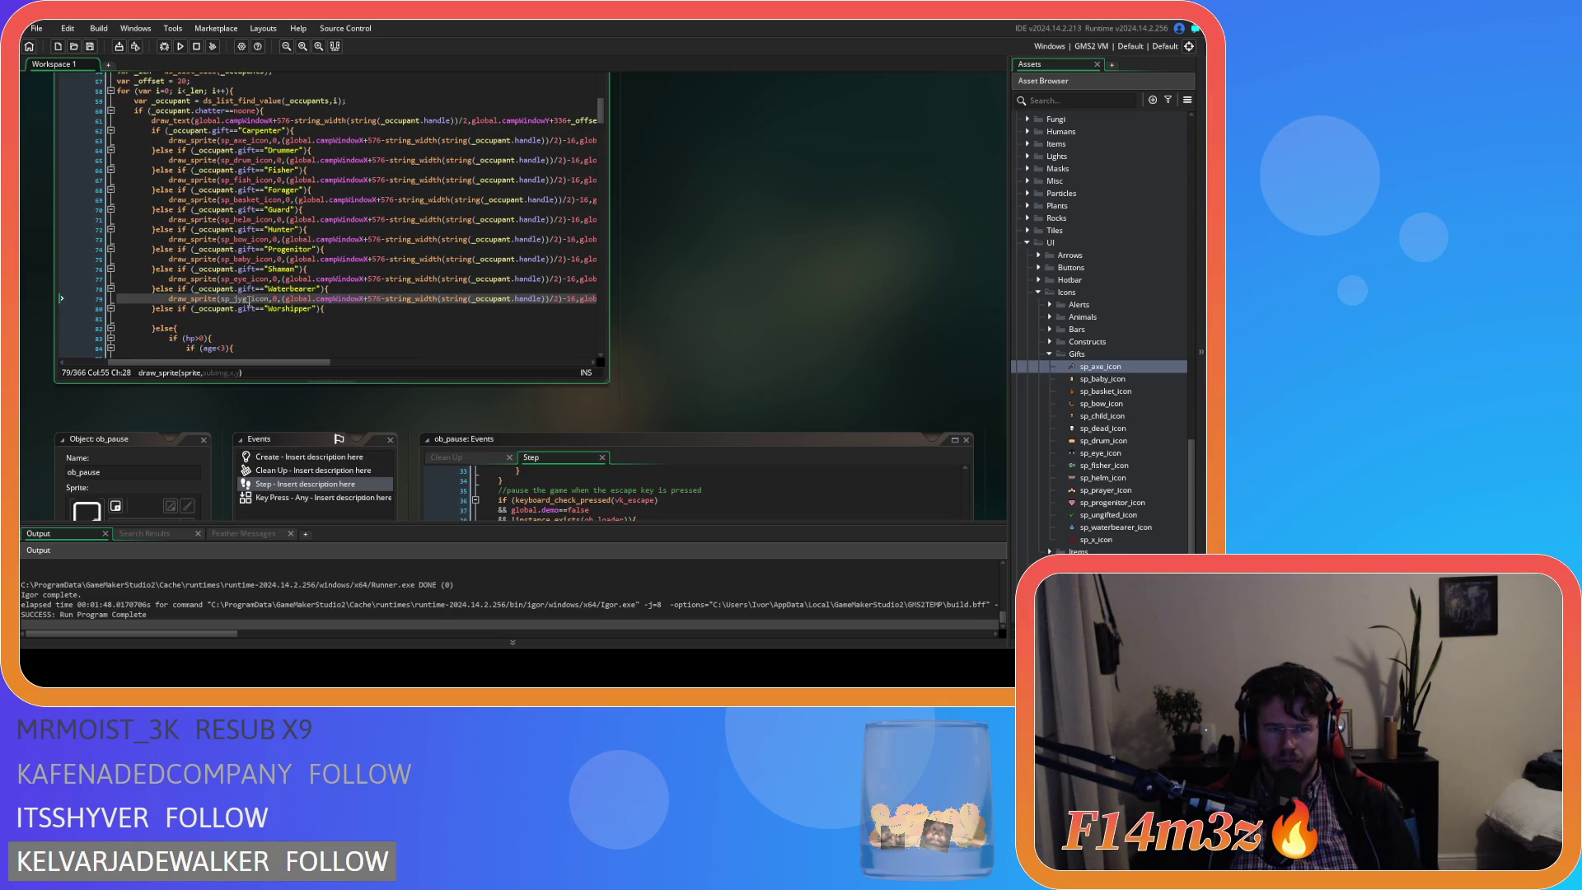
key(BackSpace)
key(BackSpace)
key(BackSpace)
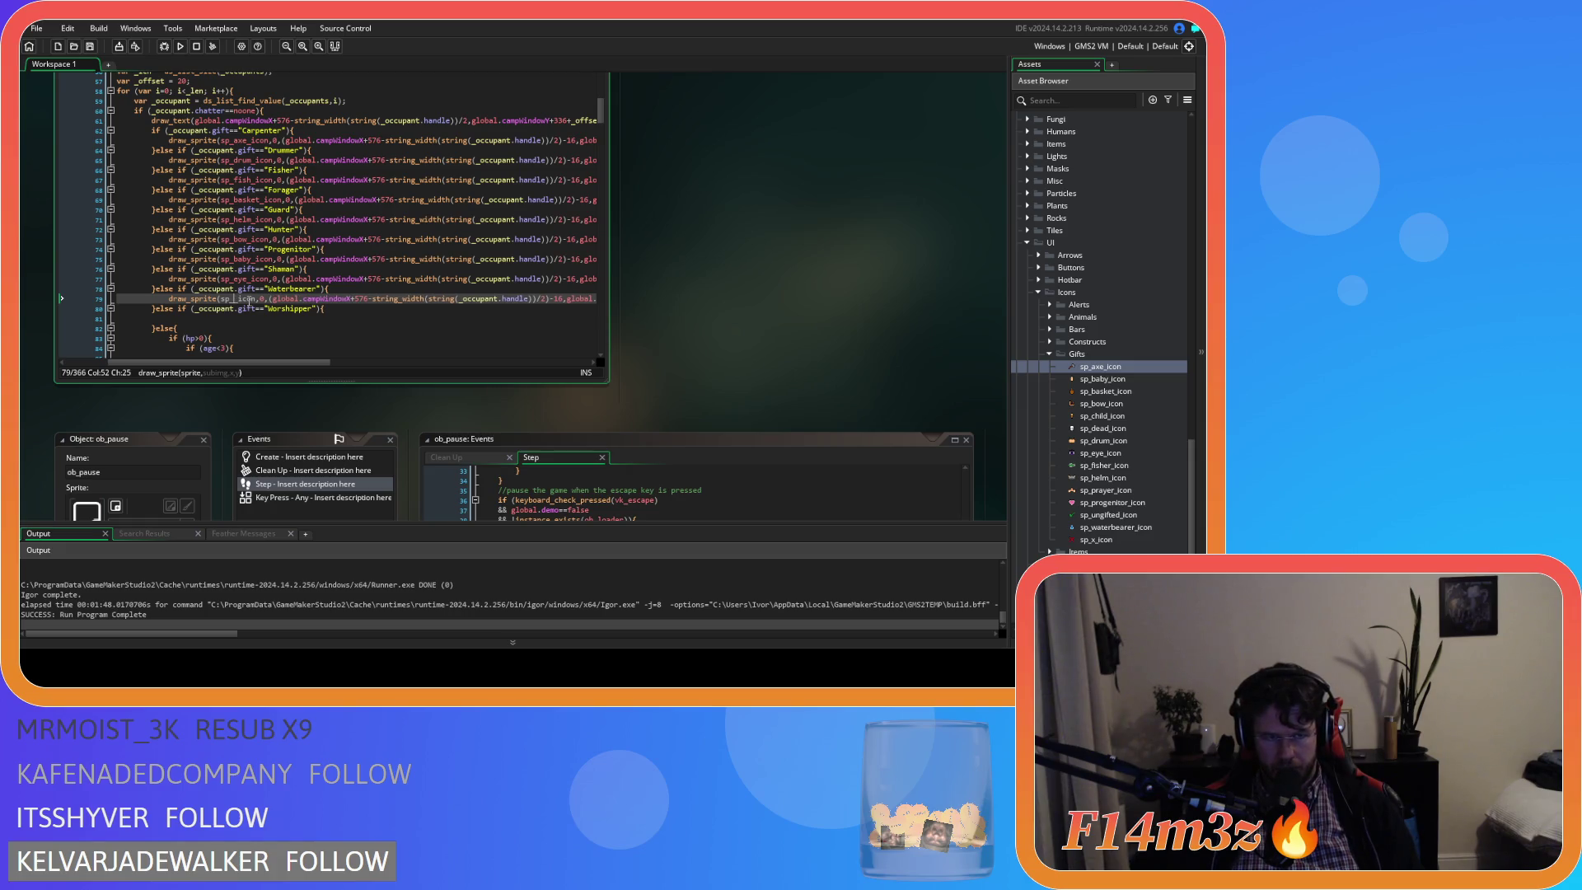
text(pail)
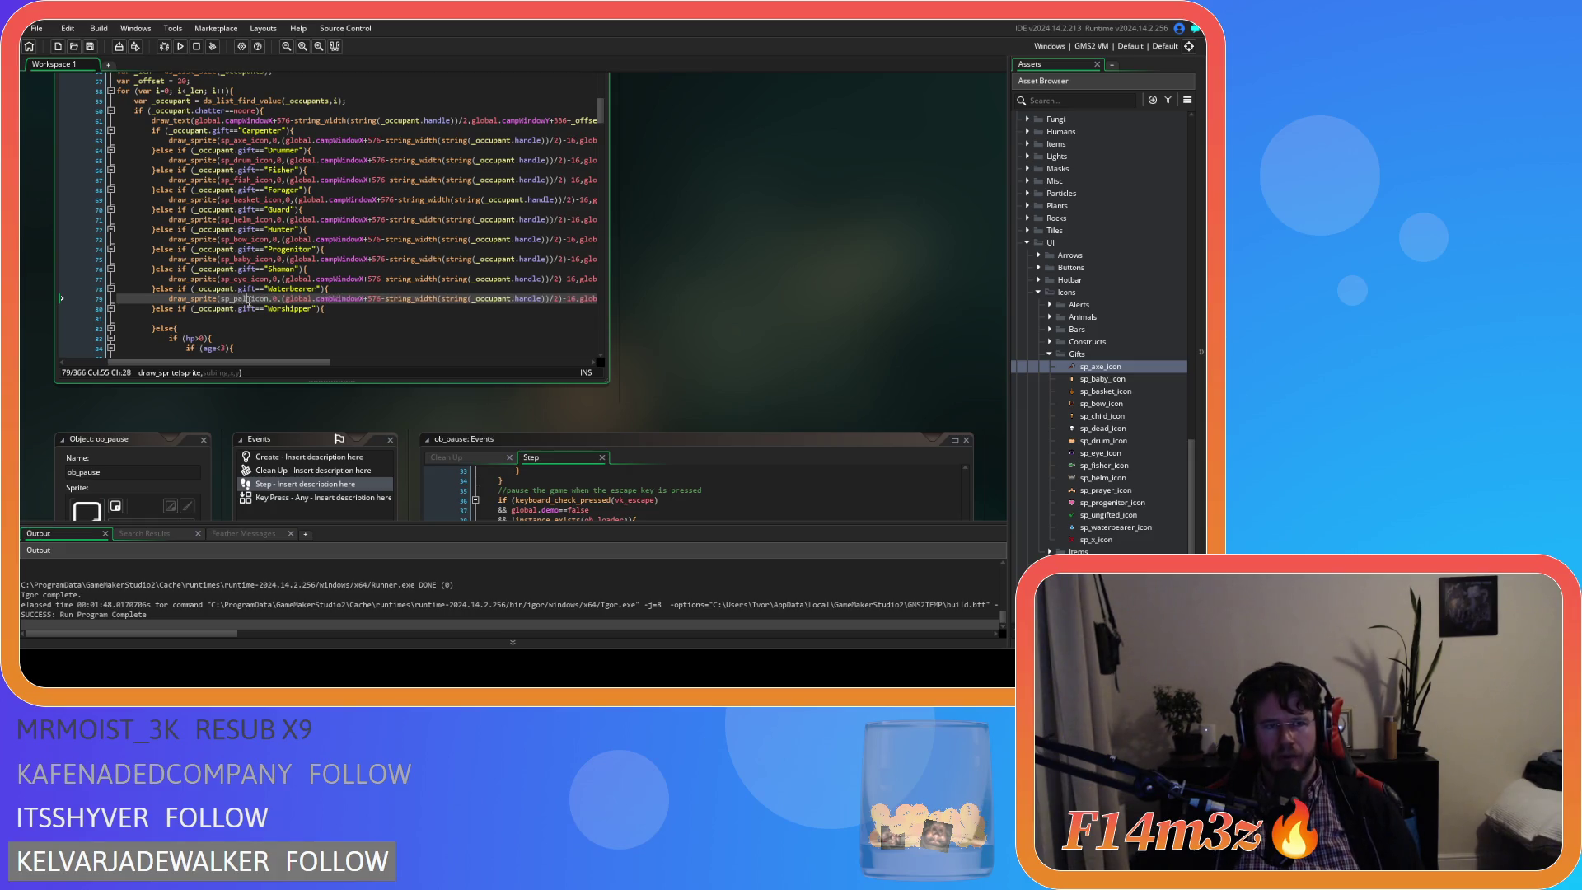
key(BackSpace)
key(BackSpace)
key(BackSpace)
text(water)
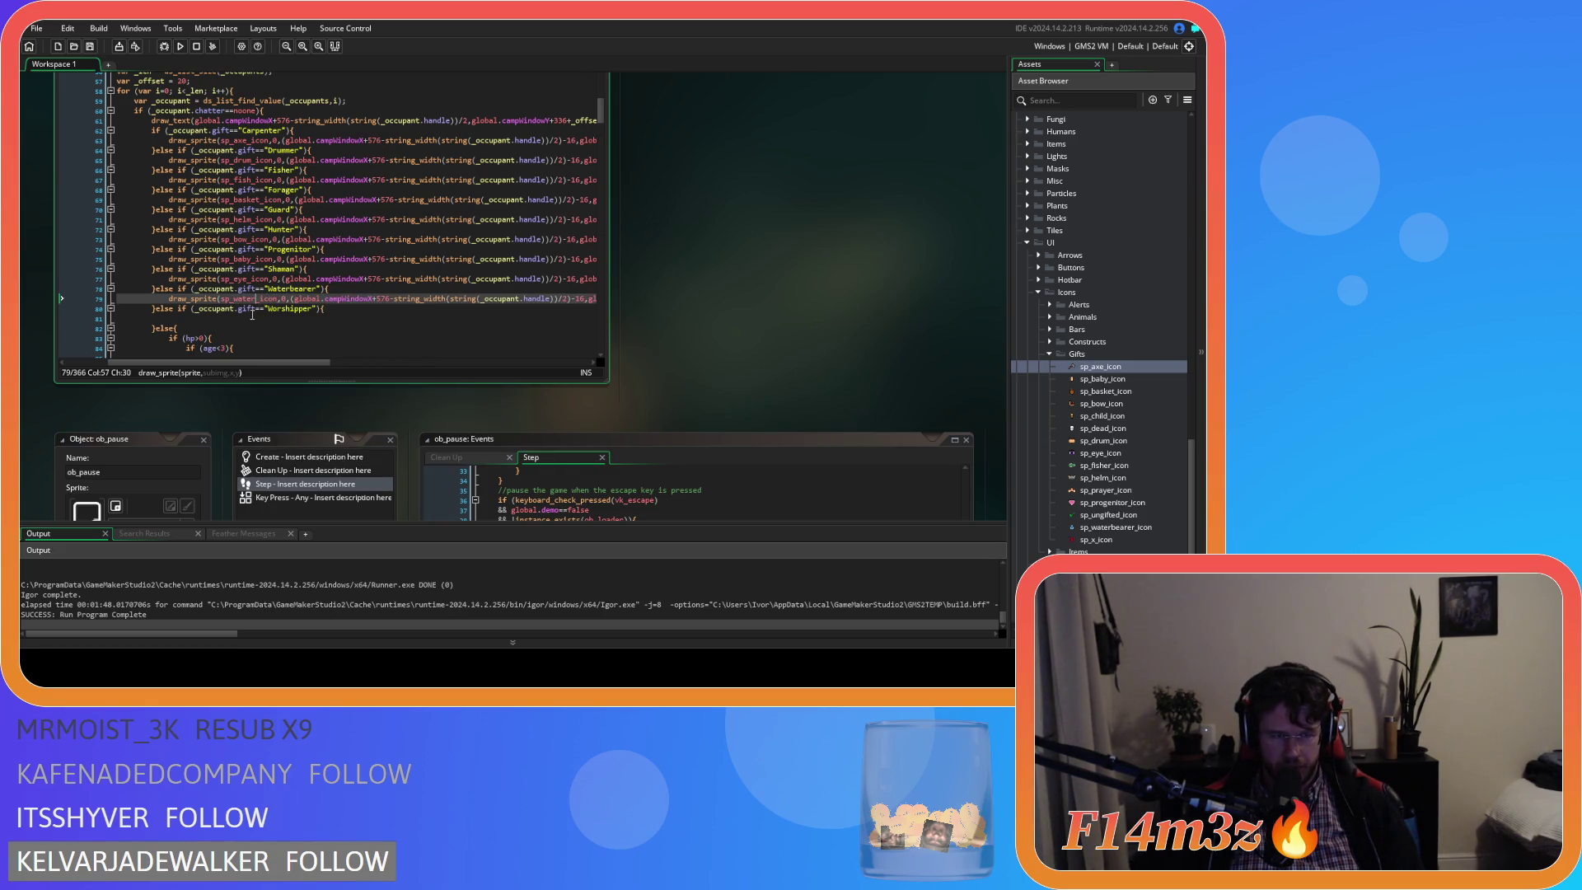
drag(169, 298, 610, 308)
drag(284, 363, 110, 360)
Add the icon-drawing line under Worshipper, using sp_prayer_icon.
click(208, 319)
text(draw_sprite(sp_water_icon,0,(global.campWindowX+576-string_width(string(_occupant.handle))/2)-16,global.campWindowY+344+_offset*i);)
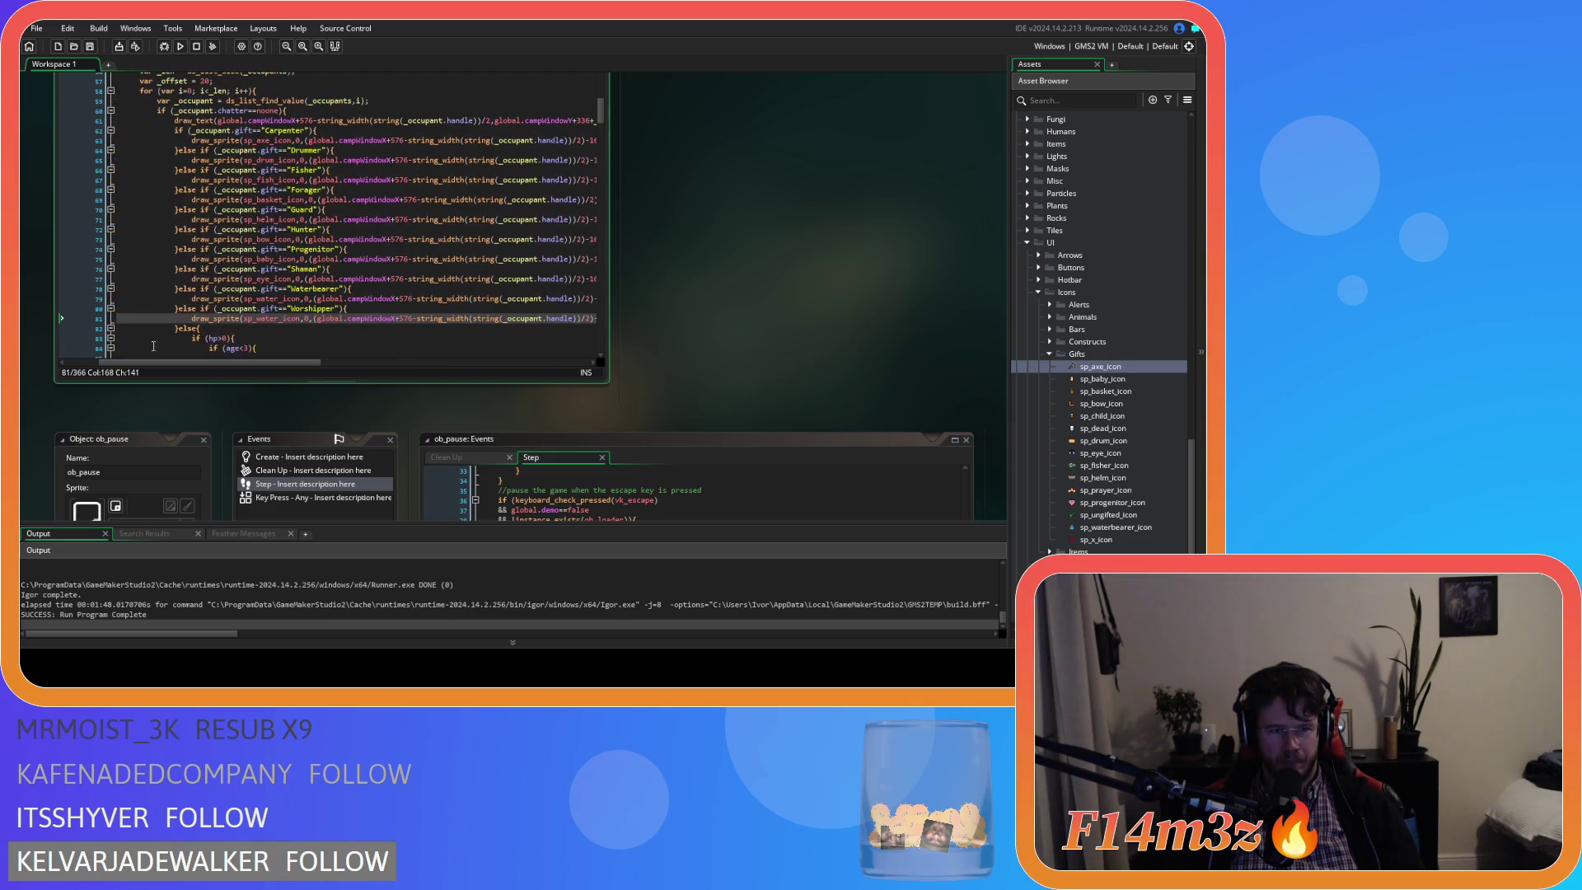
double_click(265, 319)
text(prayer)
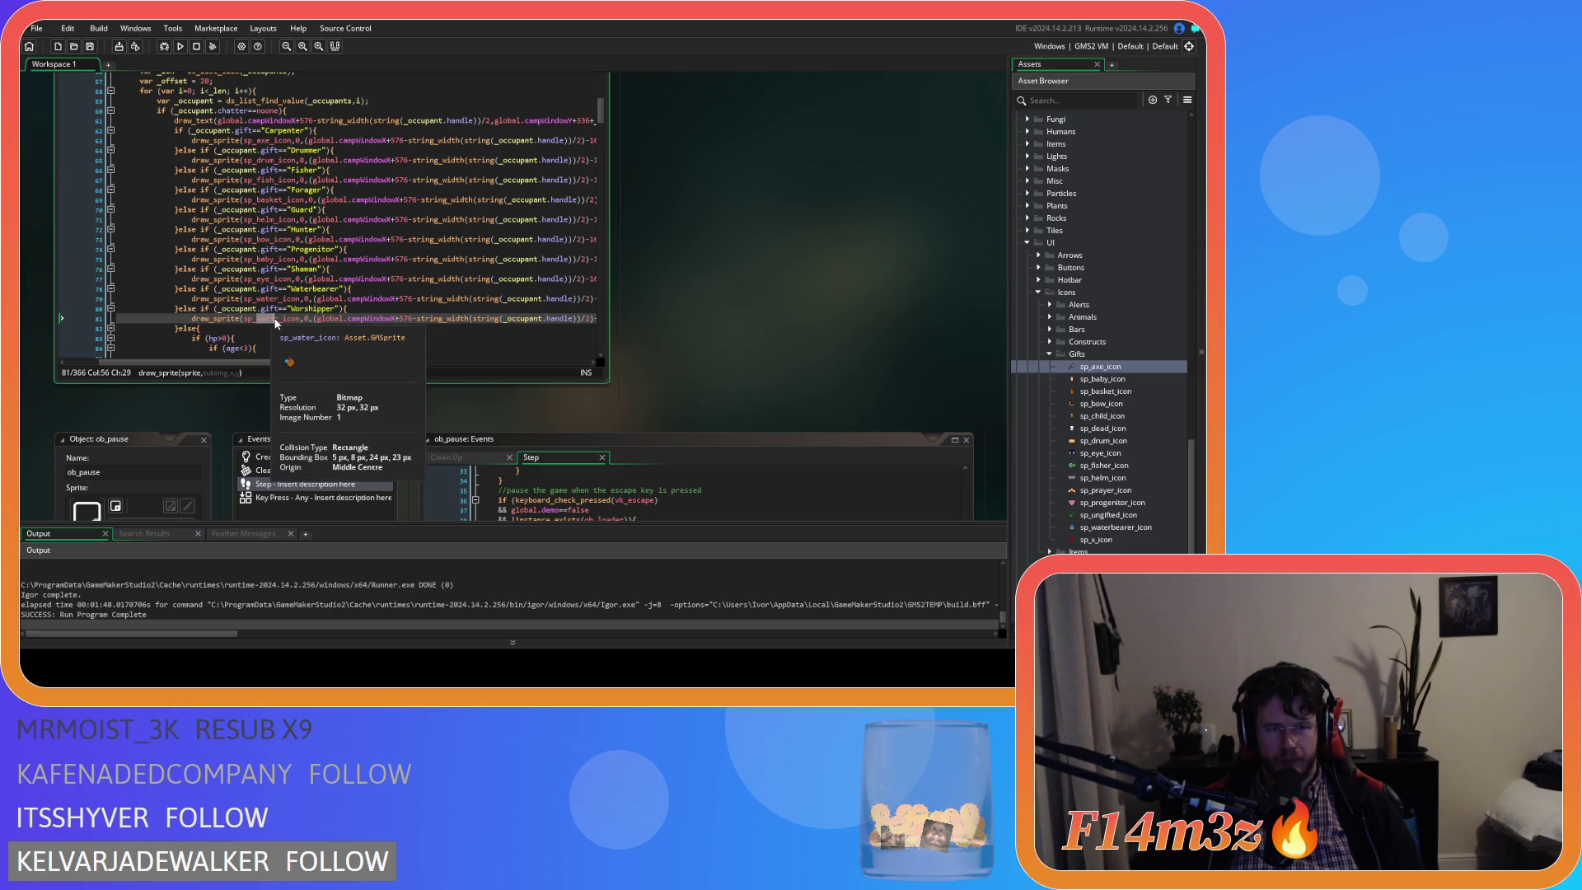
key(BackSpace)
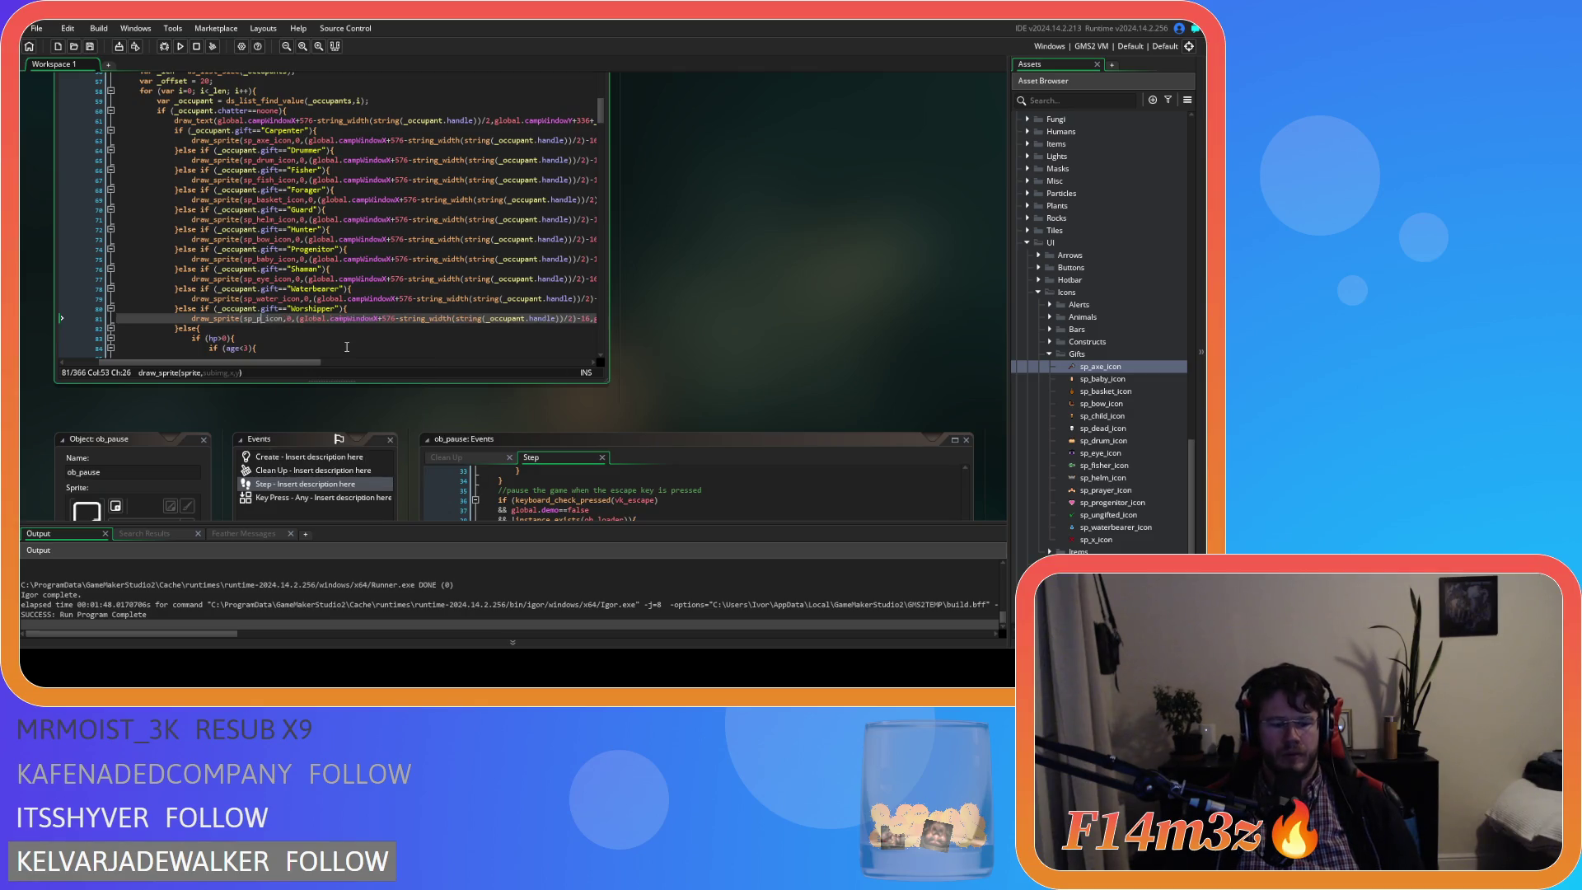
text(er)
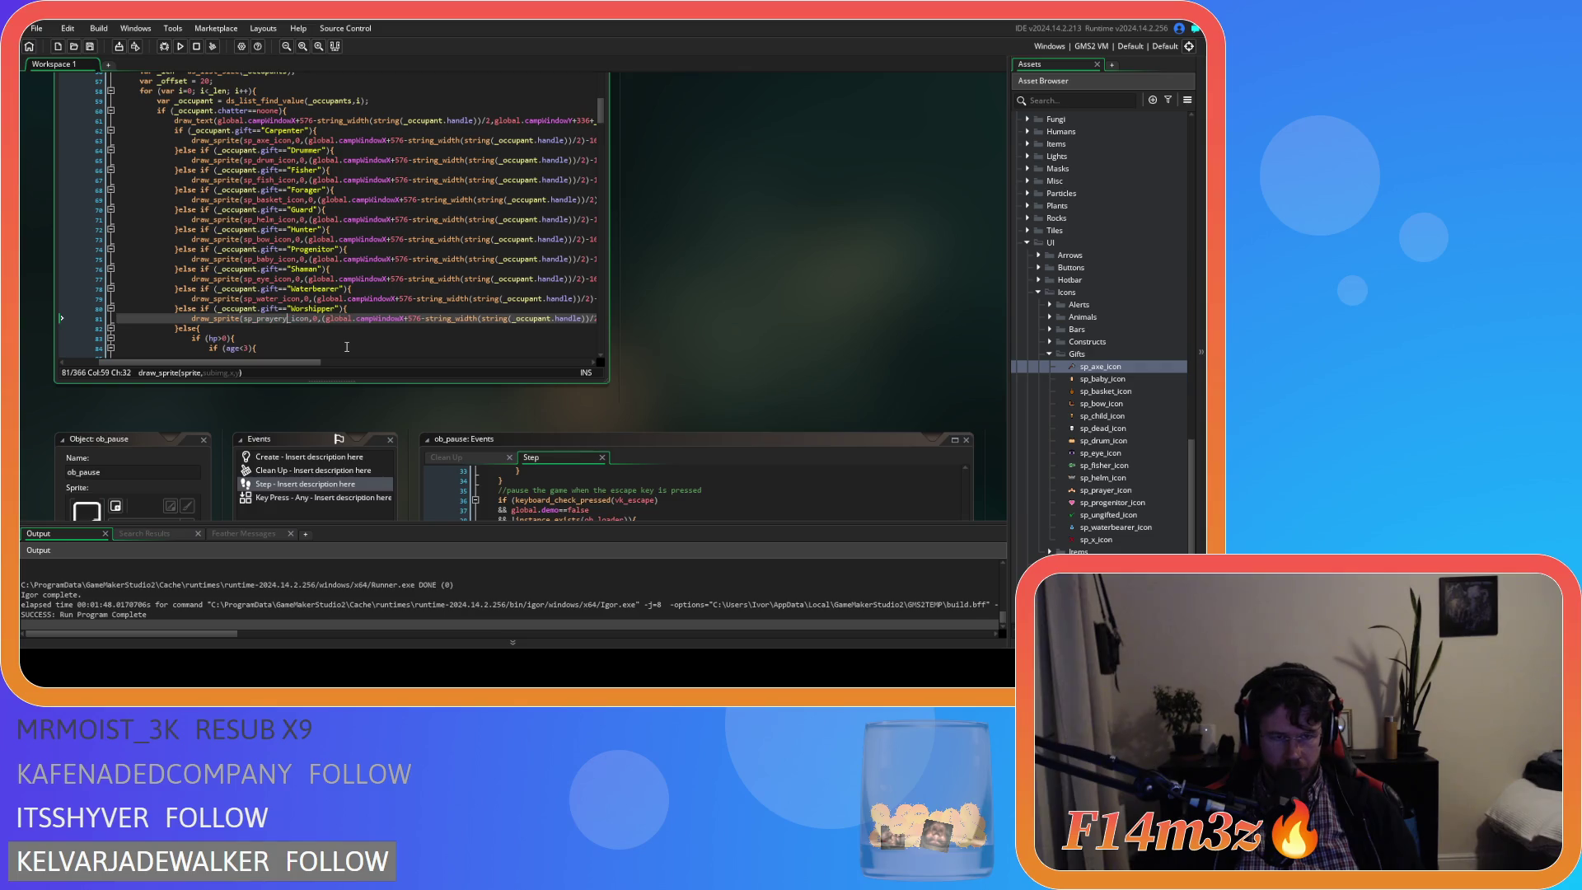
mouse_move(283, 321)
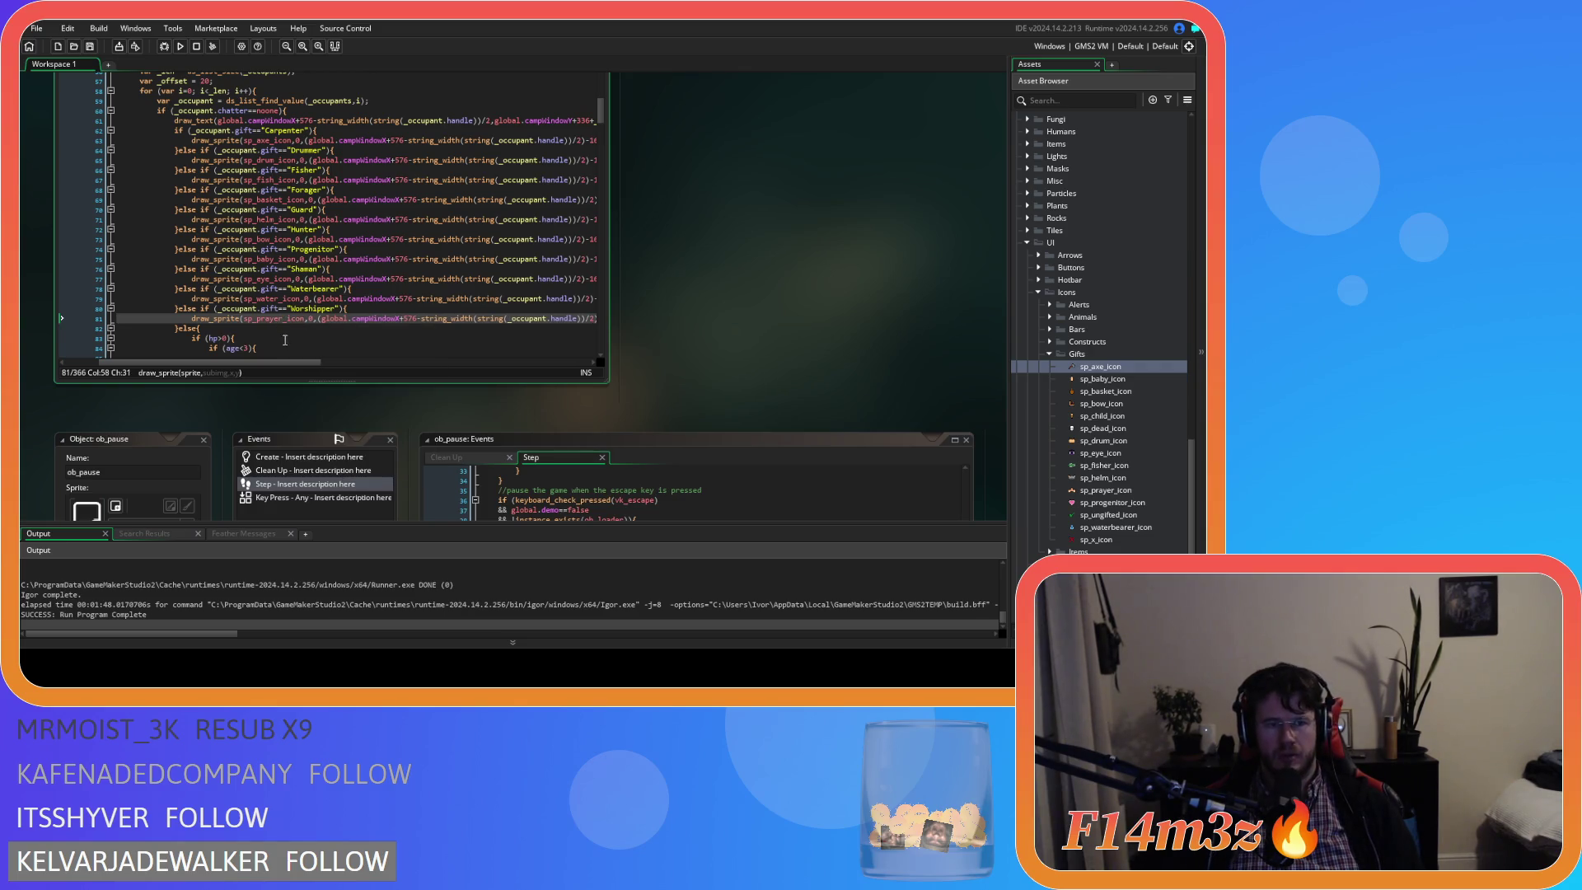
key(End)
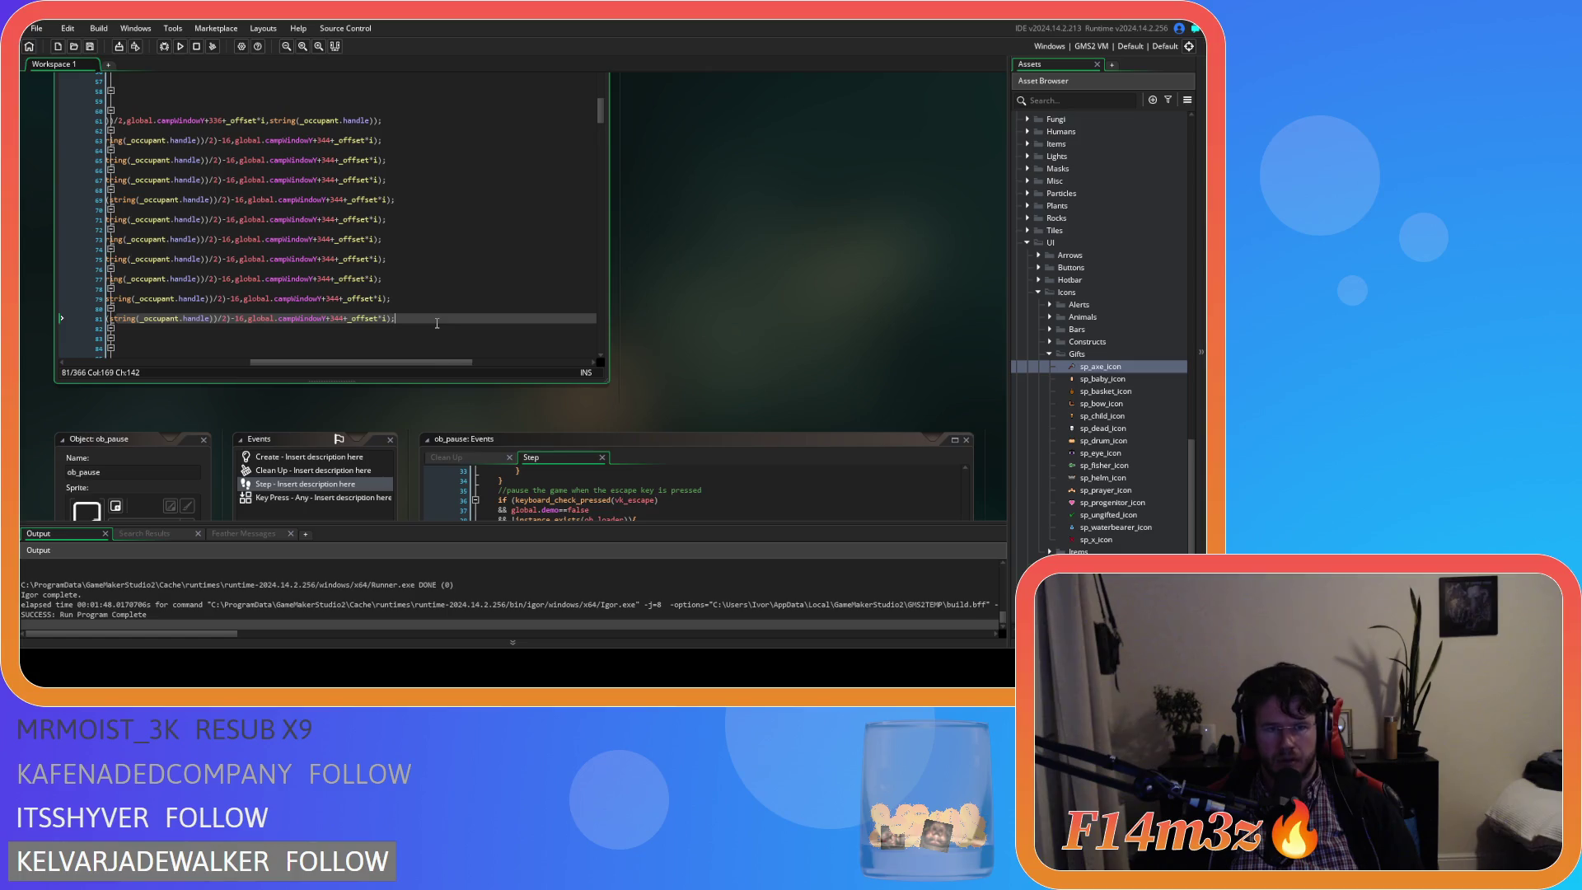
mouse_move(419, 365)
mouse_down()
mouse_move(224, 360)
mouse_move(429, 368)
mouse_up()
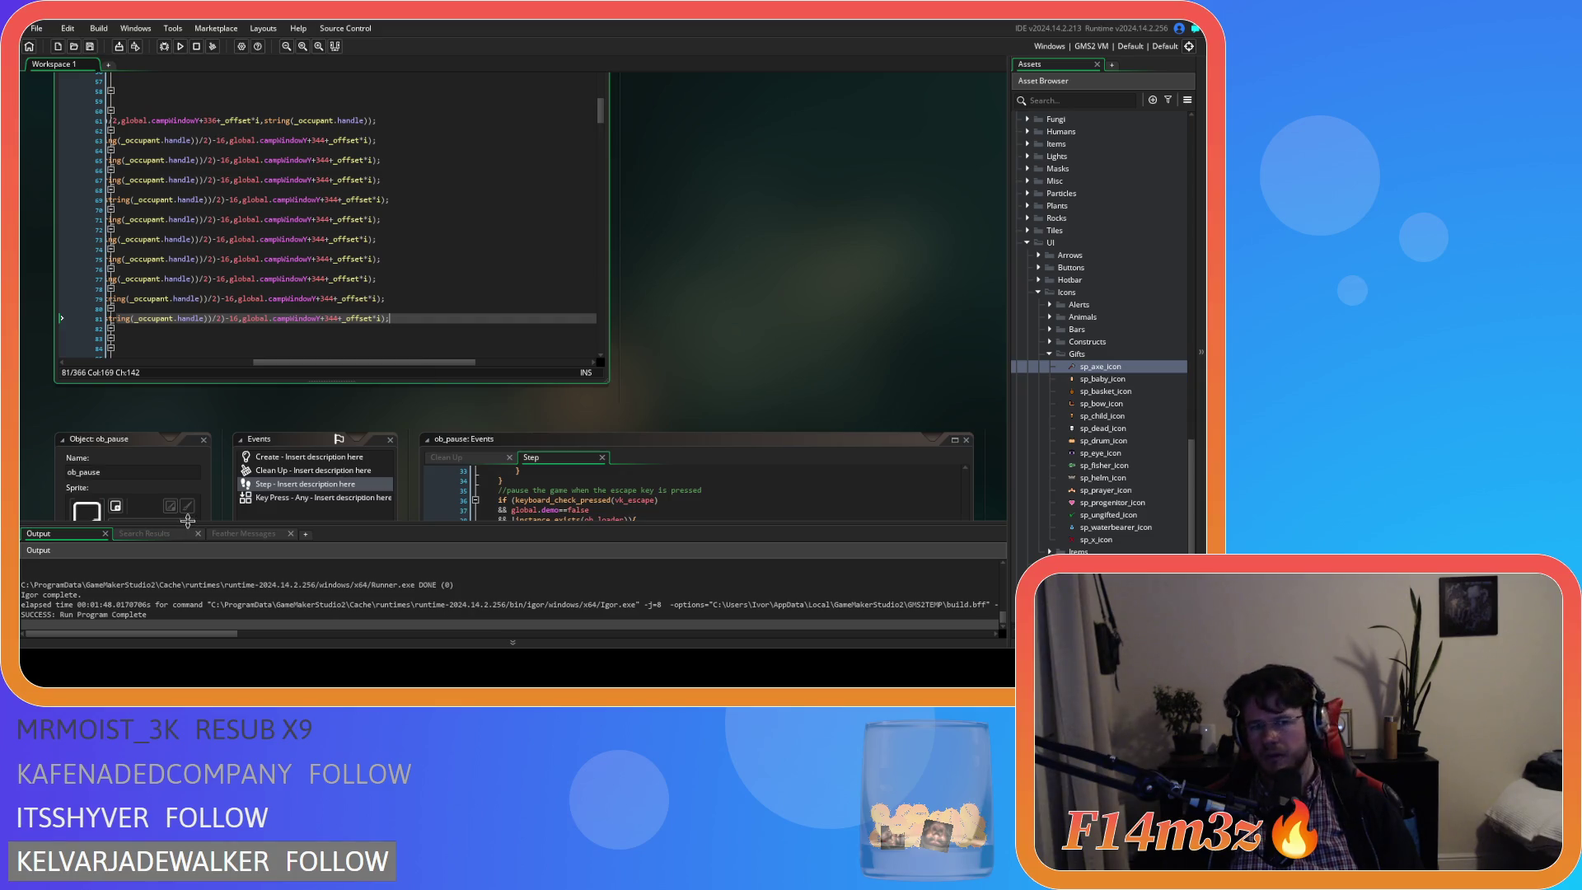
drag(308, 364, 159, 362)
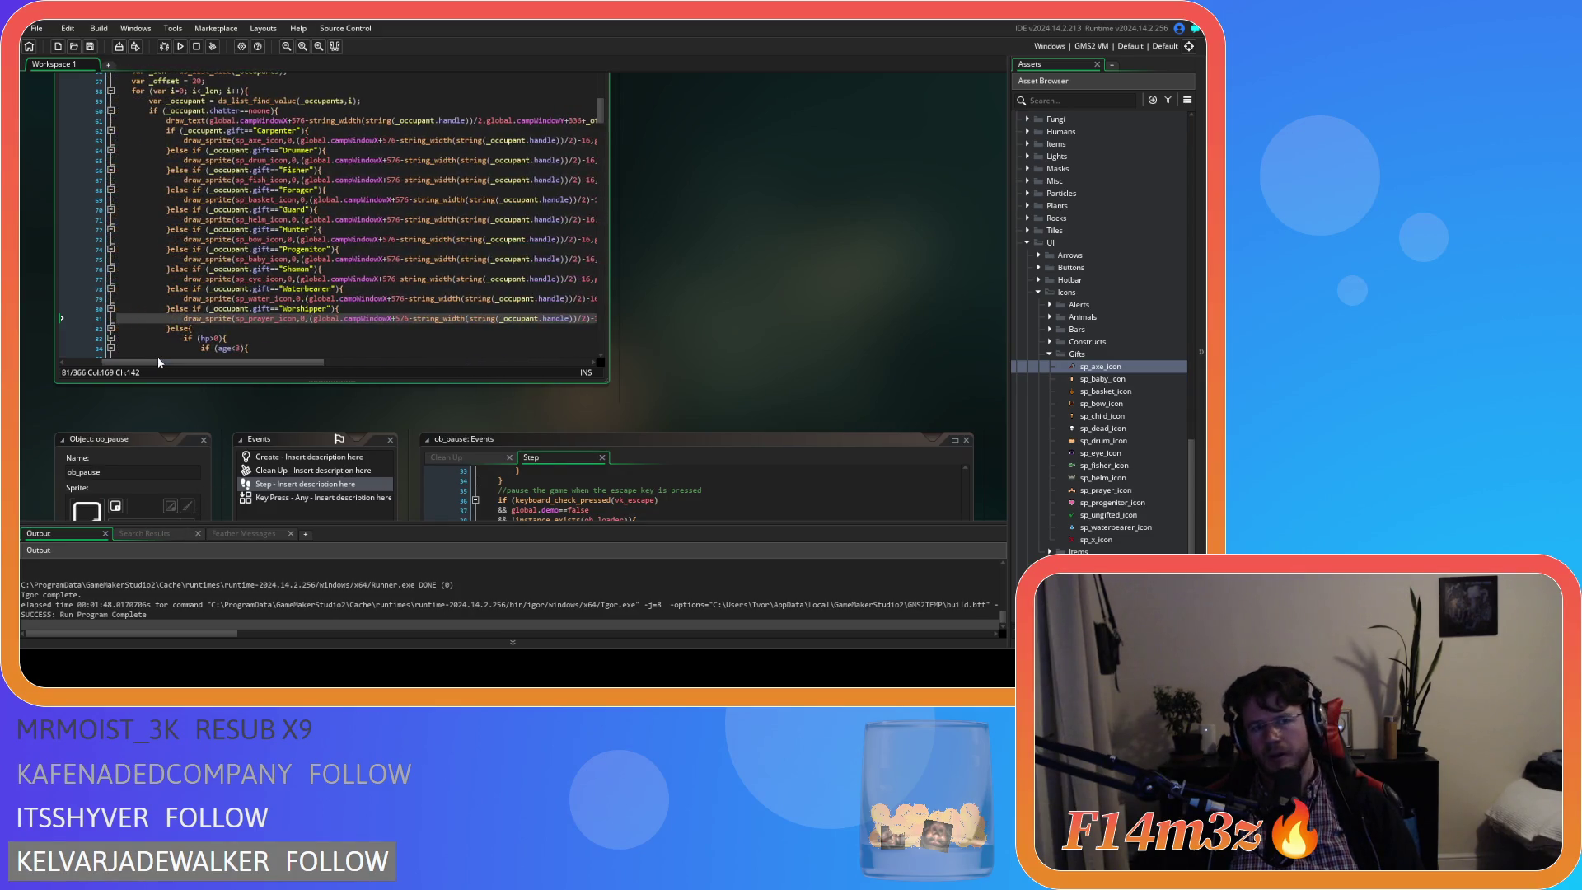
Indent the empty line inside the if (age<3) check.
scroll(298, 341, down, 3)
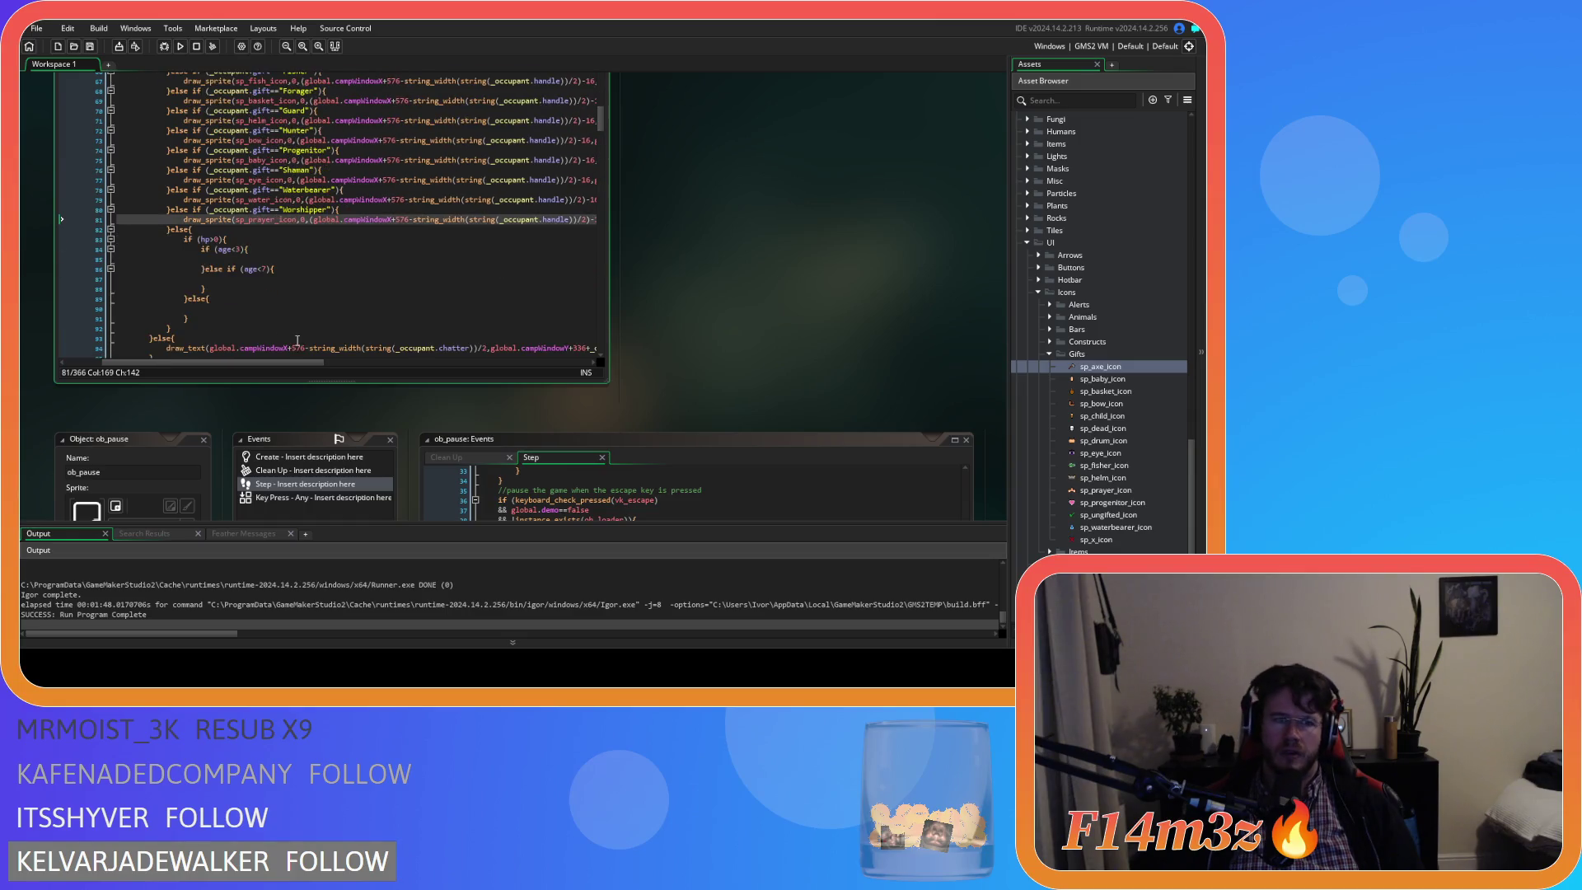
click(230, 259)
key(Tab)
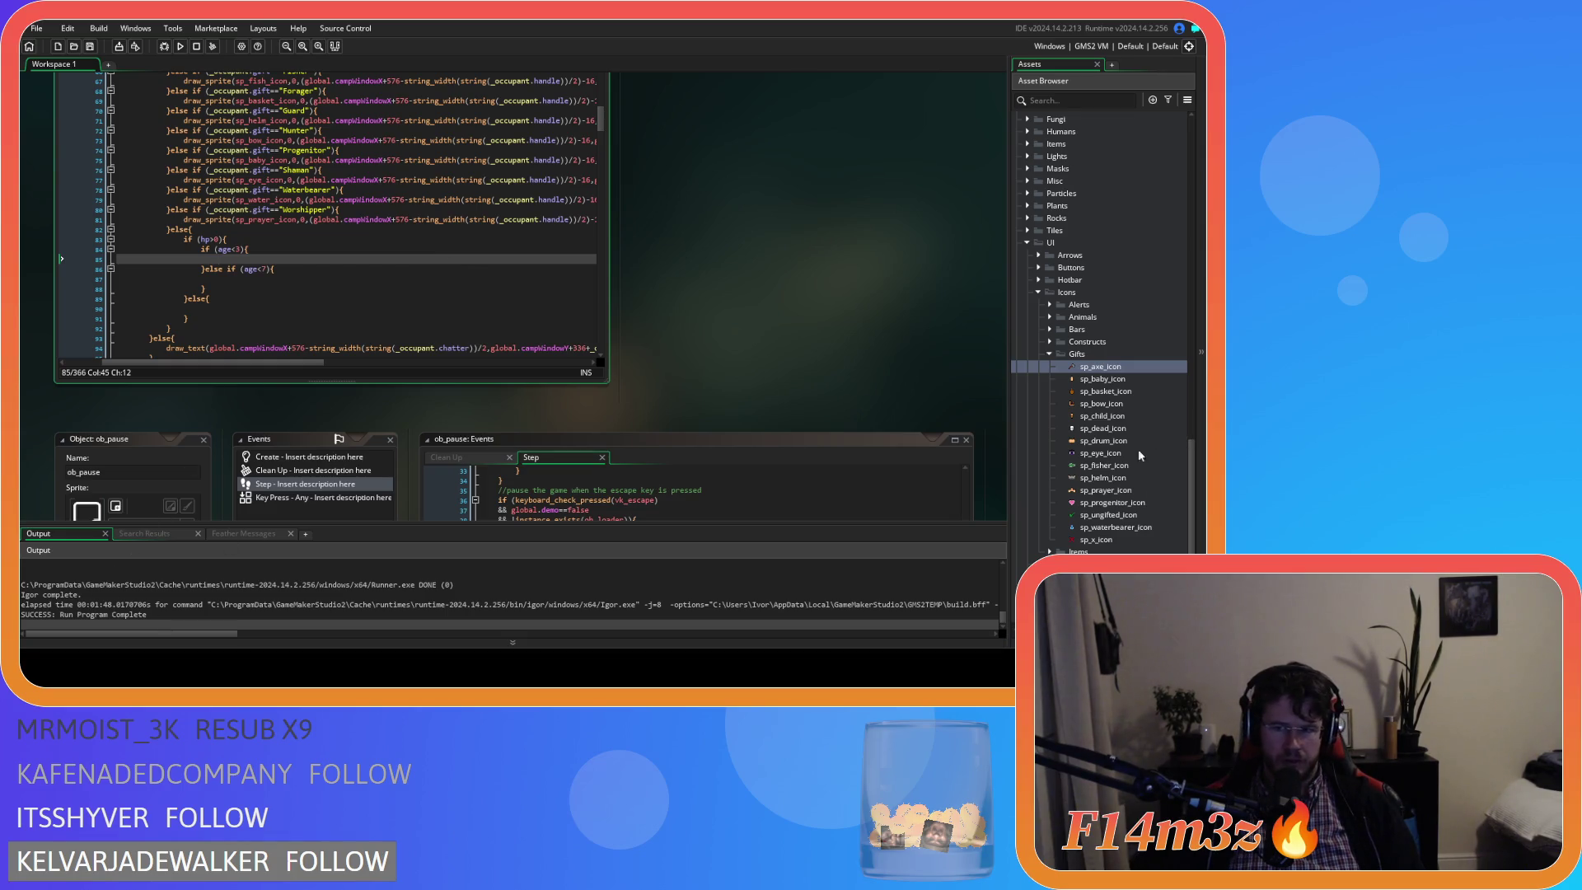
Change the Progenitor line's baby sprite name to a progenitor icon.
scroll(350, 303, up, 2)
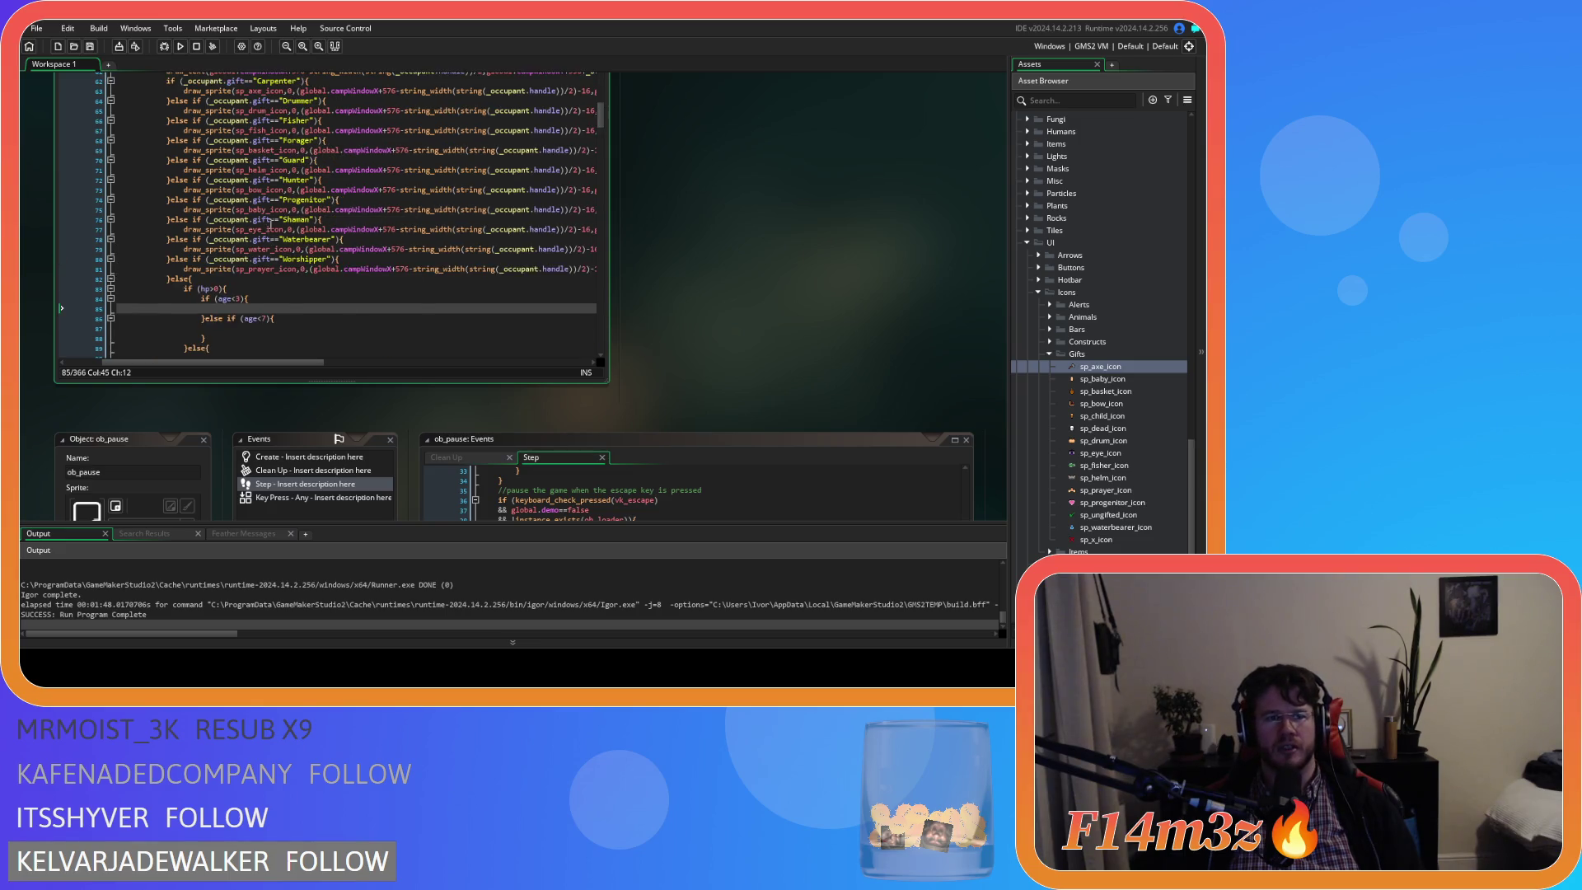
double_click(257, 210)
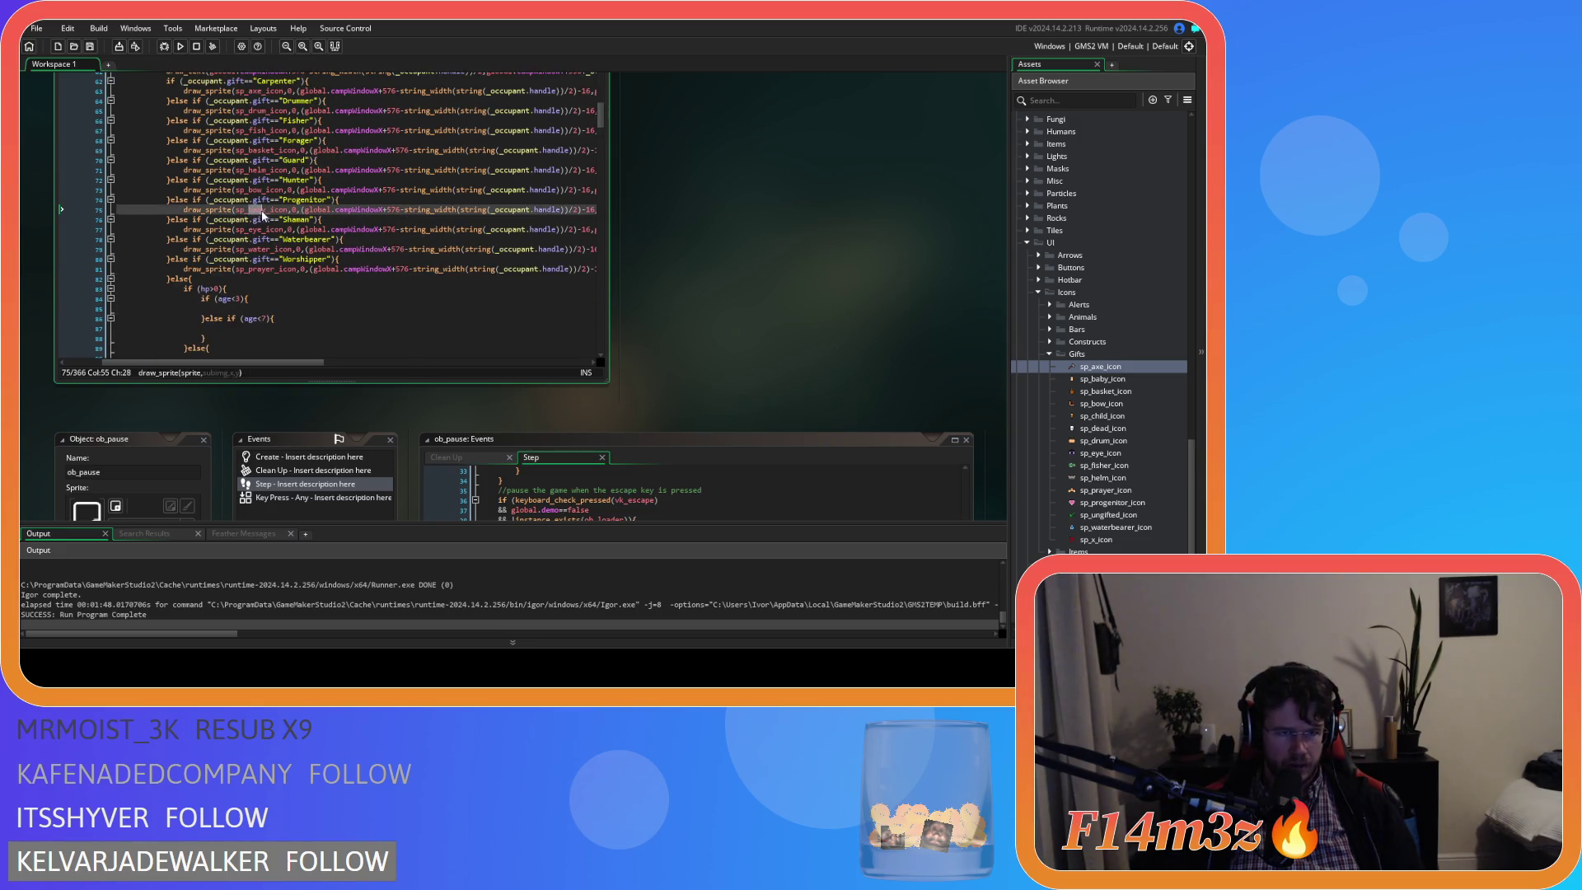
text(progenit)
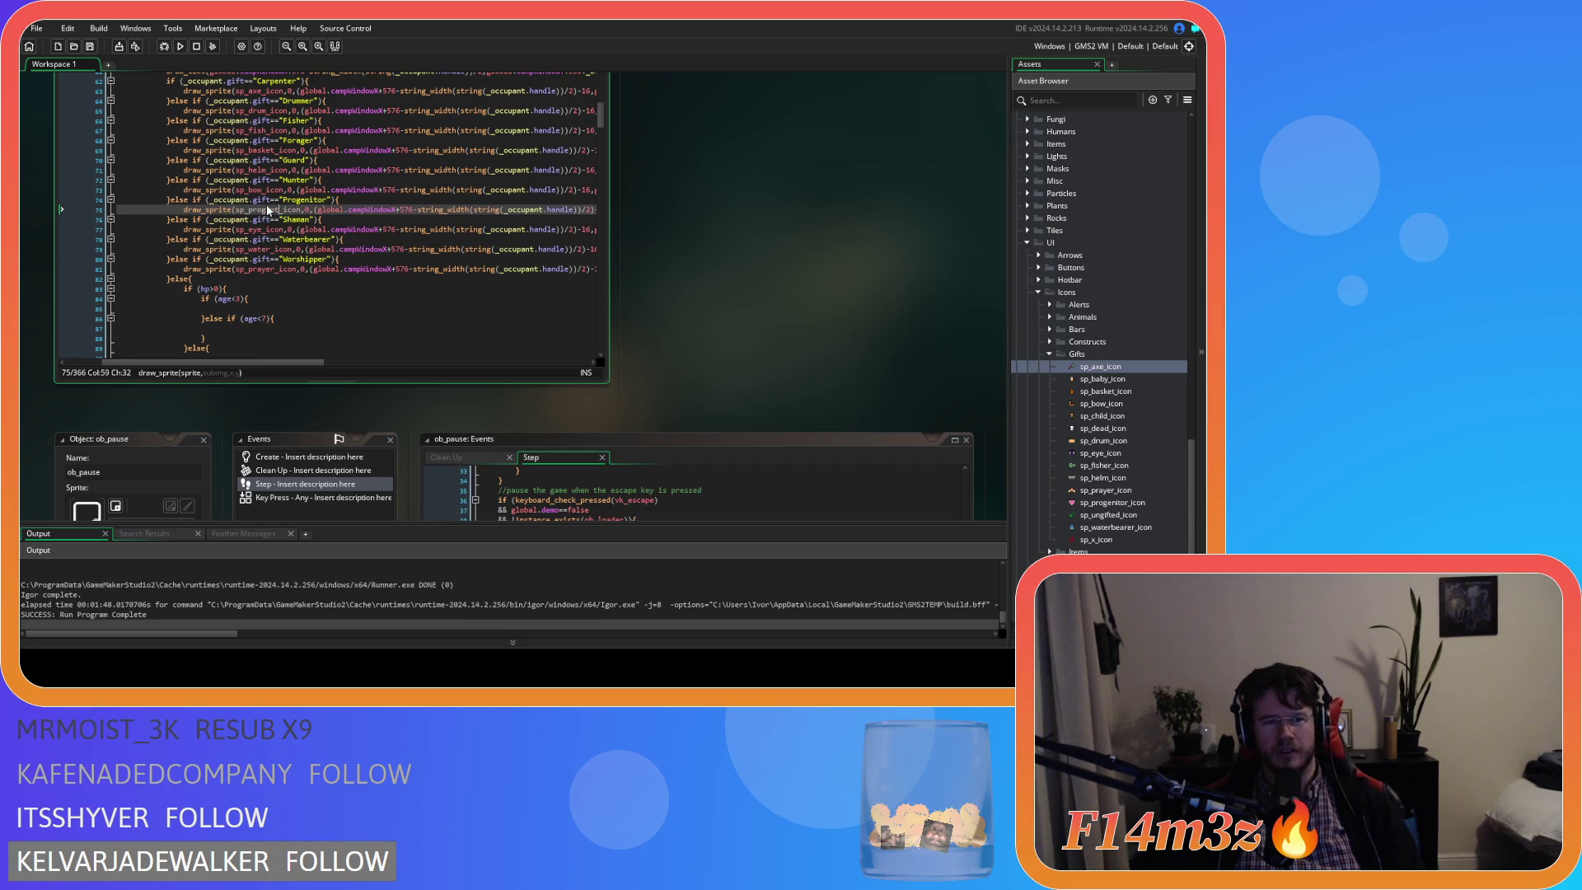
text(or)
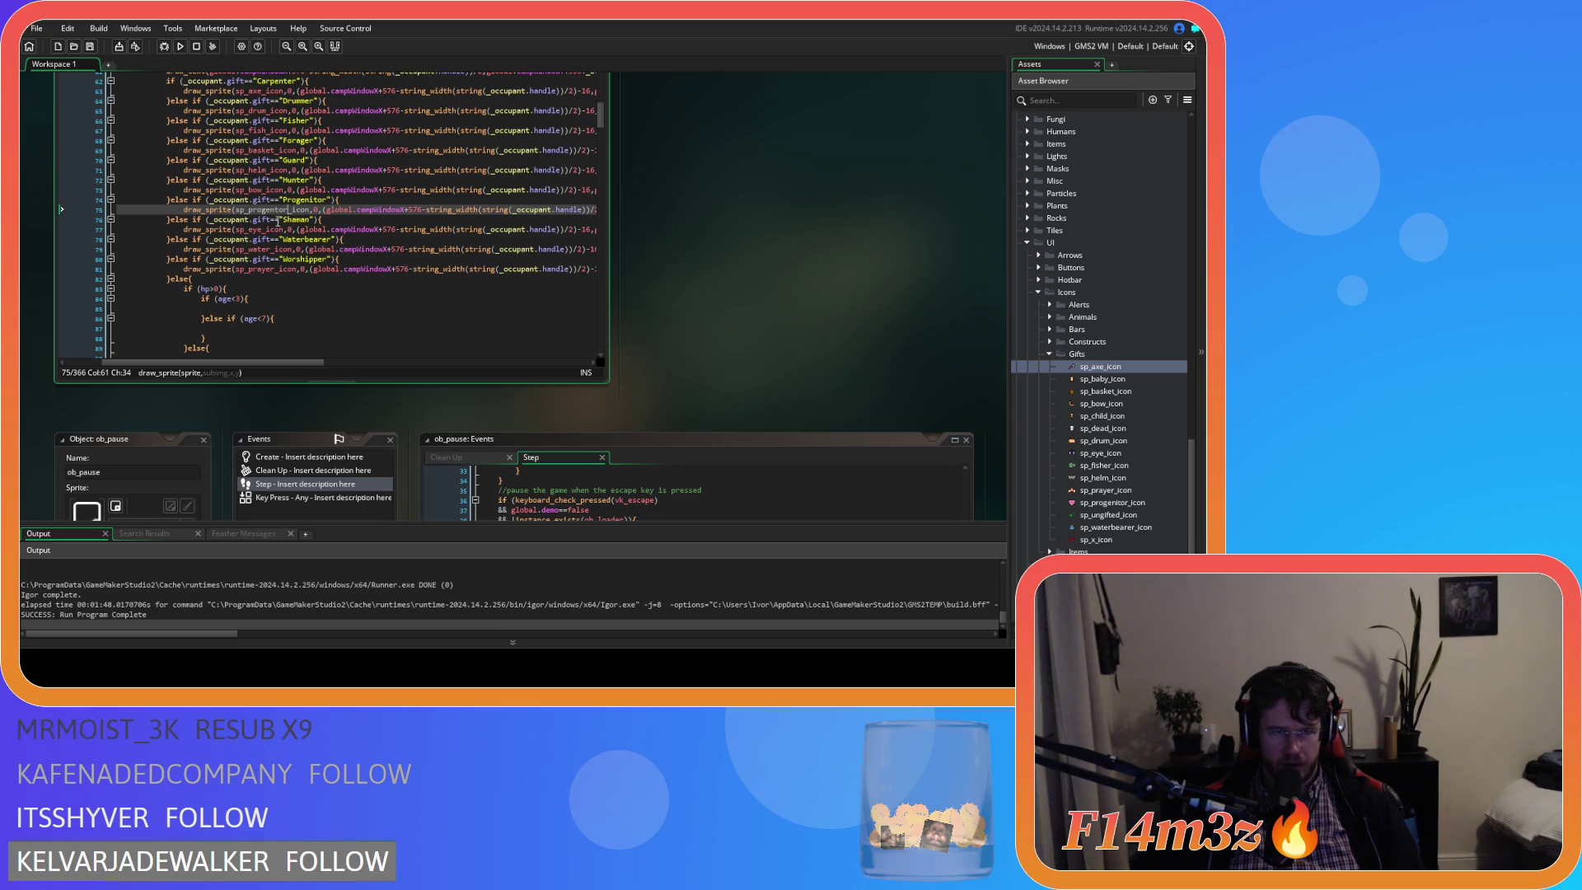
click(276, 209)
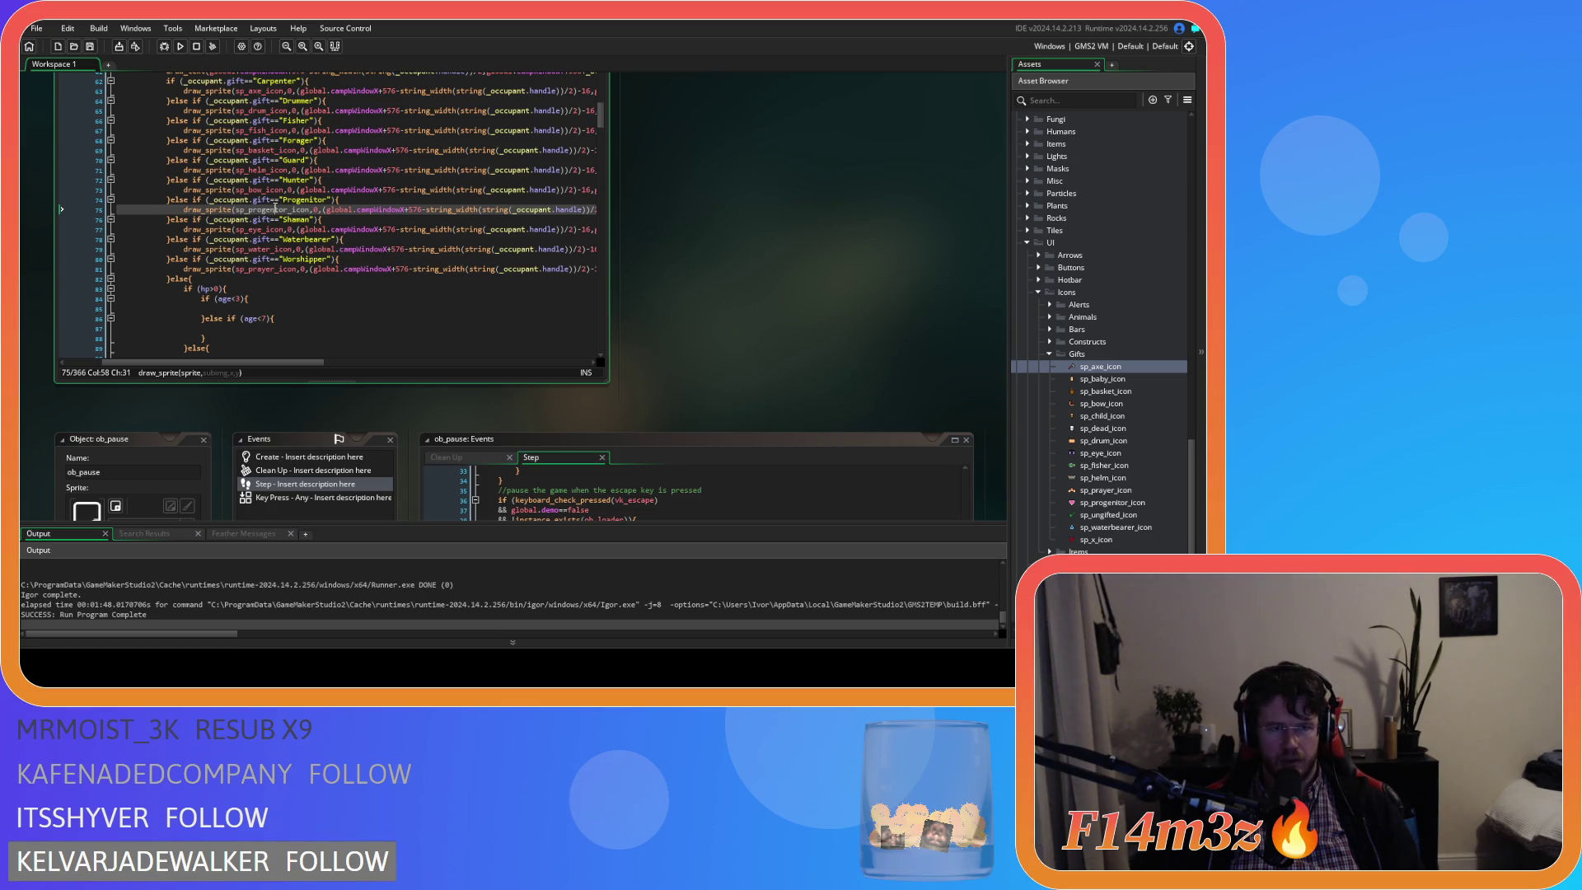
click(288, 209)
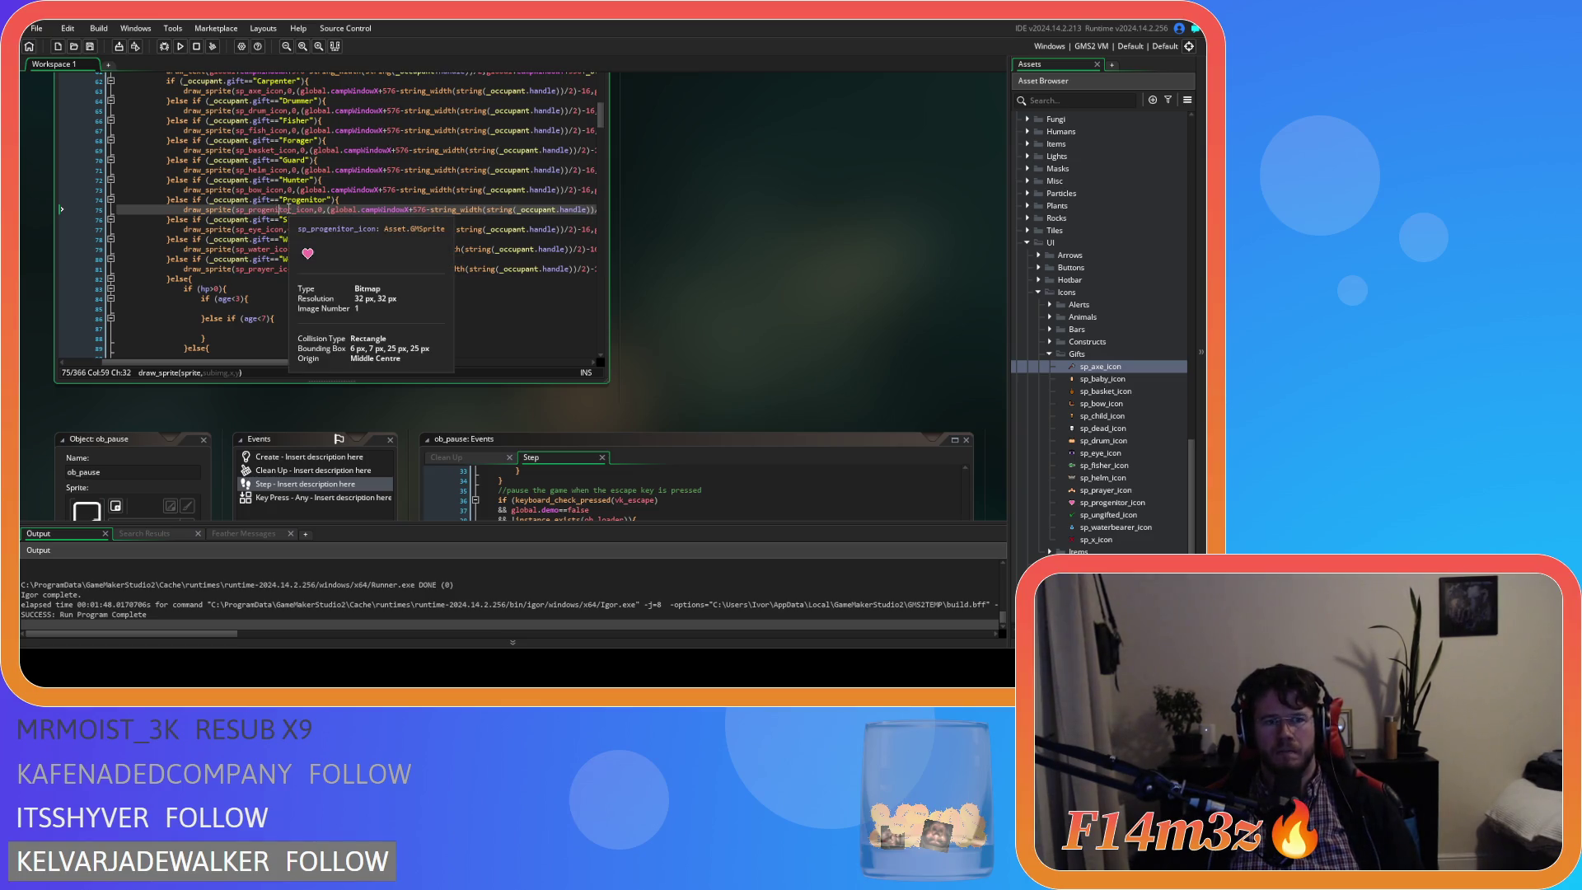
Add a draw_sprite line under age<3 that draws sp_baby_icon.
click(235, 308)
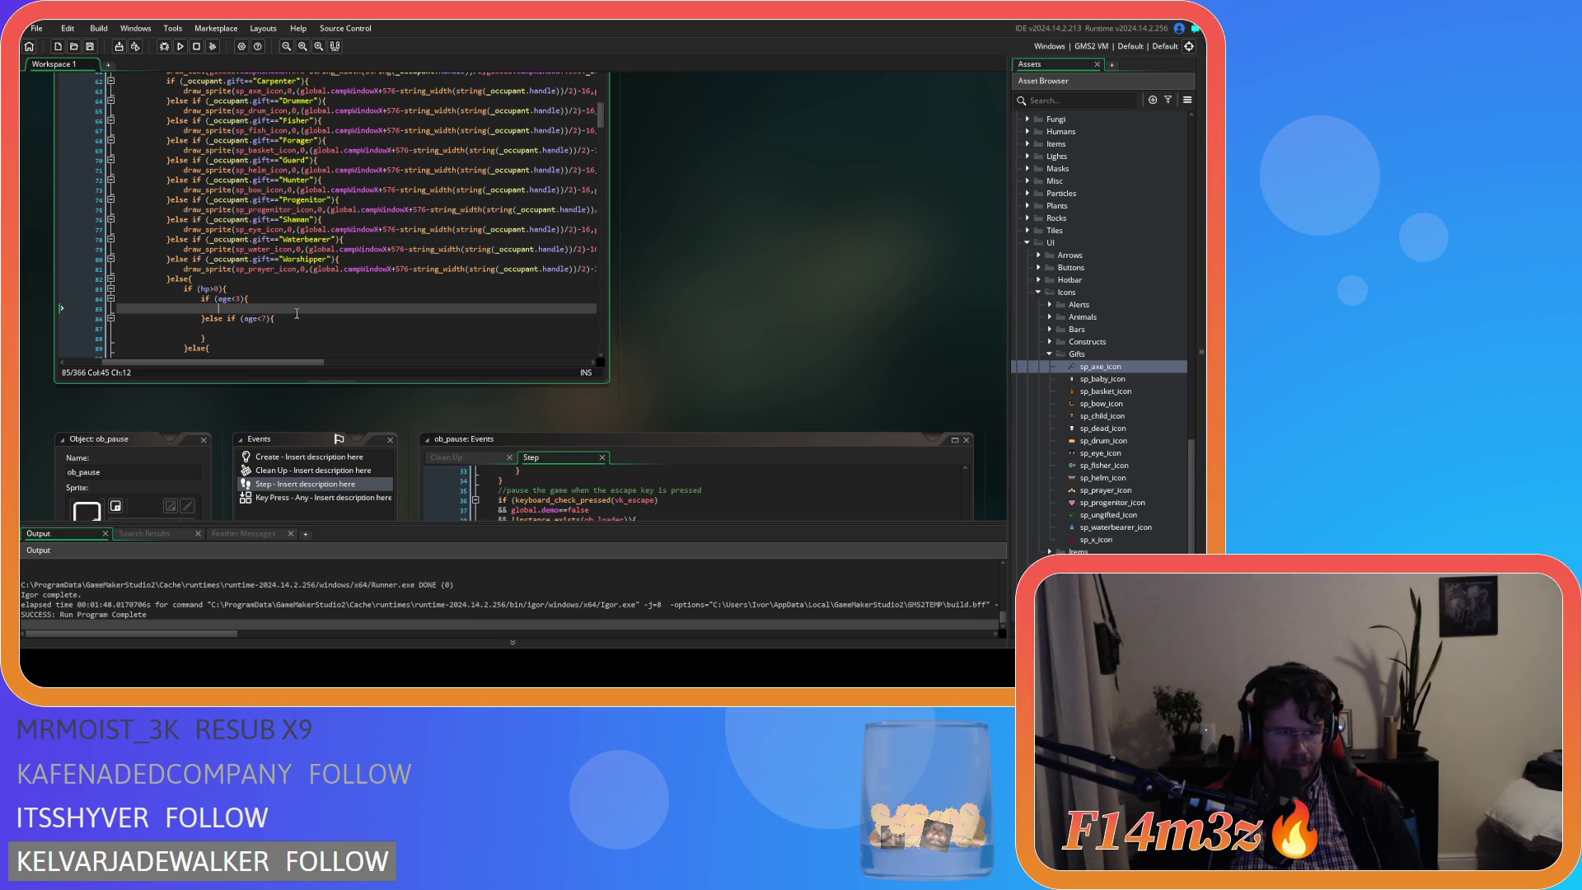
text(draw_sprite(sp_water_icon,0,(global.campWindowX+576-string_width(string(_occupant.handle))/2)-16,global.campWindowY+344+_offset*i);)
scroll(260, 364, left, 5)
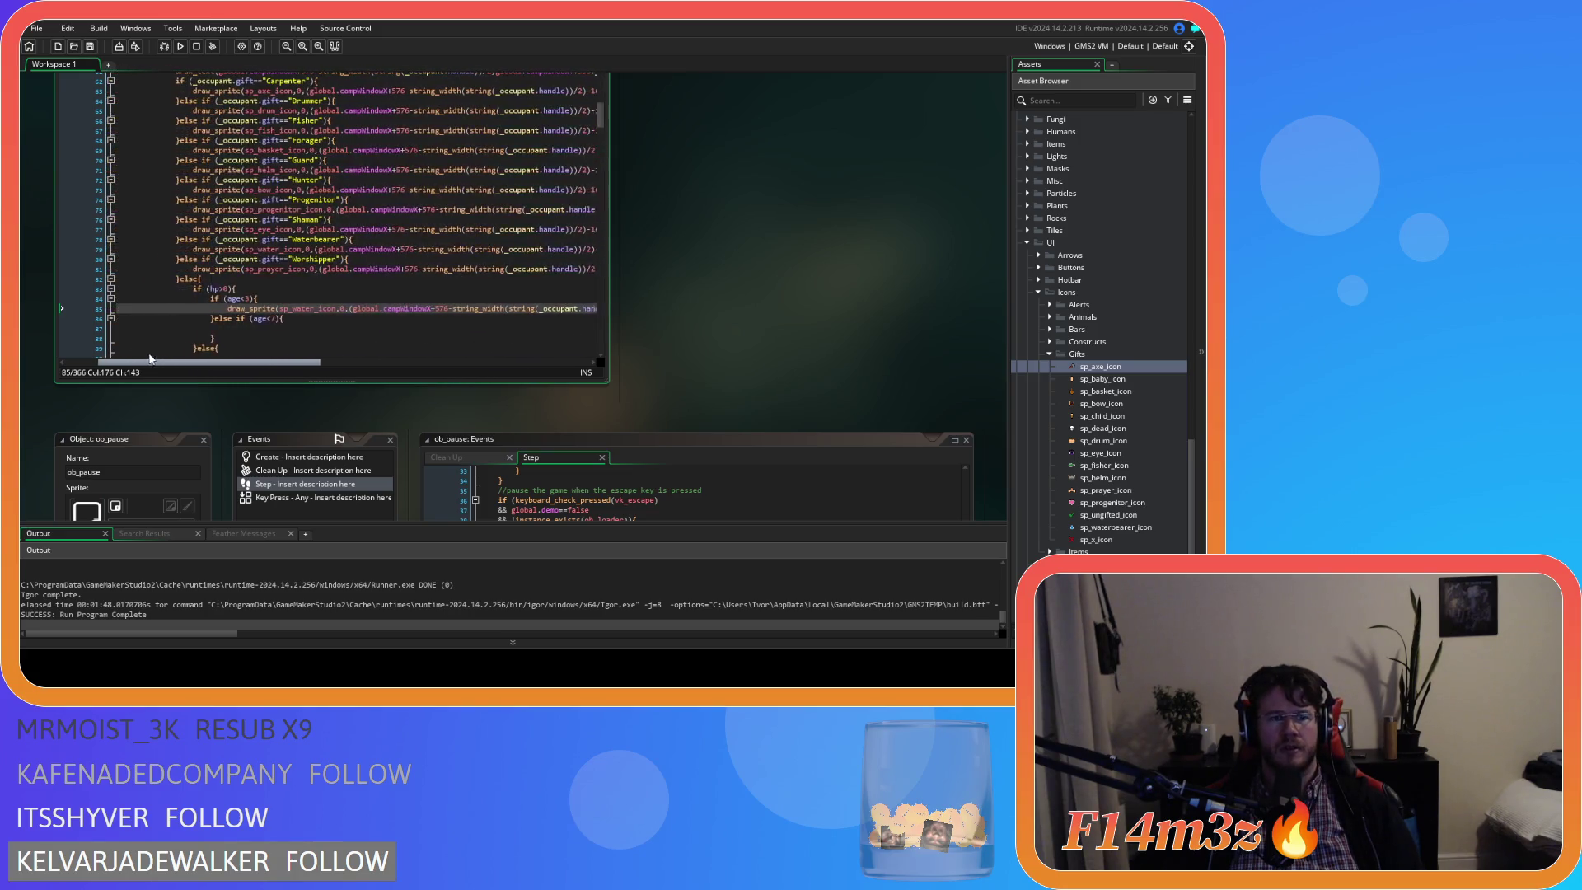
click(311, 310)
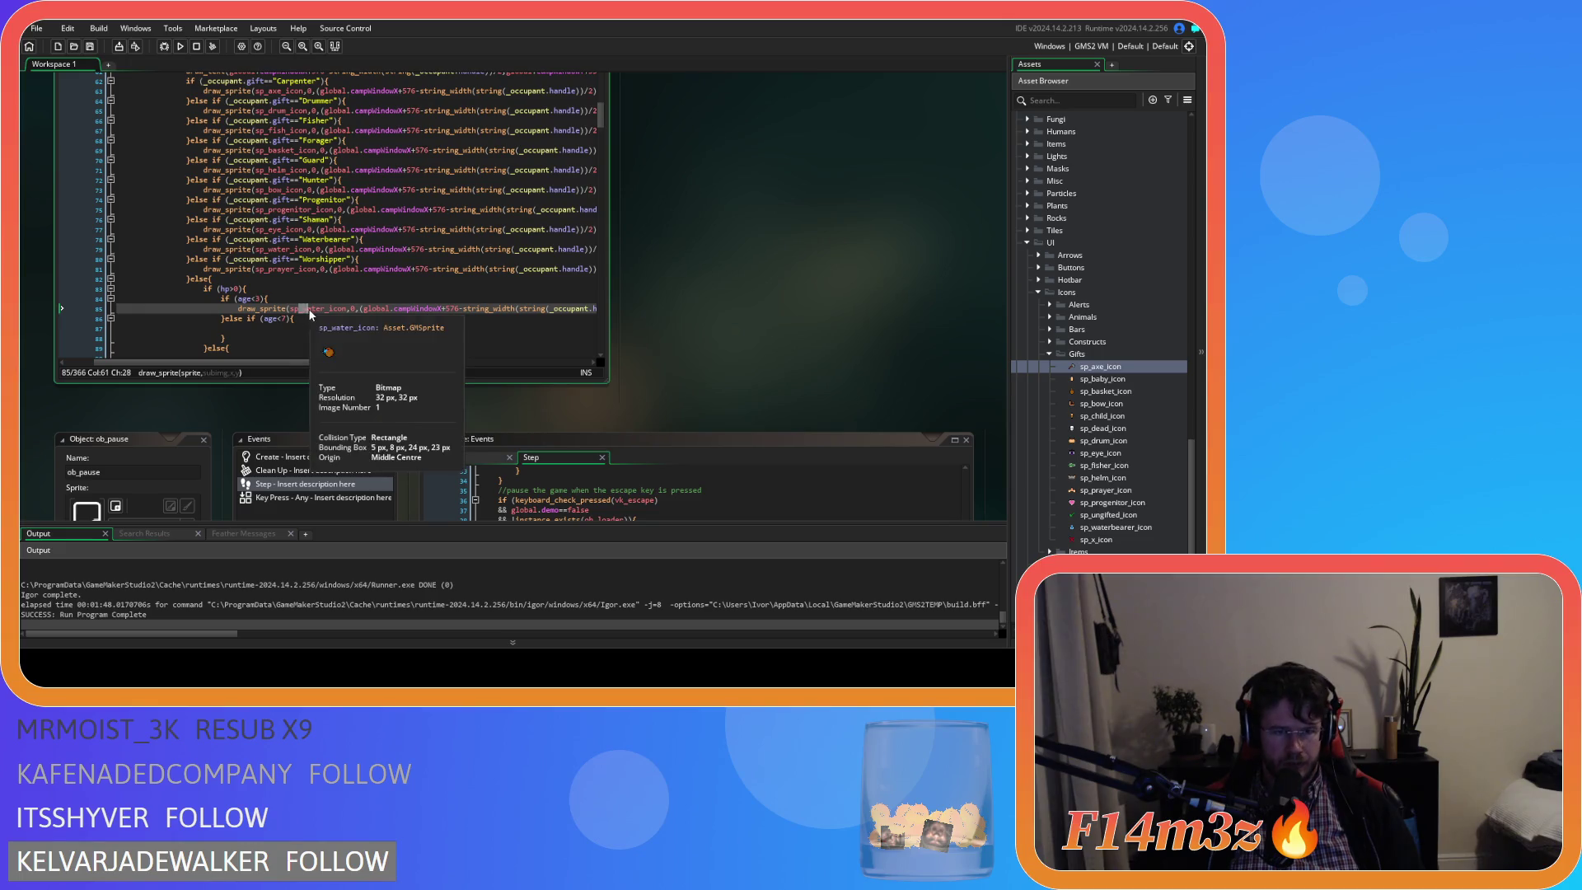
text(baby)
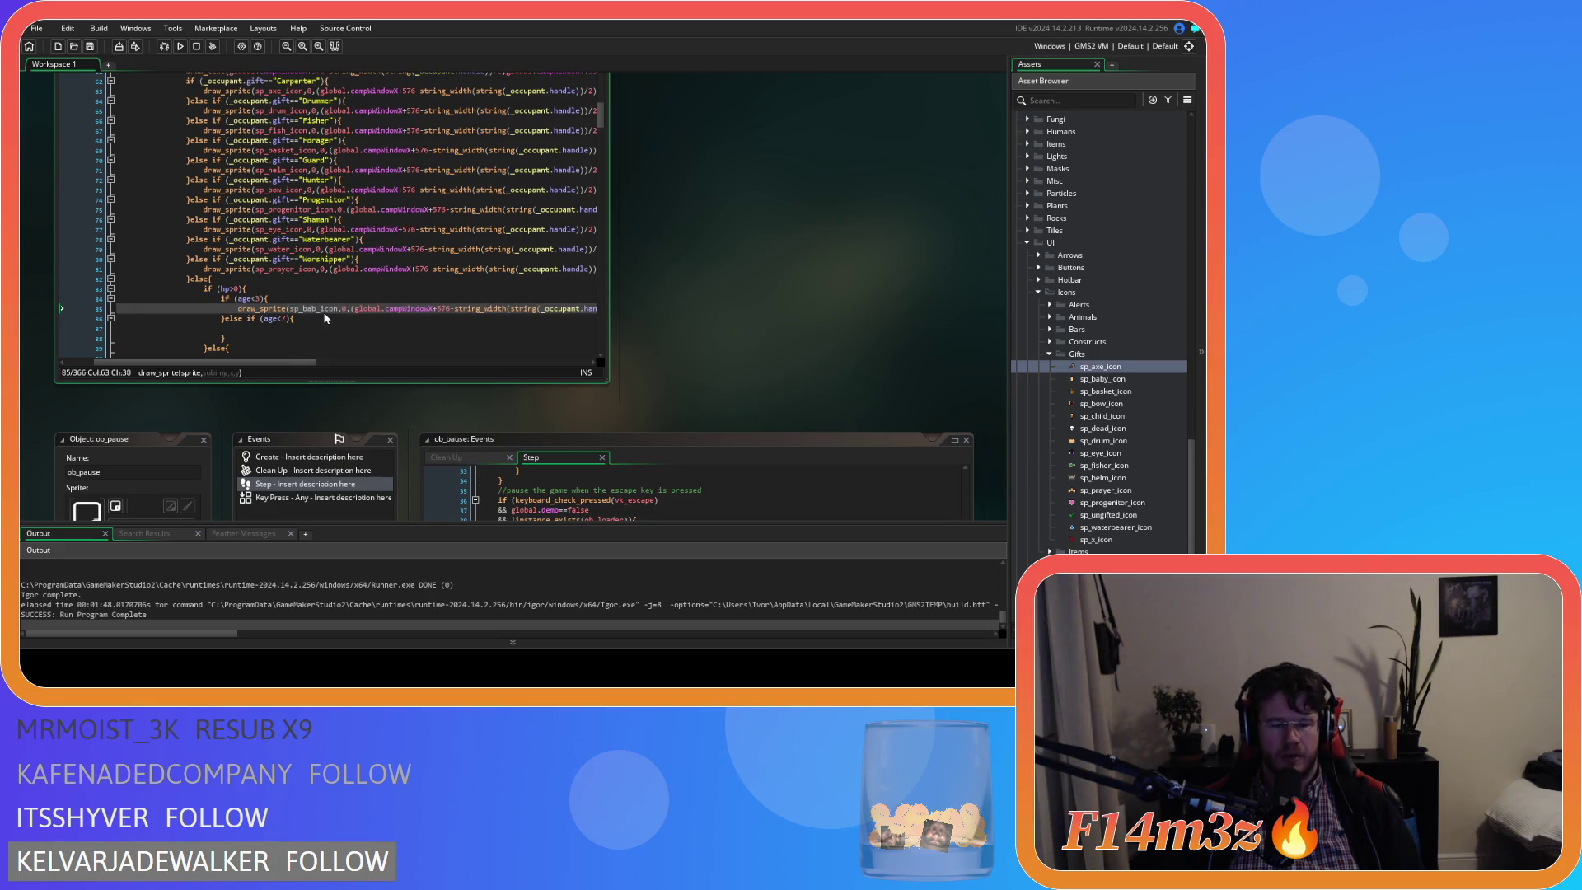
Add a draw_sprite line under age<7 drawing the correctly spelled sp_ungifted_icon.
click(249, 330)
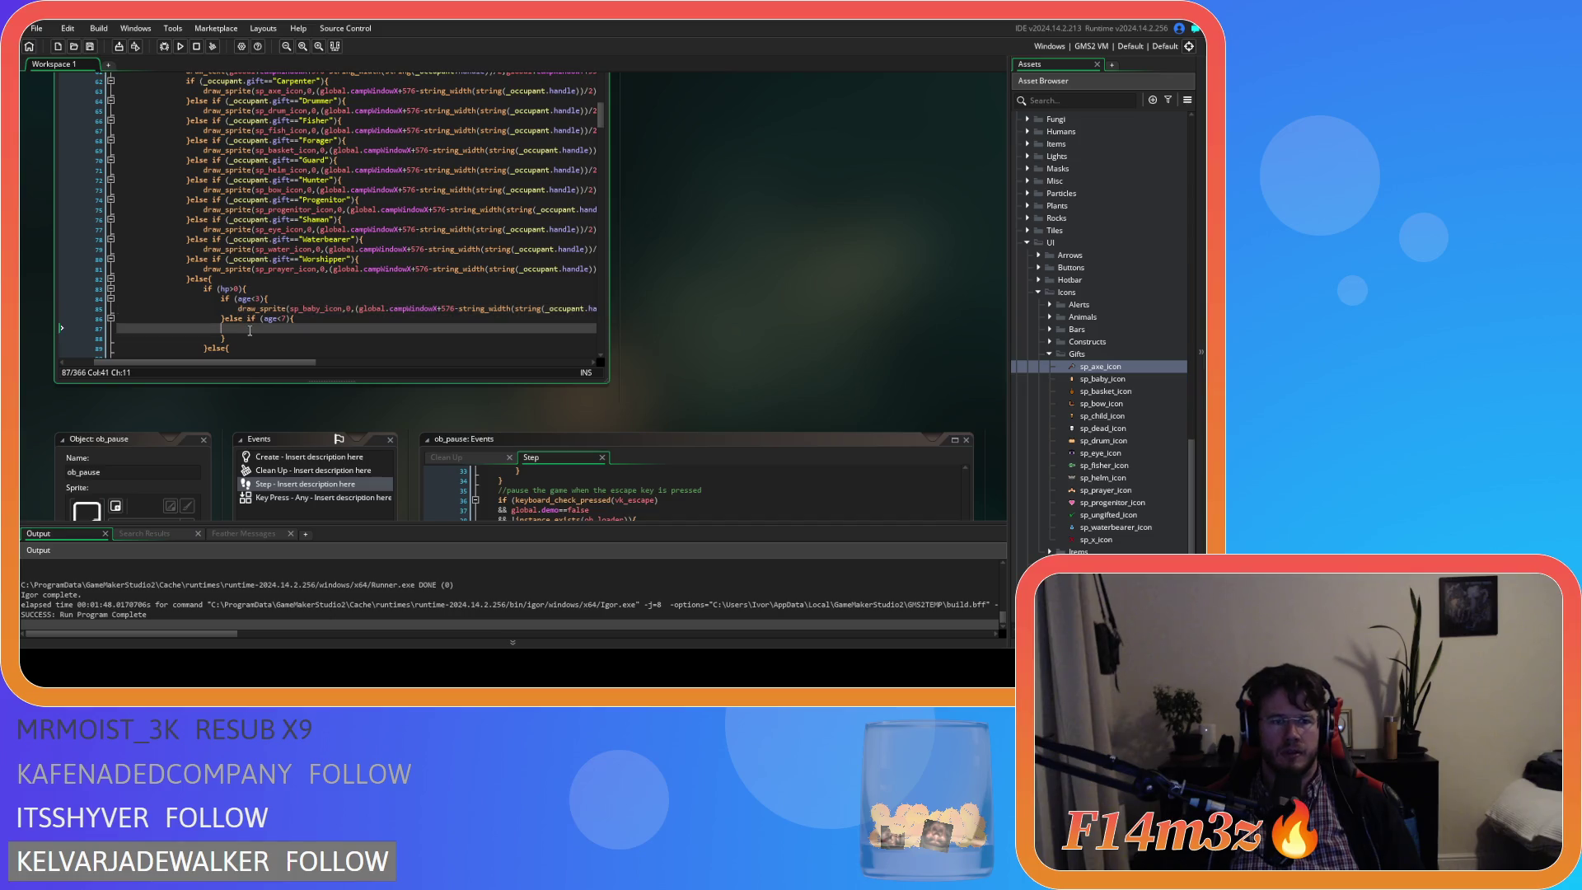
key(ctrl+v)
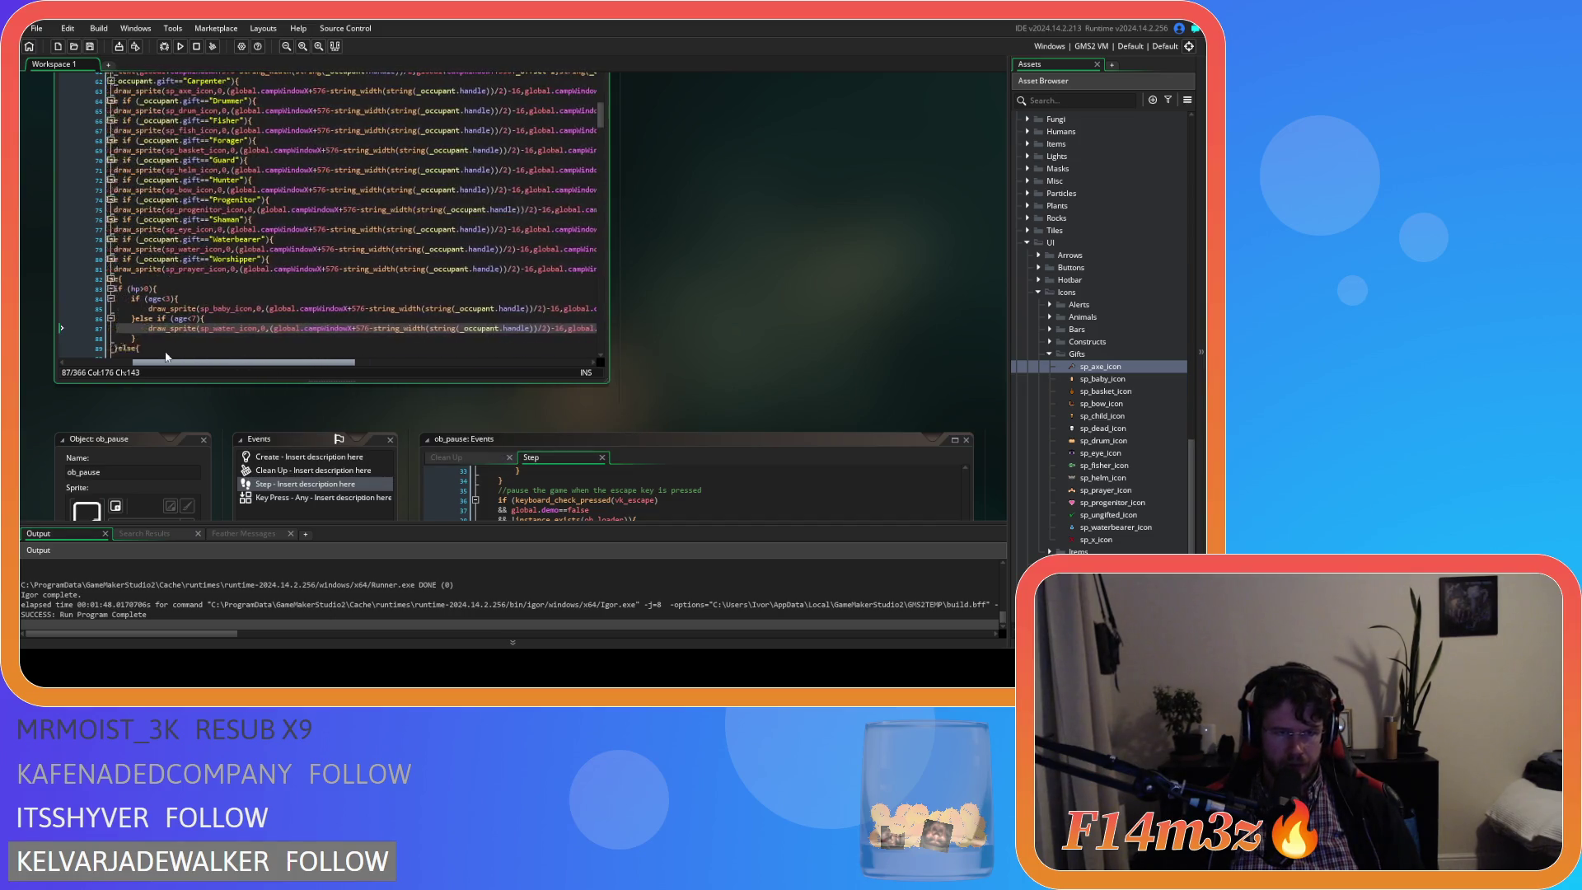
drag(228, 329, 248, 330)
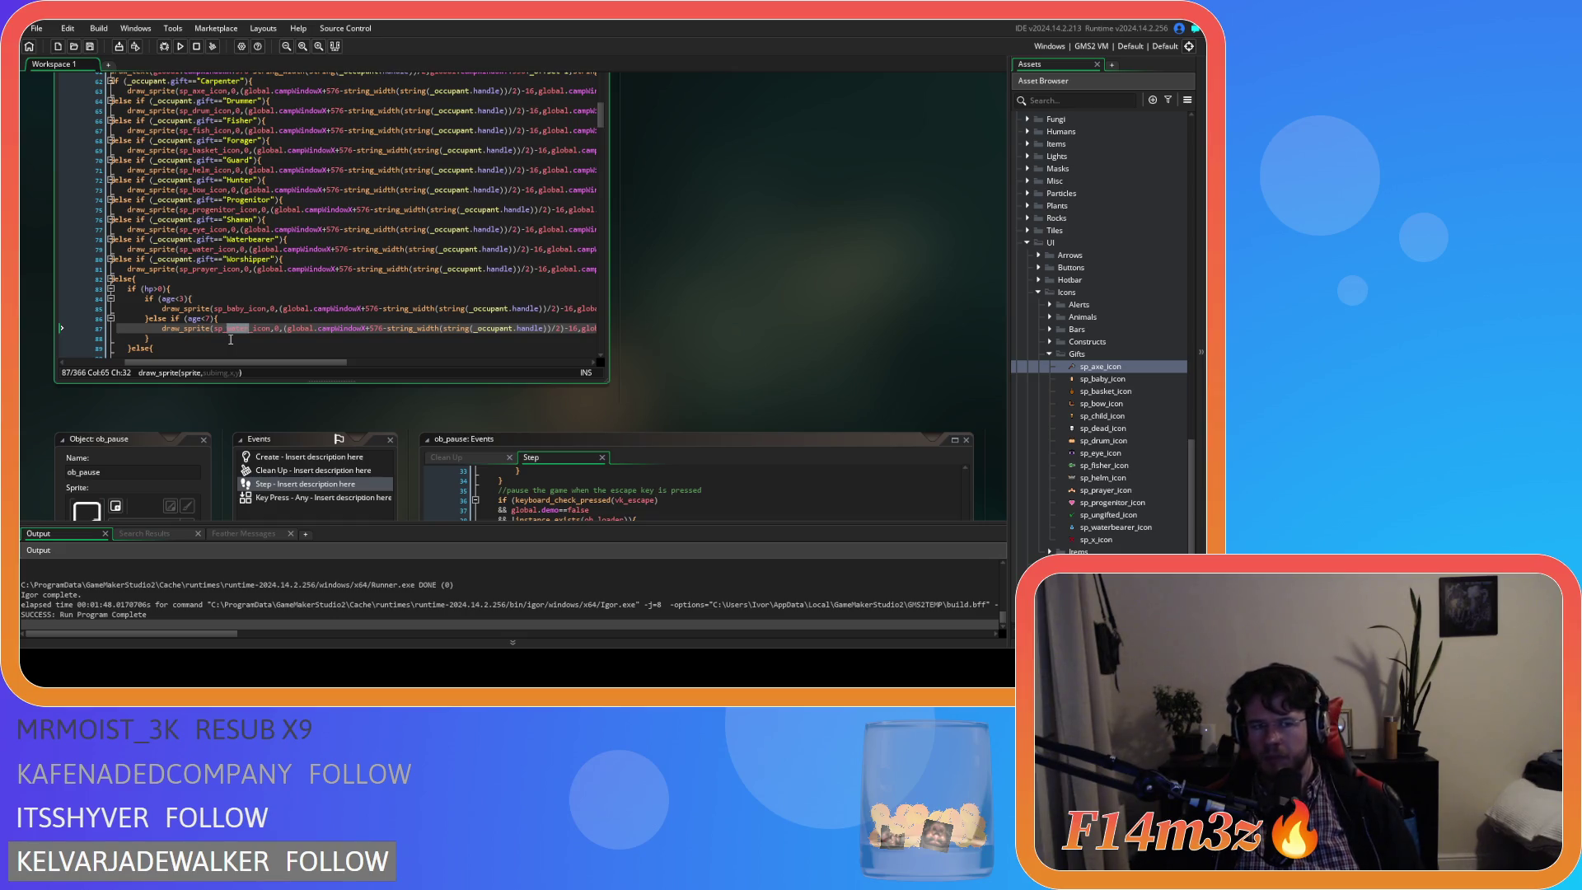
text(ung)
text(i)
text(ted)
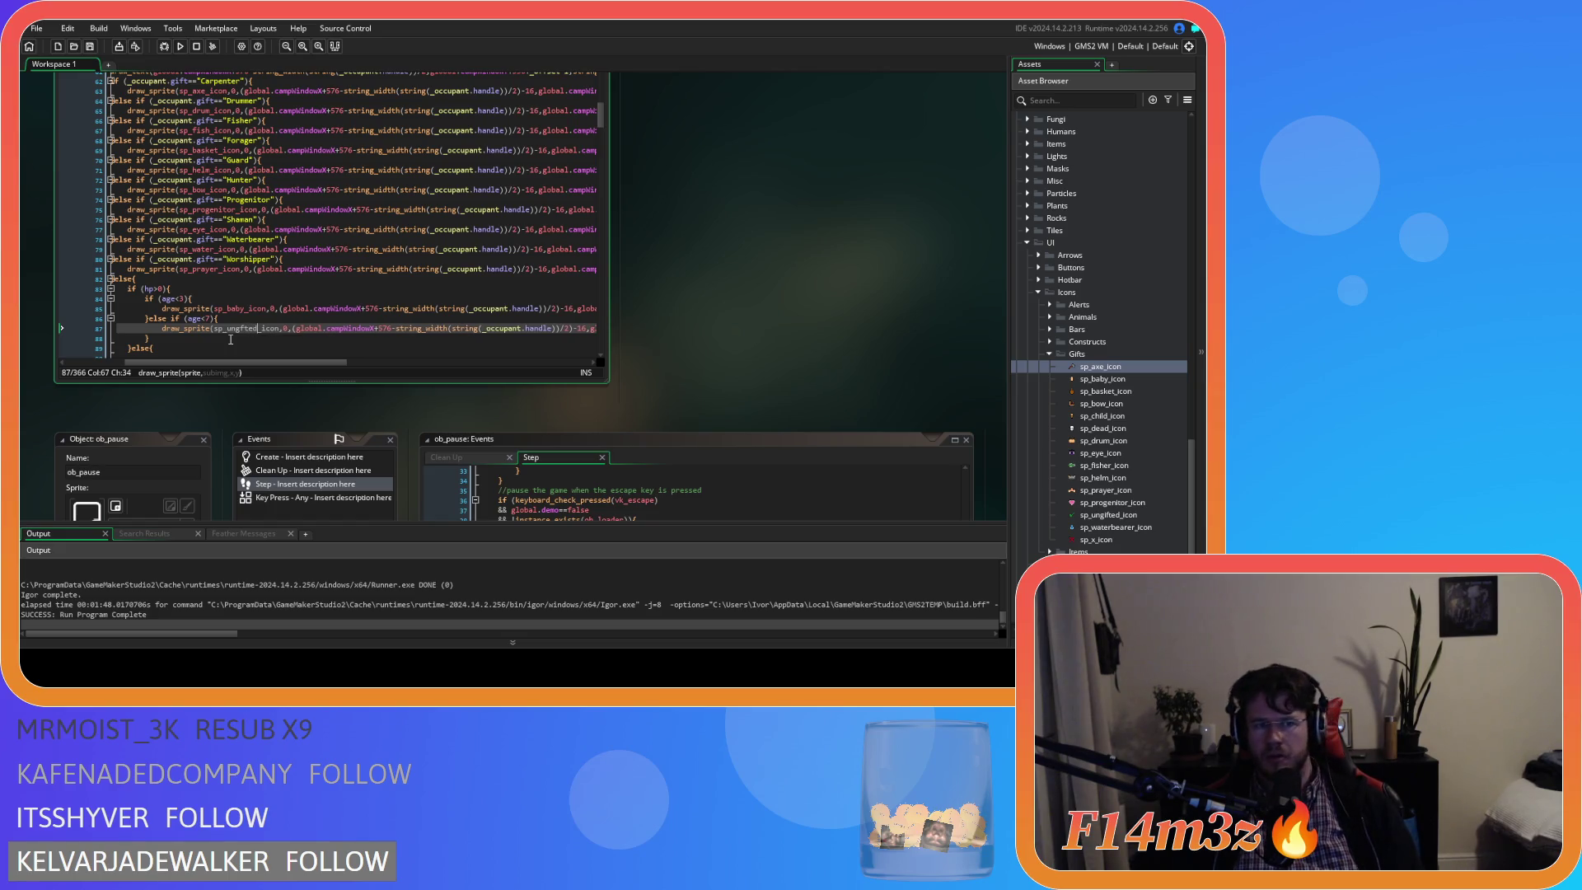
key(BackSpace)
key(BackSpace)
key(BackSpace)
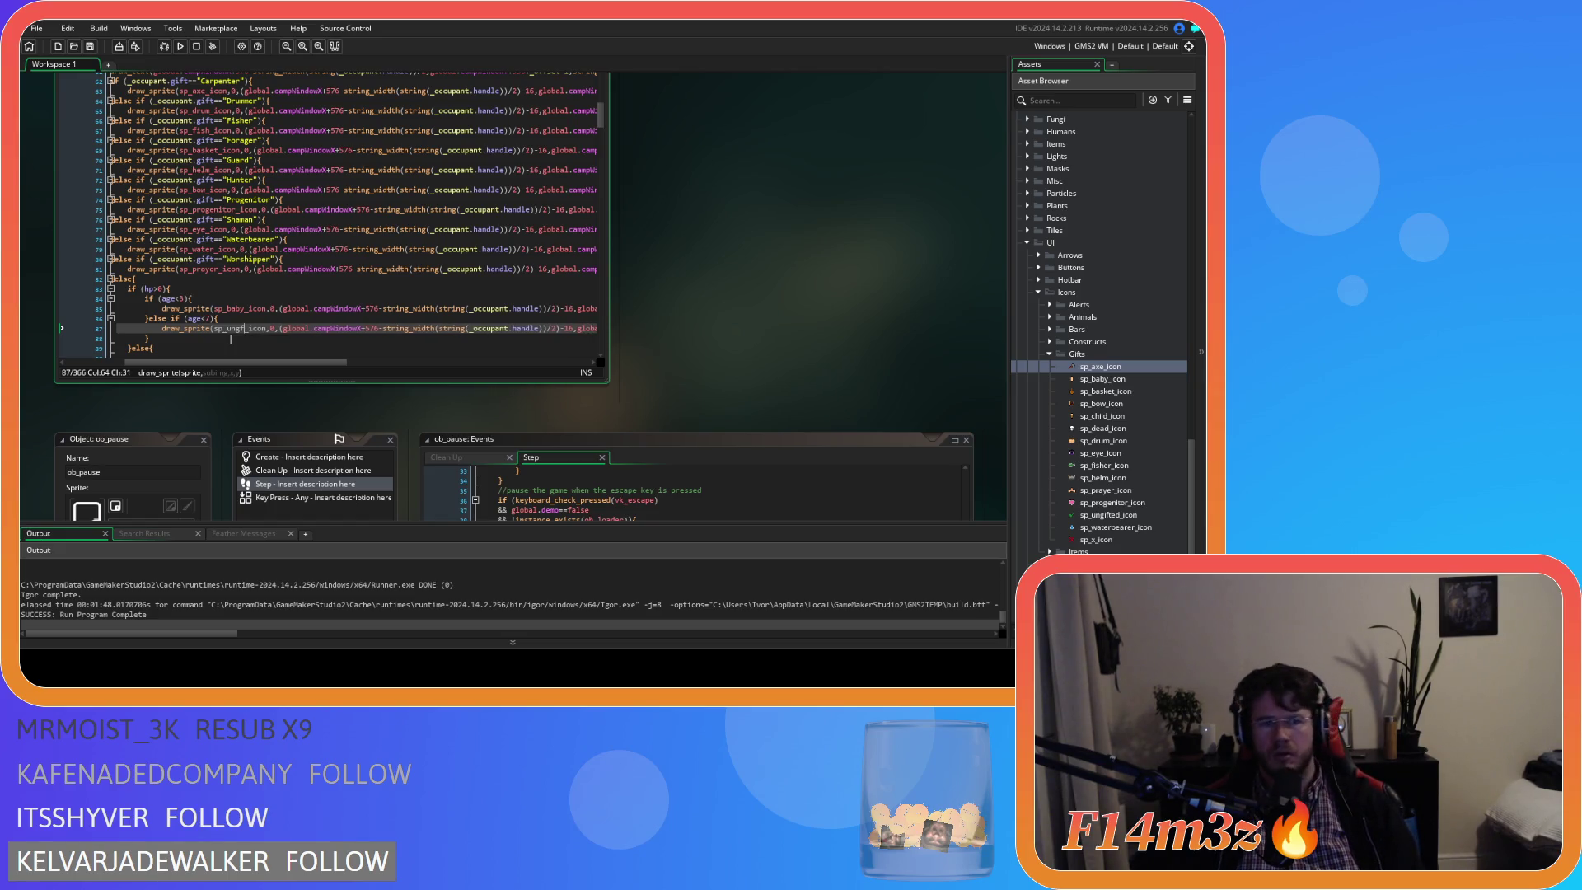
text(ifted)
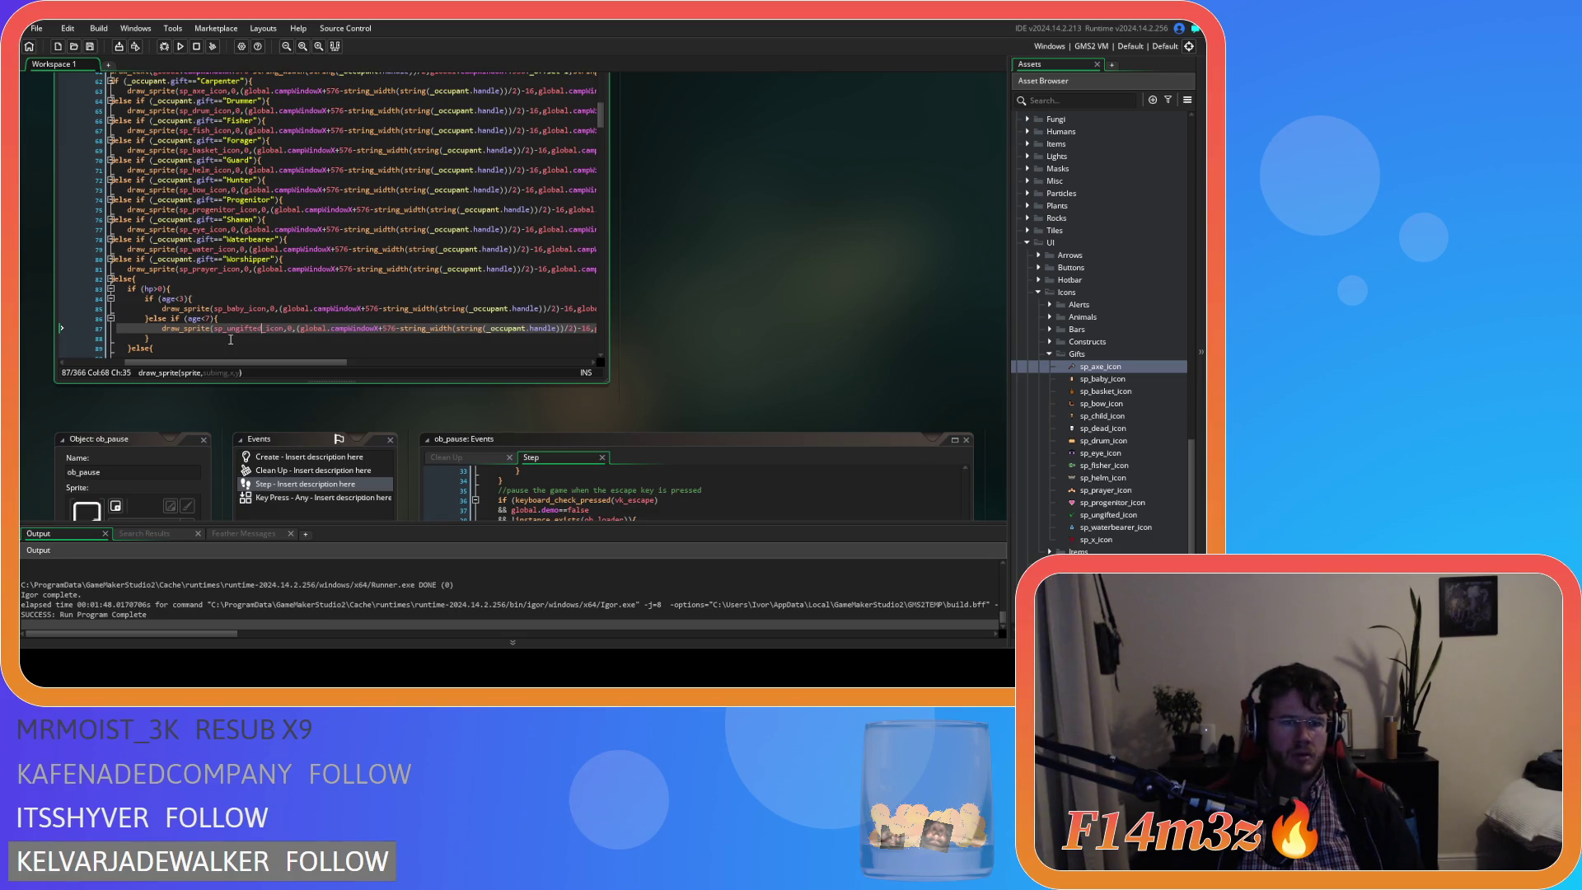
mouse_move(245, 327)
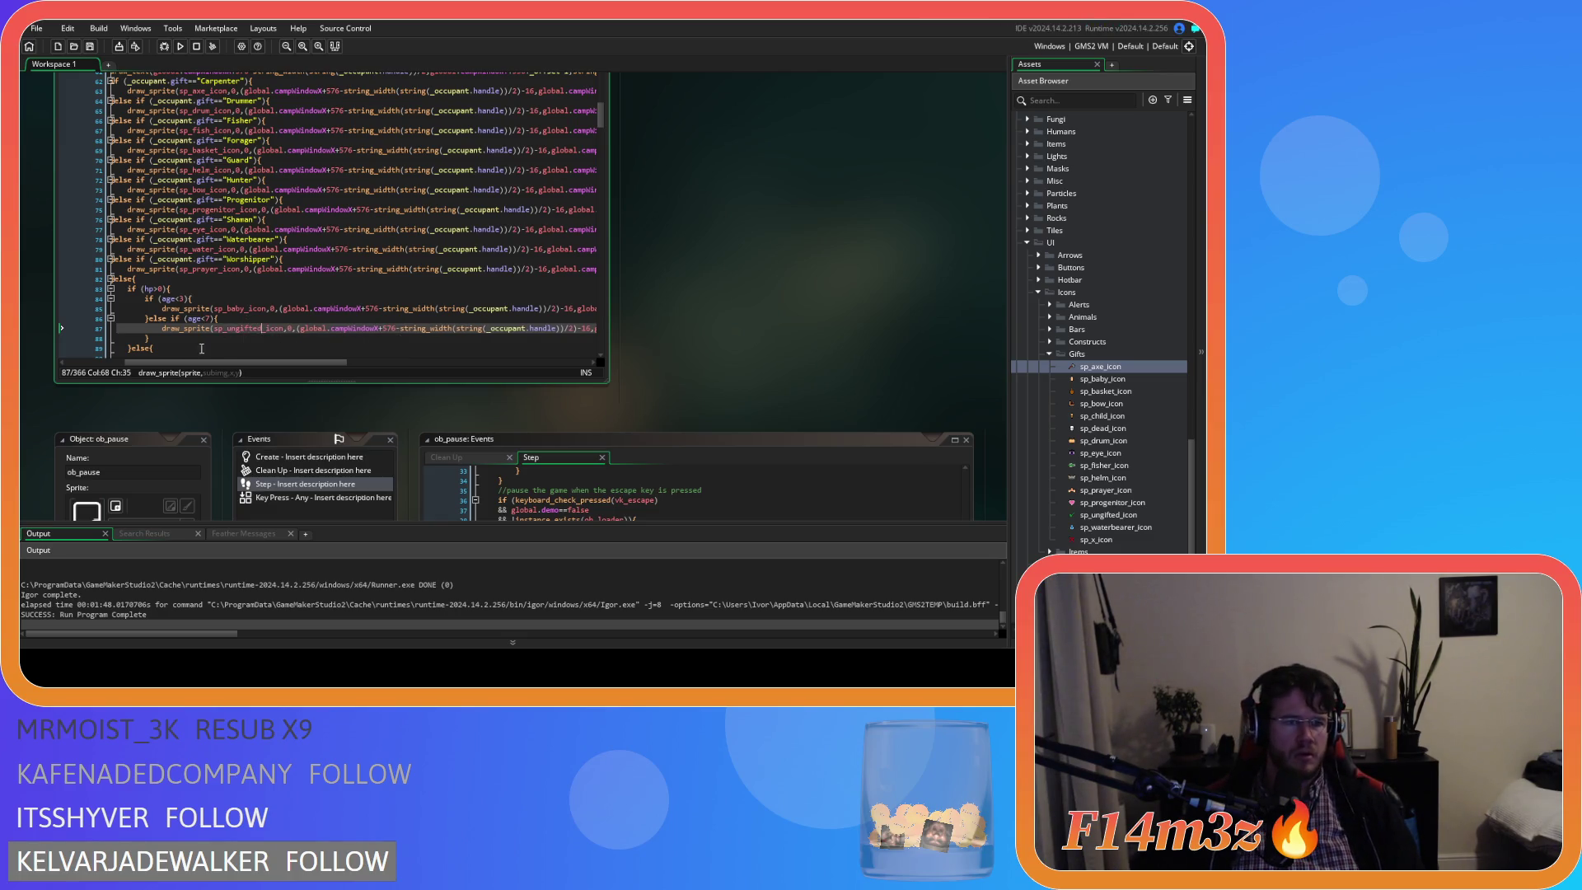
scroll(186, 350, down, 3)
Add a draw_sprite line in the final else branch that draws sp_dead_icon.
click(201, 289)
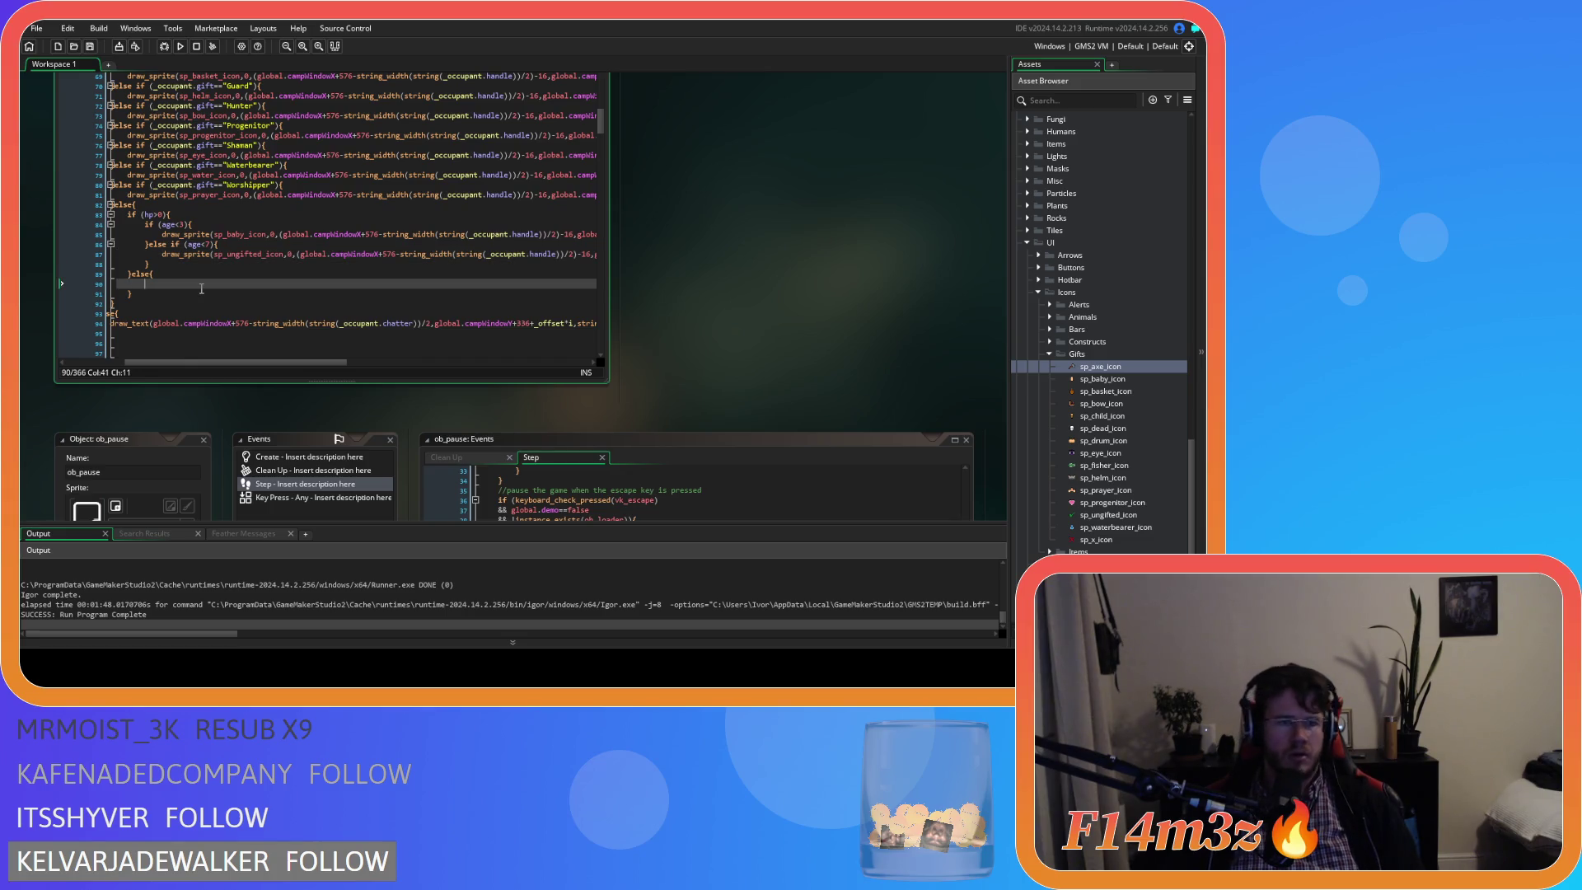
key(ctrl+v)
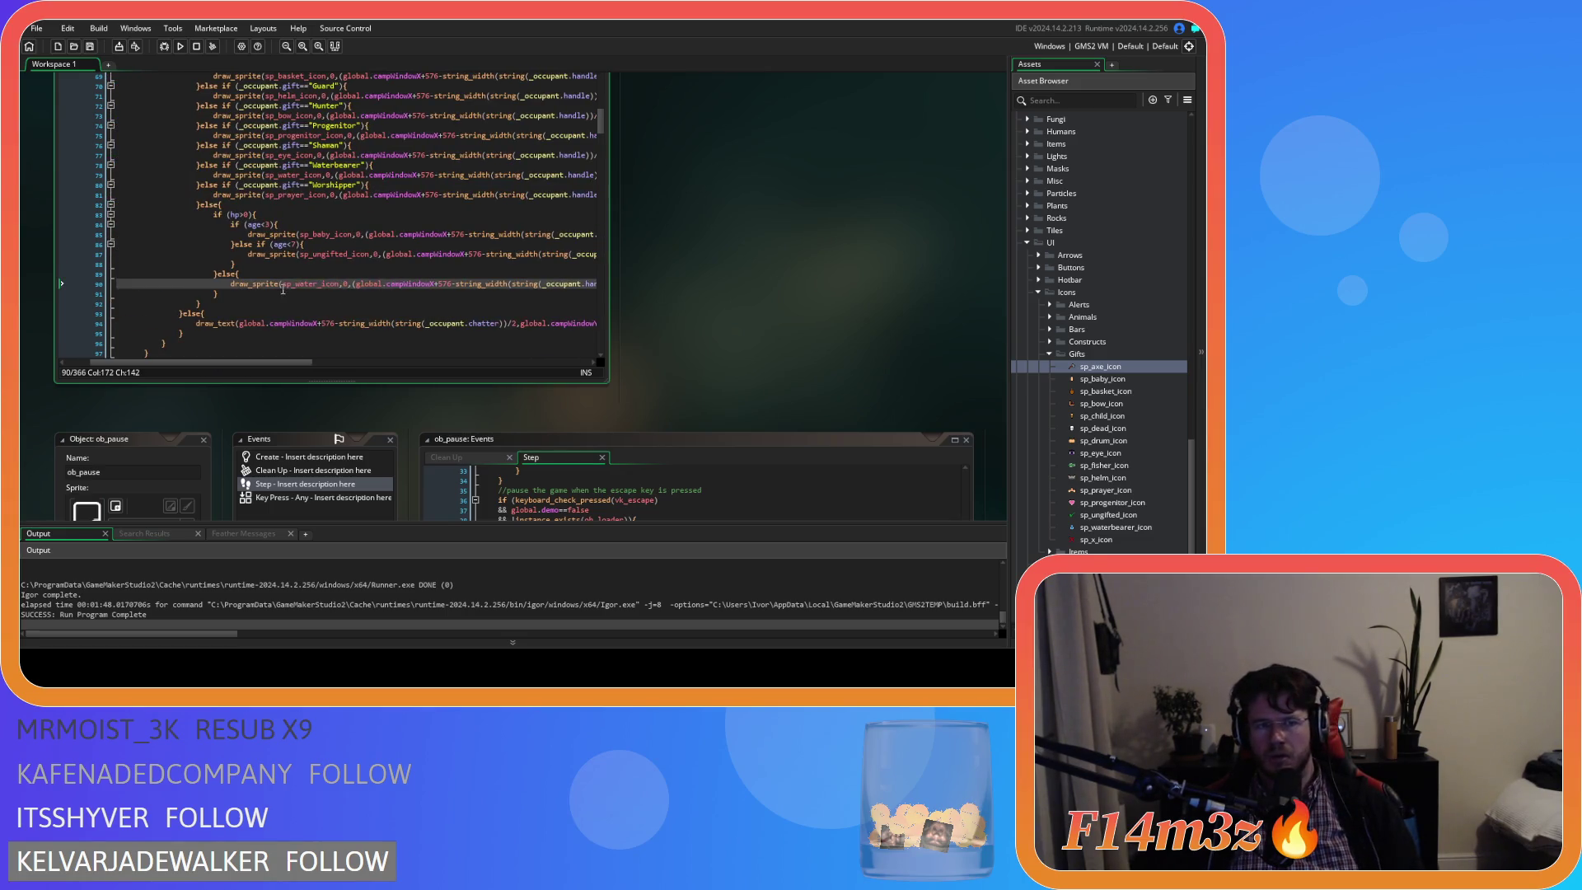
double_click(305, 285)
text(dead)
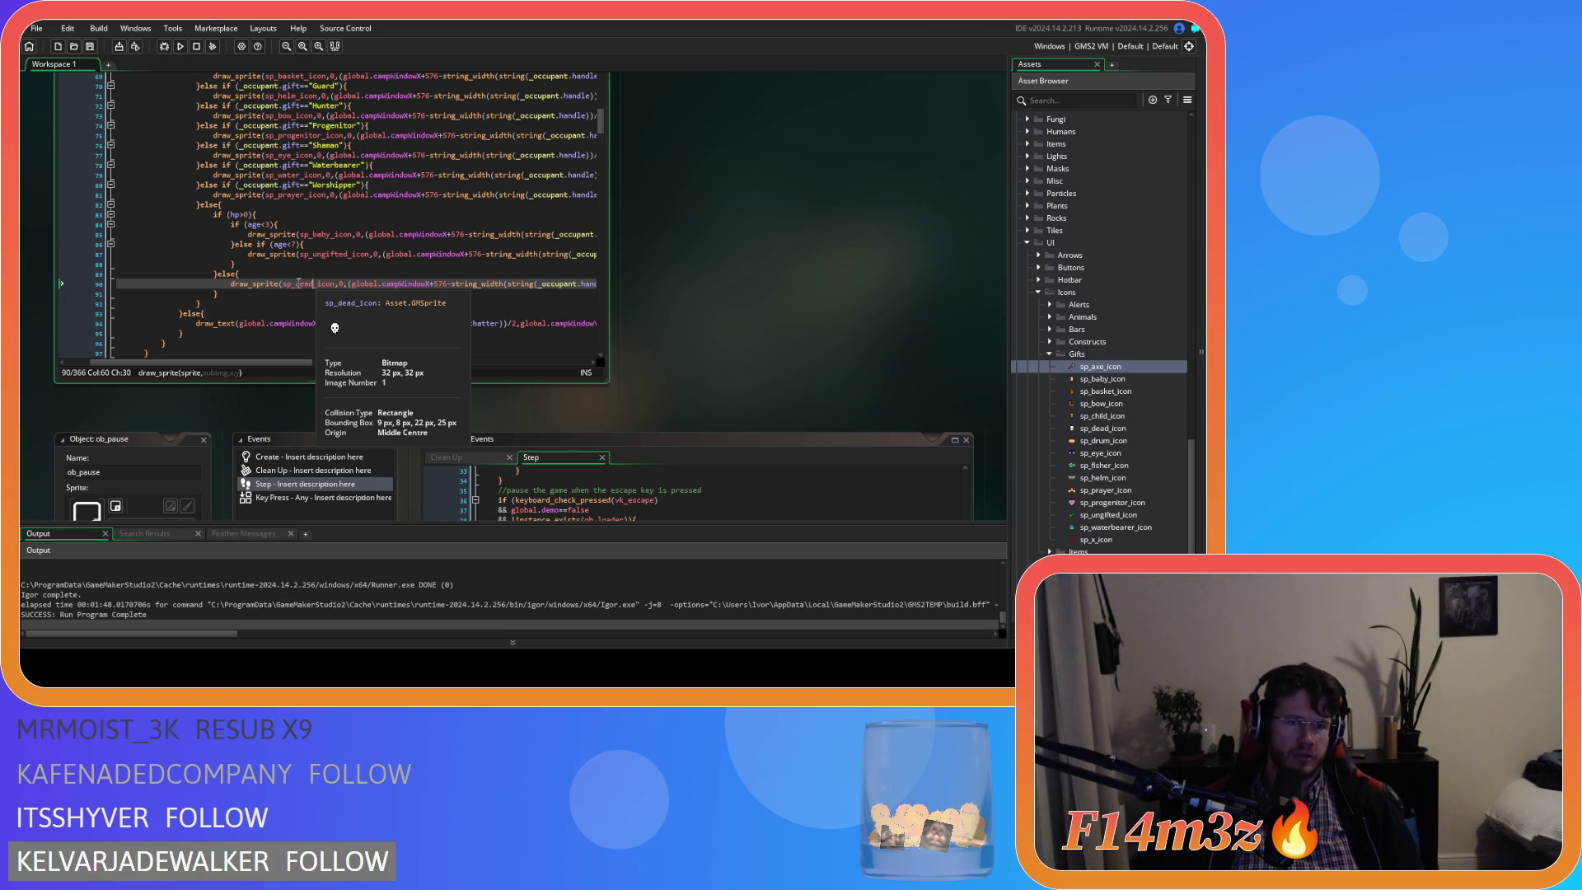
mouse_move(295, 363)
mouse_down()
mouse_move(371, 363)
mouse_move(460, 334)
mouse_move(284, 329)
mouse_up()
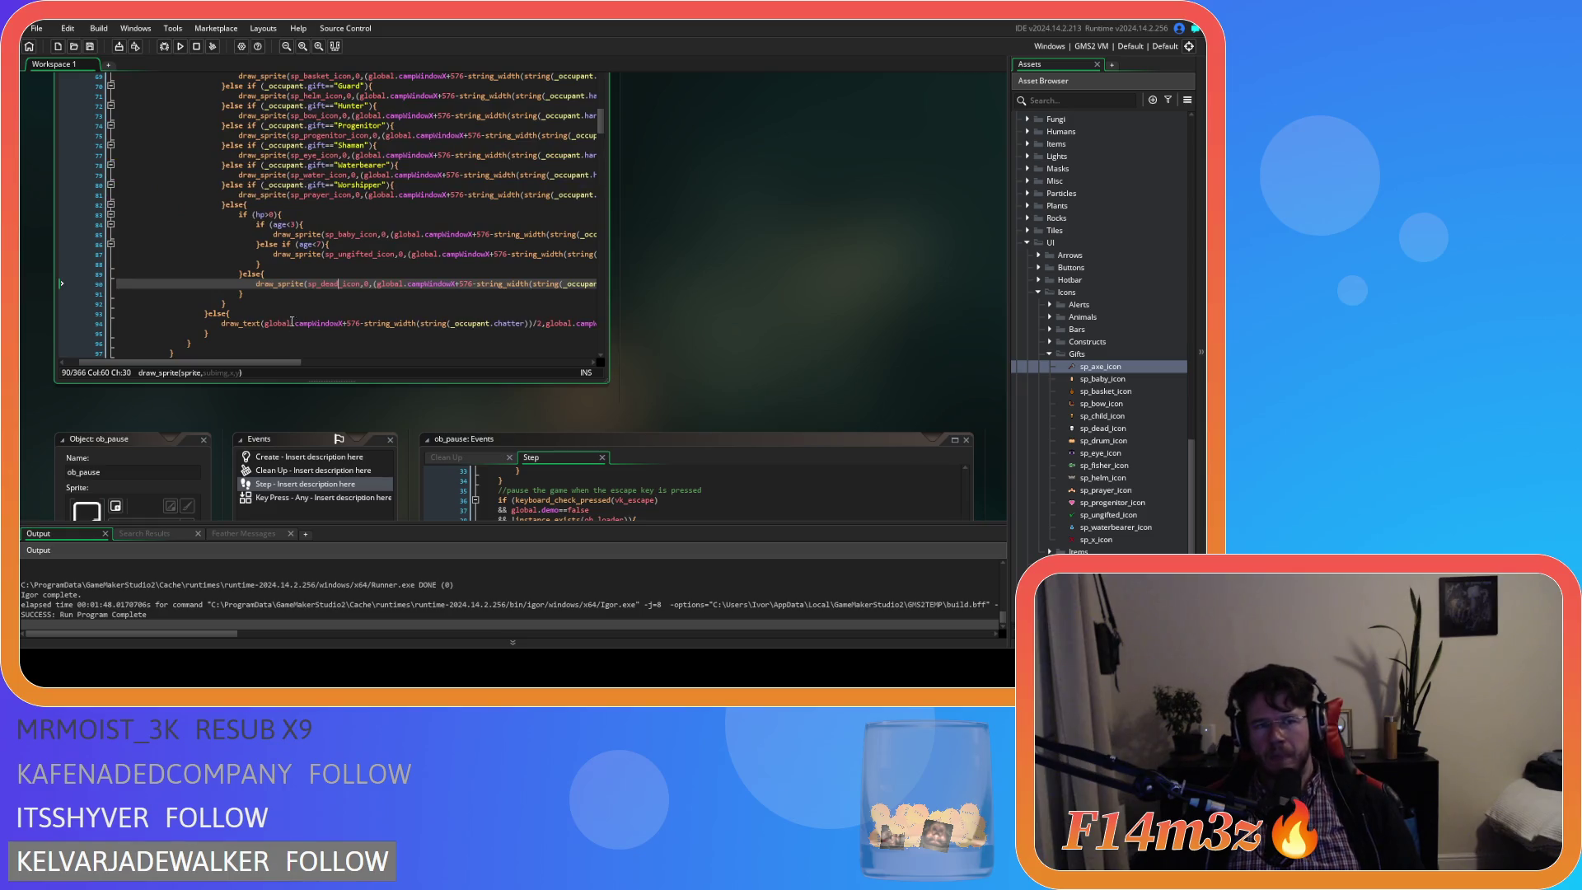
scroll(338, 281, up, 4)
scroll(288, 260, down, 4)
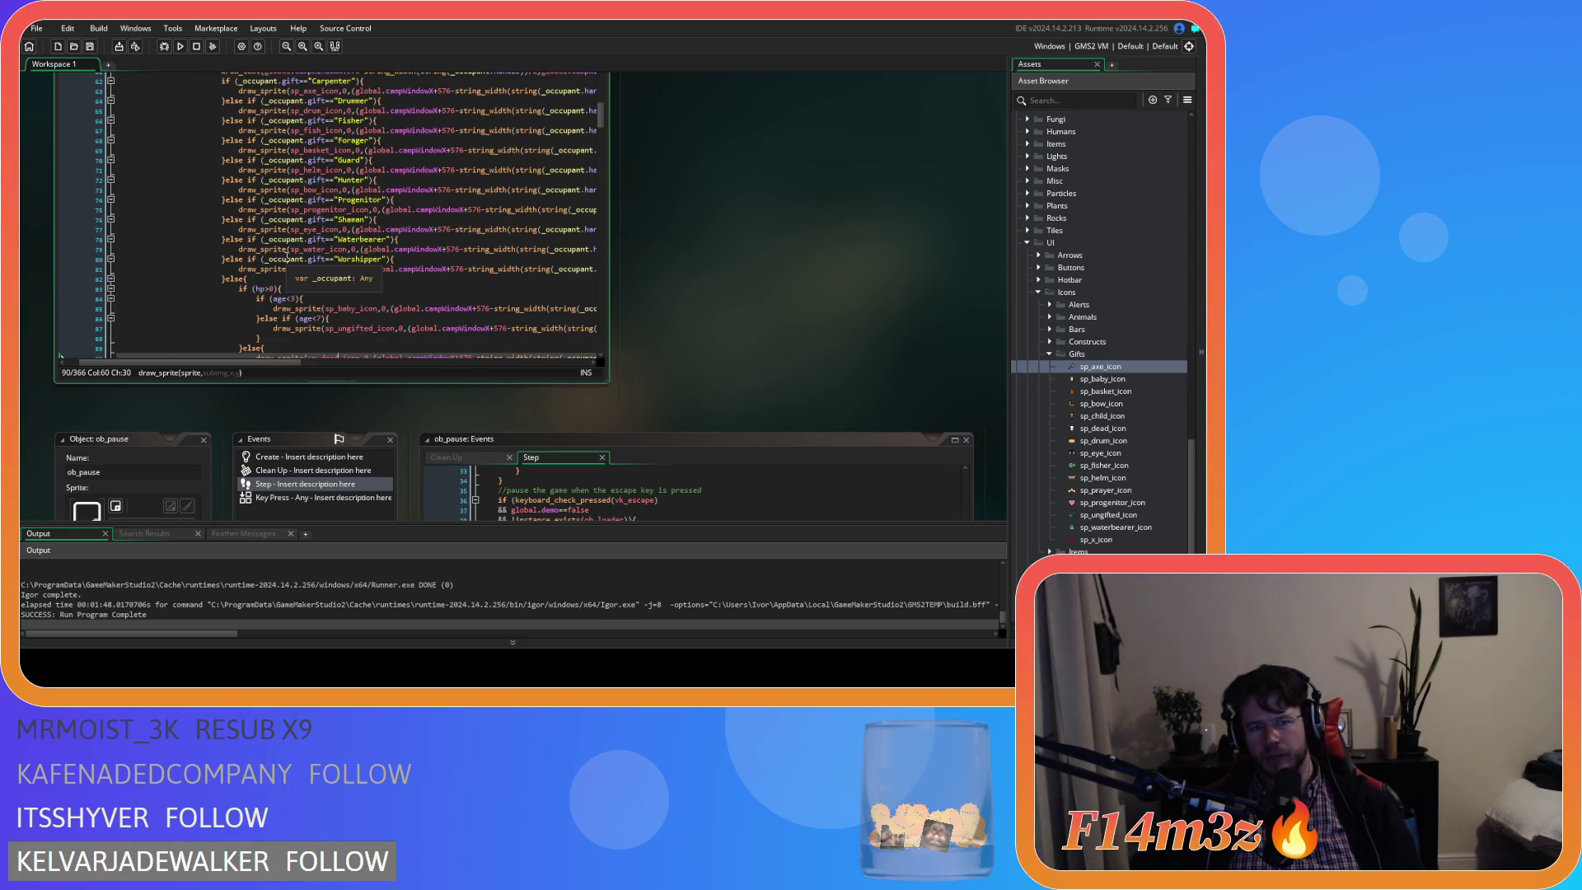
scroll(280, 264, up, 1)
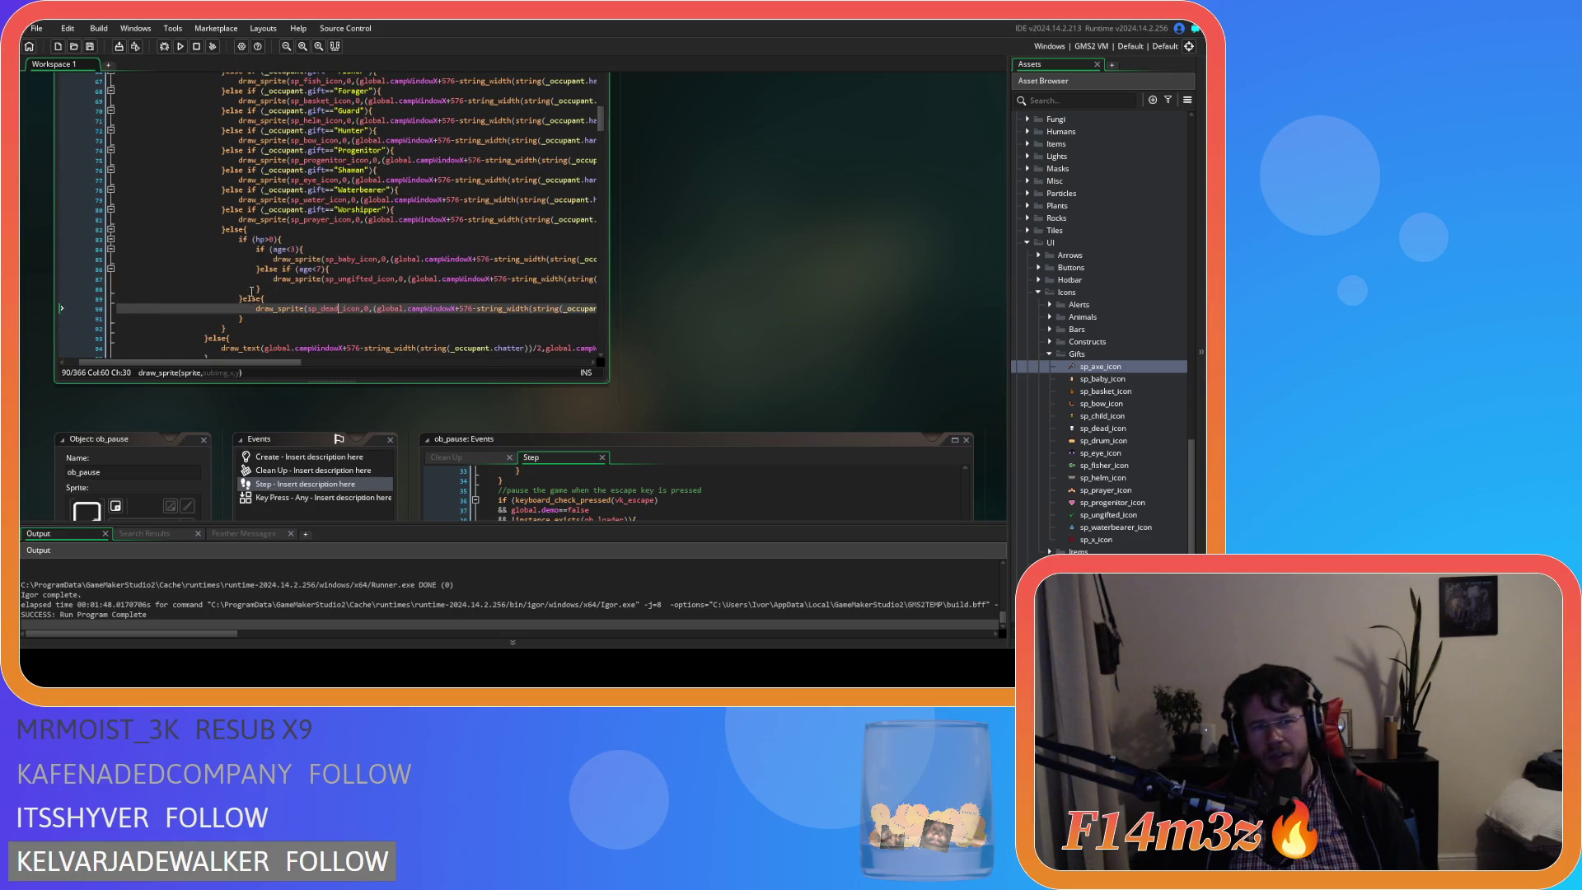
Copy the gift-icon block (lines 63–90) onto a new line after the chatter draw_text line.
mouse_move(239, 323)
mouse_down()
mouse_move(237, 190)
mouse_move(223, 181)
mouse_up()
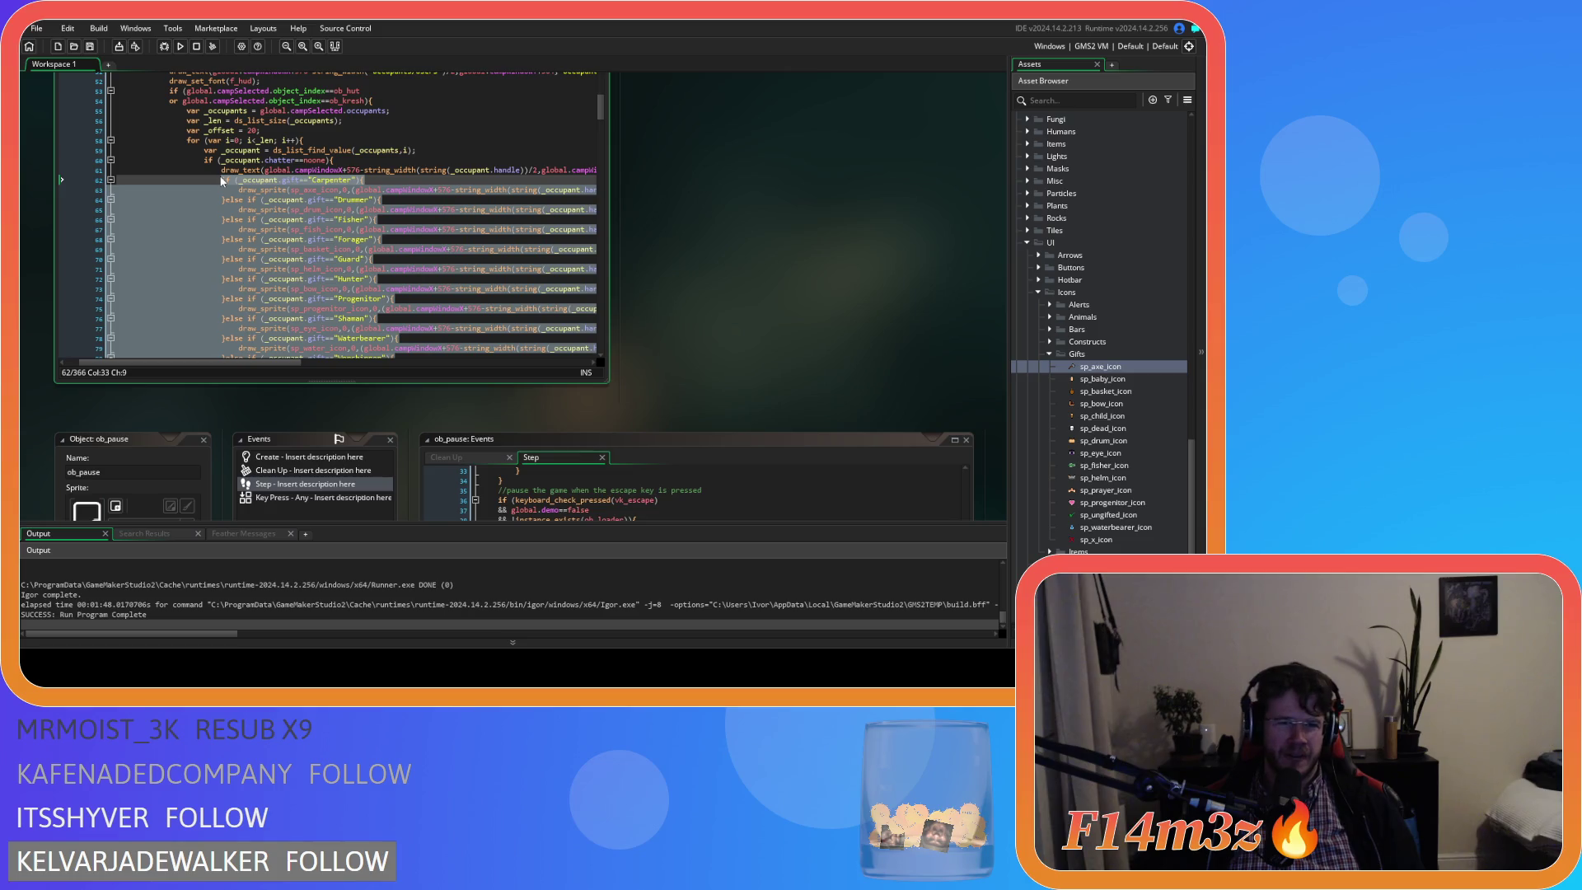
scroll(271, 235, down, 5)
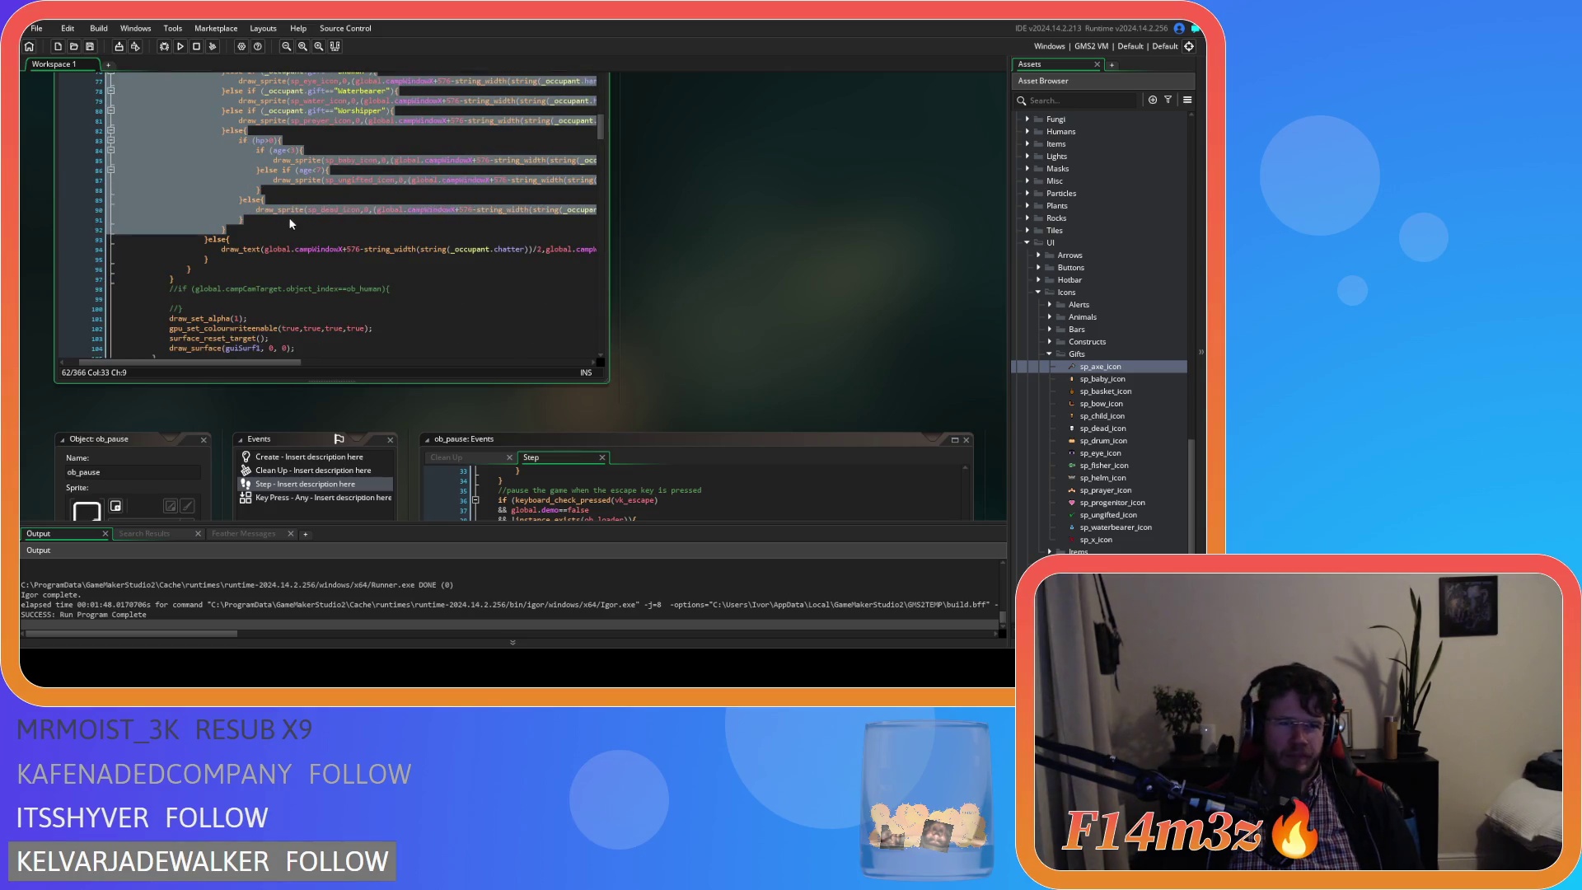
click(537, 251)
key(End)
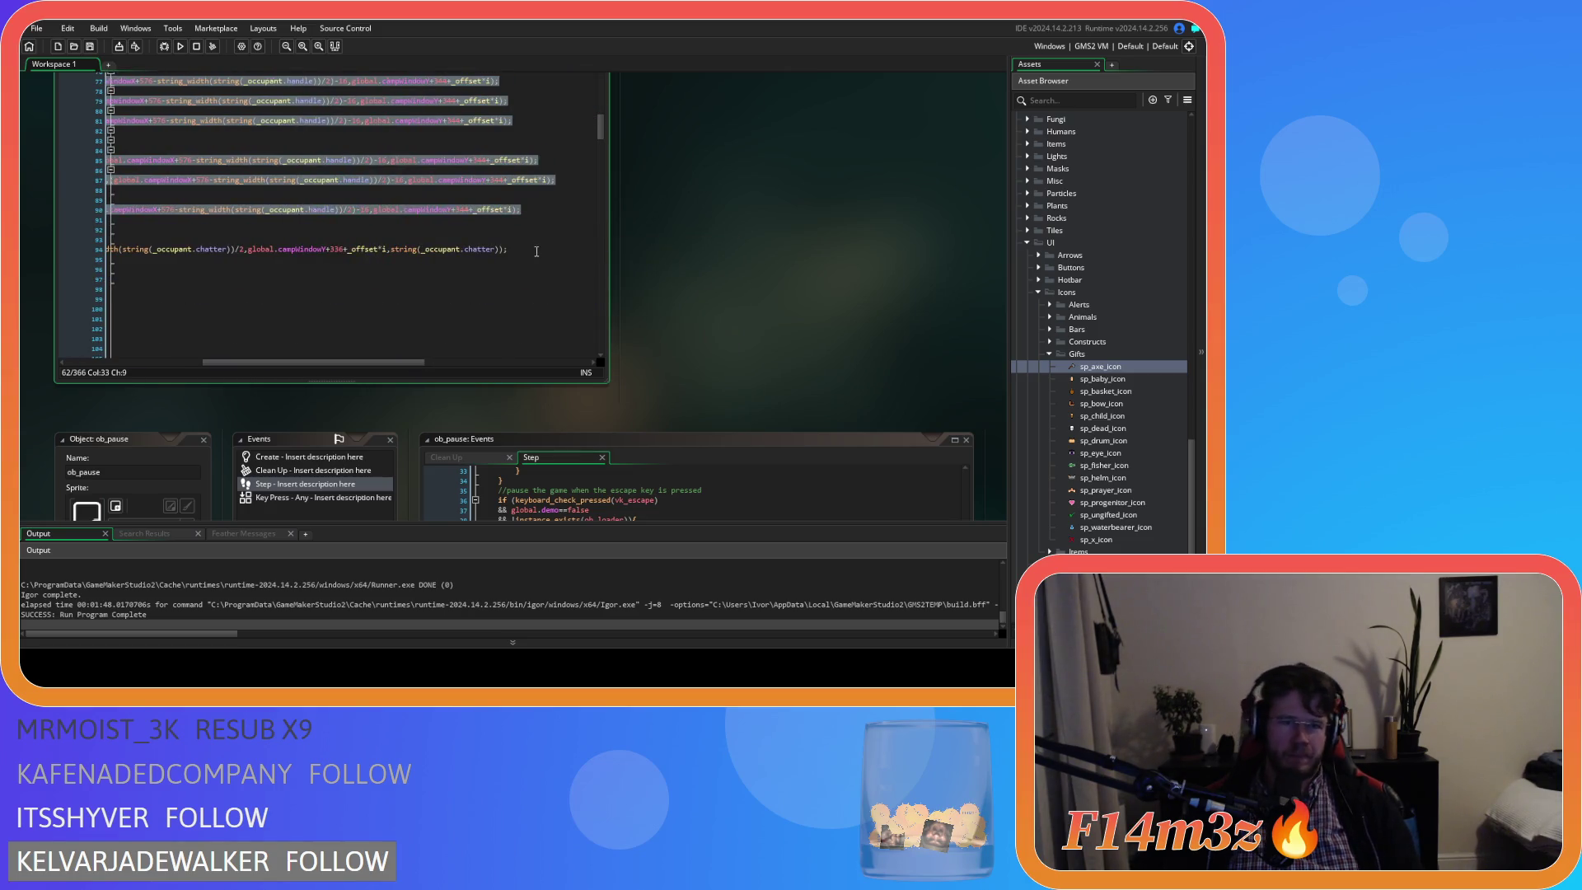
key(Return)
key(ctrl+v)
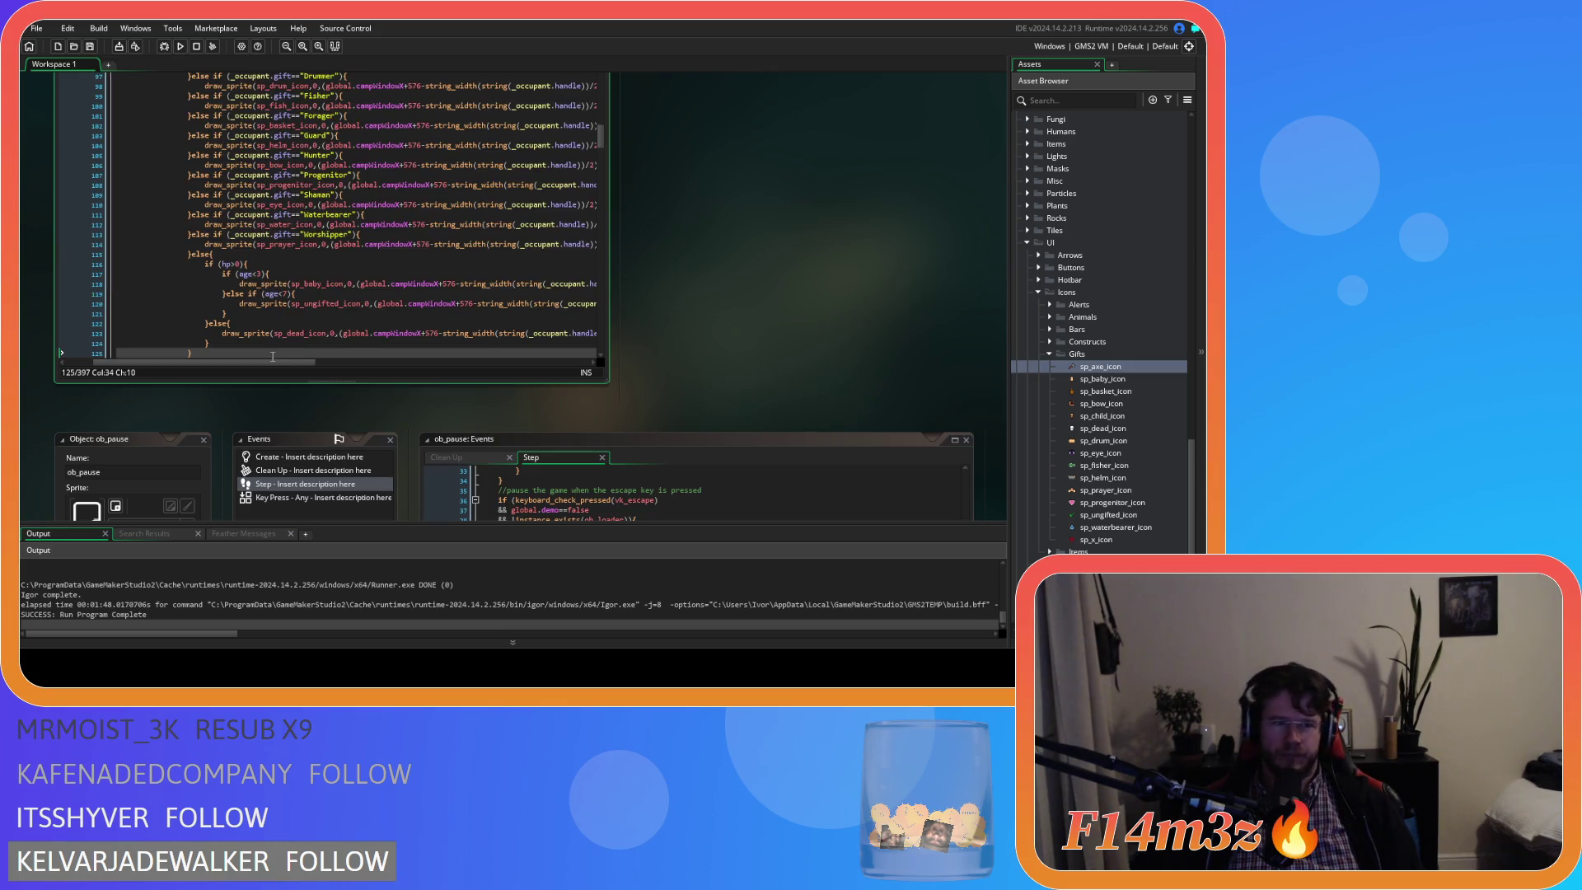
scroll(273, 356, up, 5)
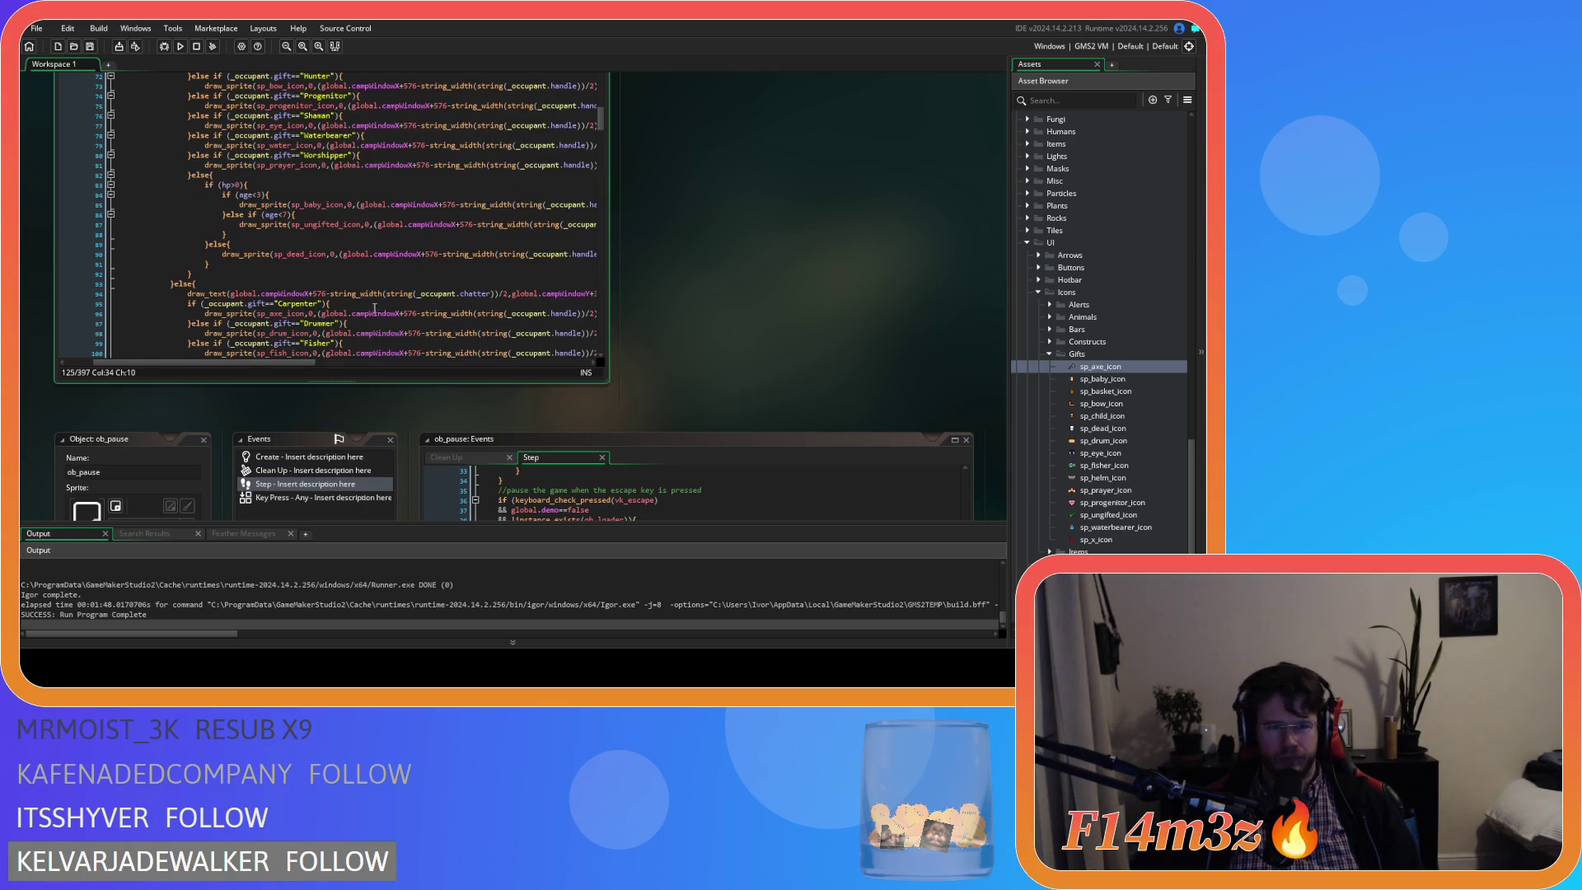
scroll(458, 284, down, 2)
drag(227, 363, 265, 362)
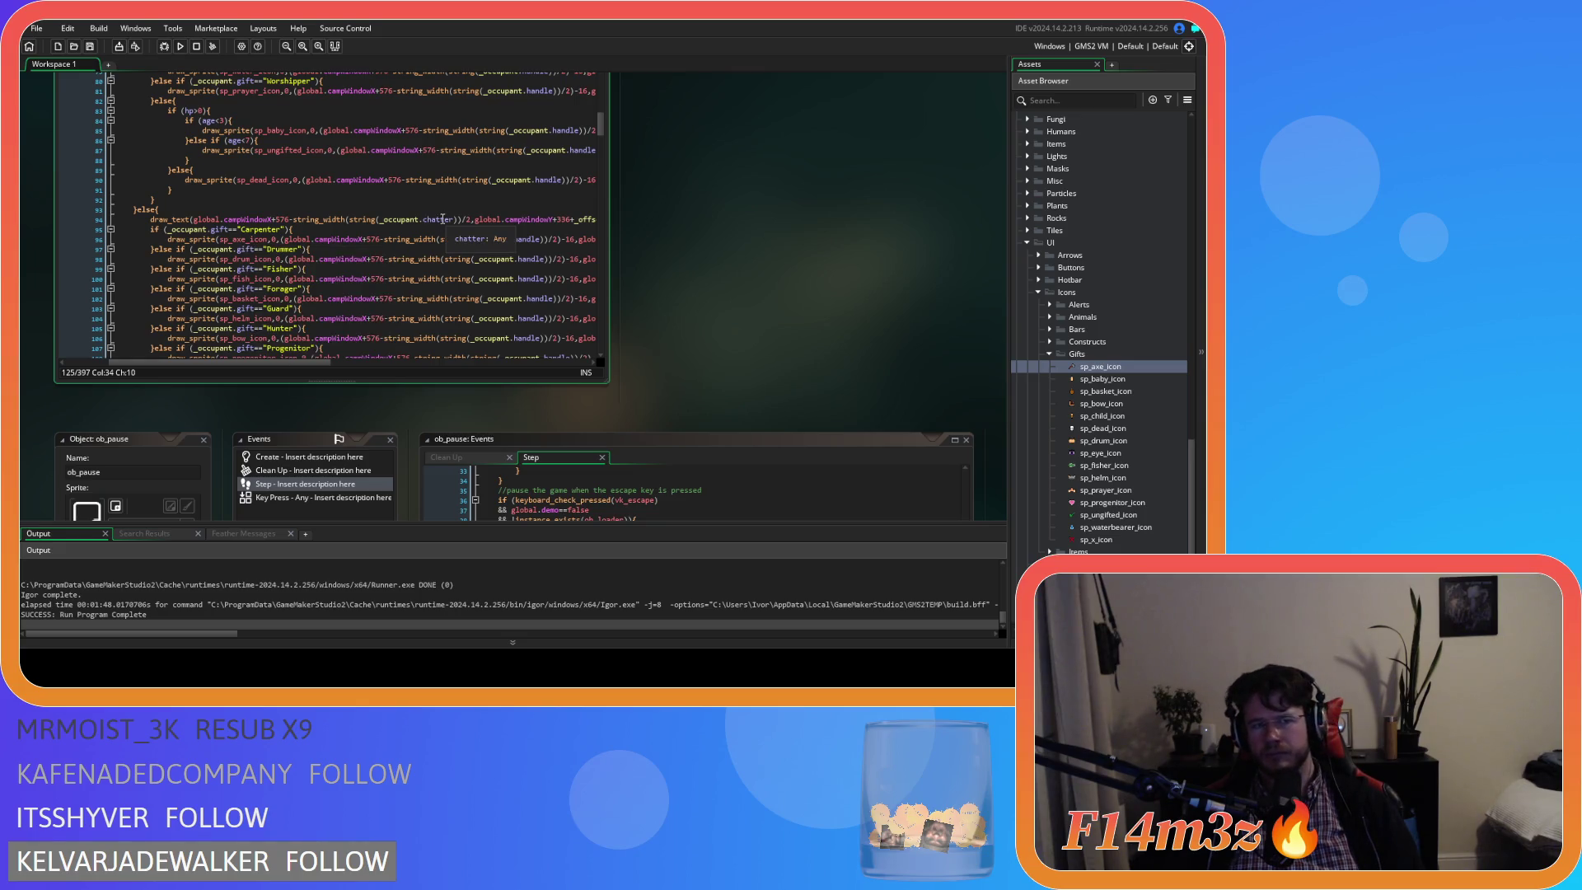
Set up Find and Replace to replace handle with chatter.
double_click(441, 219)
key(ctrl+c)
double_click(528, 240)
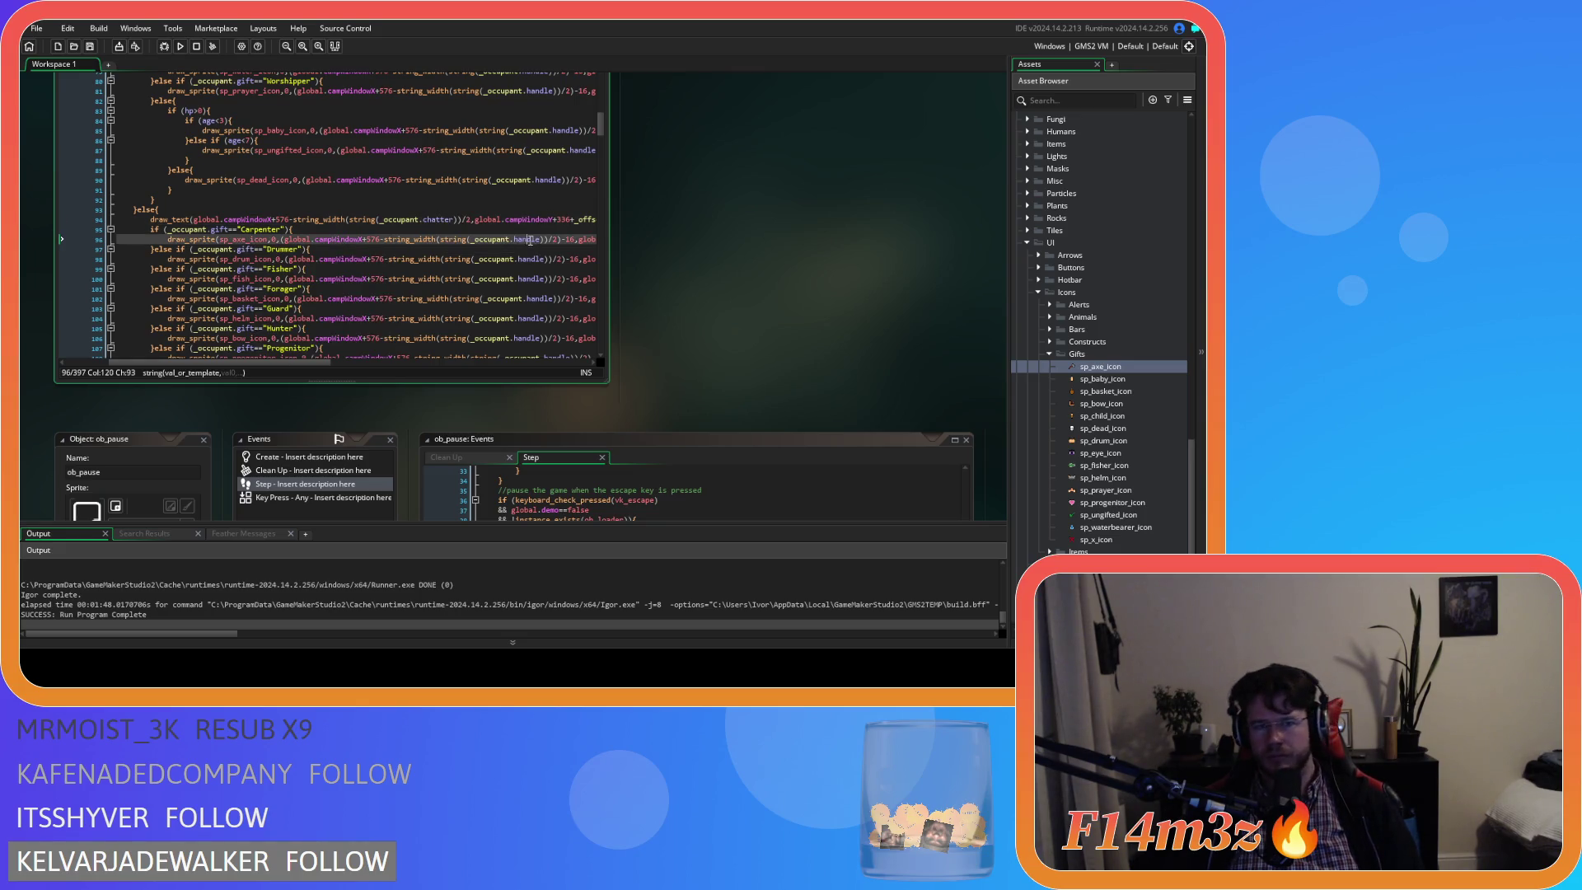
key(ctrl+f)
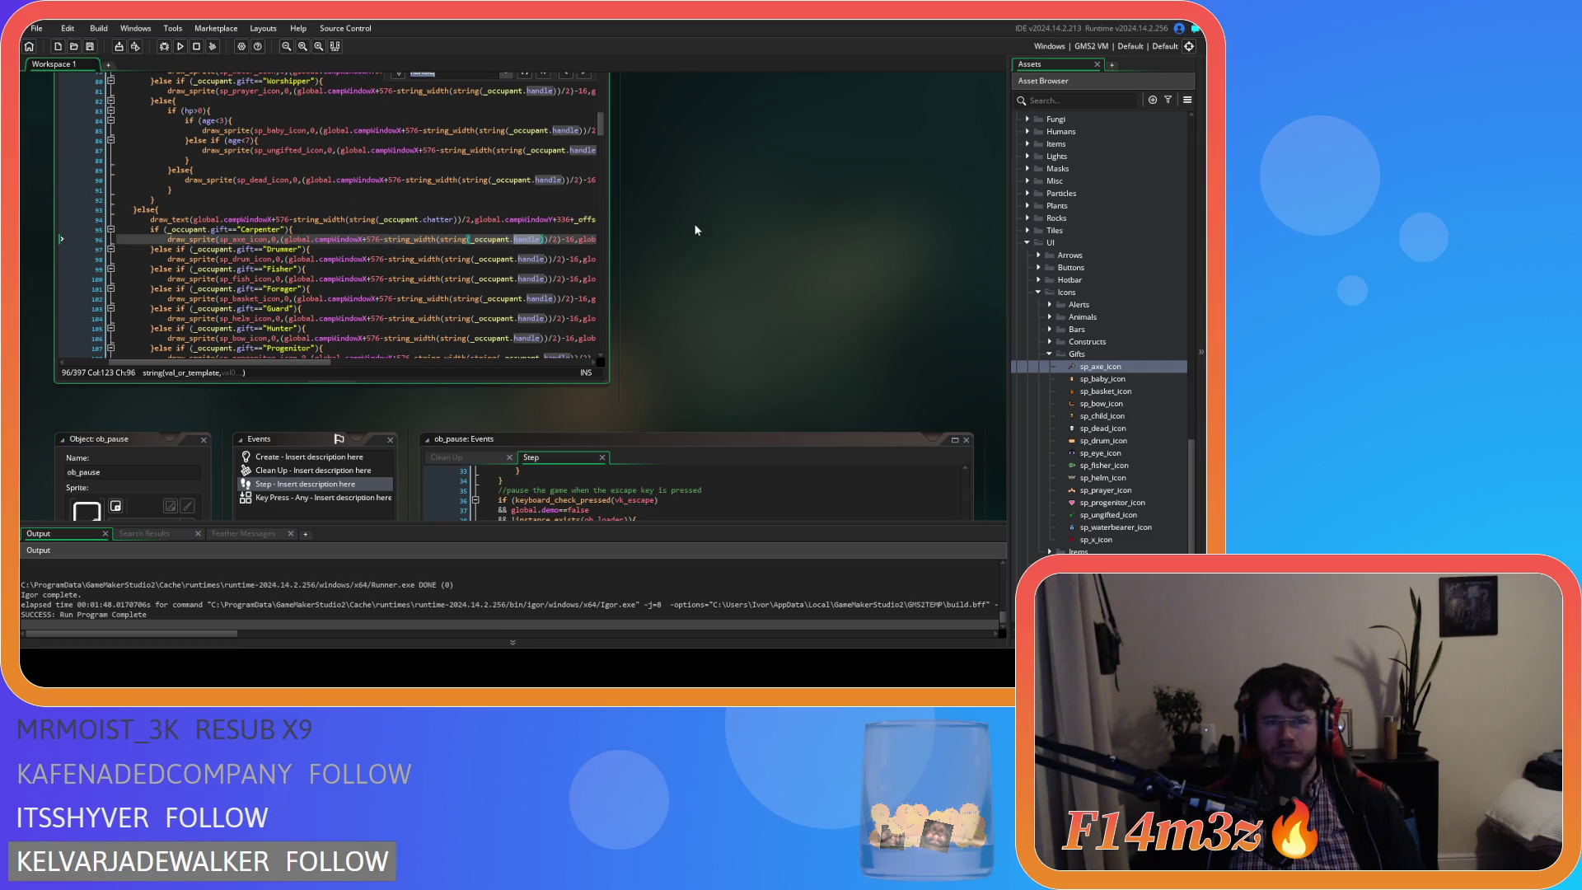
scroll(695, 229, up, 1)
key(ctrl+v)
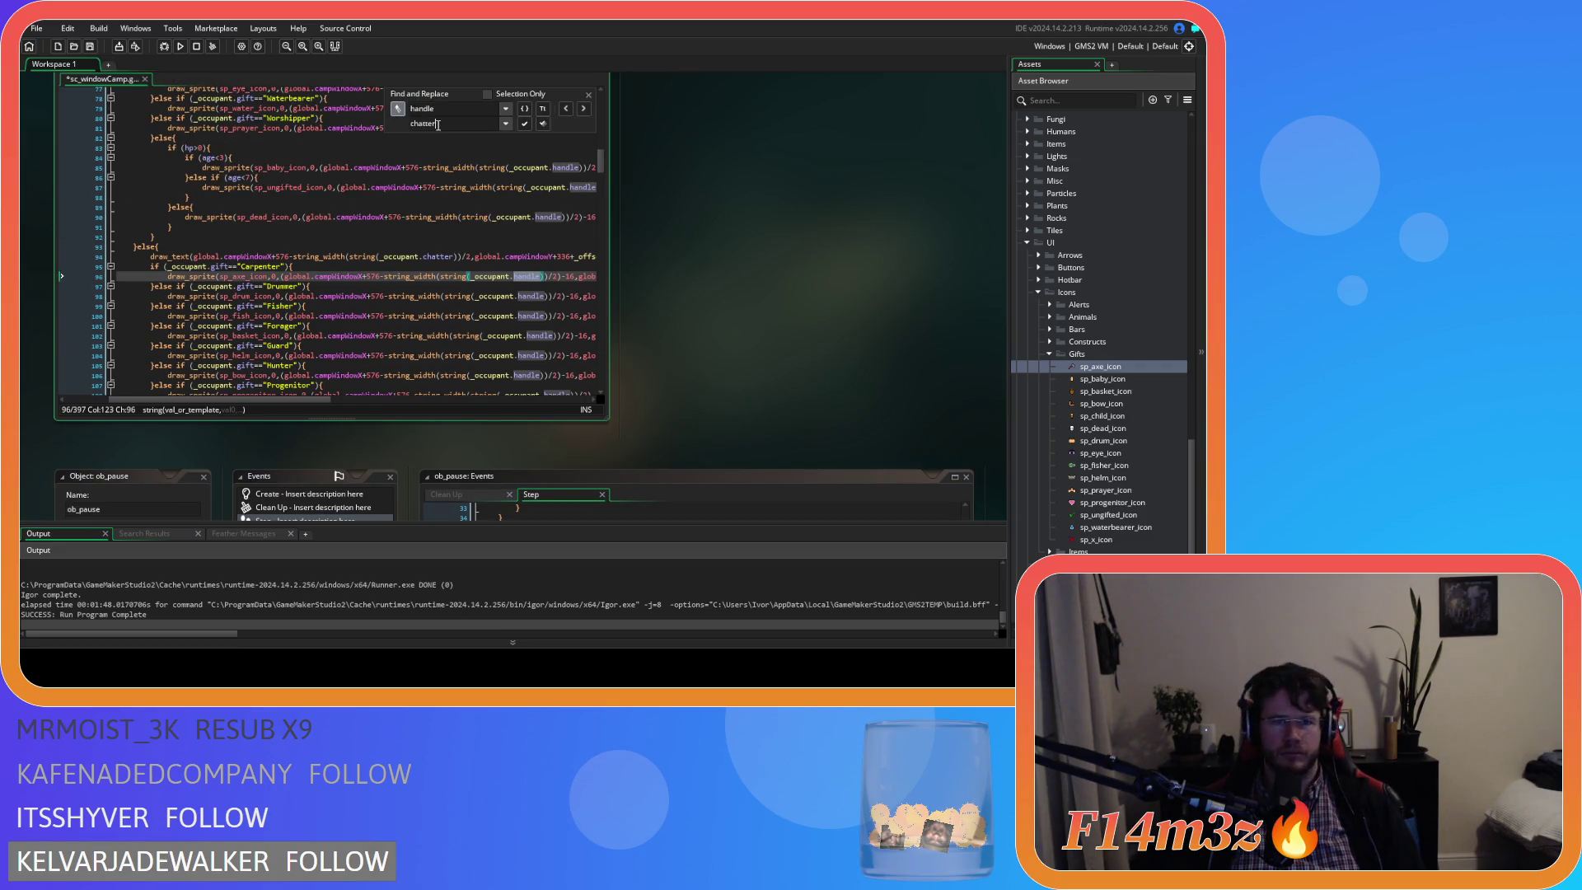
Replace each handle with chatter in the duplicated gift-icon block.
click(524, 124)
click(524, 124)
click(524, 123)
click(524, 124)
click(525, 124)
click(524, 124)
click(525, 124)
click(524, 123)
click(525, 123)
click(524, 123)
click(525, 123)
click(524, 124)
click(524, 124)
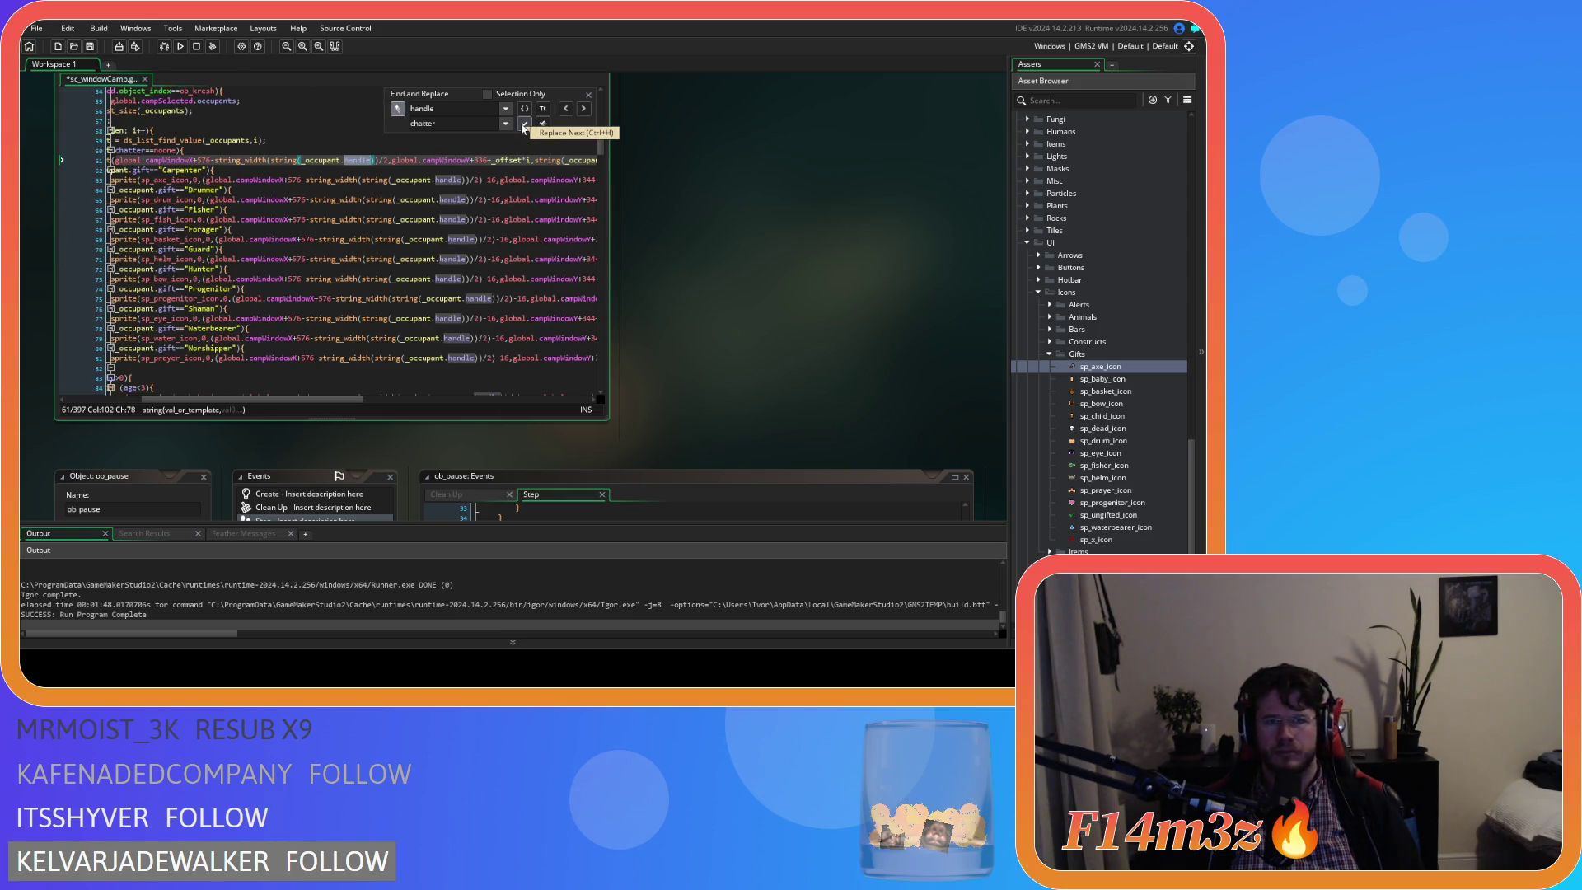
Close Find and Replace and save the camp window script with Ctrl+S.
click(589, 93)
click(513, 172)
key(ctrl+s)
scroll(768, 325, up, 2)
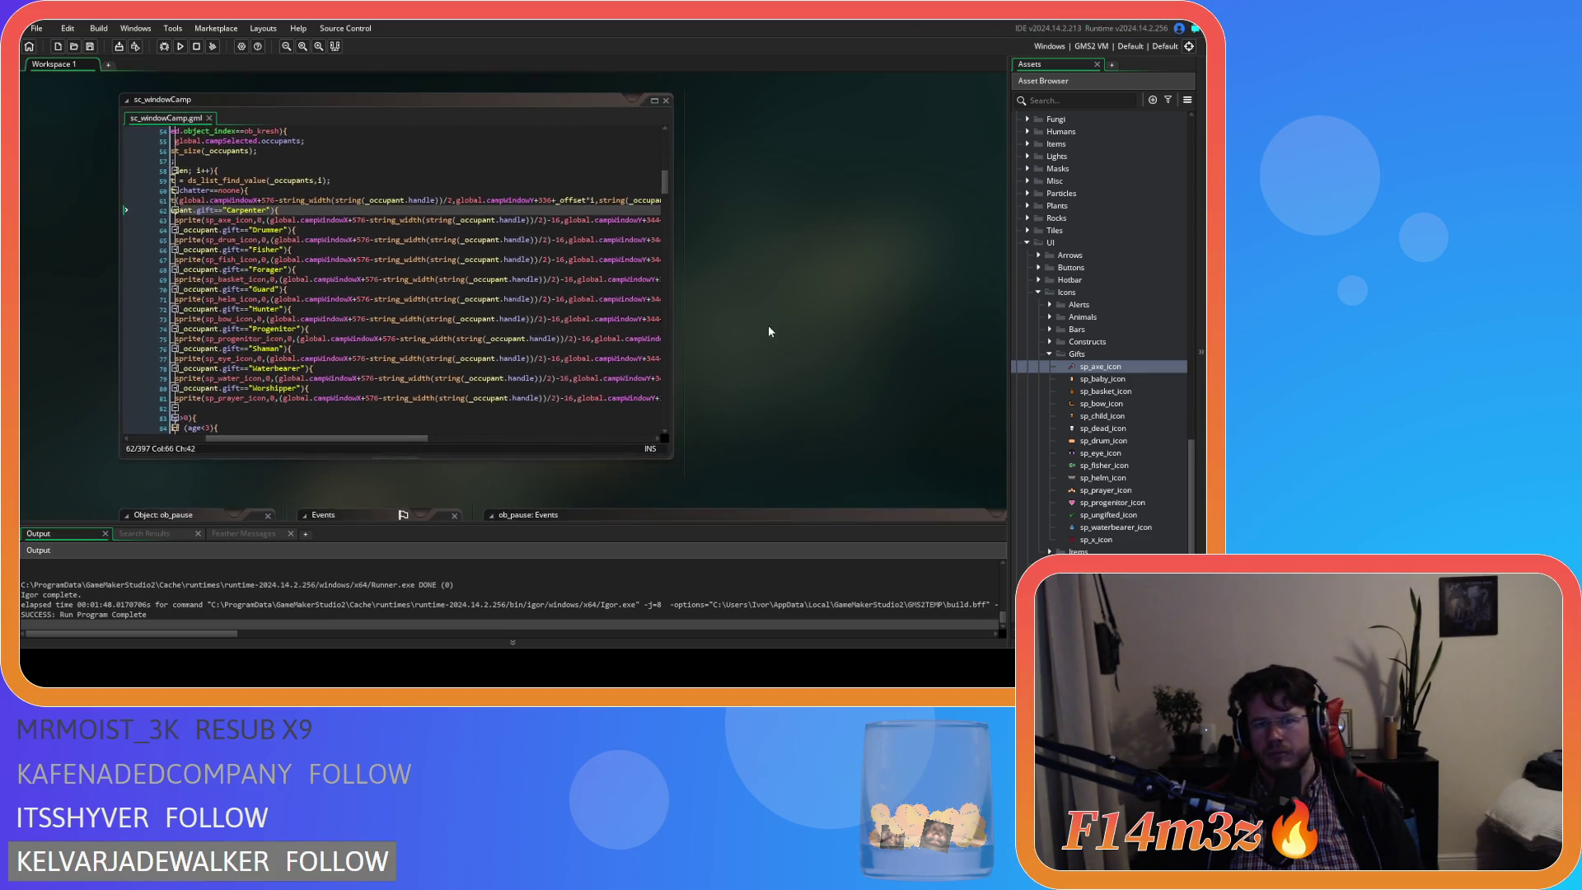
scroll(291, 389, down, 13)
mouse_move(318, 466)
mouse_down()
mouse_move(244, 467)
mouse_move(372, 443)
mouse_up()
click(347, 327)
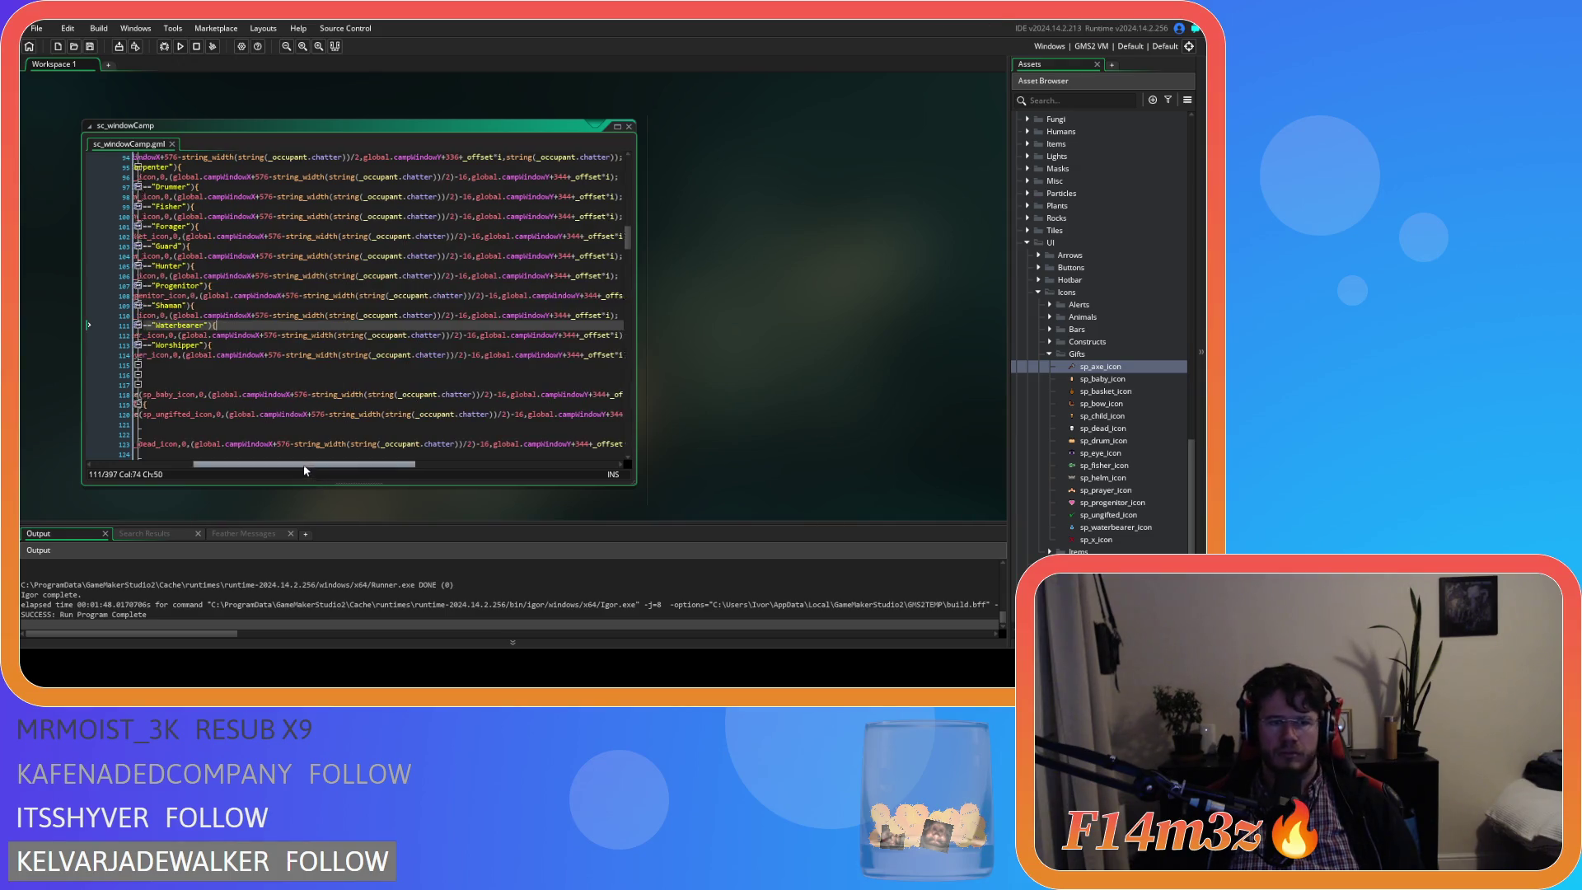
drag(313, 466, 232, 467)
scroll(253, 421, down, 3)
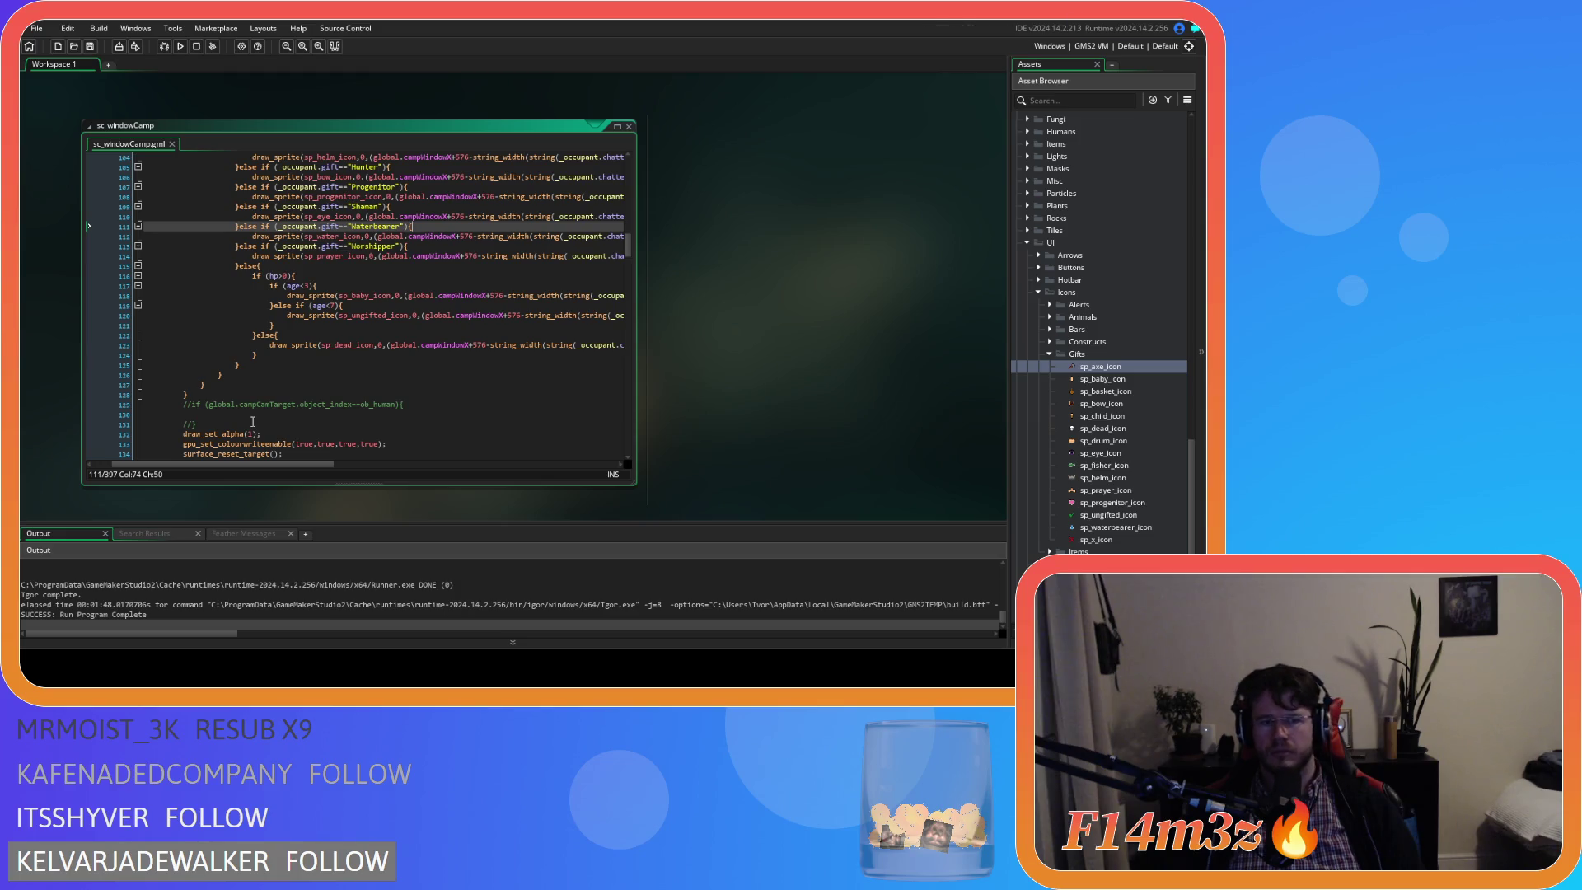
drag(200, 423, 102, 404)
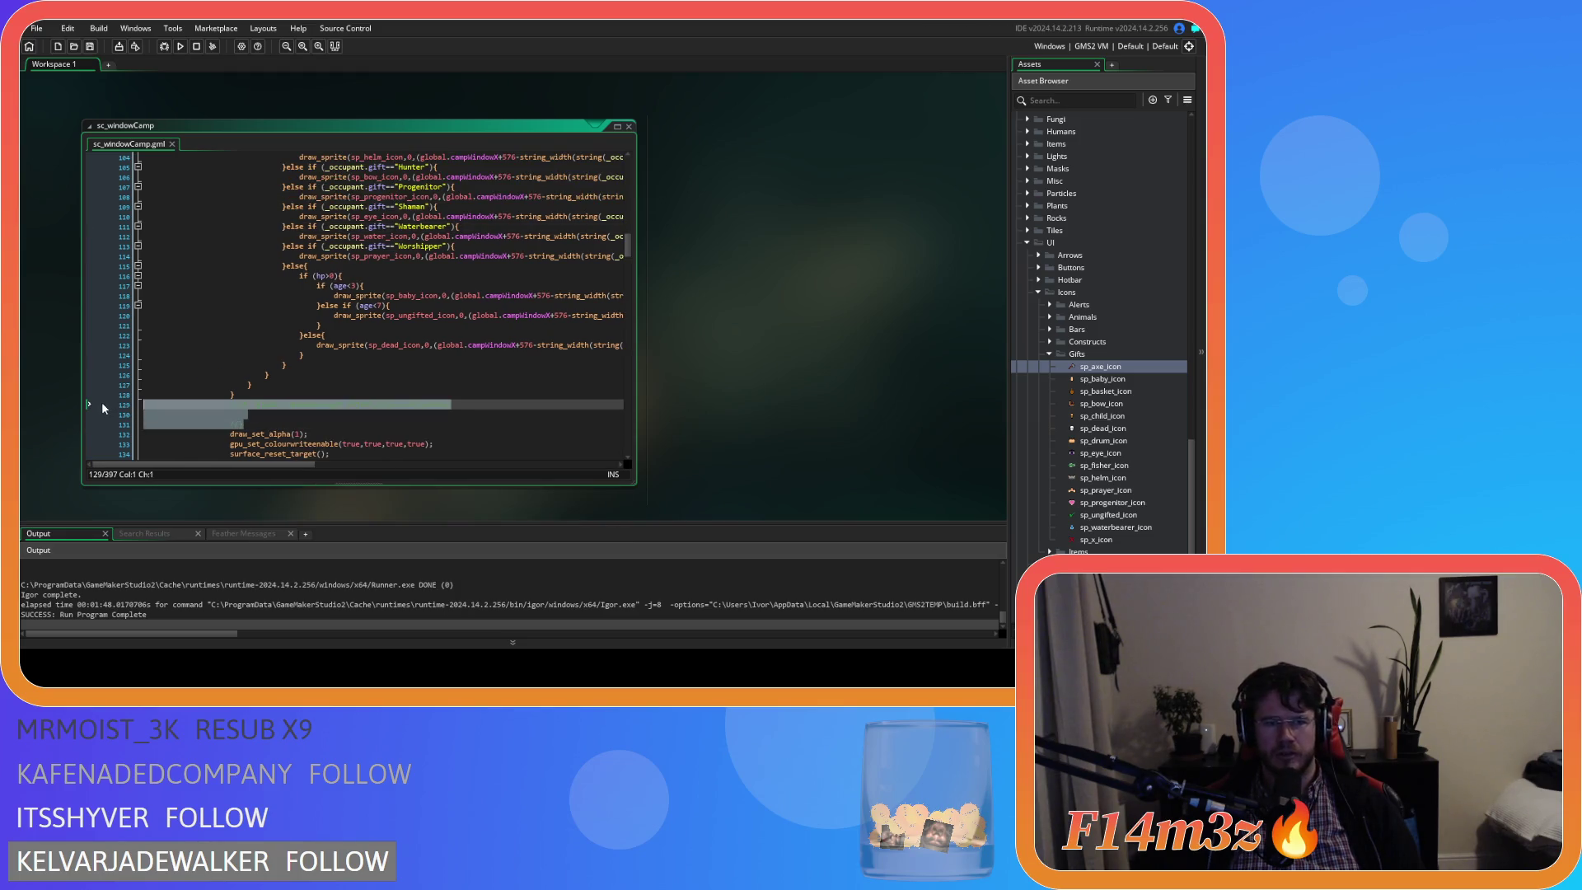
drag(338, 404, 390, 405)
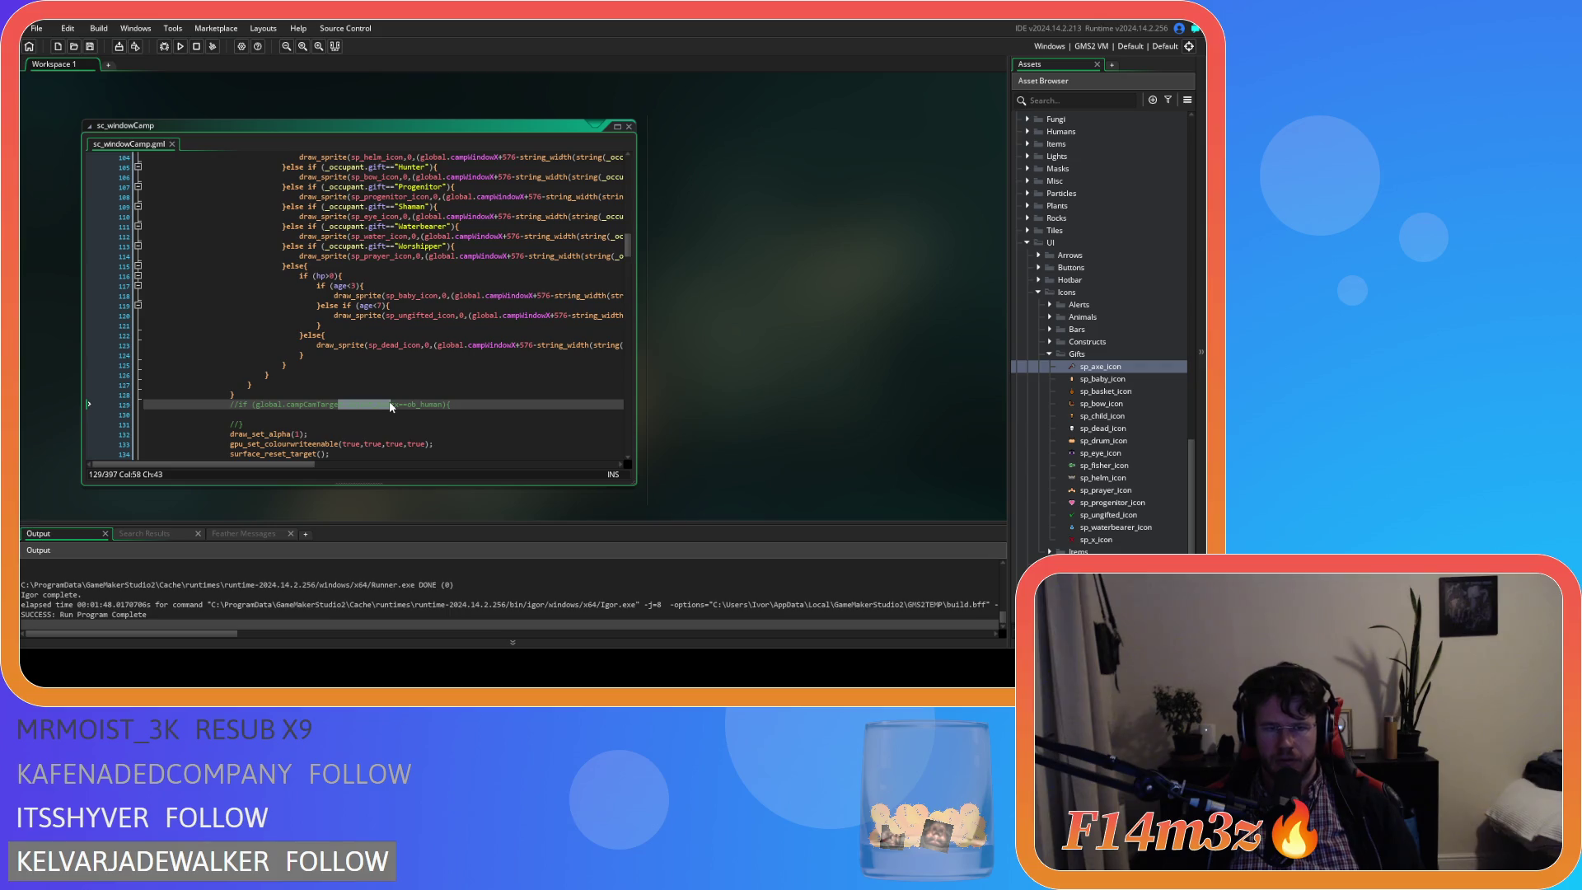
click(290, 424)
drag(290, 424, 64, 403)
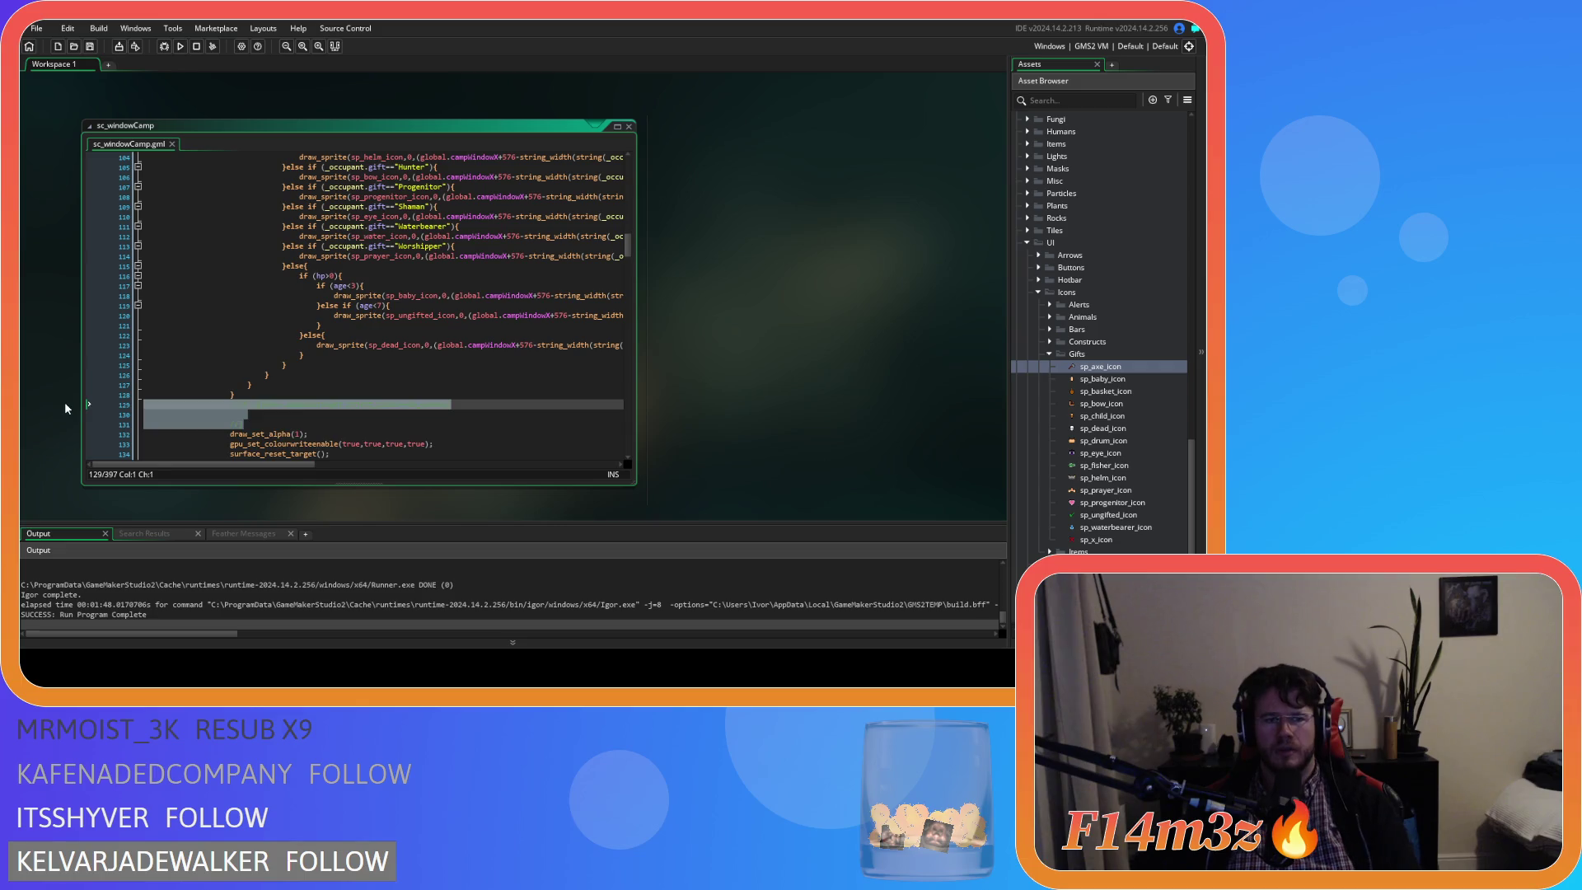
key(BackSpace)
key(Up)
key(ctrl+s)
scroll(416, 355, up, 10)
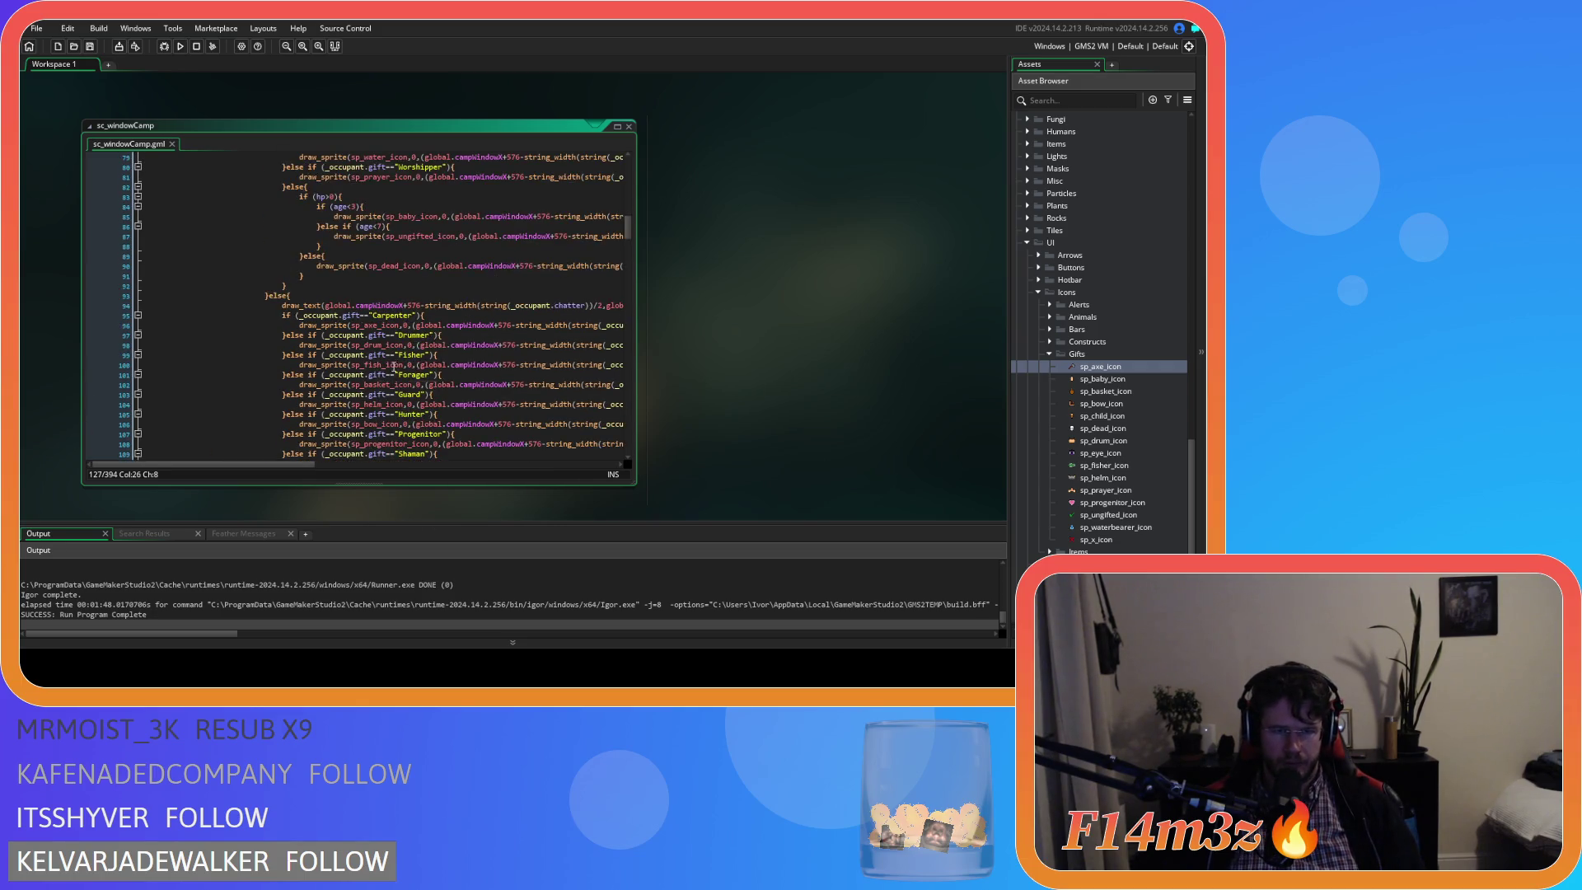
scroll(416, 356, up, 12)
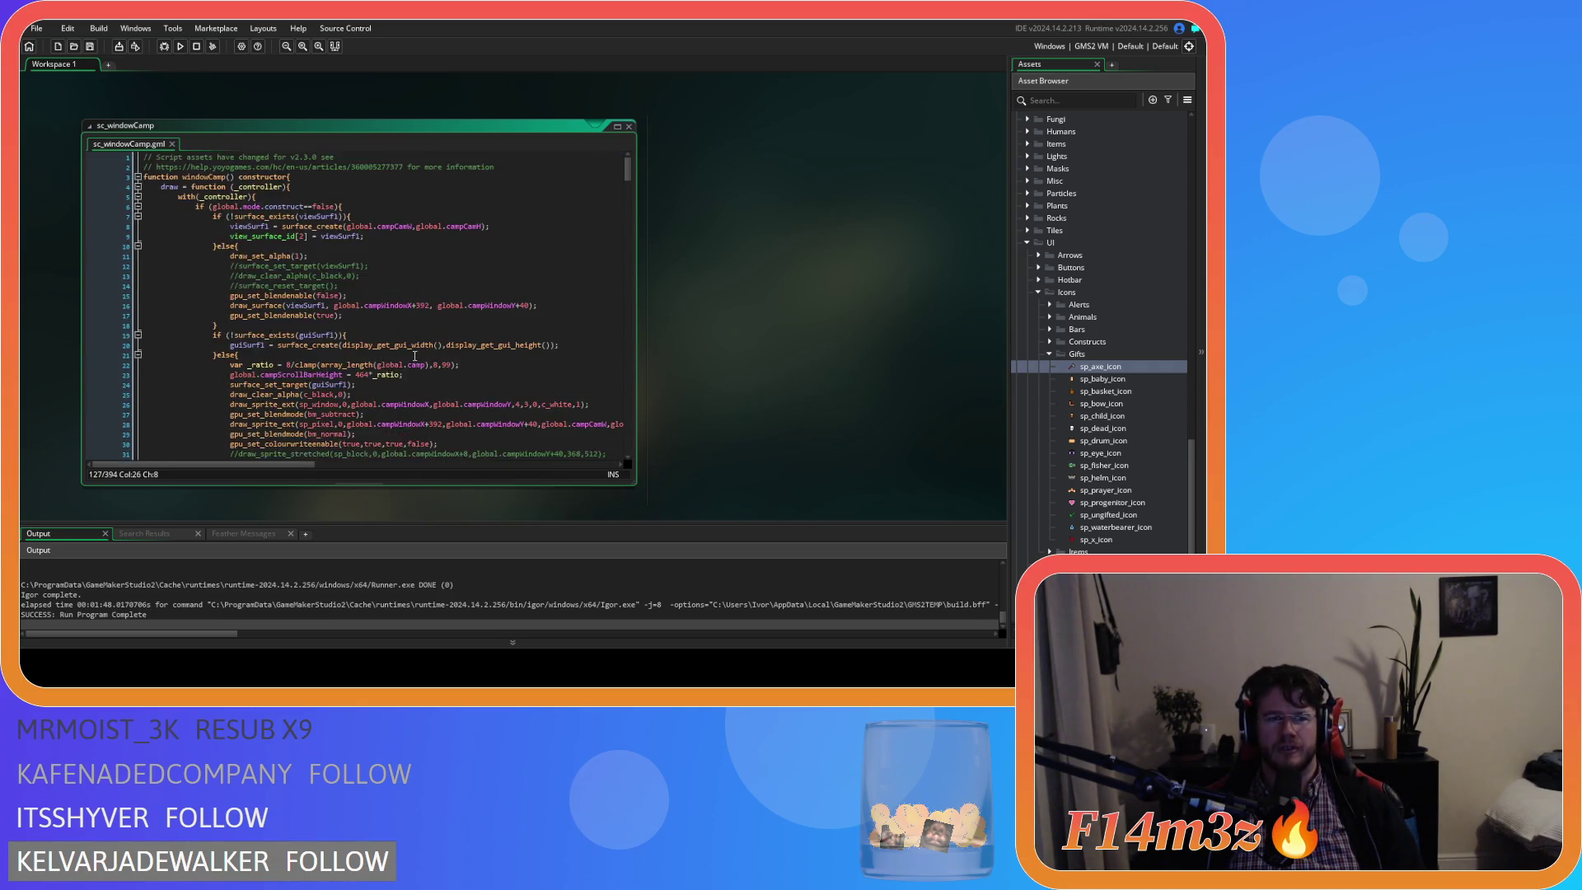
scroll(414, 355, down, 20)
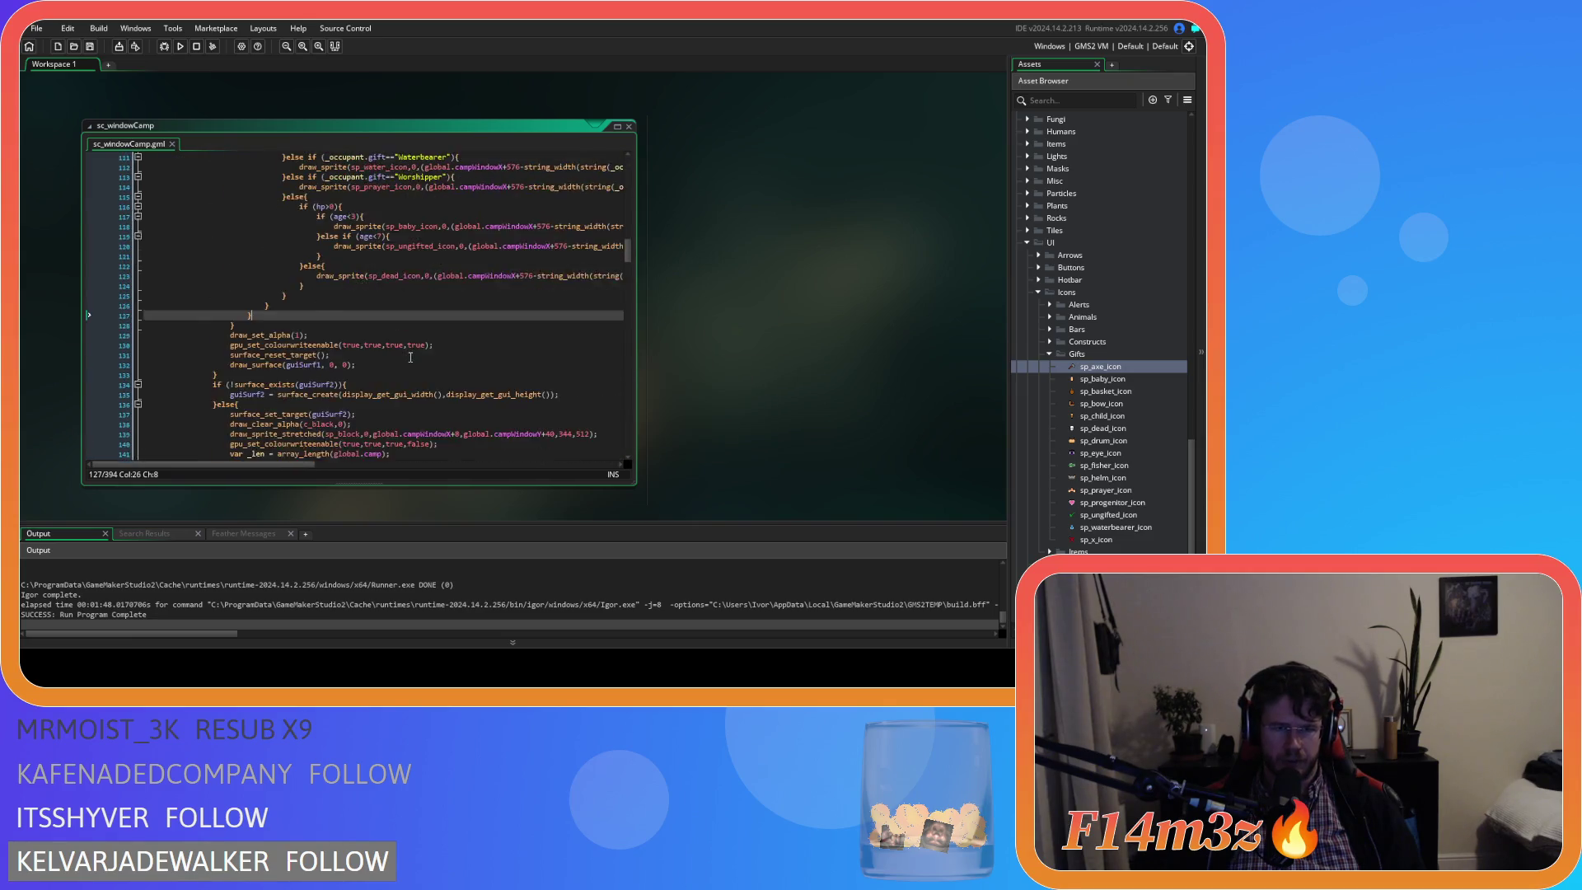
scroll(416, 362, down, 10)
mouse_move(628, 284)
mouse_down()
mouse_move(627, 381)
mouse_move(623, 289)
mouse_move(605, 353)
mouse_move(591, 167)
mouse_move(600, 466)
mouse_move(614, 212)
mouse_up()
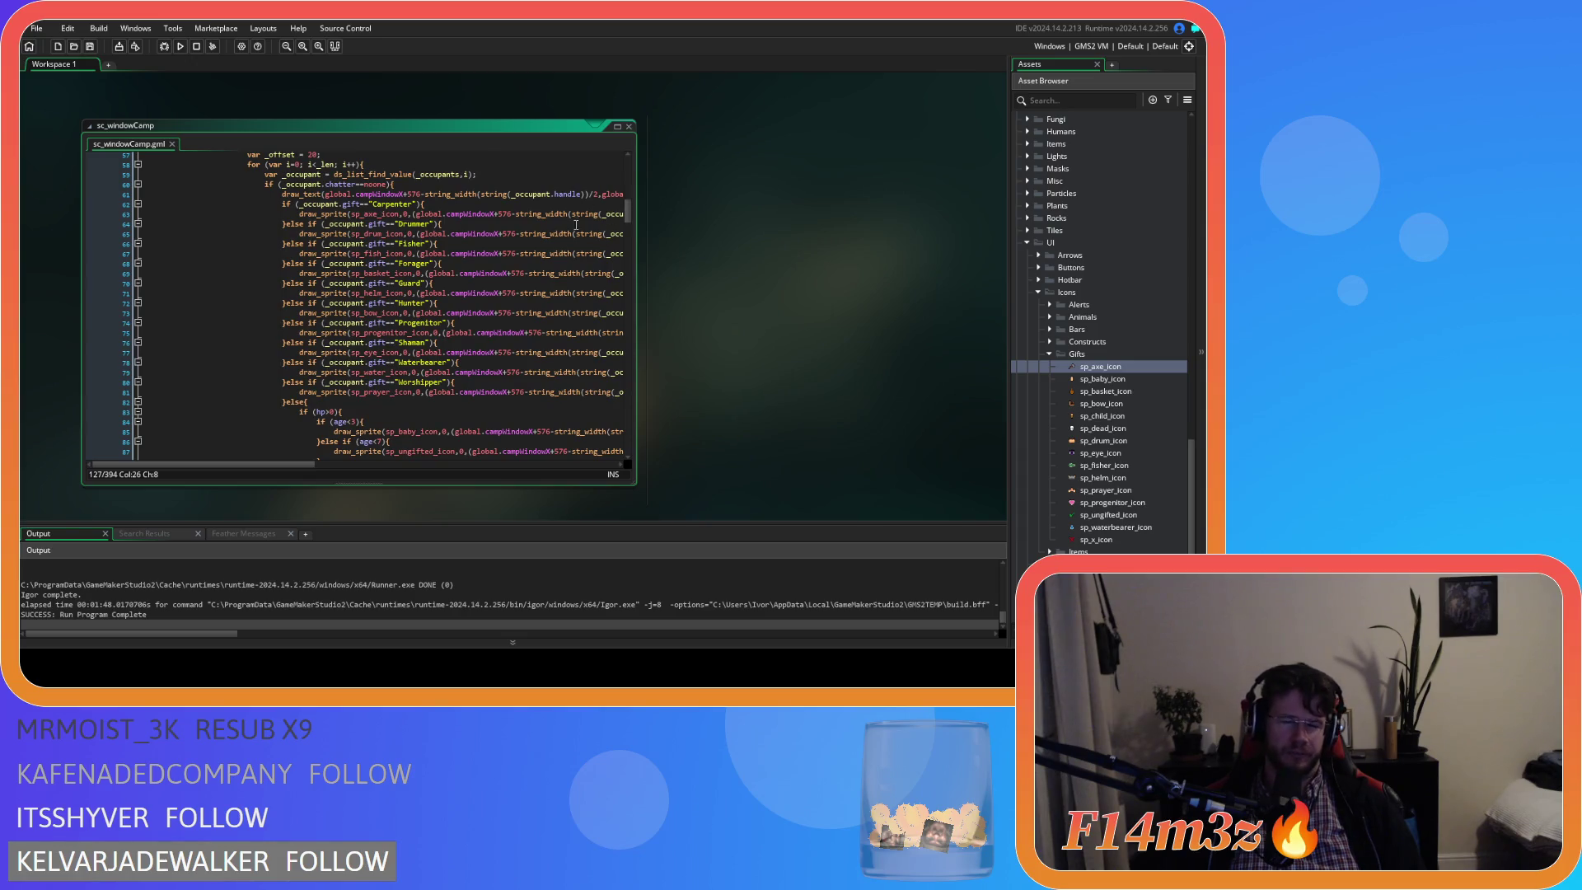
click(513, 275)
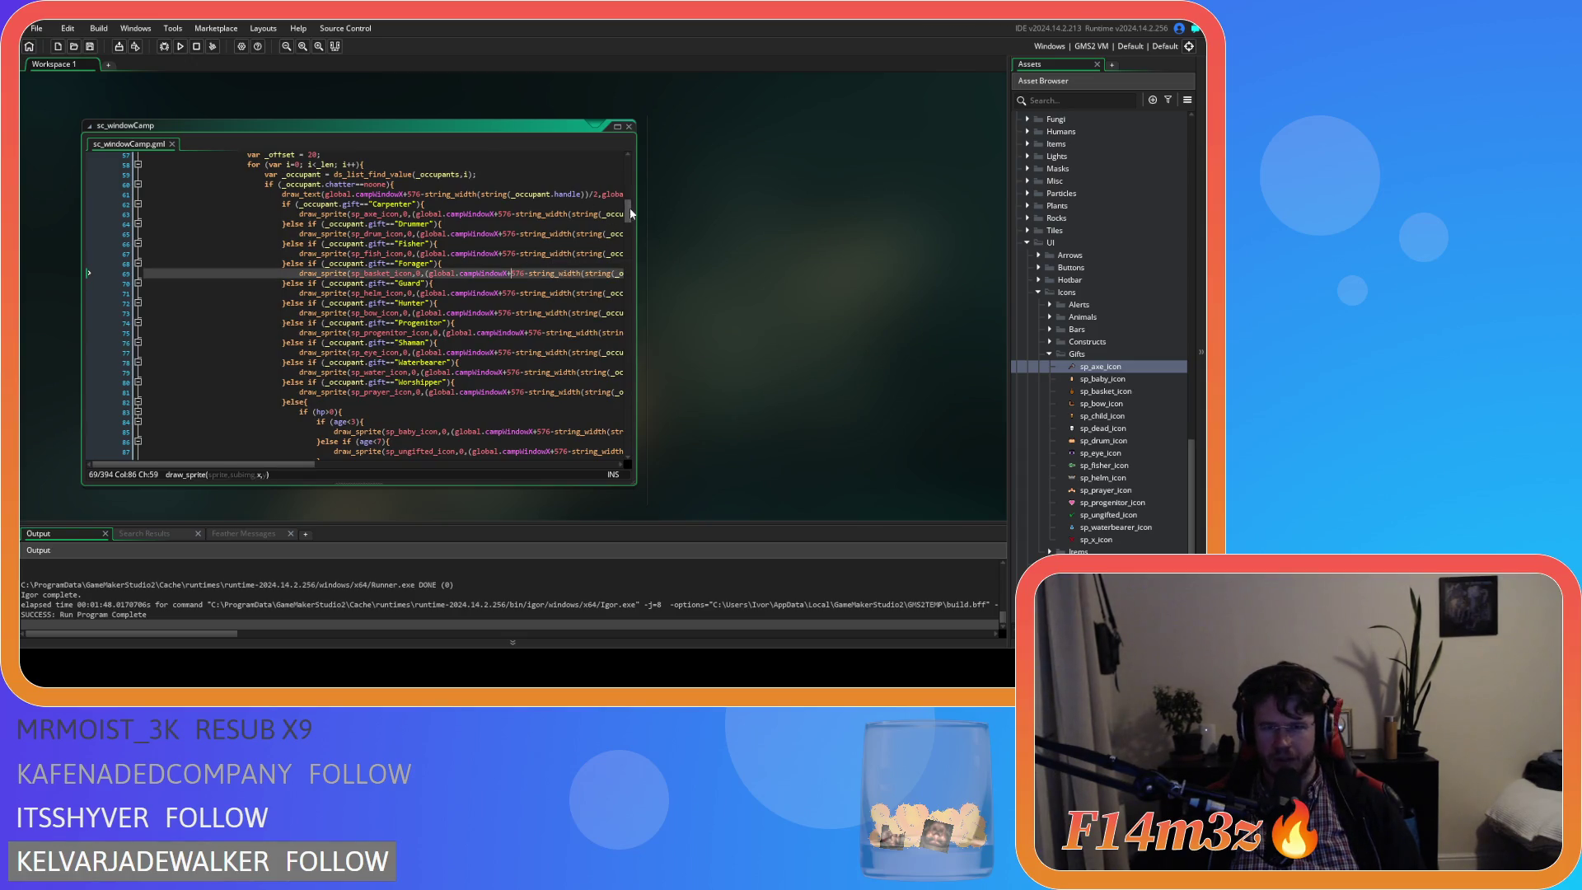
key(Up)
key(Up)
key(Up)
scroll(455, 378, down, 3)
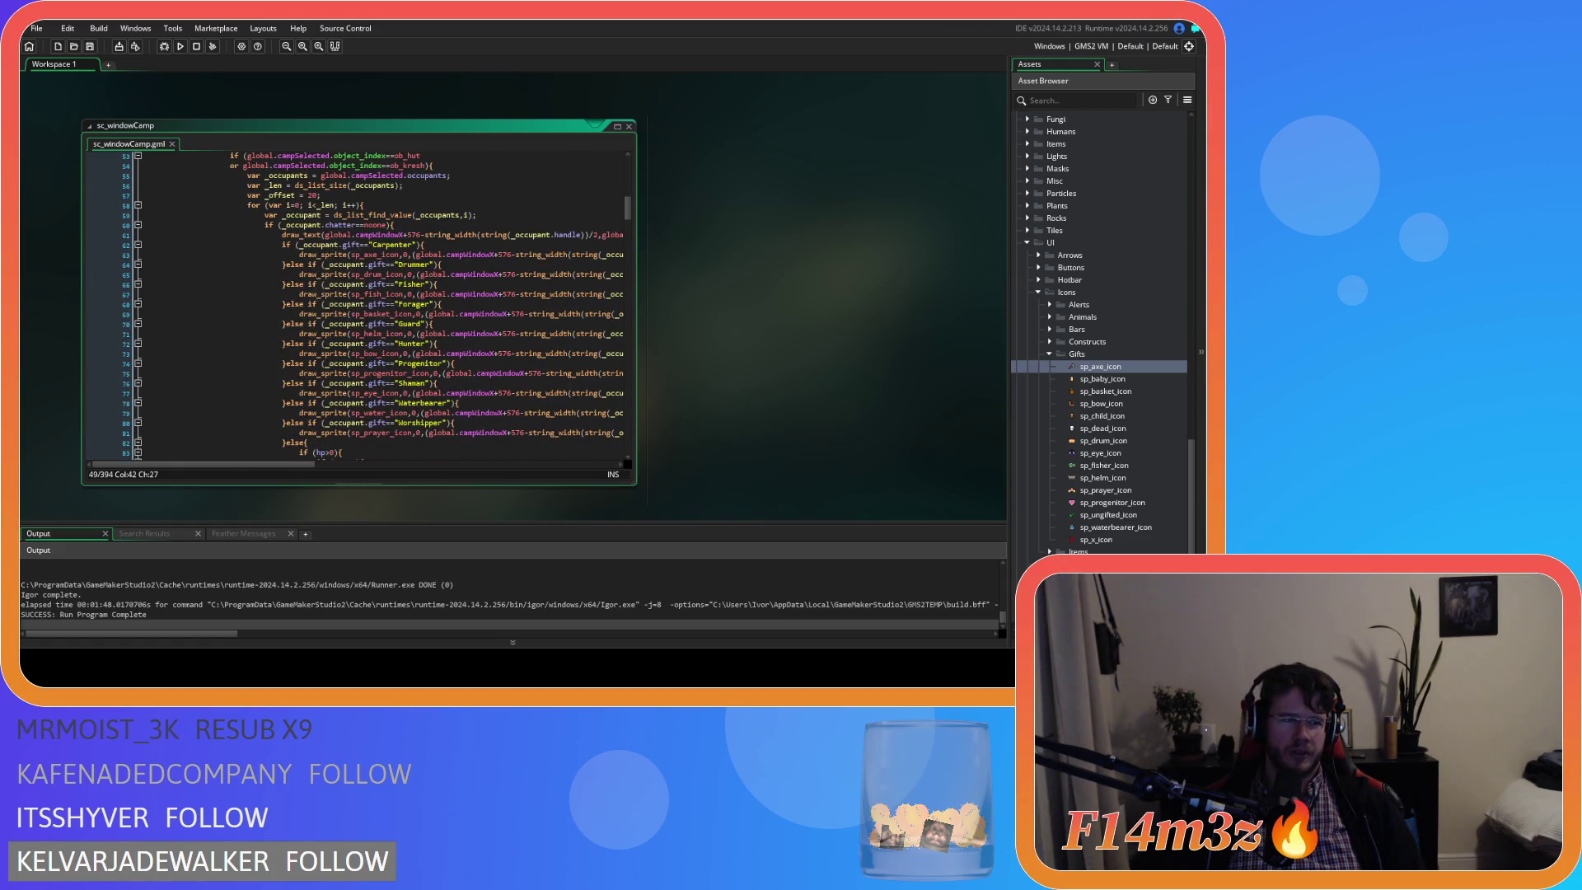
click(347, 254)
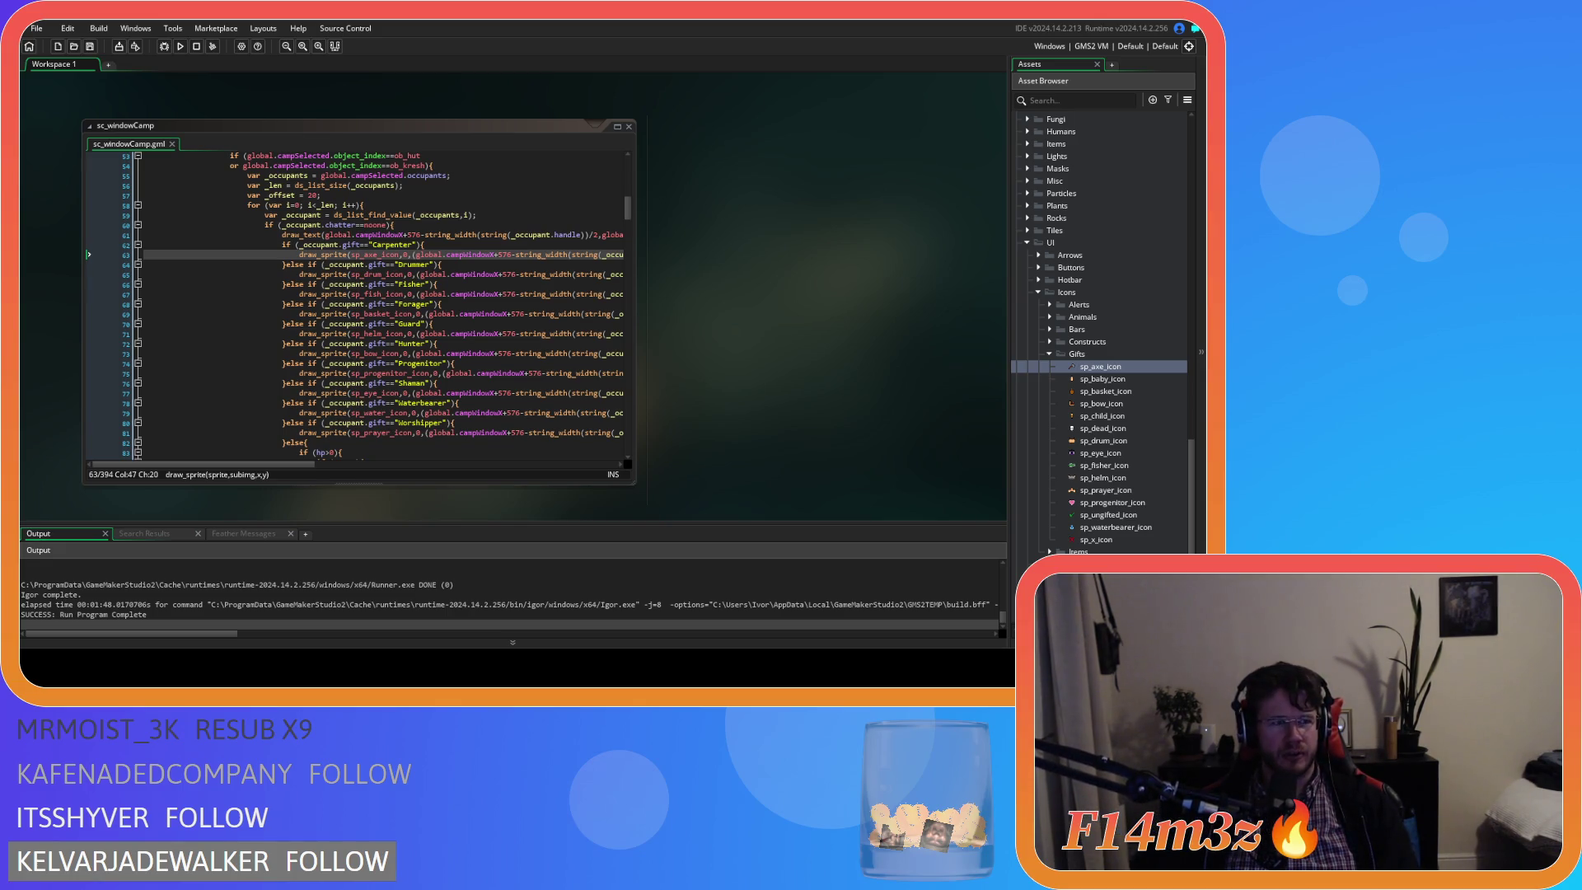
click(545, 334)
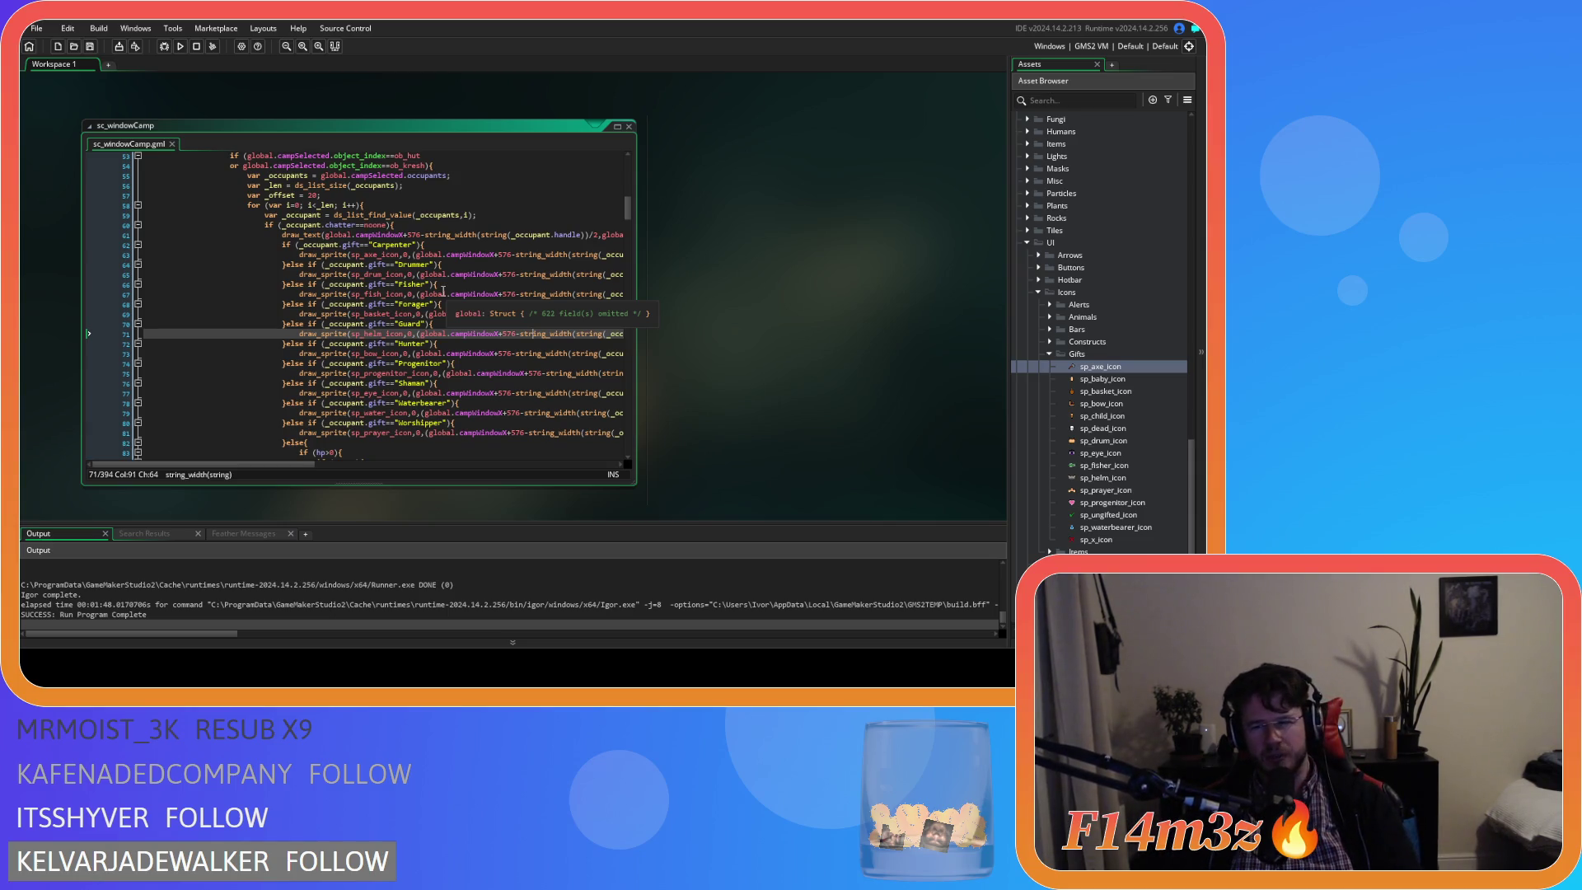
click(453, 393)
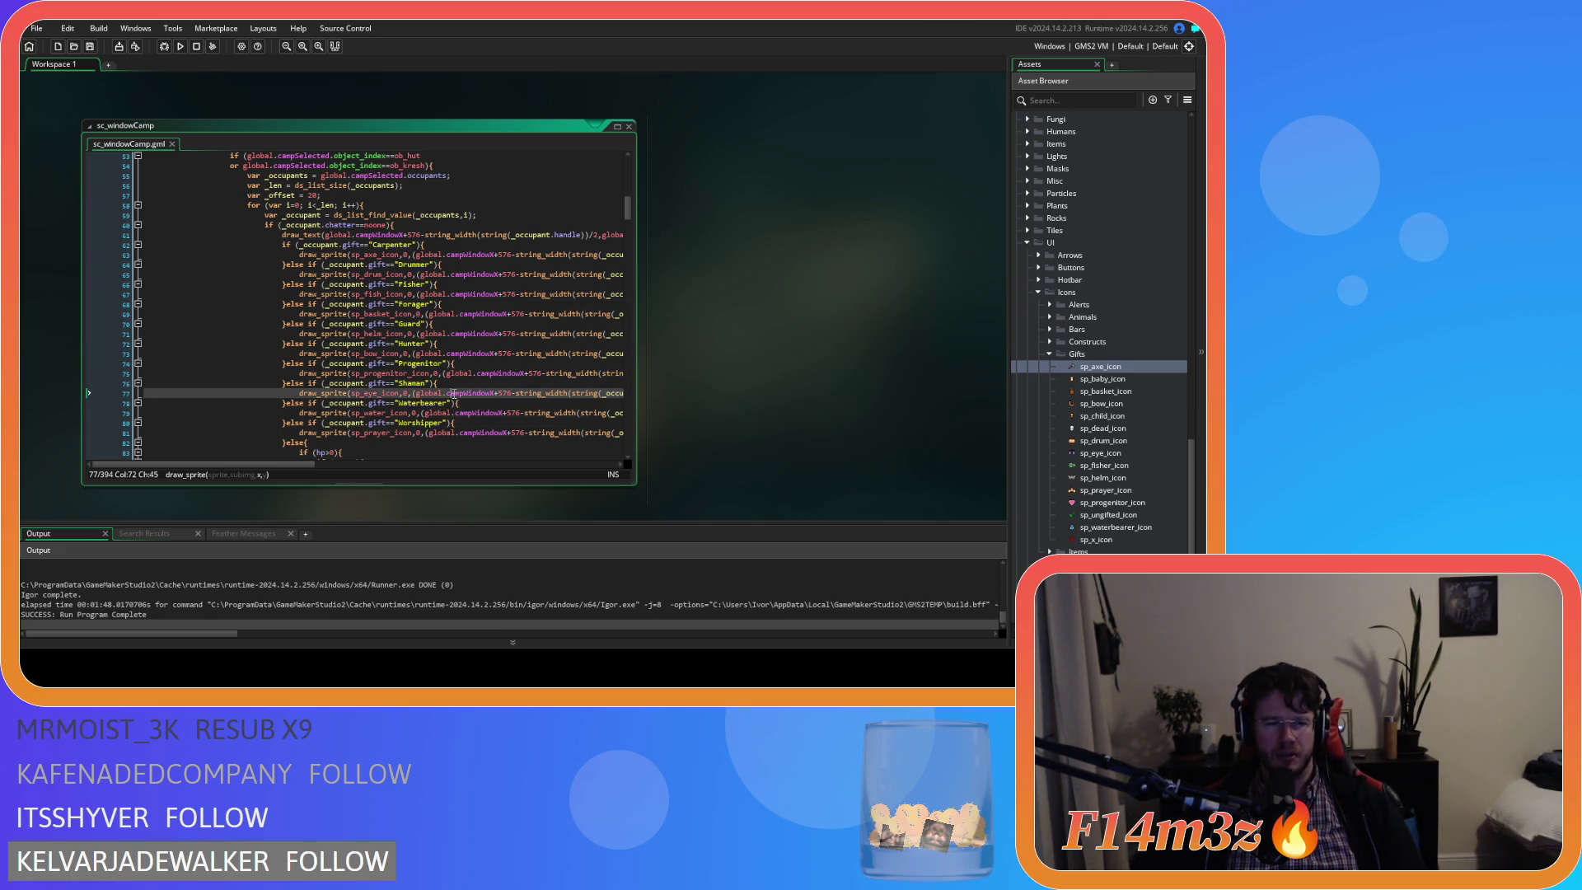
click(416, 334)
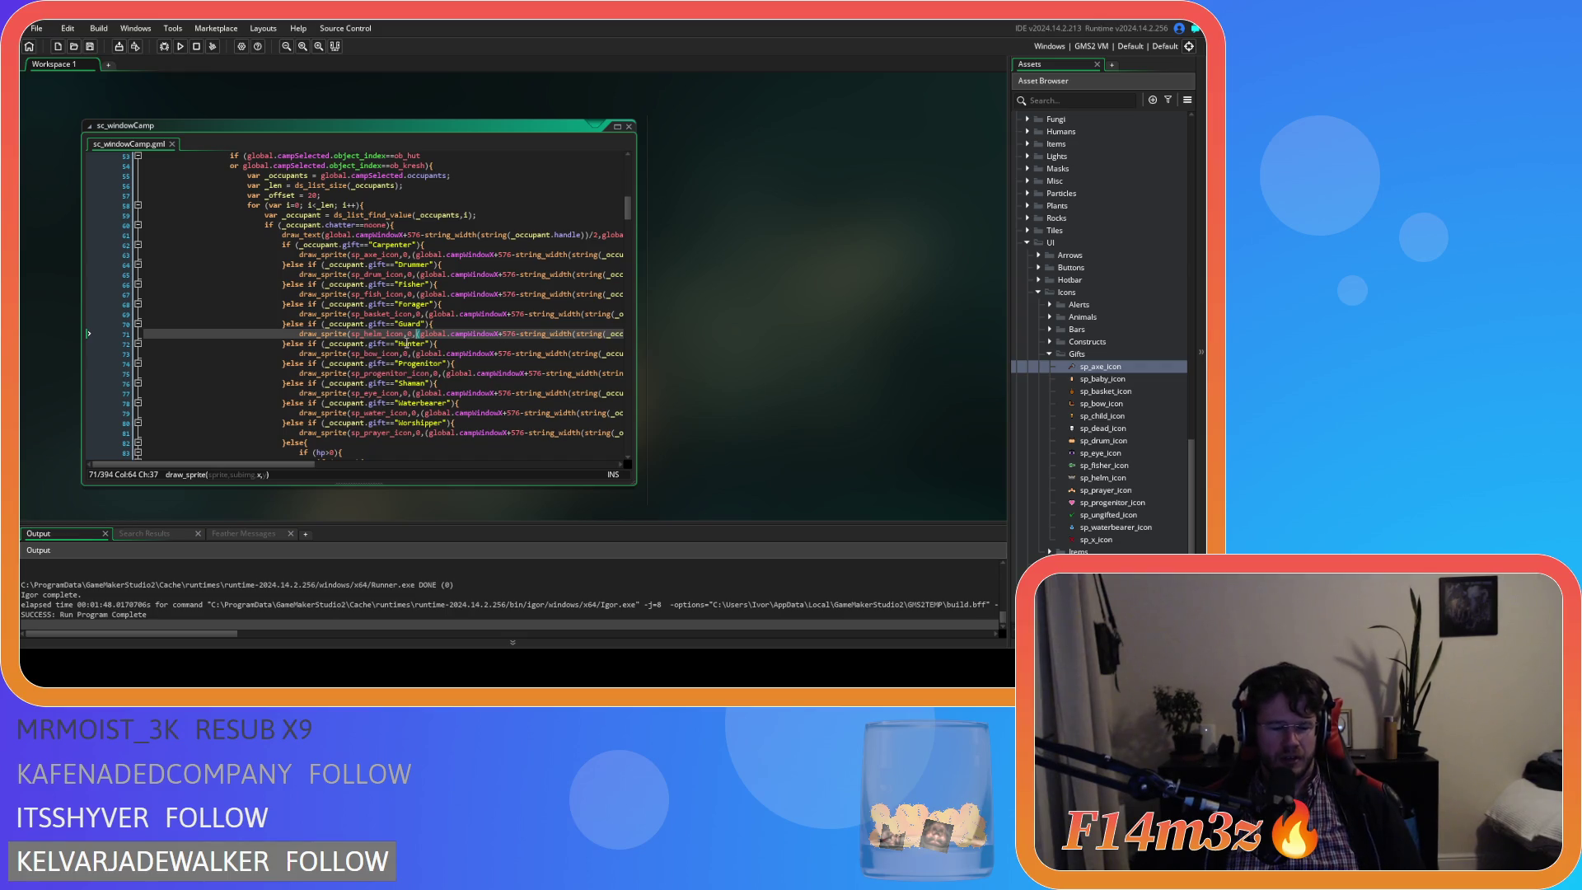
mouse_move(544, 355)
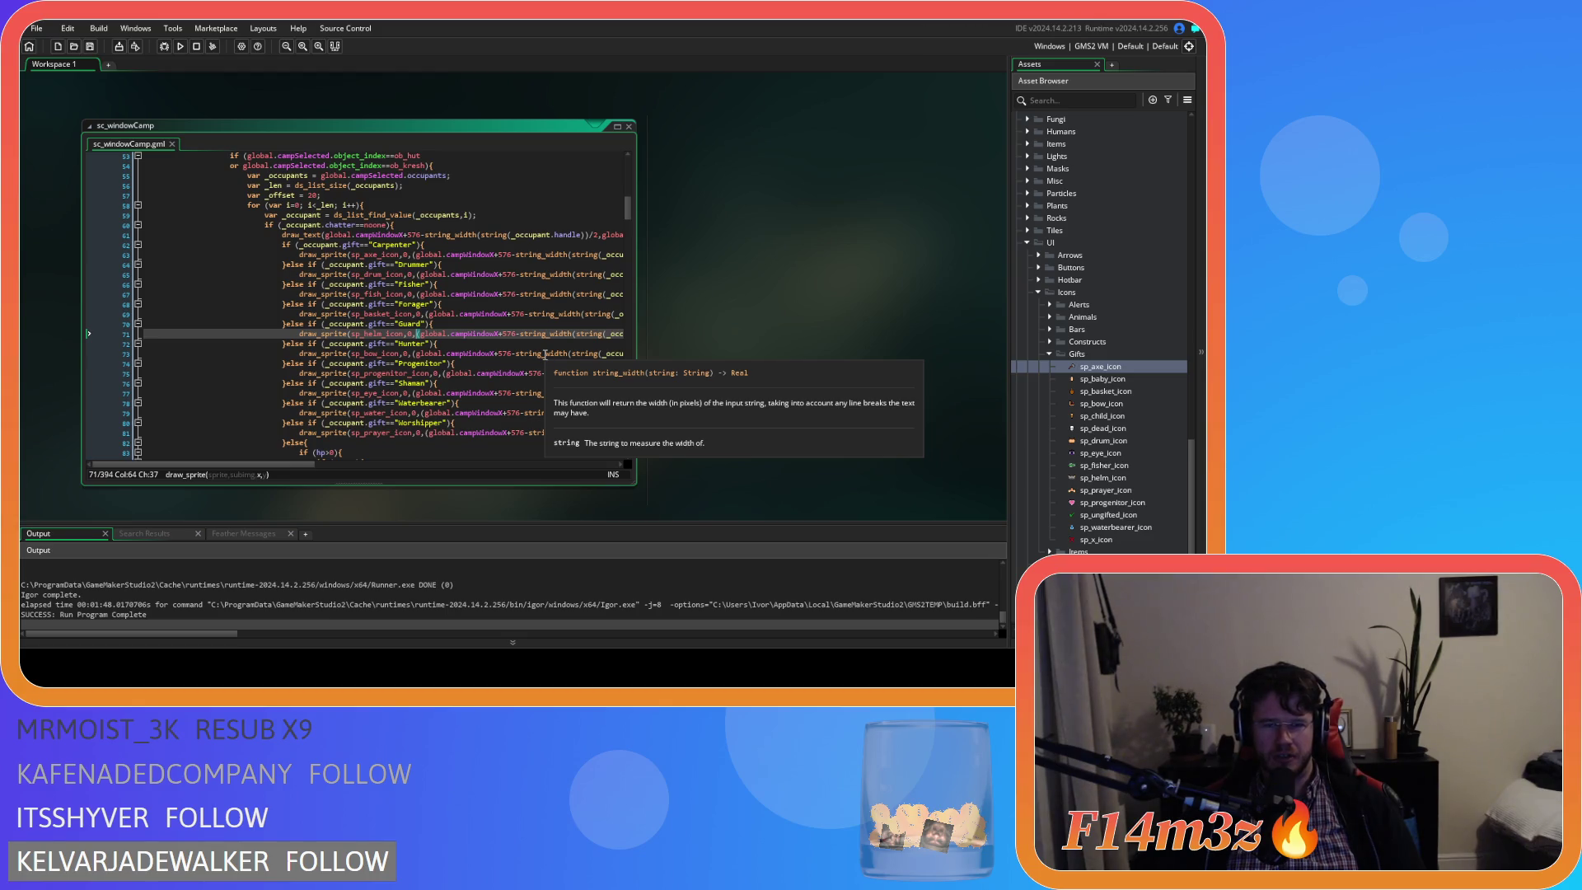
text(s)
key(BackSpace)
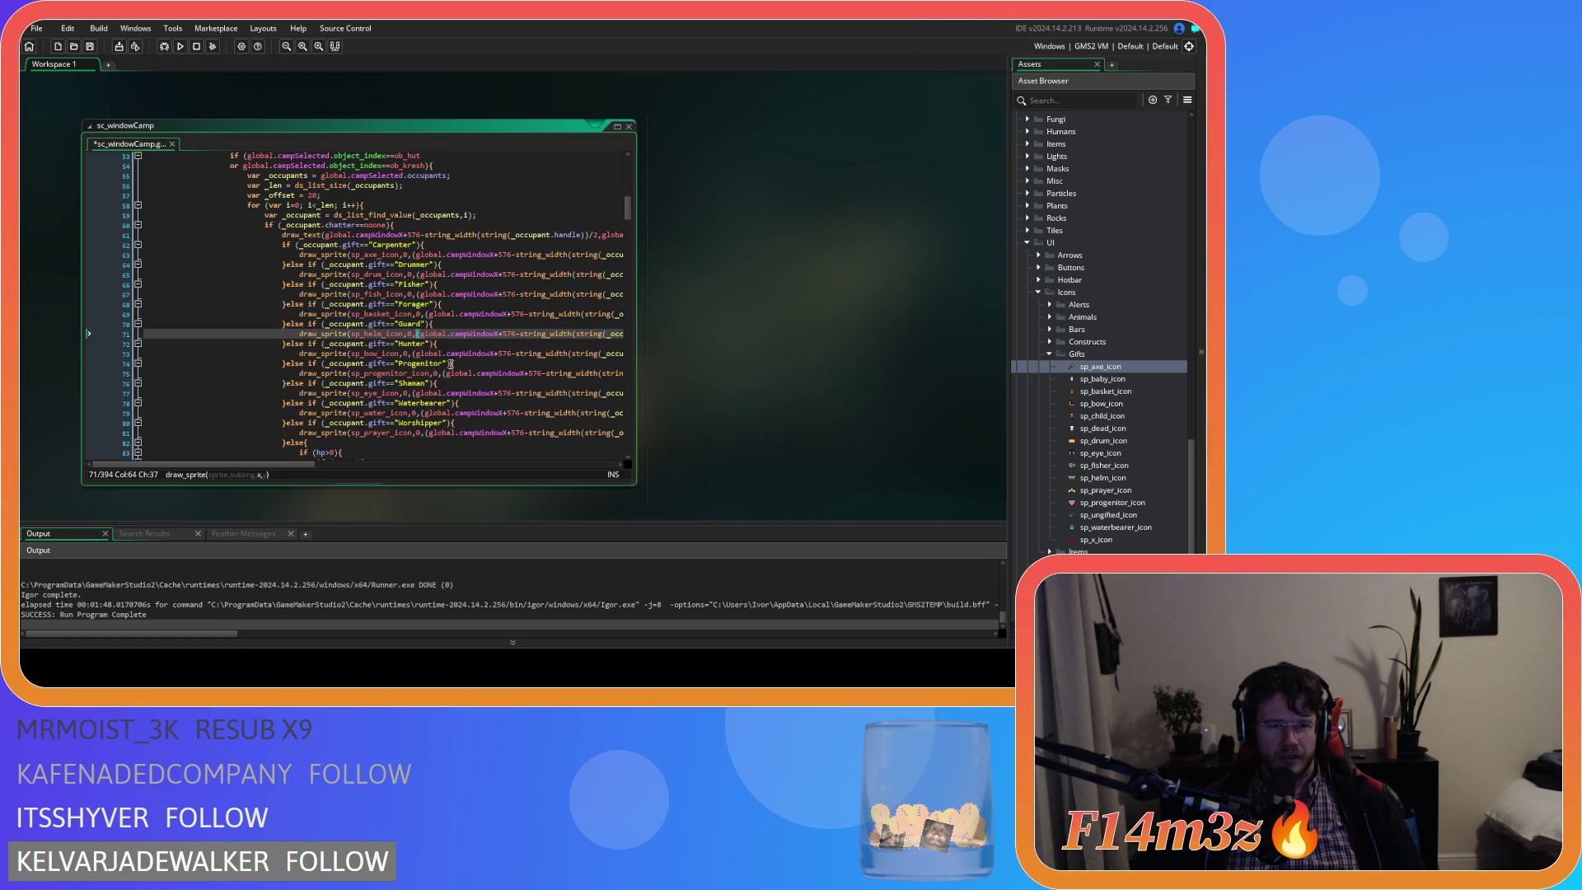
click(416, 432)
drag(205, 464, 344, 464)
Review the hp/age else-block on lines 81–91 of sc_windowCamp.
scroll(389, 463, left, 5)
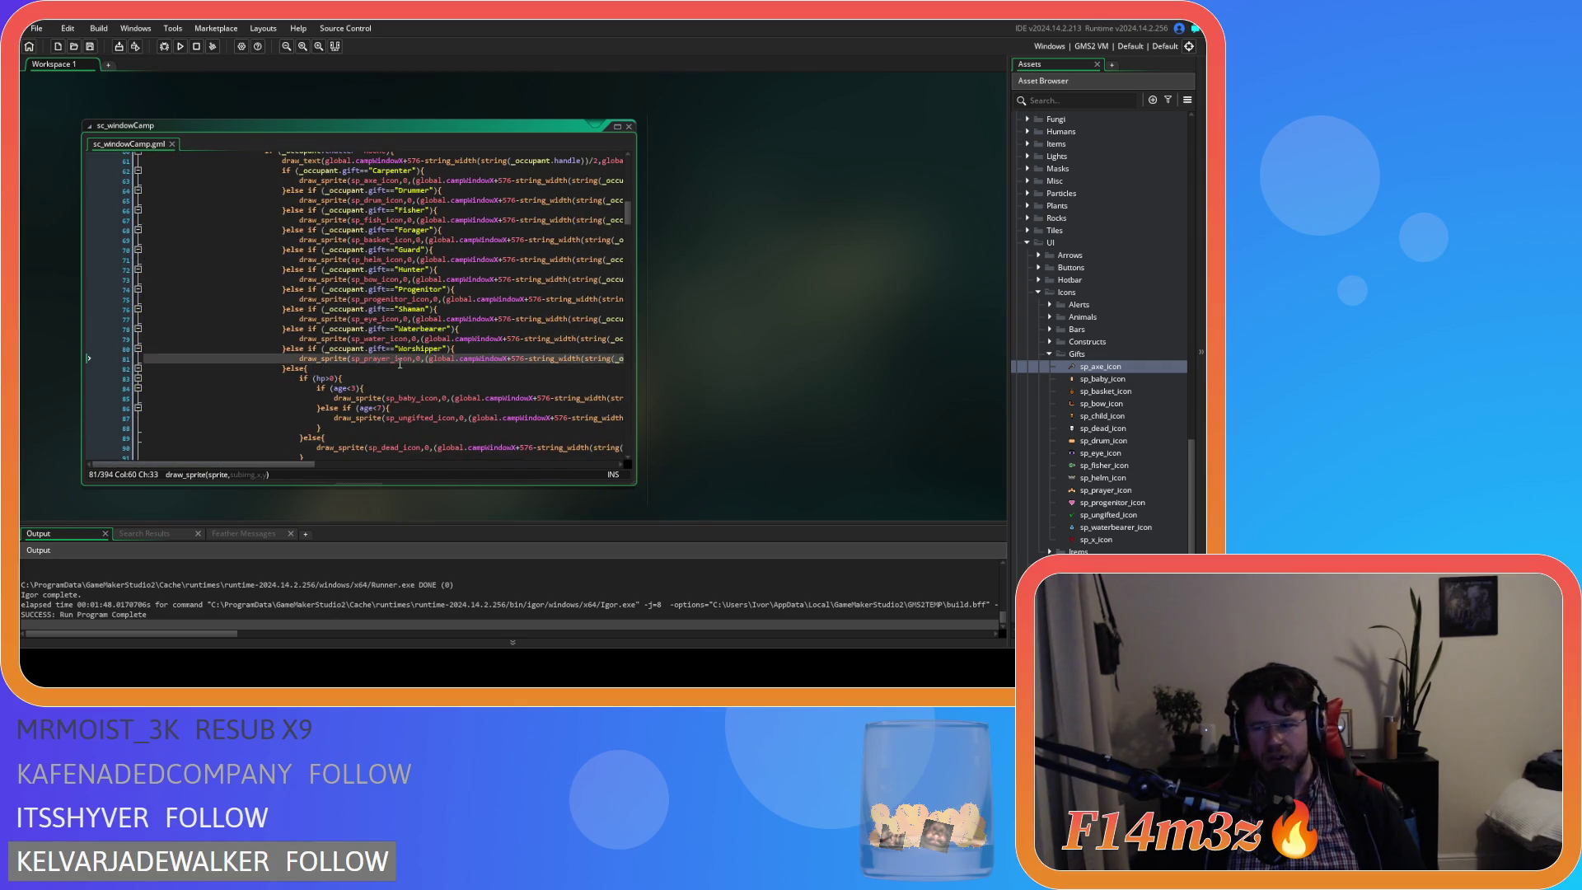
click(395, 378)
click(396, 369)
scroll(396, 369, down, 3)
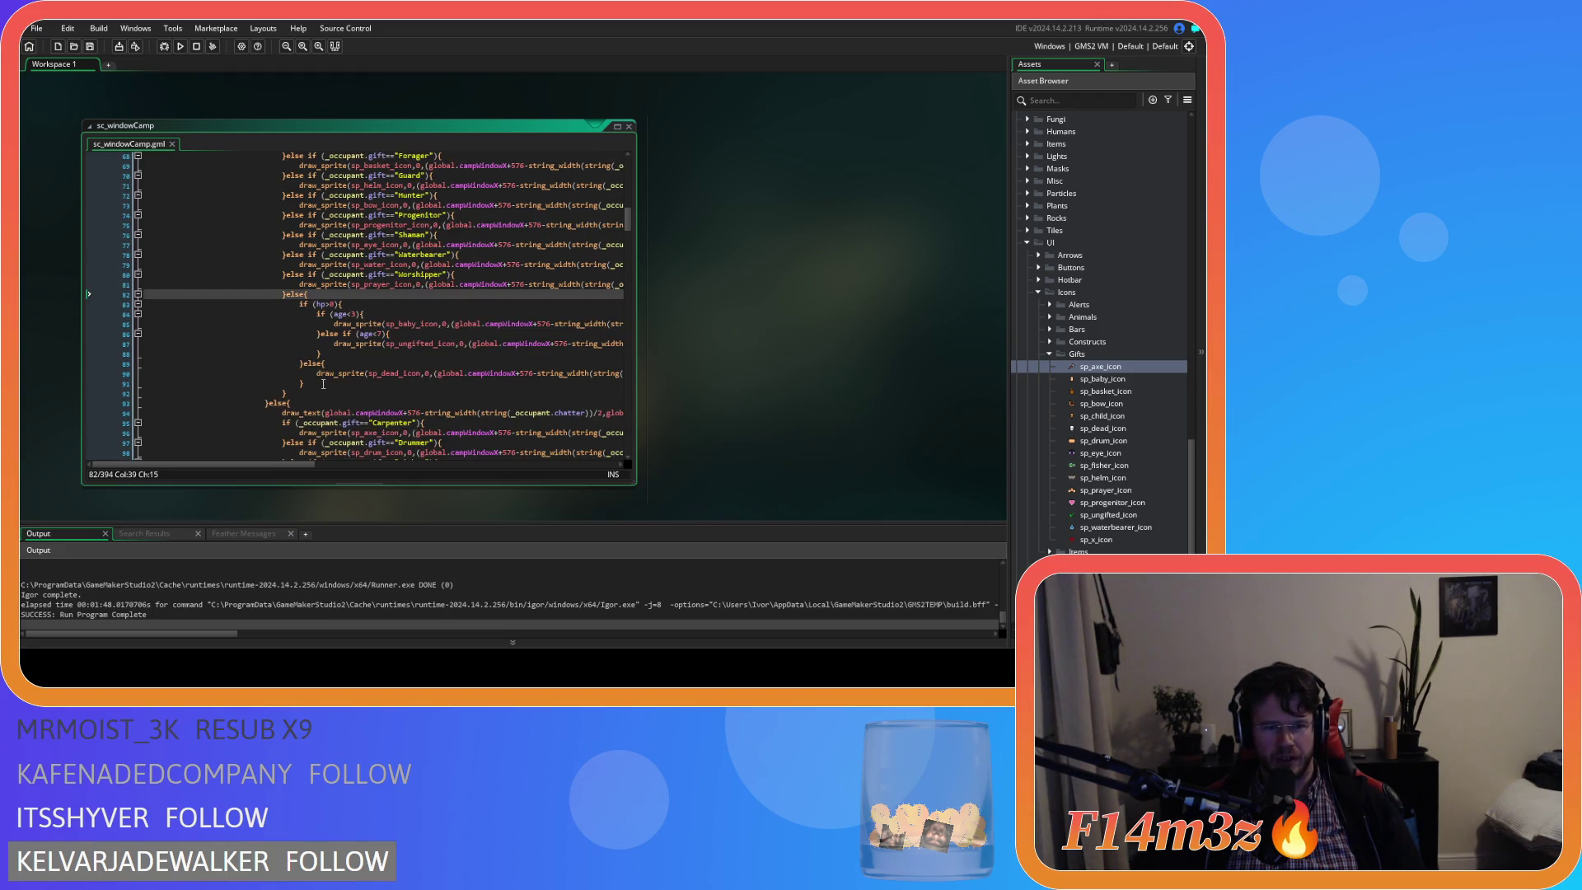
drag(310, 388, 277, 293)
click(372, 307)
scroll(519, 352, up, 10)
scroll(518, 352, down, 7)
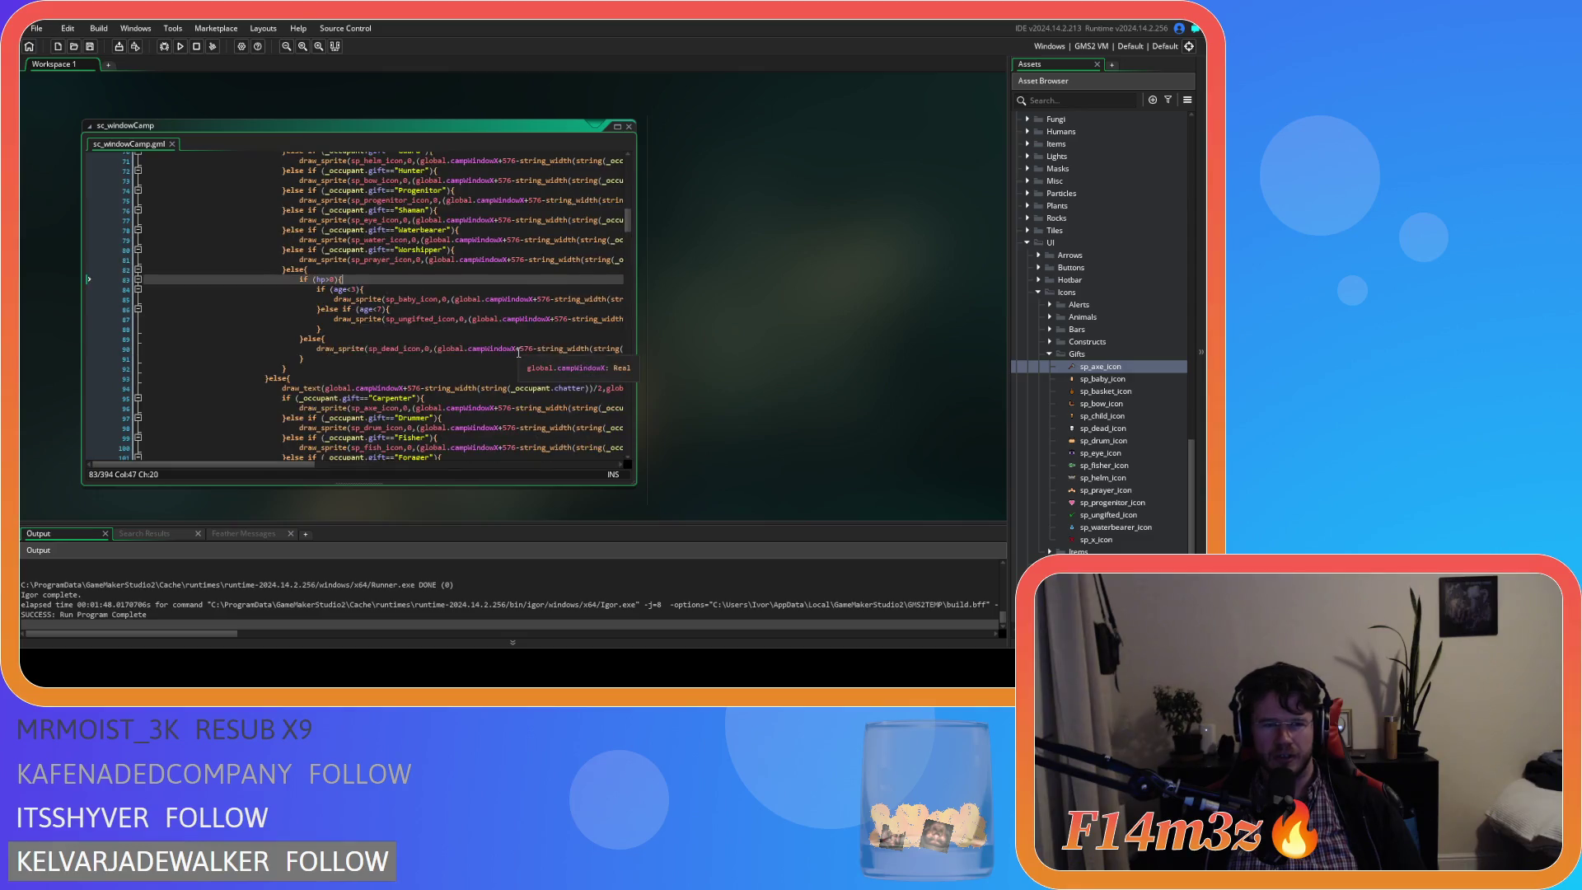
key(Left)
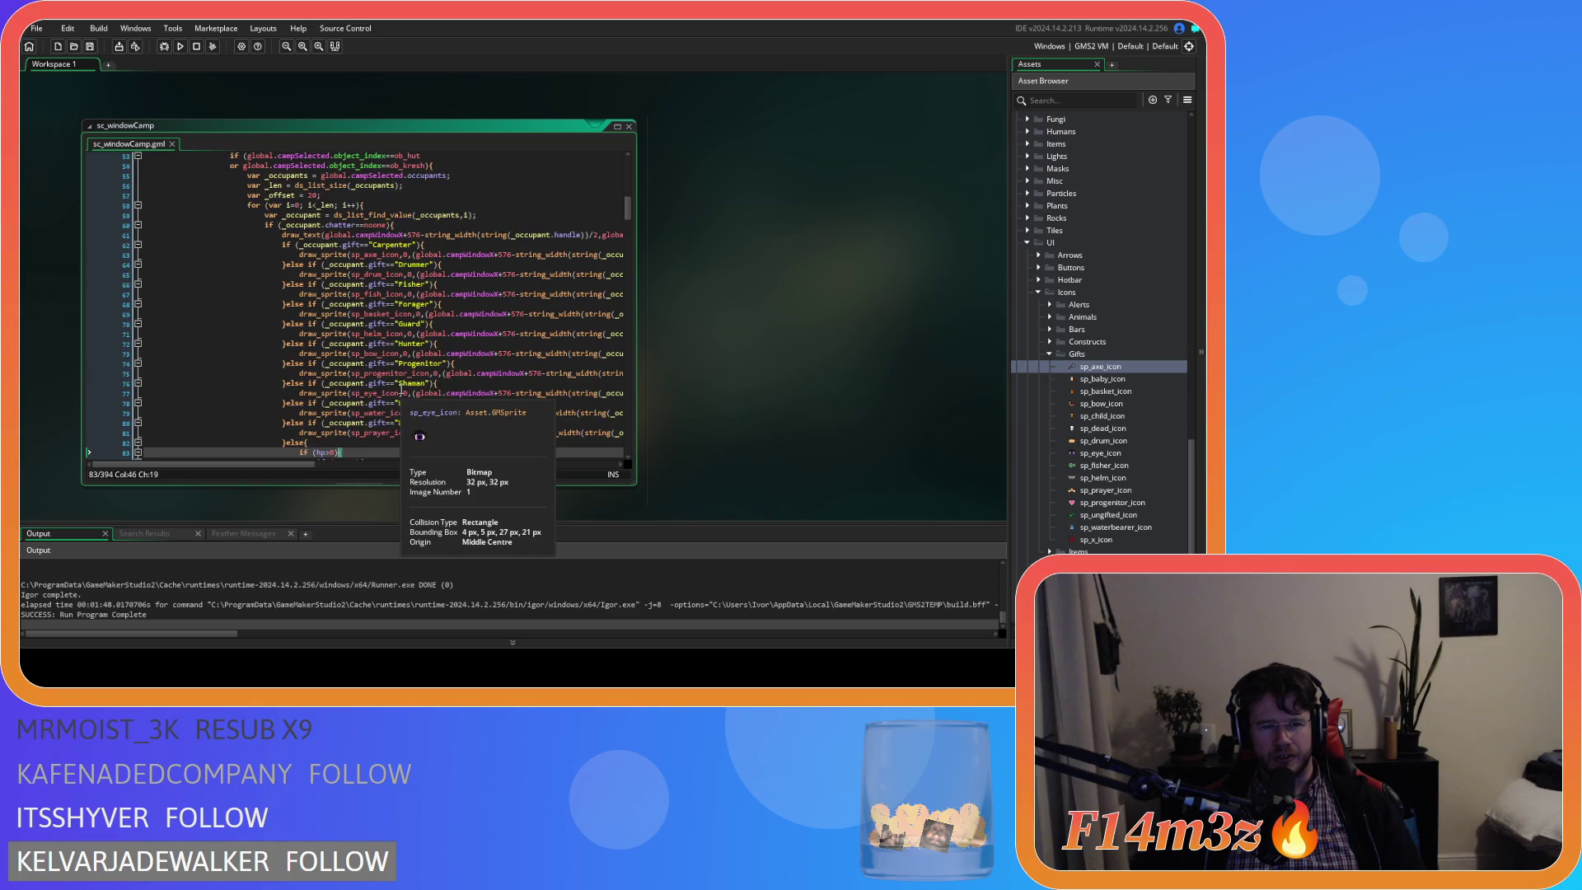
Check the Carpenter gift check on line 62, then build and run the game with F5.
scroll(402, 389, up, 1)
scroll(401, 389, up, 3)
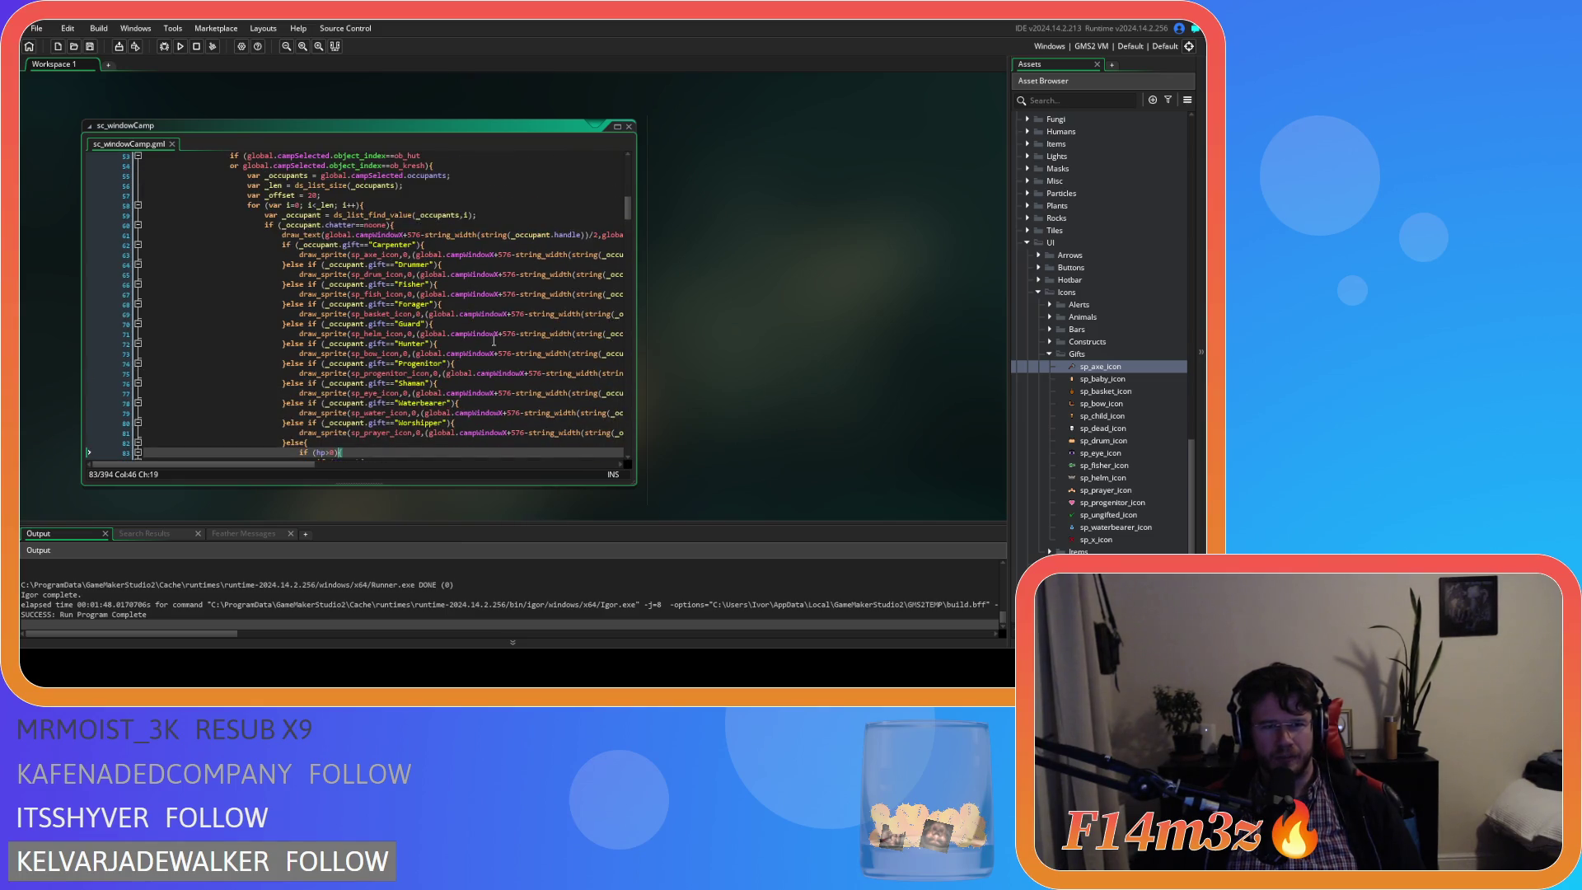
click(284, 244)
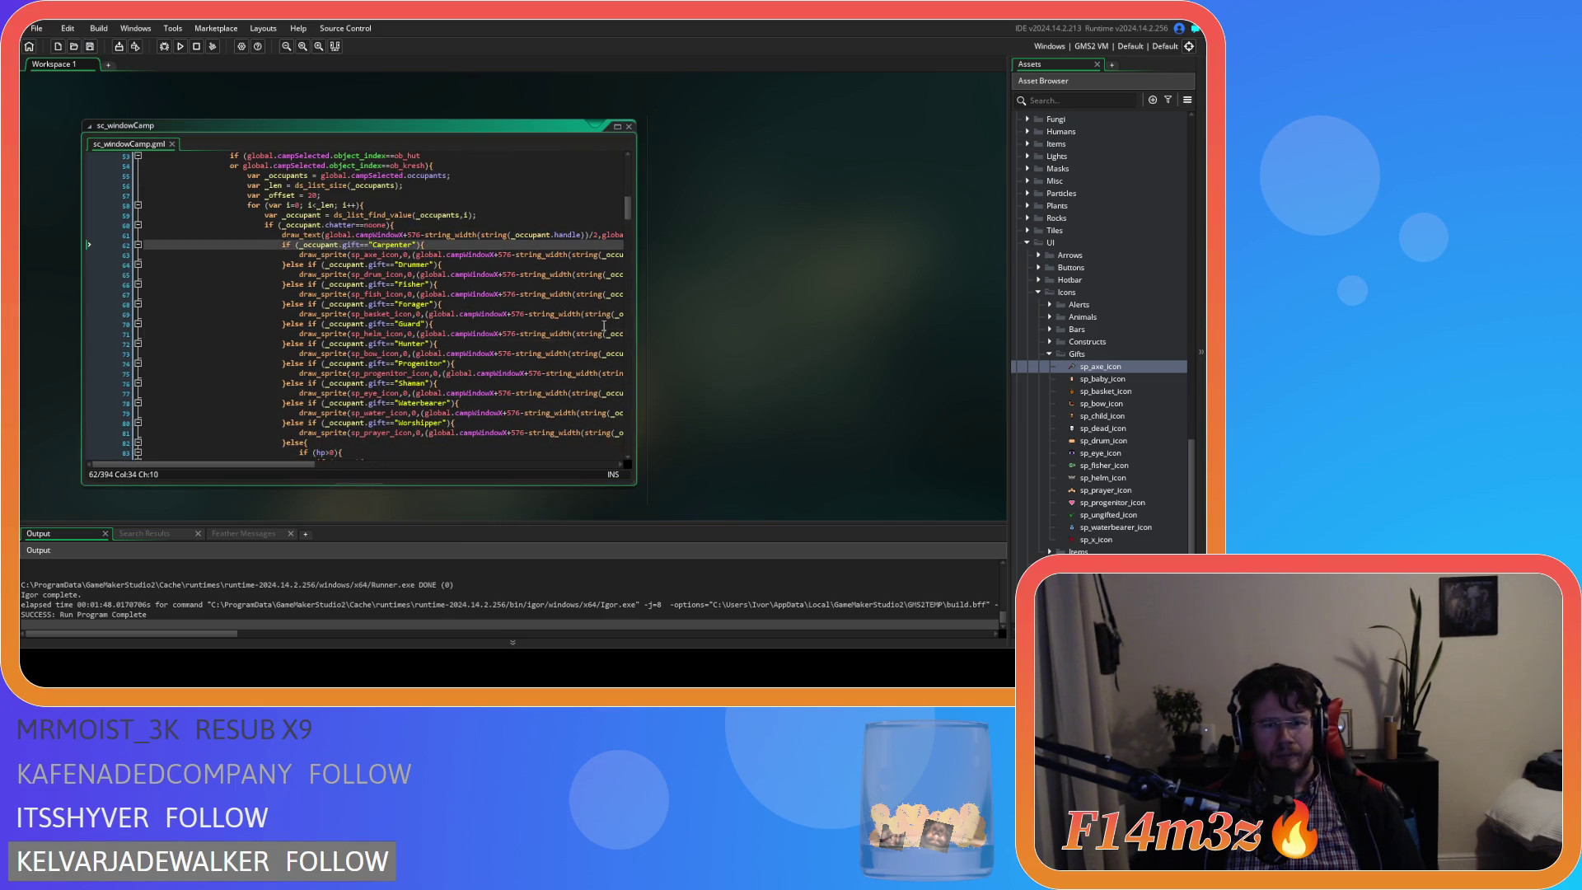
scroll(610, 329, down, 7)
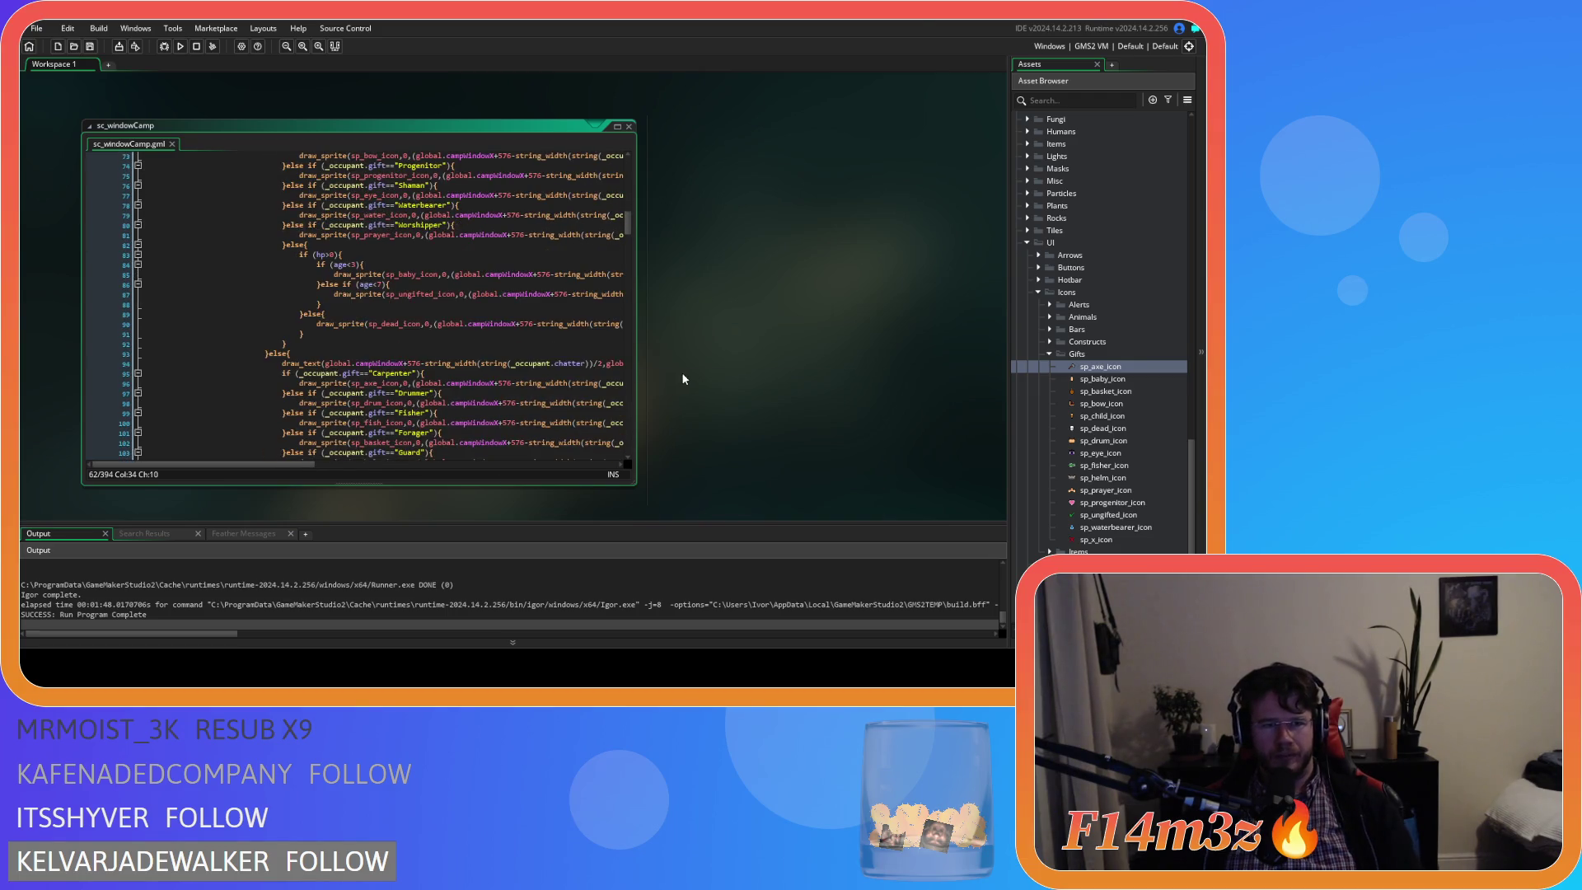
key(F5)
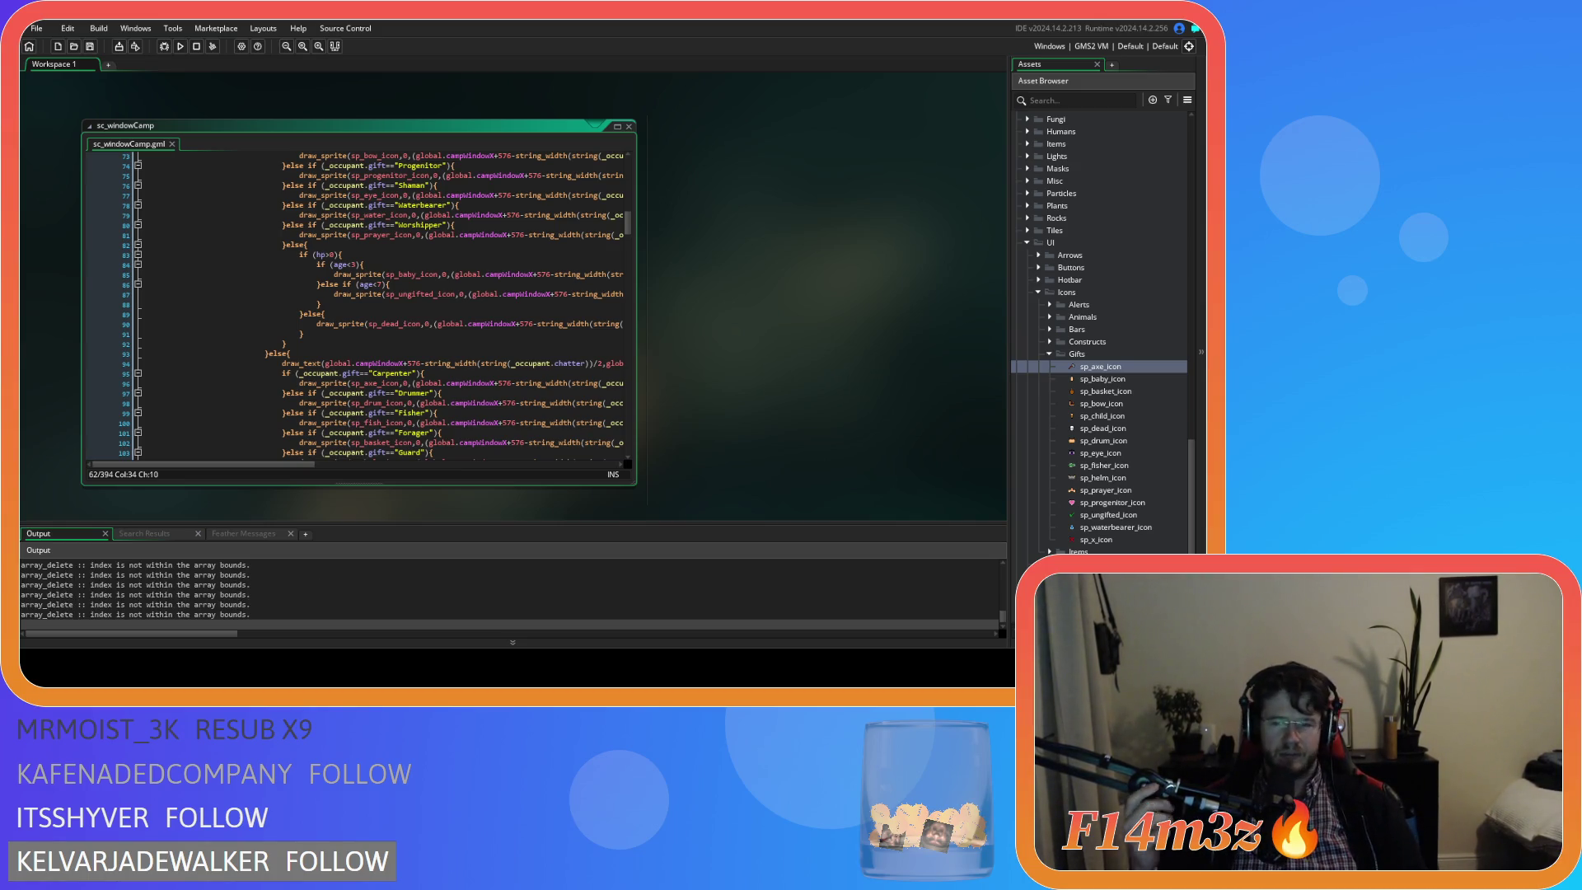
In the running game, open the Camp window with C and select the Tent, Menhir, Campfire and Creche rows.
key(alt+Tab)
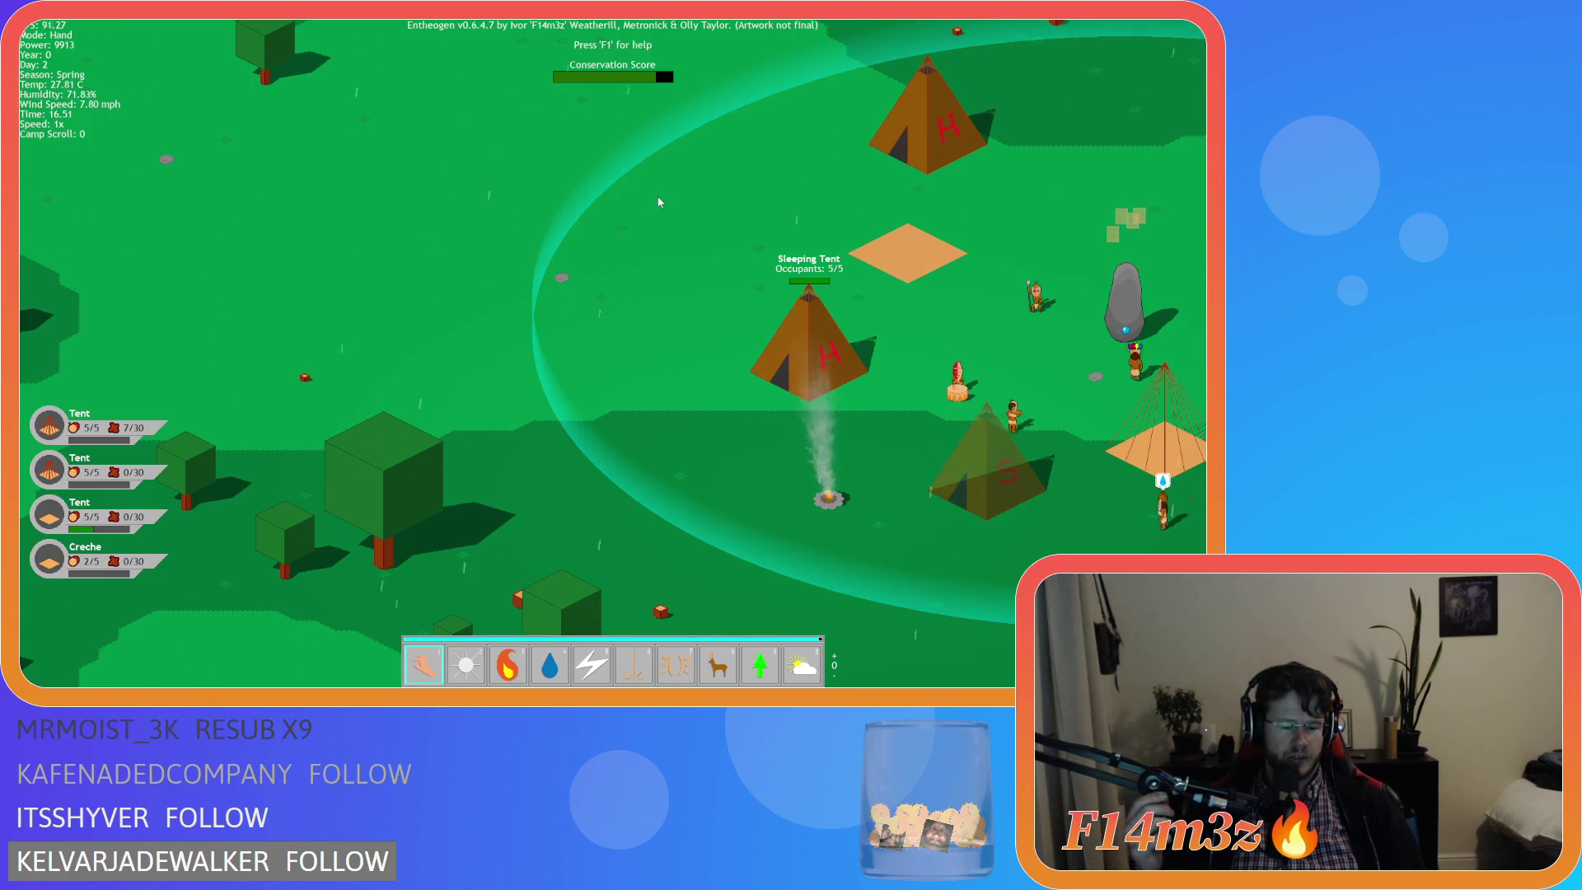
key(c)
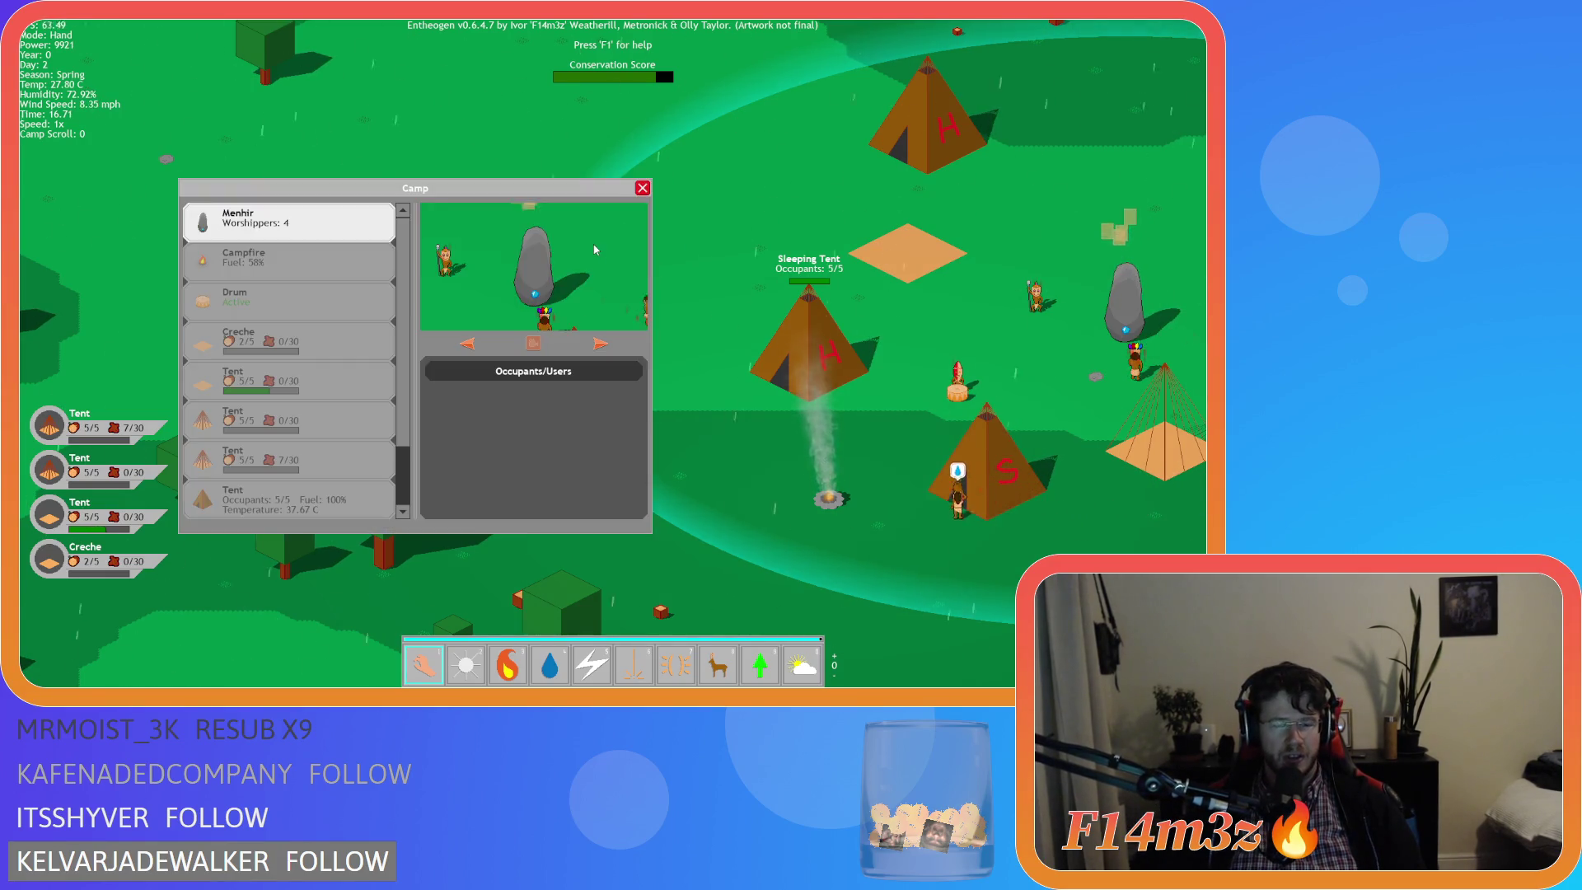
scroll(295, 289, down, 3)
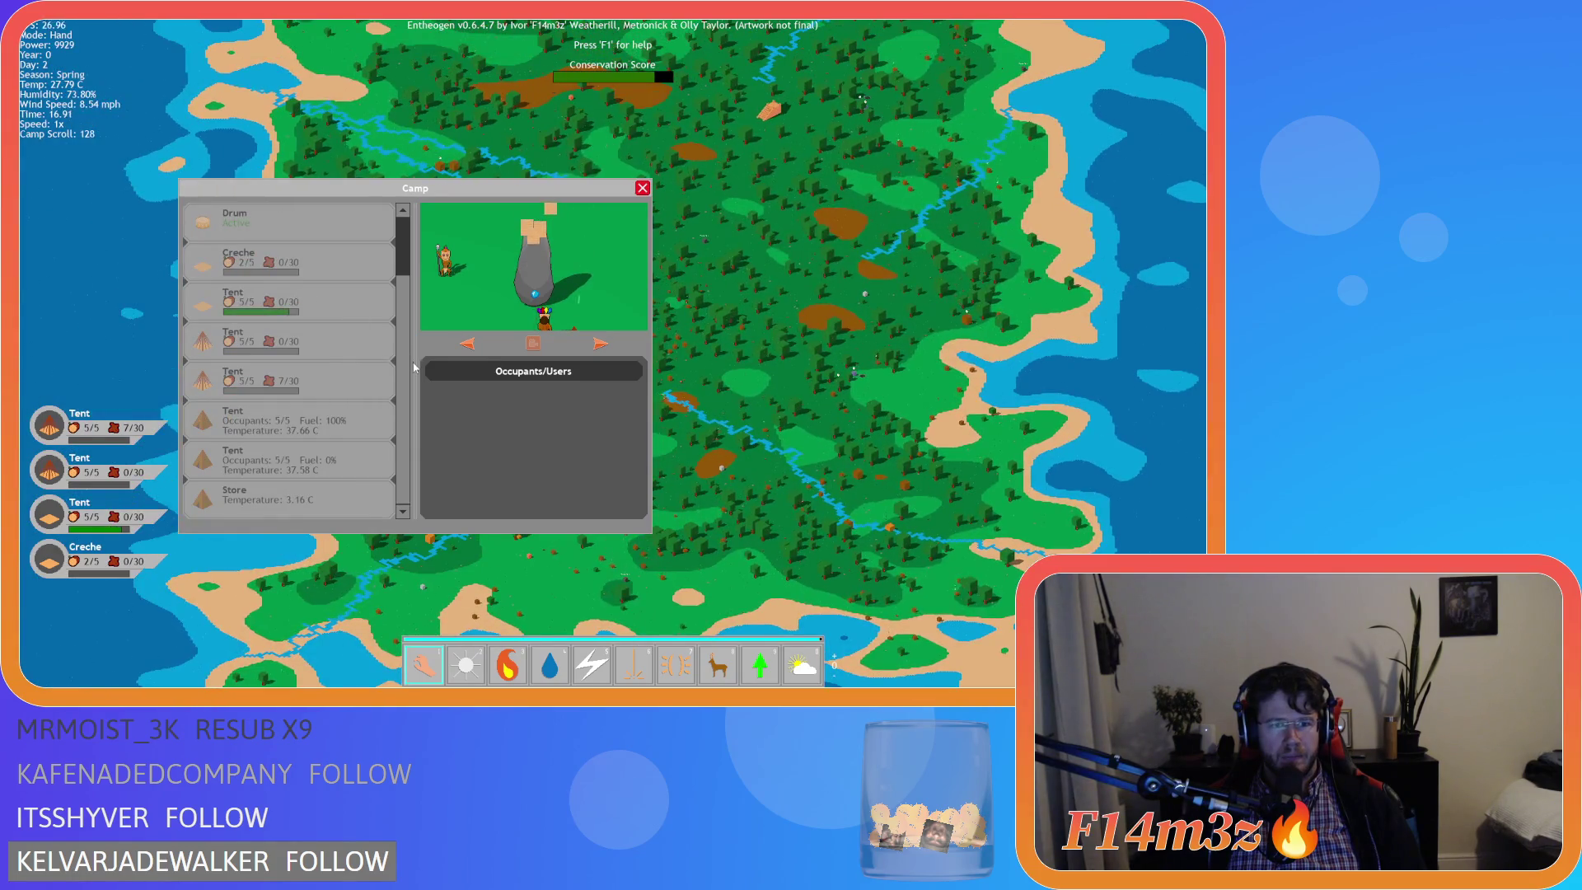
click(360, 338)
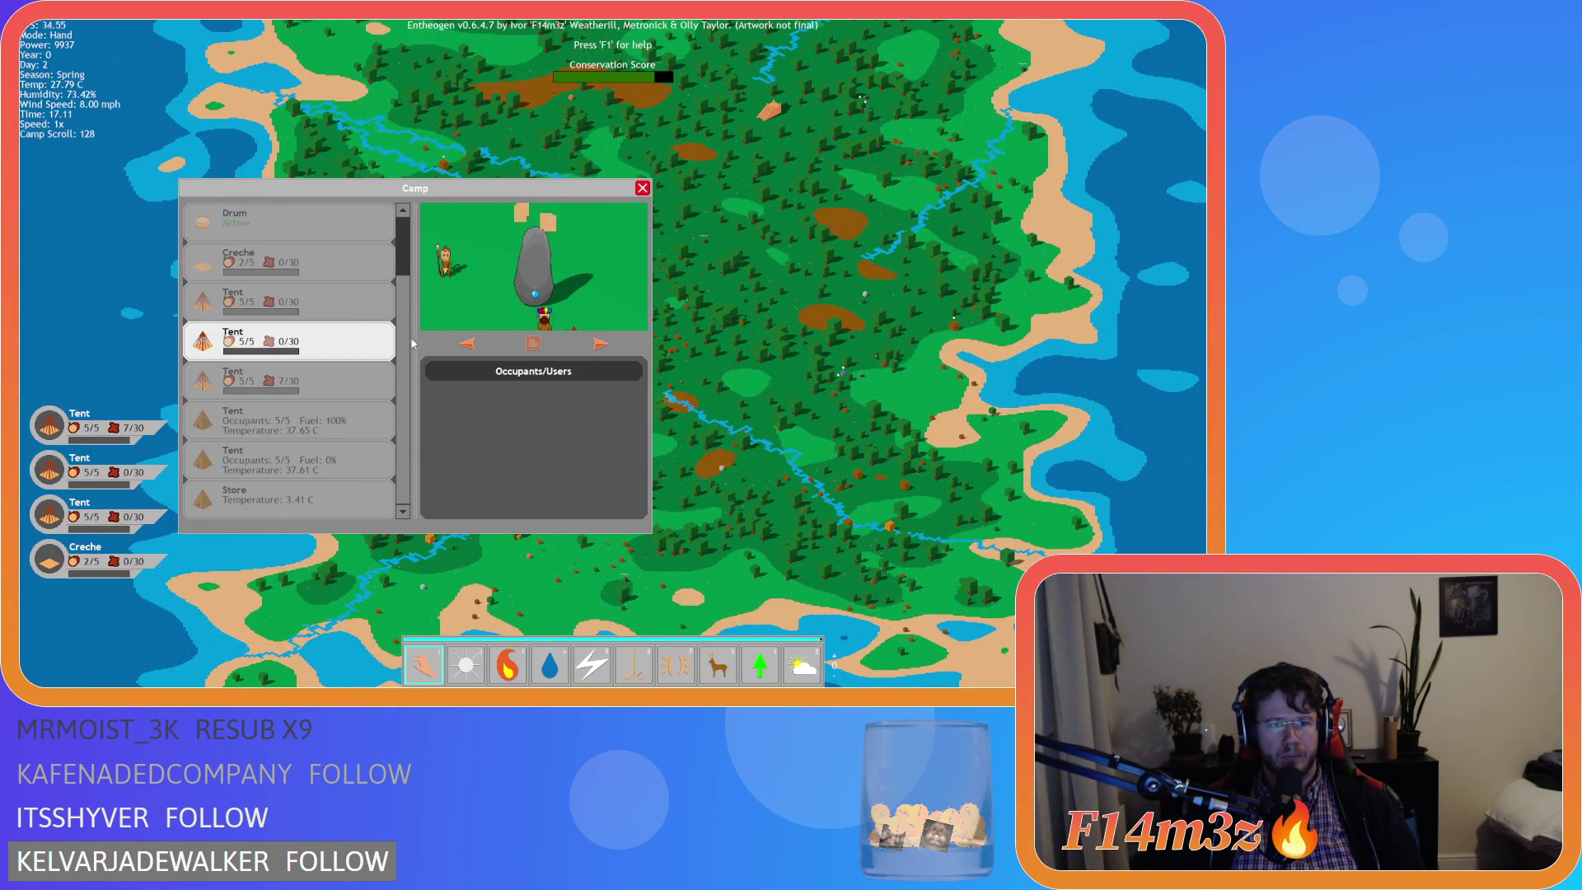
scroll(347, 329, up, 3)
click(289, 221)
click(287, 260)
click(280, 339)
click(272, 379)
scroll(260, 420, down, 3)
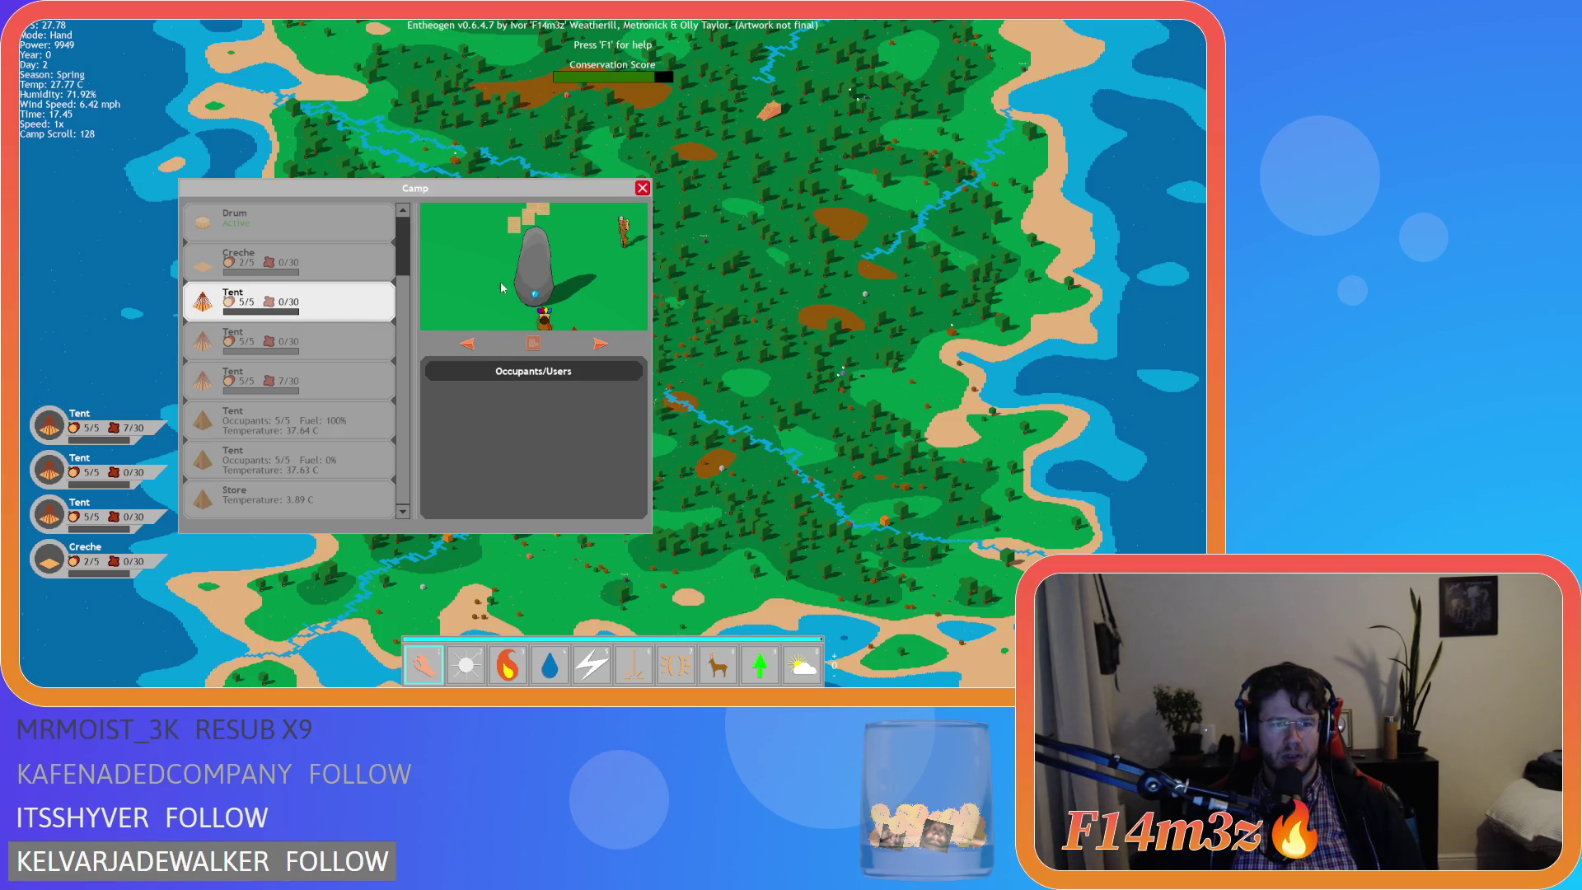
scroll(479, 346, down, 10)
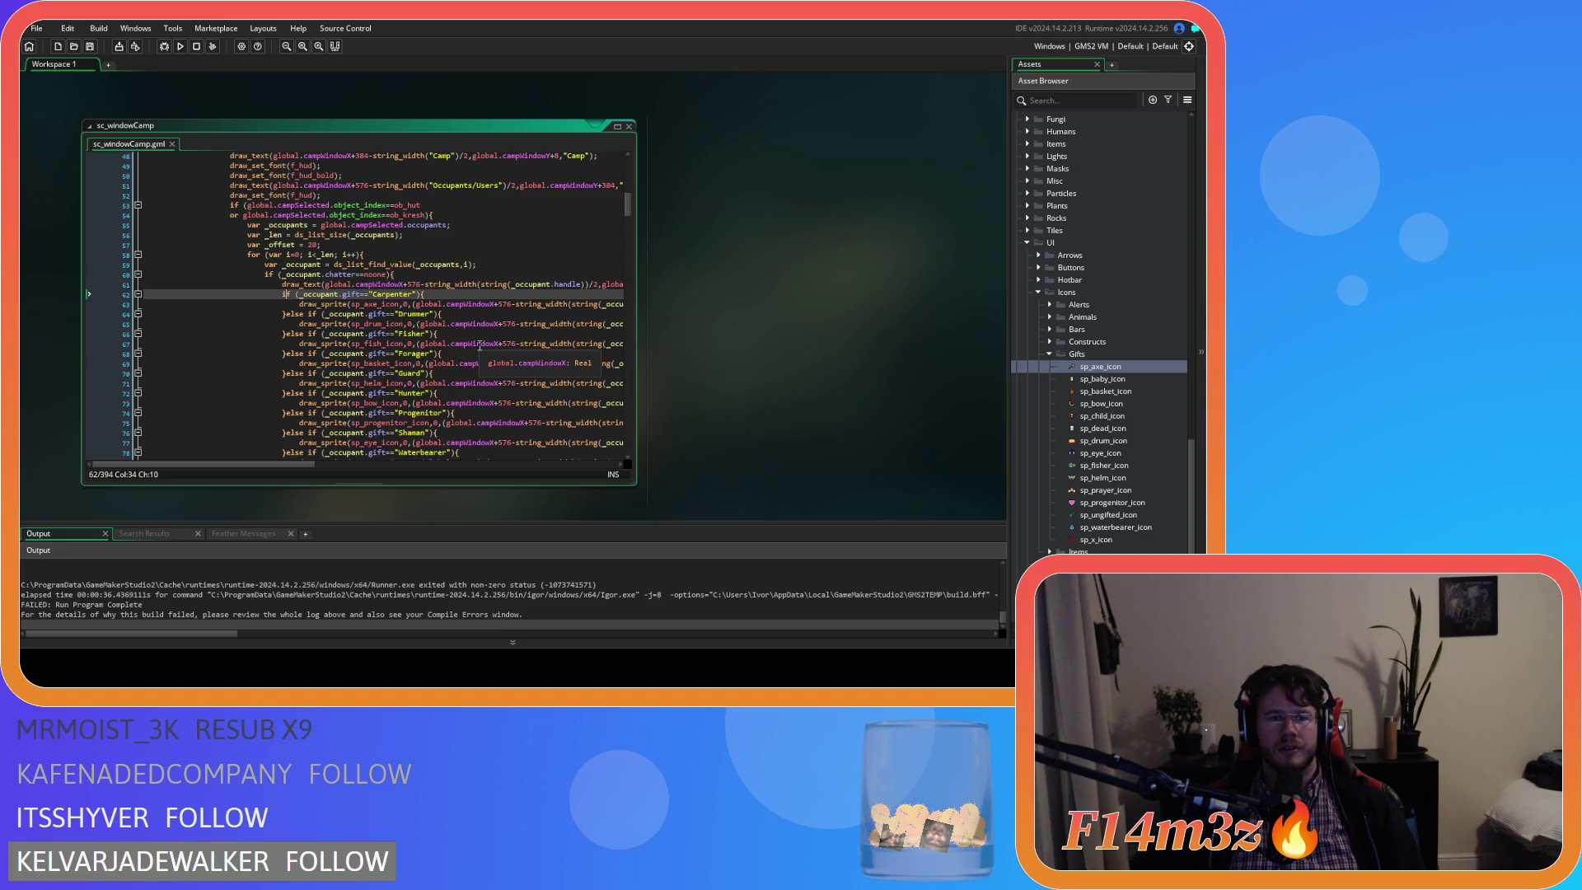
Inspect the _occupant reference and the sp_bow_icon sprite on line 62.
scroll(479, 346, down, 5)
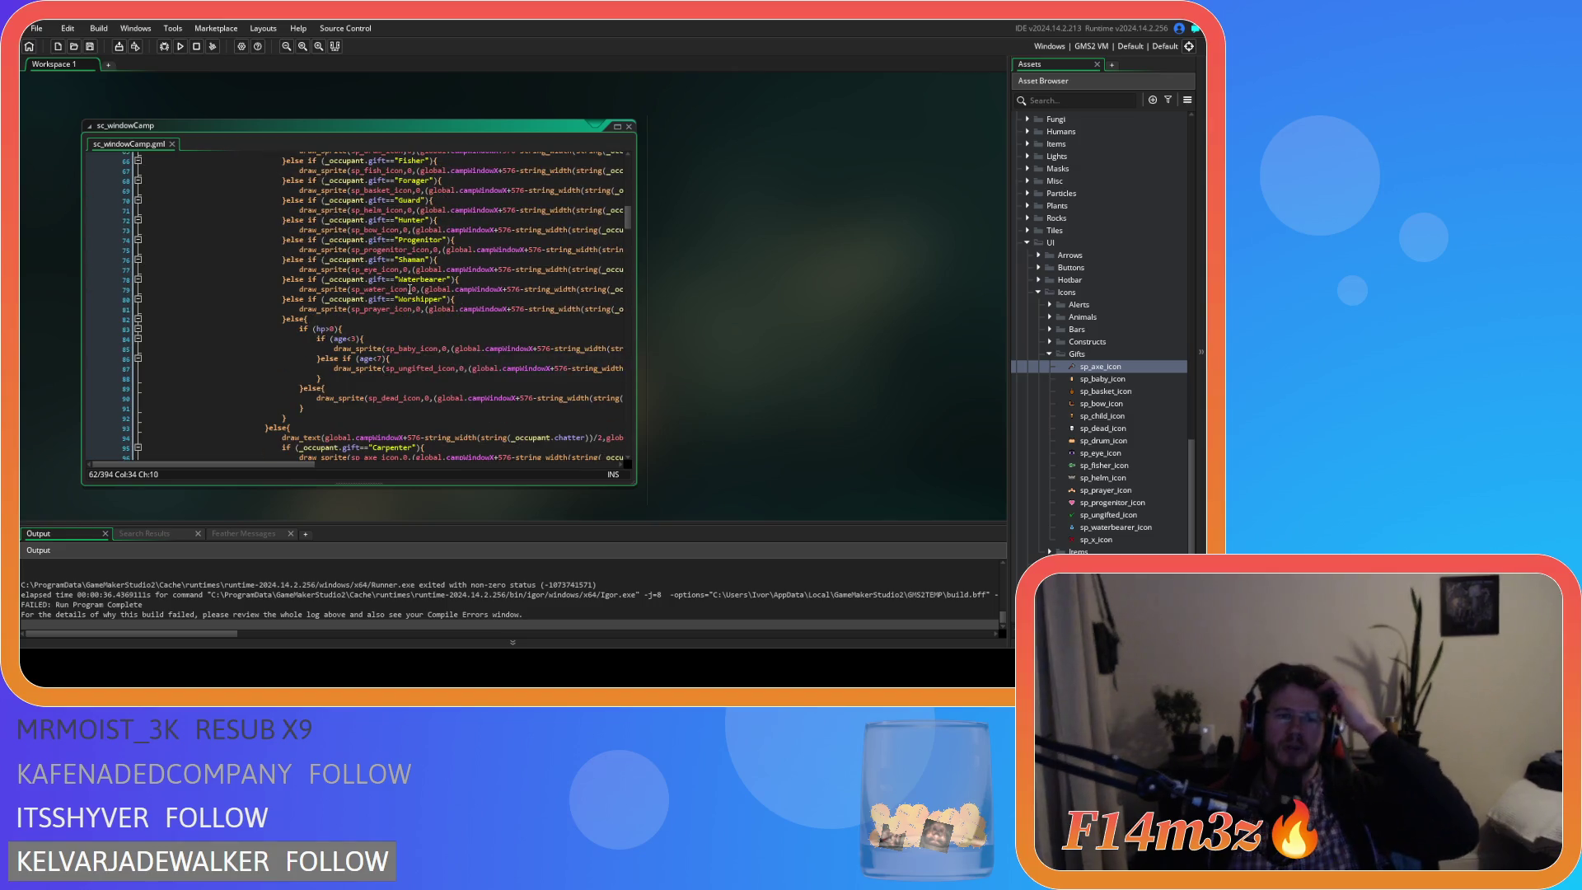
scroll(391, 298, up, 2)
click(313, 221)
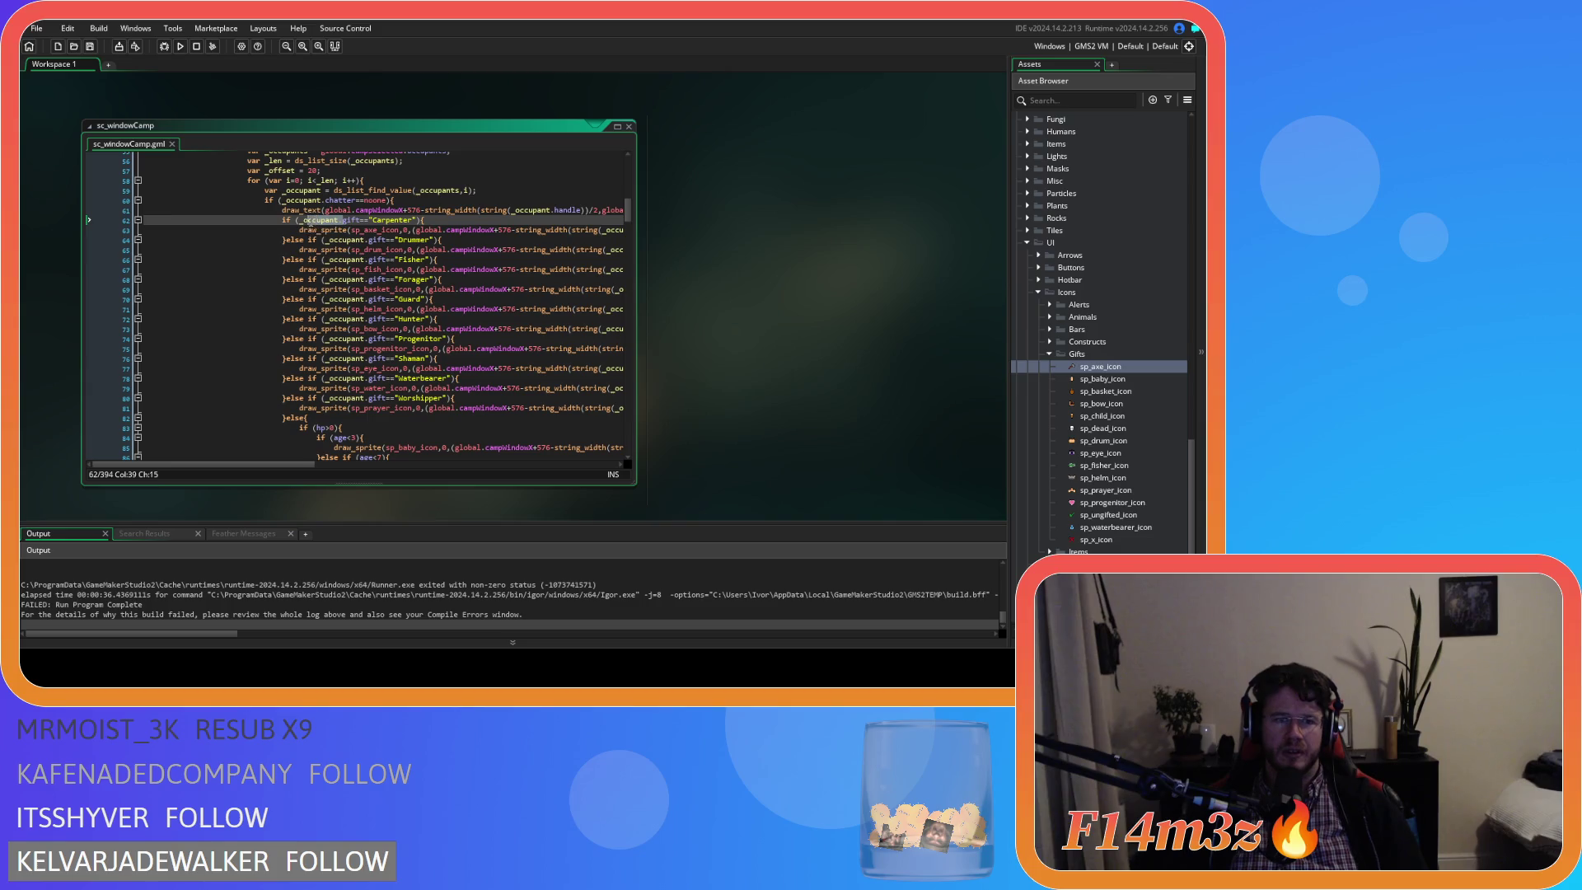
click(299, 221)
mouse_move(398, 328)
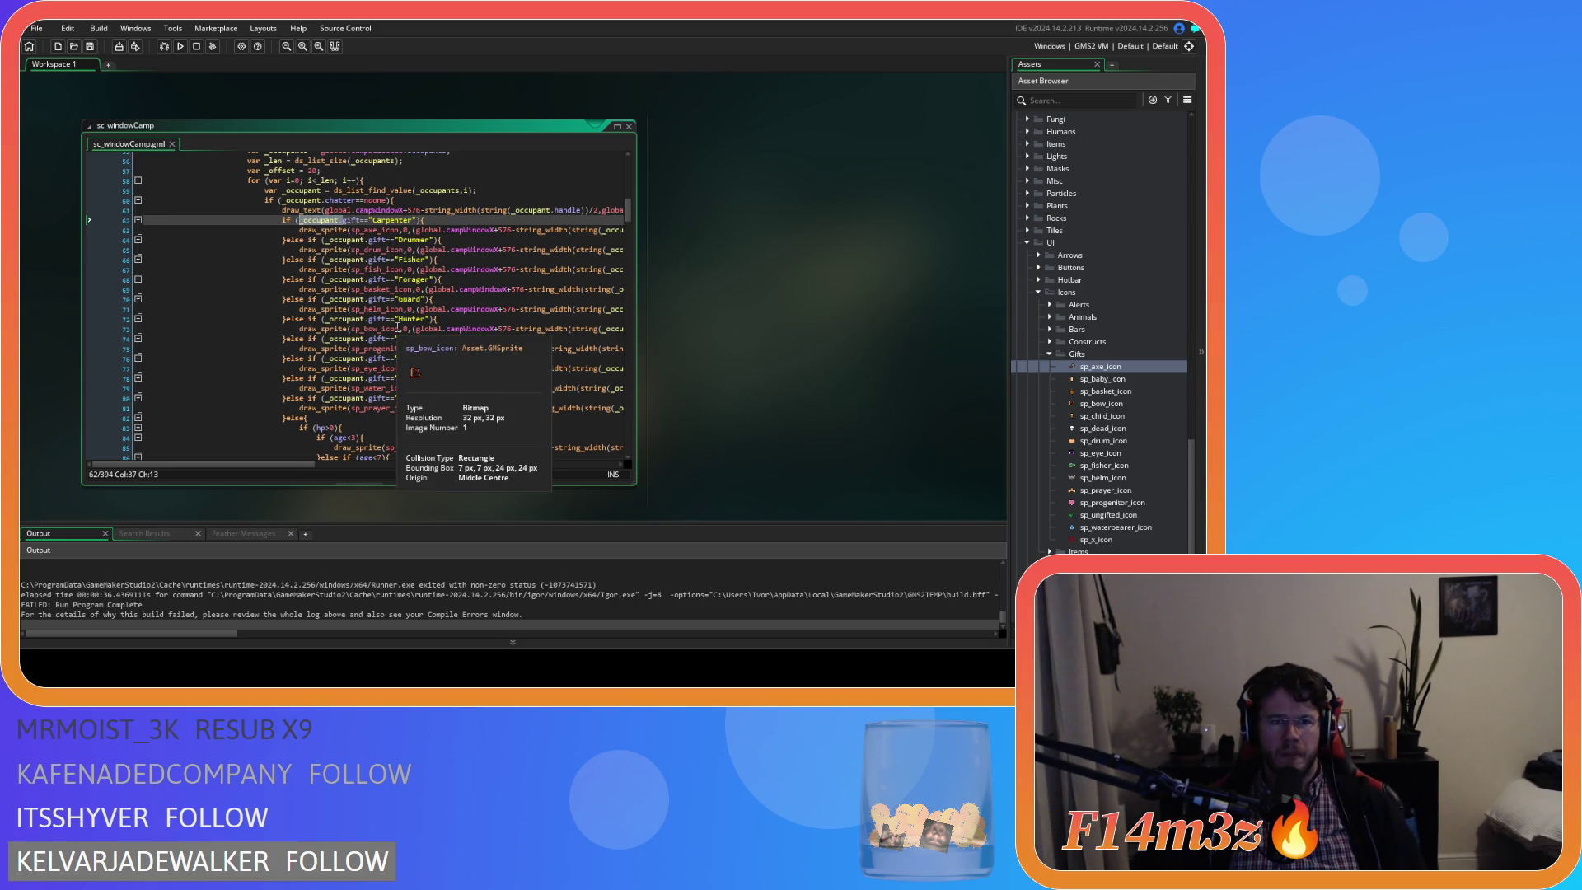
scroll(397, 327, down, 5)
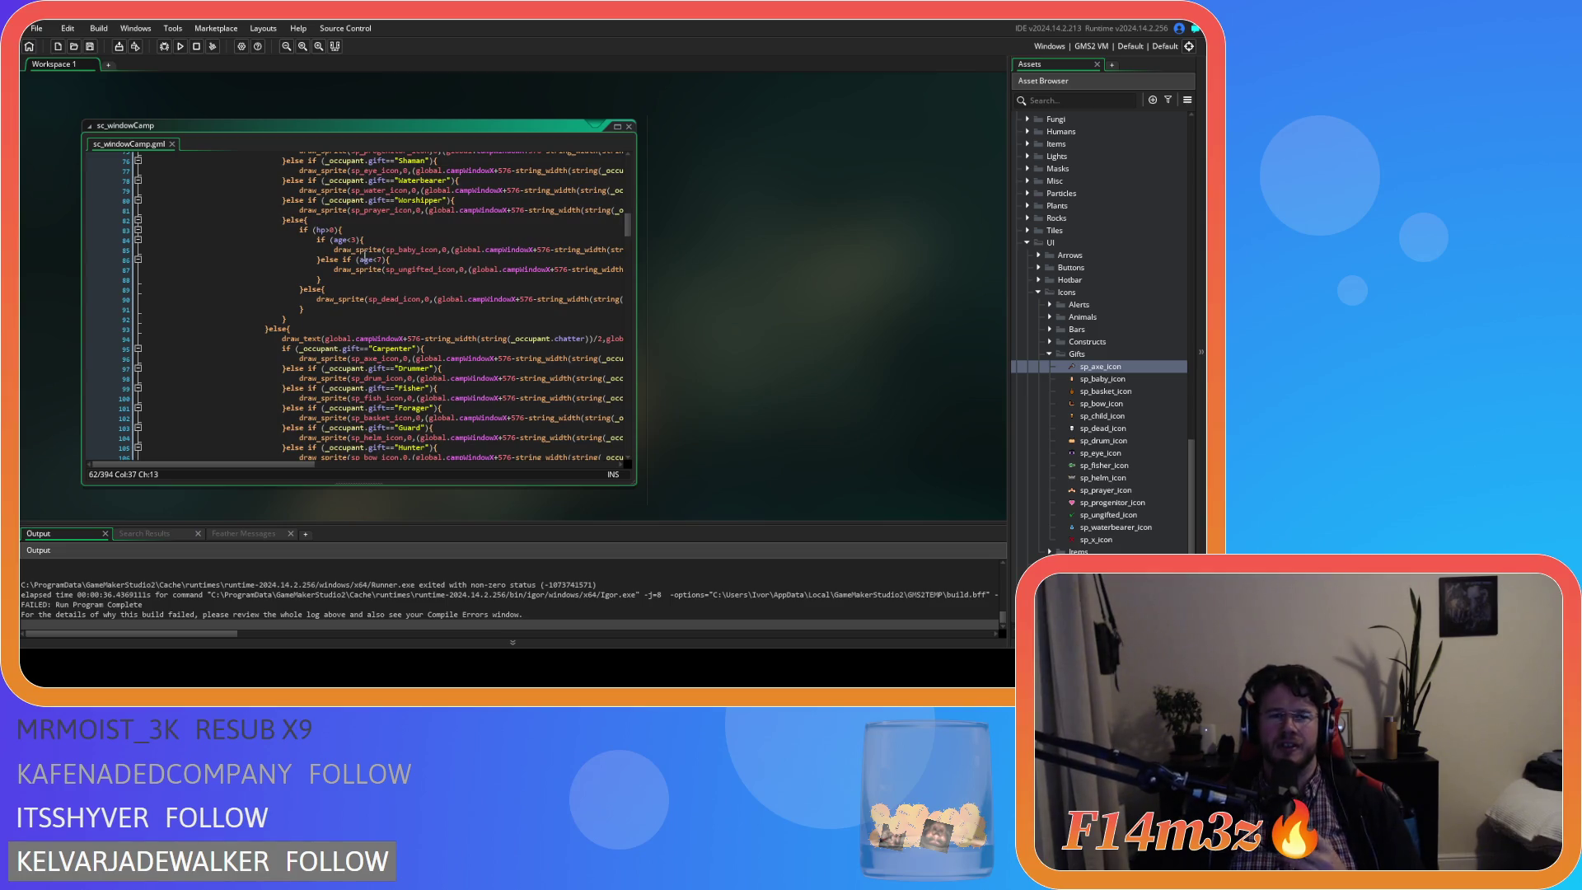
Prefix the hp and age checks in both icon blocks with '_occupant.'.
click(315, 230)
text(_occupant.)
click(334, 240)
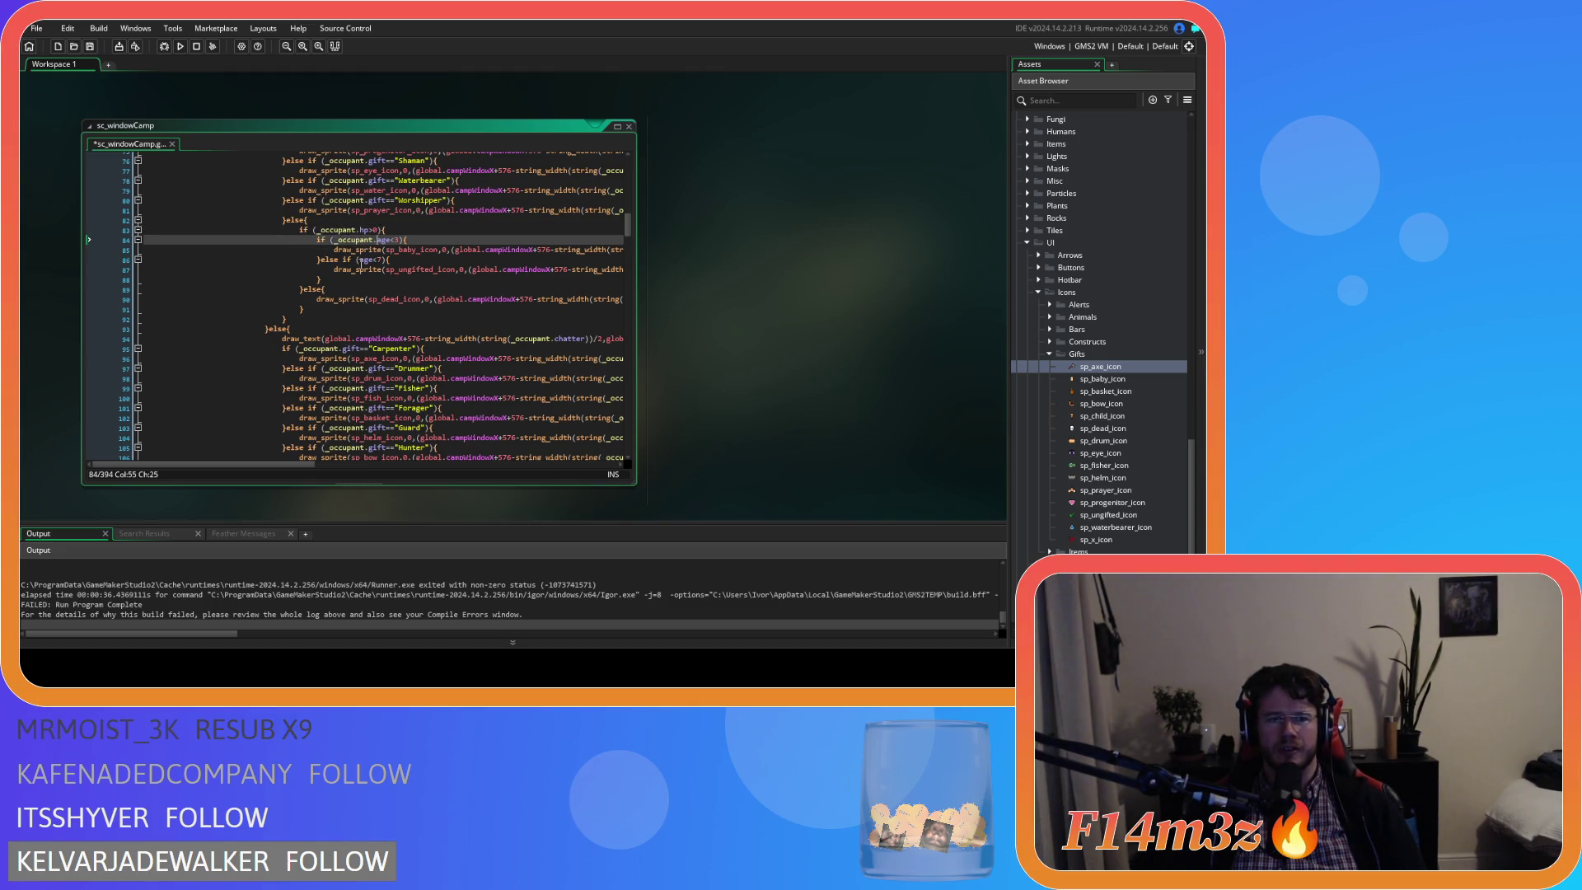
click(367, 259)
text(_occupant.)
scroll(396, 328, down, 3)
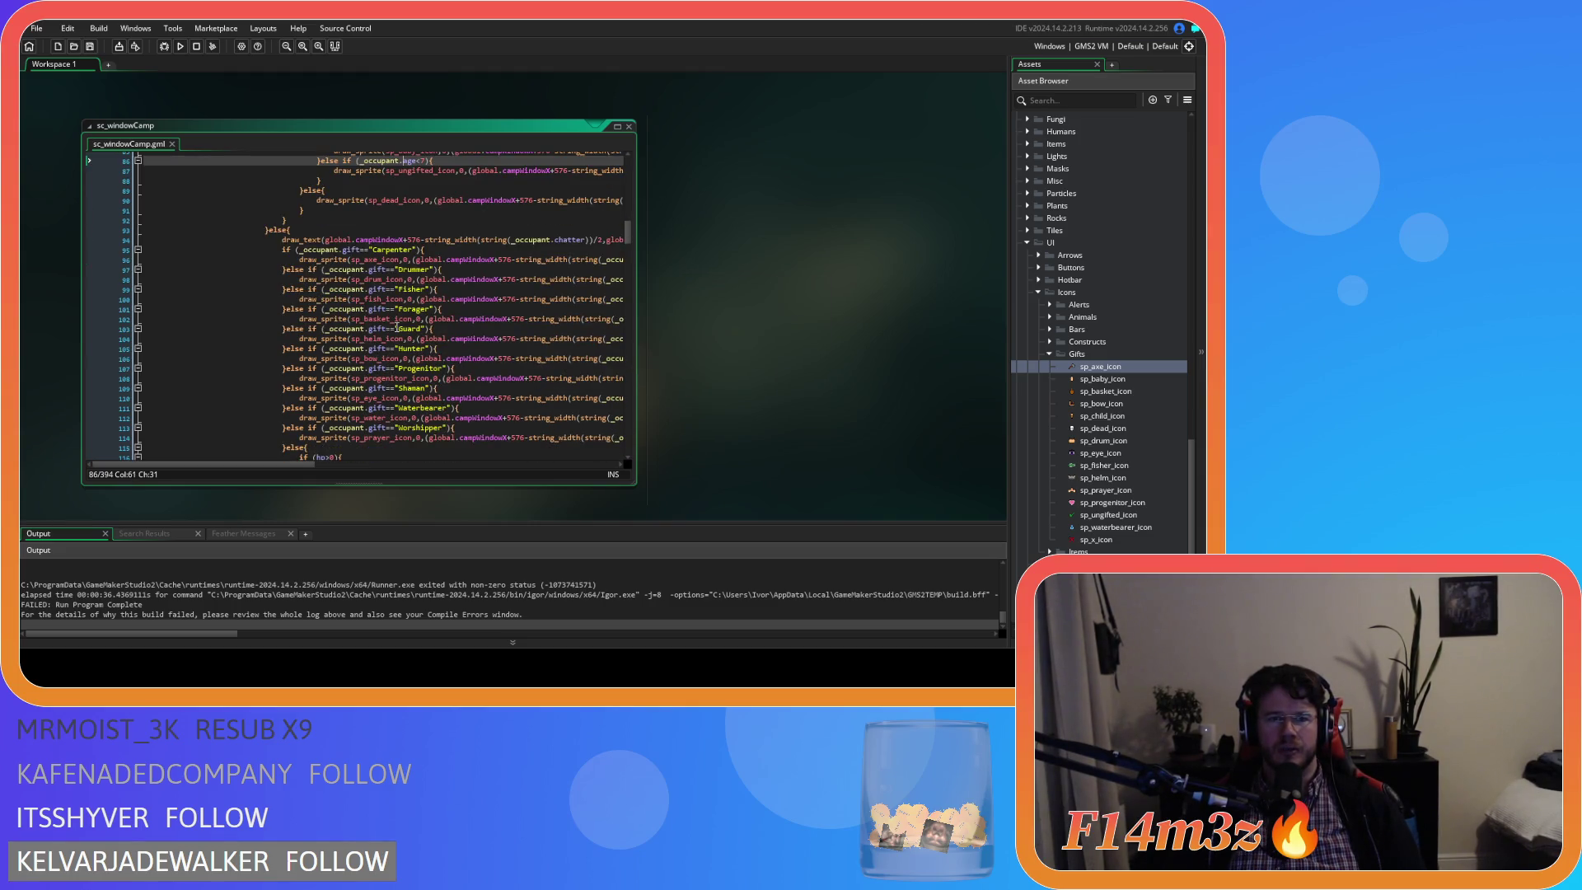
scroll(364, 331, down, 4)
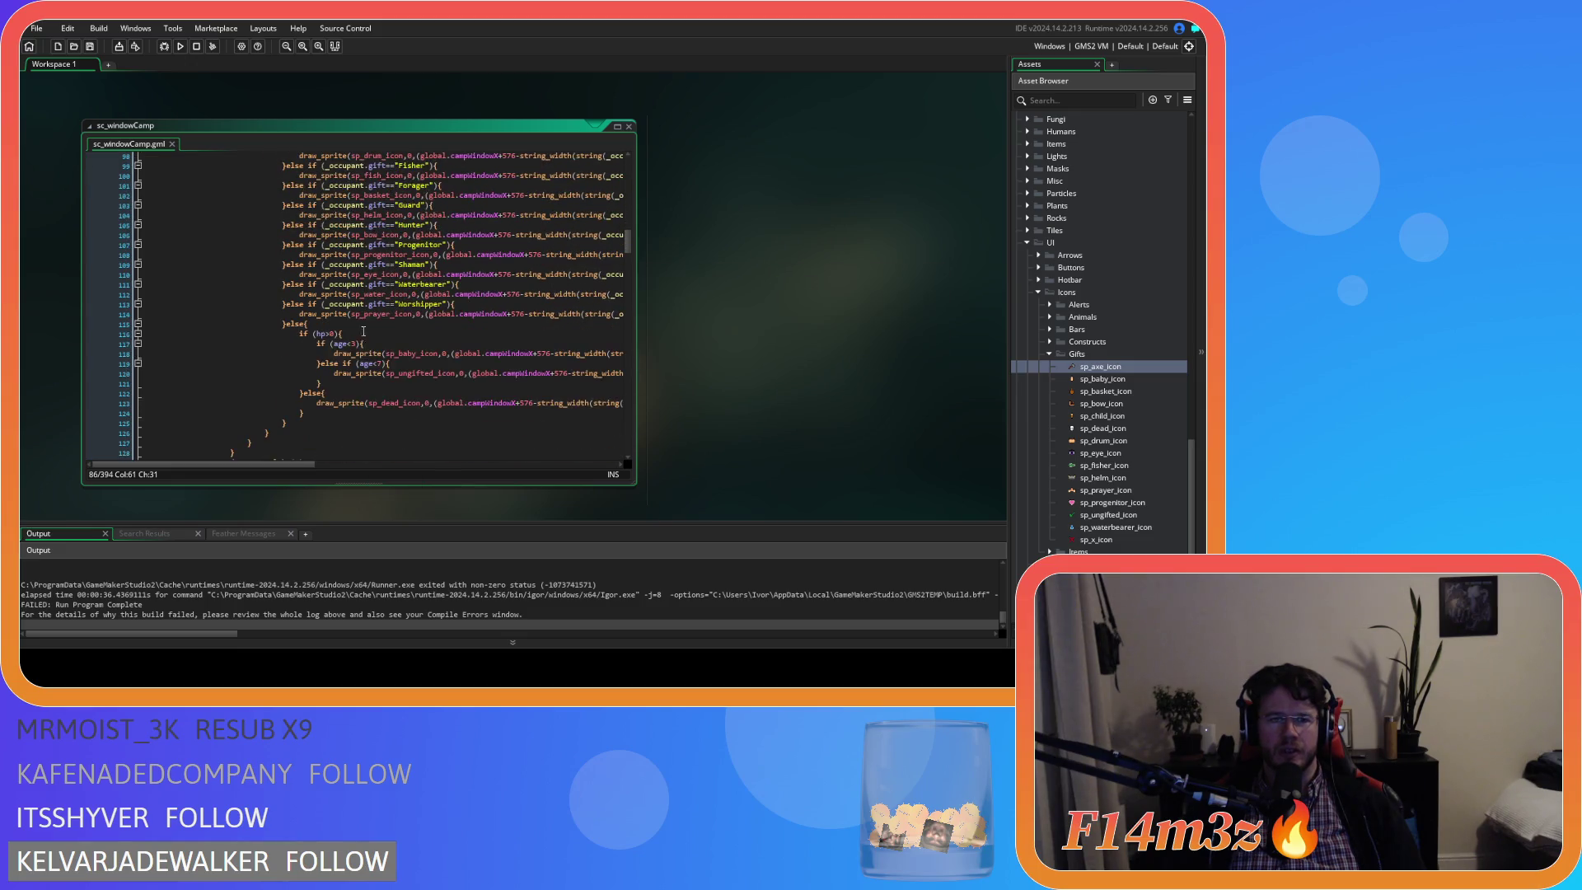
click(317, 334)
text(_occupant.)
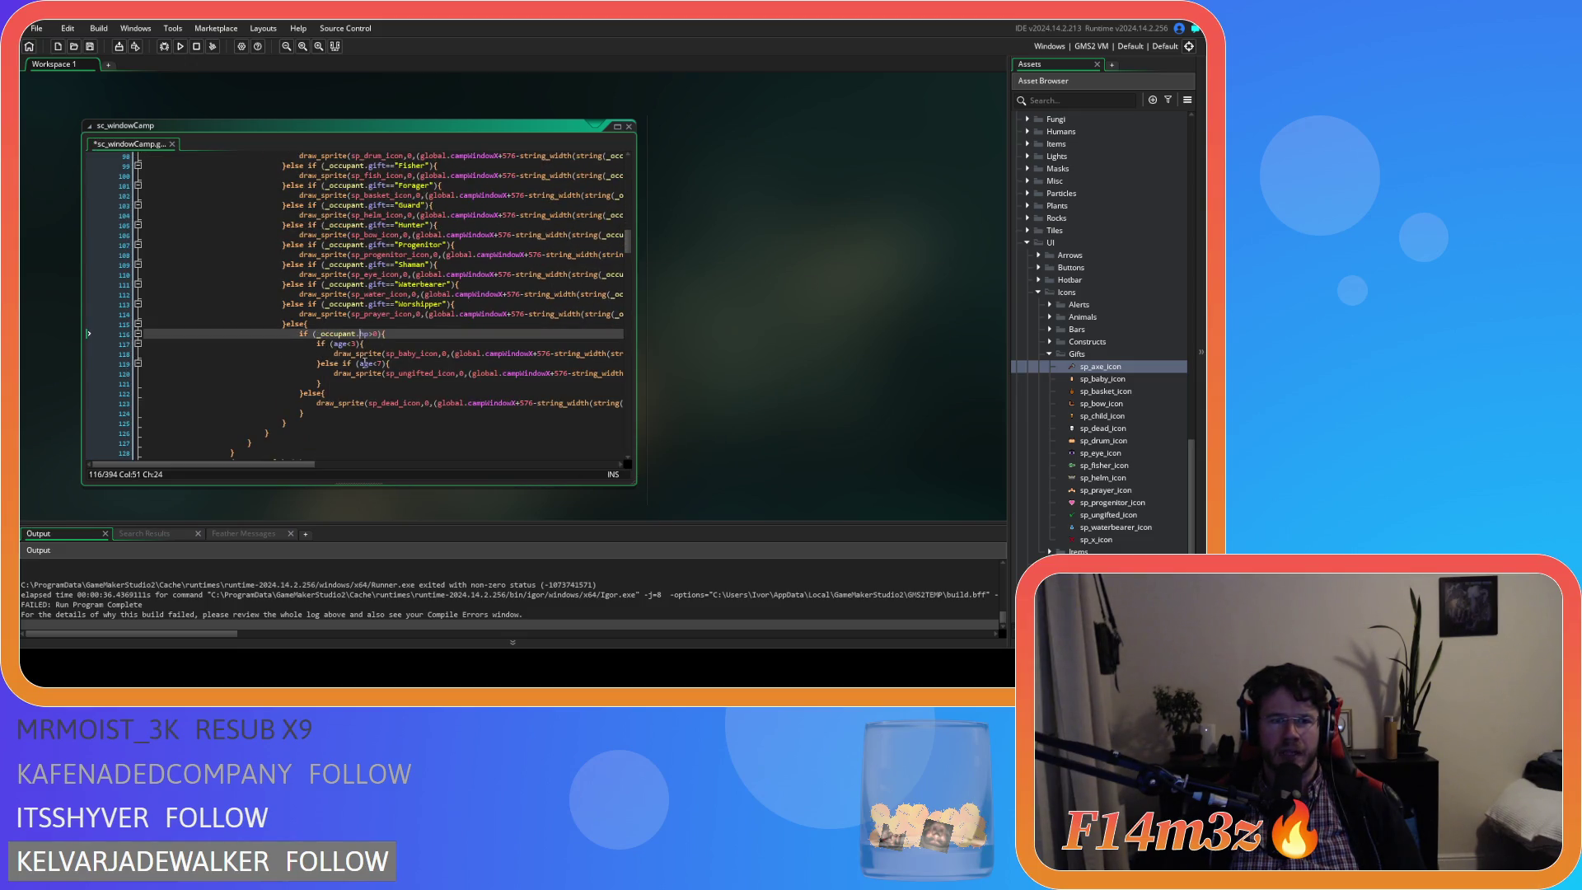
click(334, 344)
click(360, 364)
text(_occupant.)
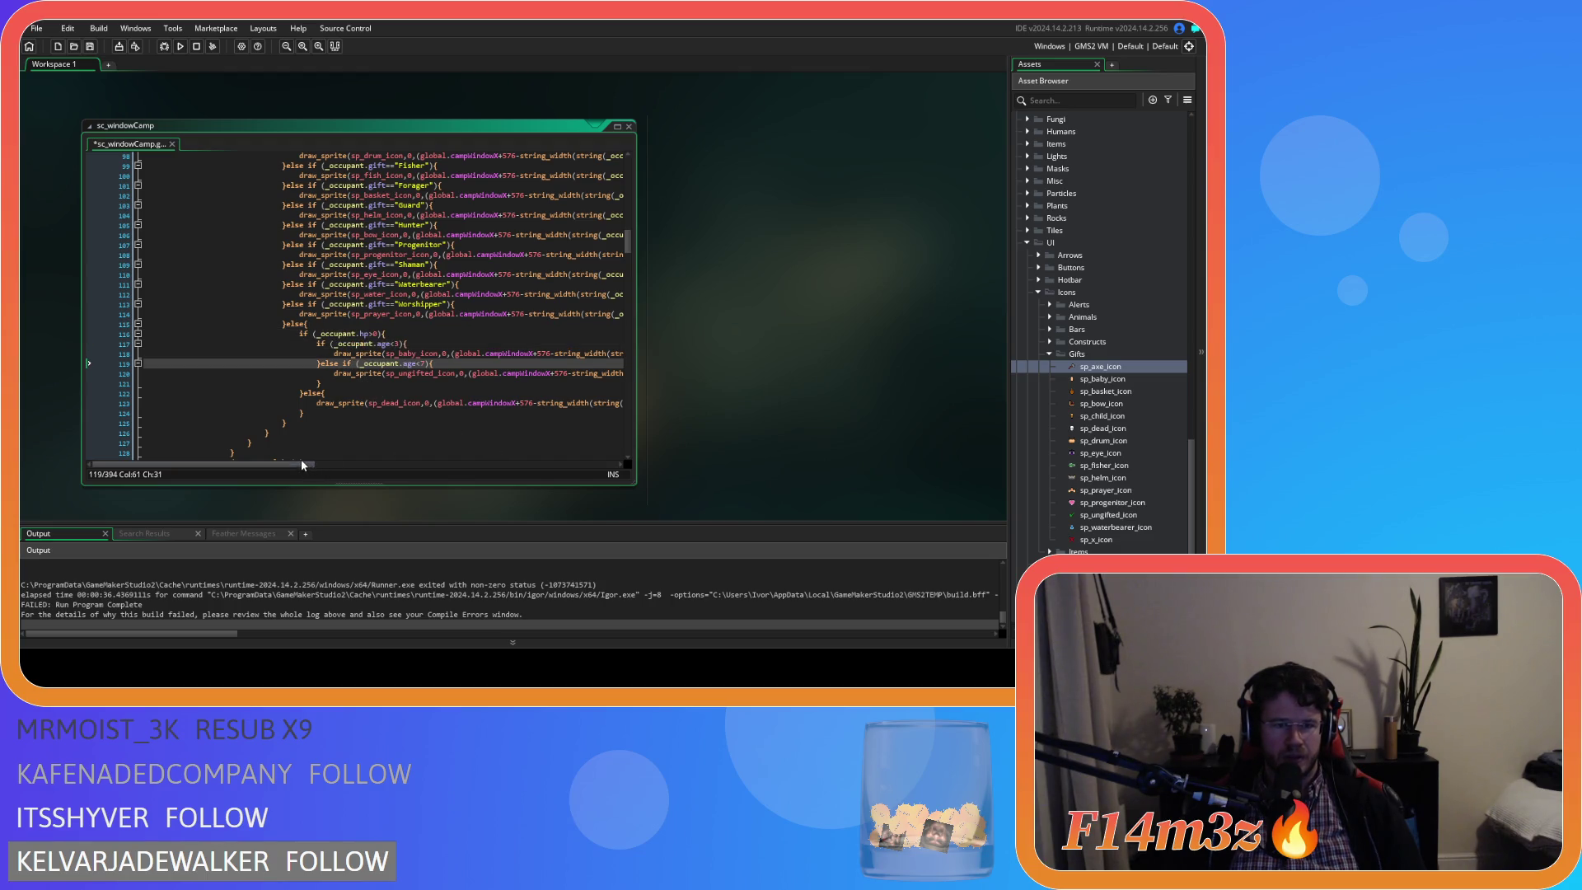
Return to line 60 and rebuild the game with F5.
scroll(308, 404, down, 7)
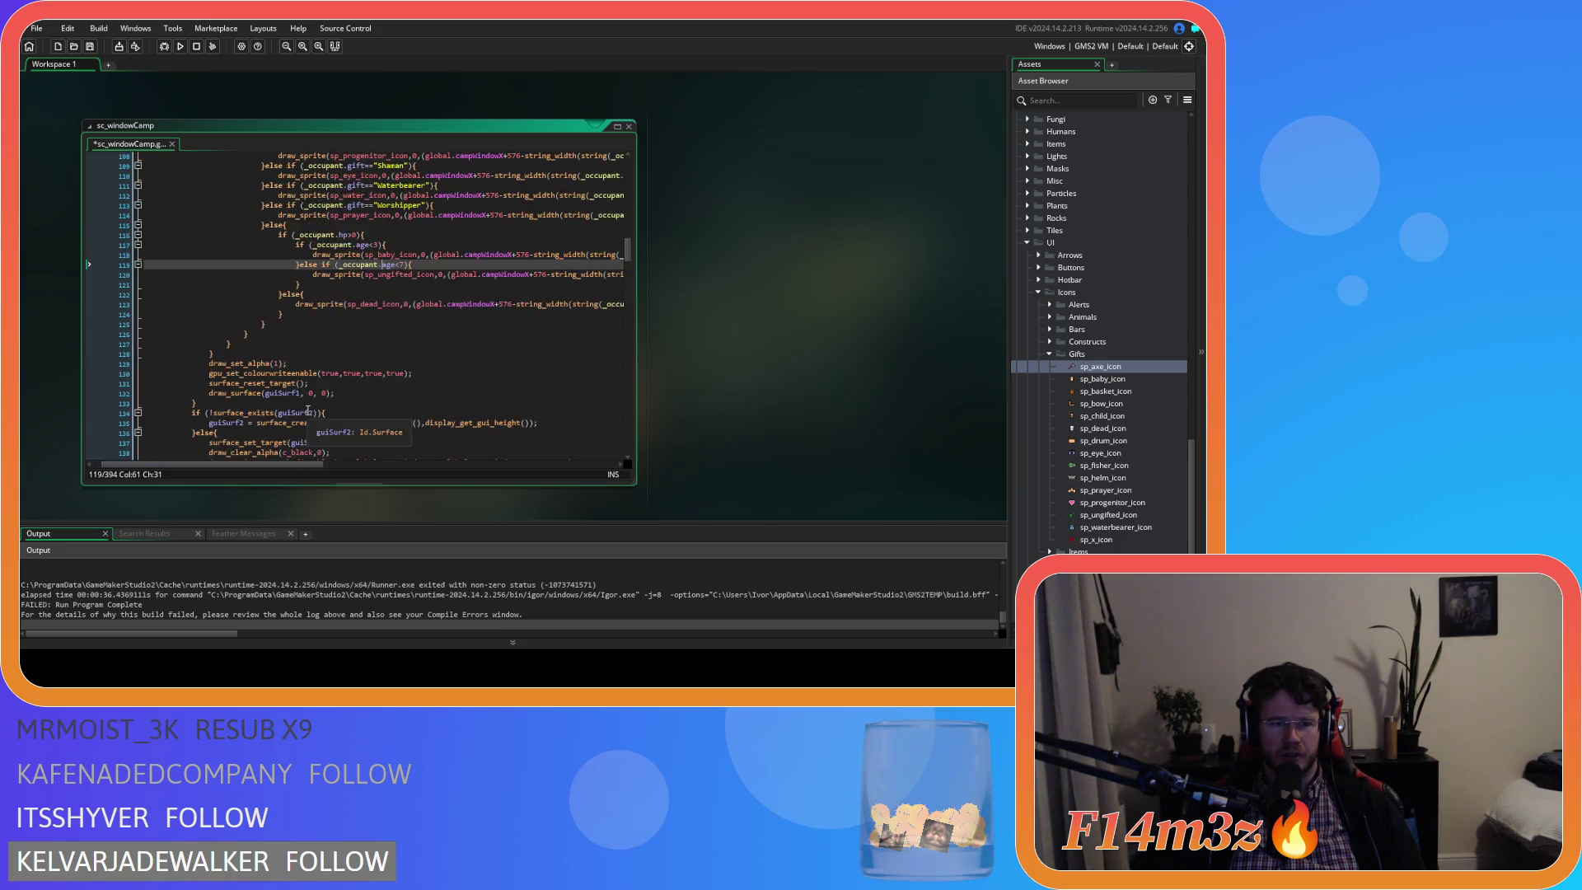
scroll(309, 404, up, 20)
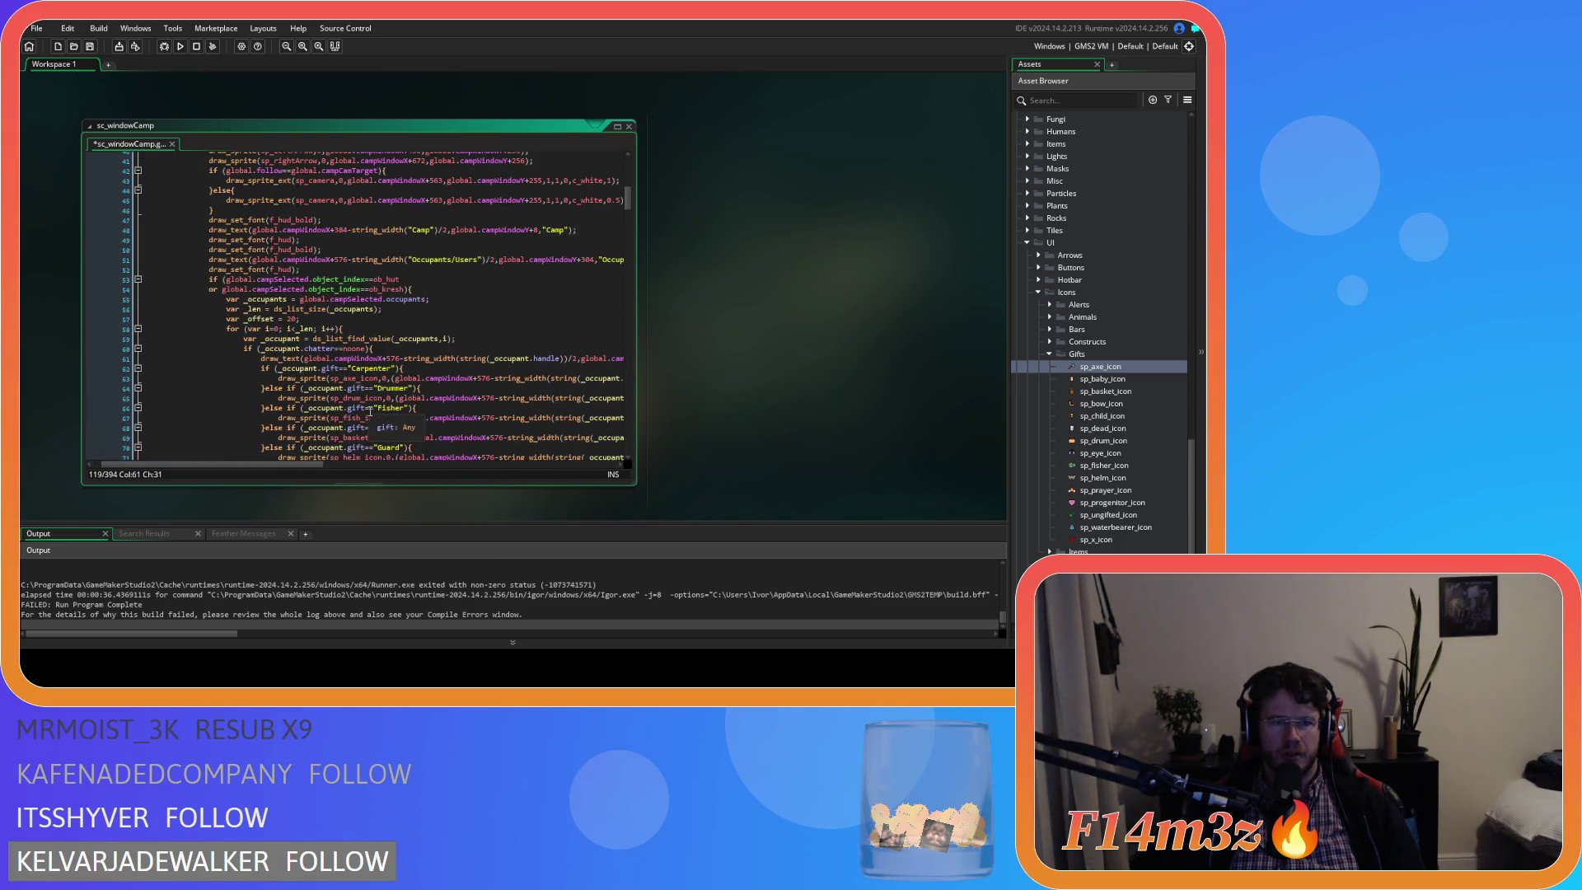
click(440, 351)
key(F5)
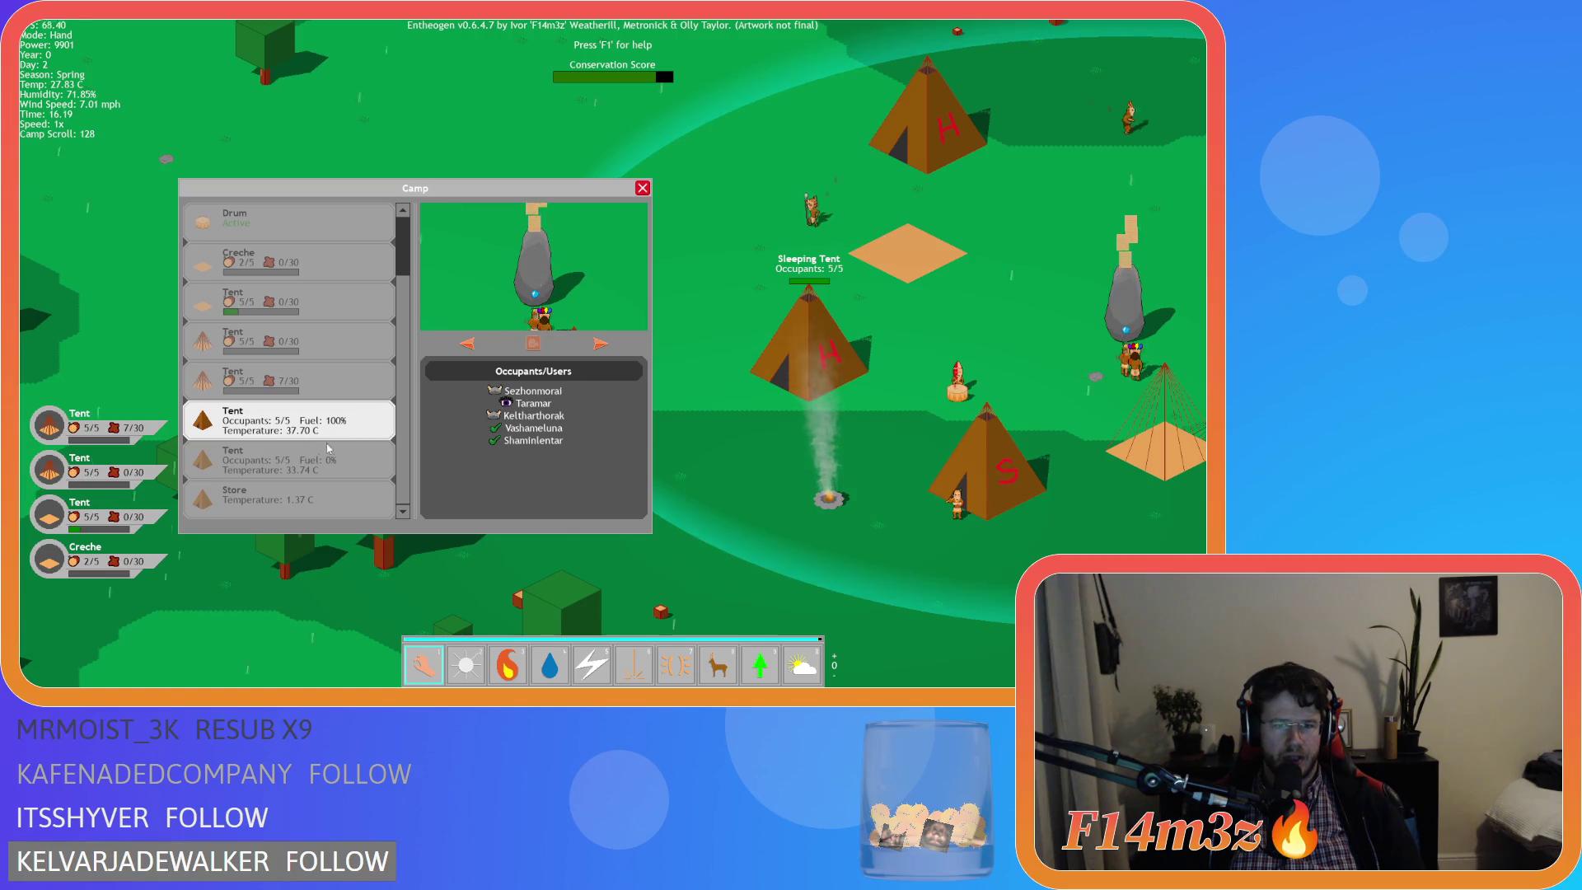
Pan the camera and show another tent's occupants in the Camp window.
key(w)
click(305, 464)
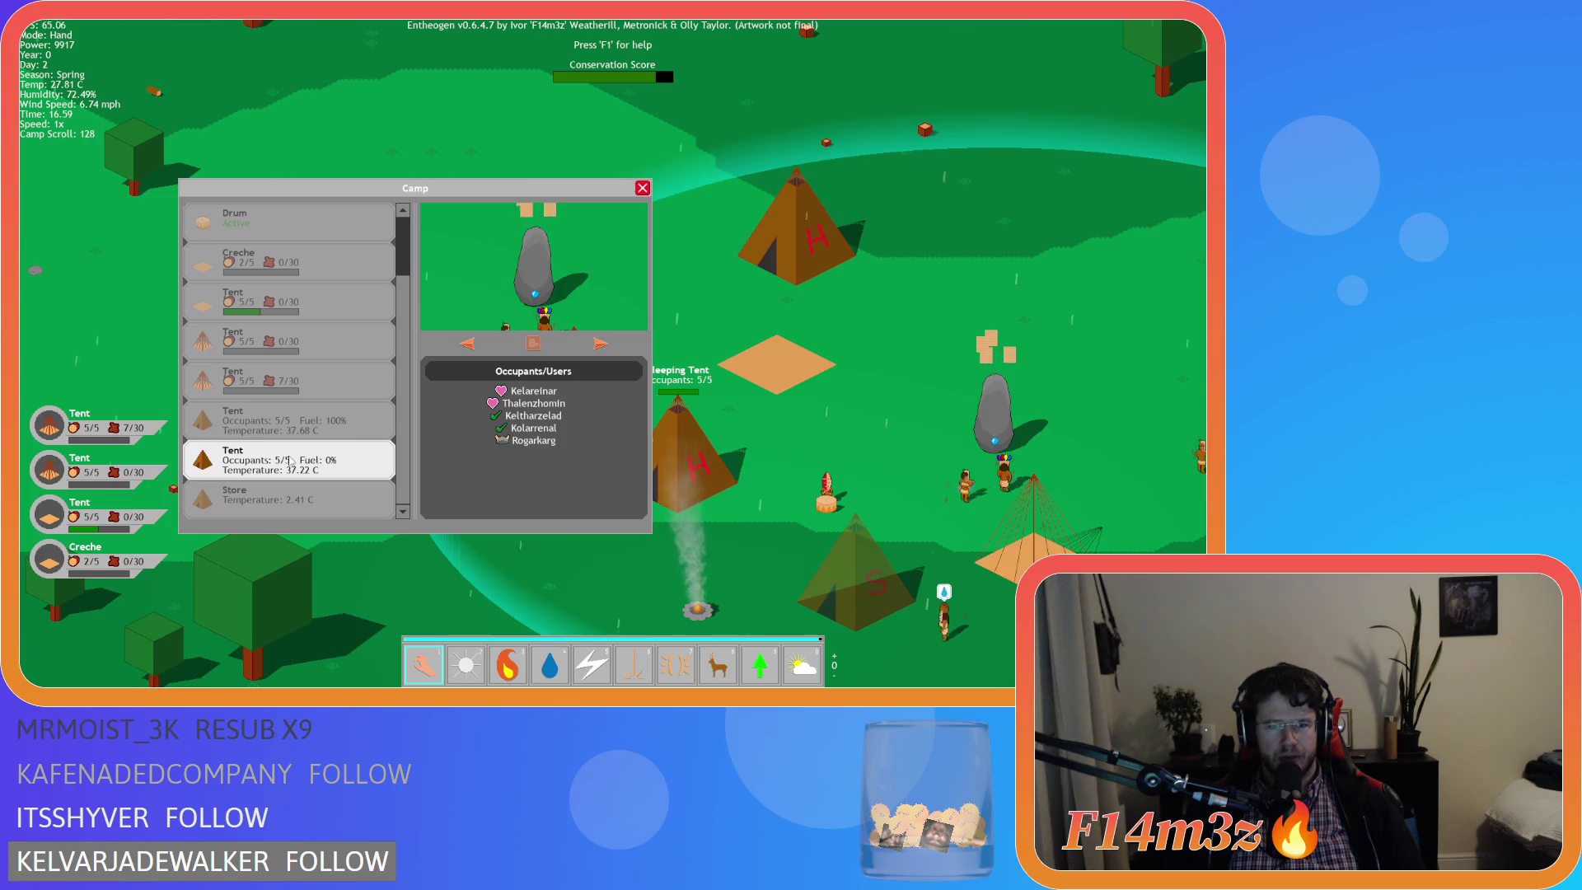
key(Up)
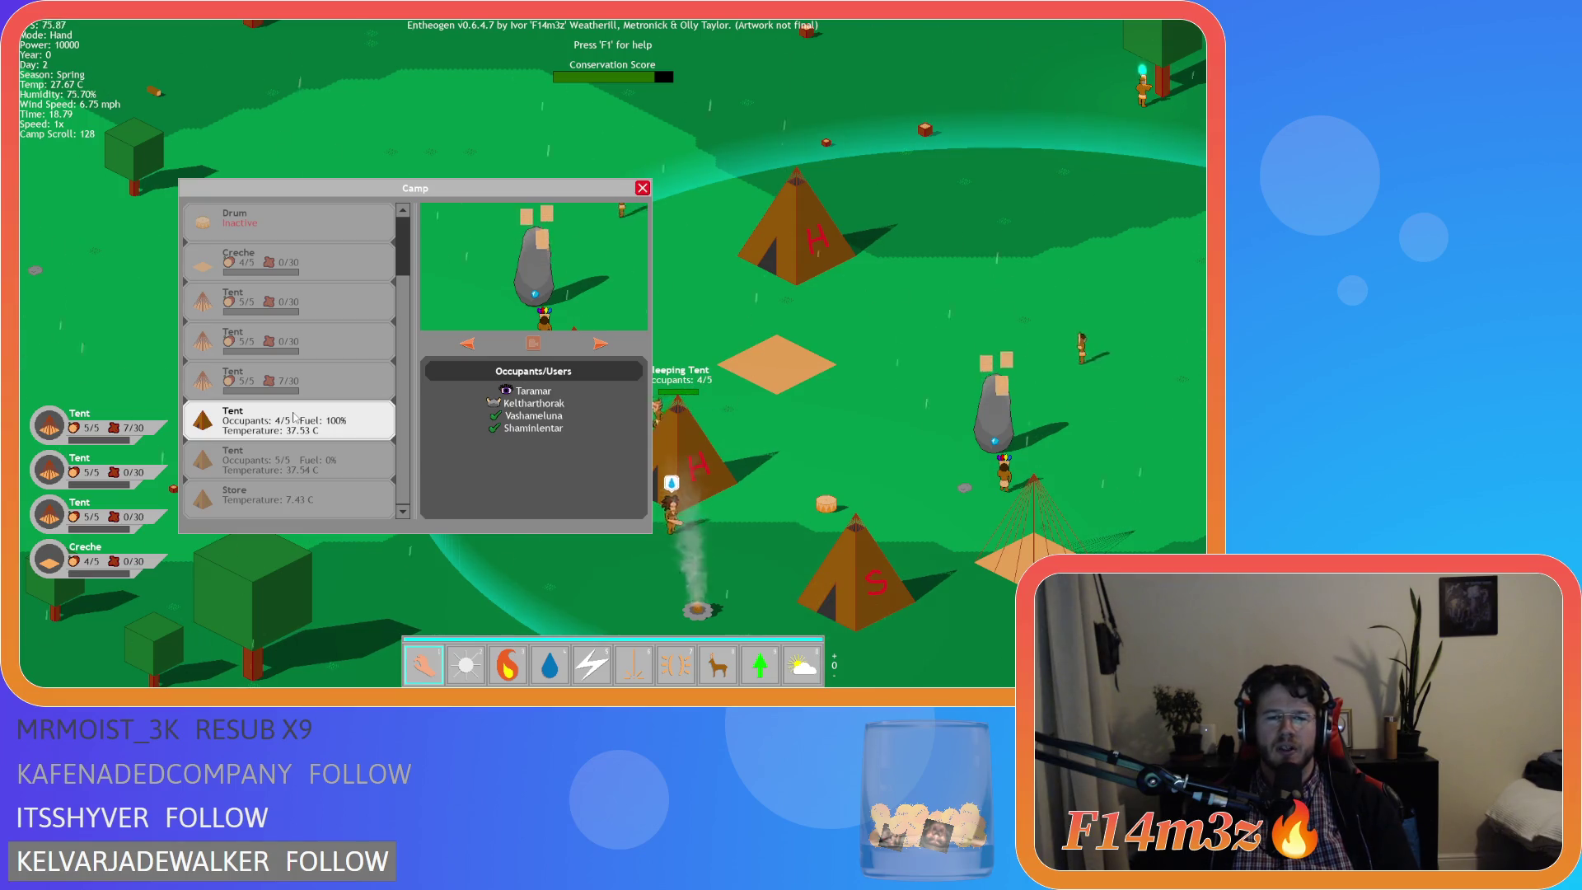
Show the next tent's occupants and pan the camera around the camp with WASD.
click(312, 458)
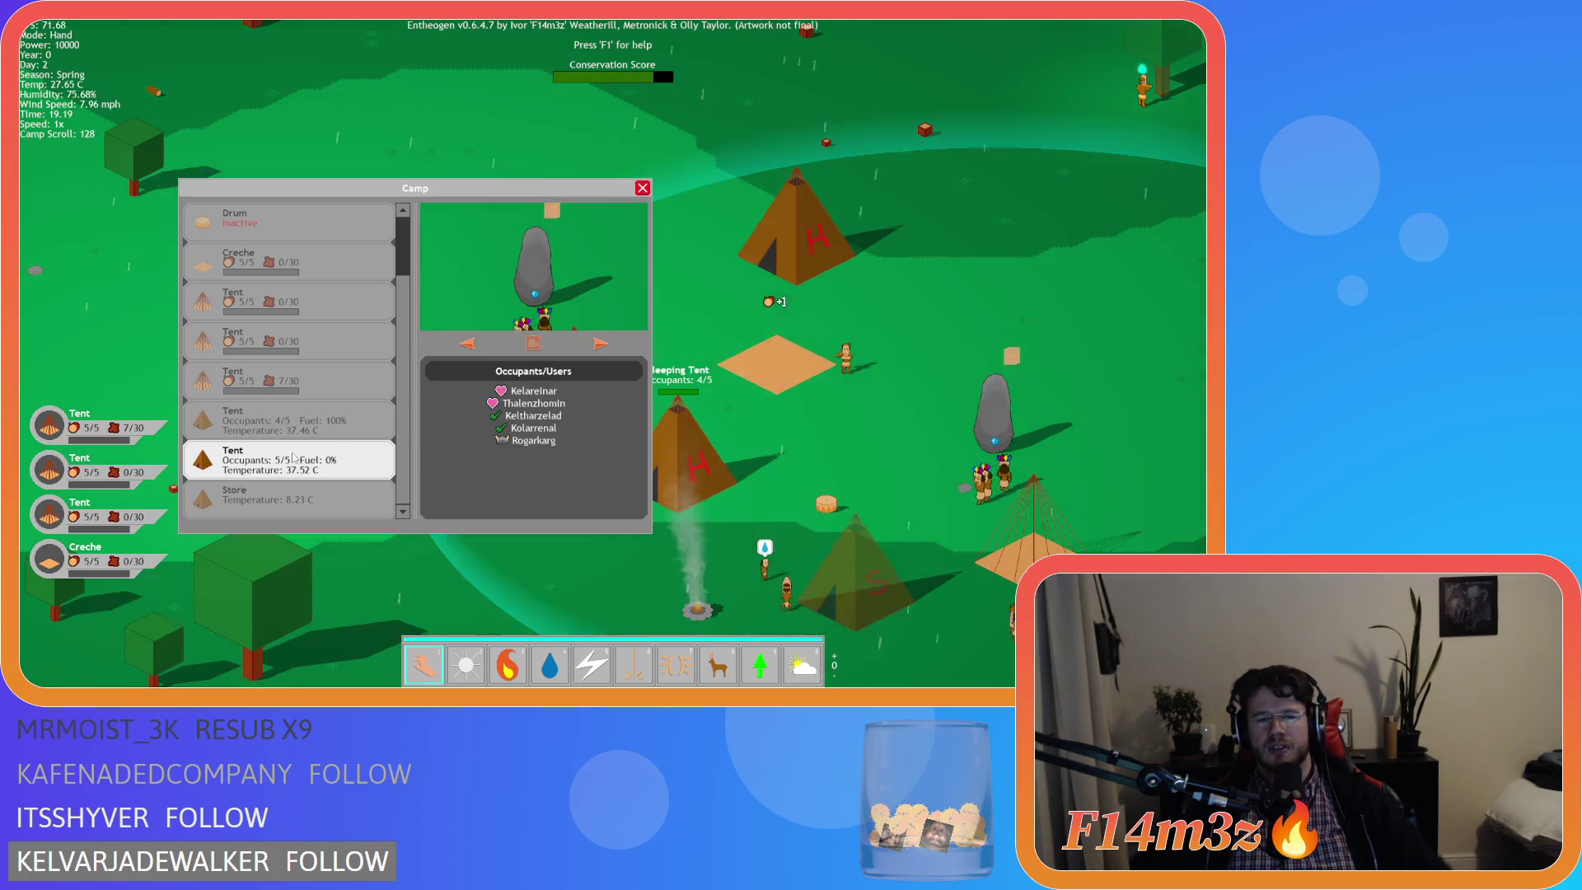
key(a)
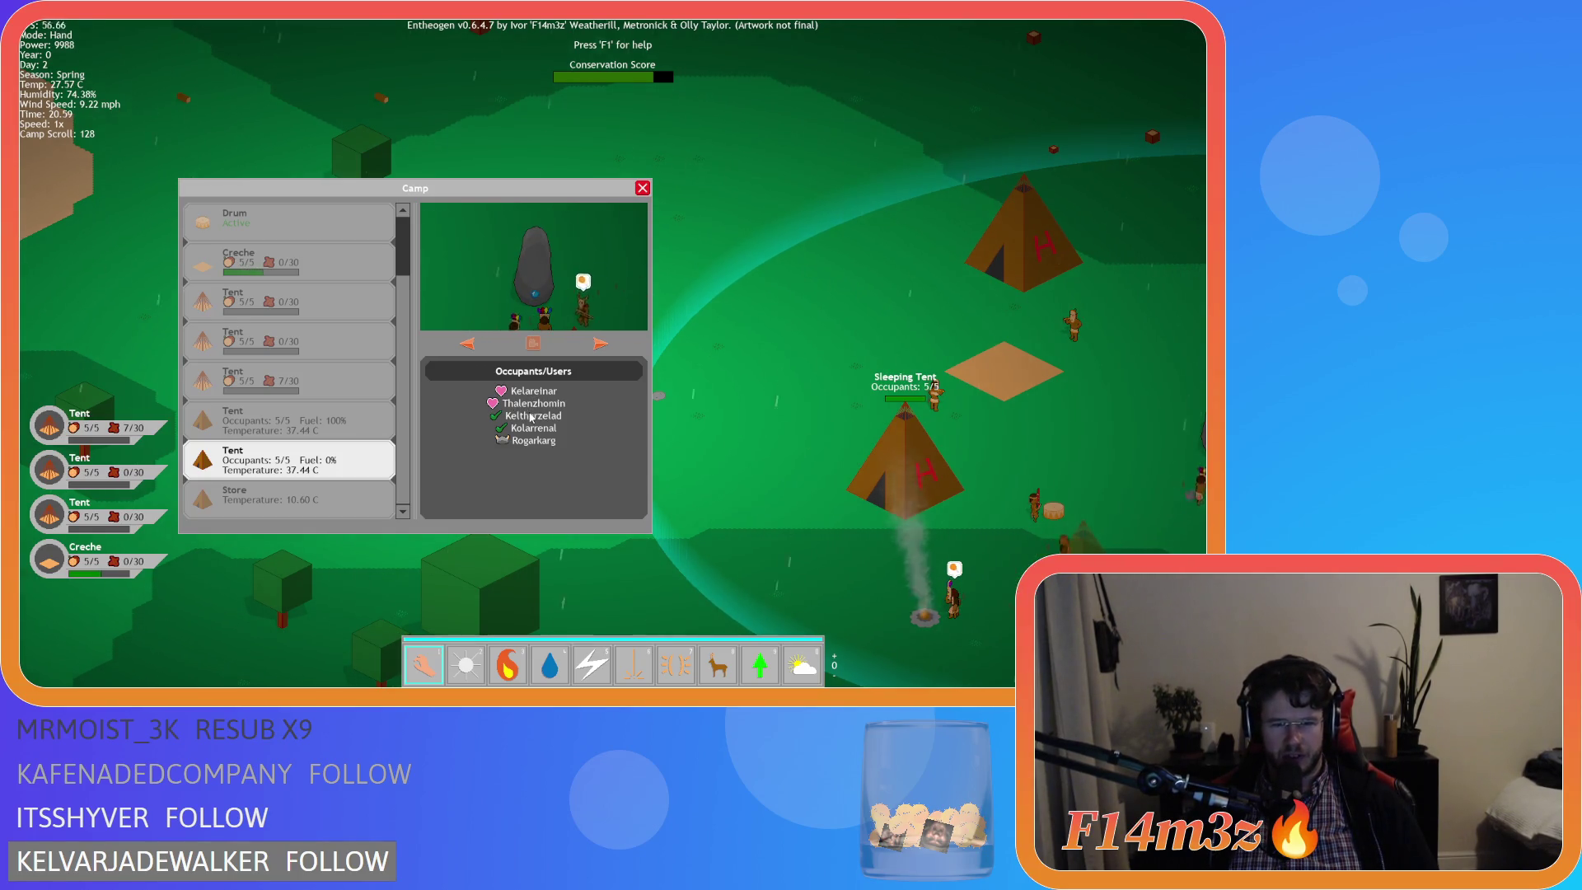
key(d)
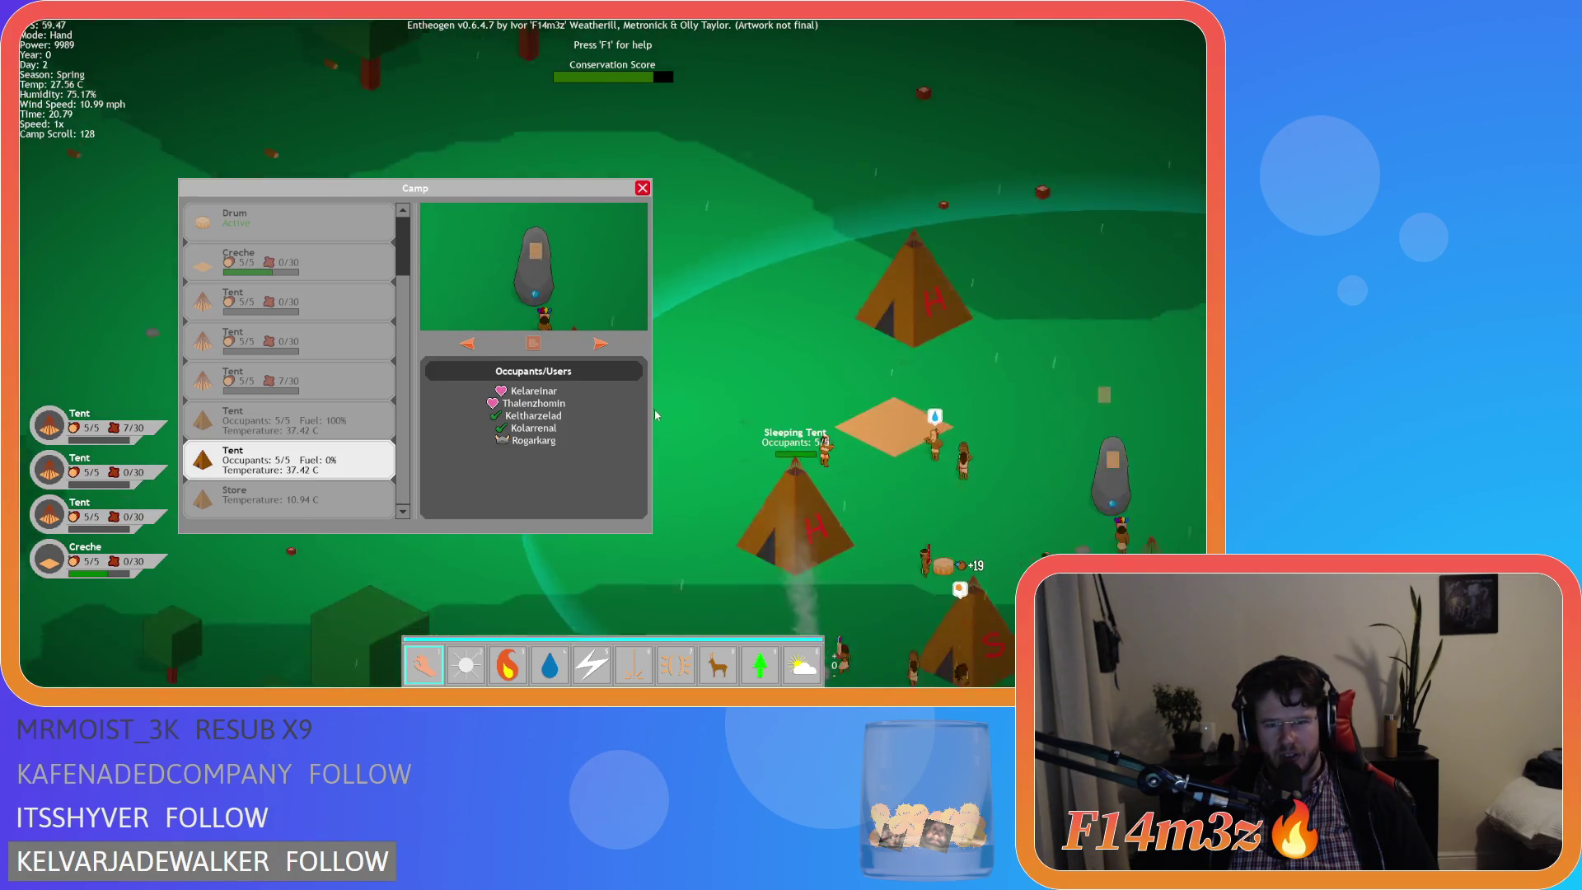
key(s)
key(w)
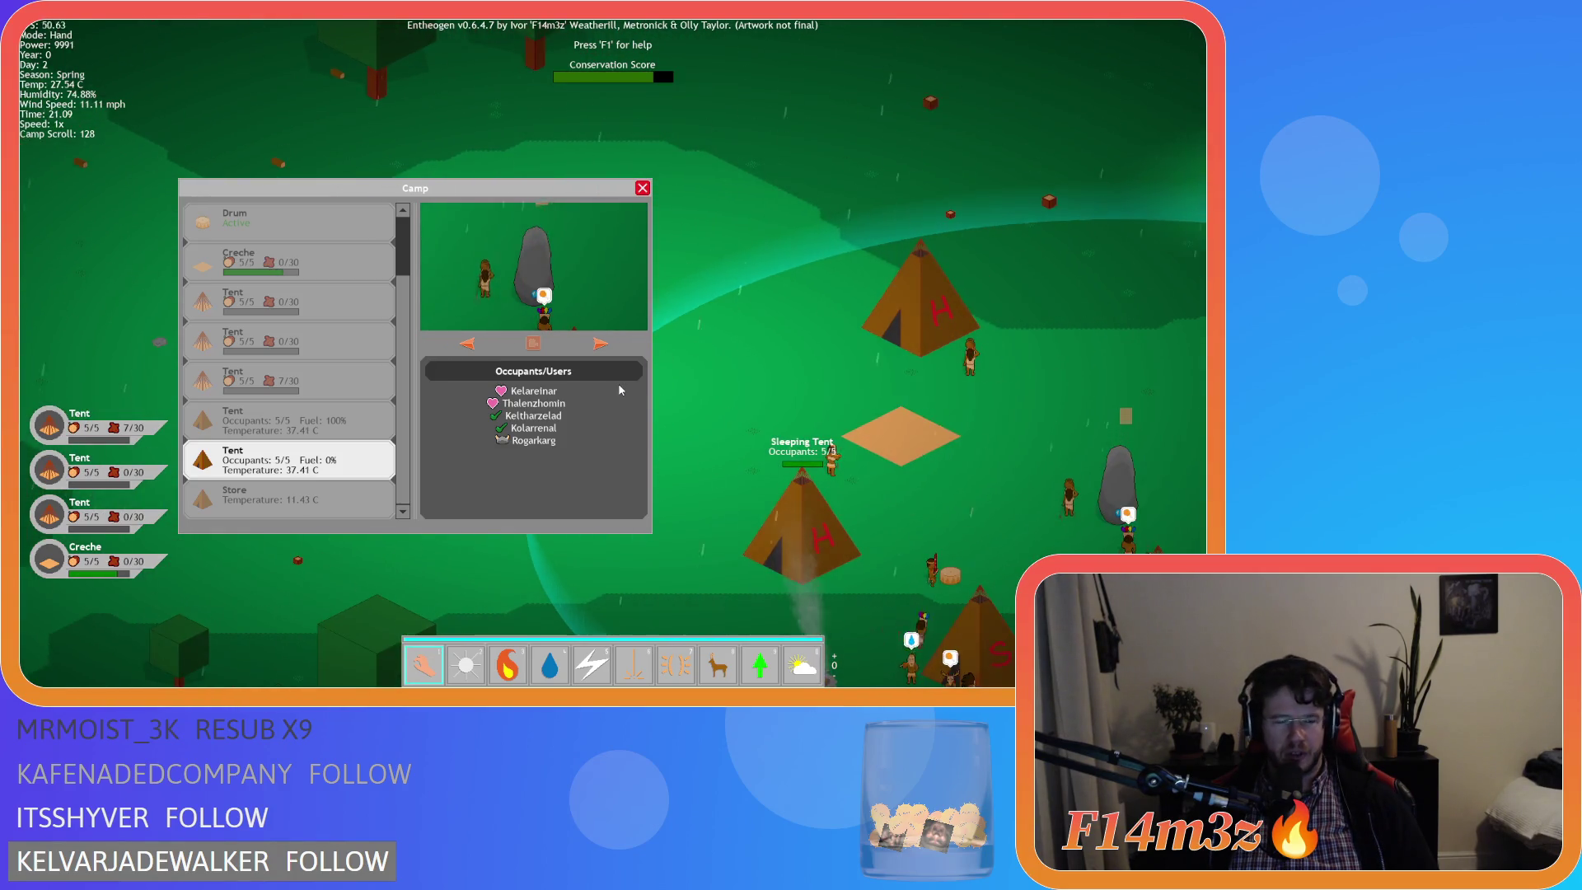
key(s)
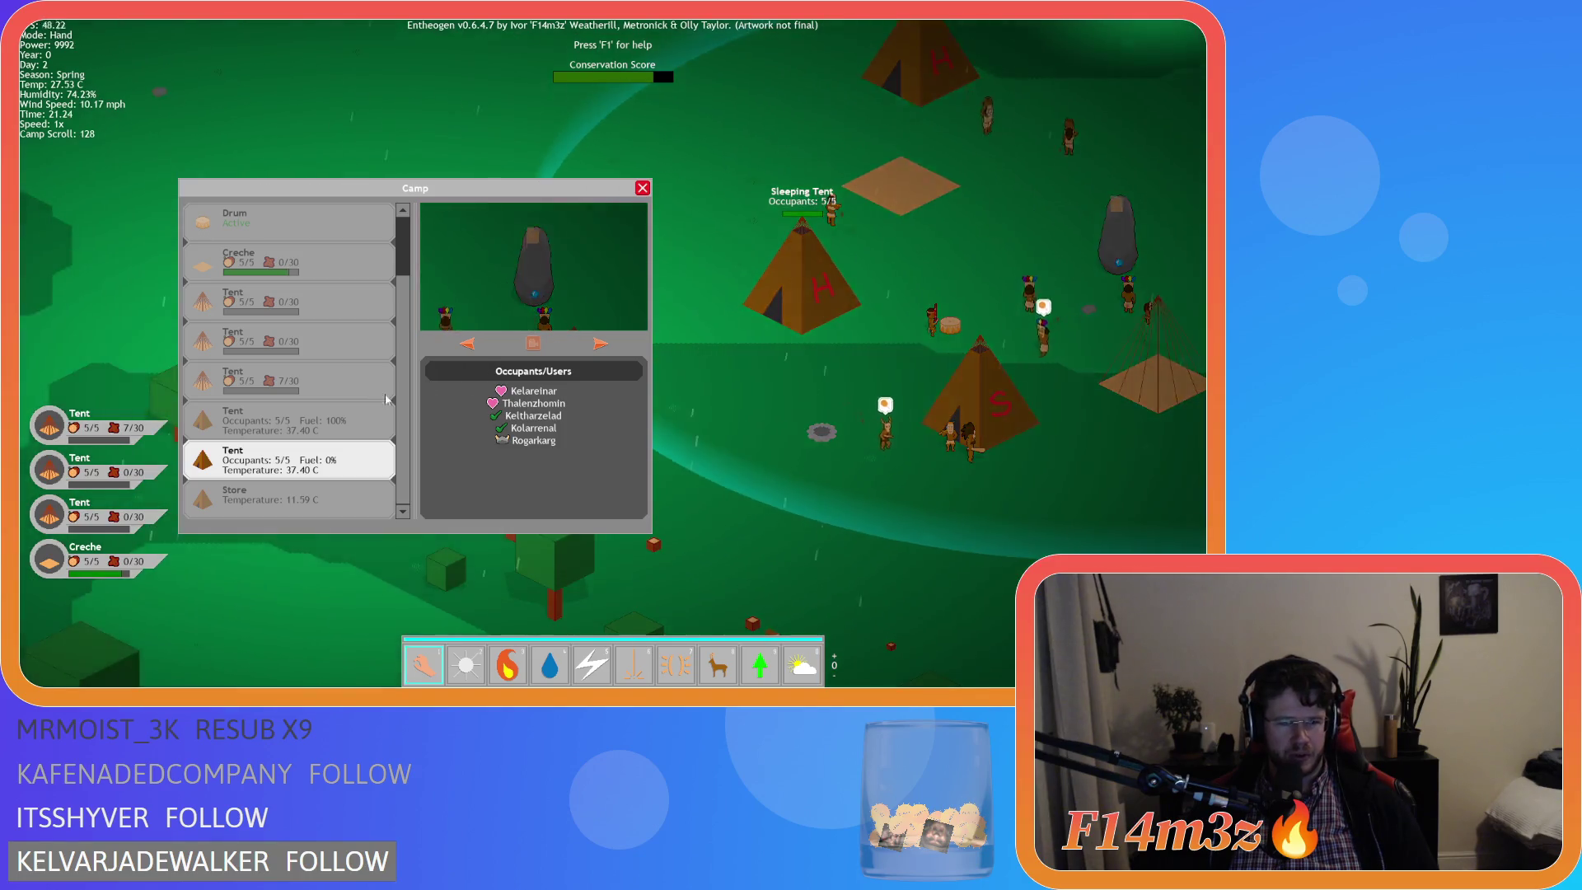
key(w)
key(w)
key(a)
key(d)
key(s)
key(w)
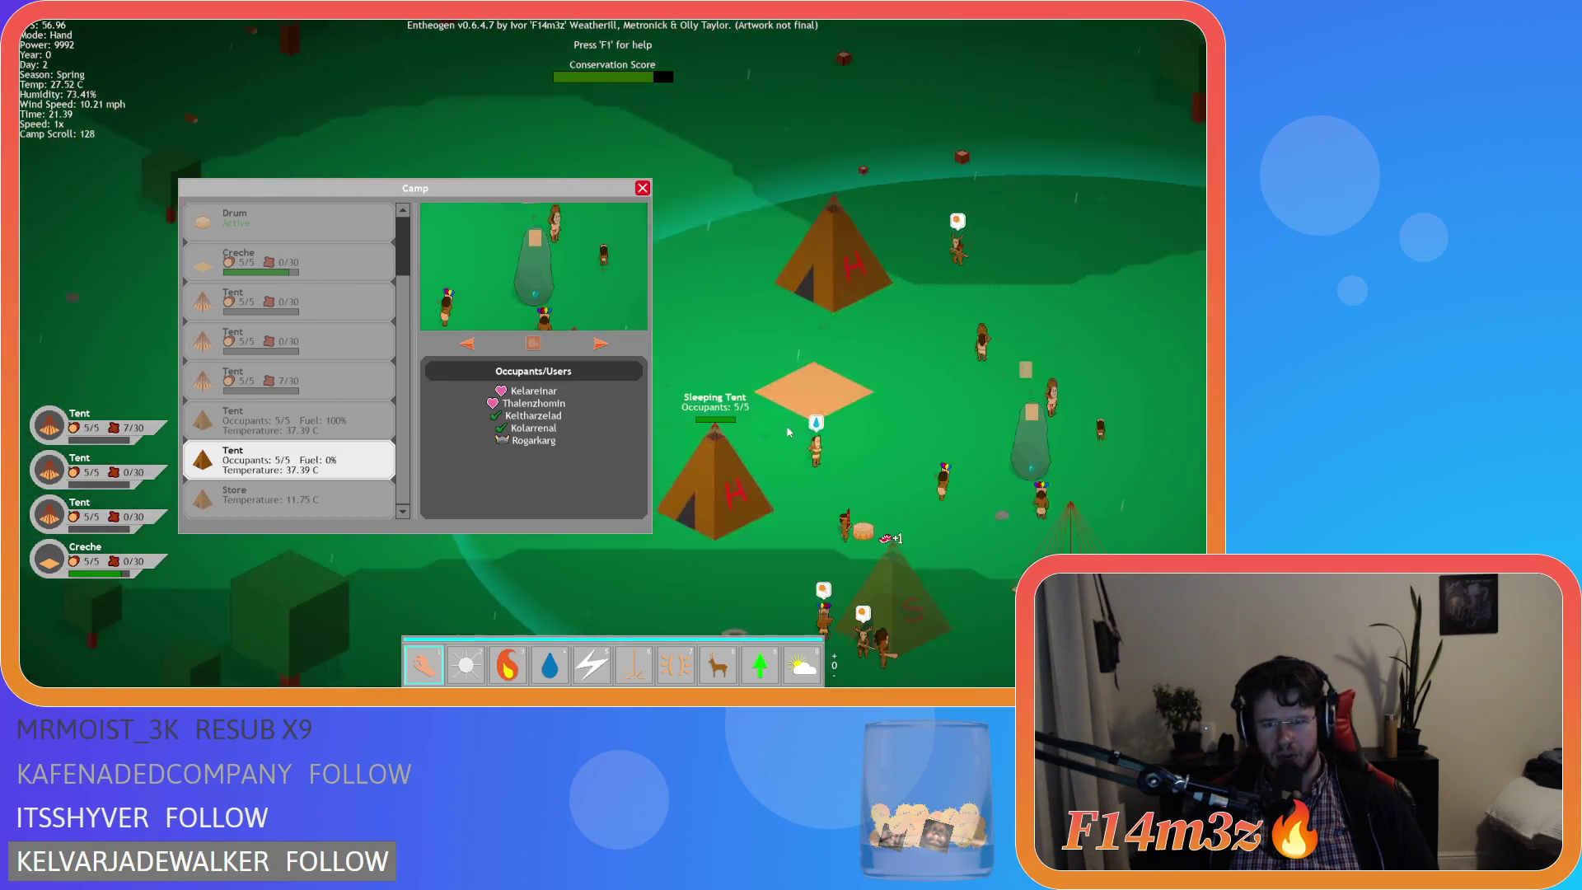
key(w)
key(a)
key(s)
key(d)
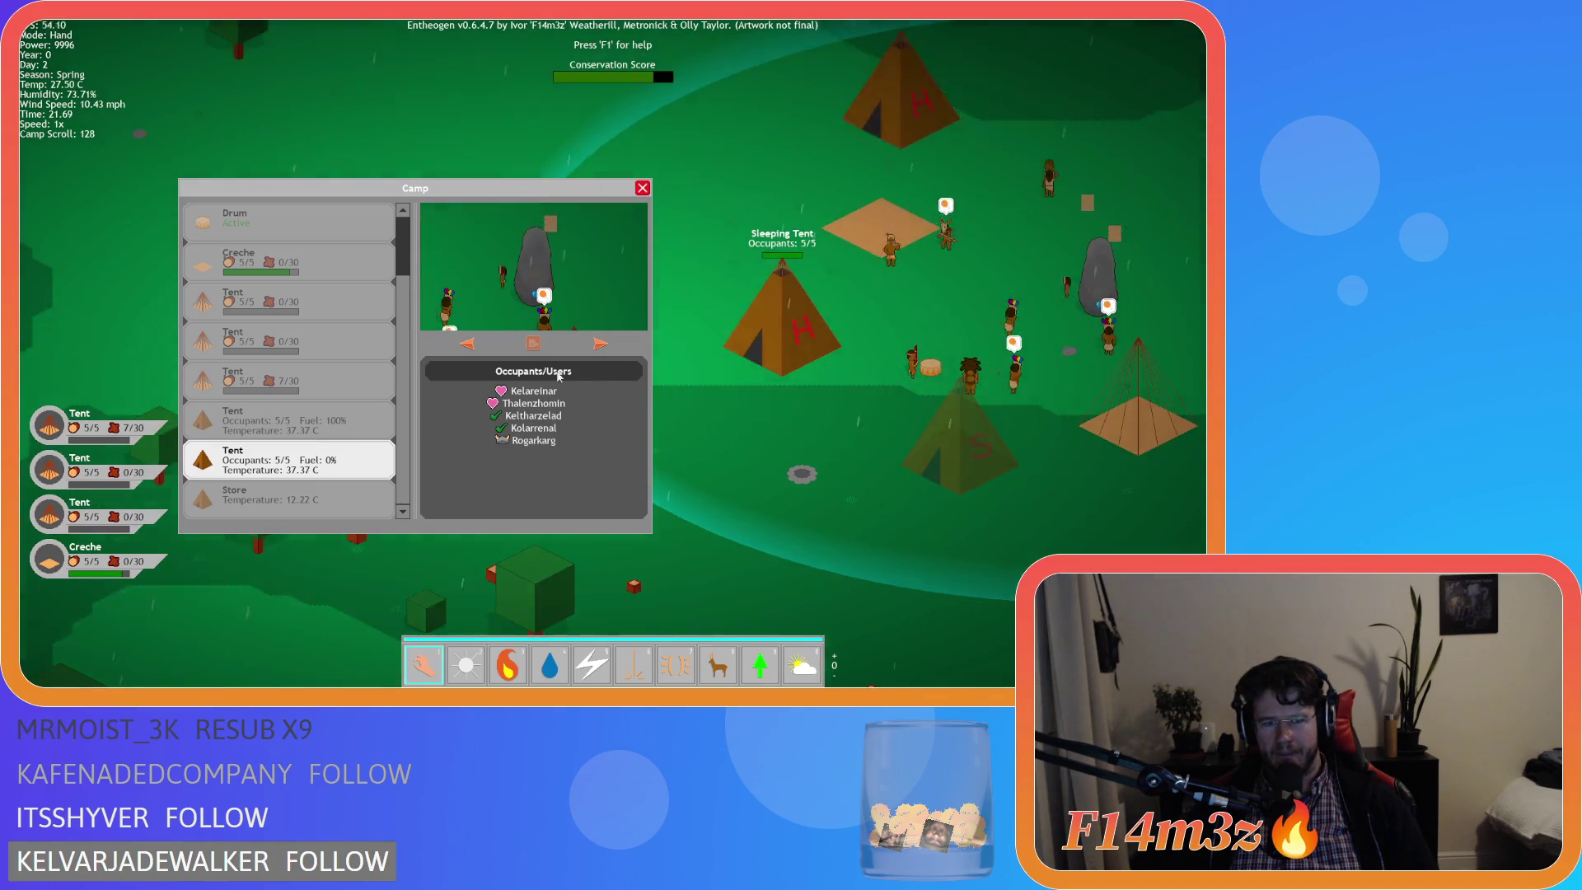
key(a)
key(w)
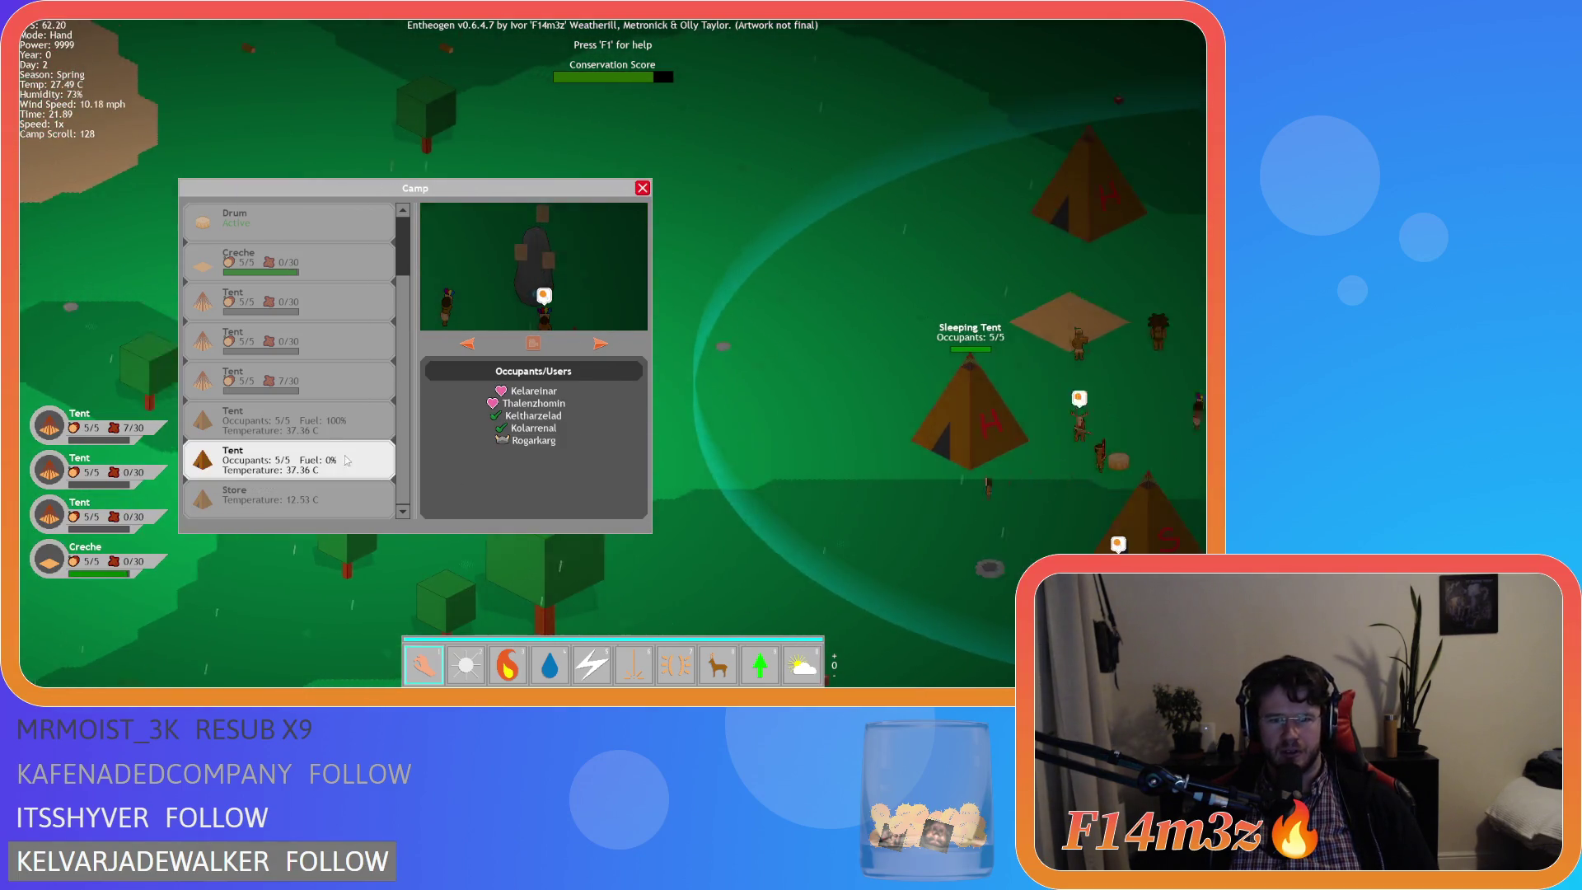
key(d)
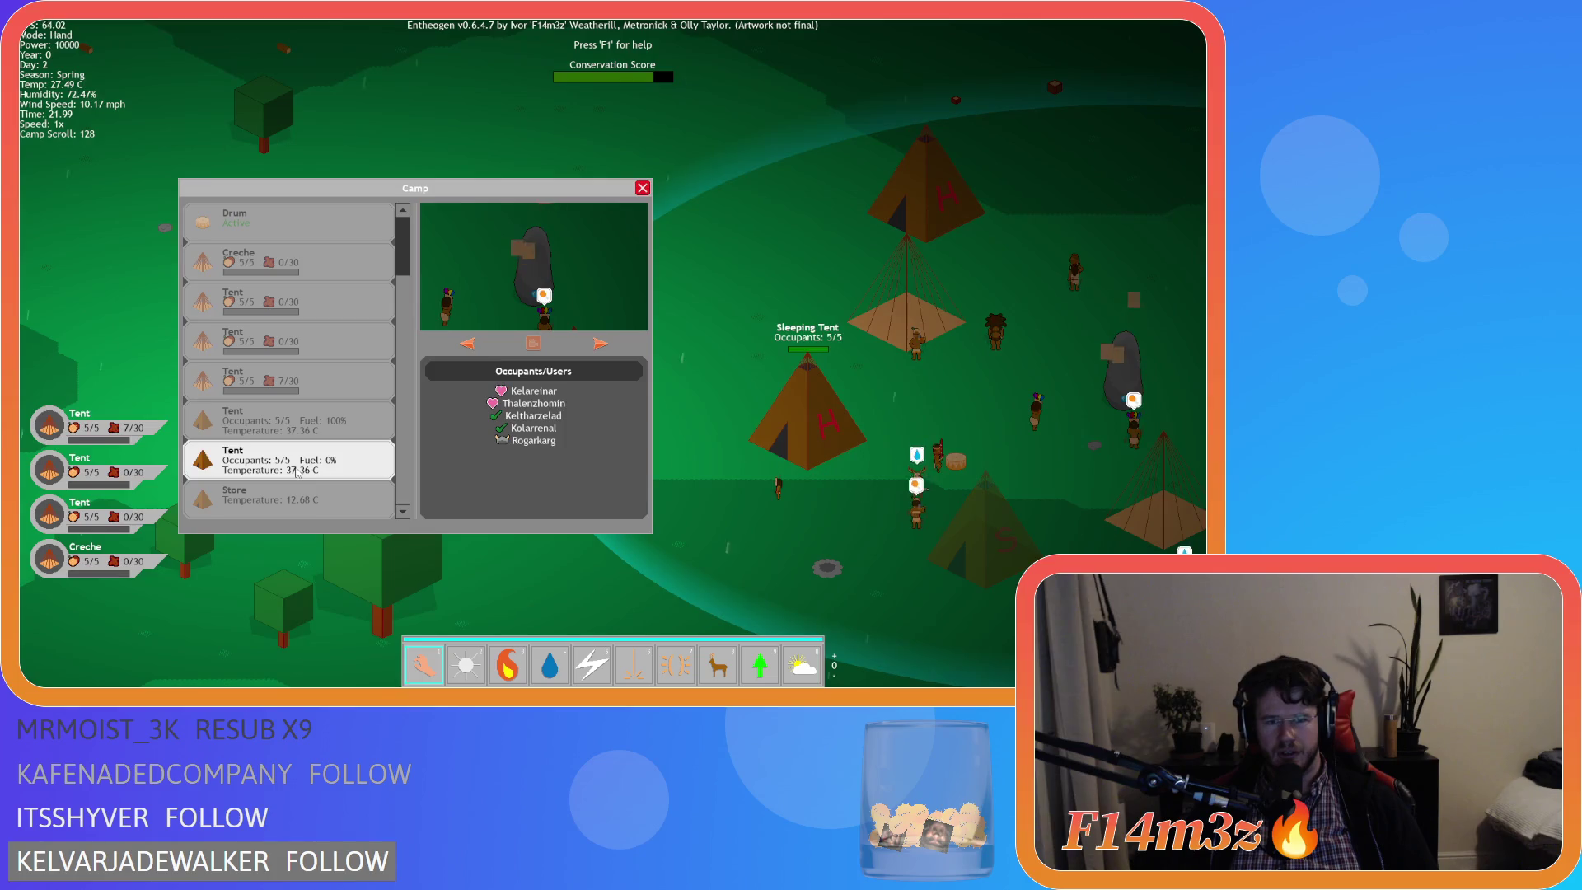
key(a)
key(w)
key(d)
key(s)
key(d)
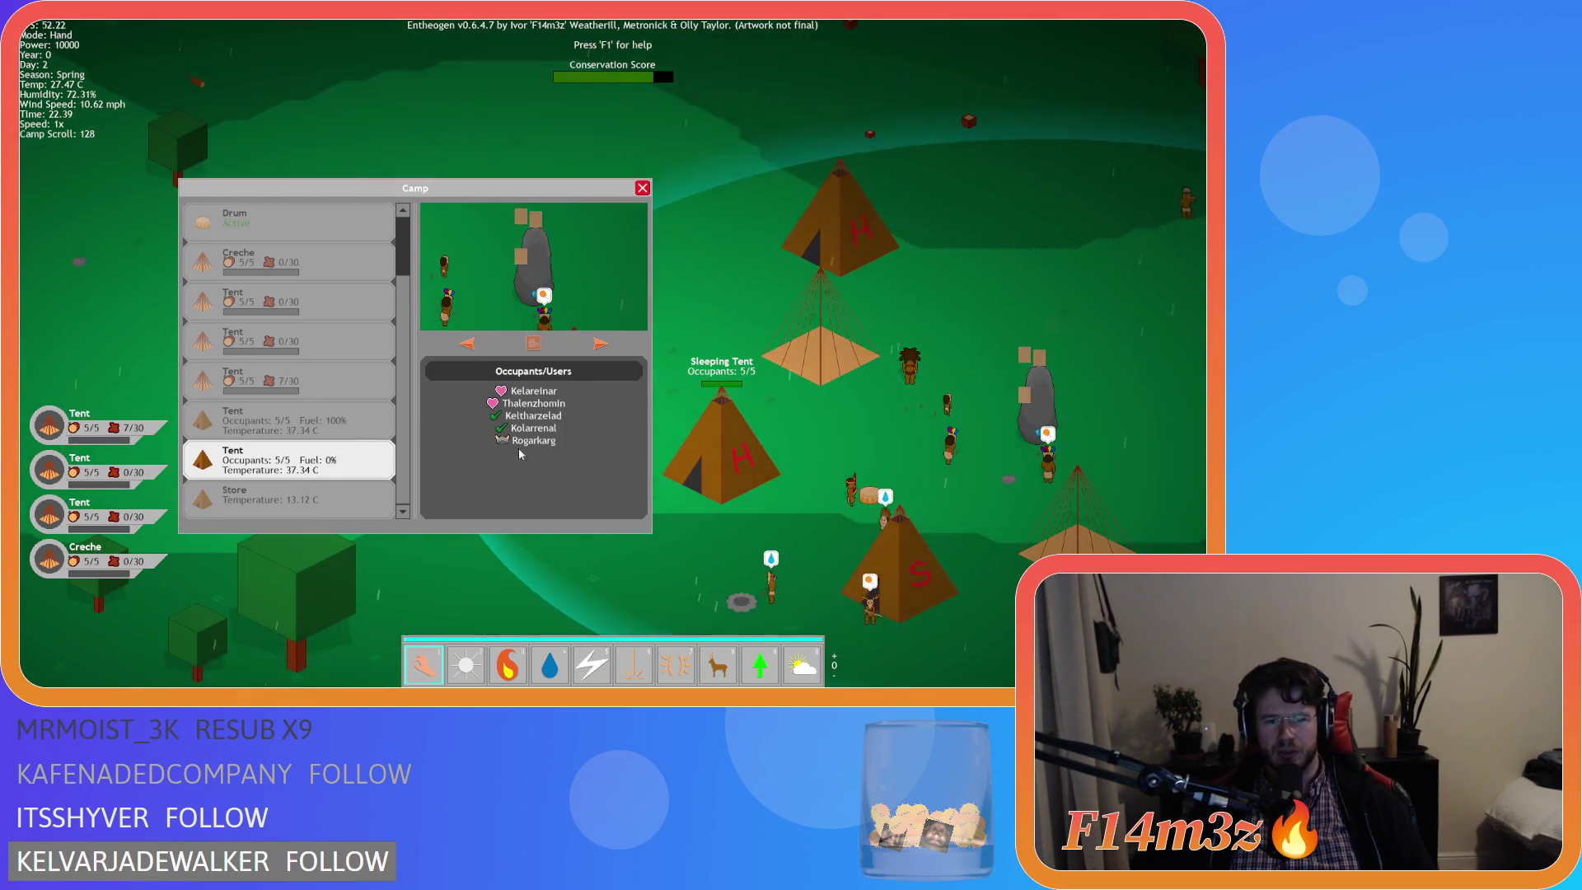
key(a)
key(s)
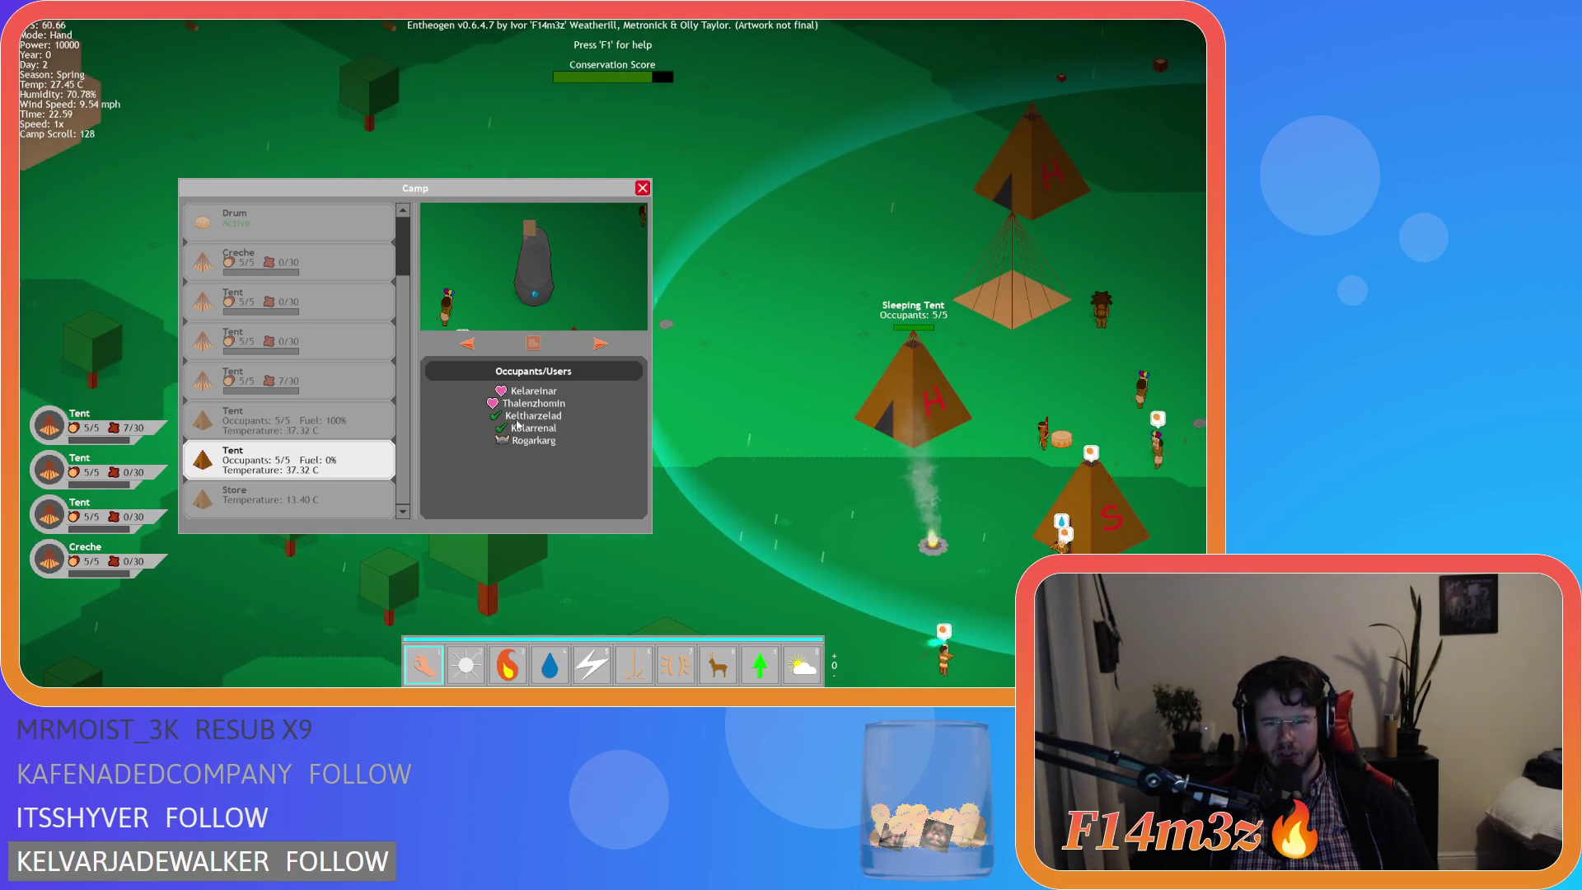
key(w)
key(d)
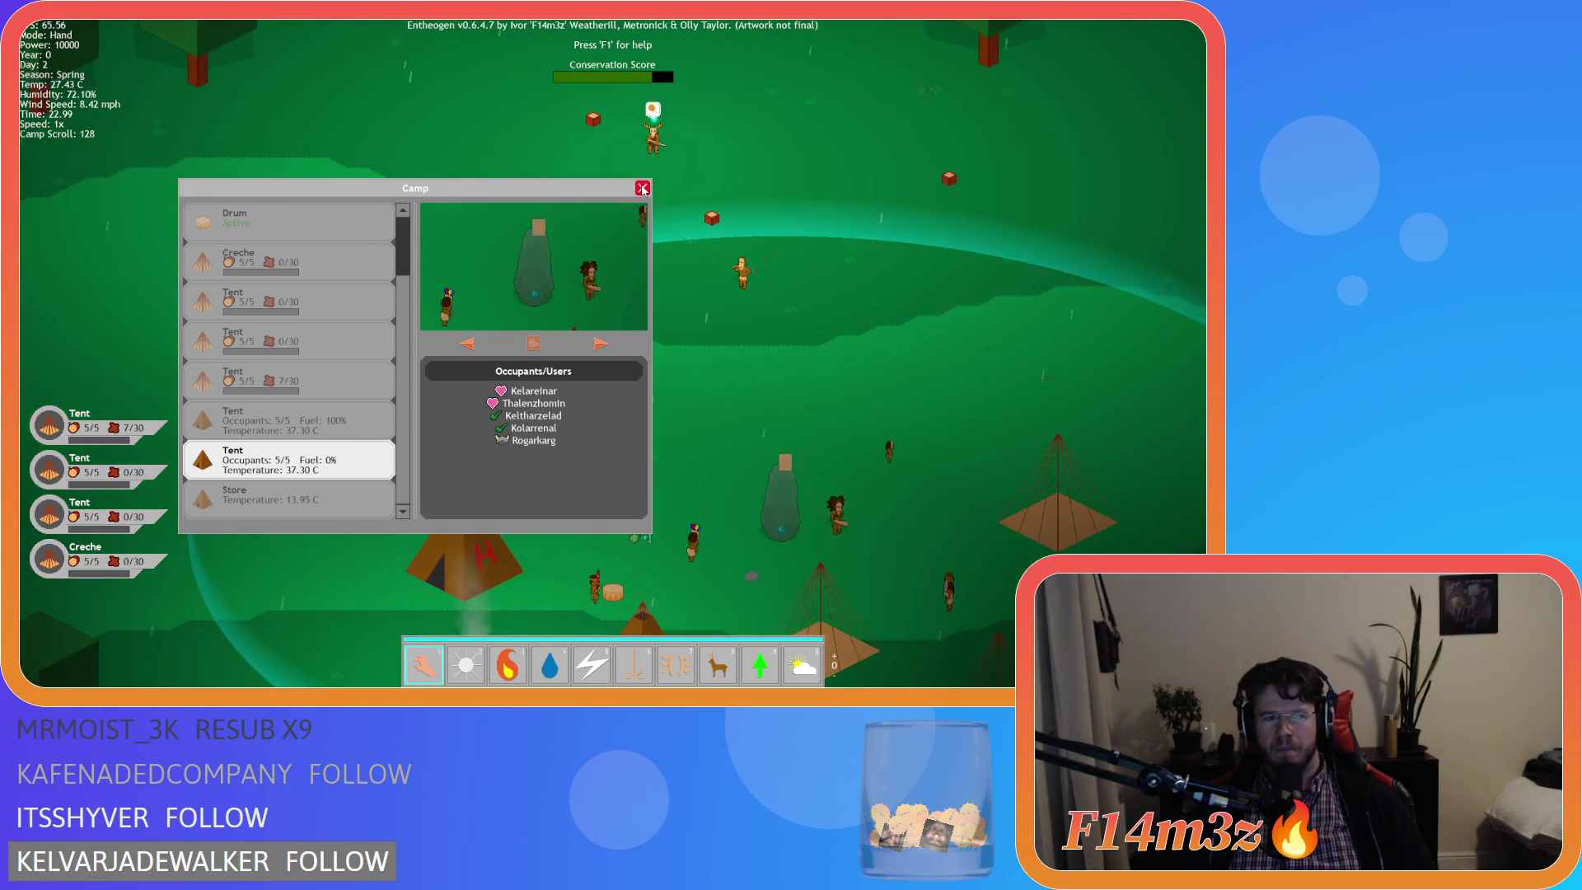
key(a)
Switch back and forth between the fuelled and unfuelled tents' occupant lists.
click(297, 424)
click(297, 466)
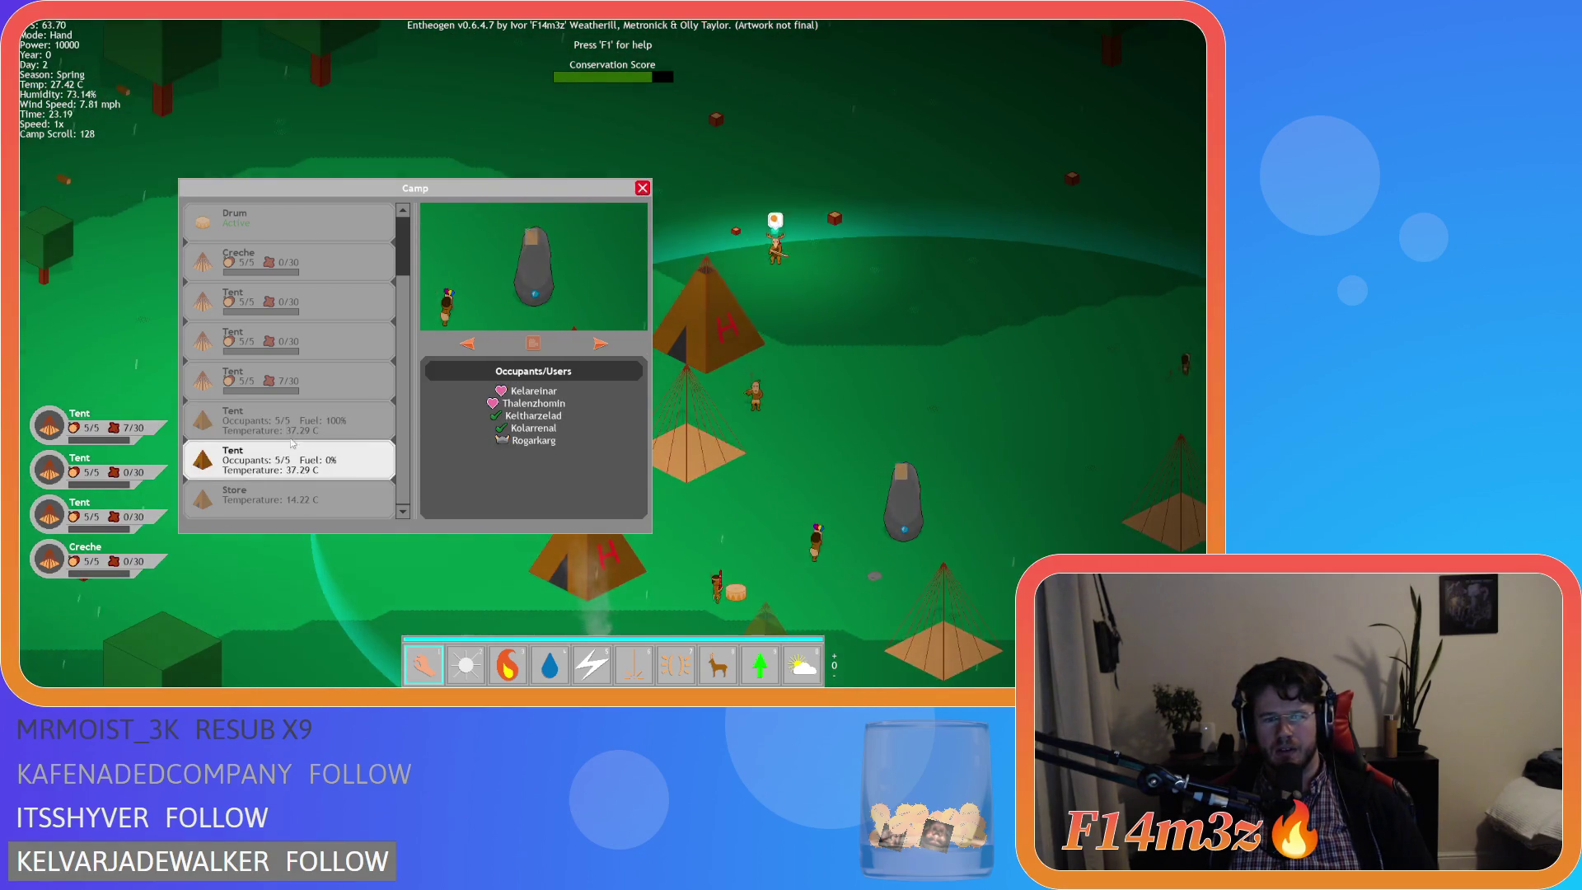
click(293, 439)
click(290, 446)
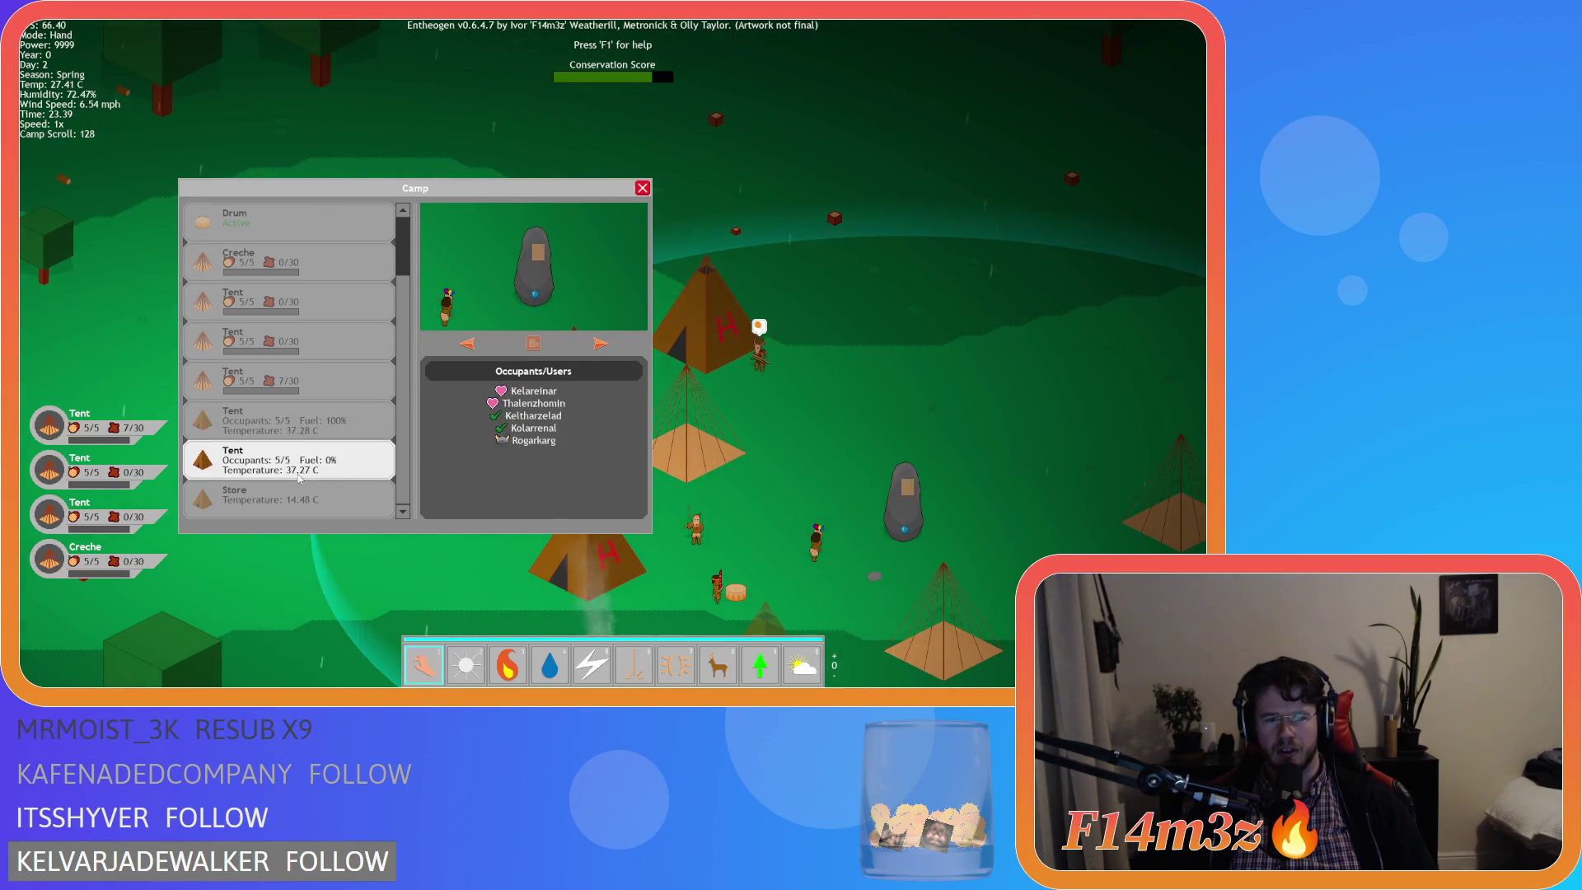
Scroll the mouse wheel over the Camp list, then close it with Escape to prompt quitting.
scroll(297, 390, up, 2)
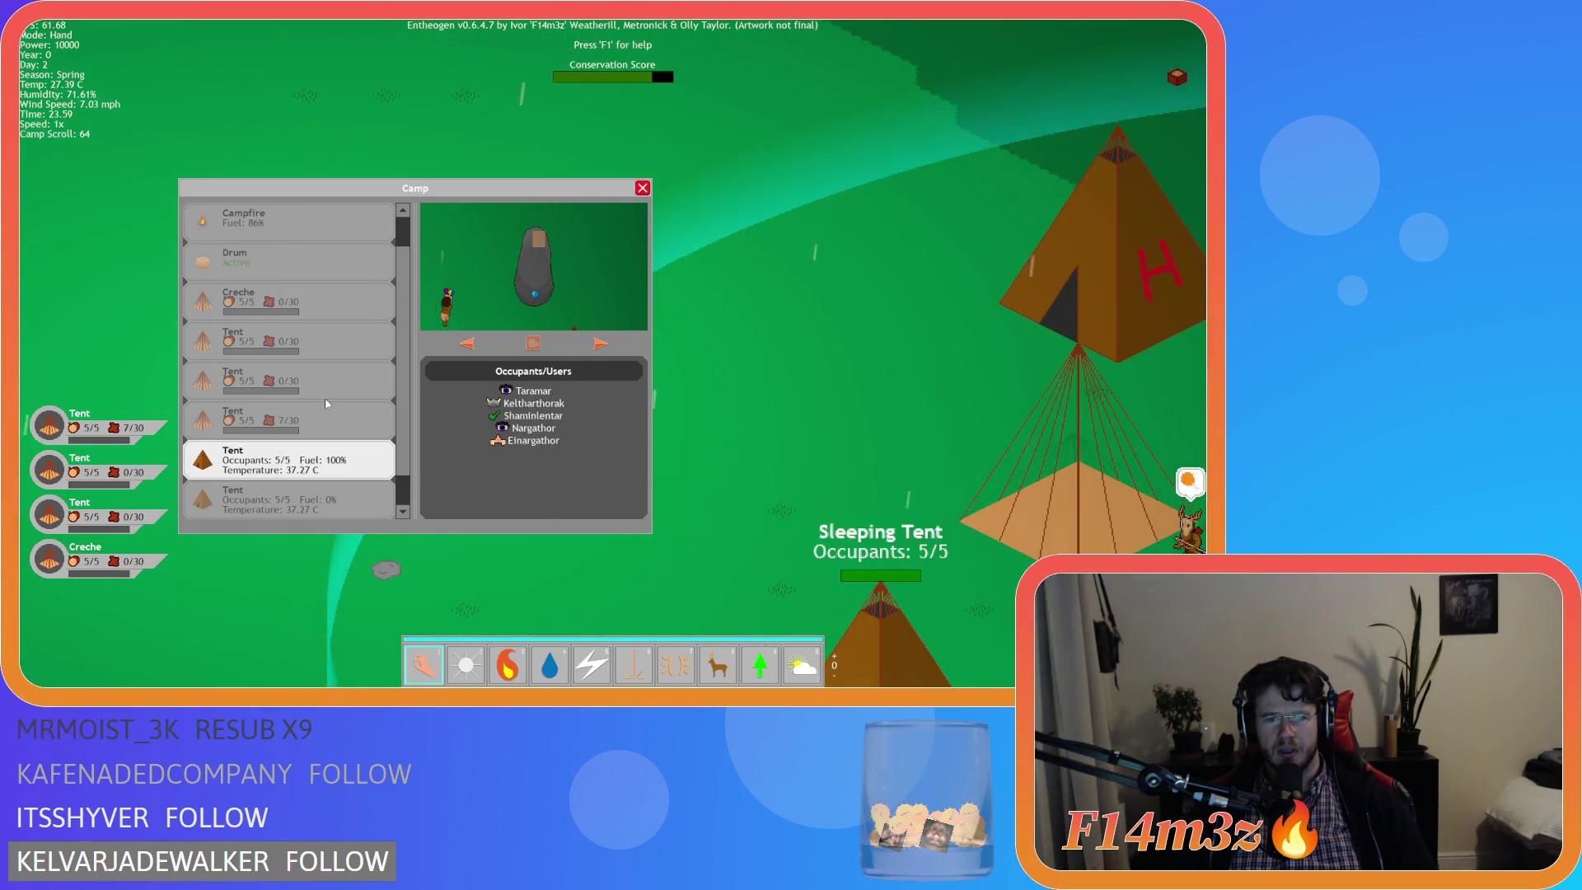
scroll(322, 404, down, 3)
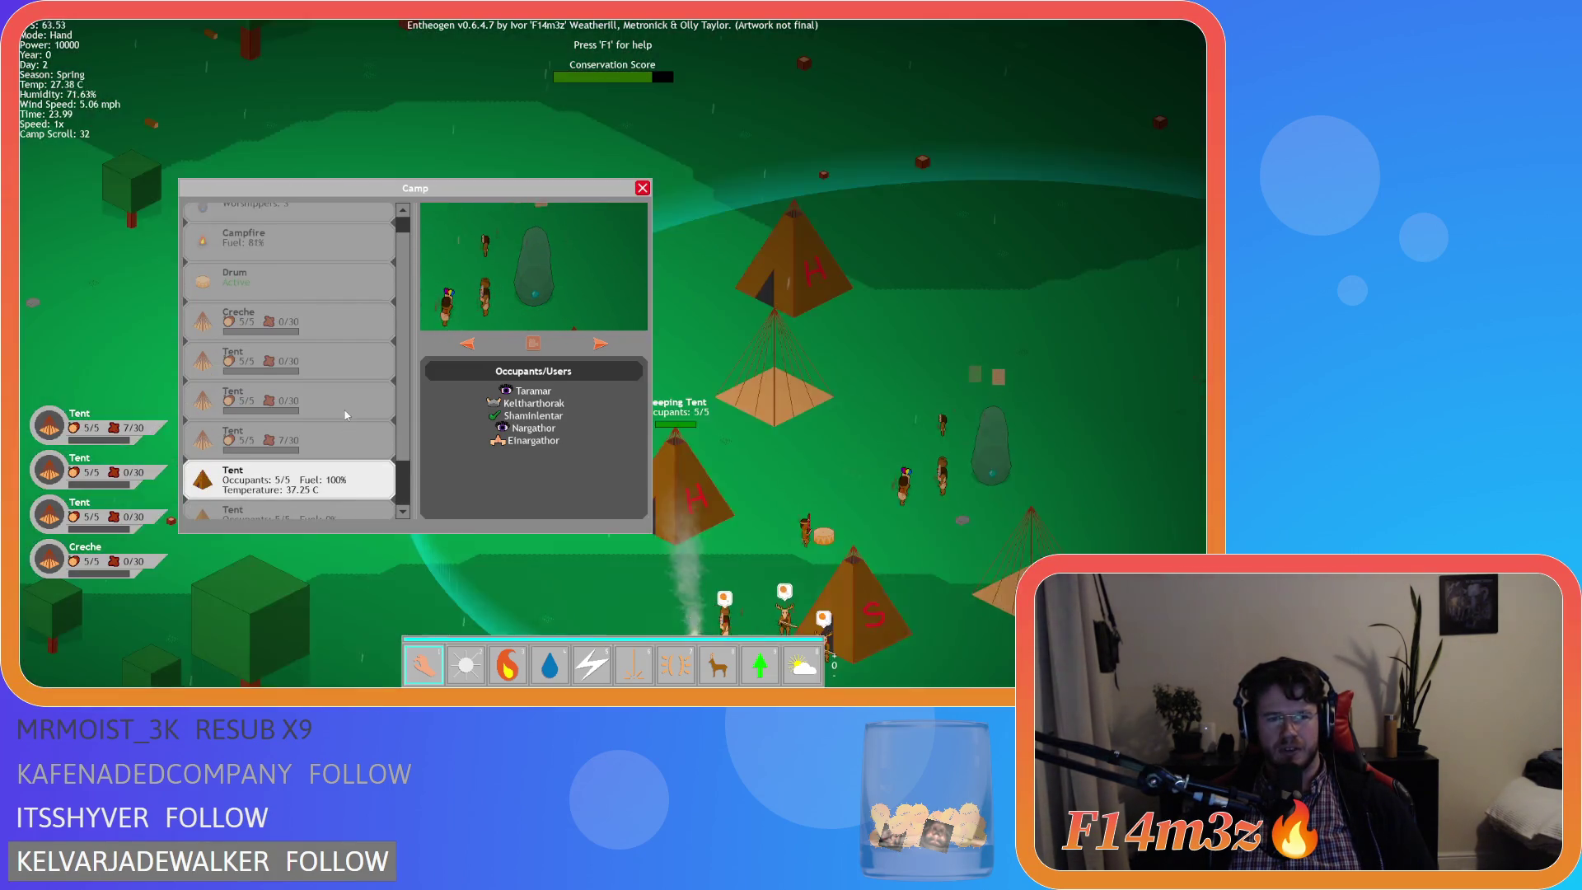
scroll(346, 414, up, 2)
scroll(346, 414, down, 2)
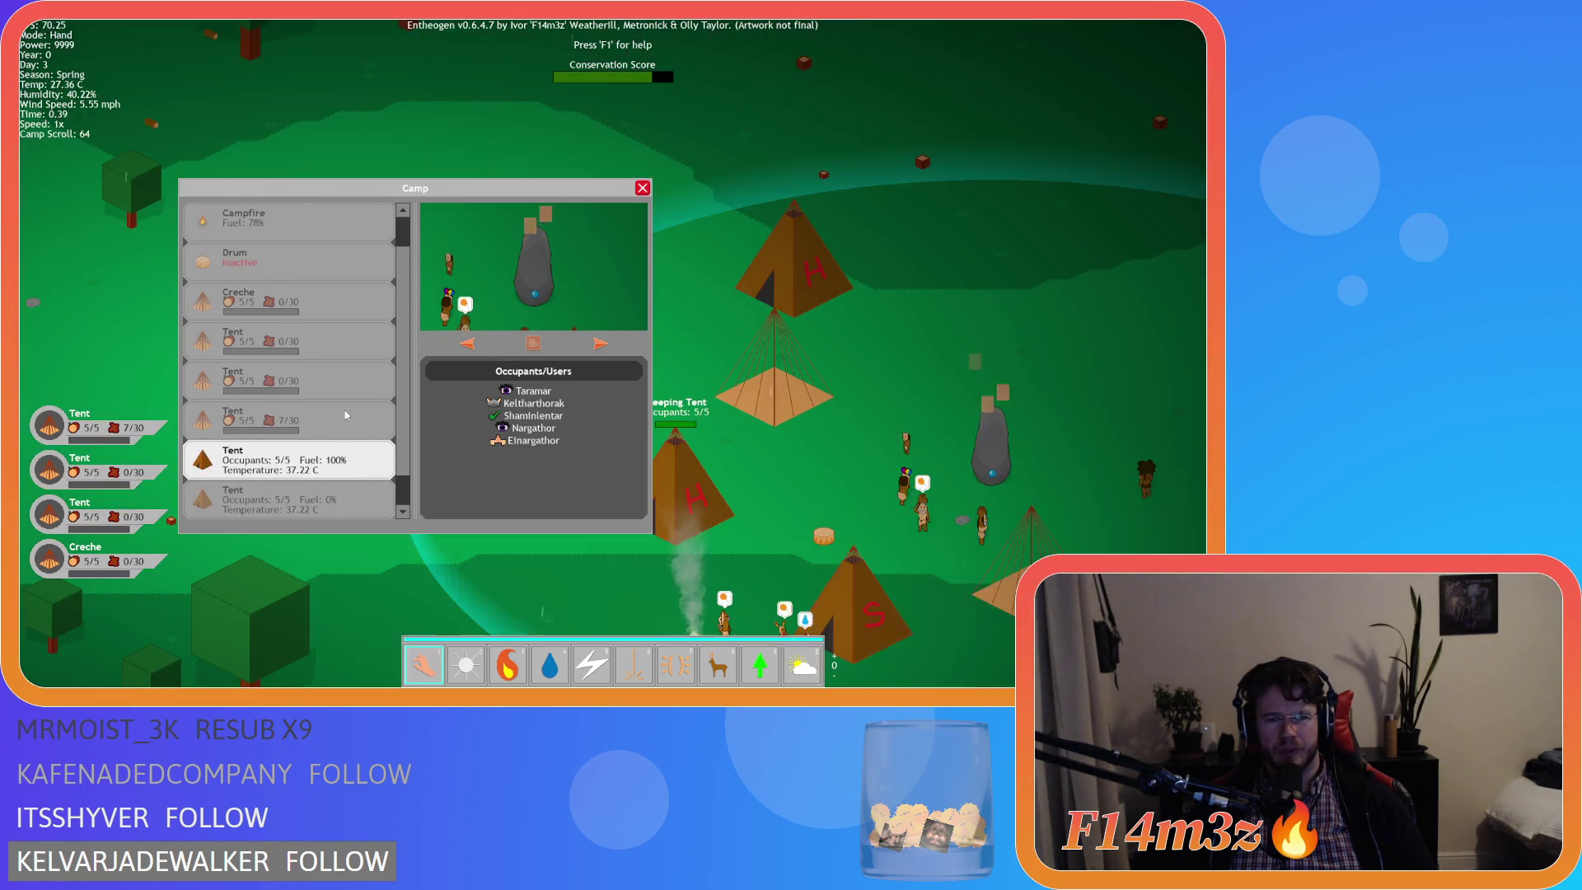
scroll(347, 415, up, 2)
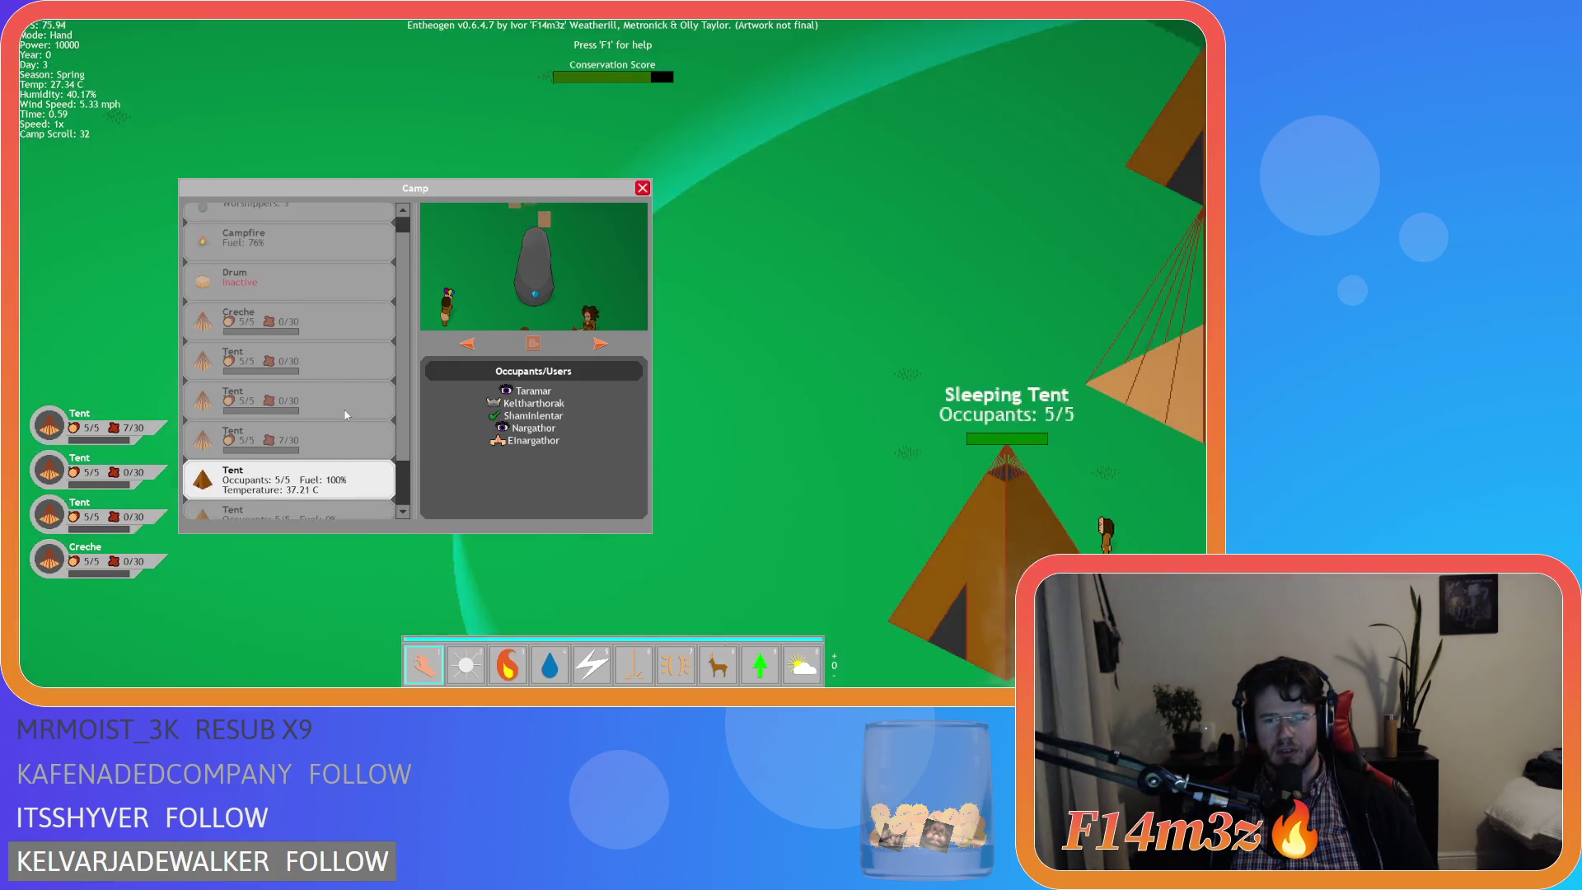
scroll(346, 415, down, 2)
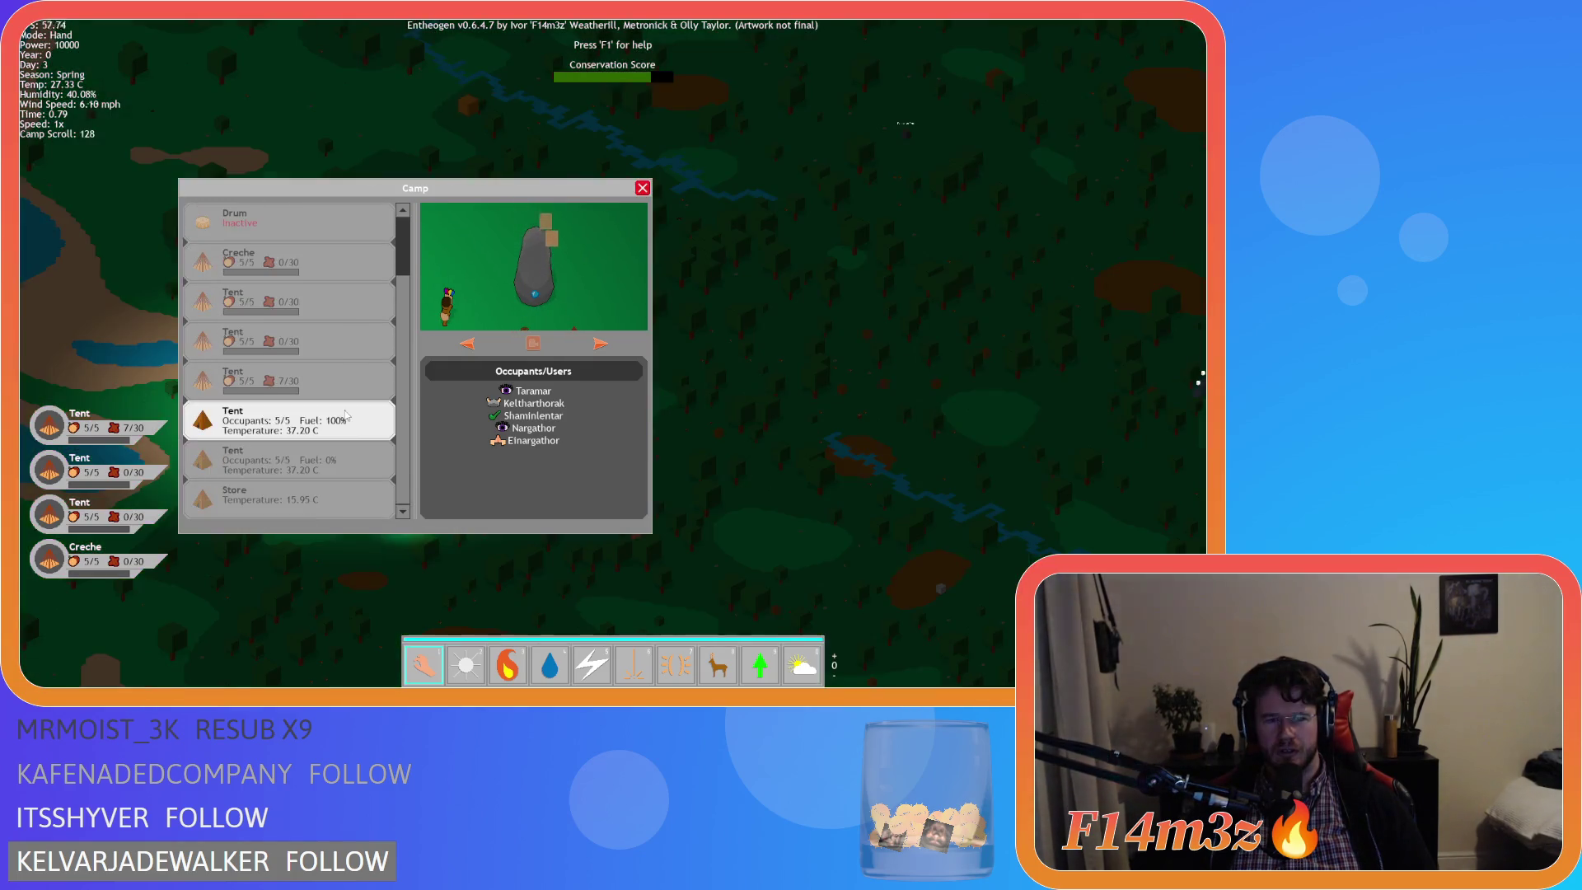
key(Escape)
key(Escape)
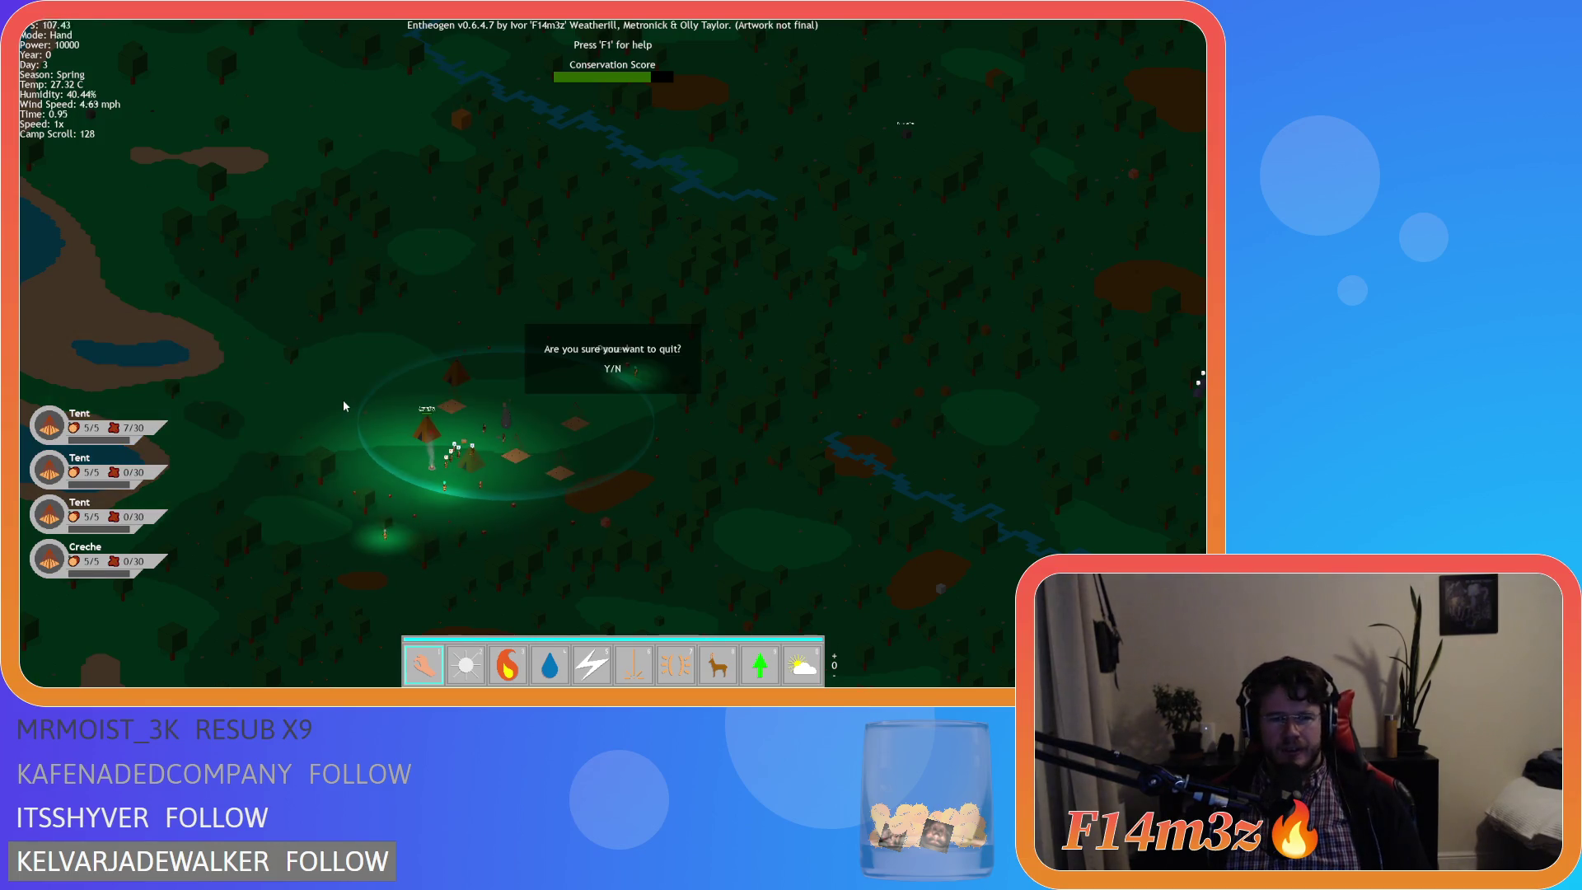
Confirm quitting the game and select sc_windowInventory in the Asset Browser.
key(y)
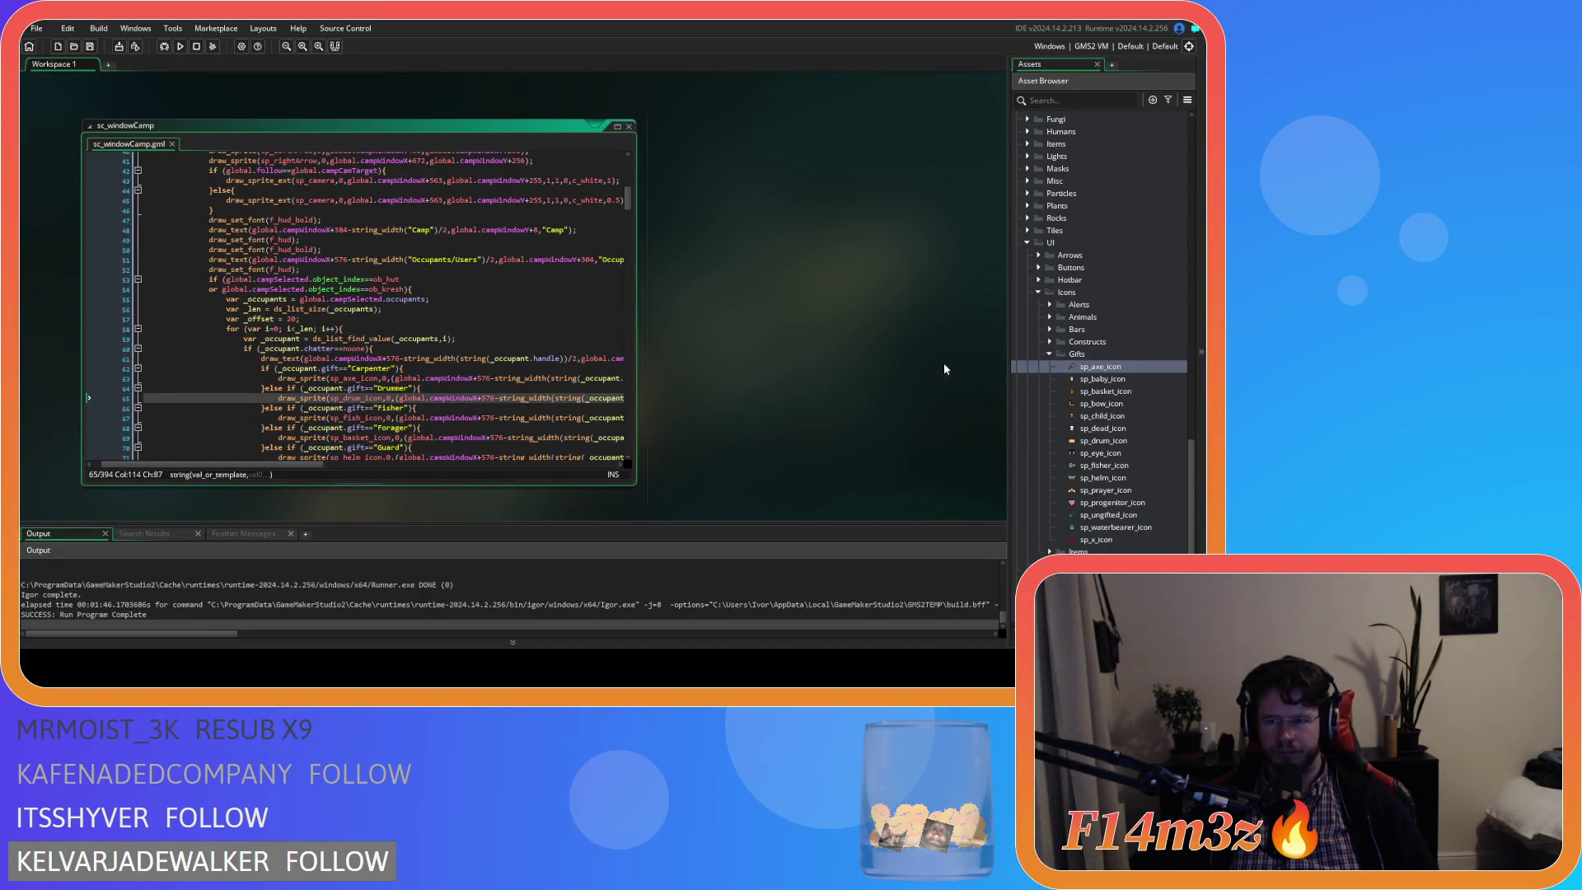
click(1050, 359)
scroll(1039, 367, up, 5)
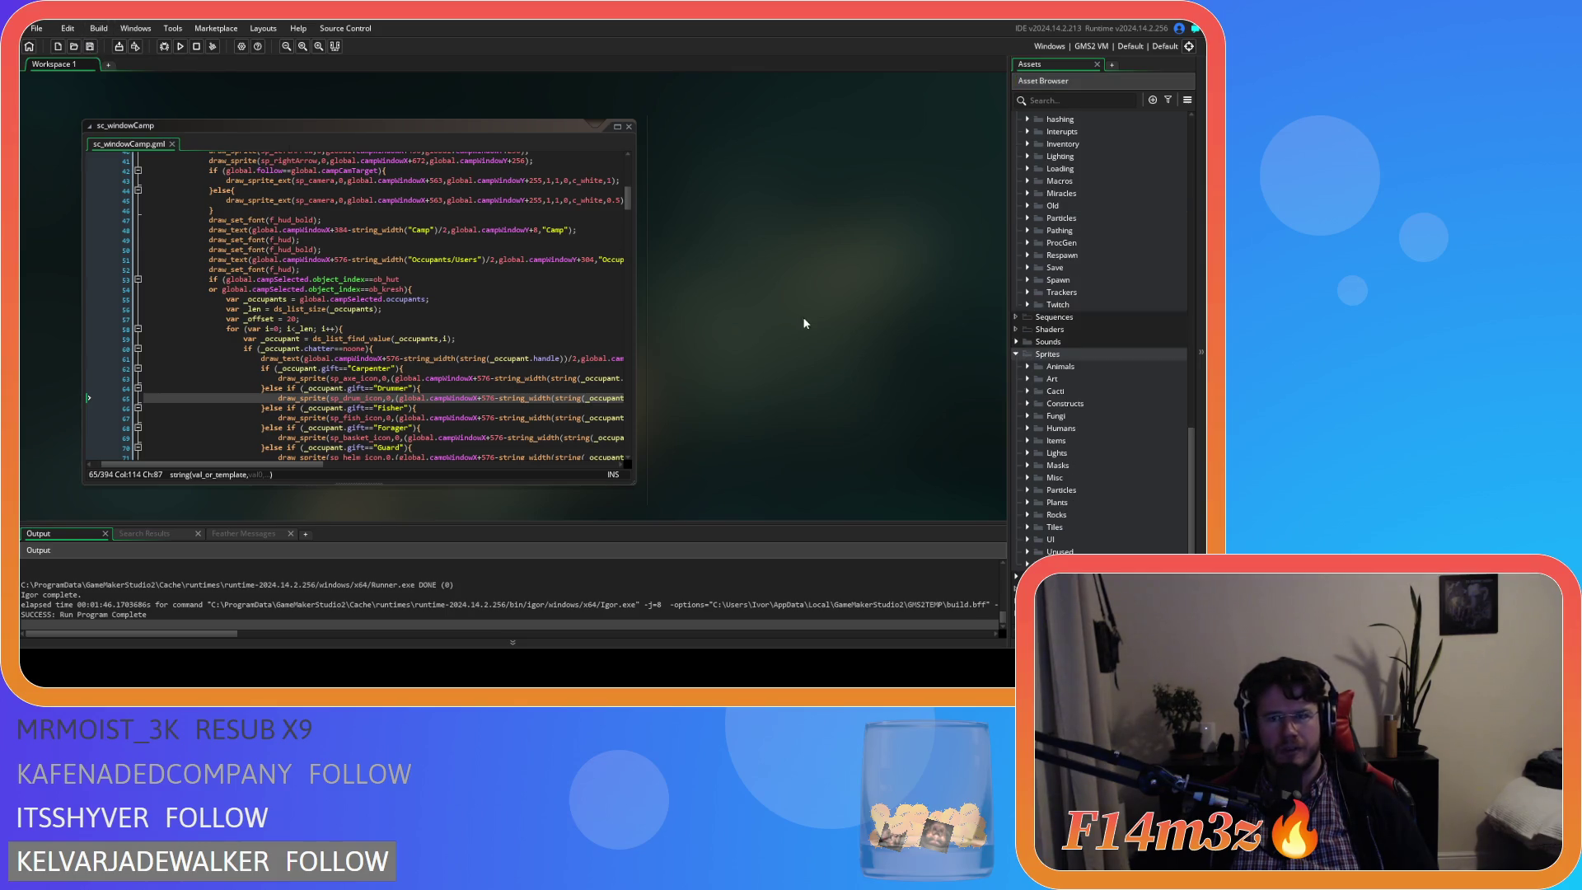
scroll(1060, 402, up, 9)
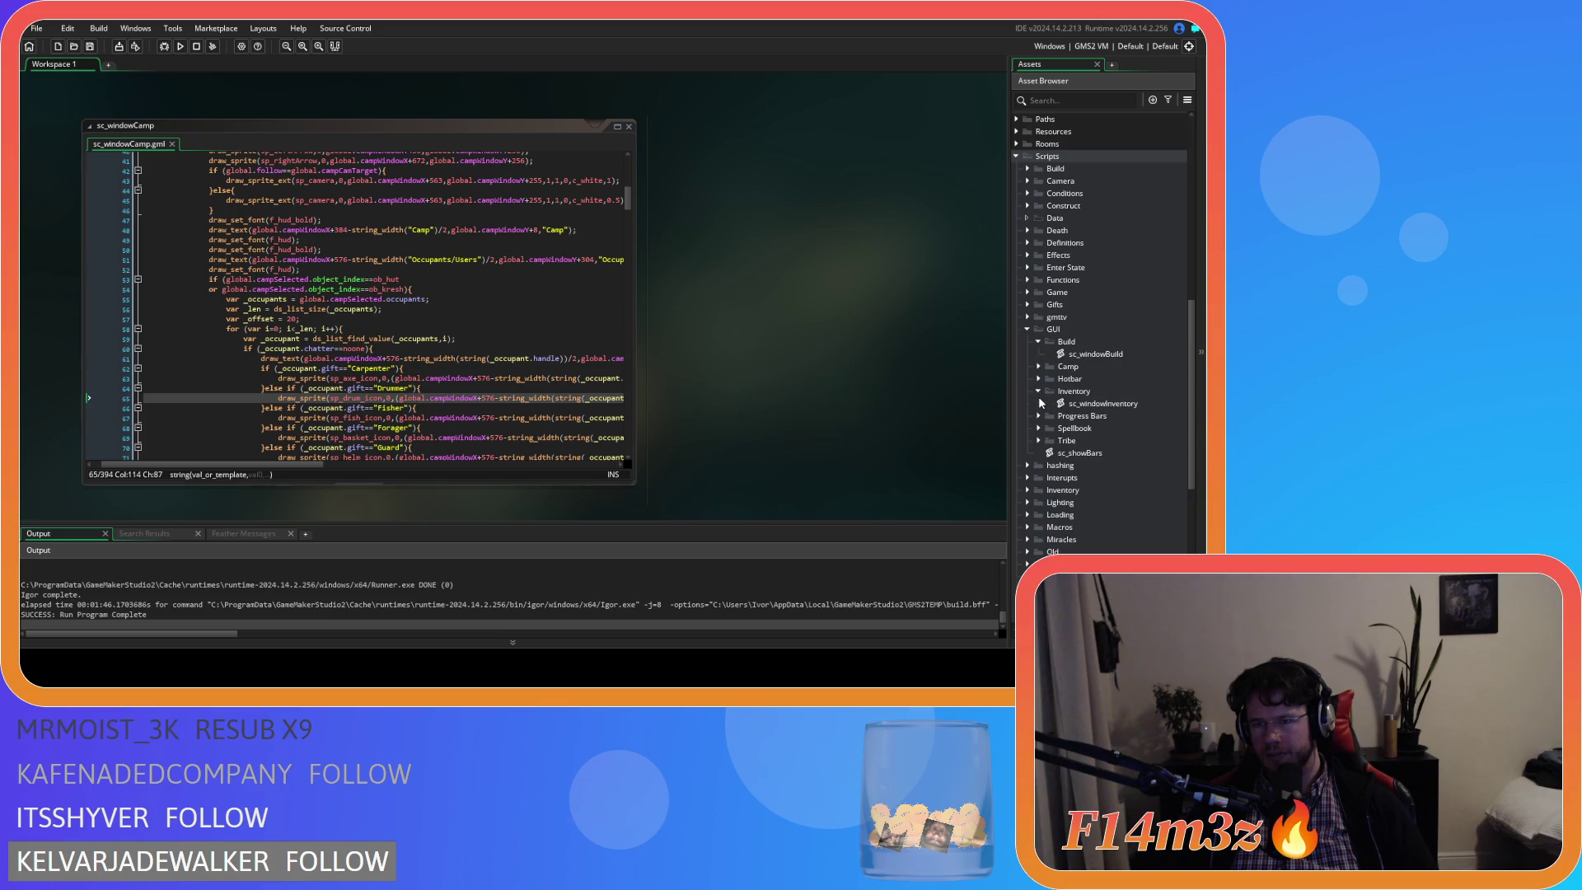
click(1096, 407)
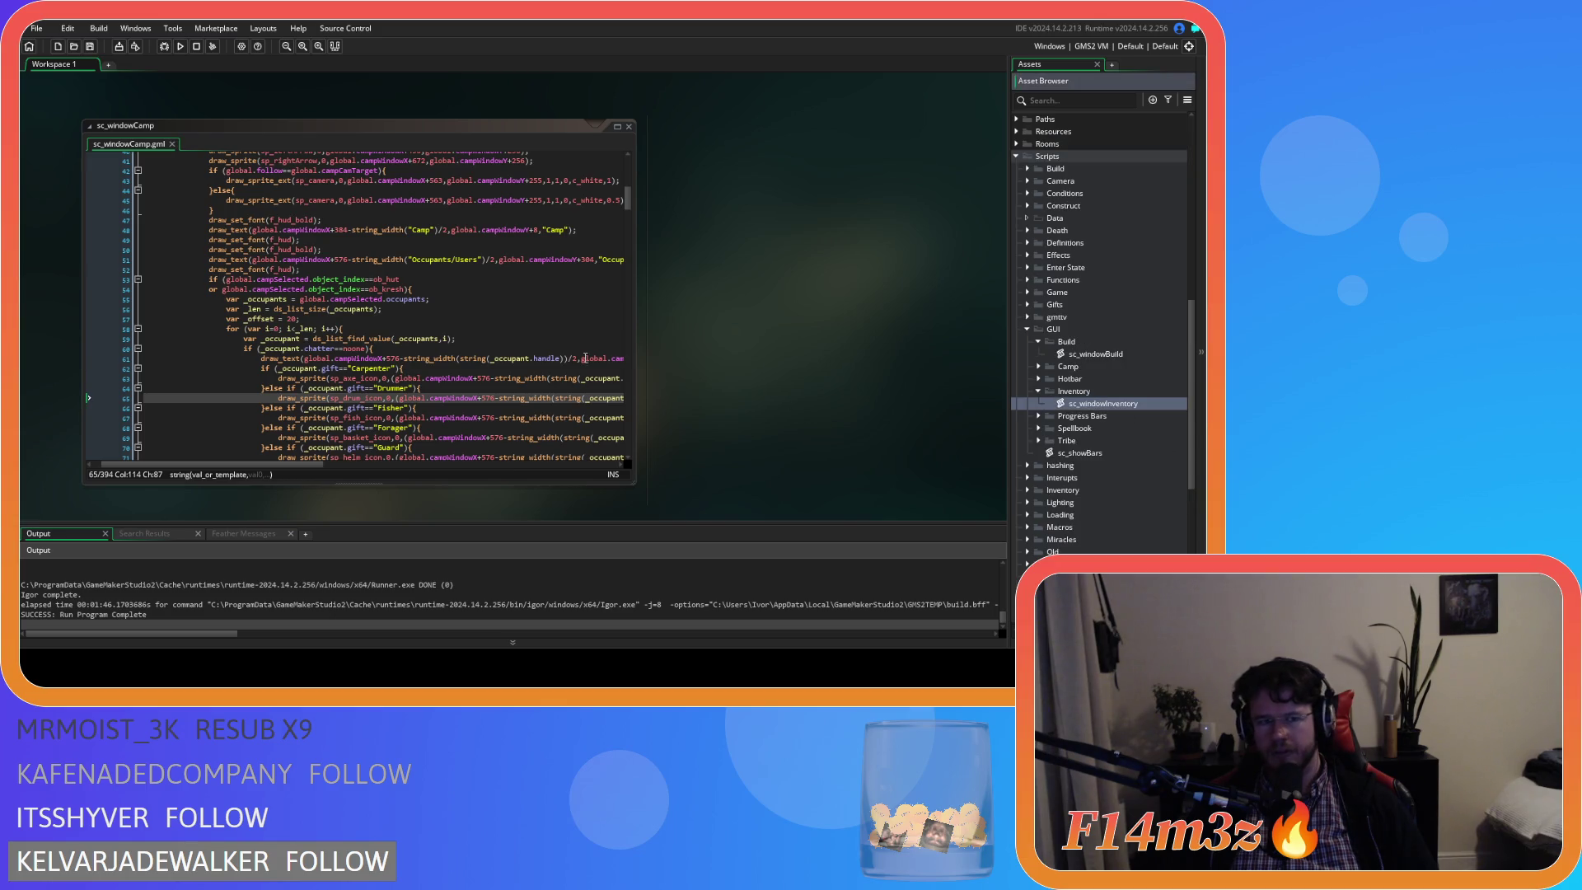
Scroll through sc_windowCamp's occupant code down to the Progenitor gift check.
click(514, 337)
scroll(583, 347, down, 20)
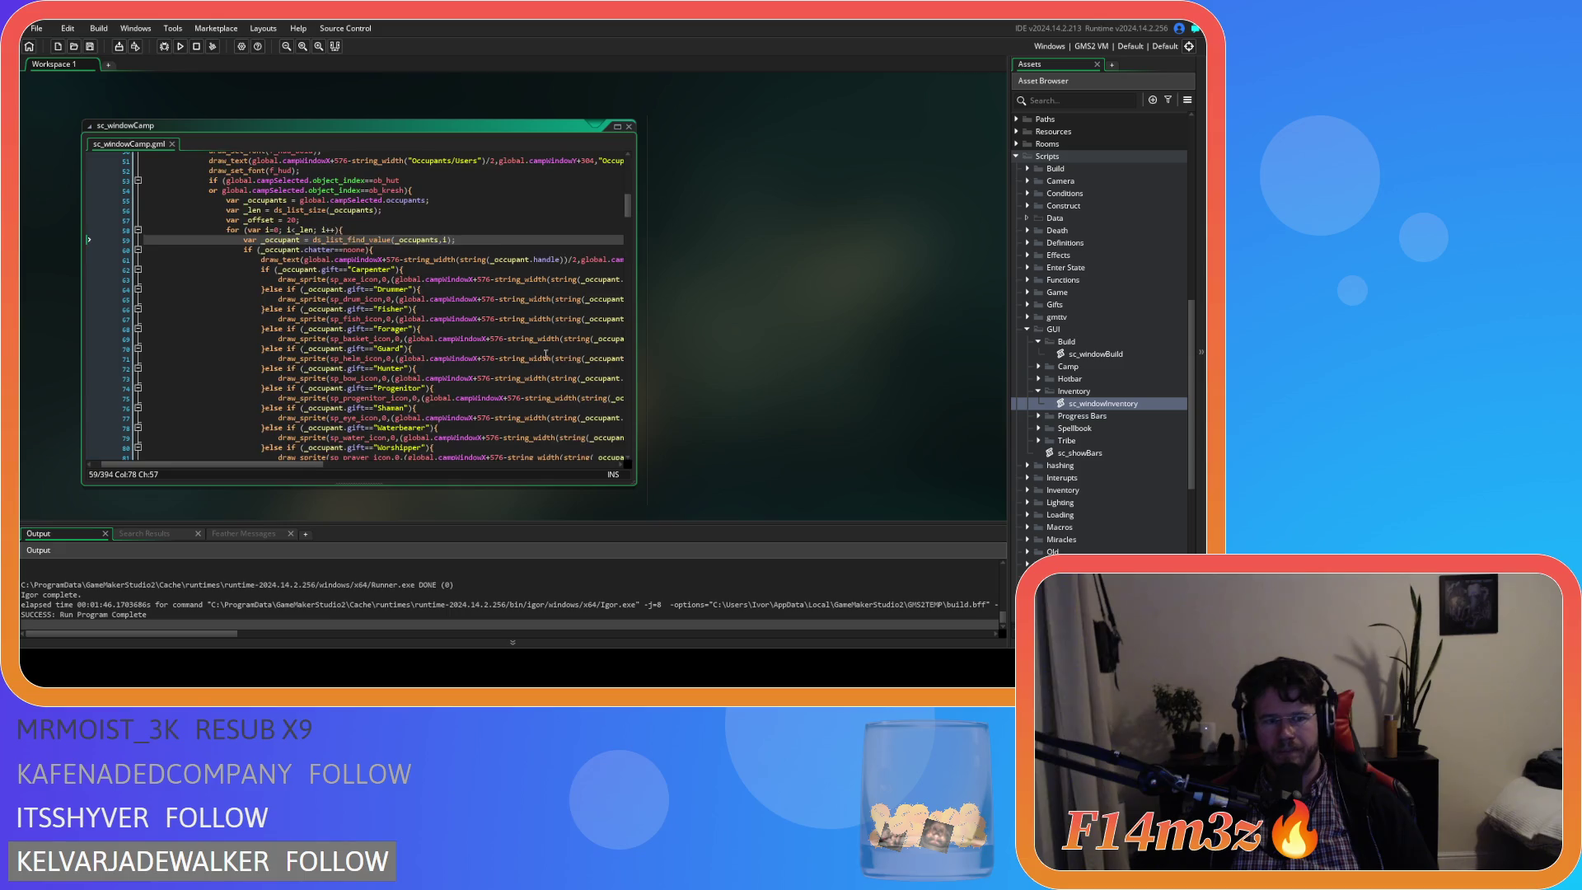
scroll(473, 383, down, 1)
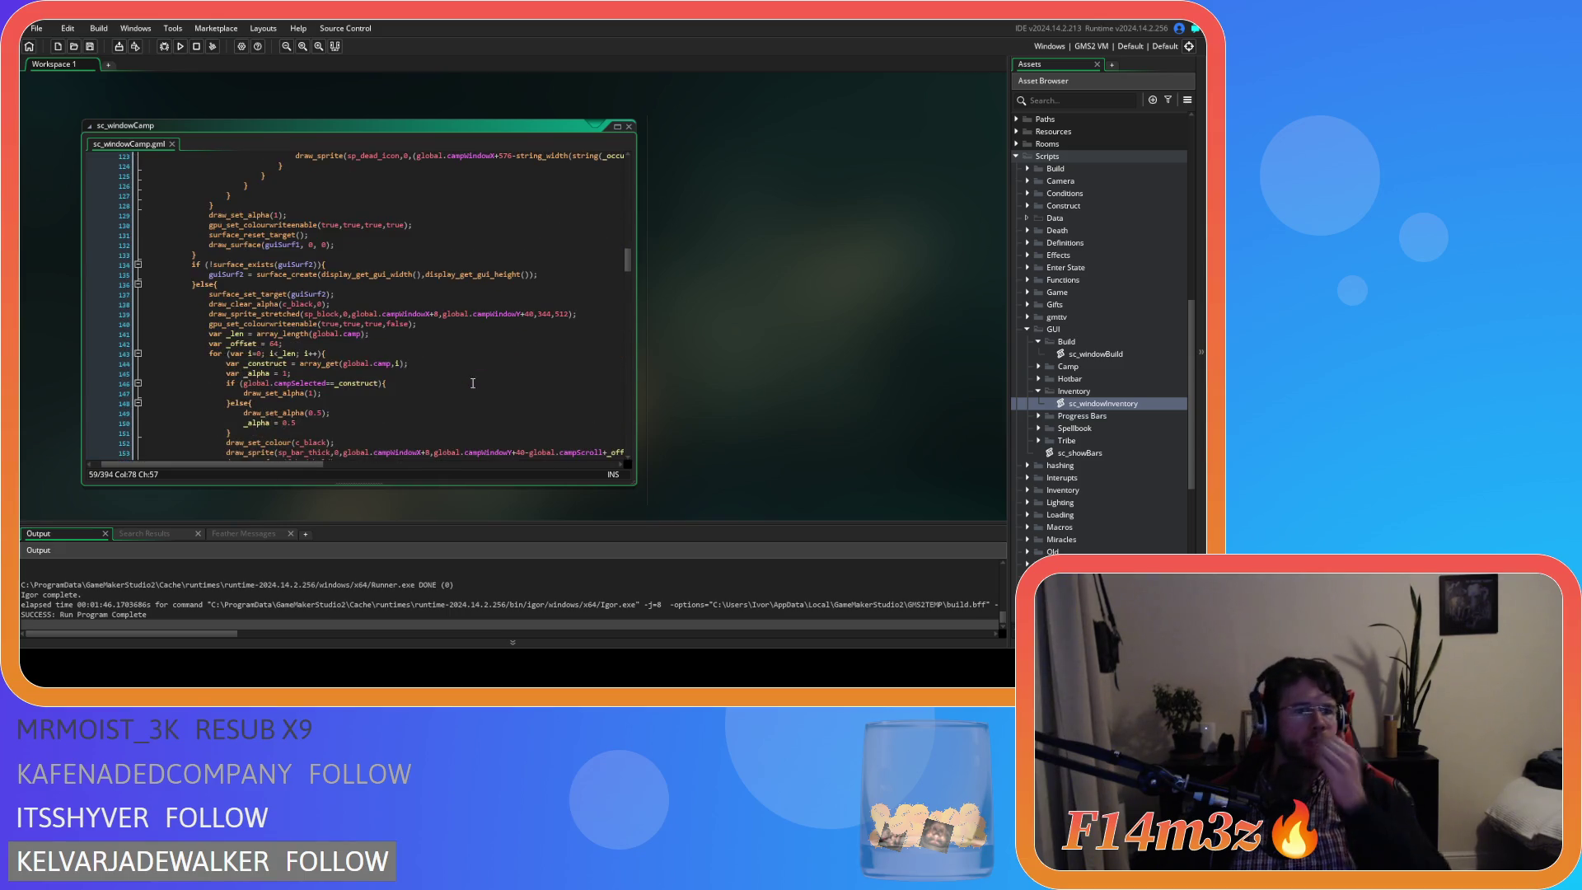
scroll(473, 383, down, 1)
scroll(473, 383, up, 16)
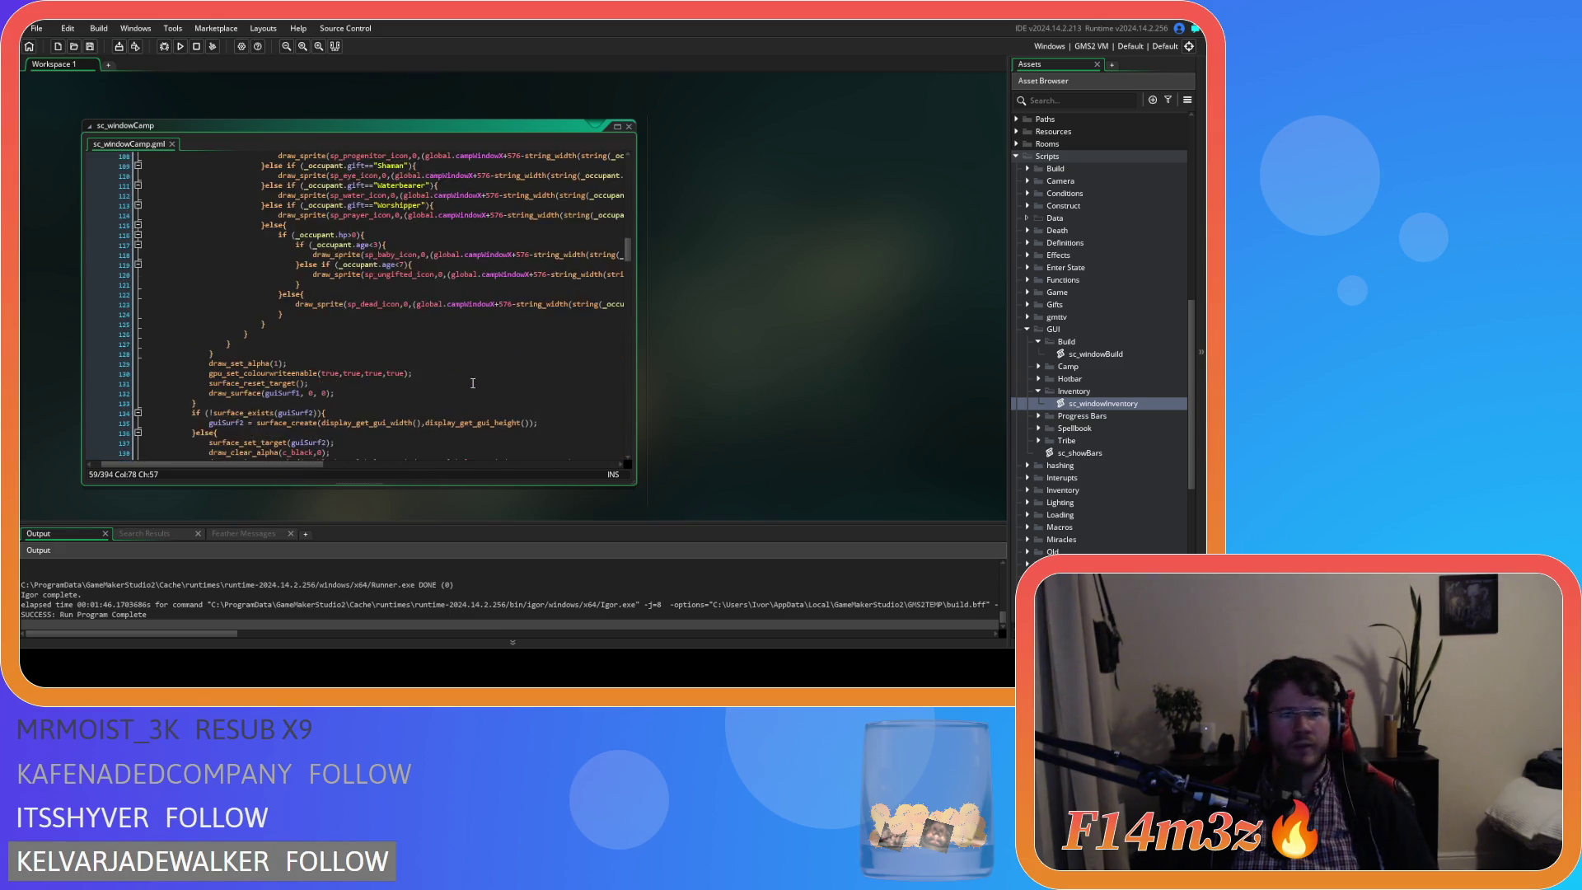
scroll(510, 380, up, 5)
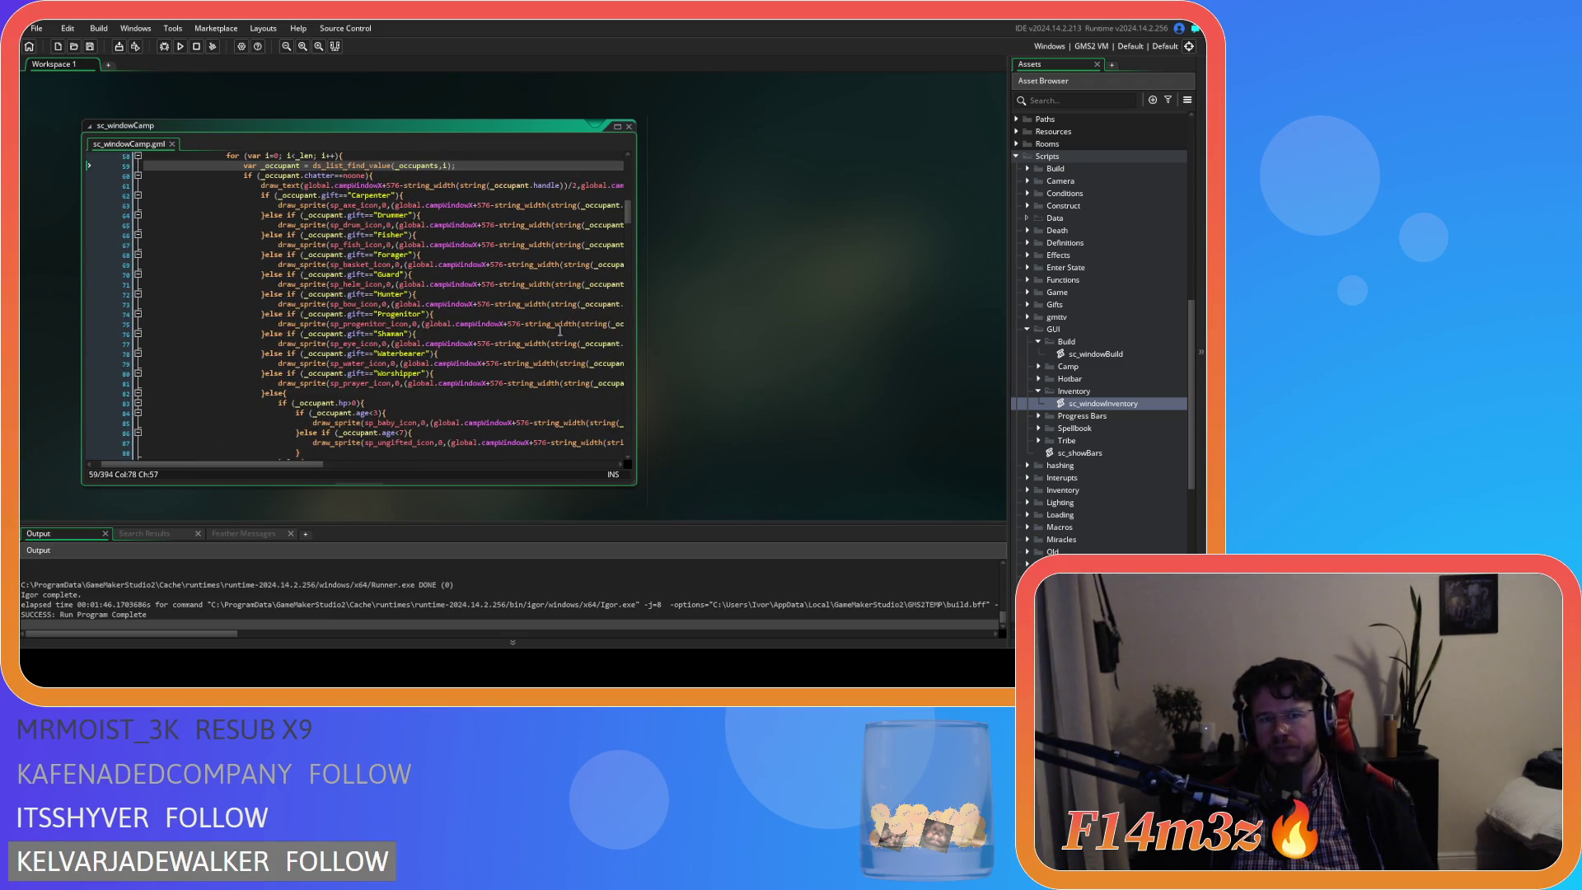
click(511, 314)
Collapse the GUI Build, Inventory and GUI script folders and expand the Camera objects folder.
click(1034, 340)
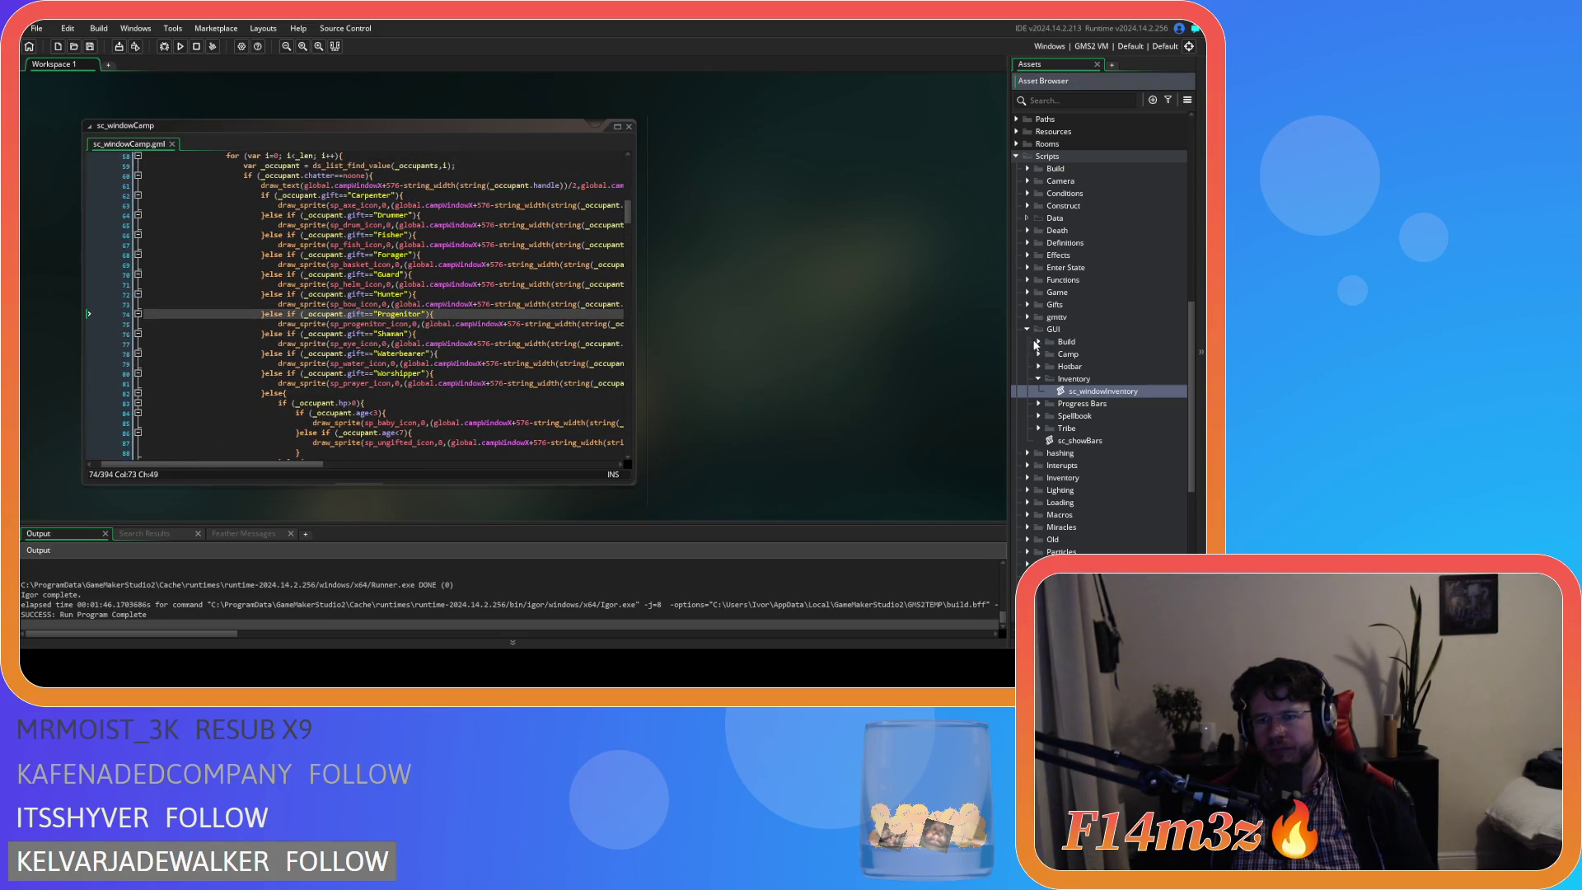
click(1041, 379)
click(1030, 329)
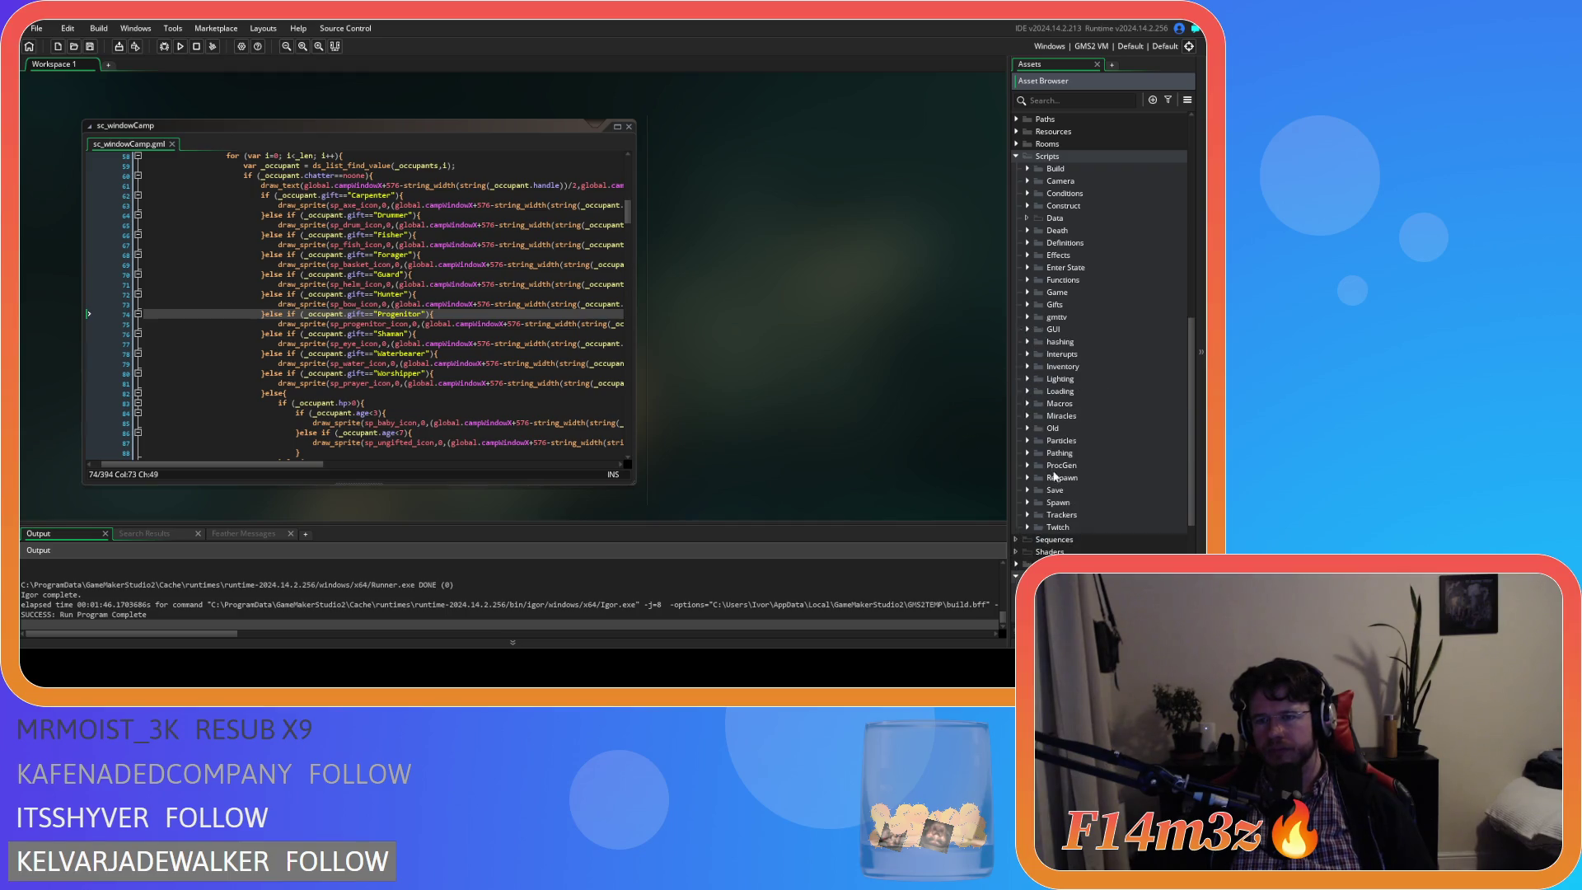
scroll(1030, 526, down, 3)
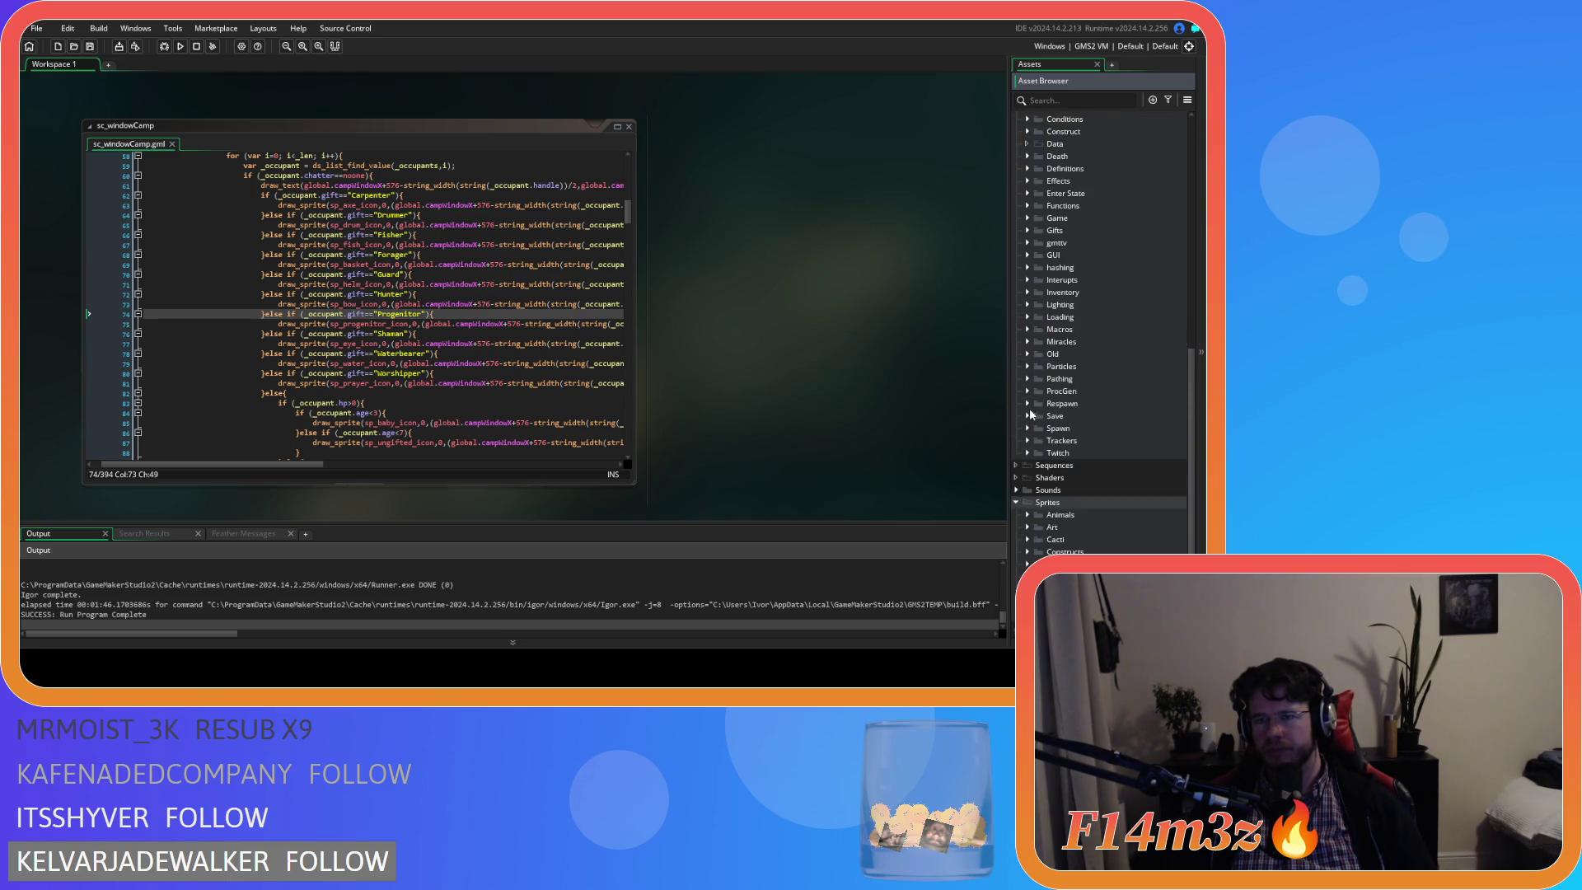
scroll(1031, 414, up, 5)
scroll(1034, 412, up, 8)
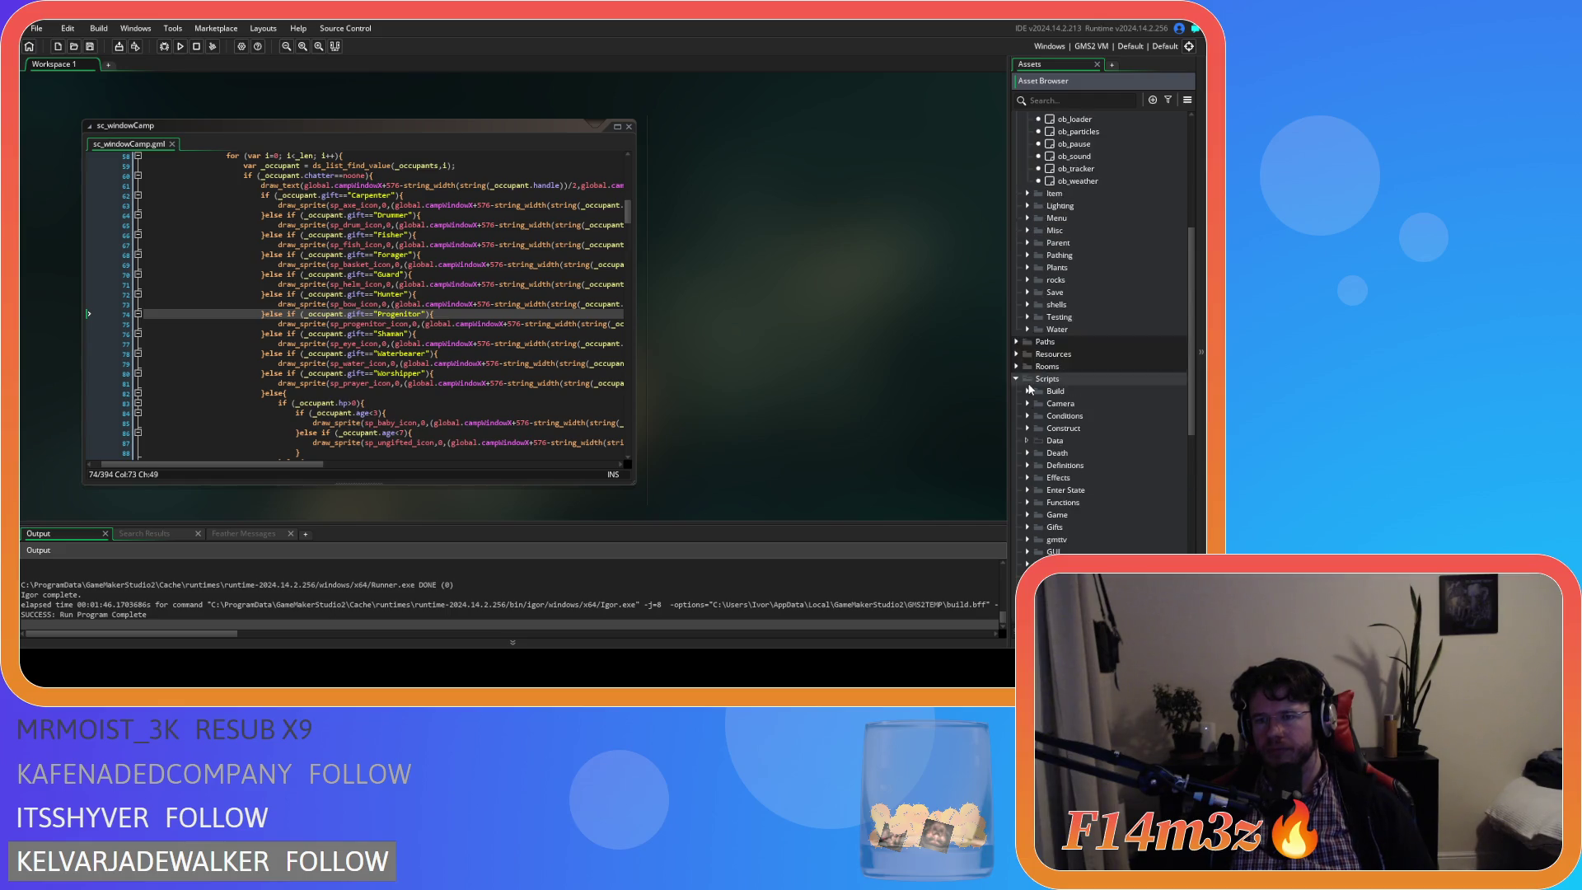
click(1027, 305)
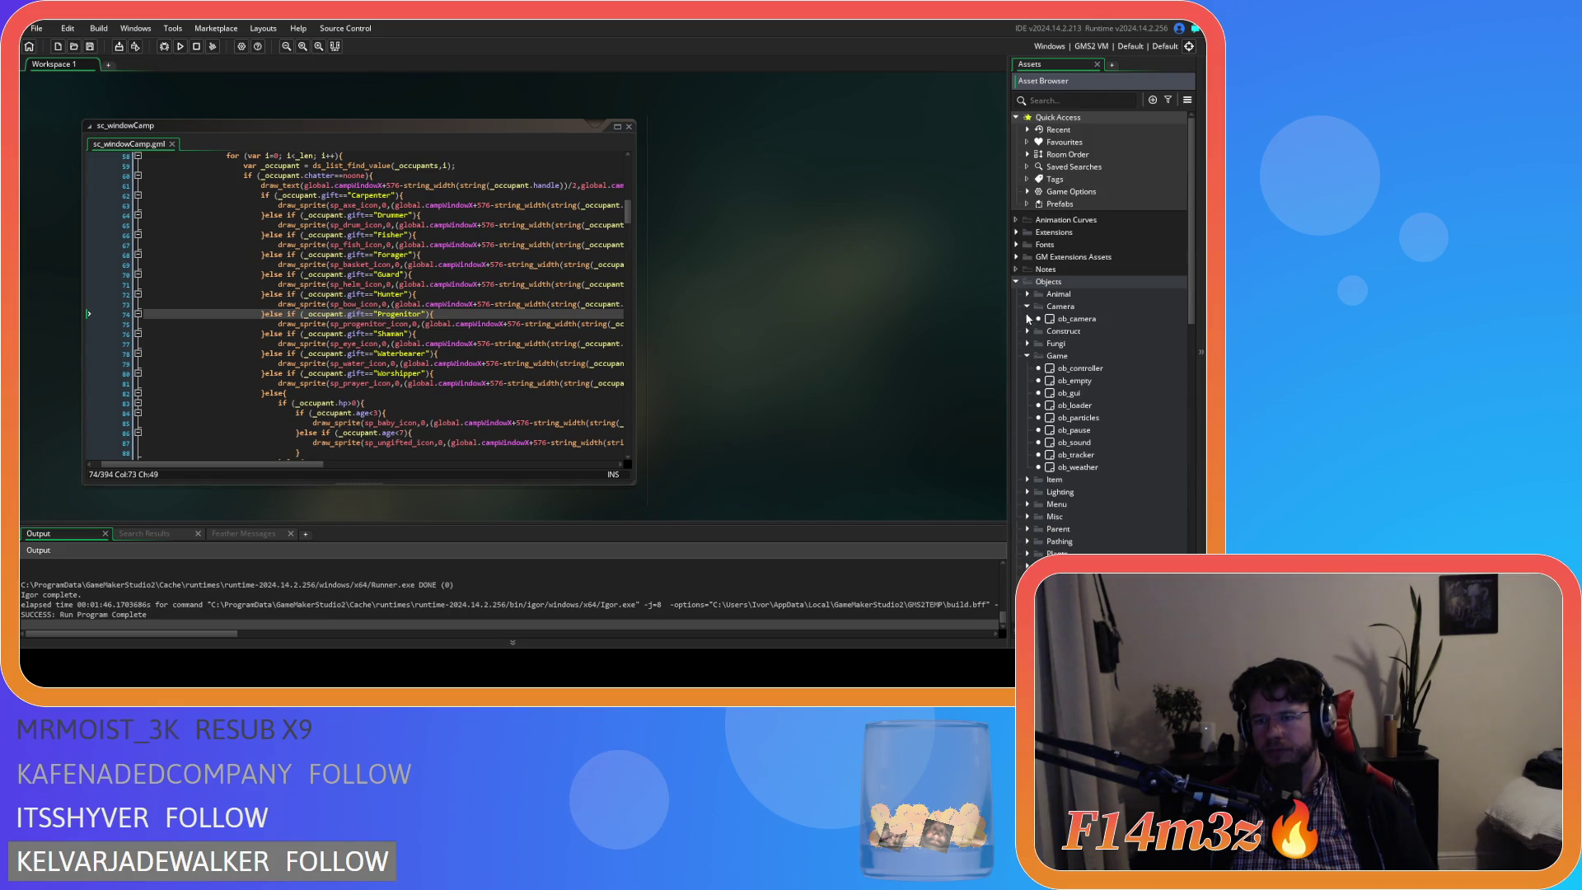
Open ob_camera's Events, then reopen sc_windowCamp from Scripts > GUI > Camp.
double_click(1076, 318)
scroll(1096, 528, down, 1)
scroll(1096, 527, down, 15)
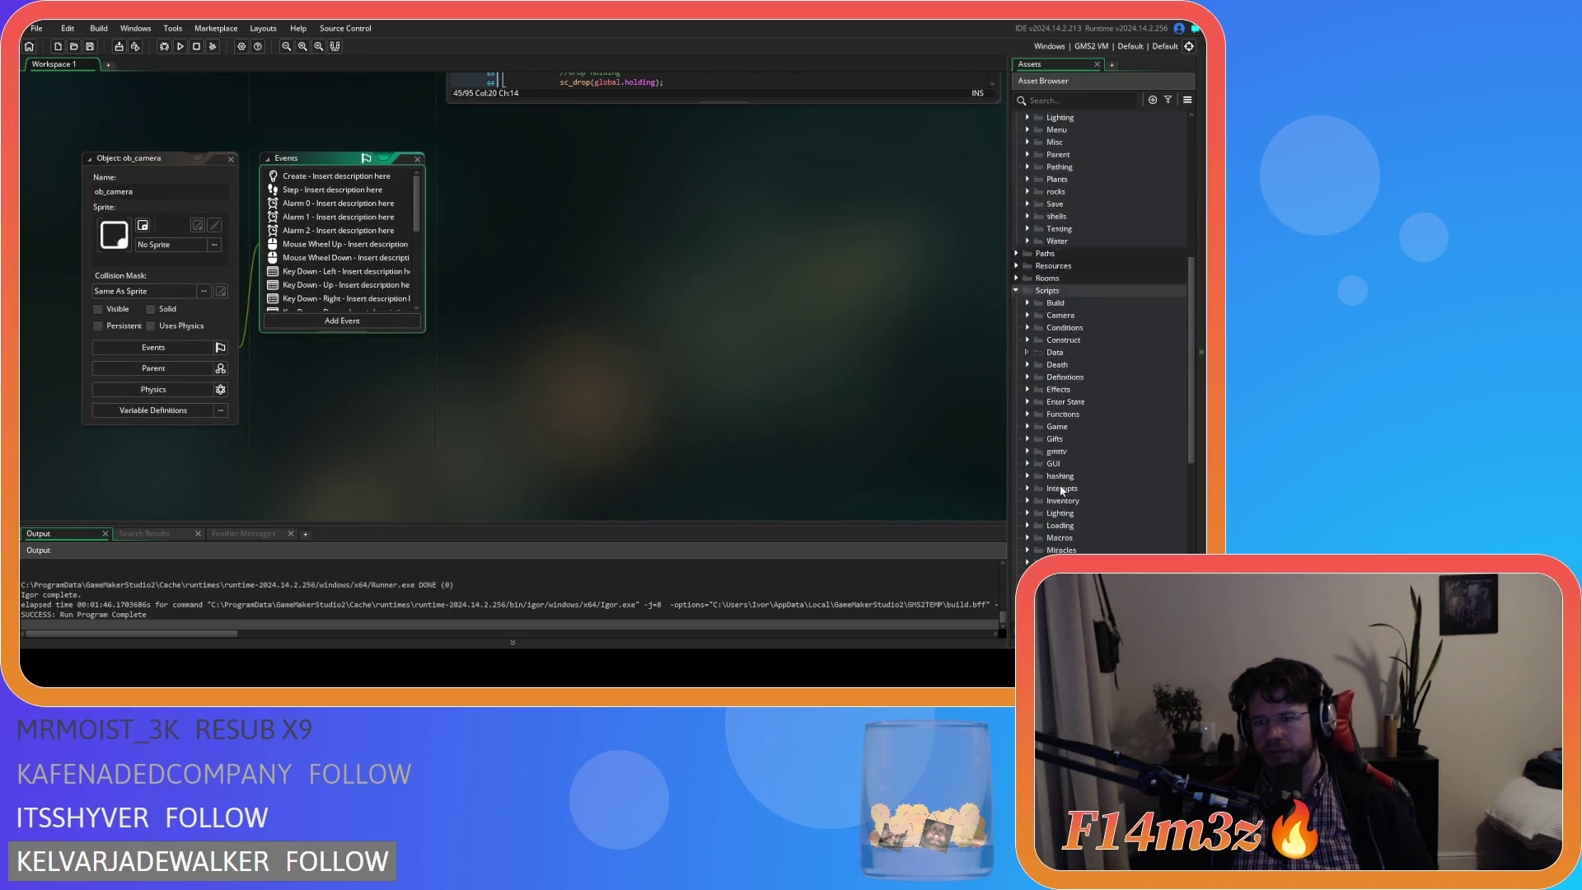
scroll(1027, 412, down, 3)
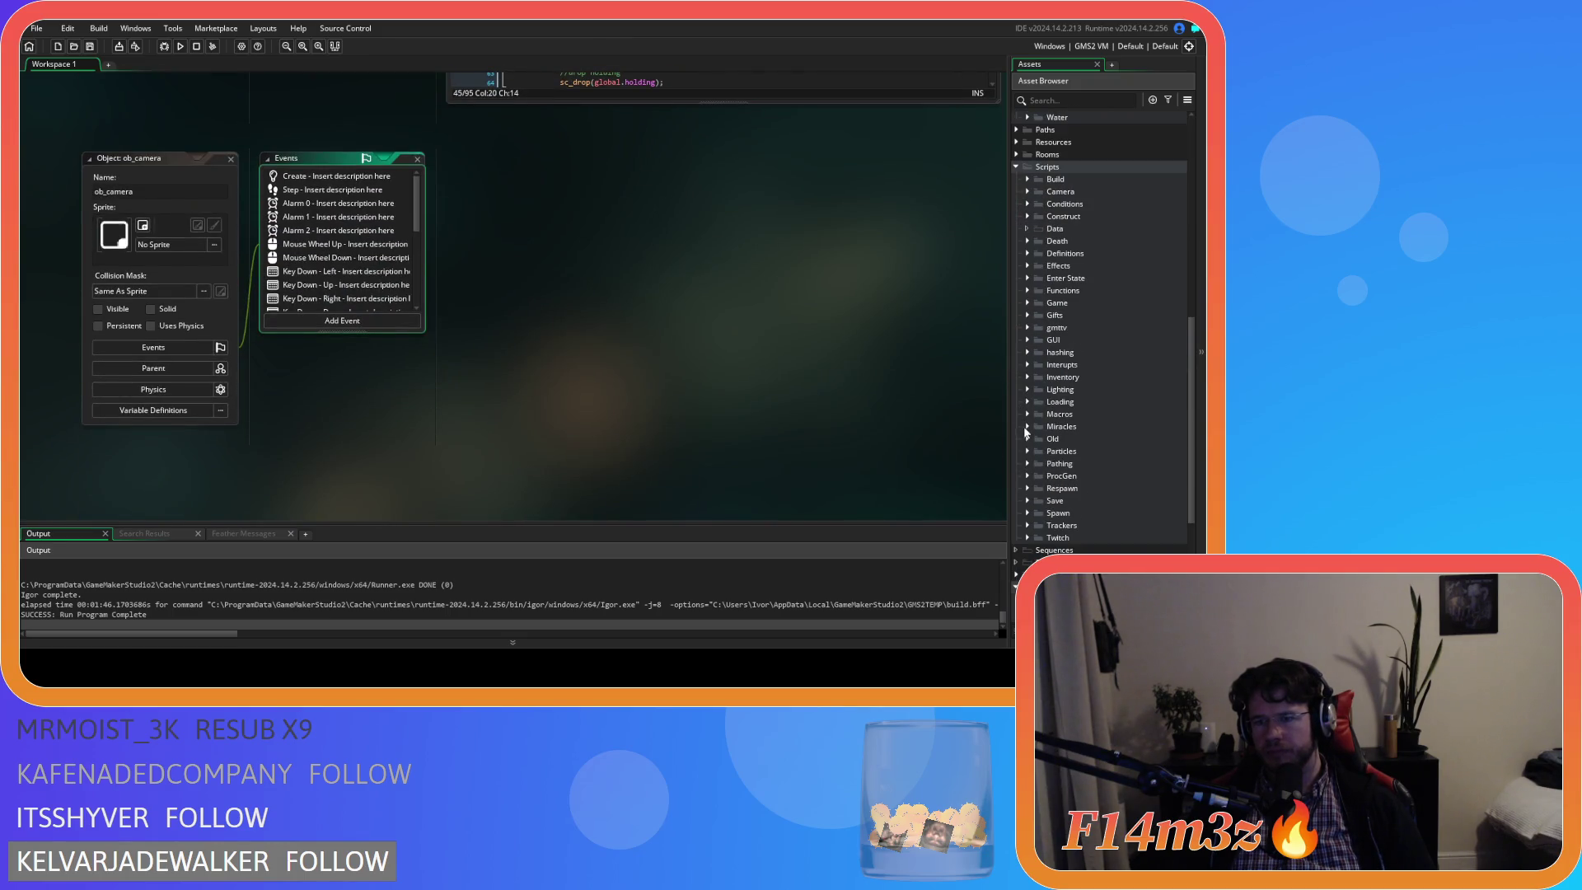
click(1028, 340)
click(1039, 365)
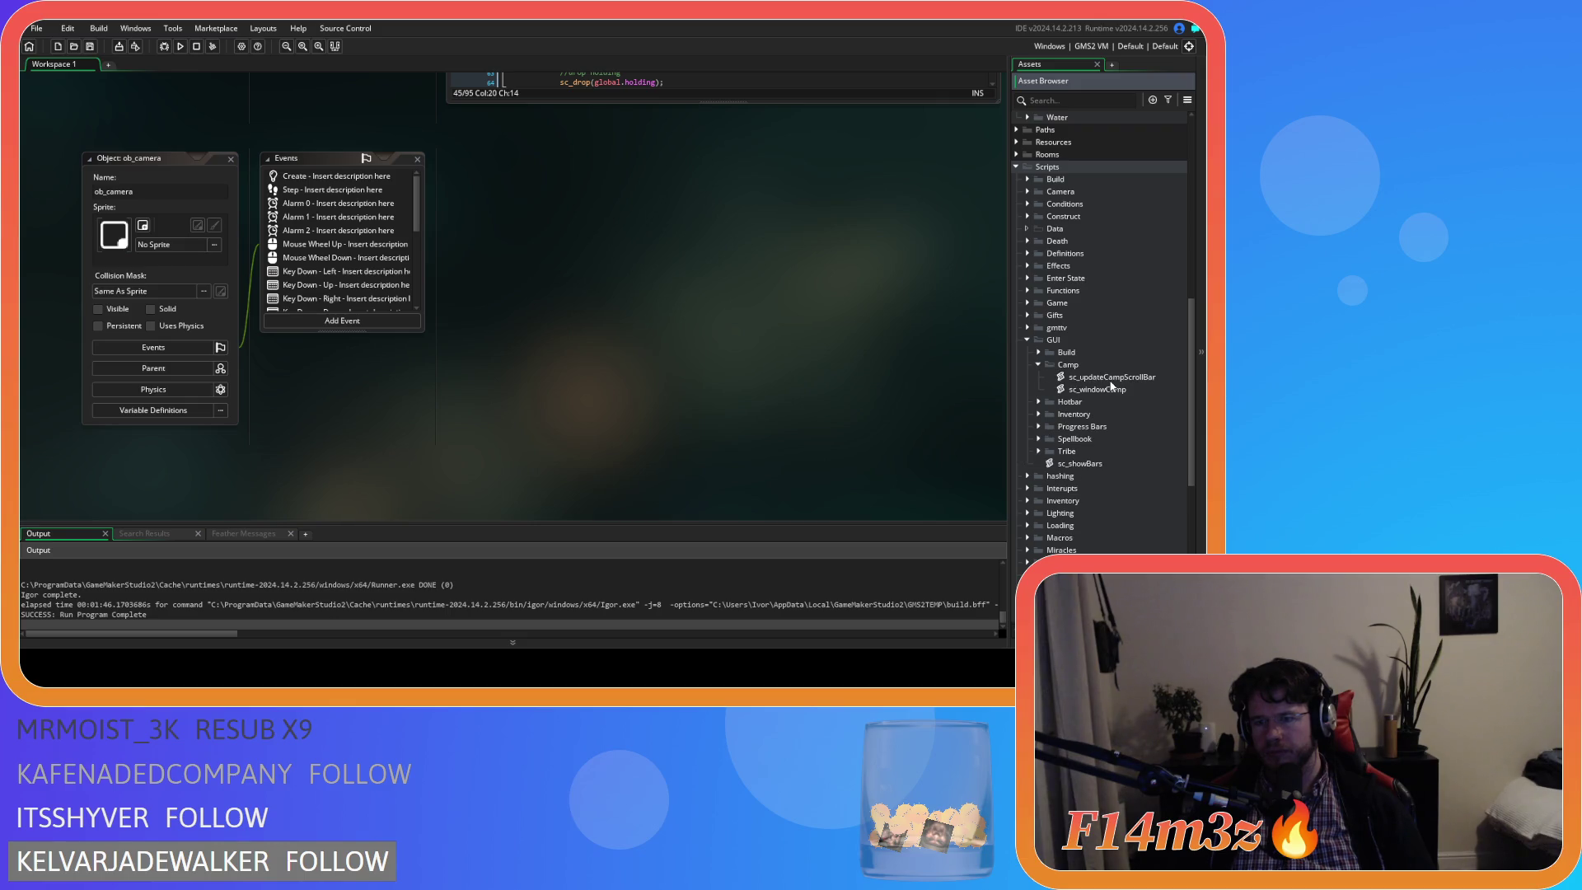
double_click(1111, 387)
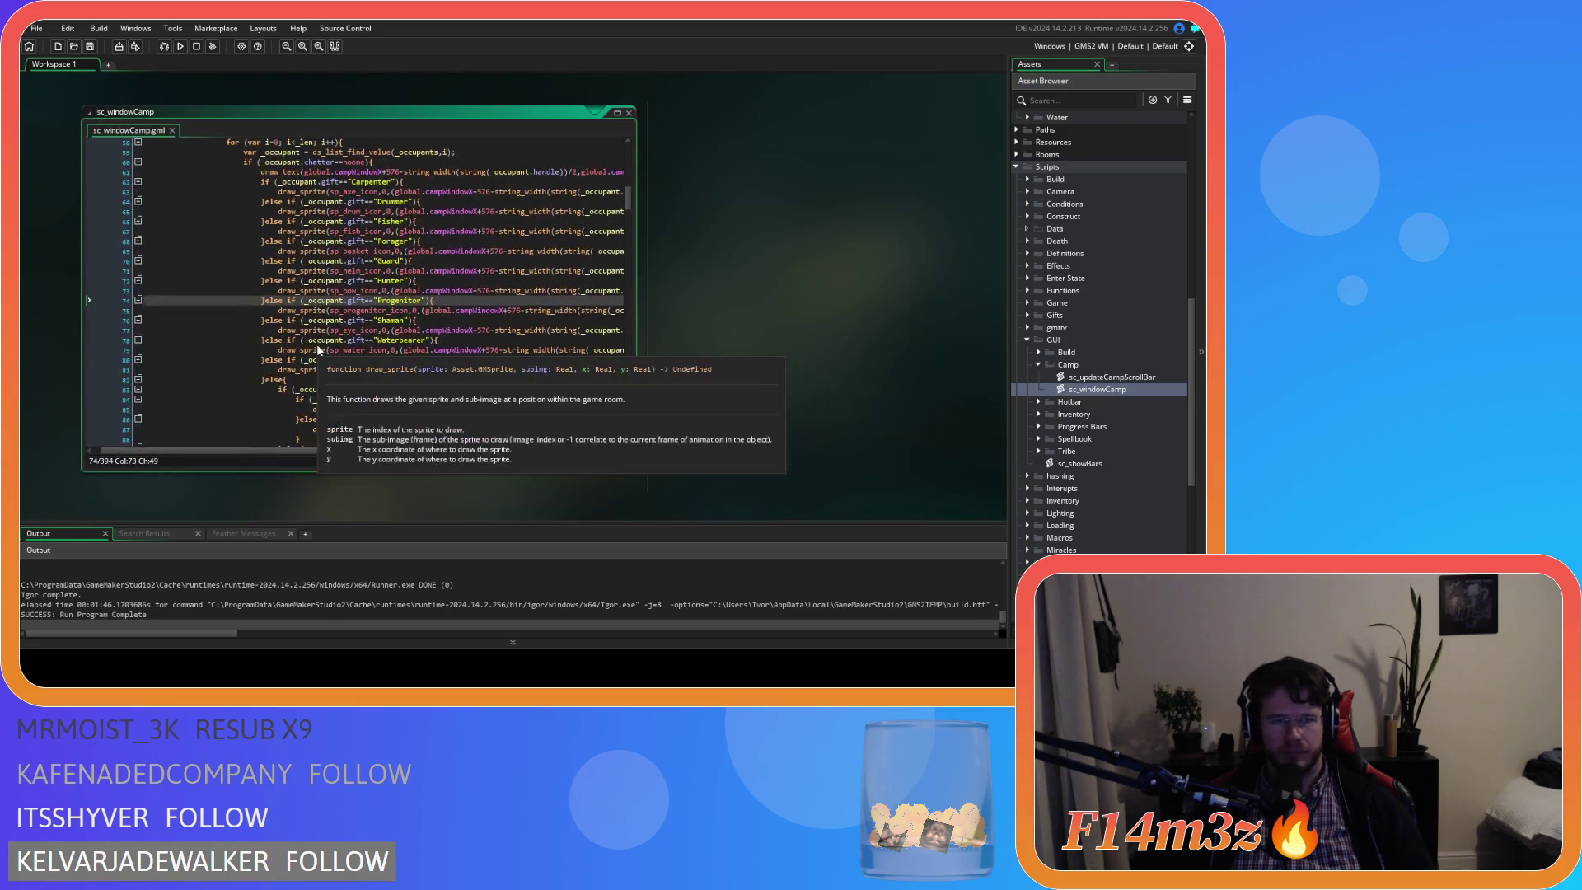
Copy the point_in_rectangle camp-window hover check on line 287.
scroll(494, 284, down, 15)
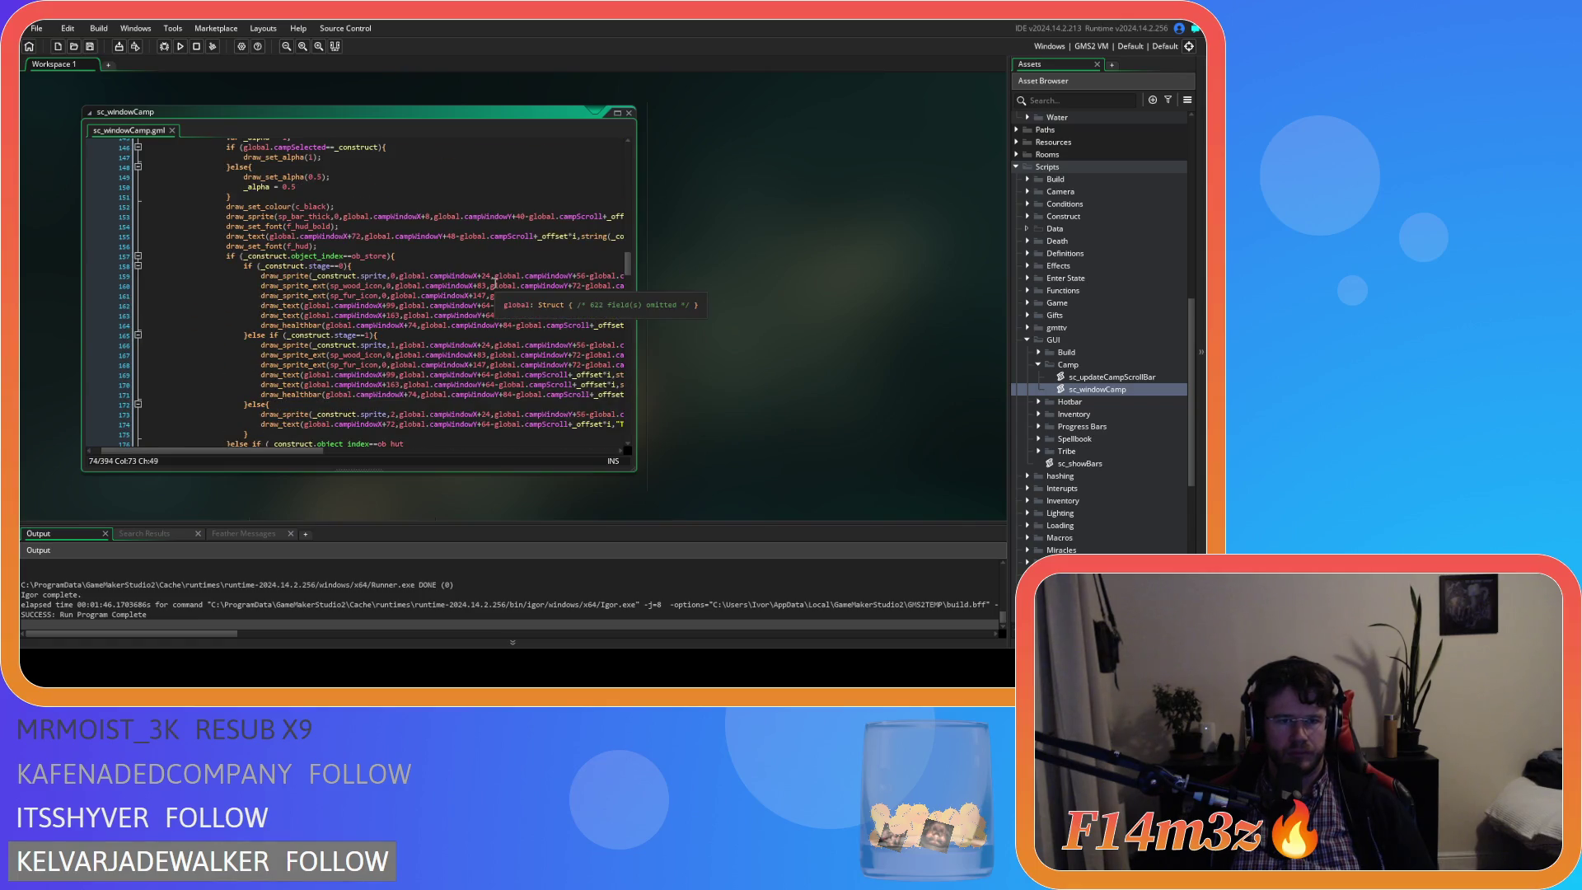
drag(629, 256, 619, 363)
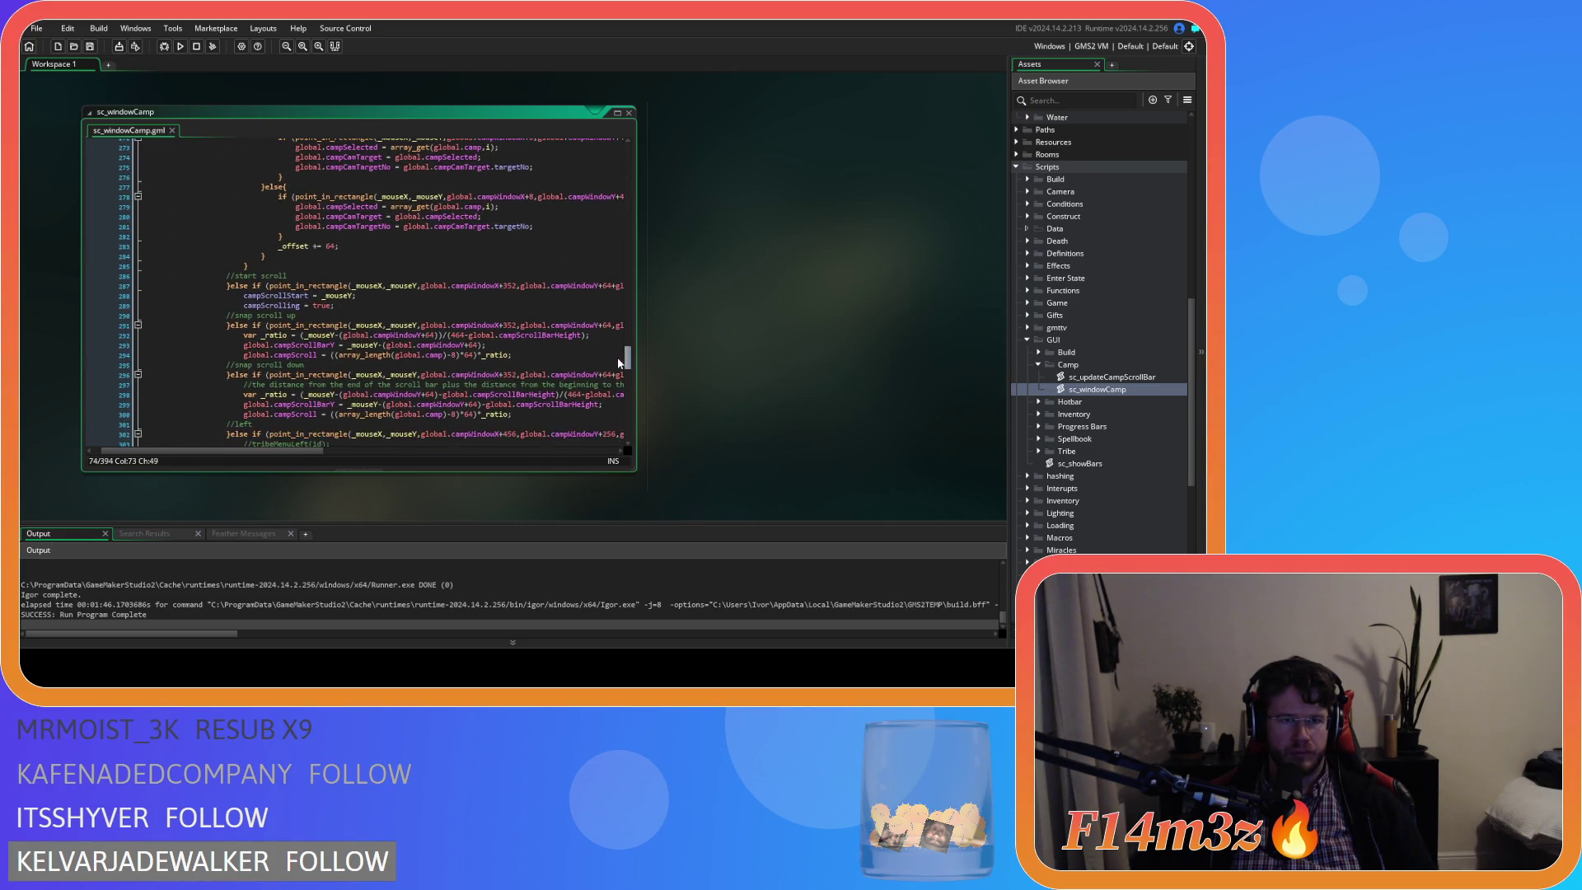
click(250, 285)
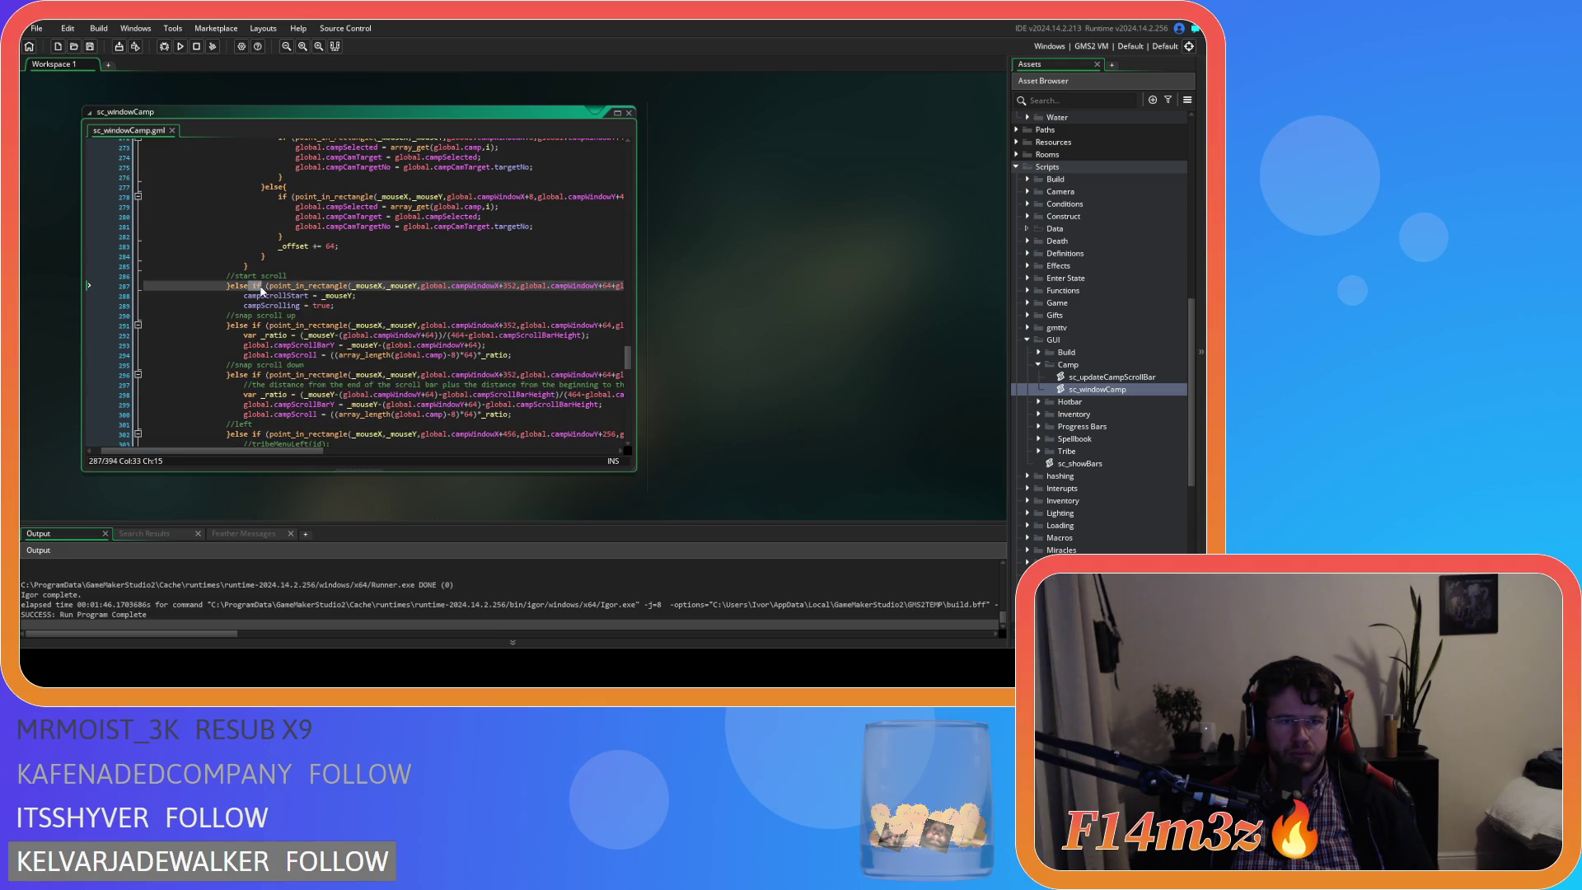
mouse_move(270, 286)
mouse_down()
mouse_move(641, 290)
mouse_move(571, 294)
mouse_up()
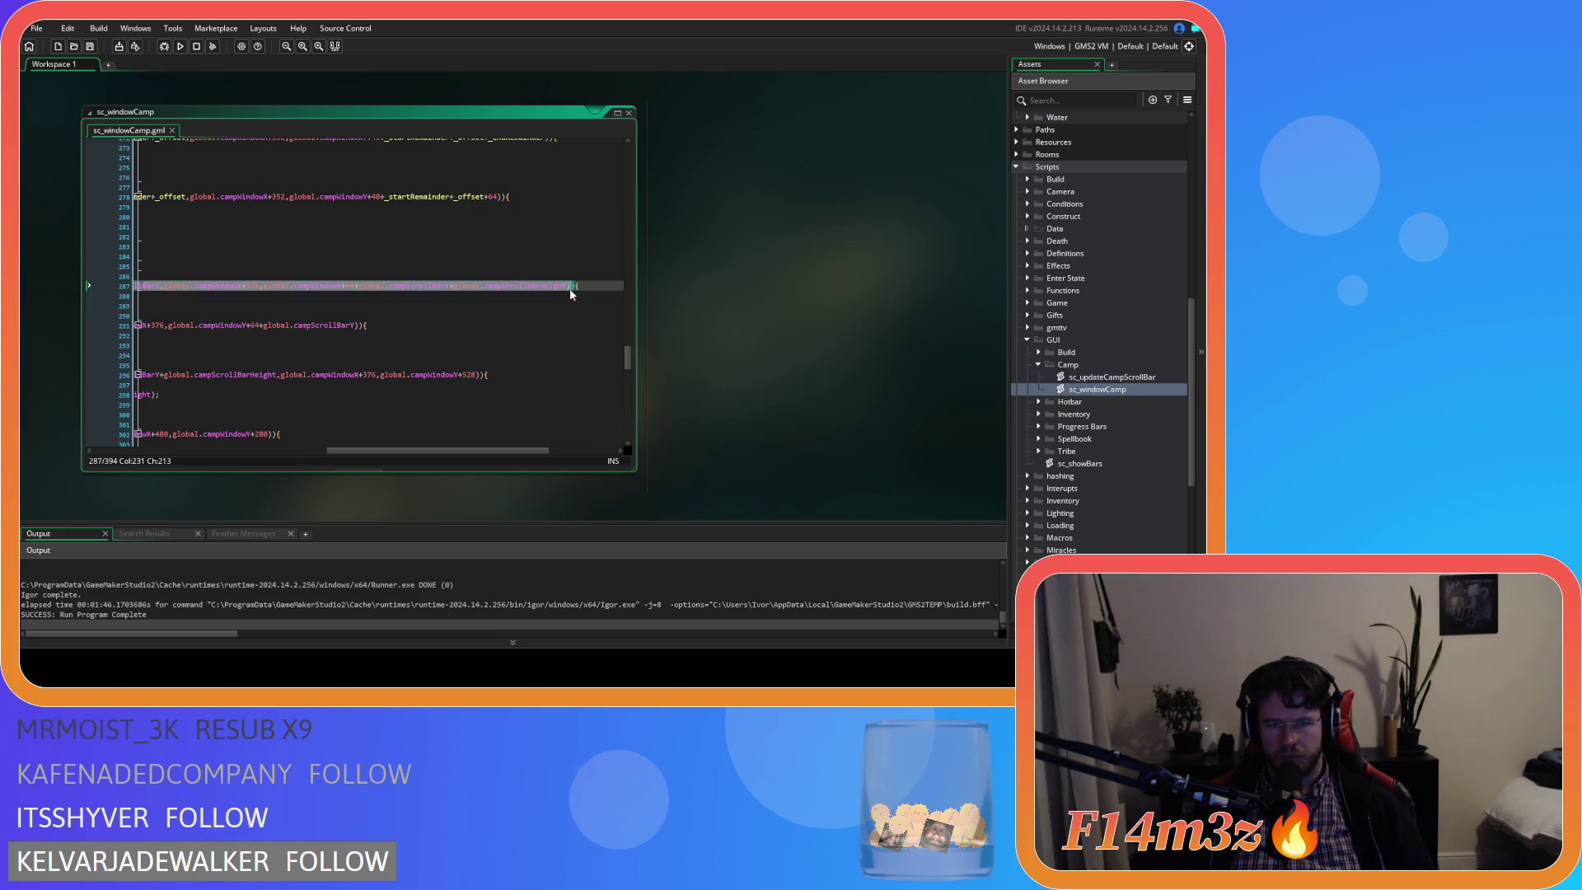
right_click(558, 291)
click(586, 314)
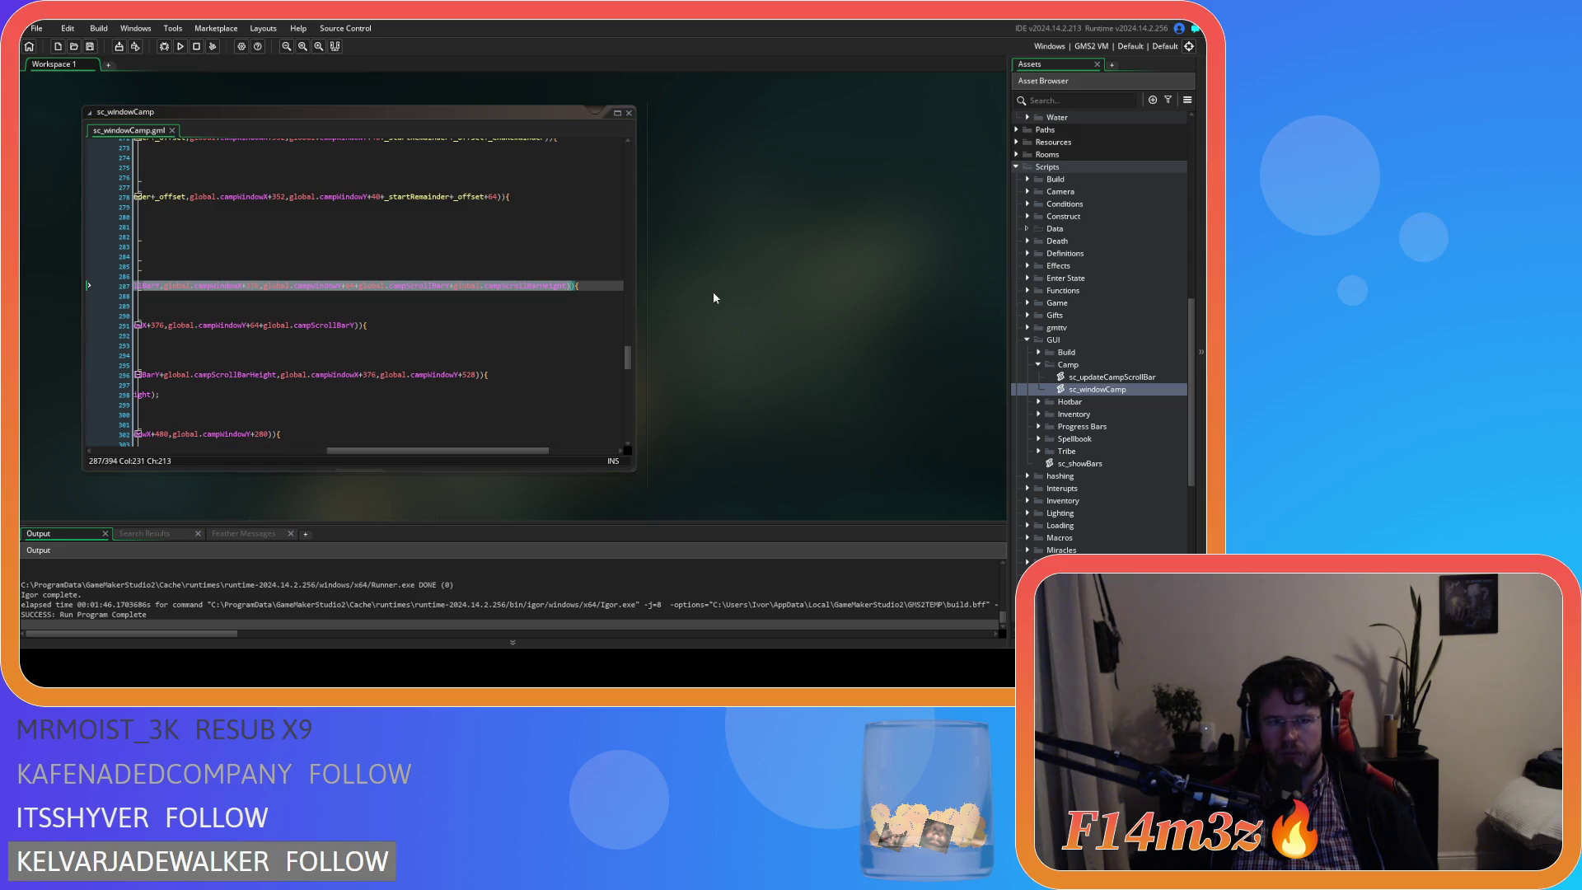
Collapse the Camp scripts folder and close the sc_windowCamp editor.
click(1038, 365)
scroll(1031, 323, up, 4)
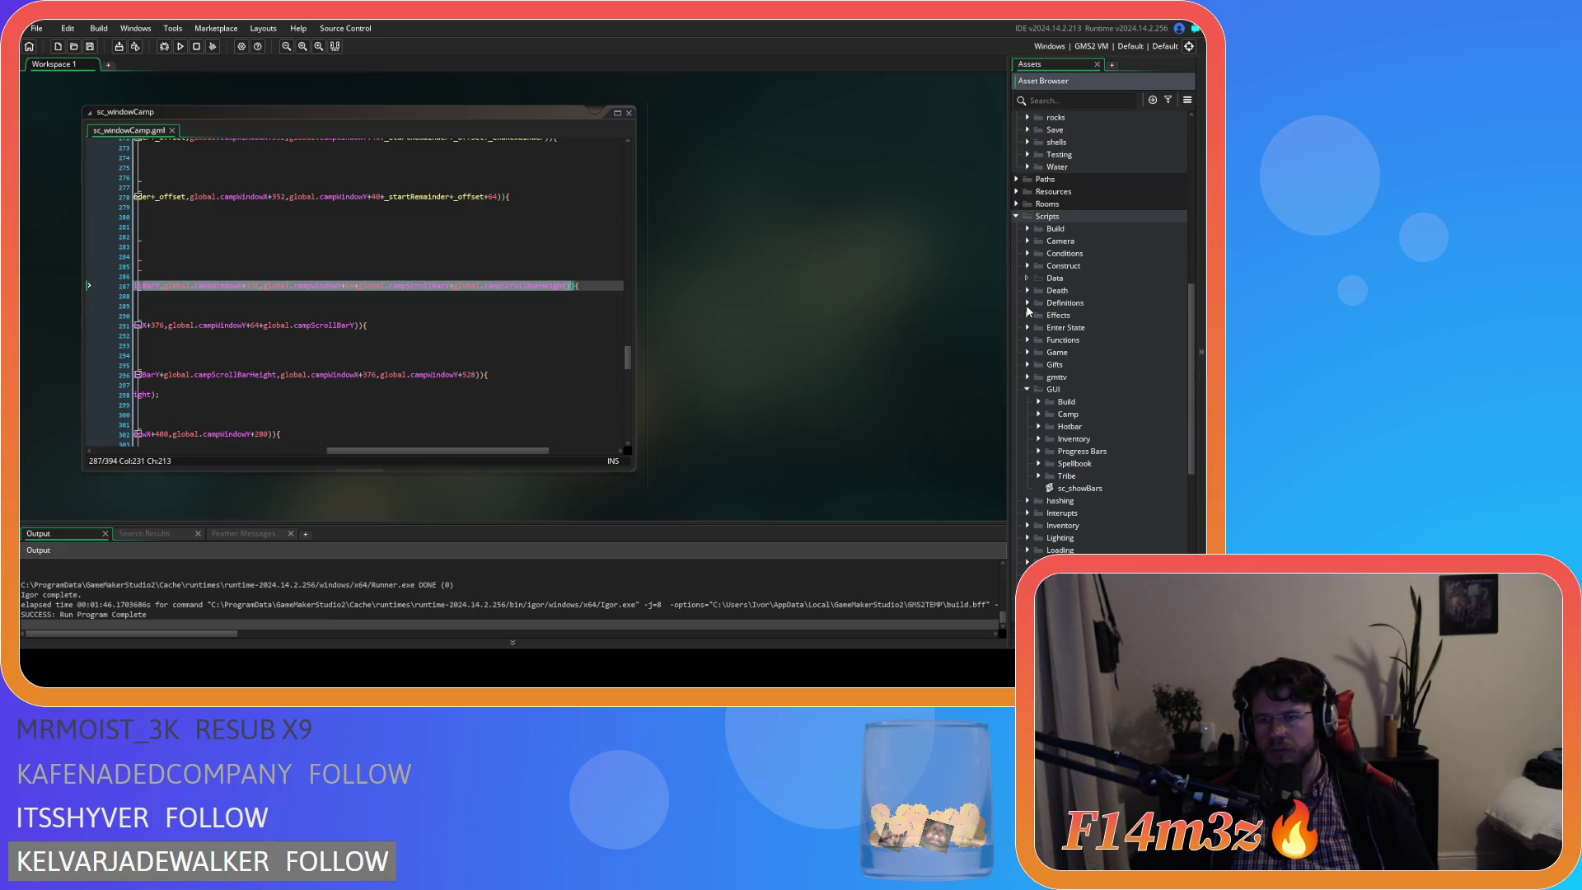
click(629, 113)
scroll(1068, 428, down, 1)
scroll(1068, 429, down, 1)
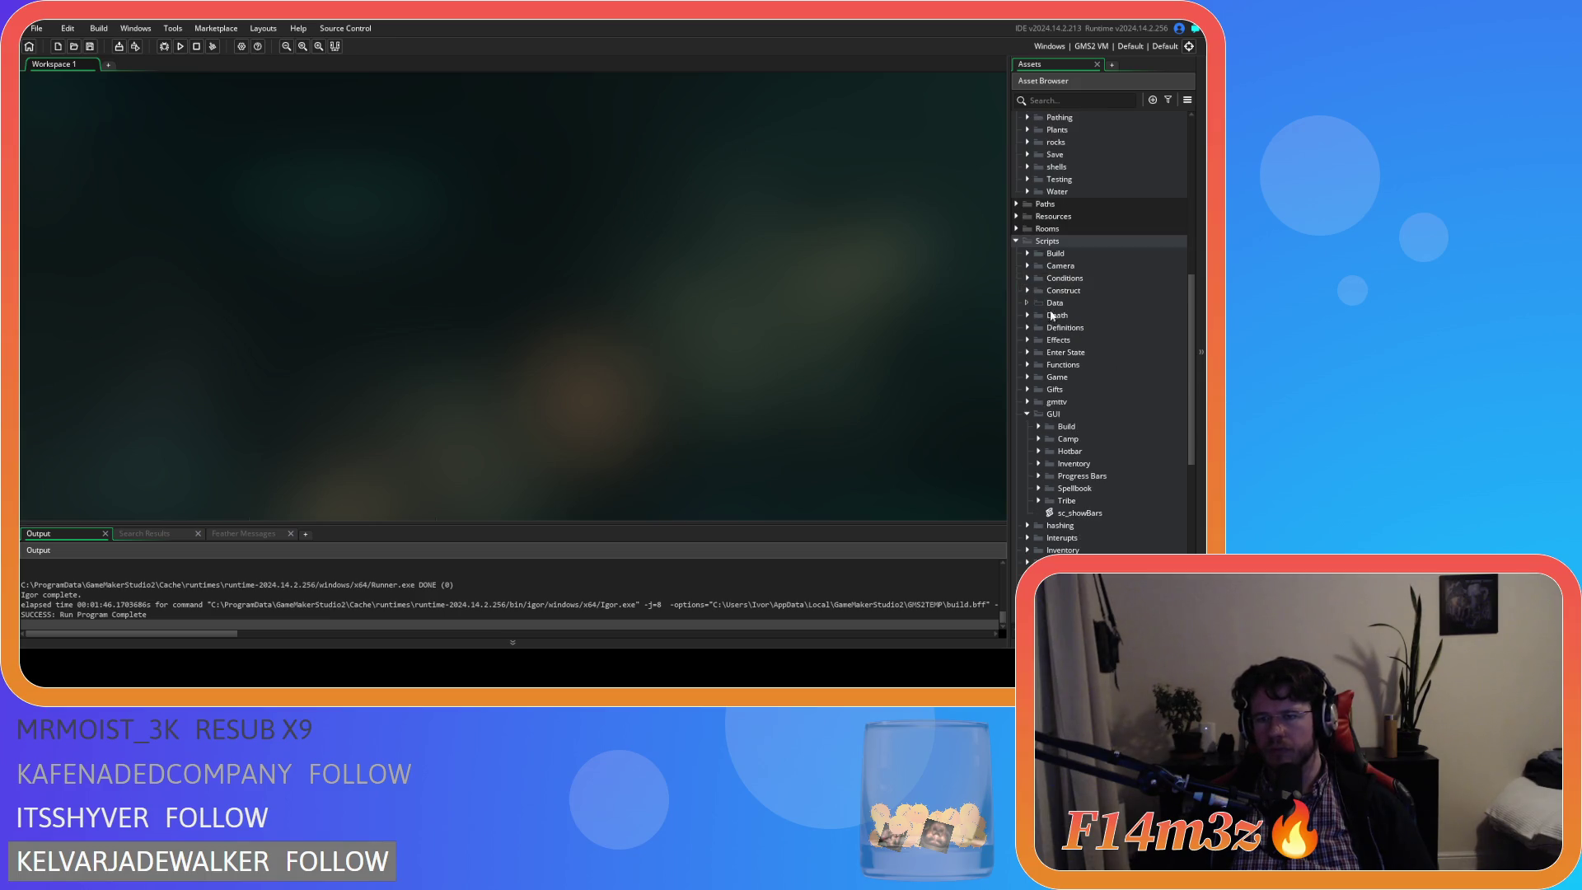
click(1028, 364)
click(1027, 365)
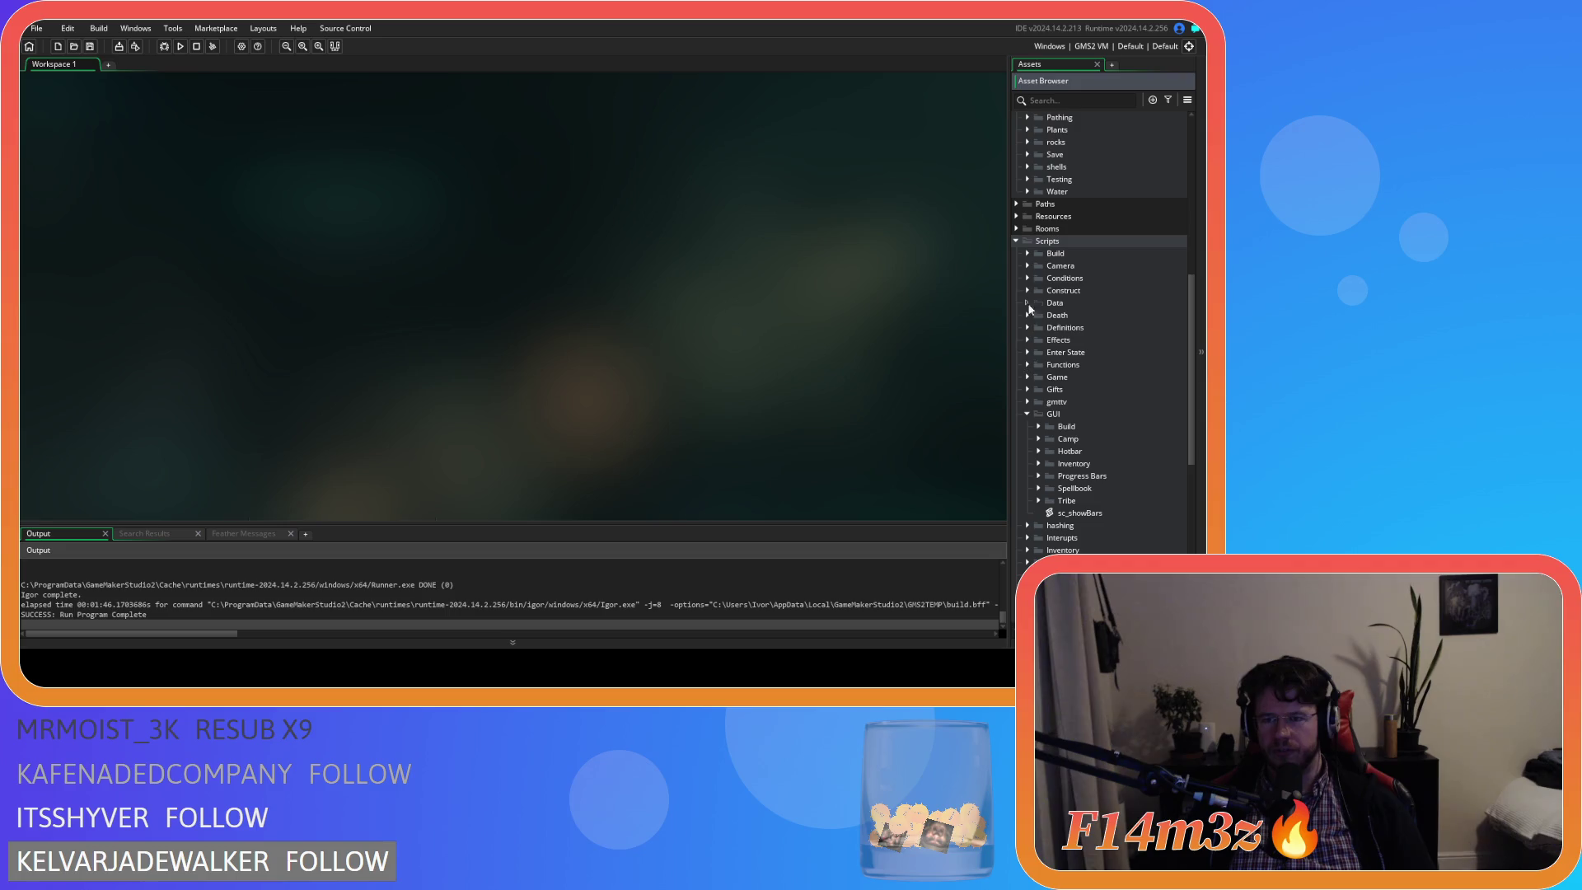
click(1027, 266)
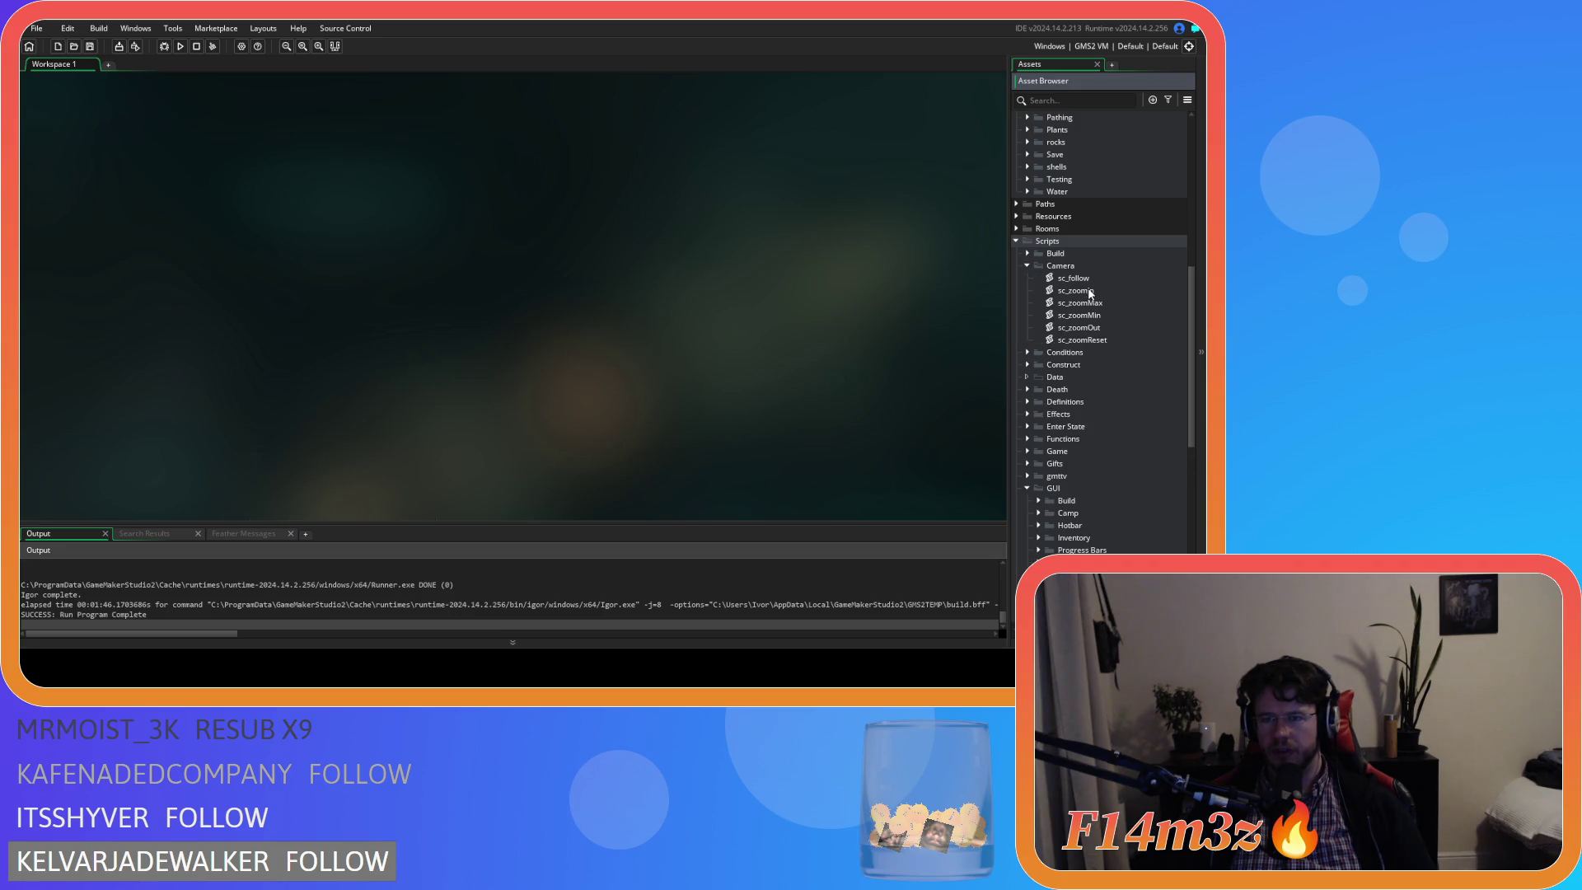
scroll(1080, 287, up, 10)
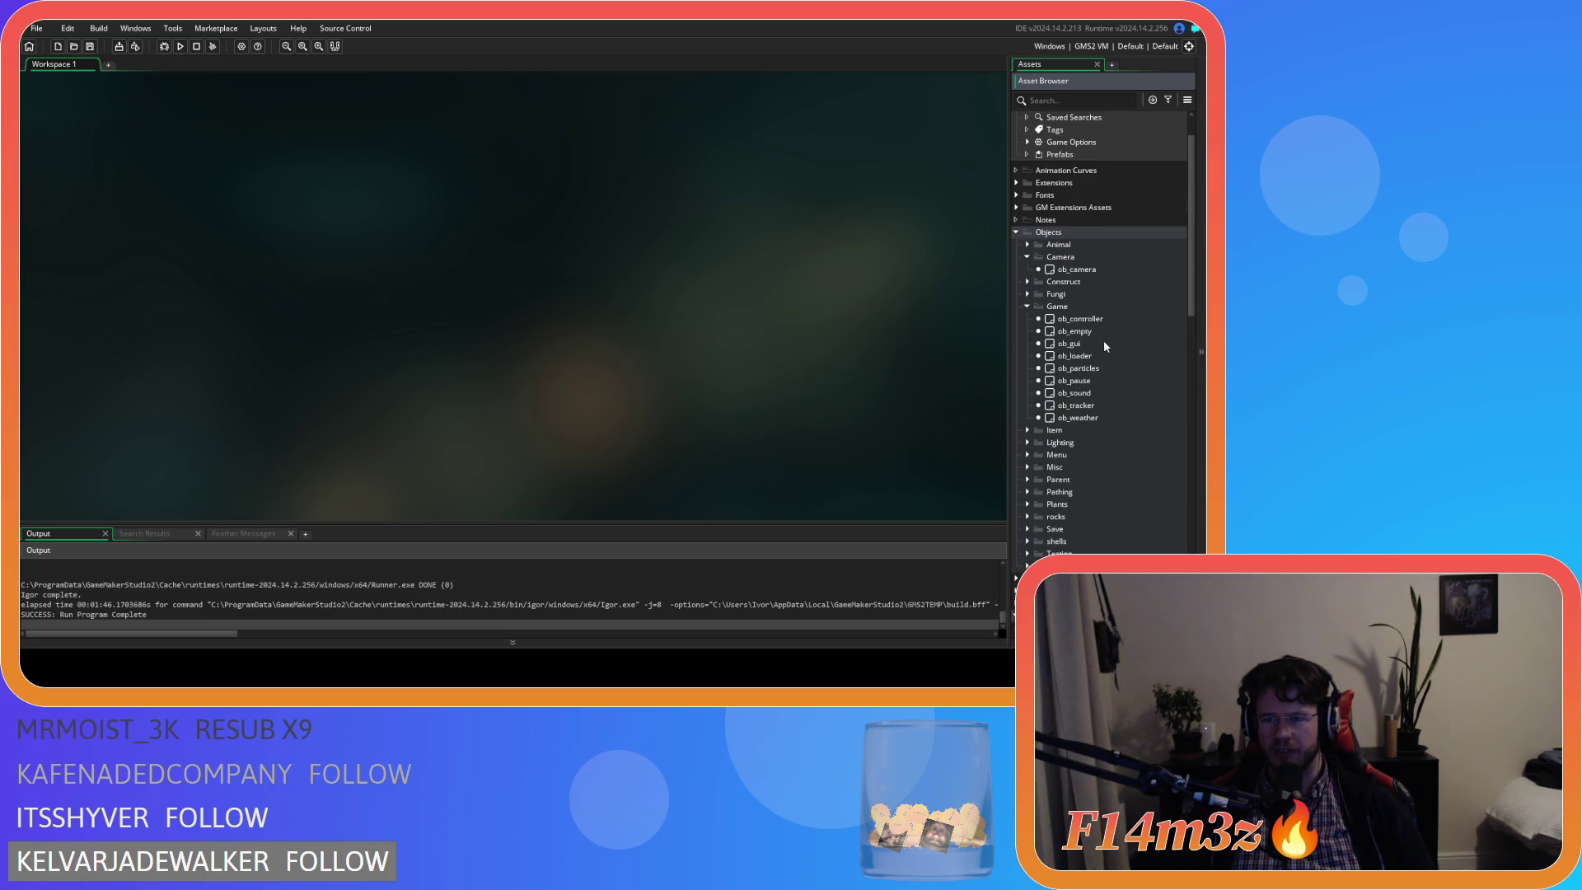
double_click(1096, 267)
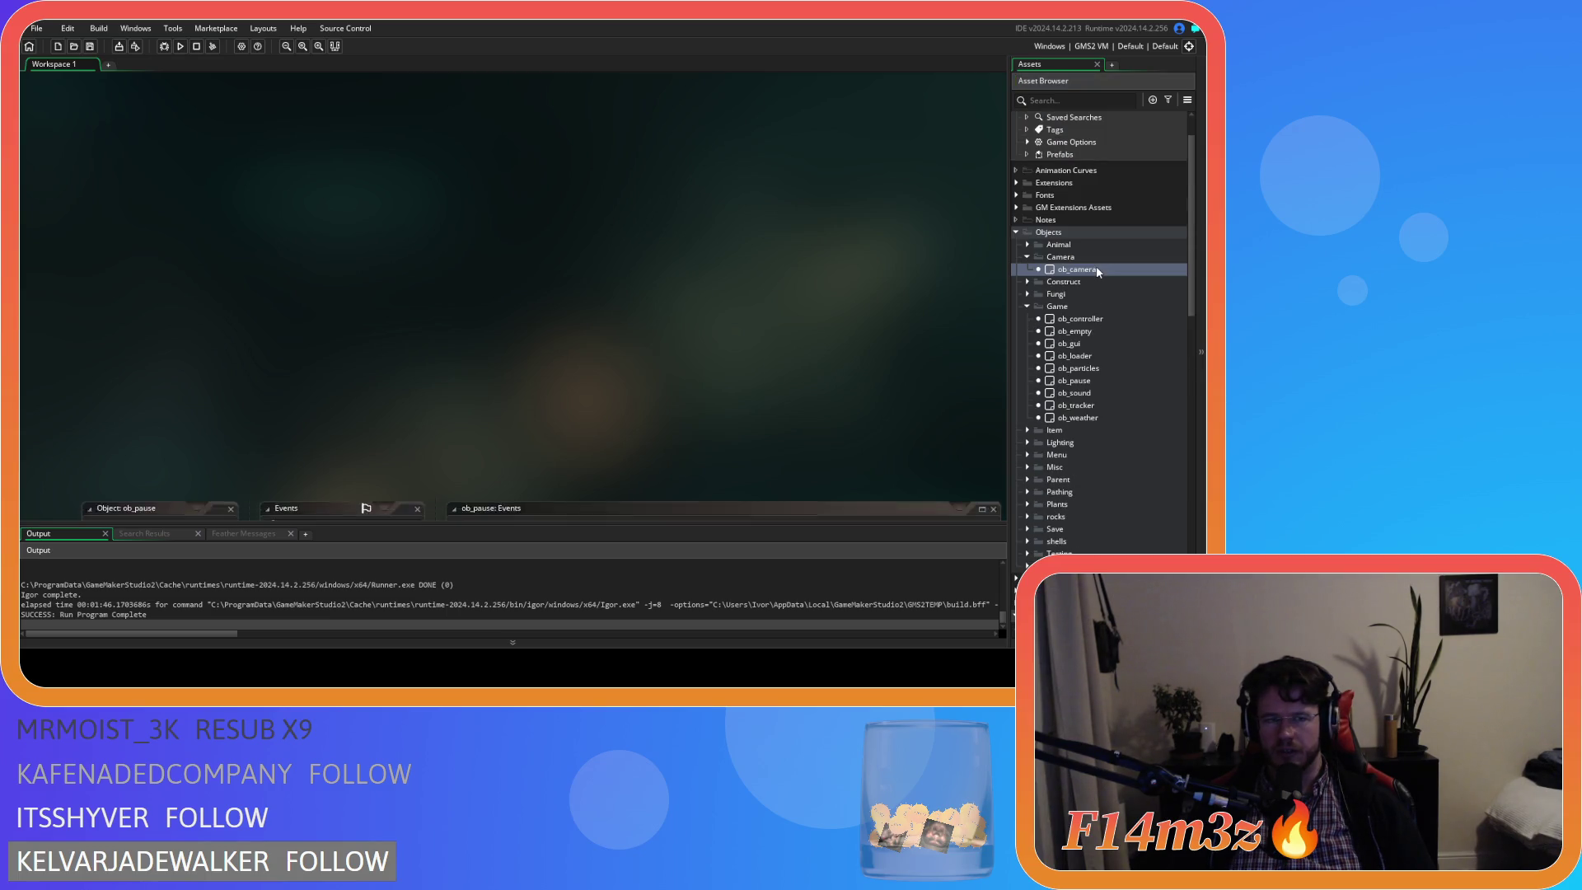
double_click(310, 247)
double_click(311, 260)
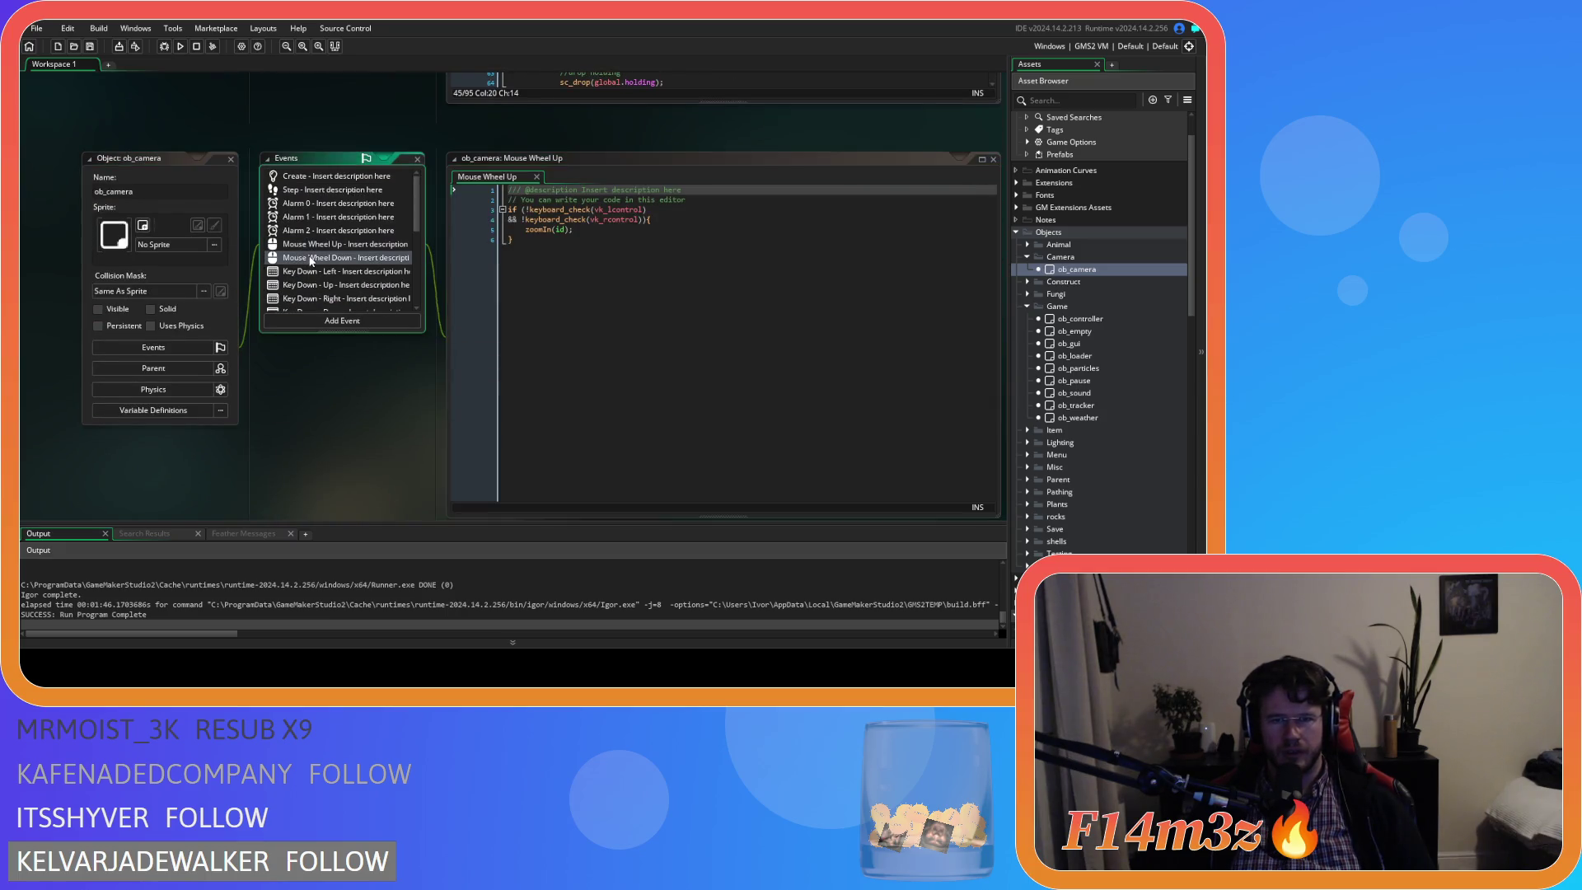
click(660, 220)
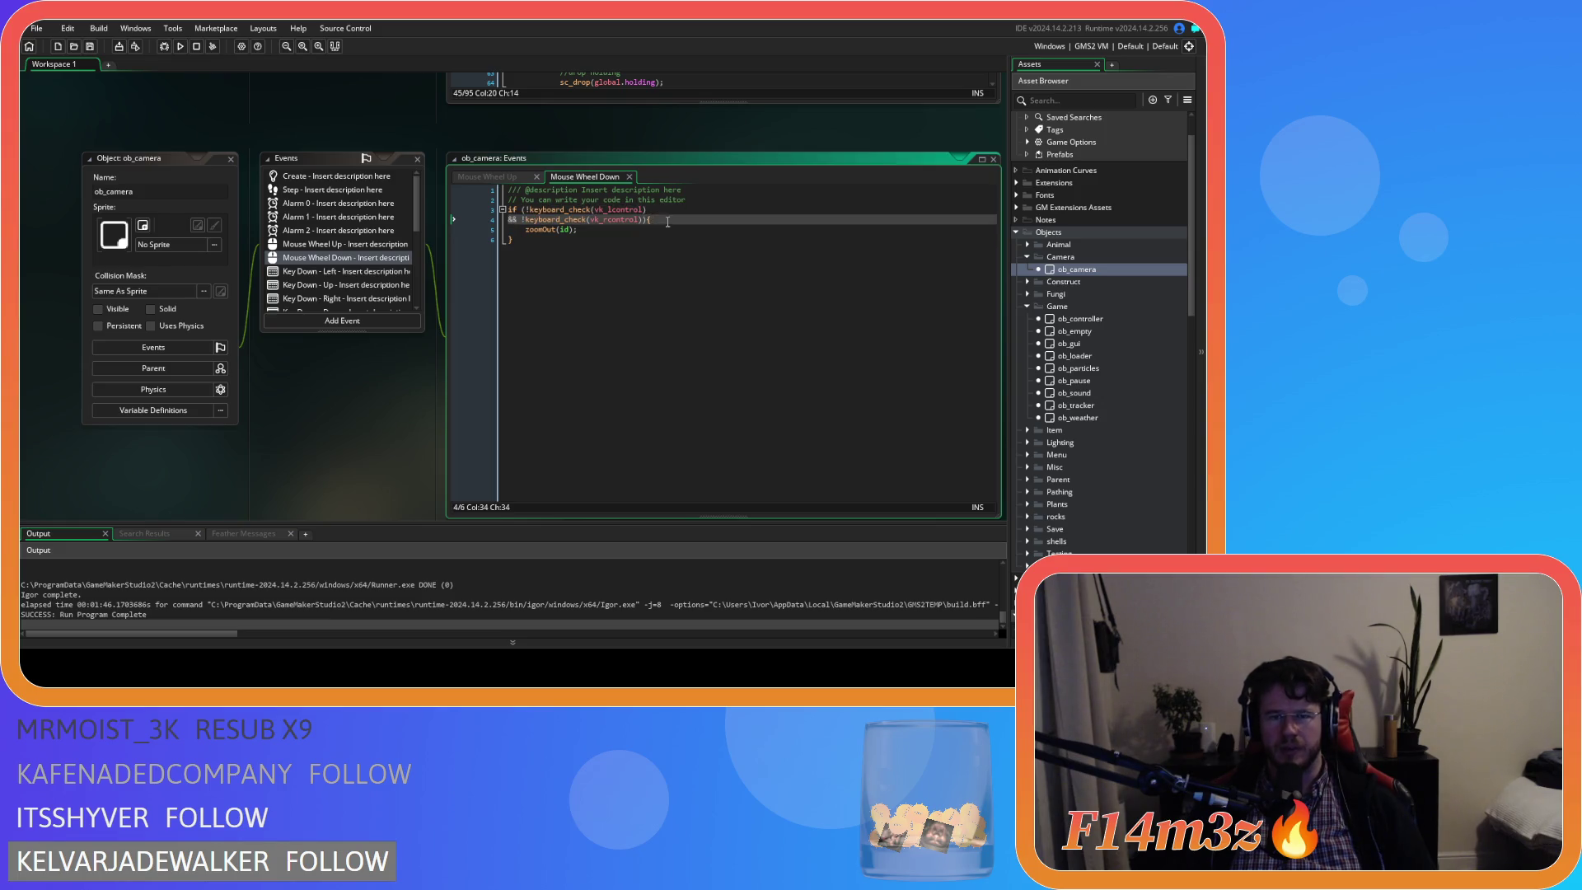
scroll(1110, 411, down, 5)
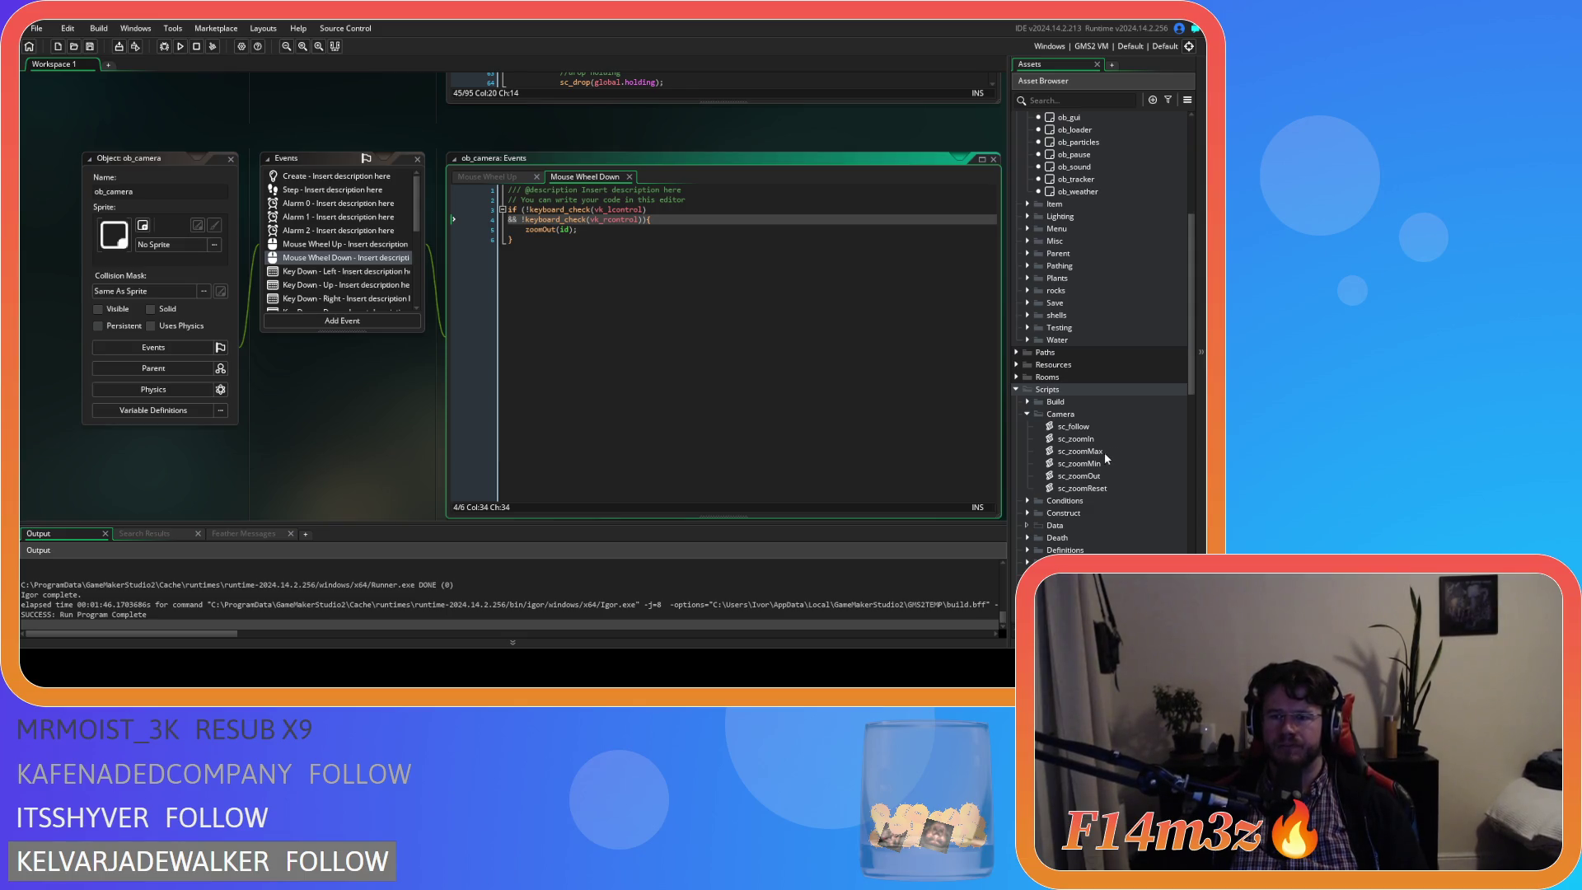
double_click(1078, 438)
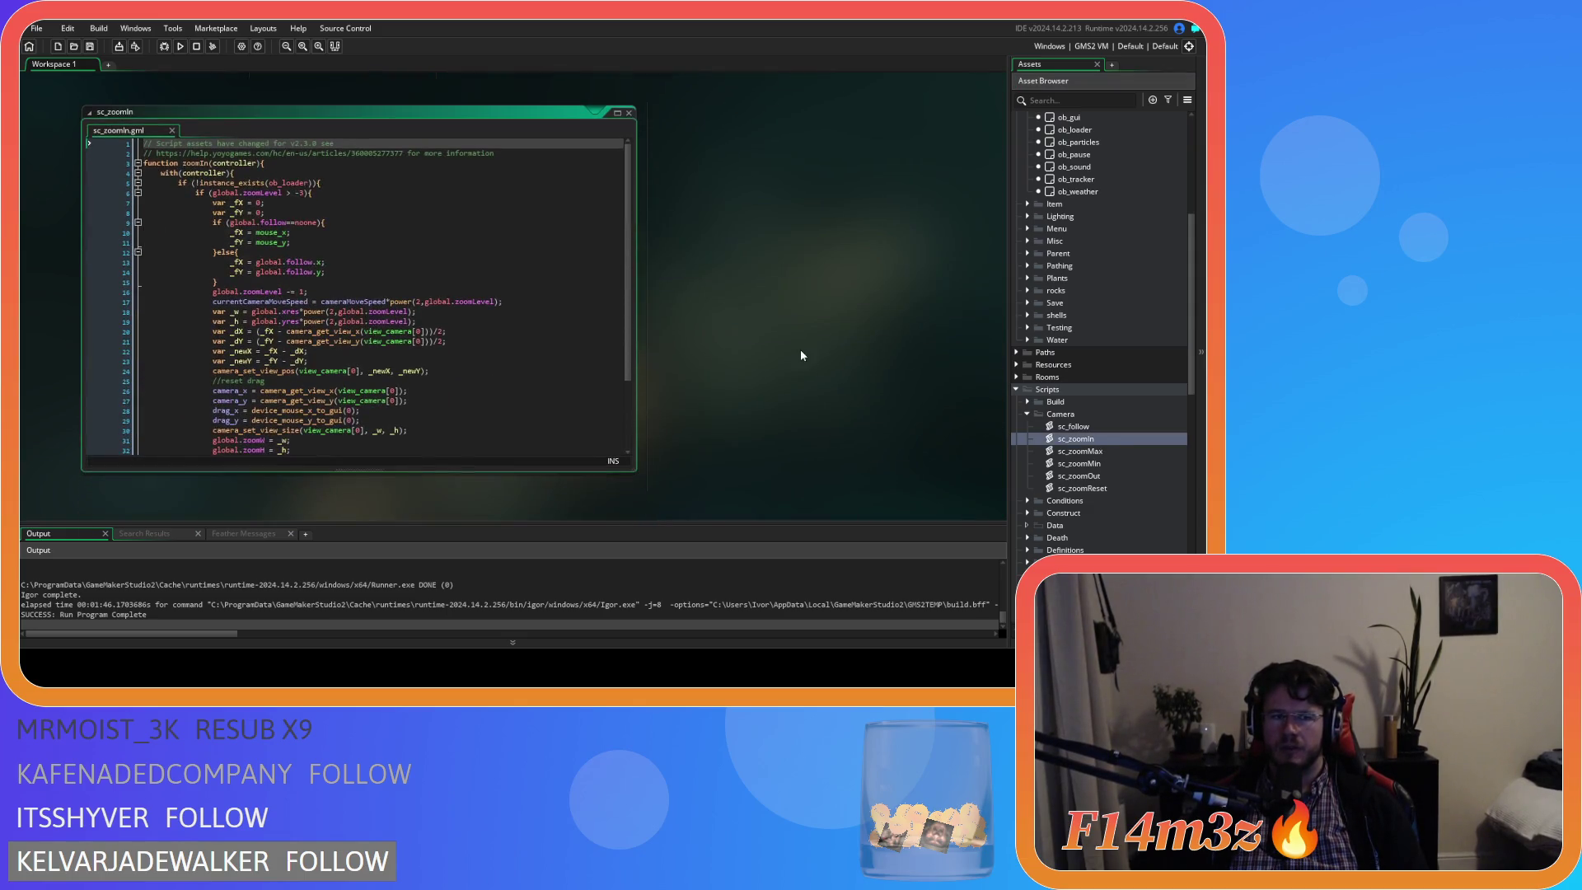
click(629, 114)
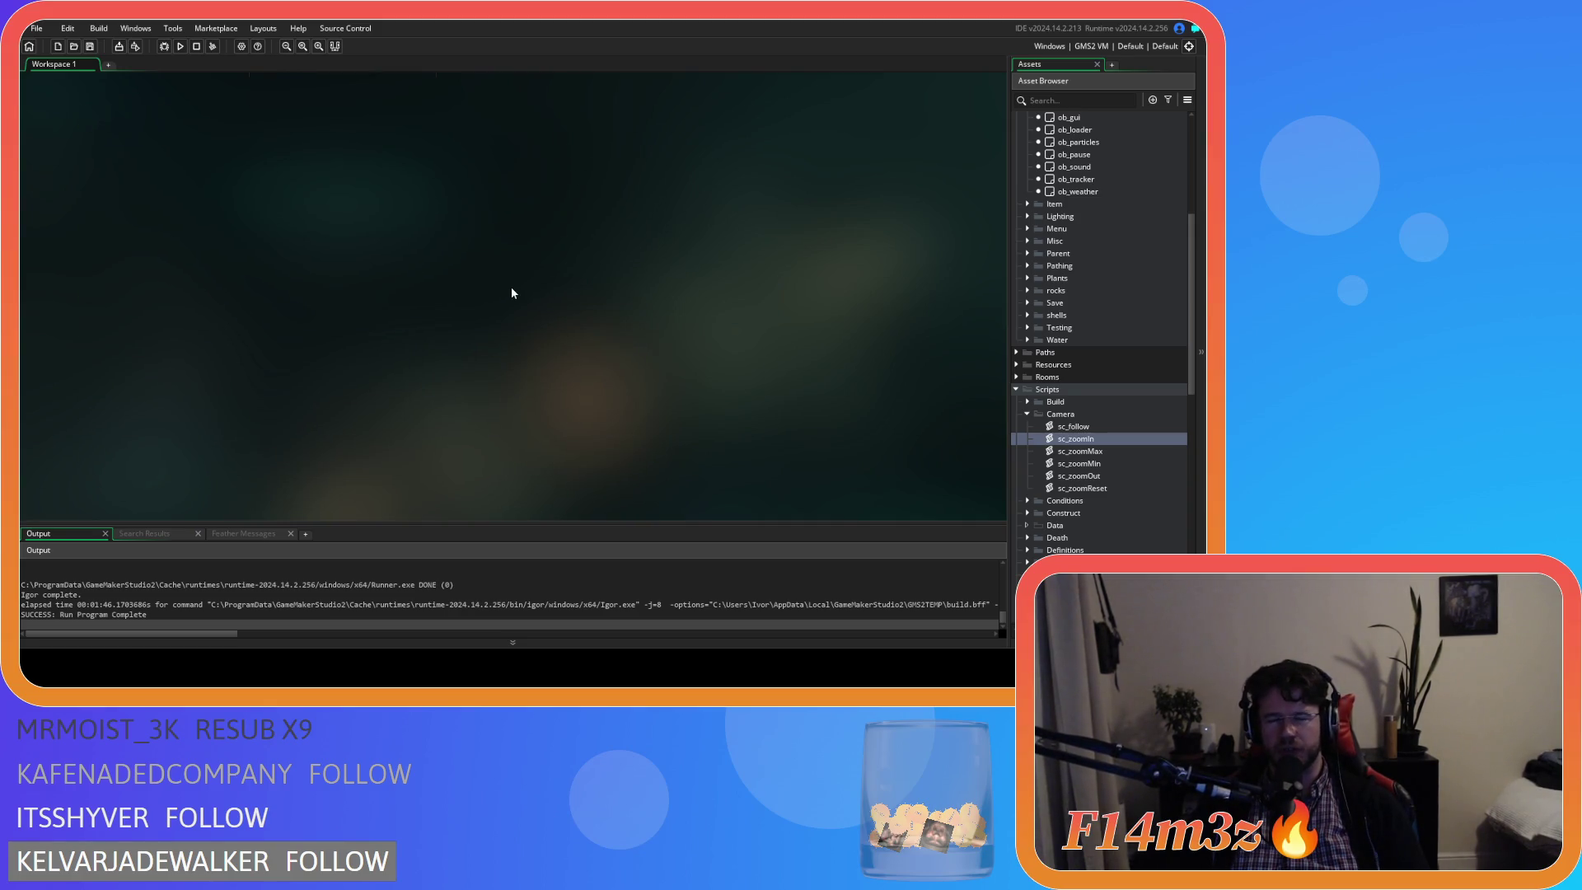
click(649, 167)
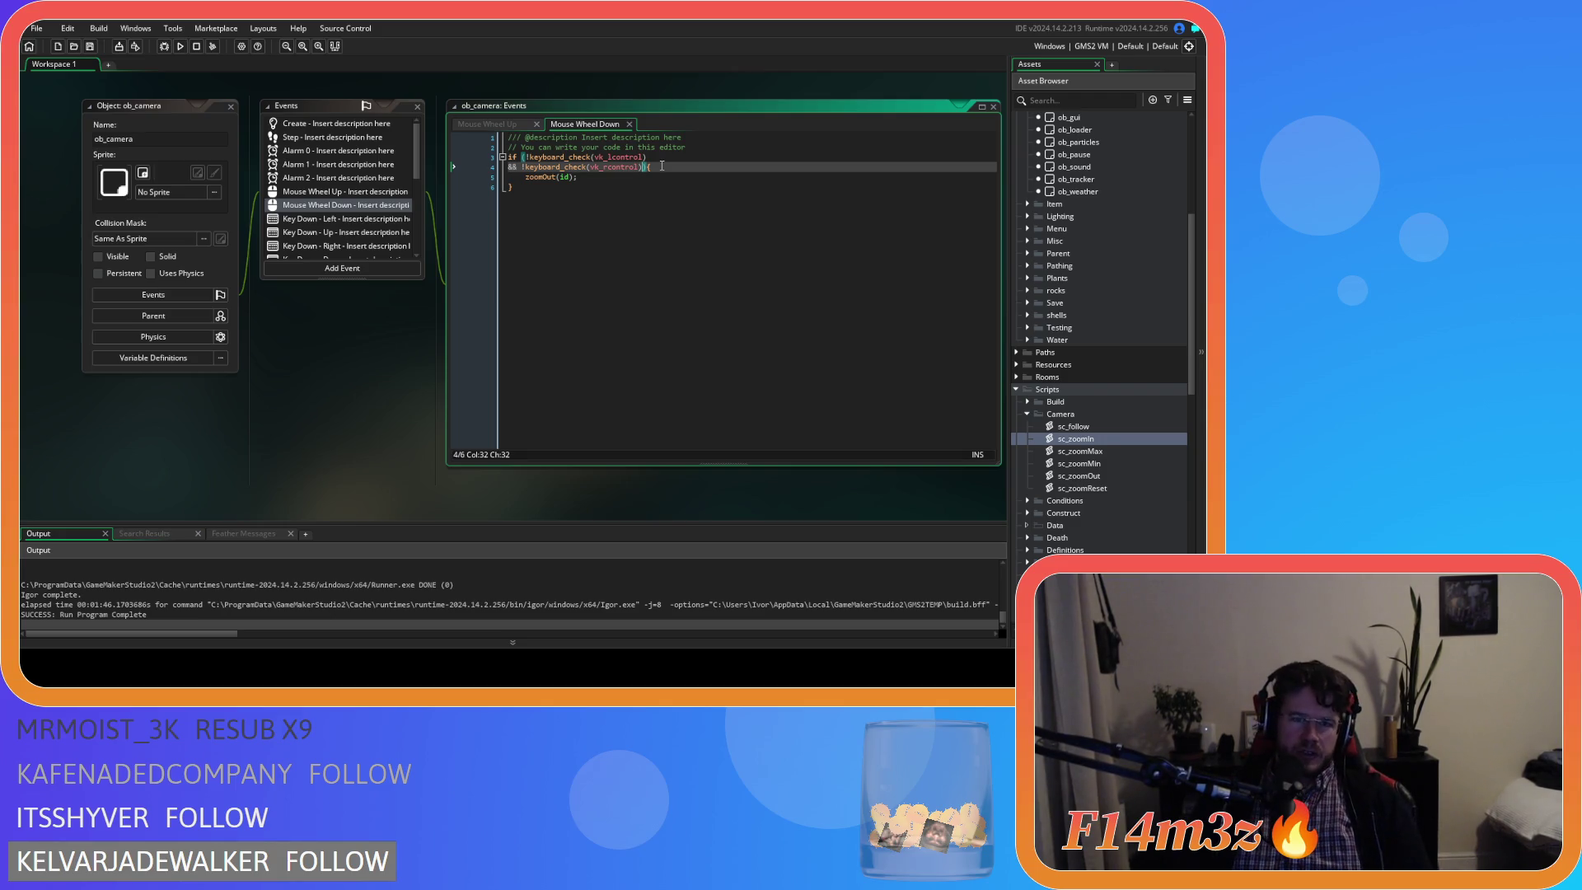
Move the brace to its own line and add (array_get_index(global.windows,global.wCamp) to the condition.
key(Return)
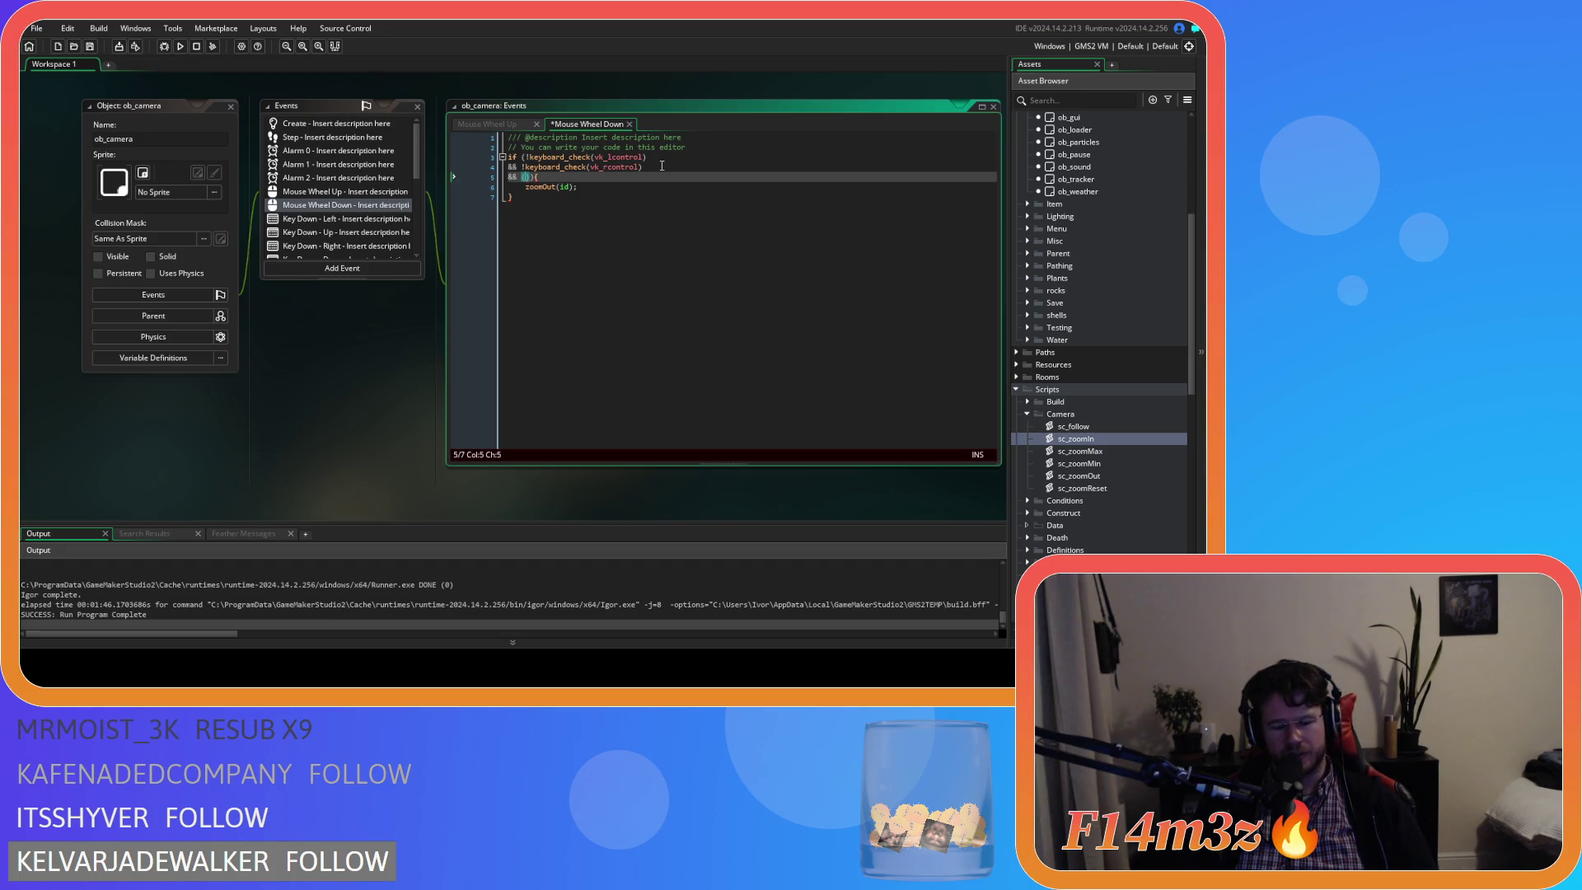
text(array_ge)
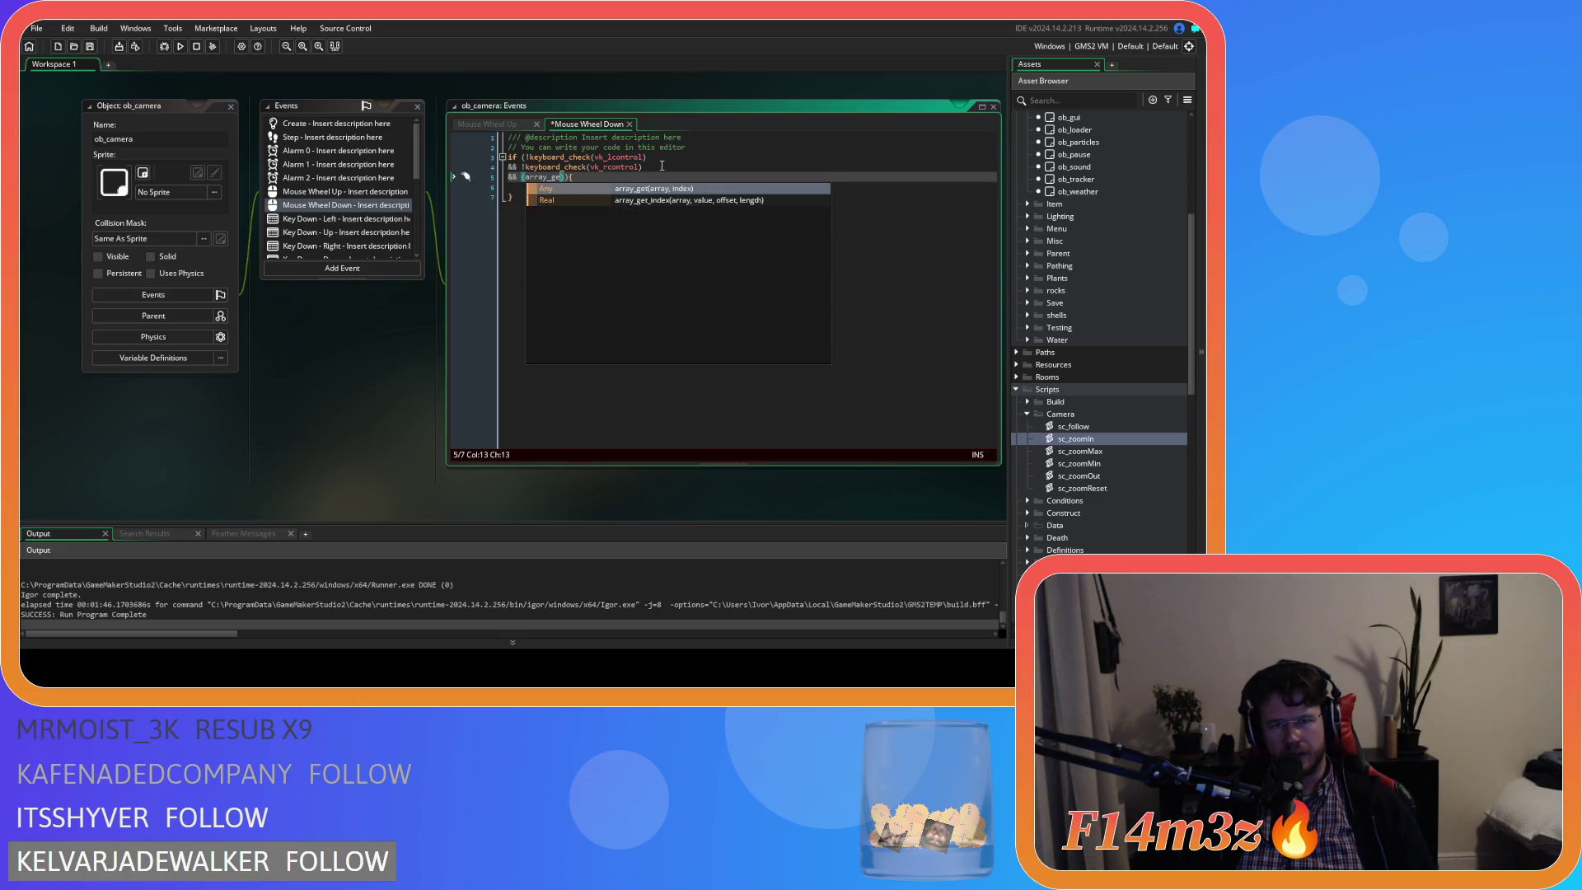
key(Down)
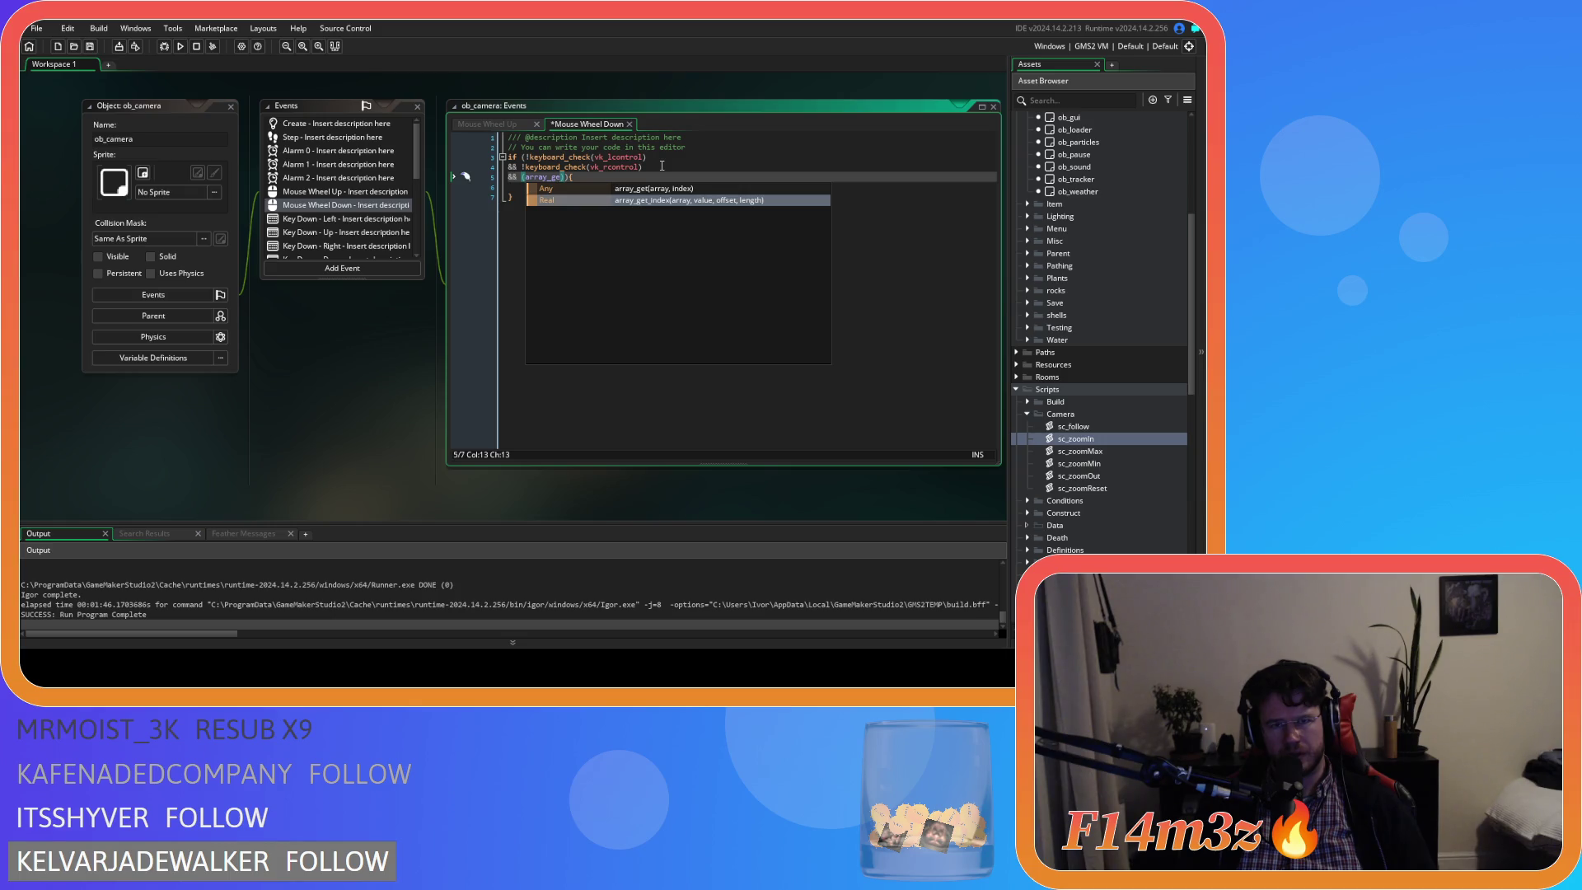
key(Return)
text((array_get_index(g)
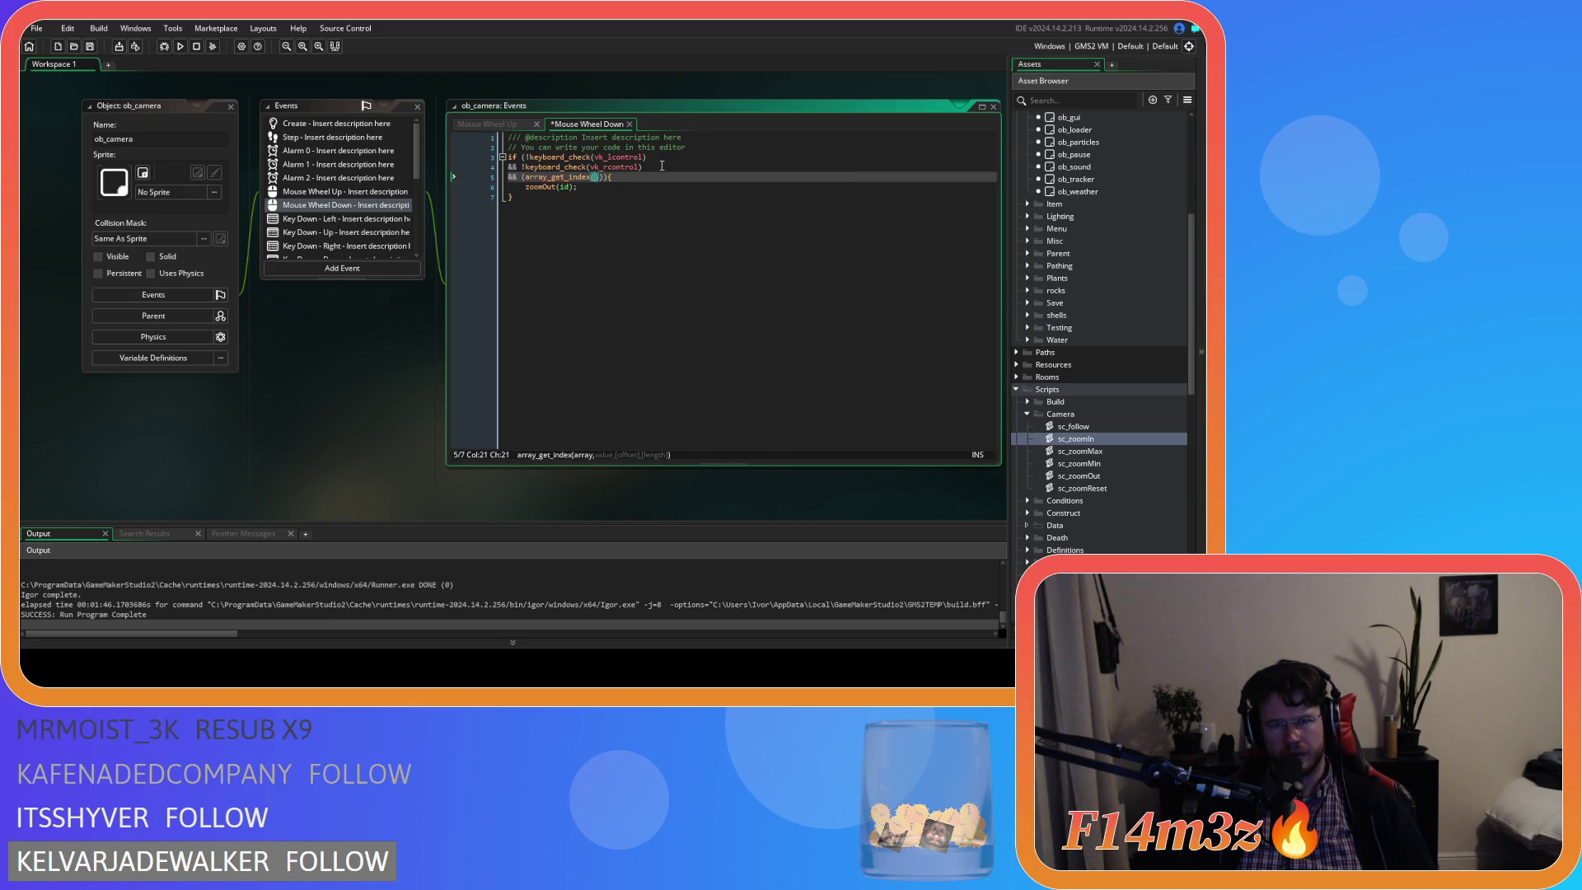
text(lobal.windows)
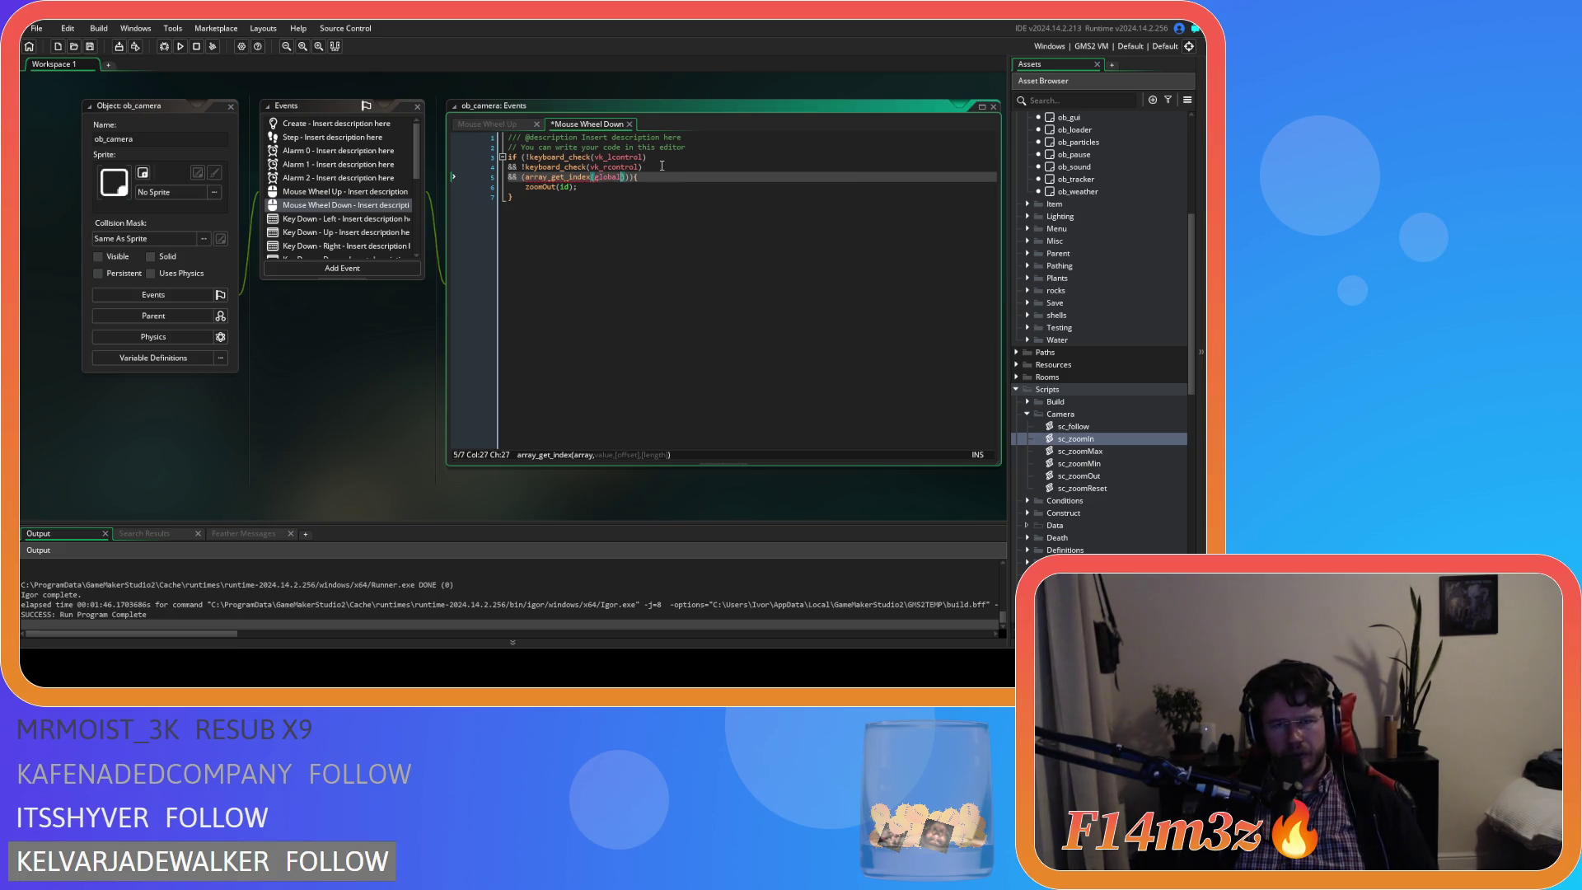
text(,gl)
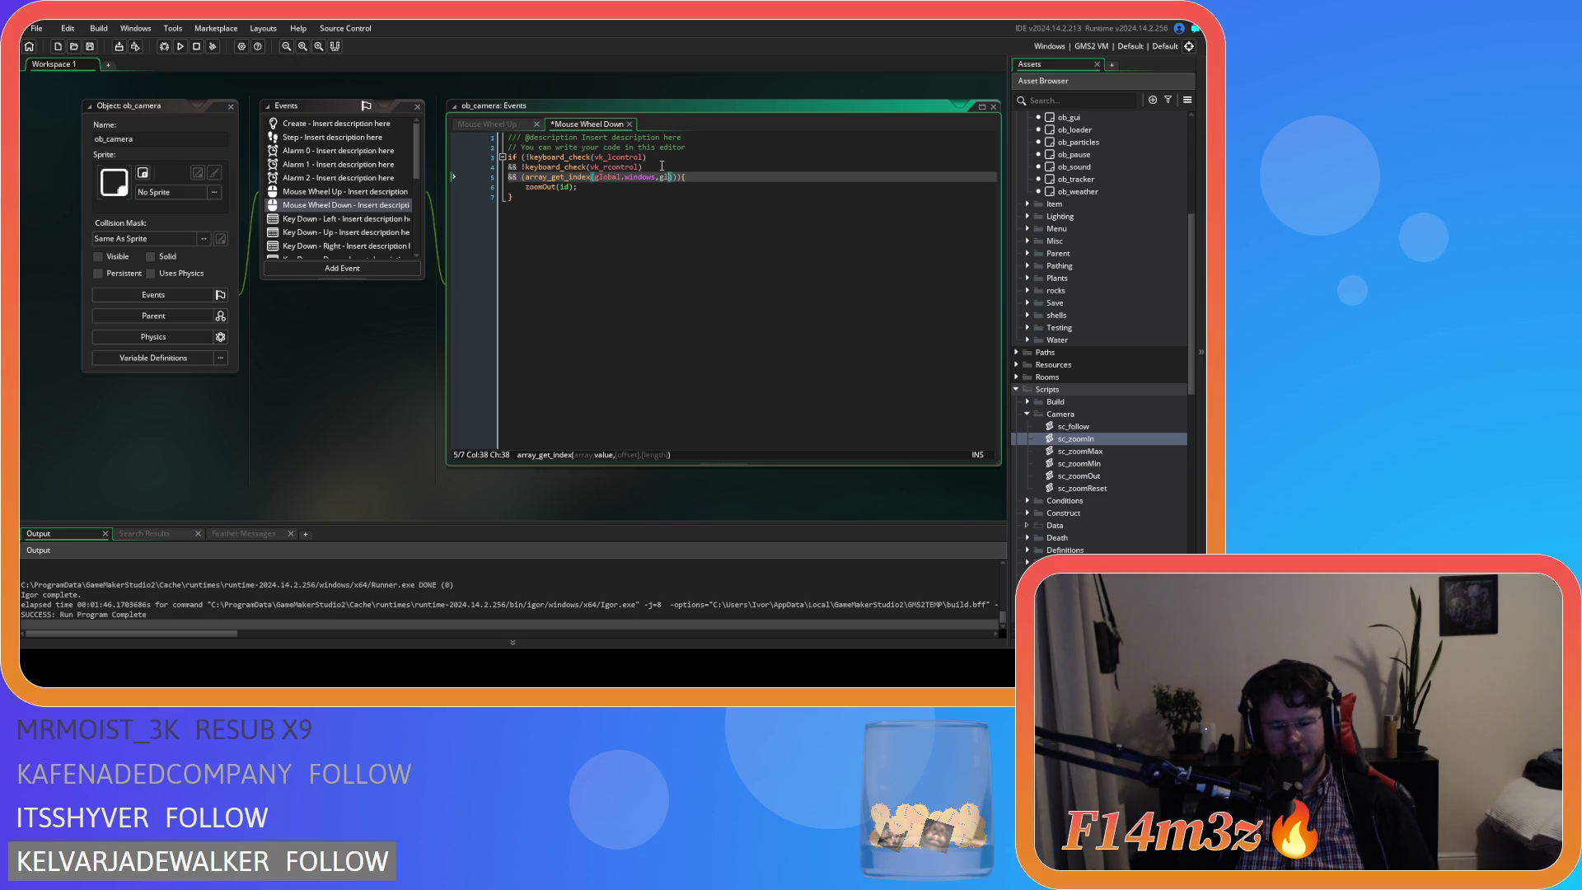
text(obal.)
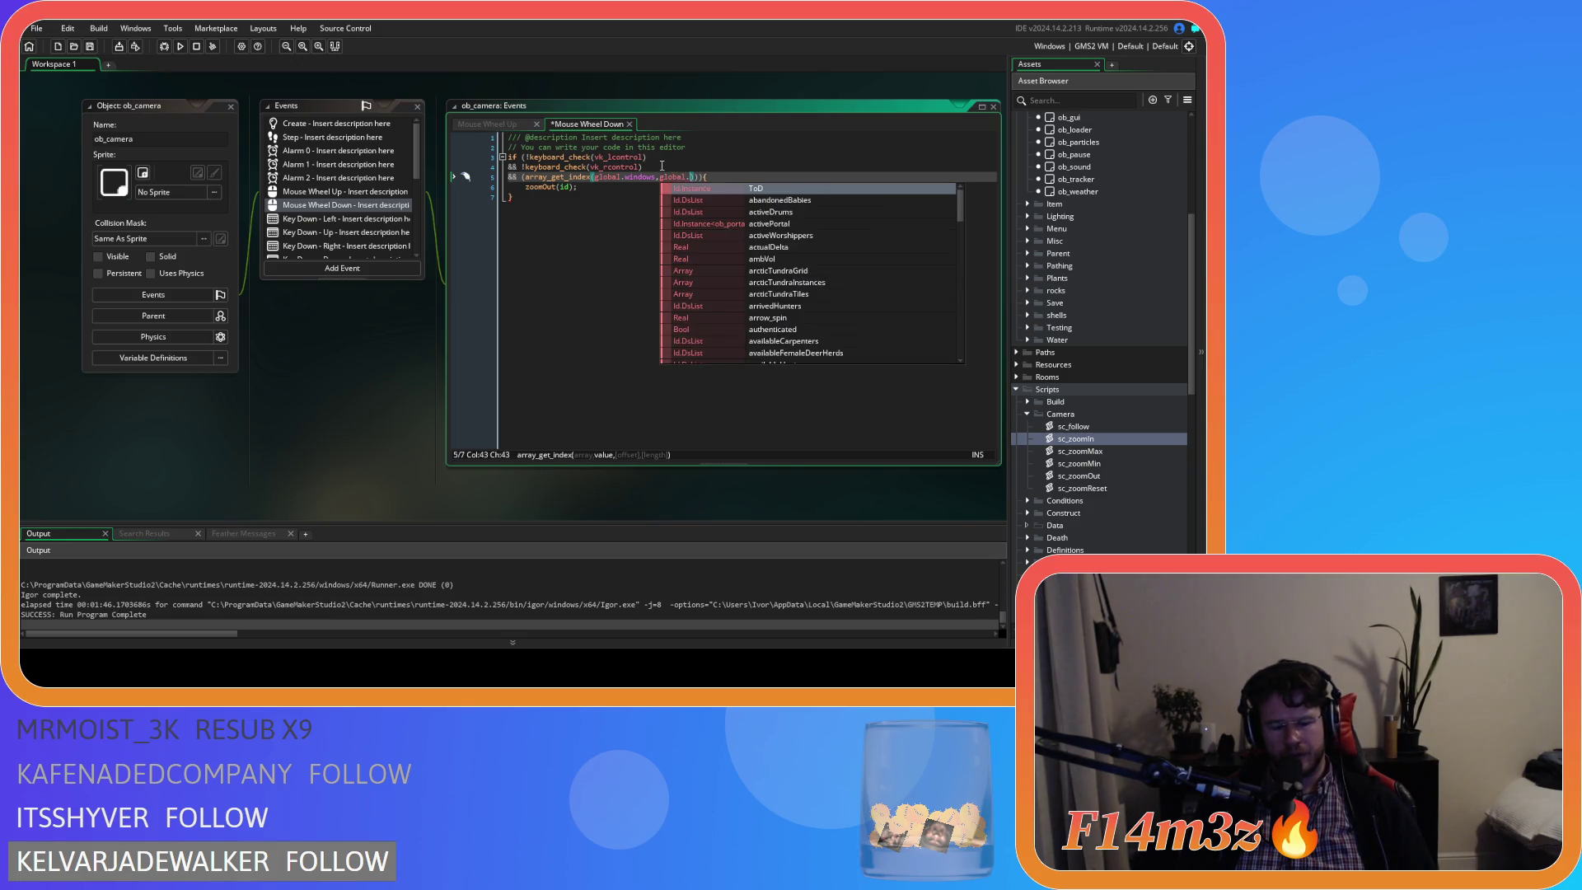
text(wCamp)
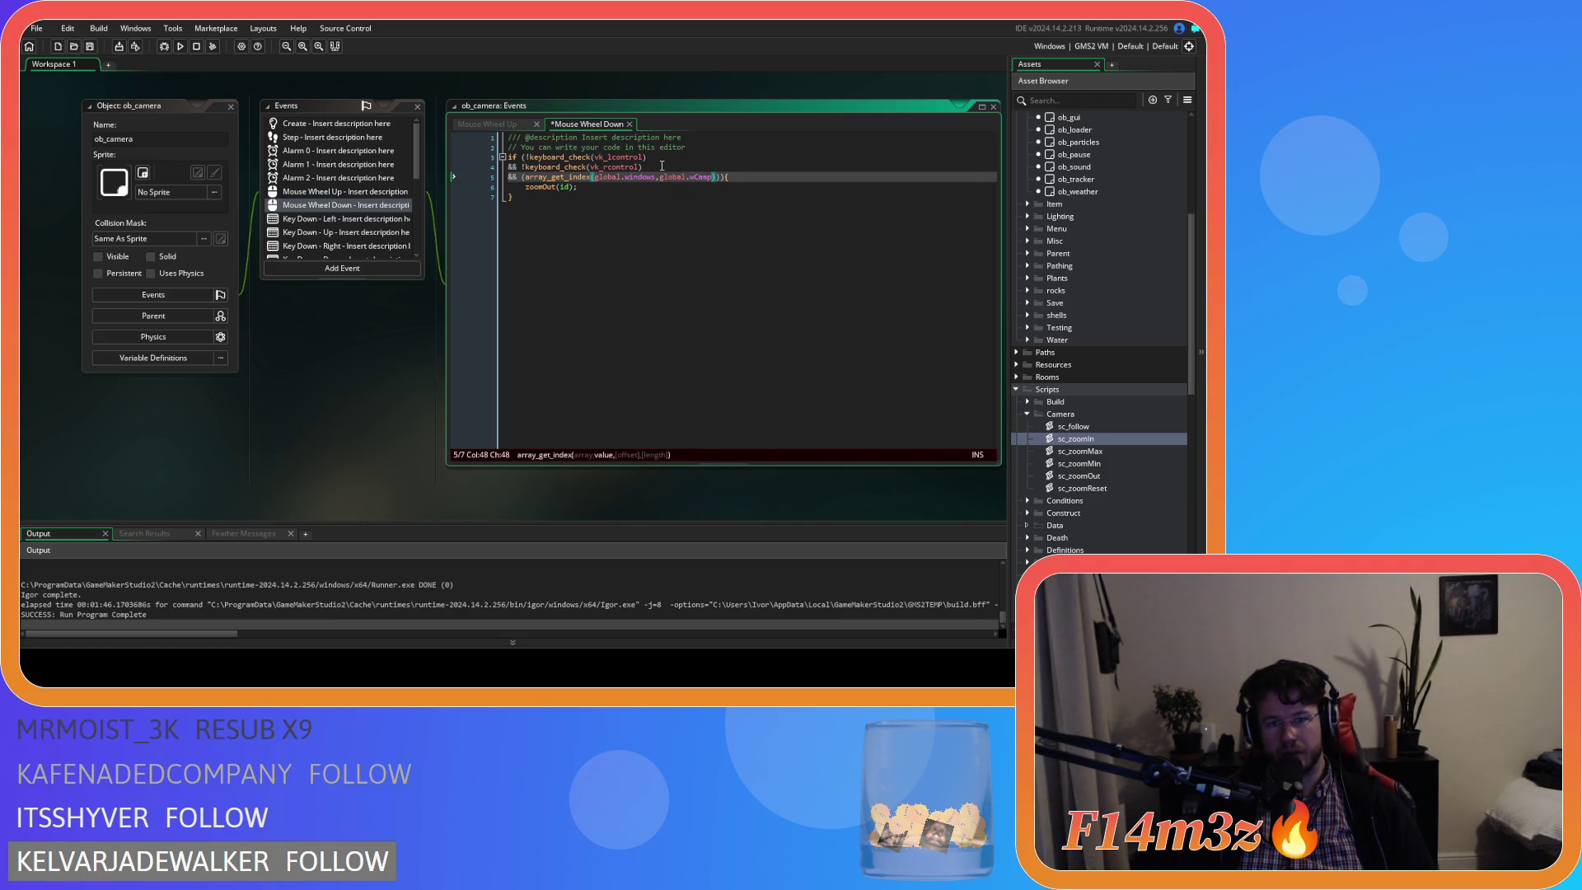
text())
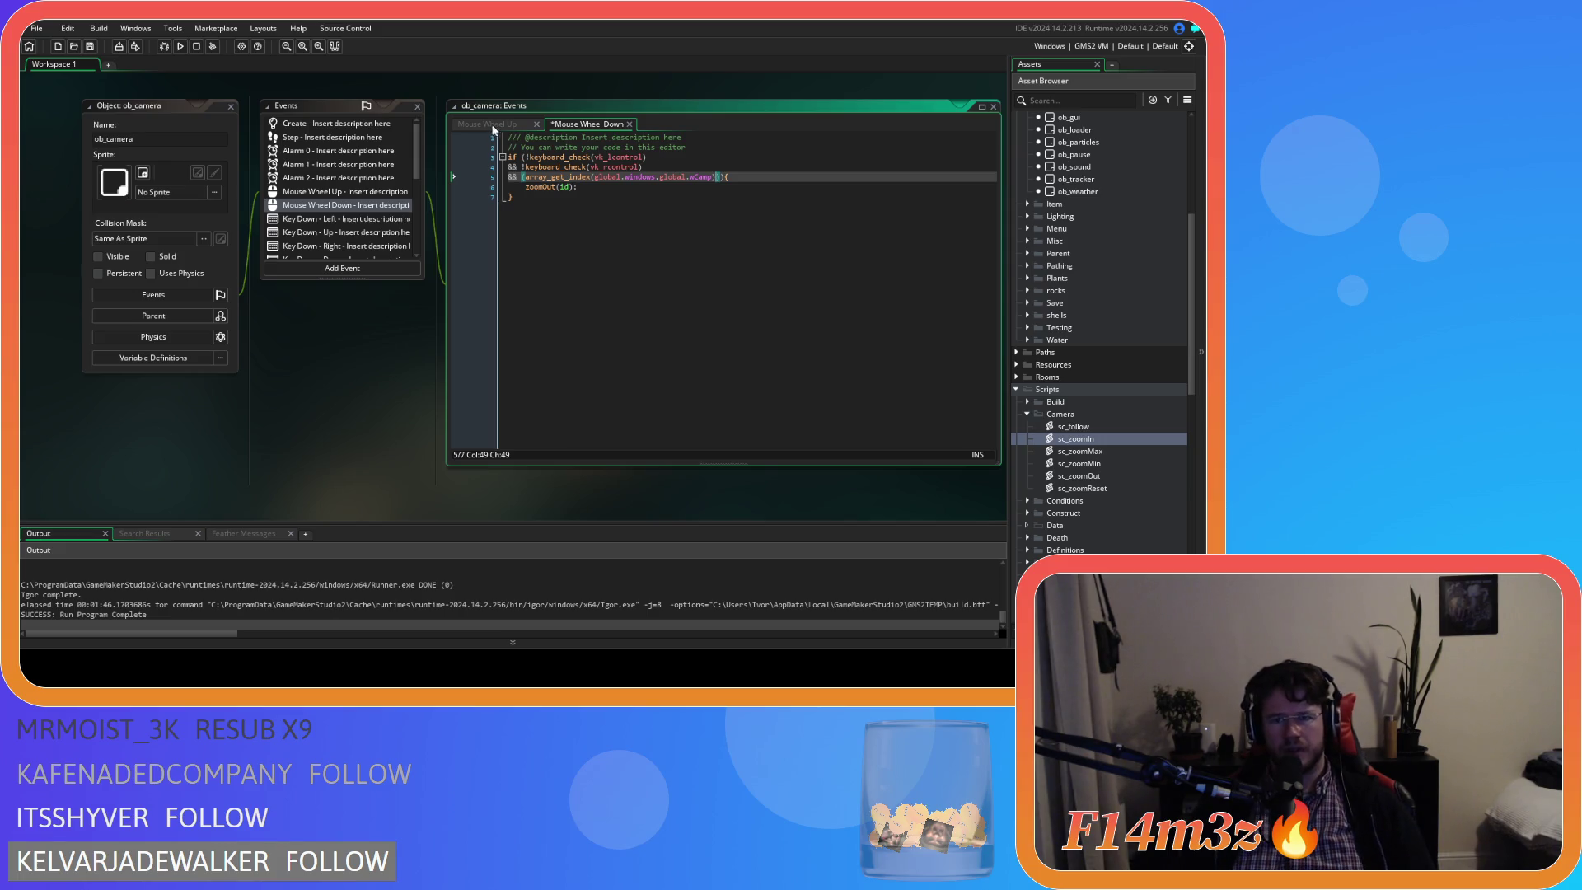
scroll(320, 244, down, 3)
scroll(325, 239, down, 2)
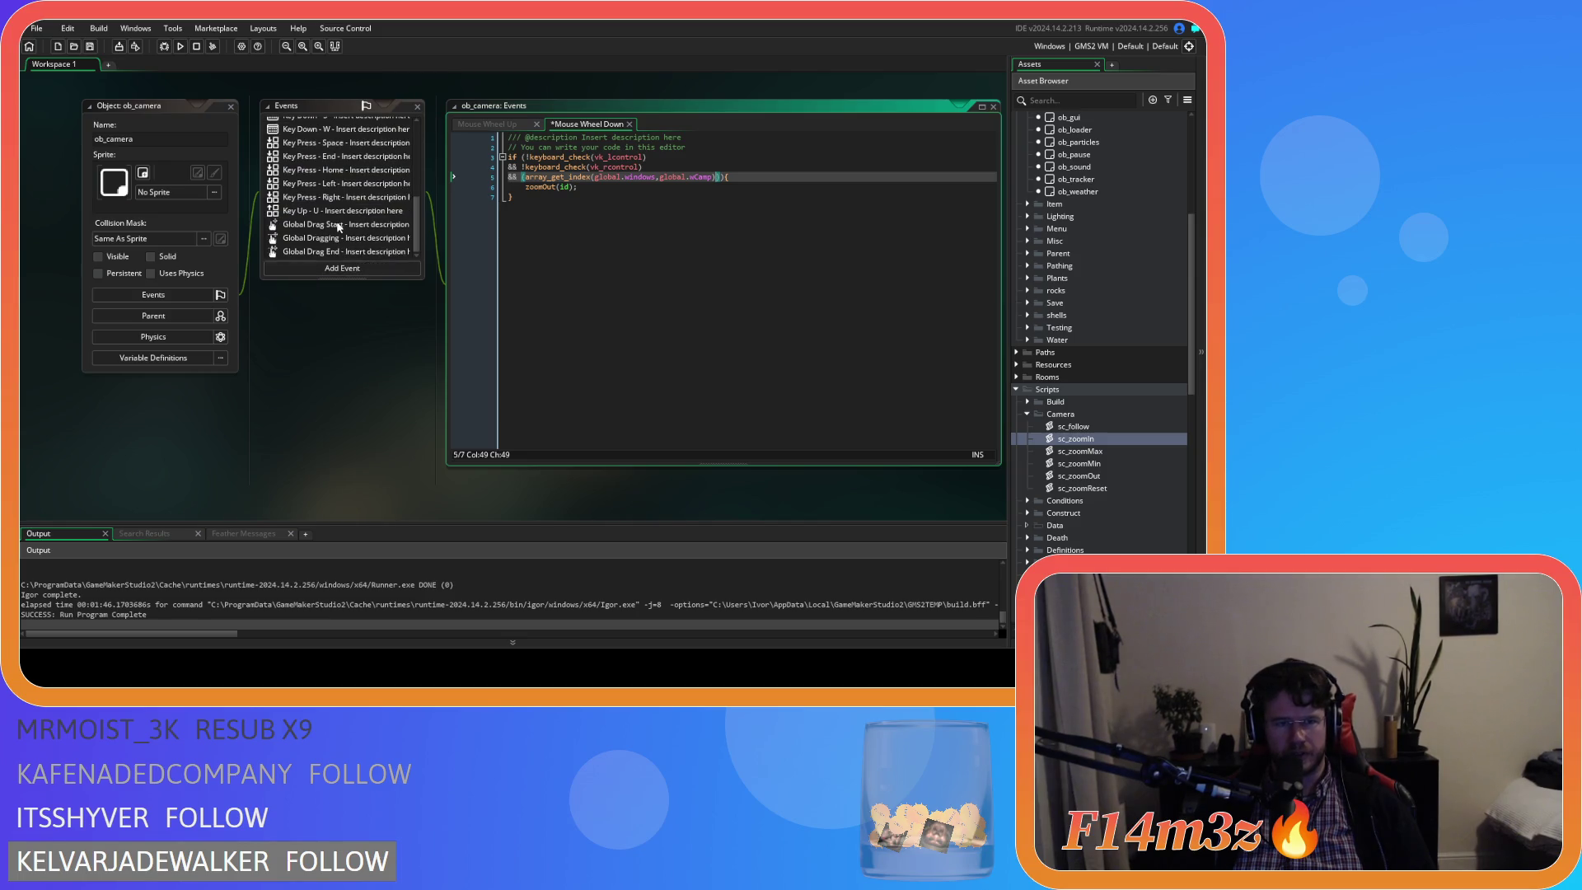
Add ==-1 to line 5's camp window check, matching Global Drag Start's syntax, and begin an 'or' line.
click(322, 227)
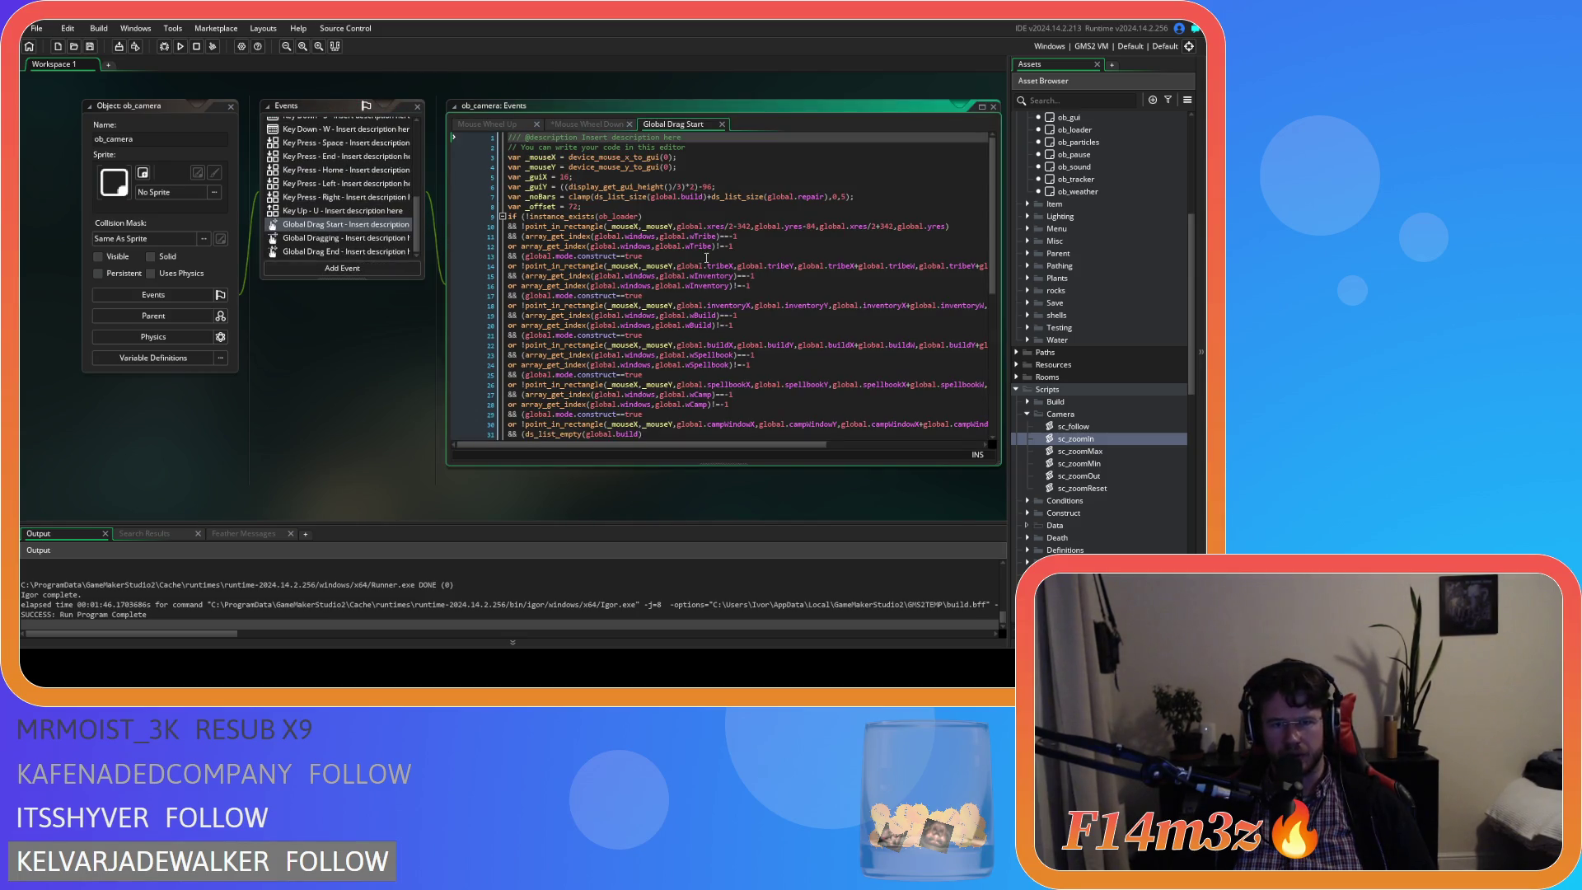
drag(707, 276, 793, 287)
click(588, 123)
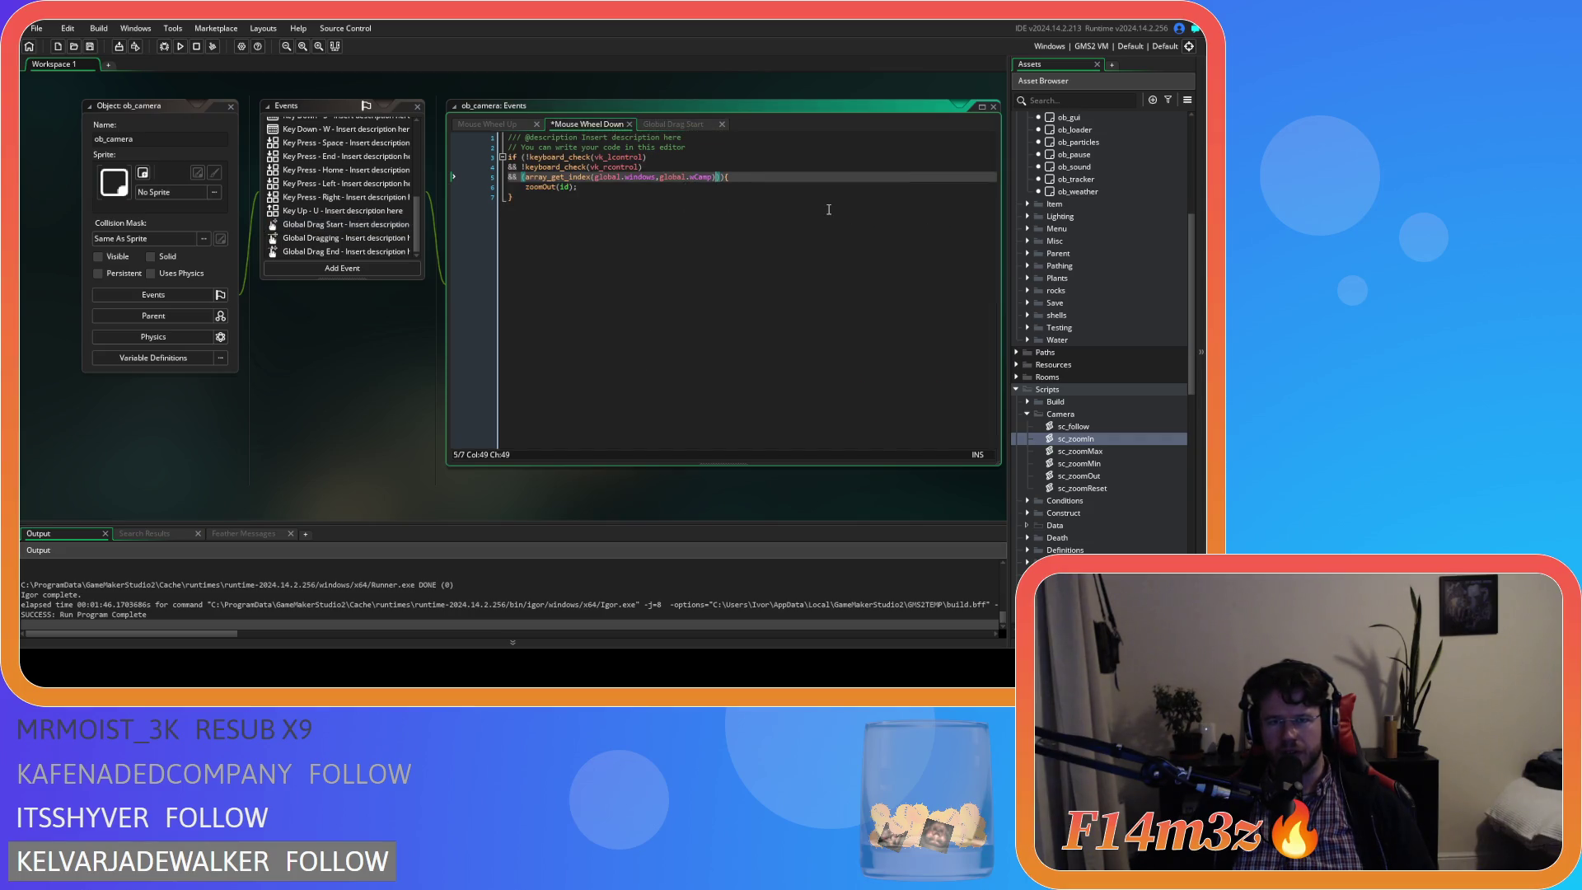
text(==-1)
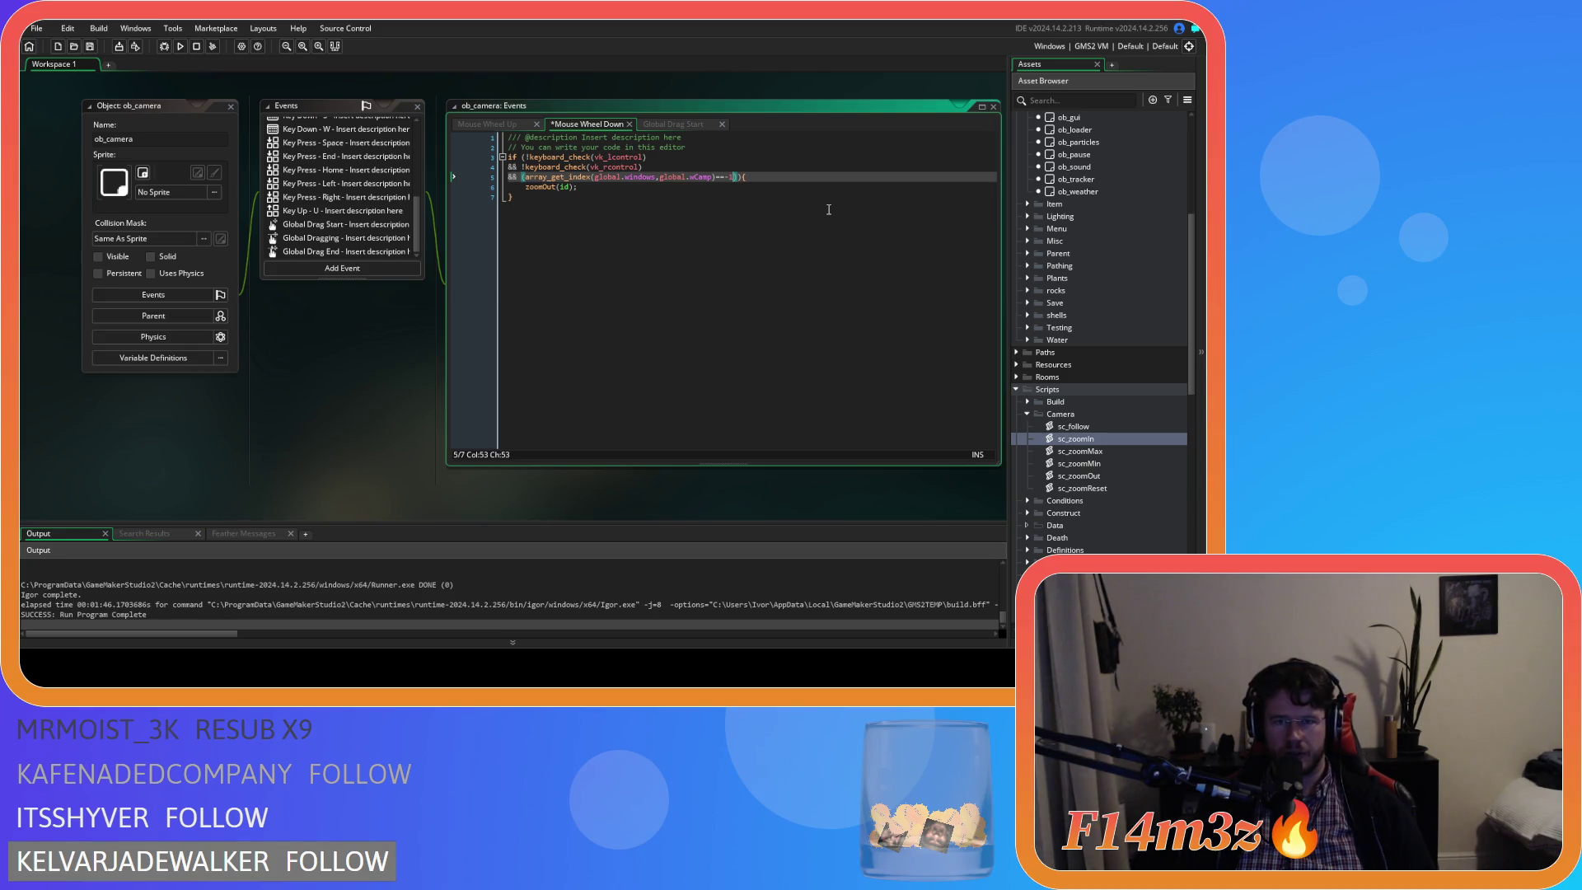
key(Return)
text(r ){)
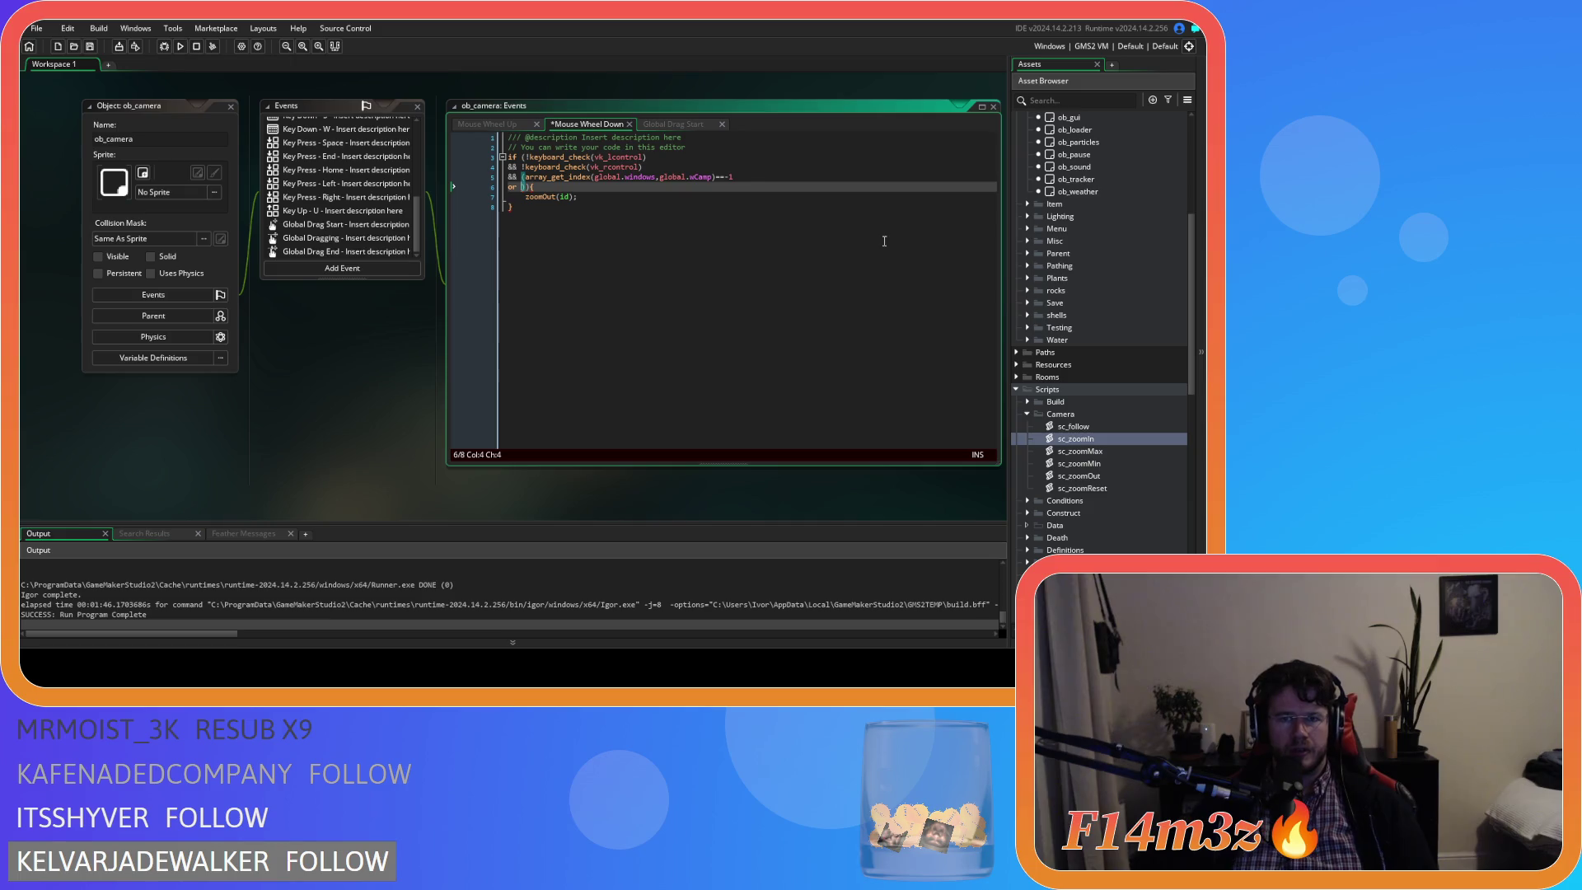
Duplicate the camp window check onto the 'or' line 6 and push the opening brace to line 7.
drag(748, 176, 524, 177)
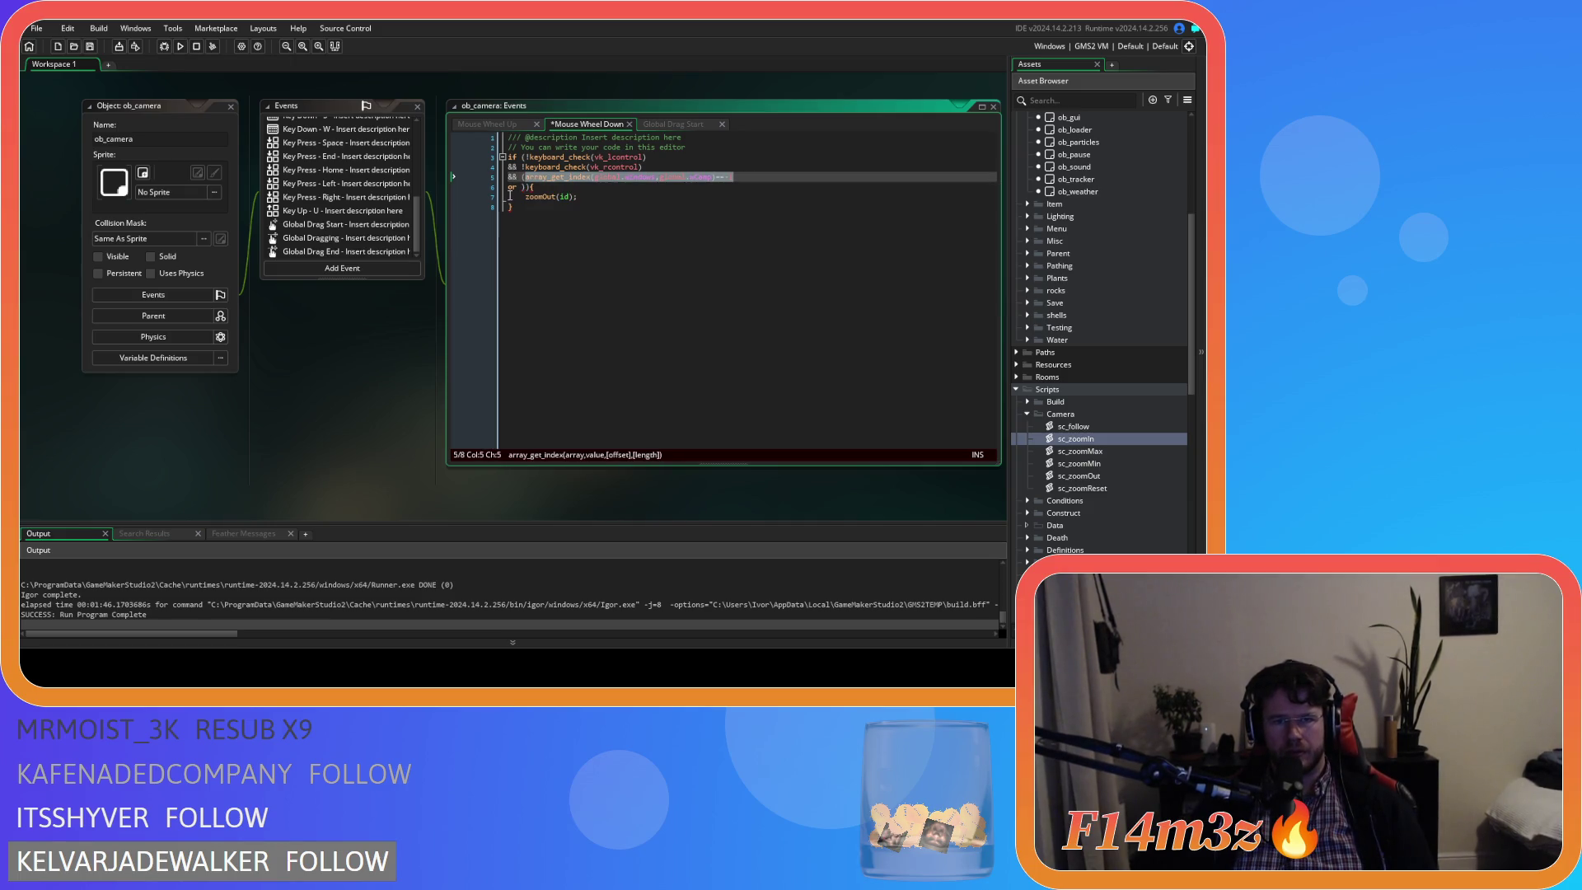
key(ctrl+c)
click(521, 187)
key(ctrl+v)
click(713, 188)
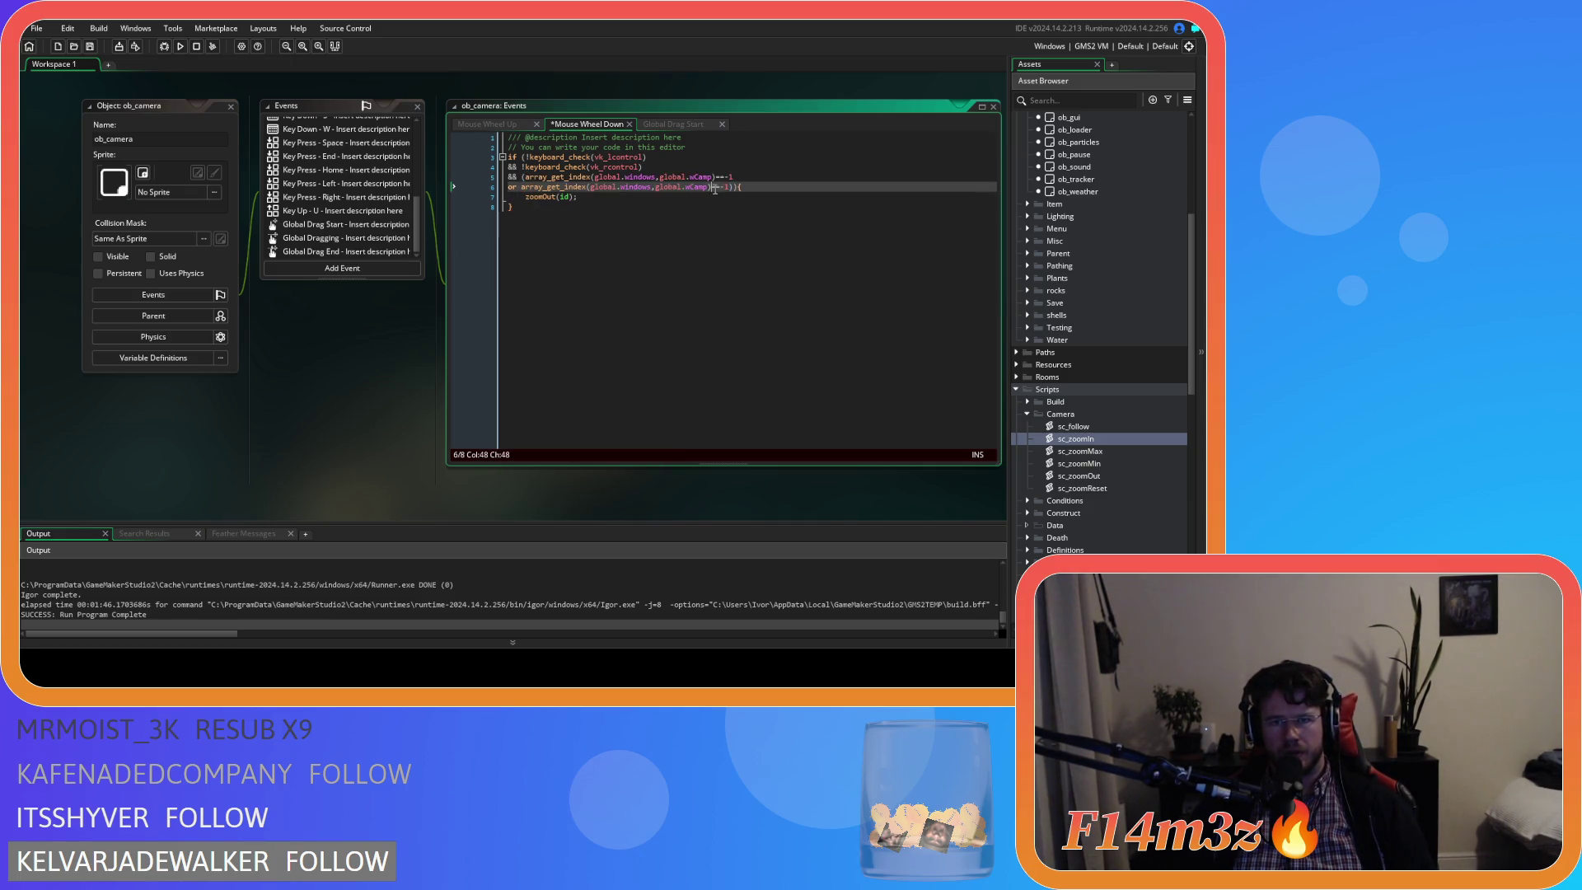
key(Return)
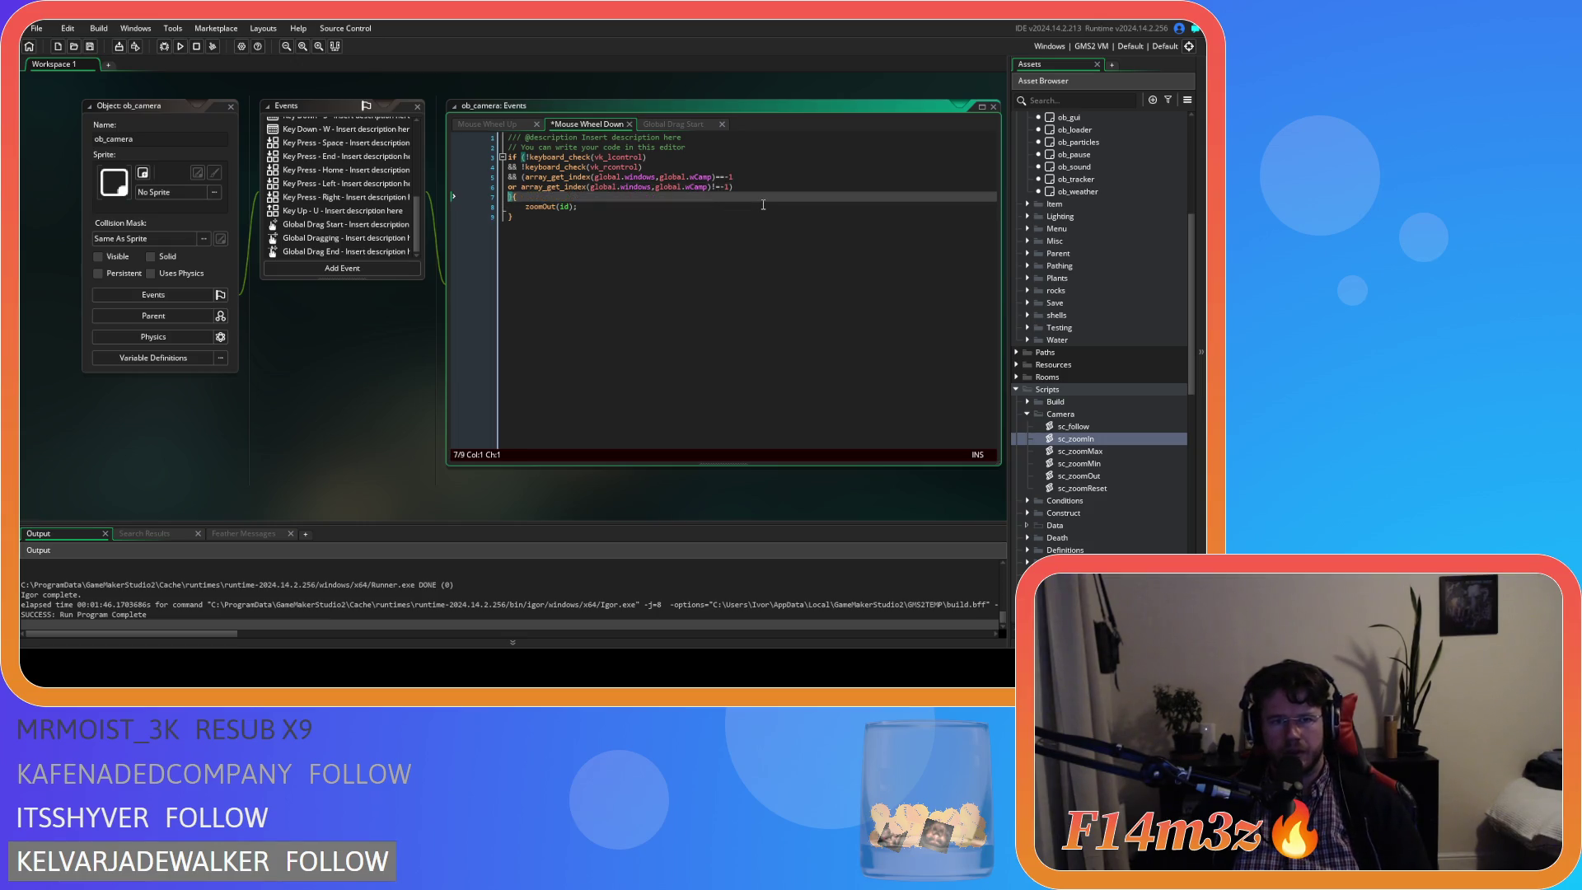
Start line 7 with && and open the sc_windowCamp script from the Camp scripts folder.
text(&&)
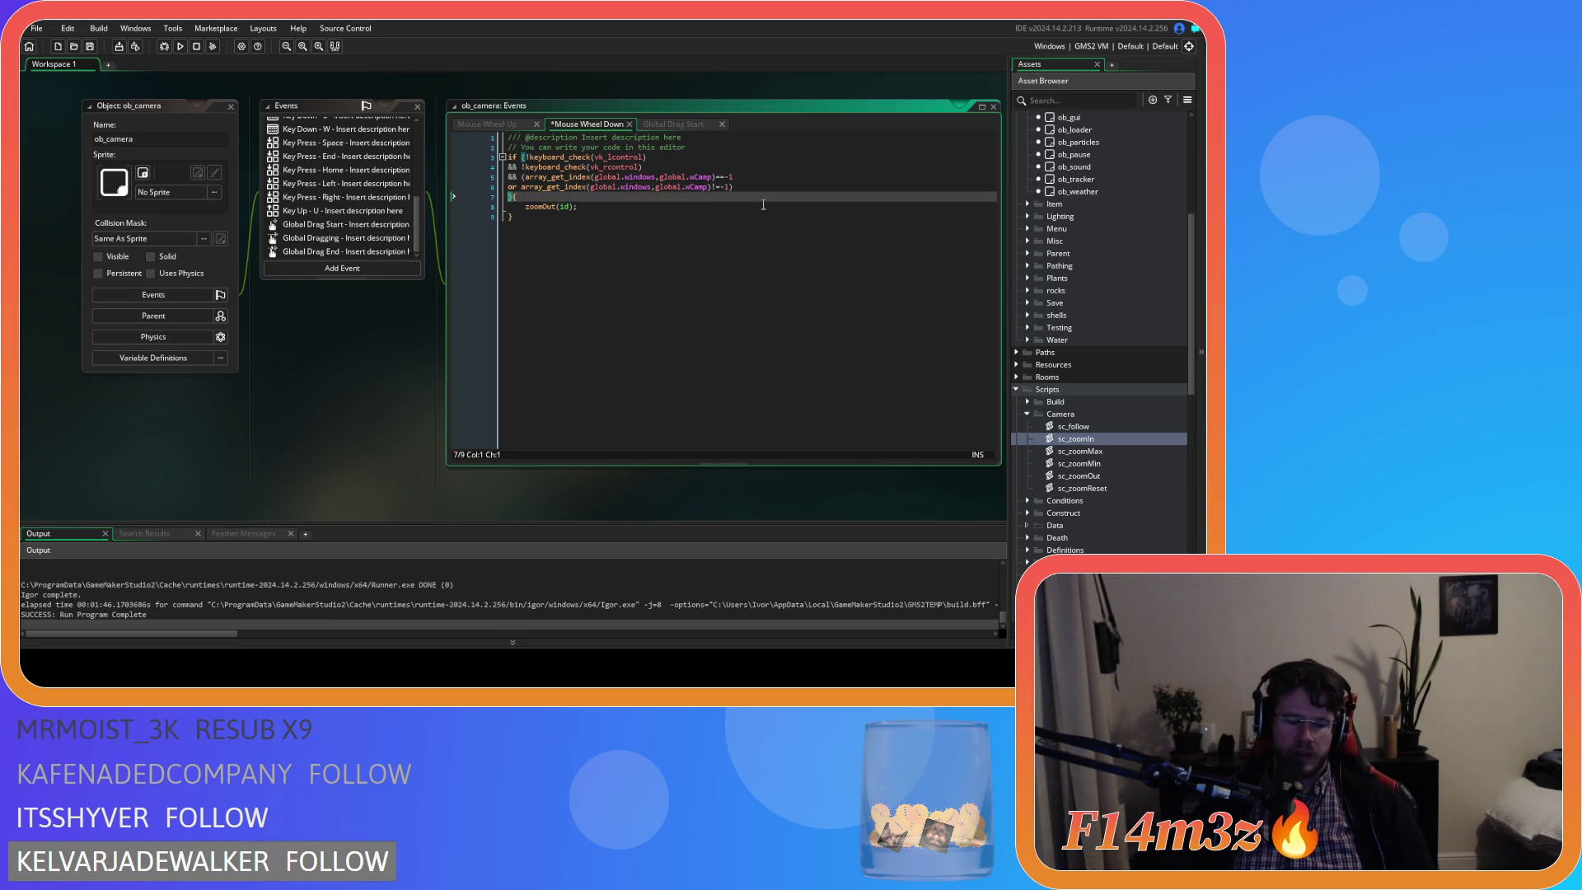
scroll(345, 377, down, 3)
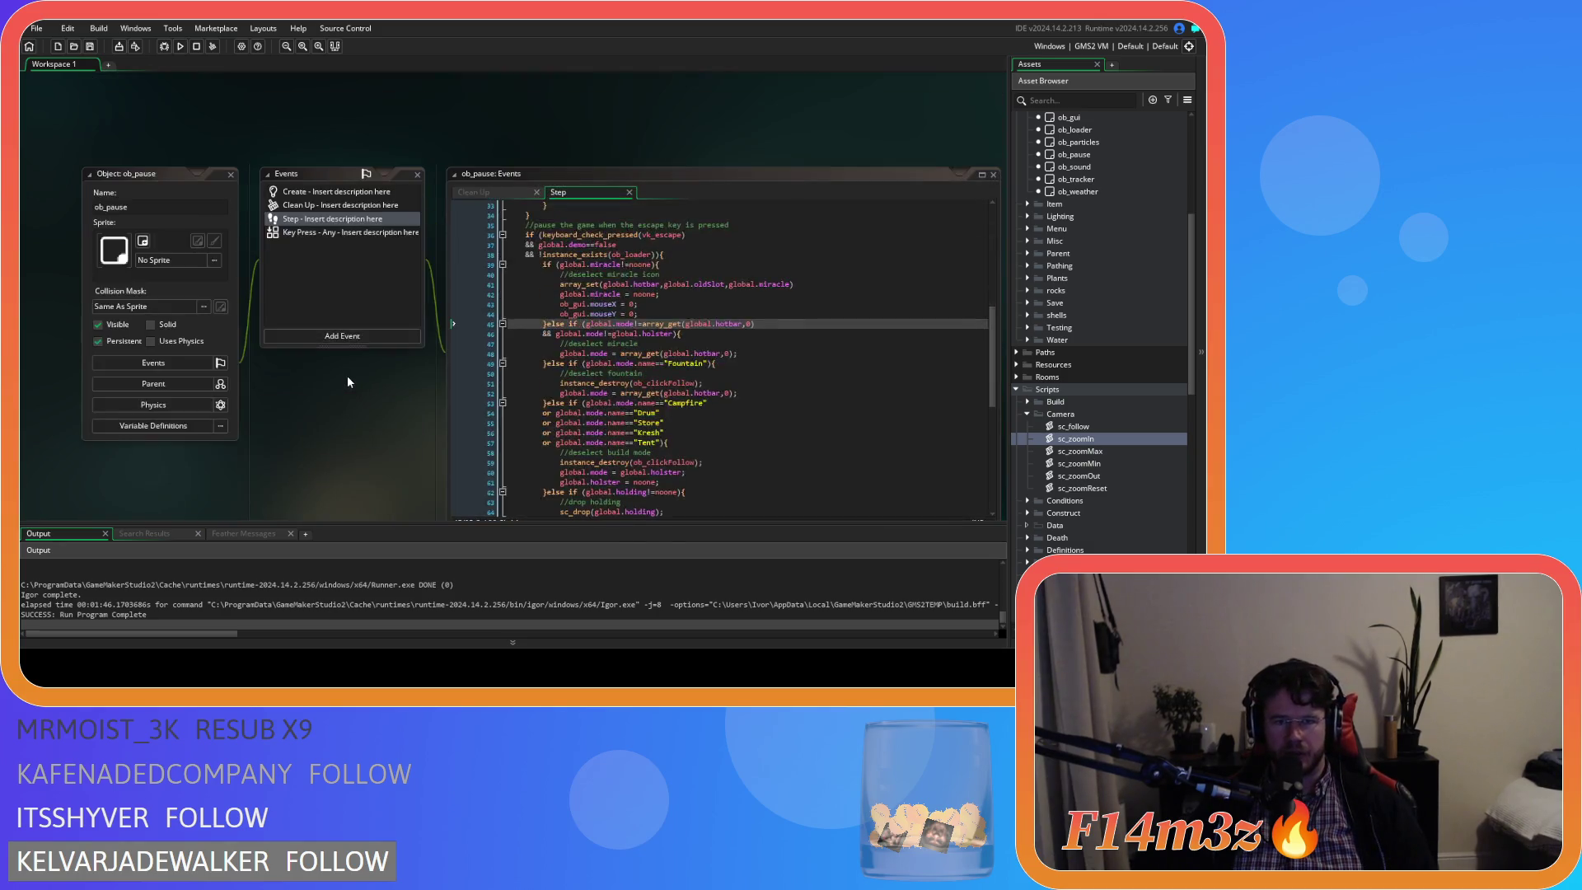
scroll(375, 382, up, 5)
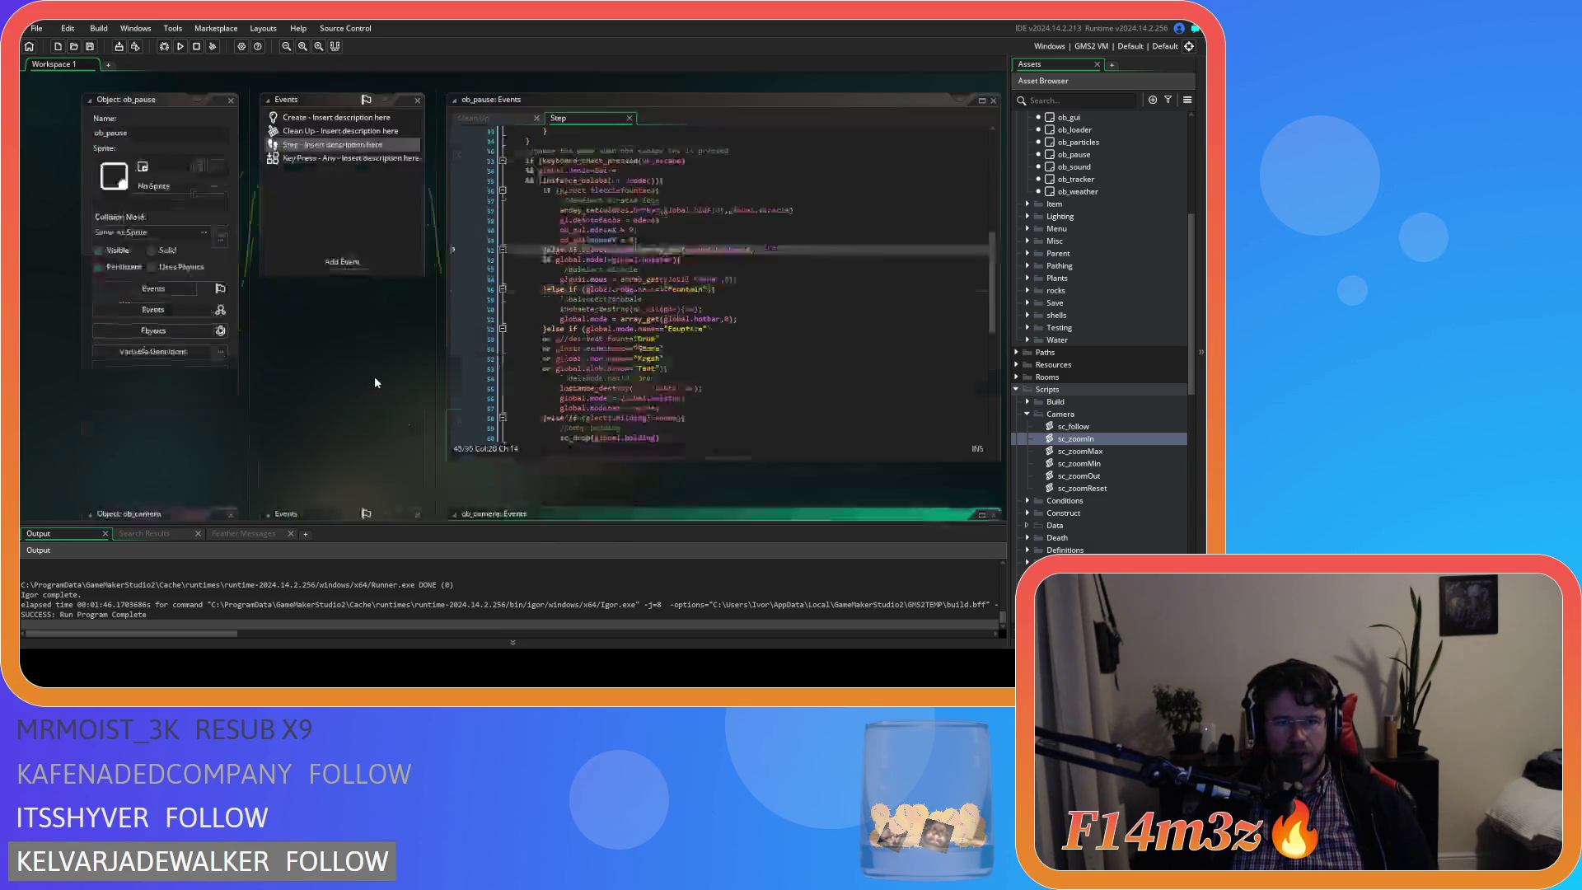
scroll(375, 382, up, 5)
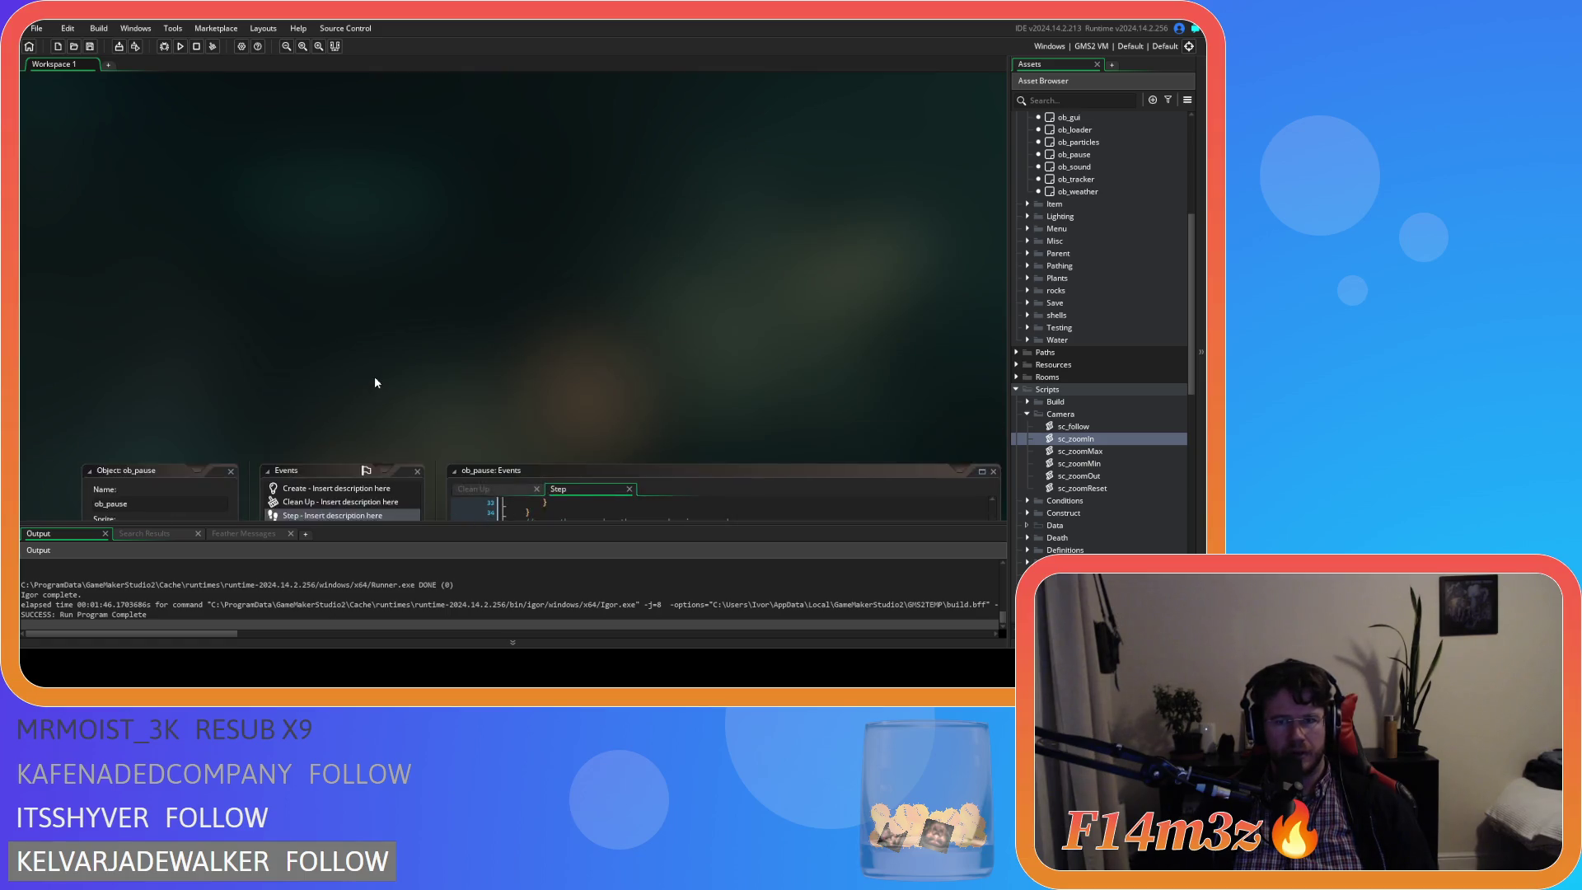
scroll(374, 382, down, 10)
scroll(1067, 478, down, 5)
scroll(1065, 474, down, 8)
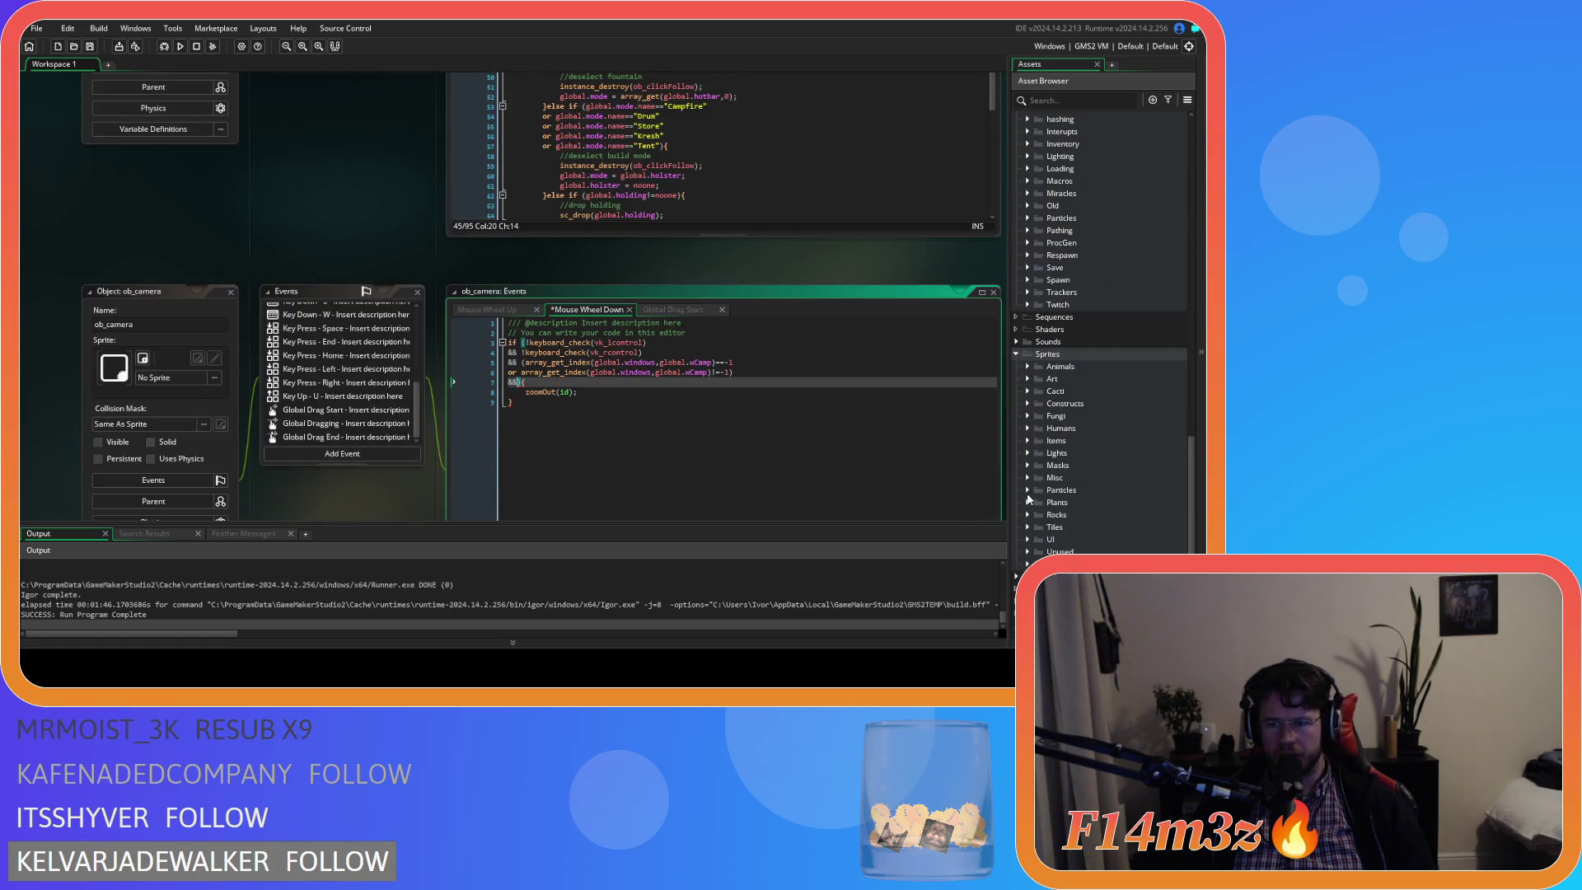
scroll(1060, 358, up, 4)
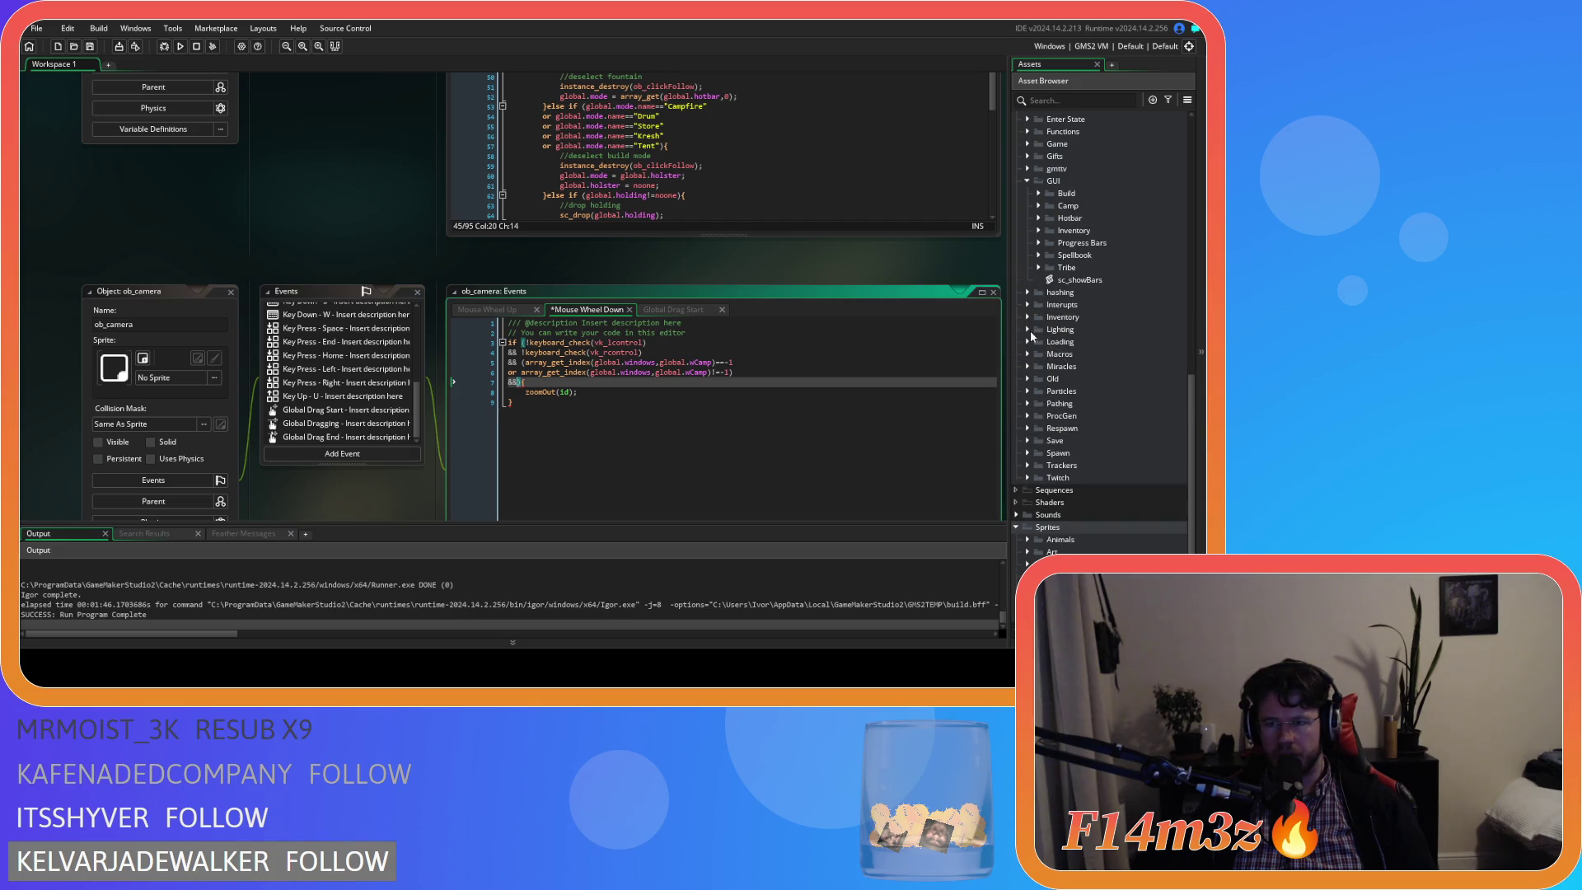
click(1040, 206)
double_click(1096, 231)
Copy sc_windowCamp's point_in_rectangle hover check on line 351, leaving out the trailing brace.
scroll(520, 270, down, 3)
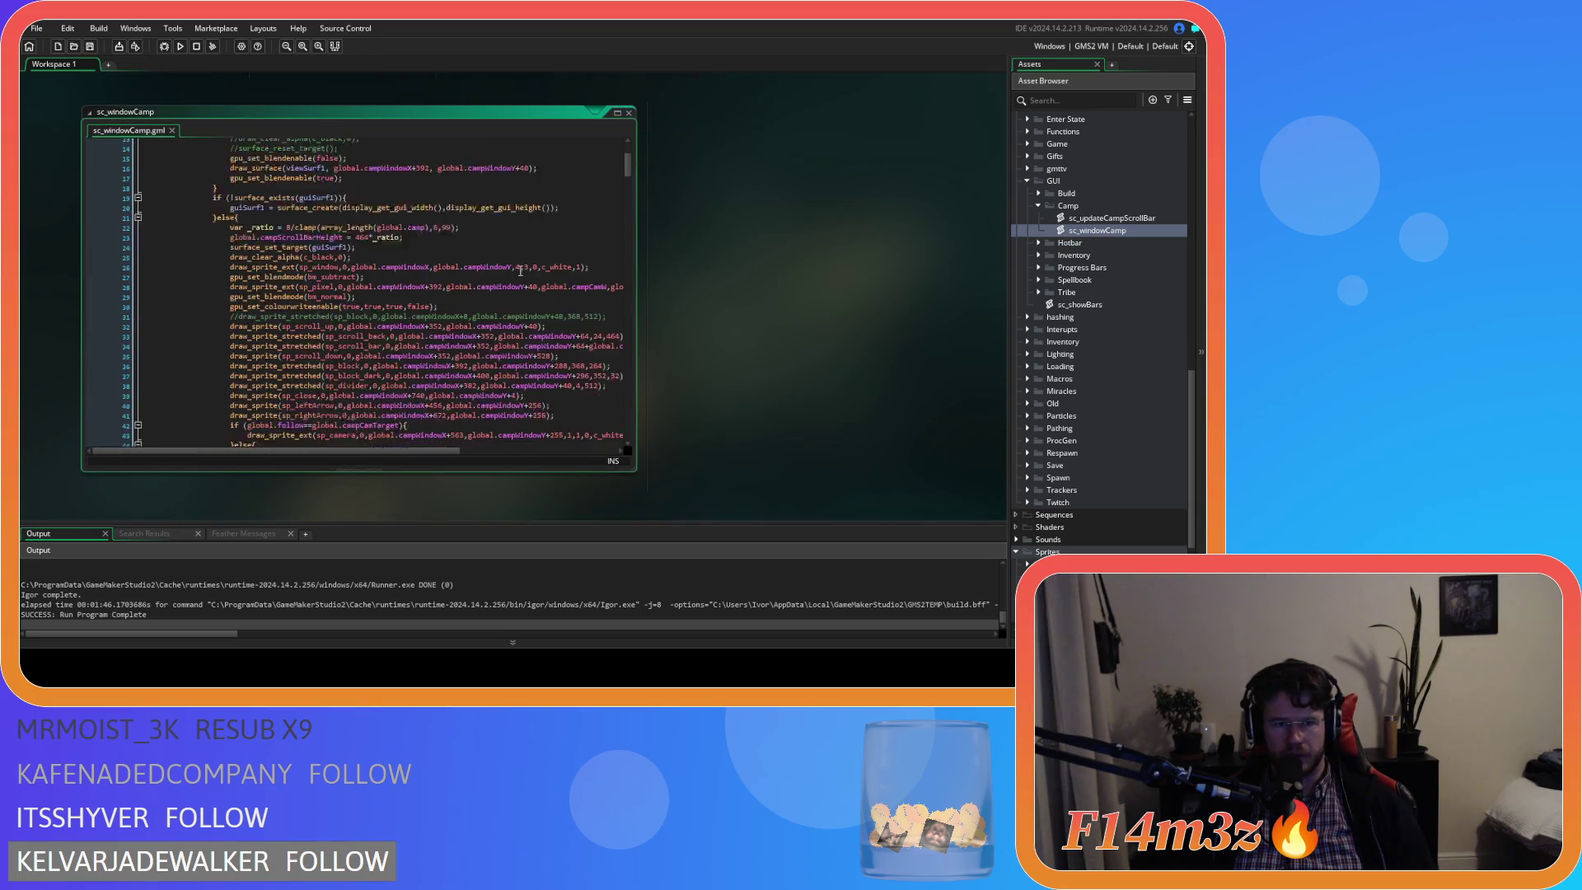
scroll(520, 270, down, 10)
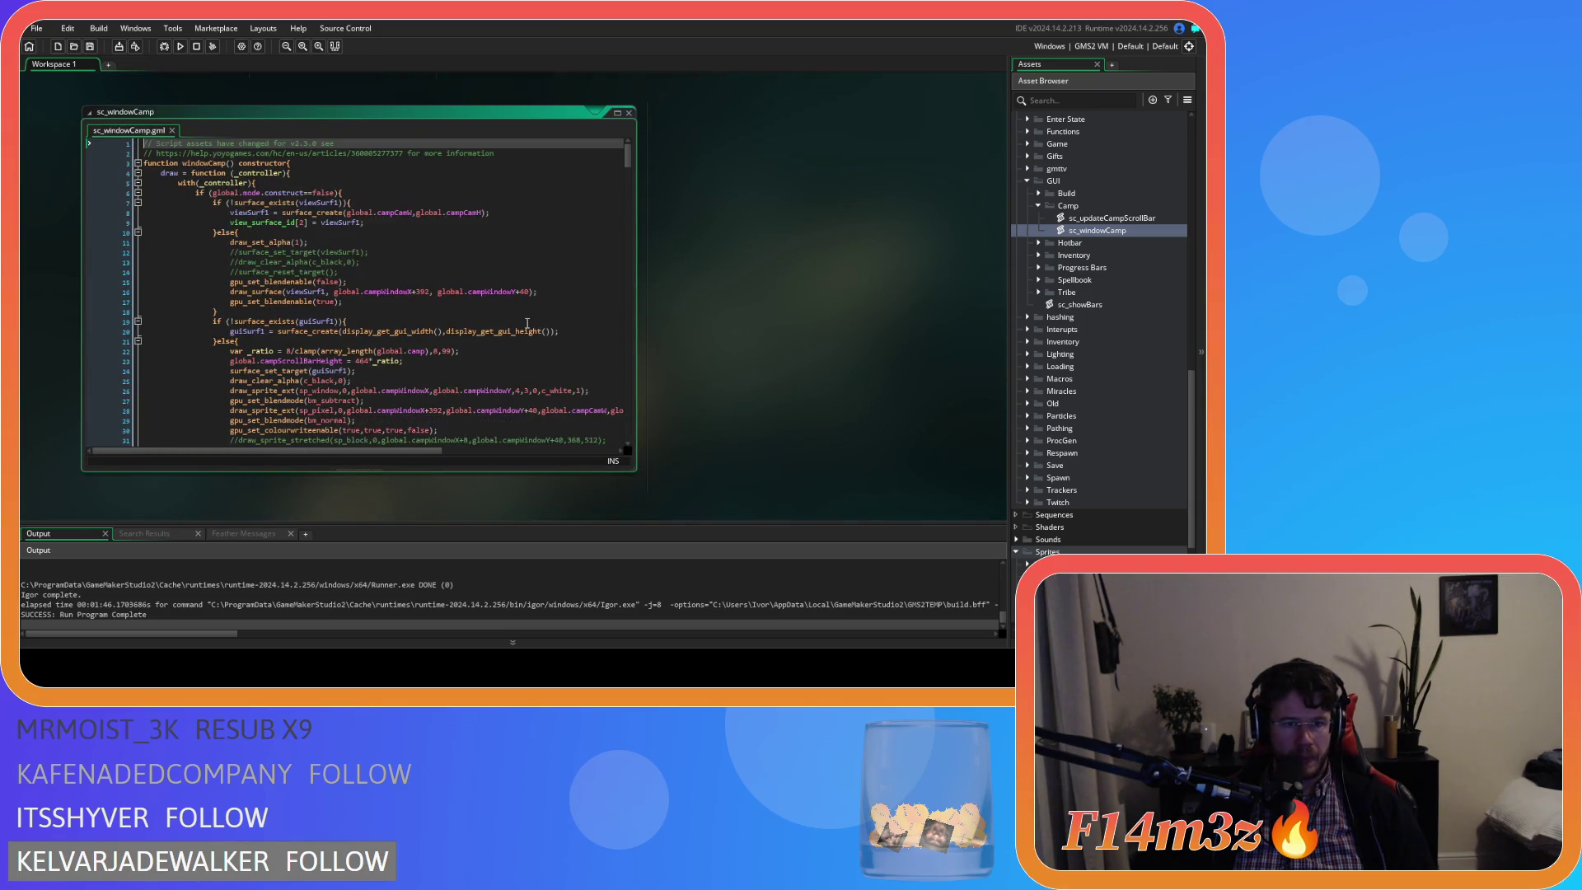
scroll(528, 321, down, 20)
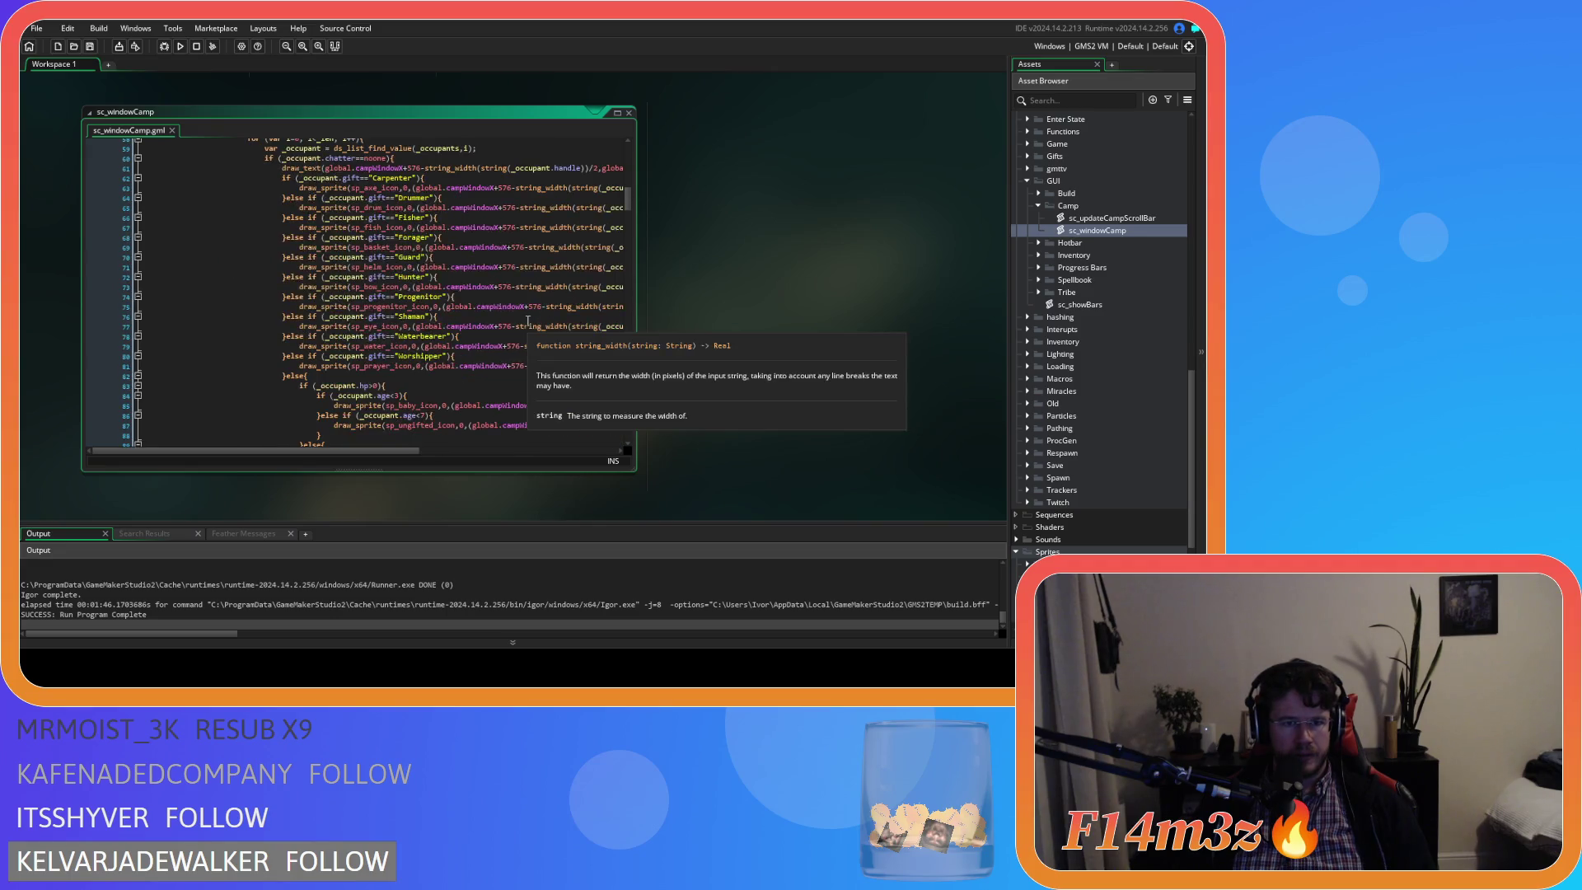
scroll(528, 320, down, 8)
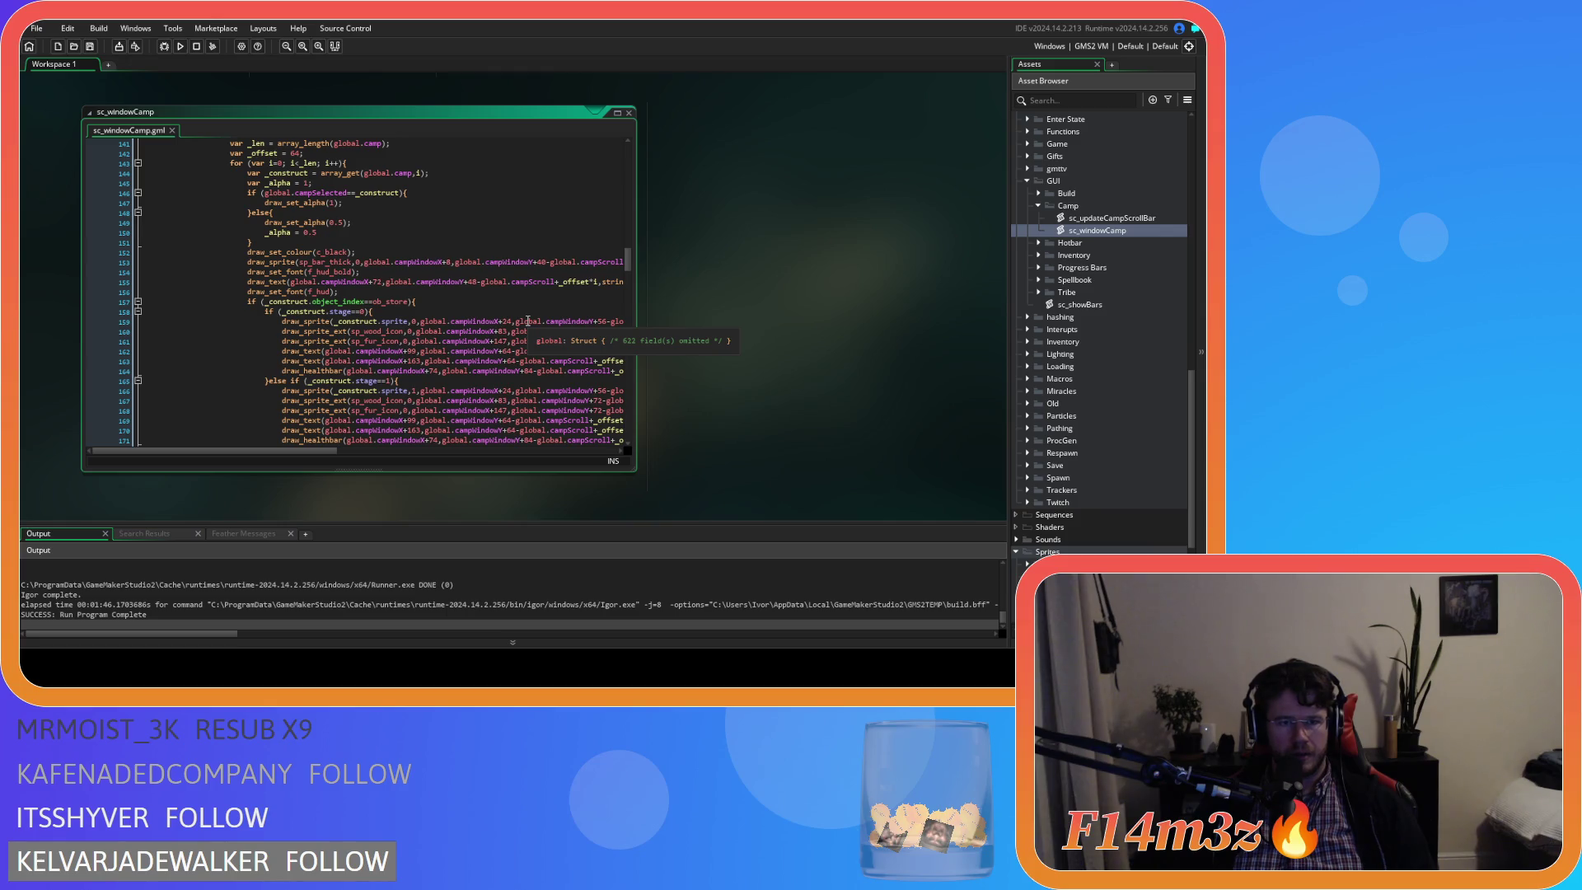
scroll(528, 321, down, 20)
scroll(527, 320, down, 12)
scroll(527, 321, down, 7)
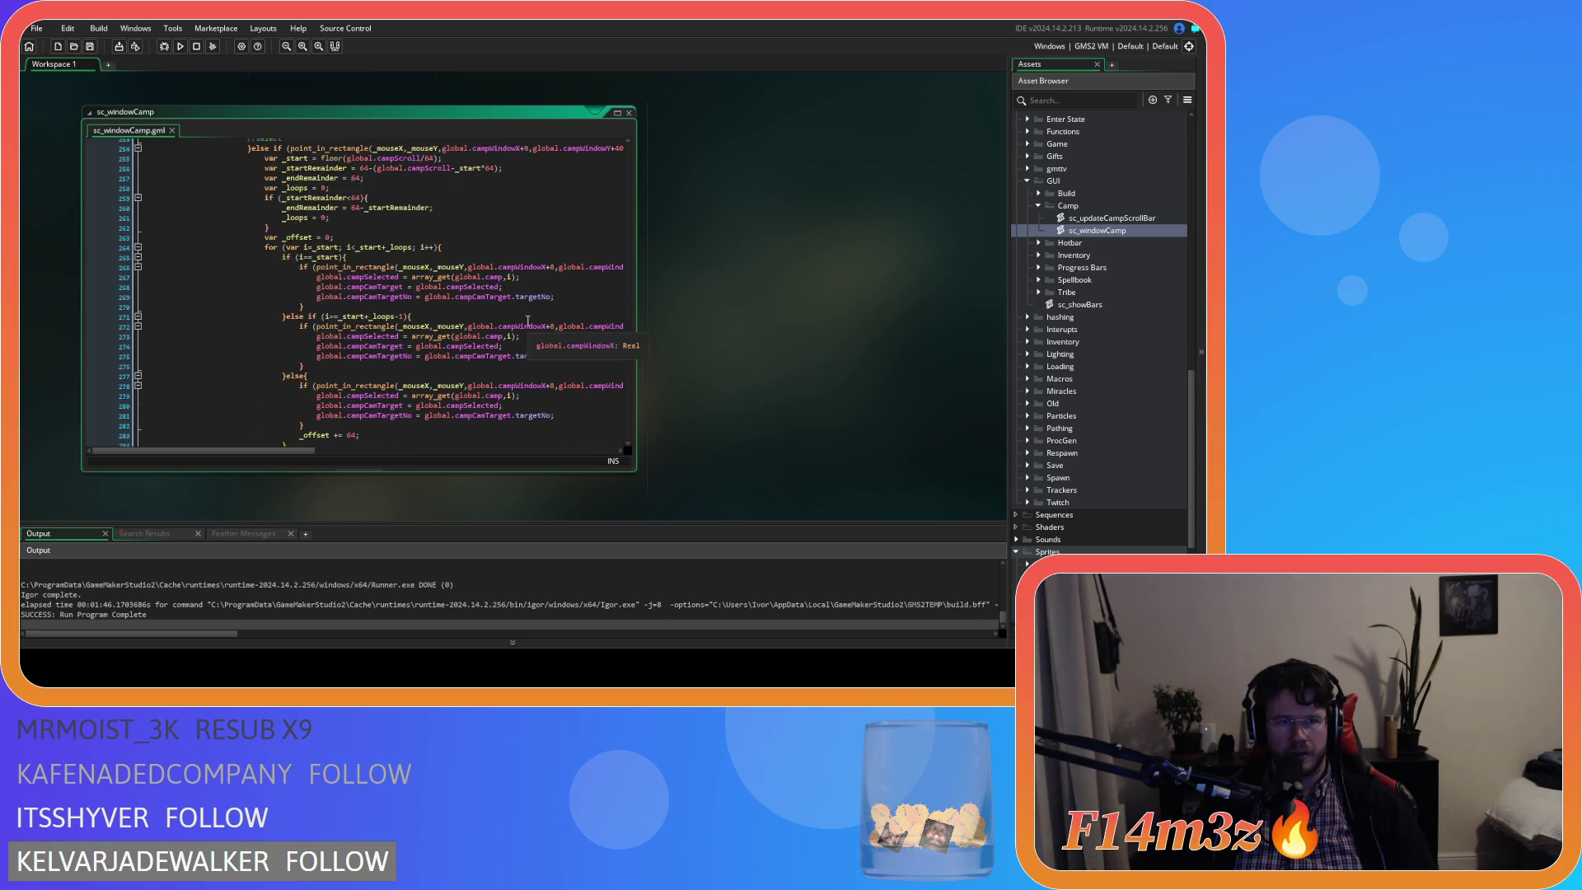
scroll(528, 320, up, 7)
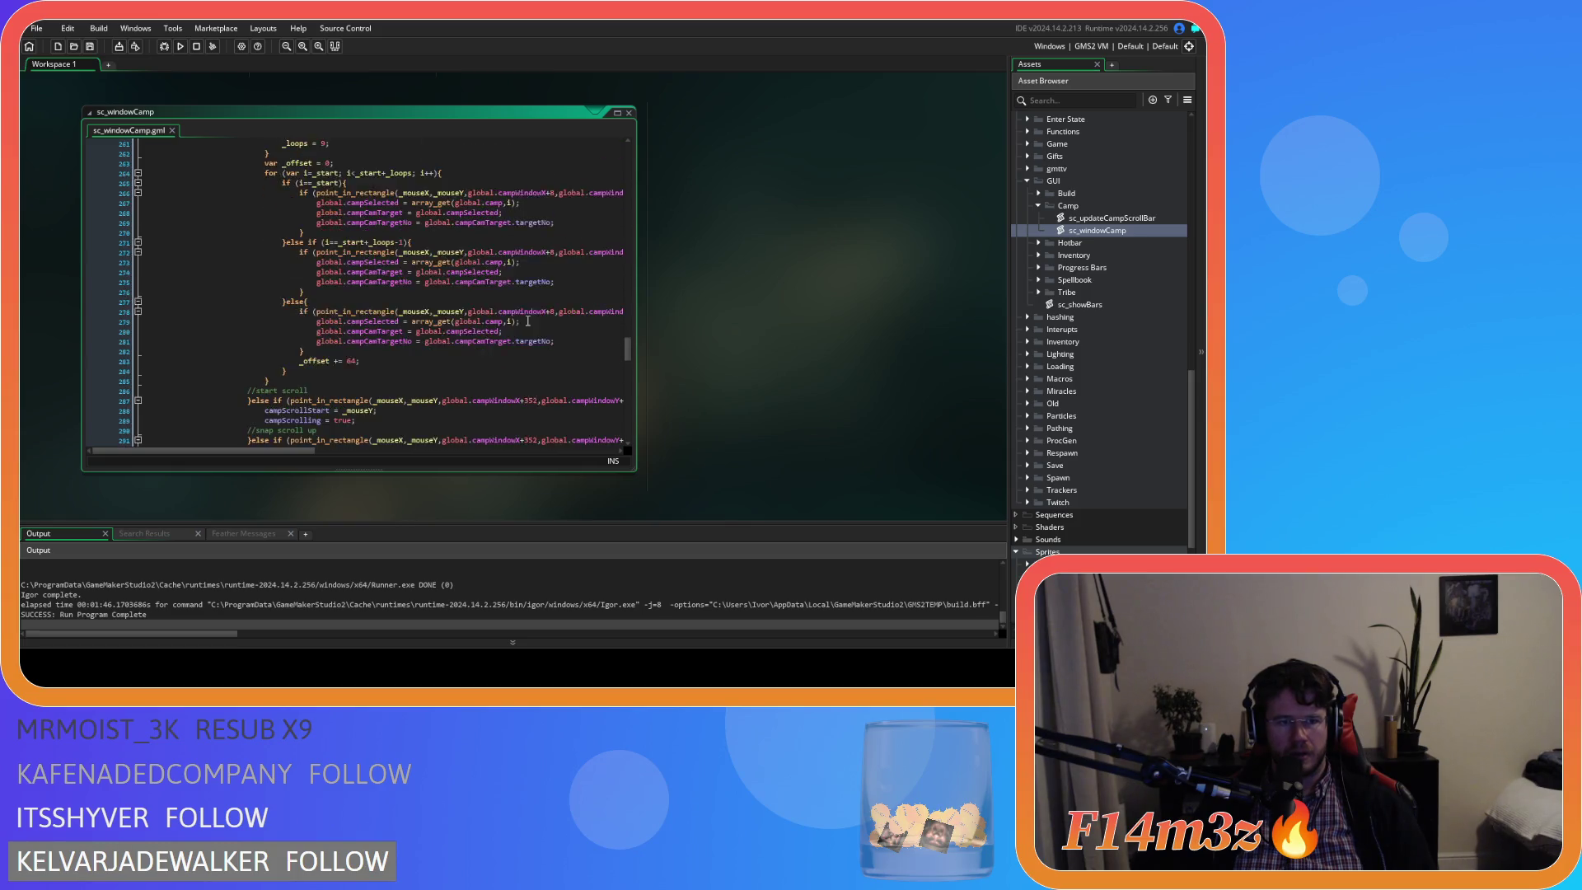
scroll(527, 321, down, 16)
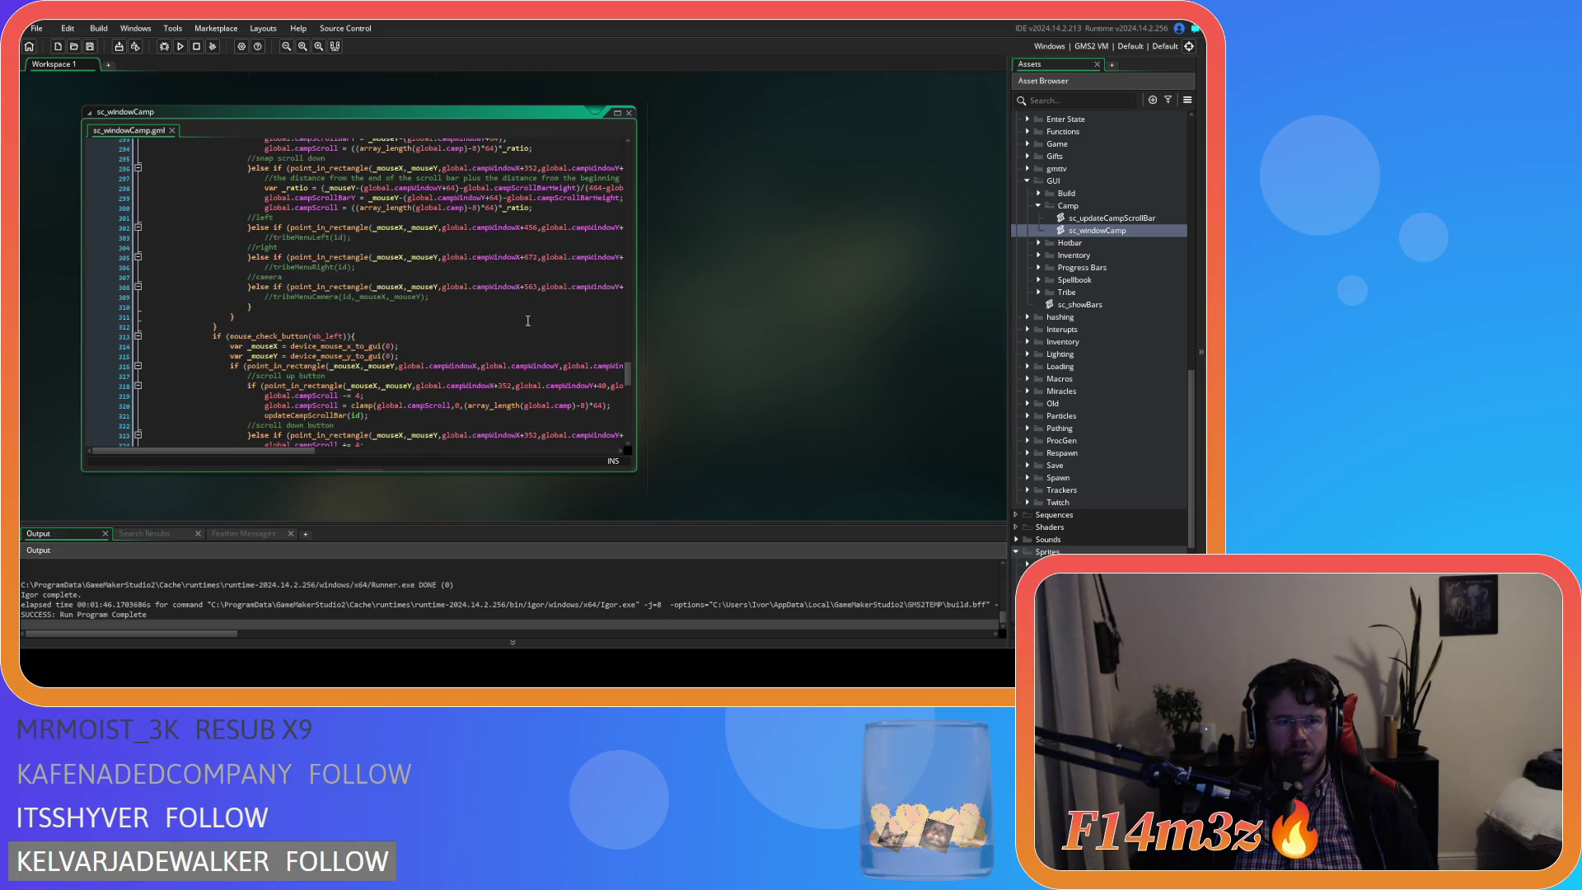
scroll(527, 320, up, 8)
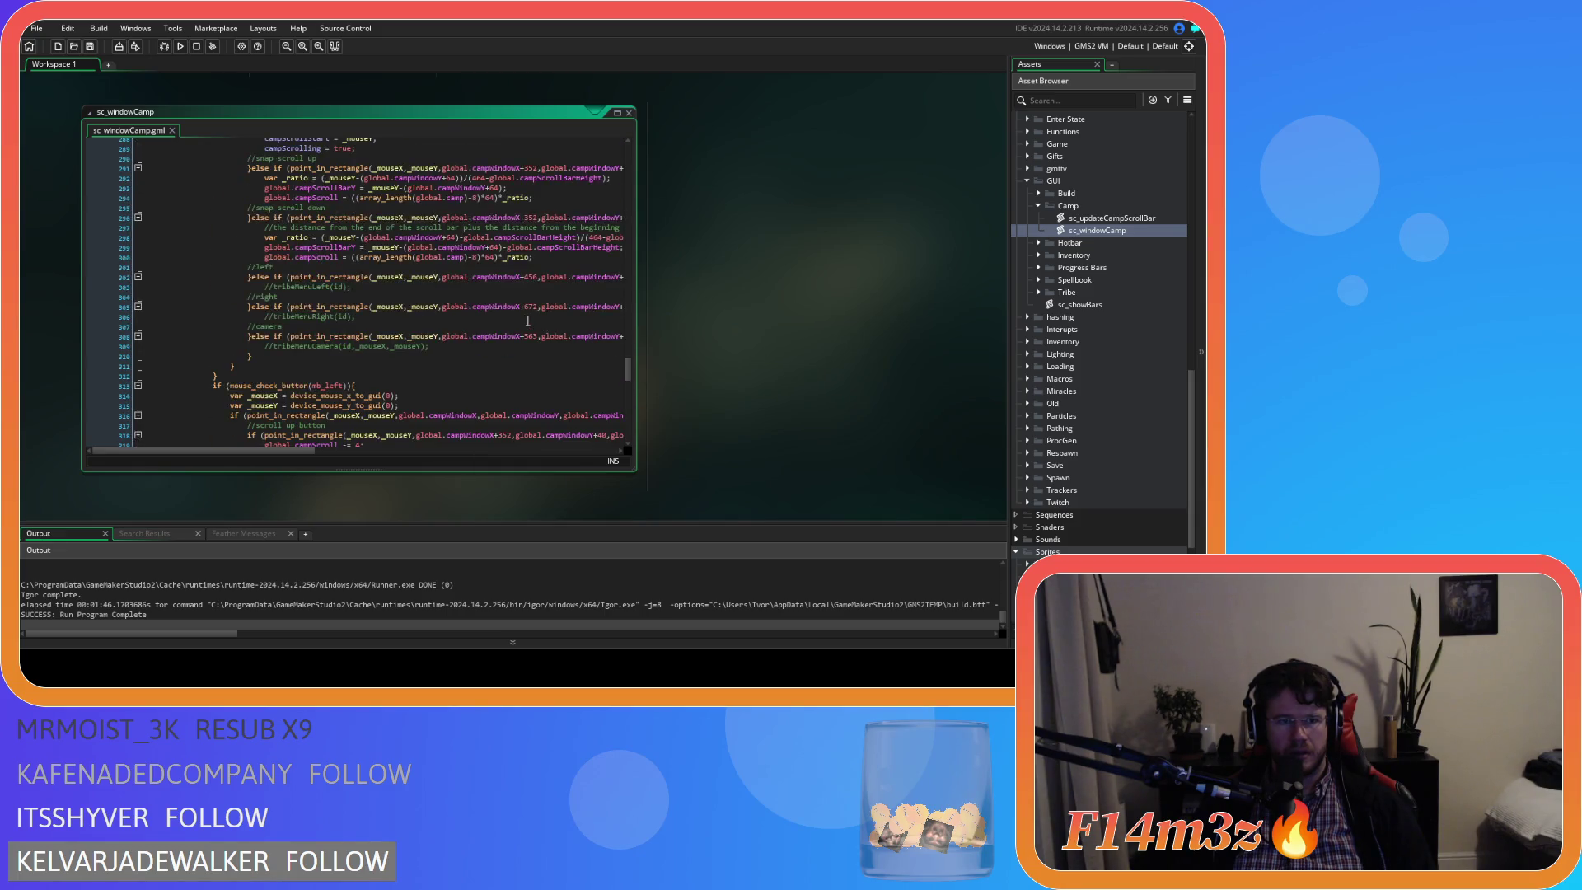
scroll(527, 321, down, 18)
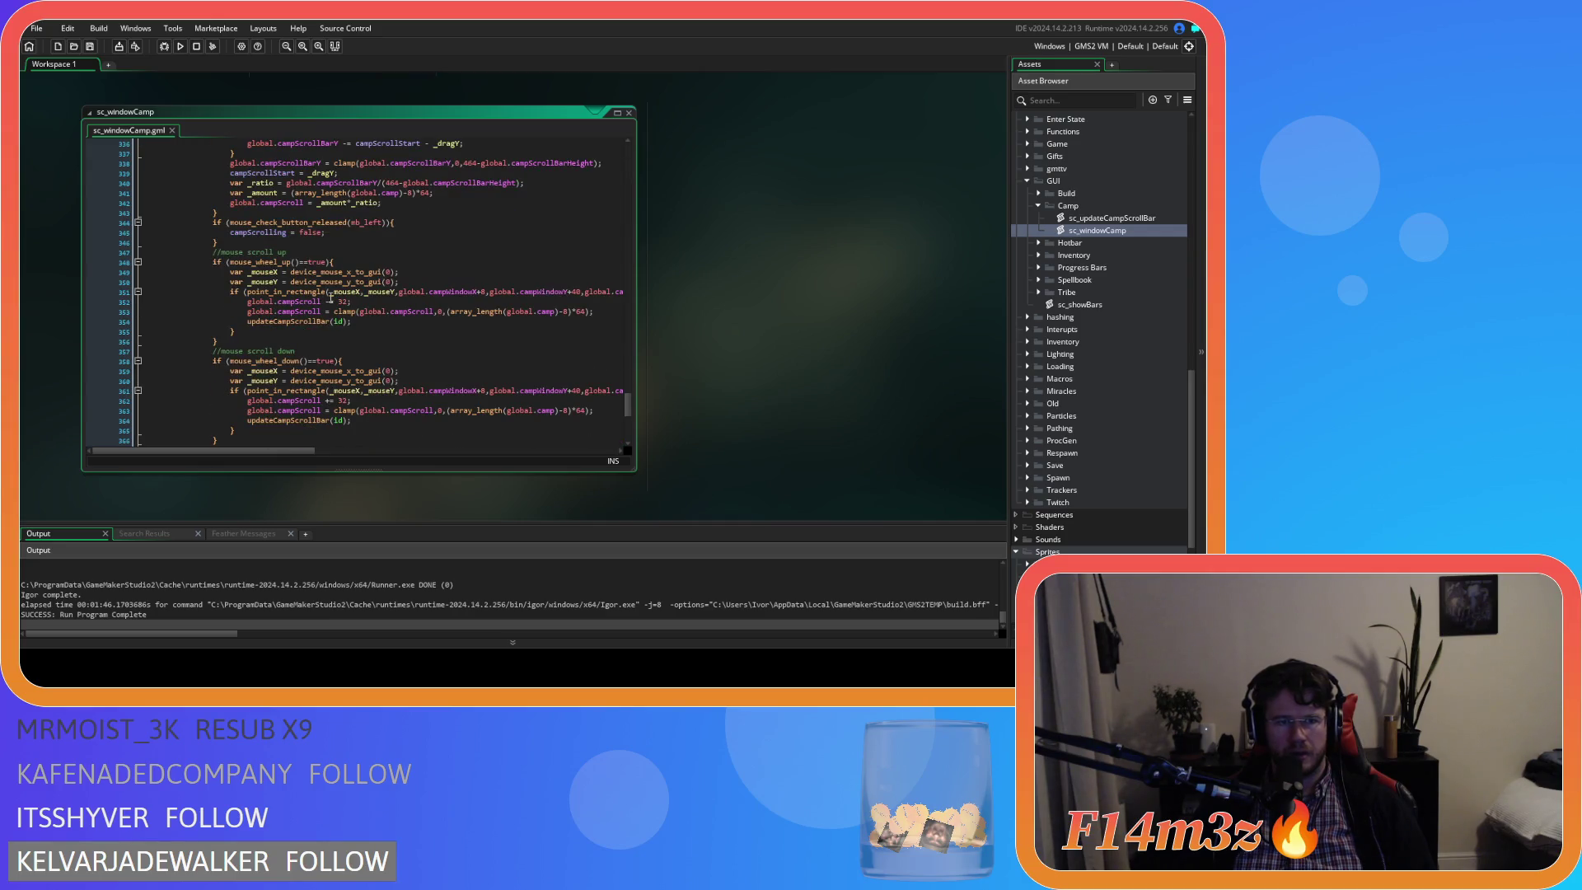
mouse_move(248, 291)
mouse_down()
mouse_move(665, 295)
mouse_move(587, 280)
mouse_move(537, 294)
mouse_up()
right_click(505, 295)
key(Escape)
right_click(501, 296)
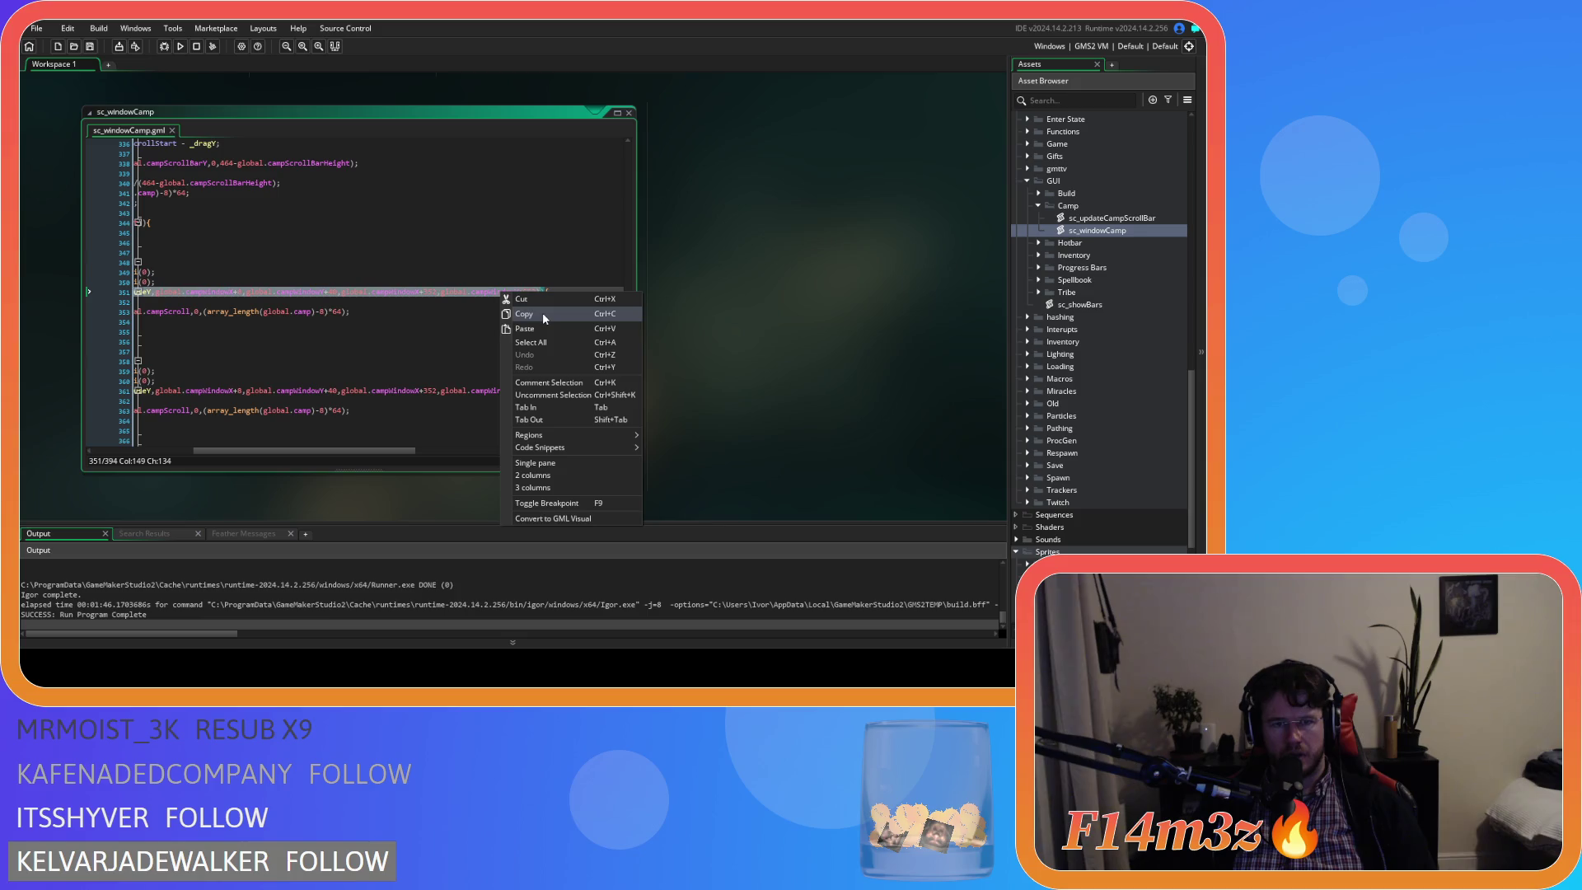
click(543, 313)
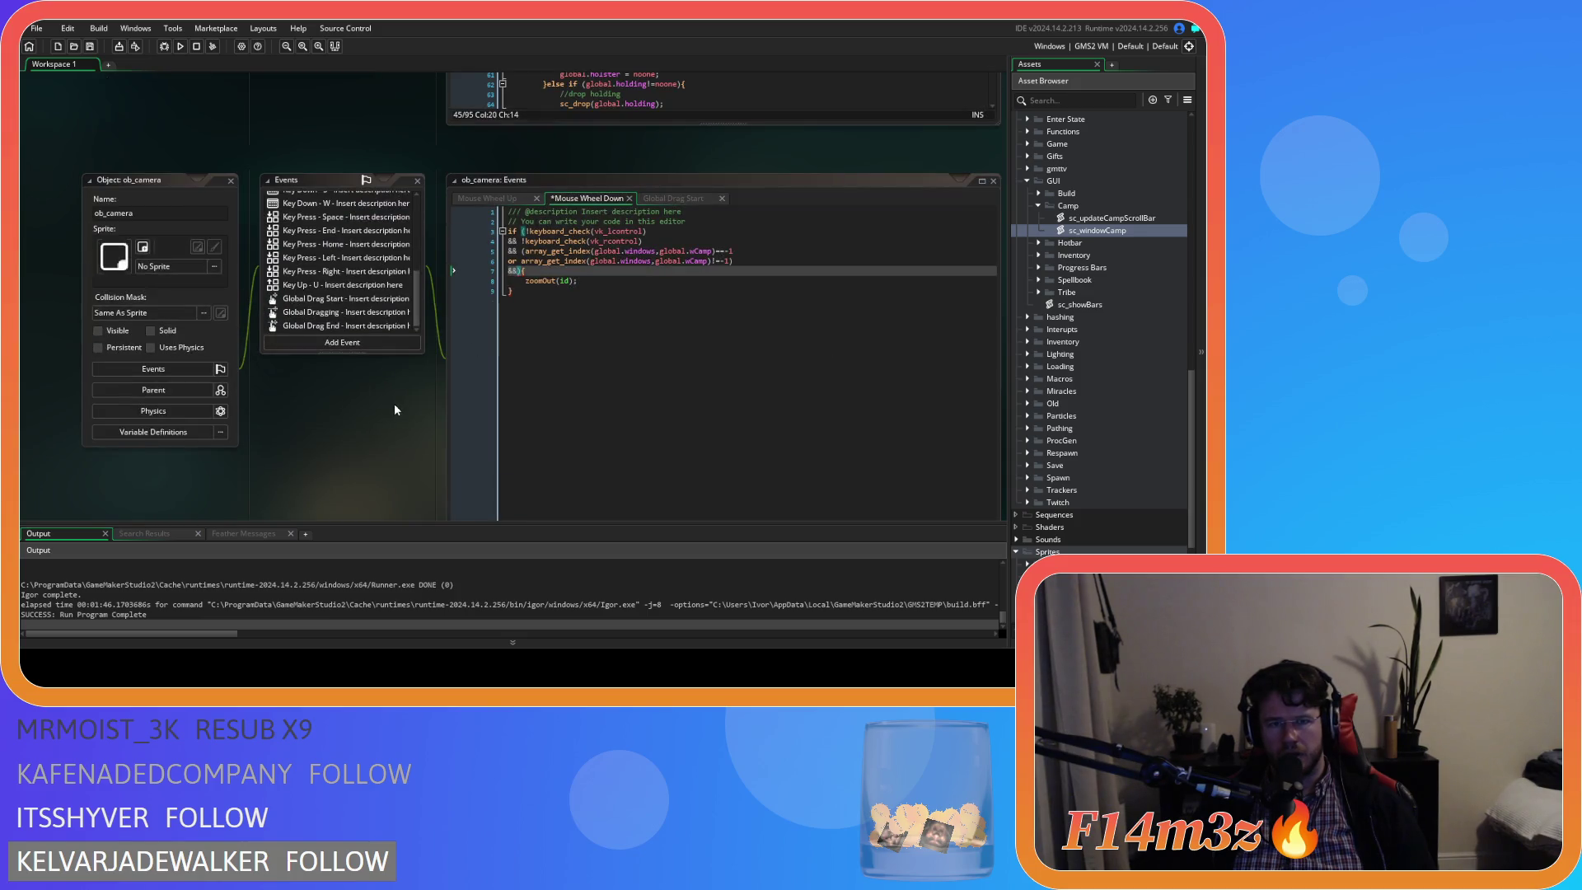
Append the camp window hover check to line 7 as a negated !point_in_rectangle condition.
click(525, 272)
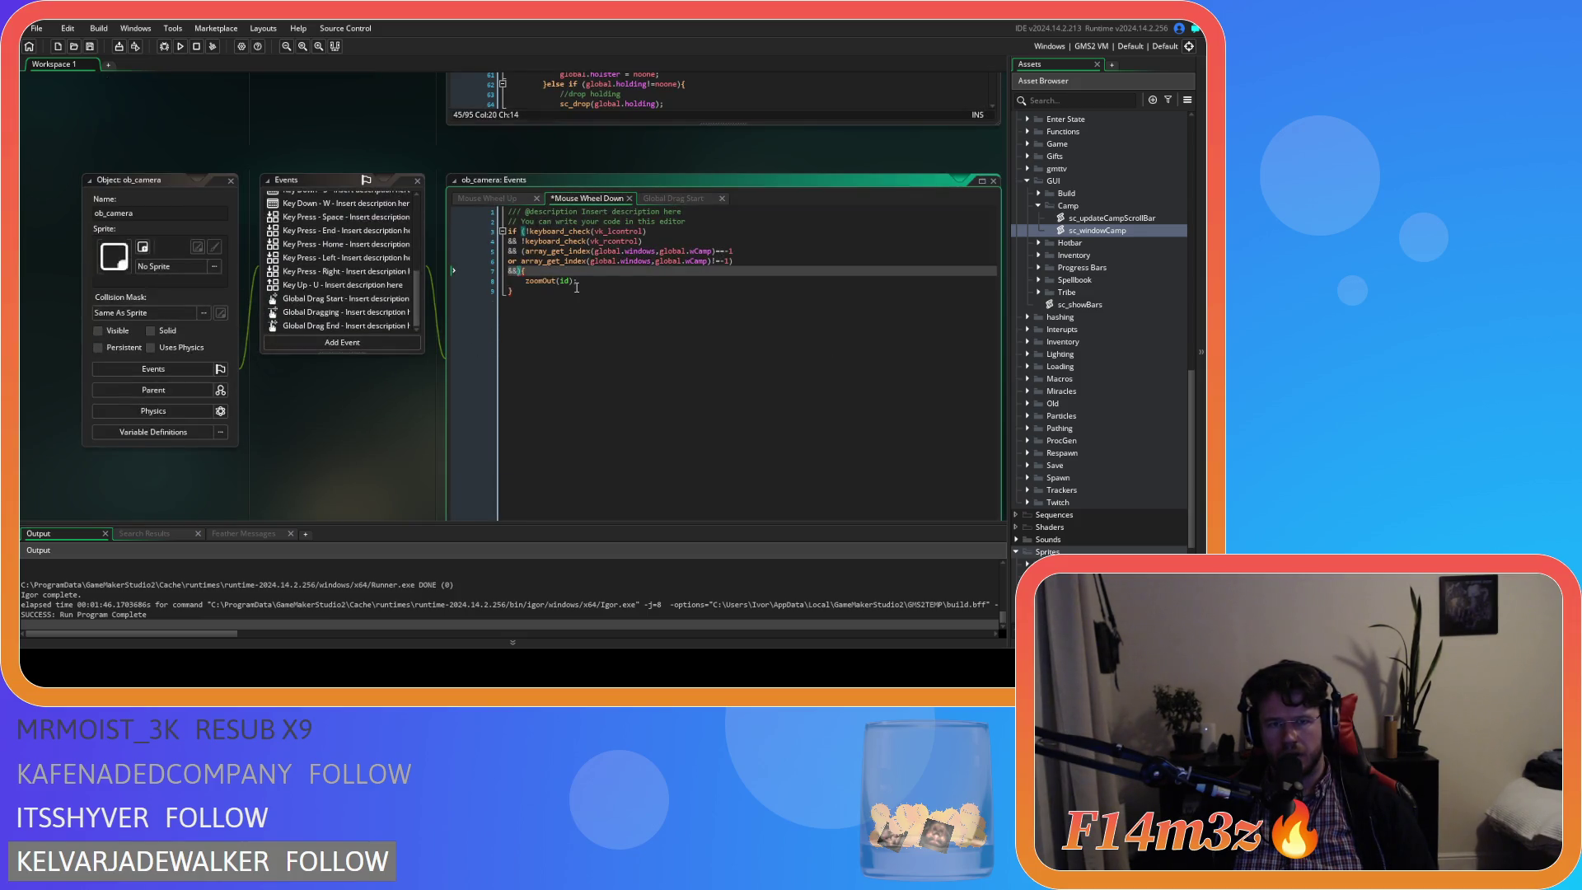
key(ctrl+v)
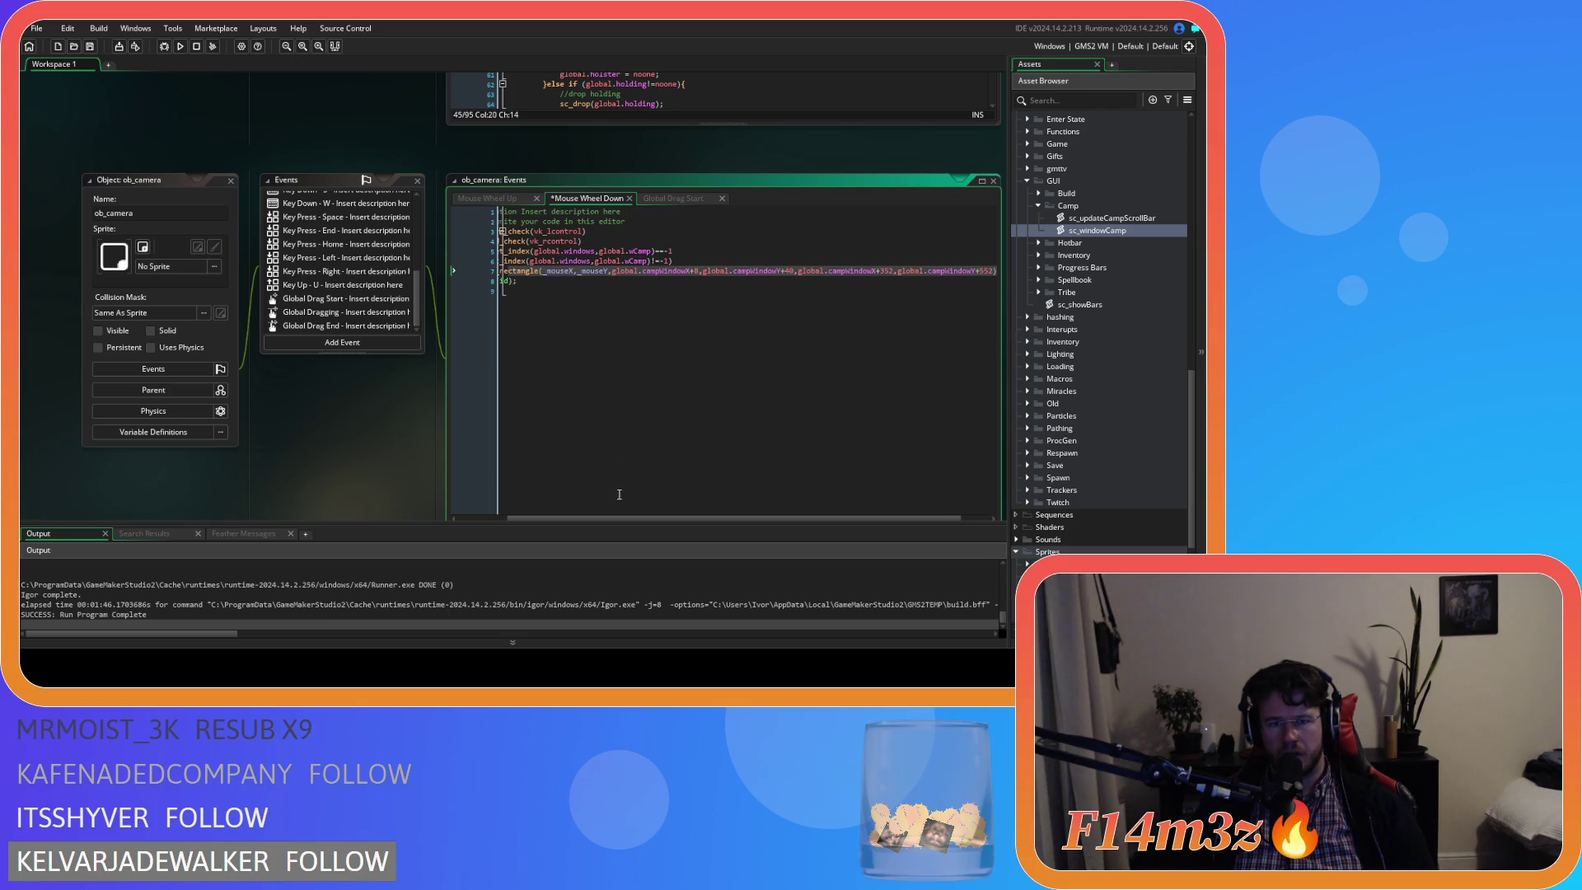
drag(600, 518, 463, 417)
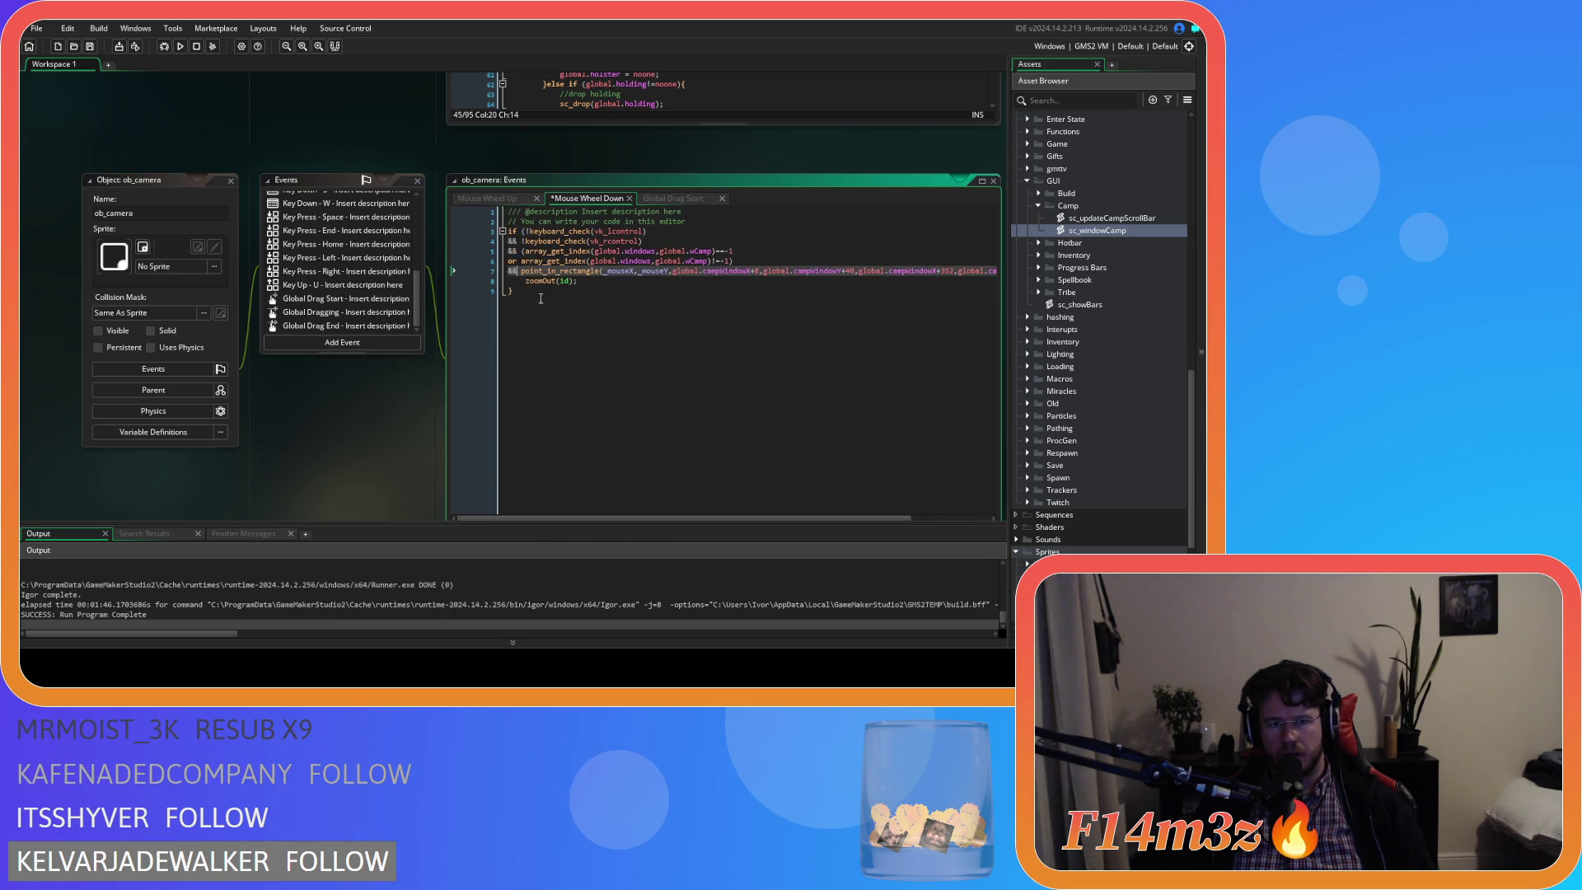
text(!)
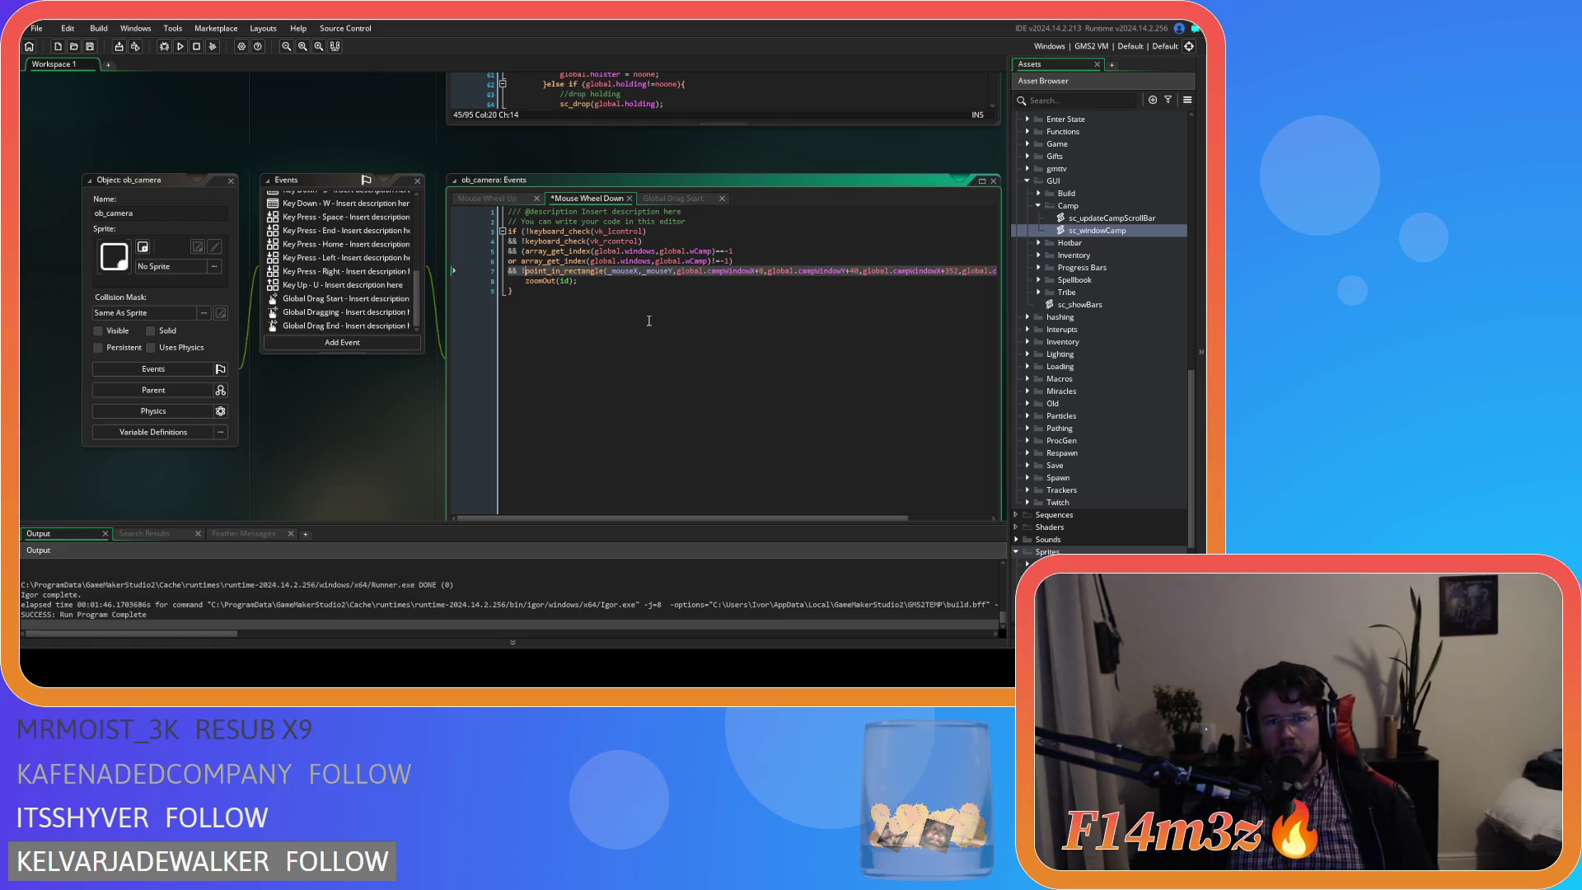
Copy the camp window conditions from Mouse Wheel Down into the Mouse Wheel Up code.
click(526, 250)
mouse_move(508, 251)
mouse_down()
mouse_move(539, 268)
mouse_move(1035, 260)
mouse_move(977, 274)
mouse_move(1003, 272)
mouse_up()
right_click(952, 274)
click(989, 294)
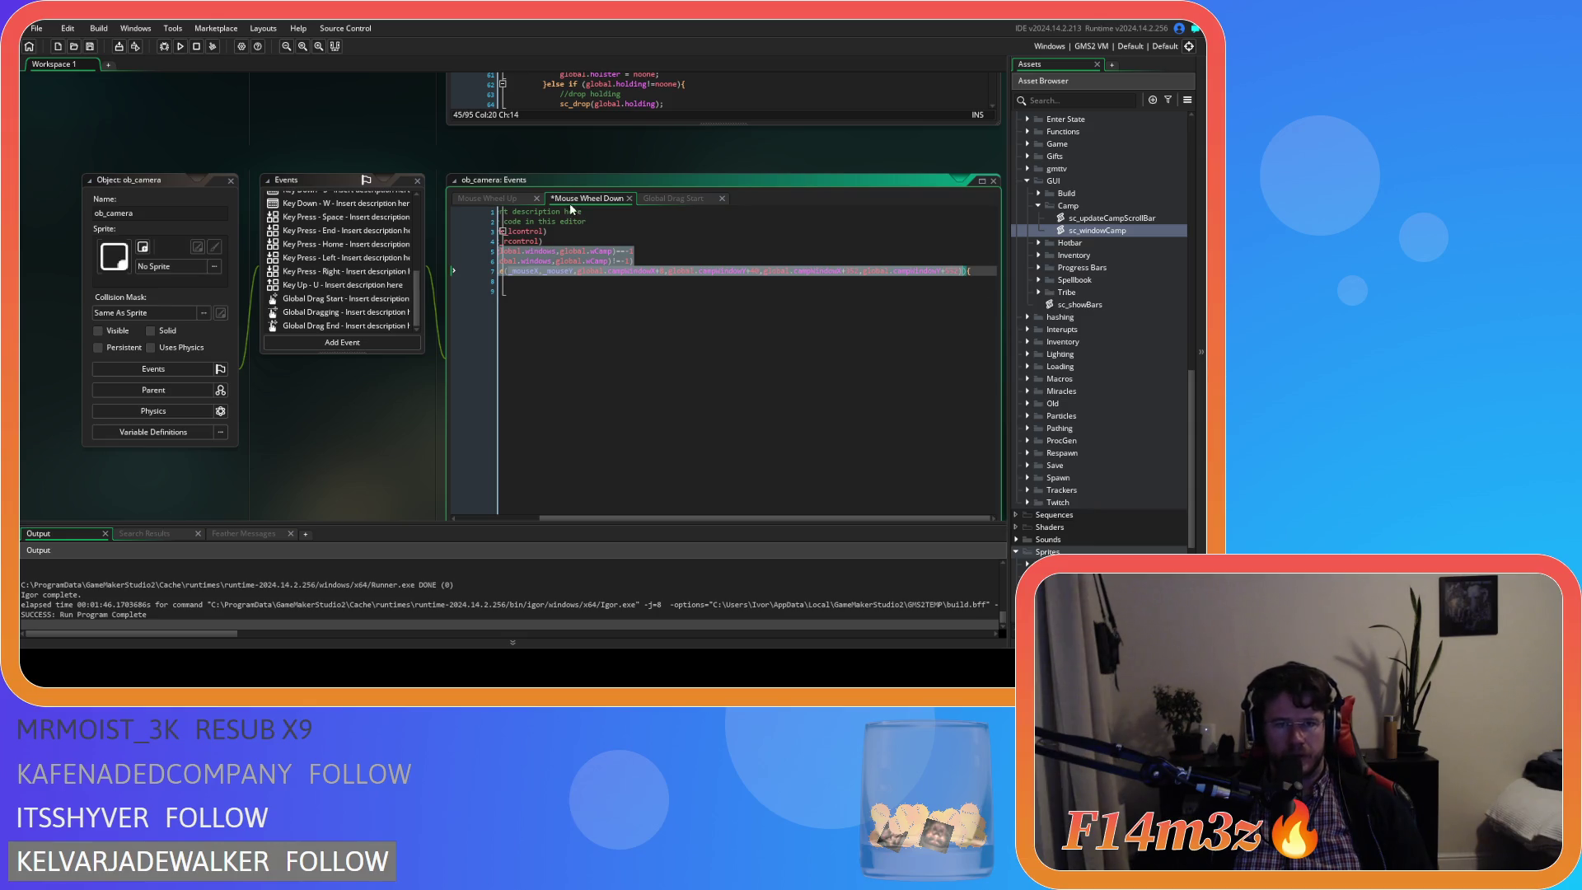
click(664, 200)
click(590, 198)
click(487, 198)
key(ctrl+v)
Scroll the workspace to sc_windowCamp's _mouseX/_mouseY GUI-coordinate lines, checking ob_pause's Step line 48.
drag(717, 517, 663, 518)
scroll(340, 166, up, 3)
scroll(470, 283, down, 5)
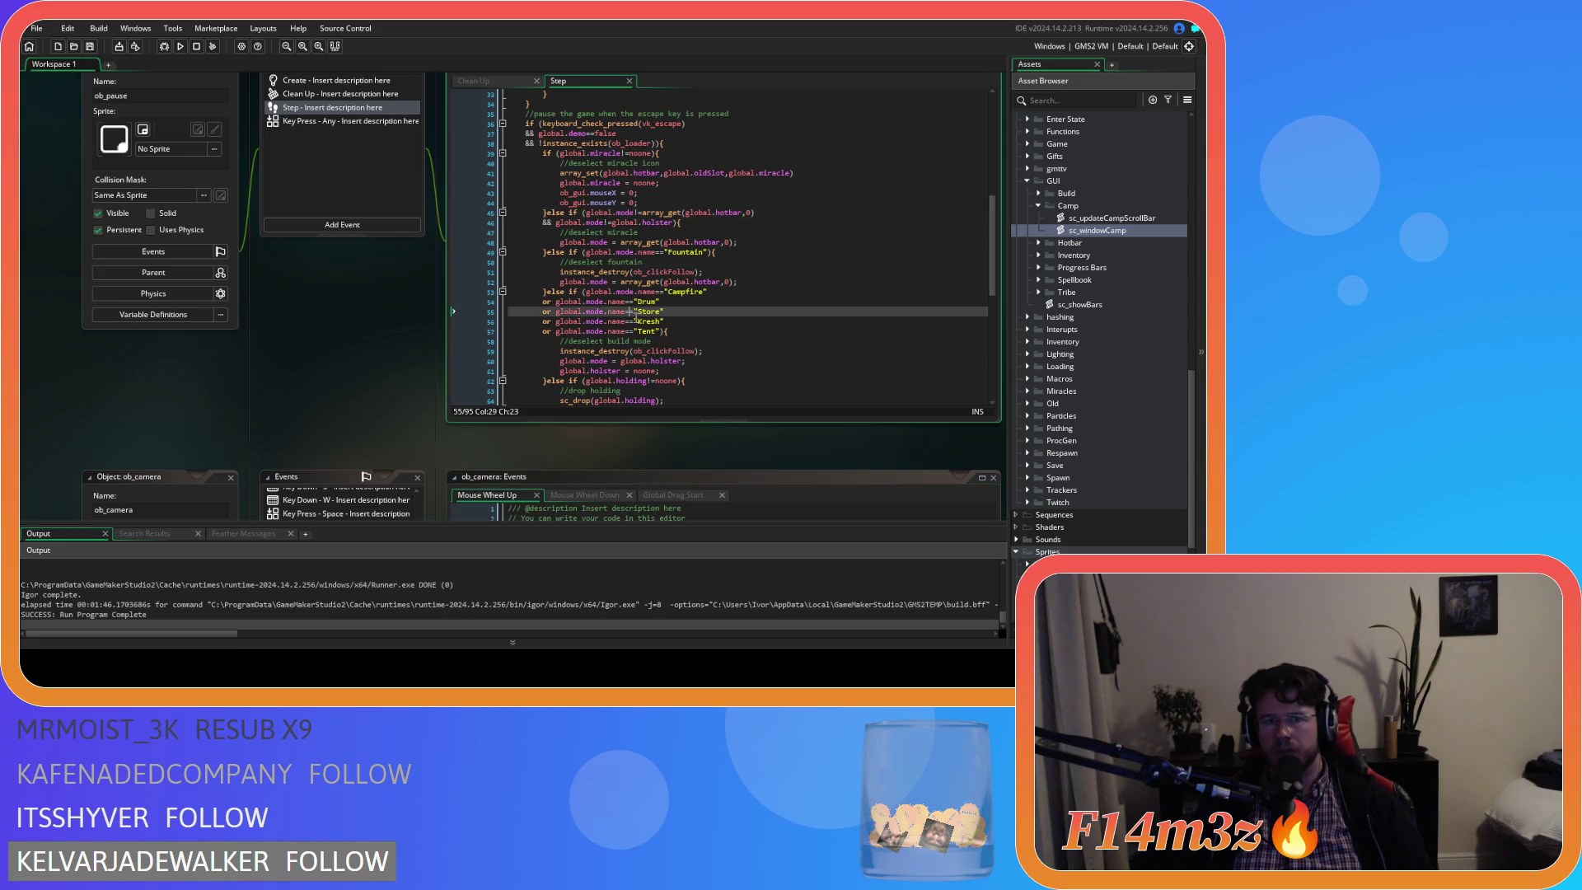
scroll(326, 382, down, 6)
scroll(367, 332, down, 3)
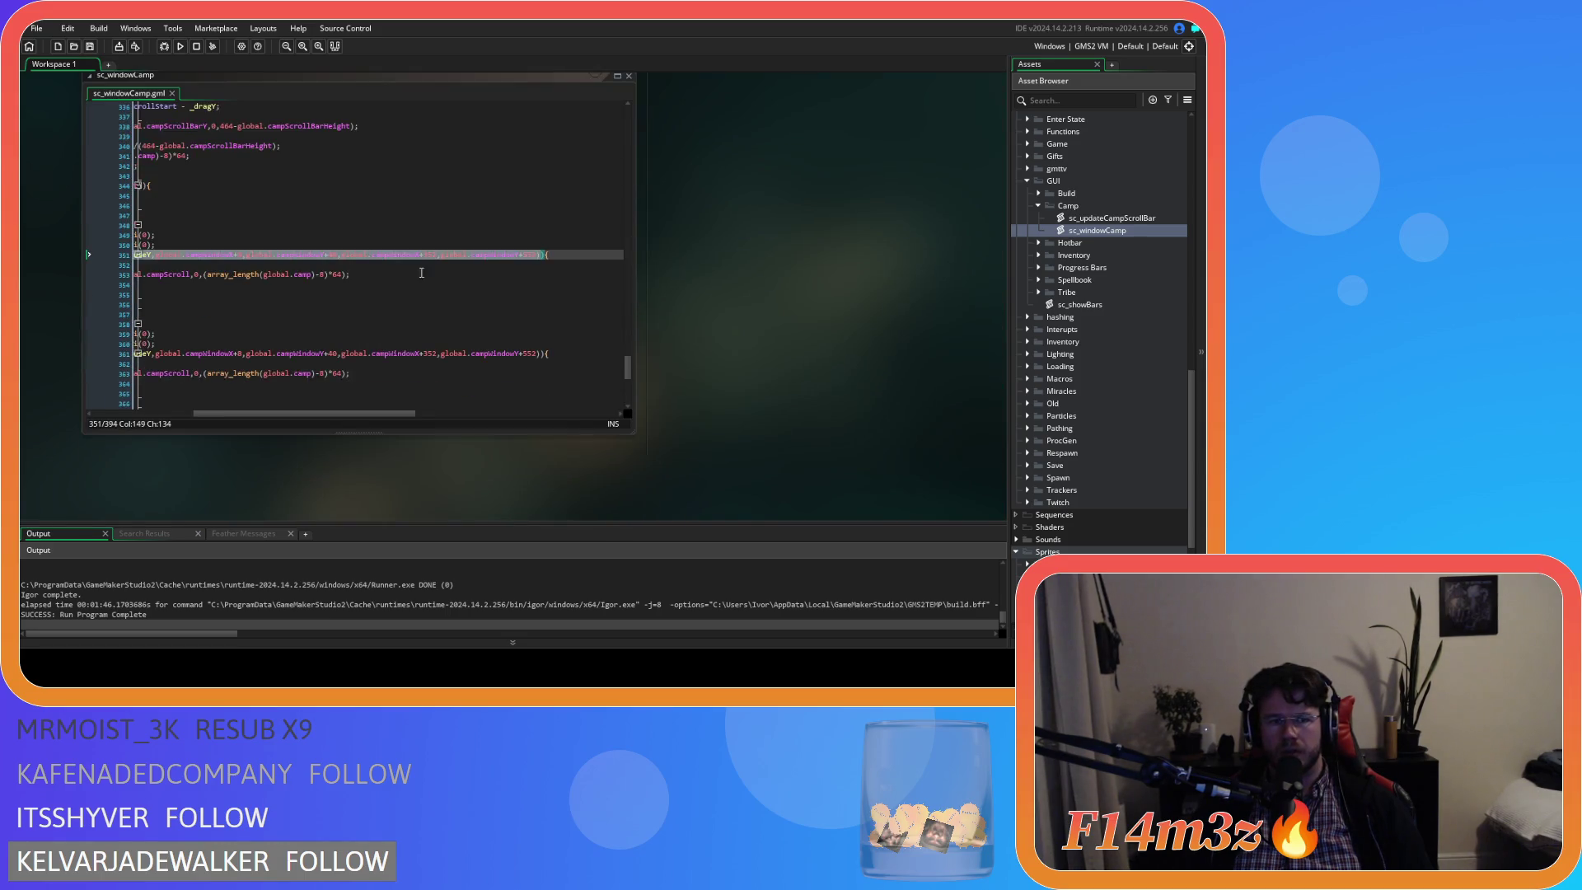
scroll(345, 363, up, 5)
scroll(345, 363, up, 10)
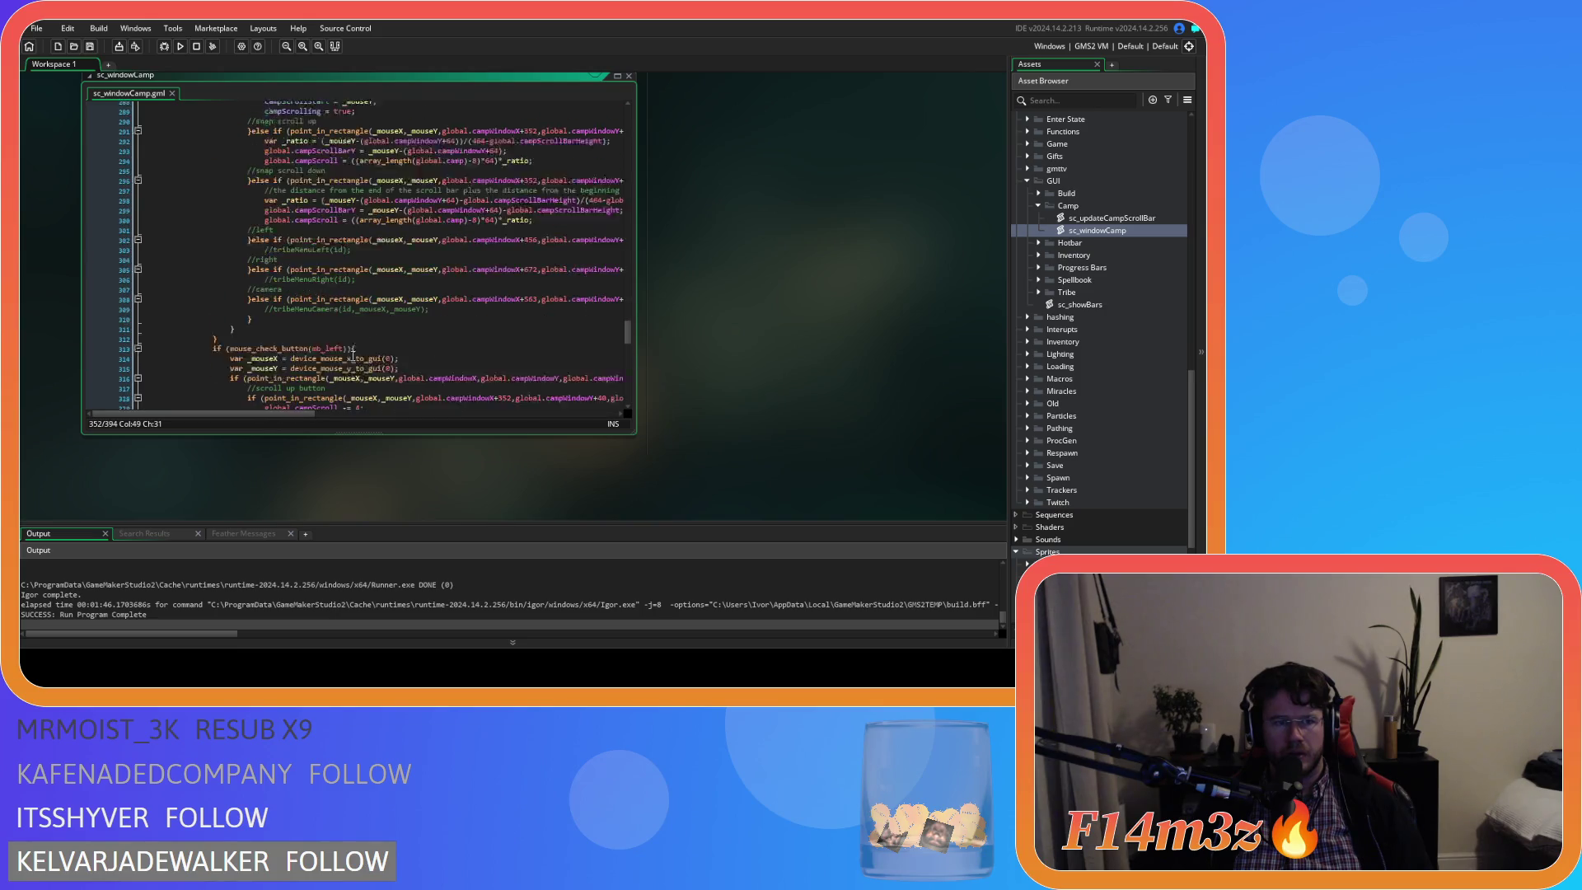
drag(399, 393, 233, 385)
key(ctrl+c)
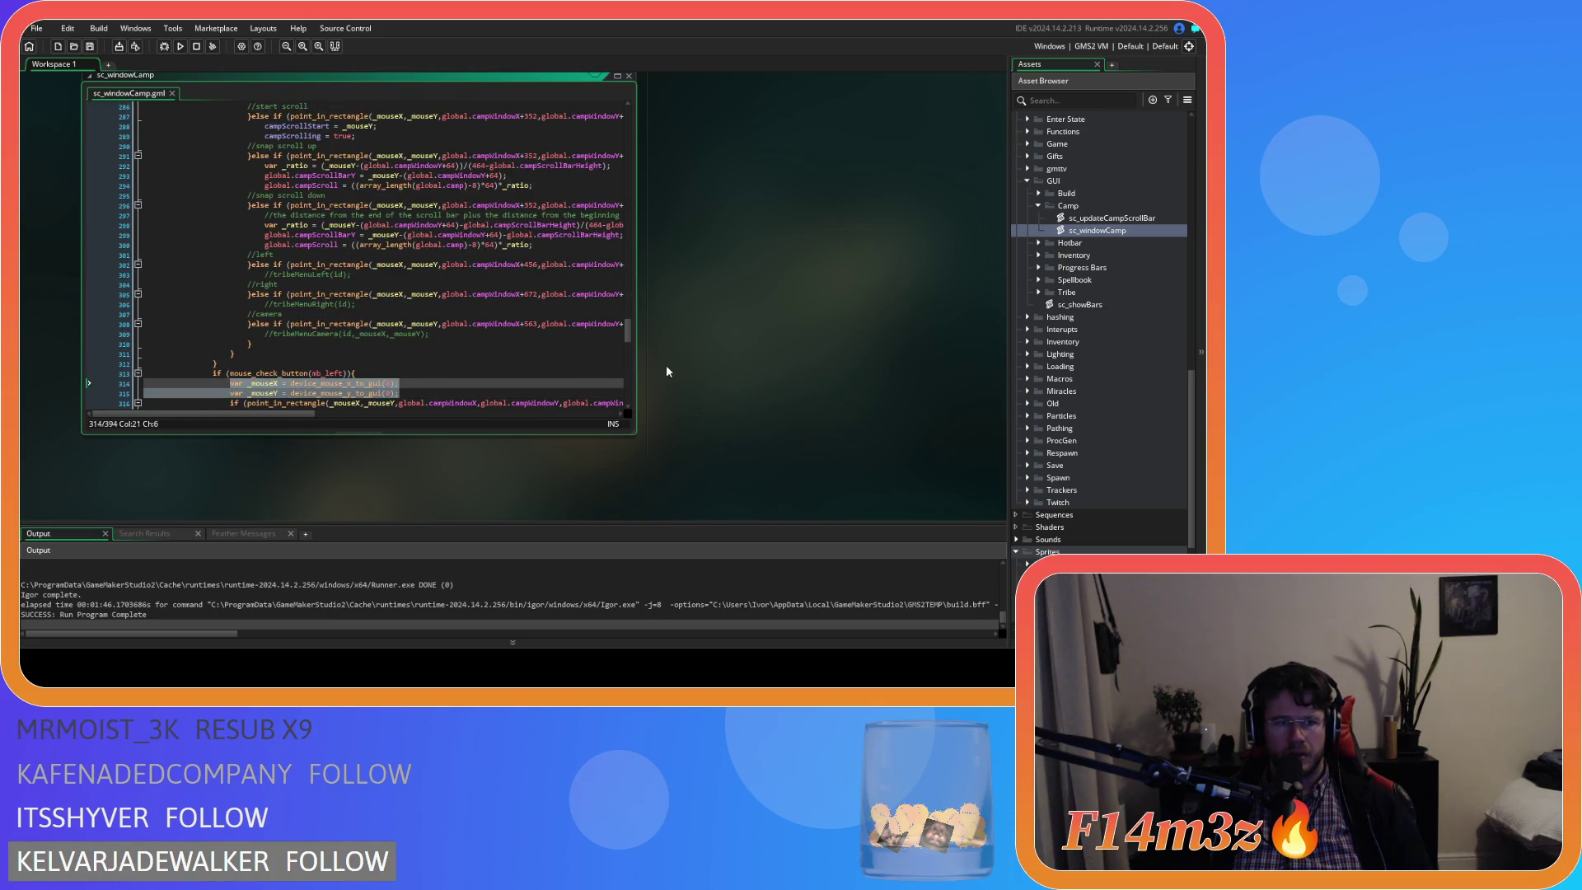
scroll(759, 409, up, 10)
scroll(382, 387, up, 2)
click(606, 391)
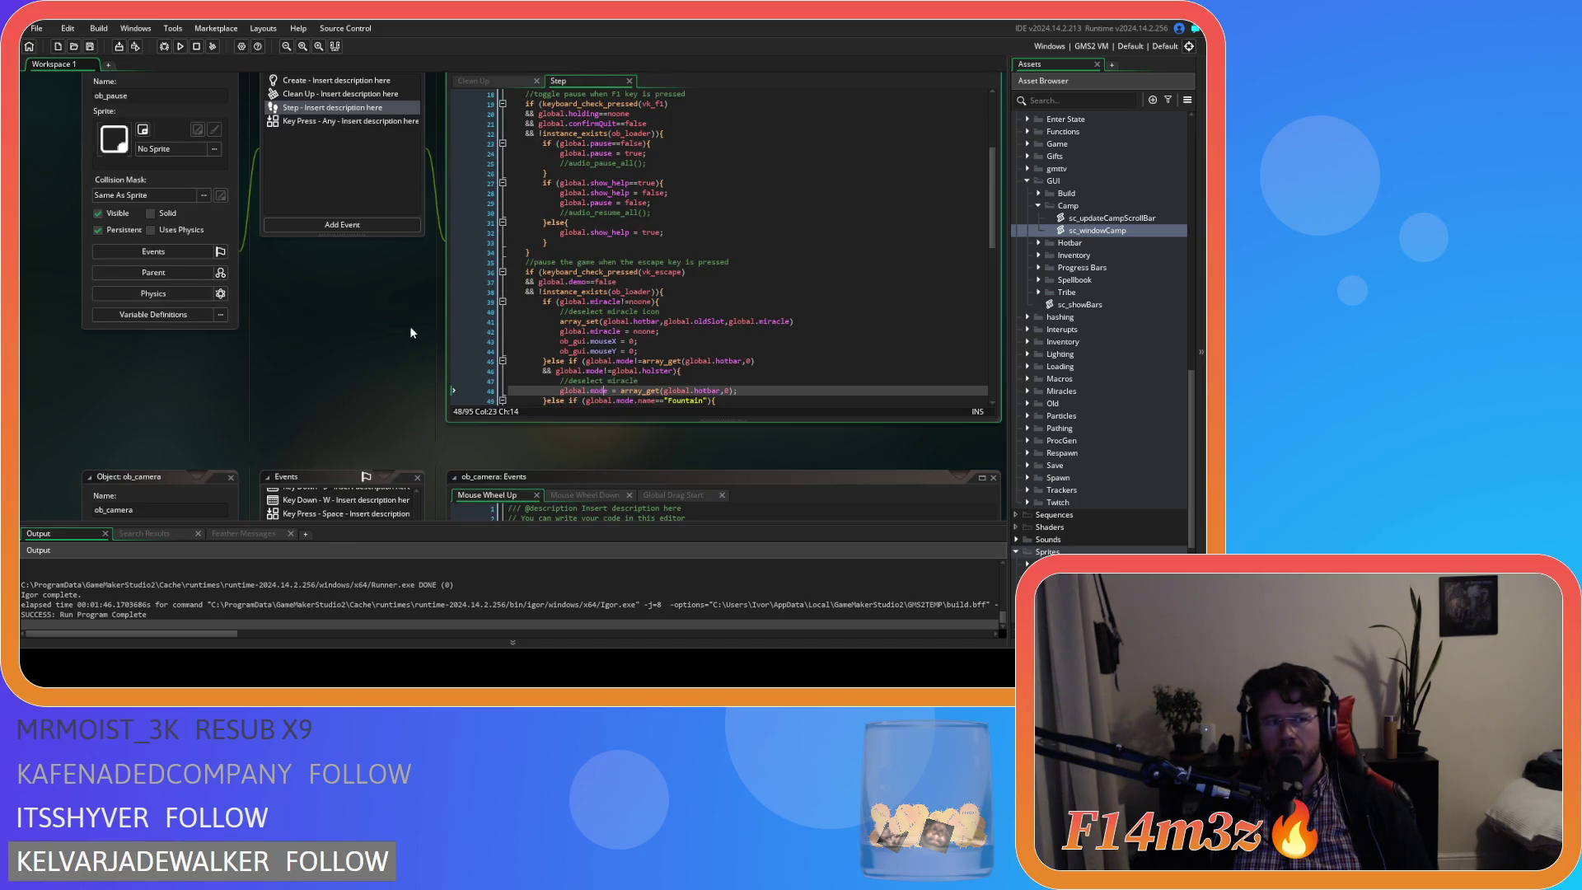
scroll(515, 372, down, 4)
scroll(387, 341, up, 2)
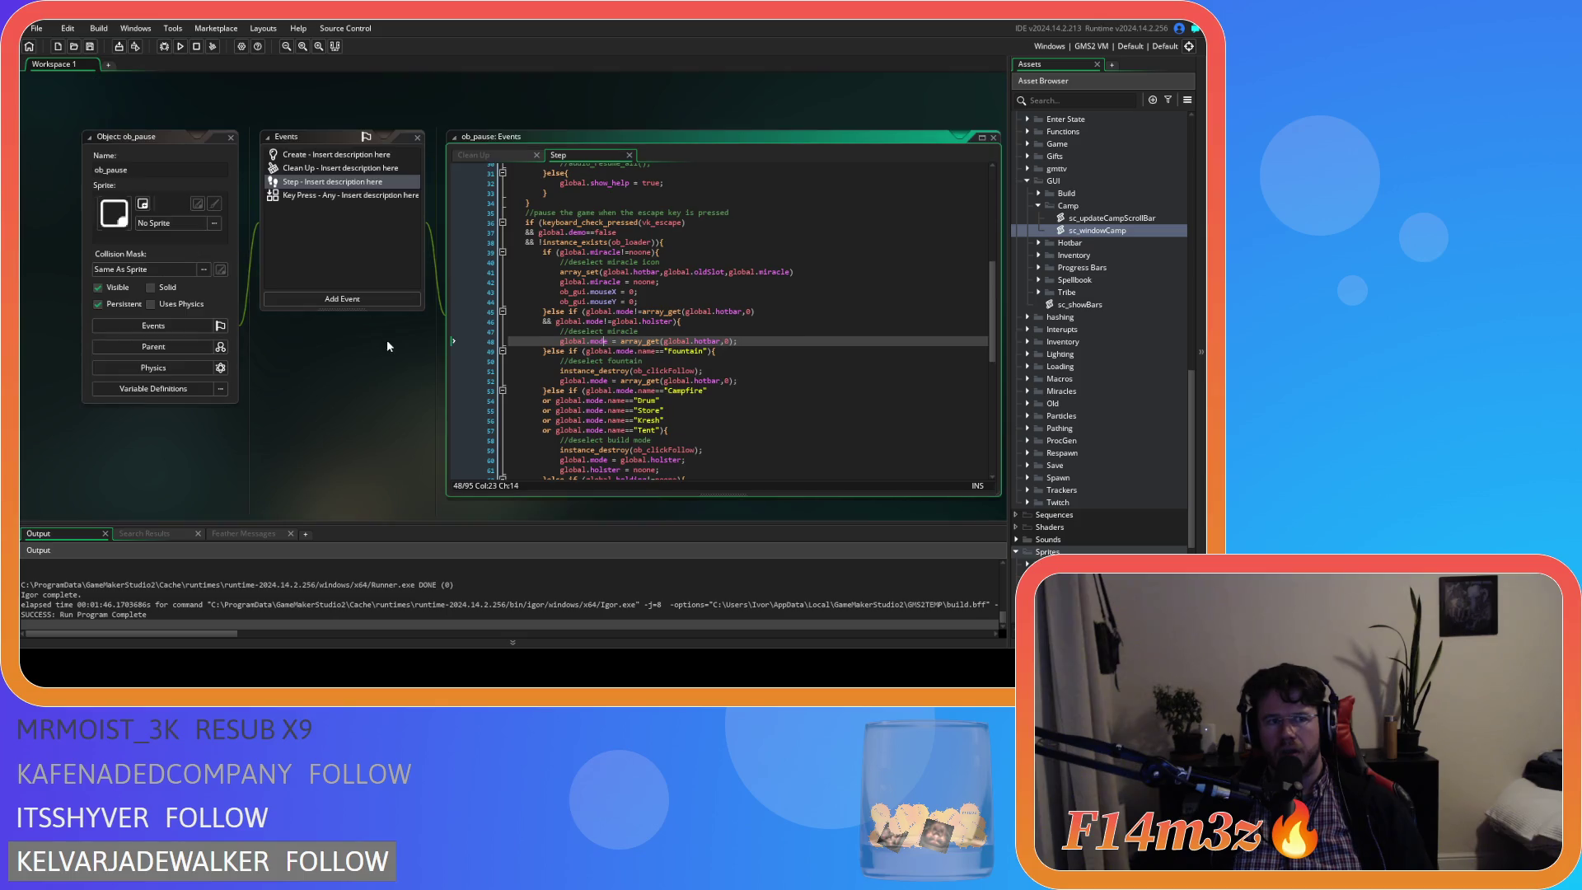
scroll(388, 340, down, 5)
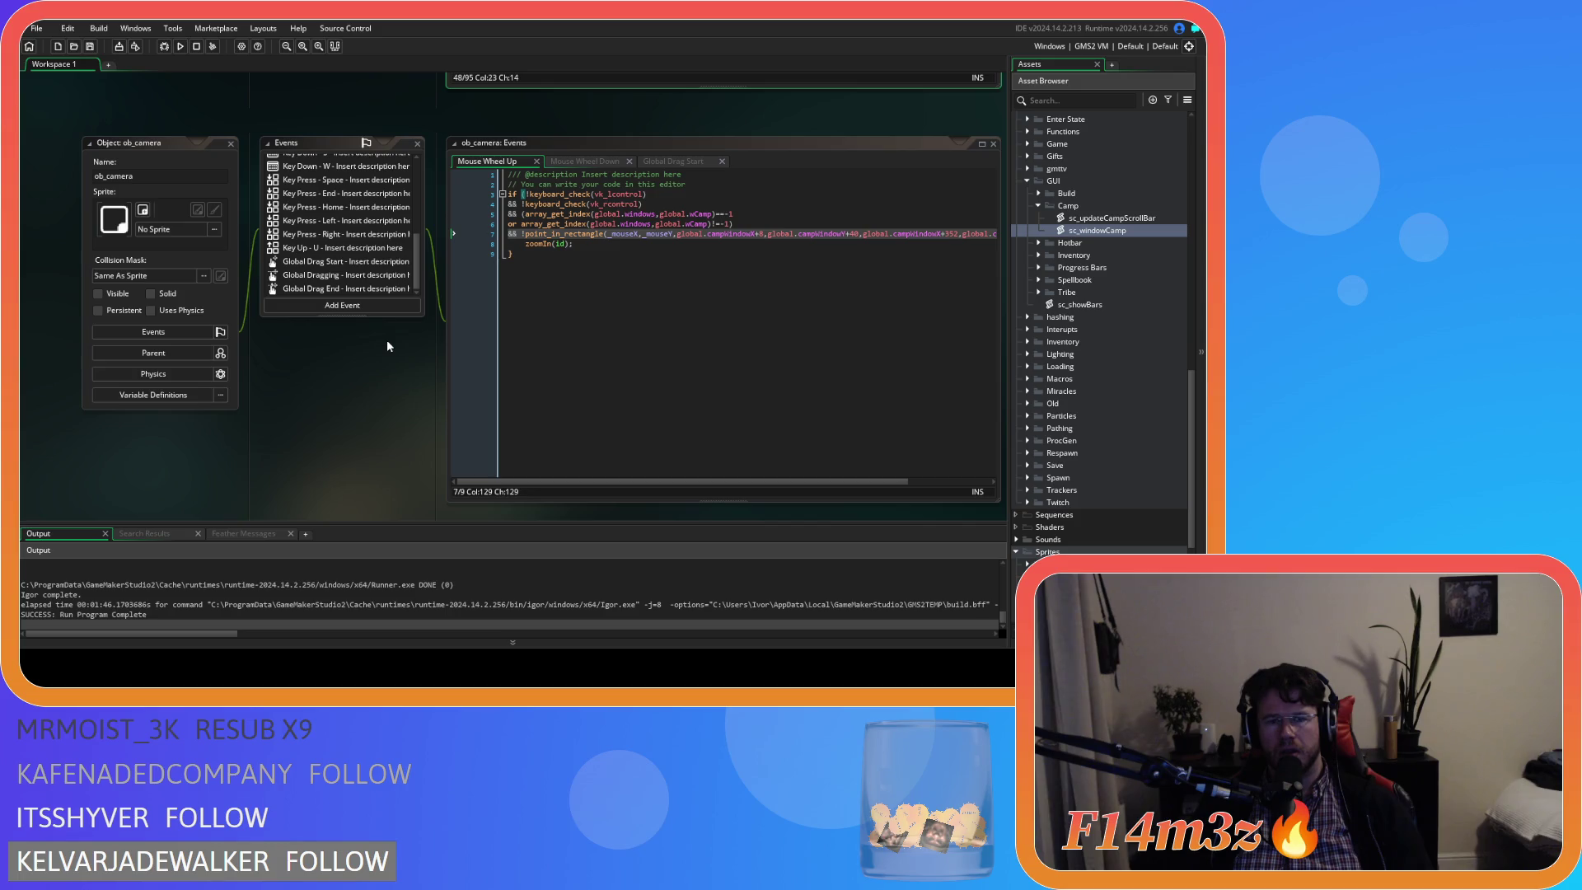
Paste the var _mouseX/_mouseY declarations into Mouse Wheel Up and fix the _mouseY indent.
drag(684, 482, 766, 482)
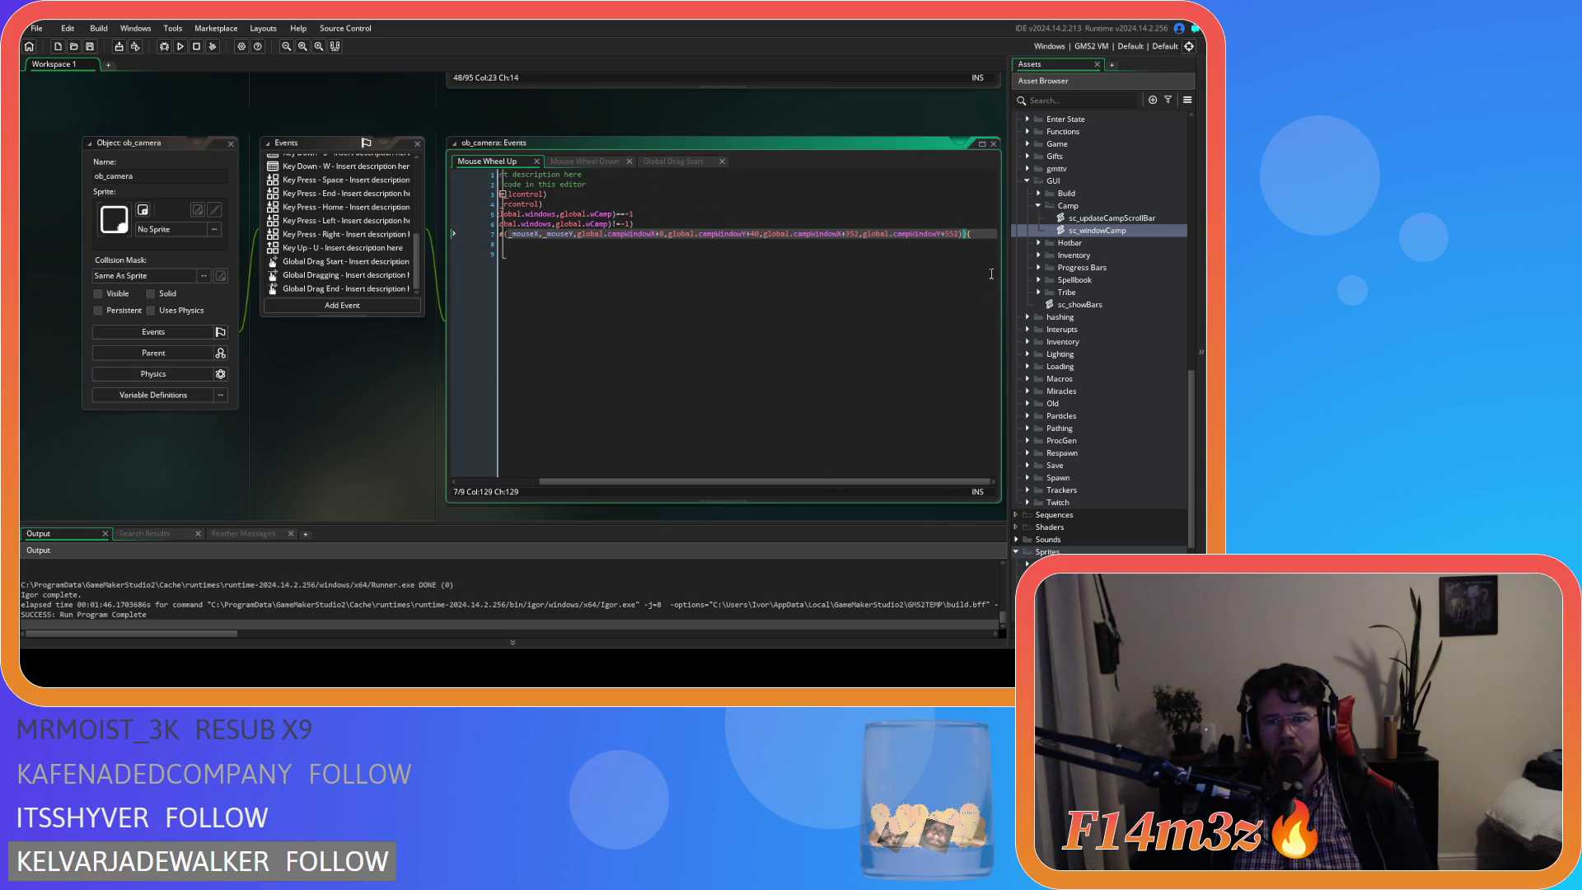
text({)
key(Return)
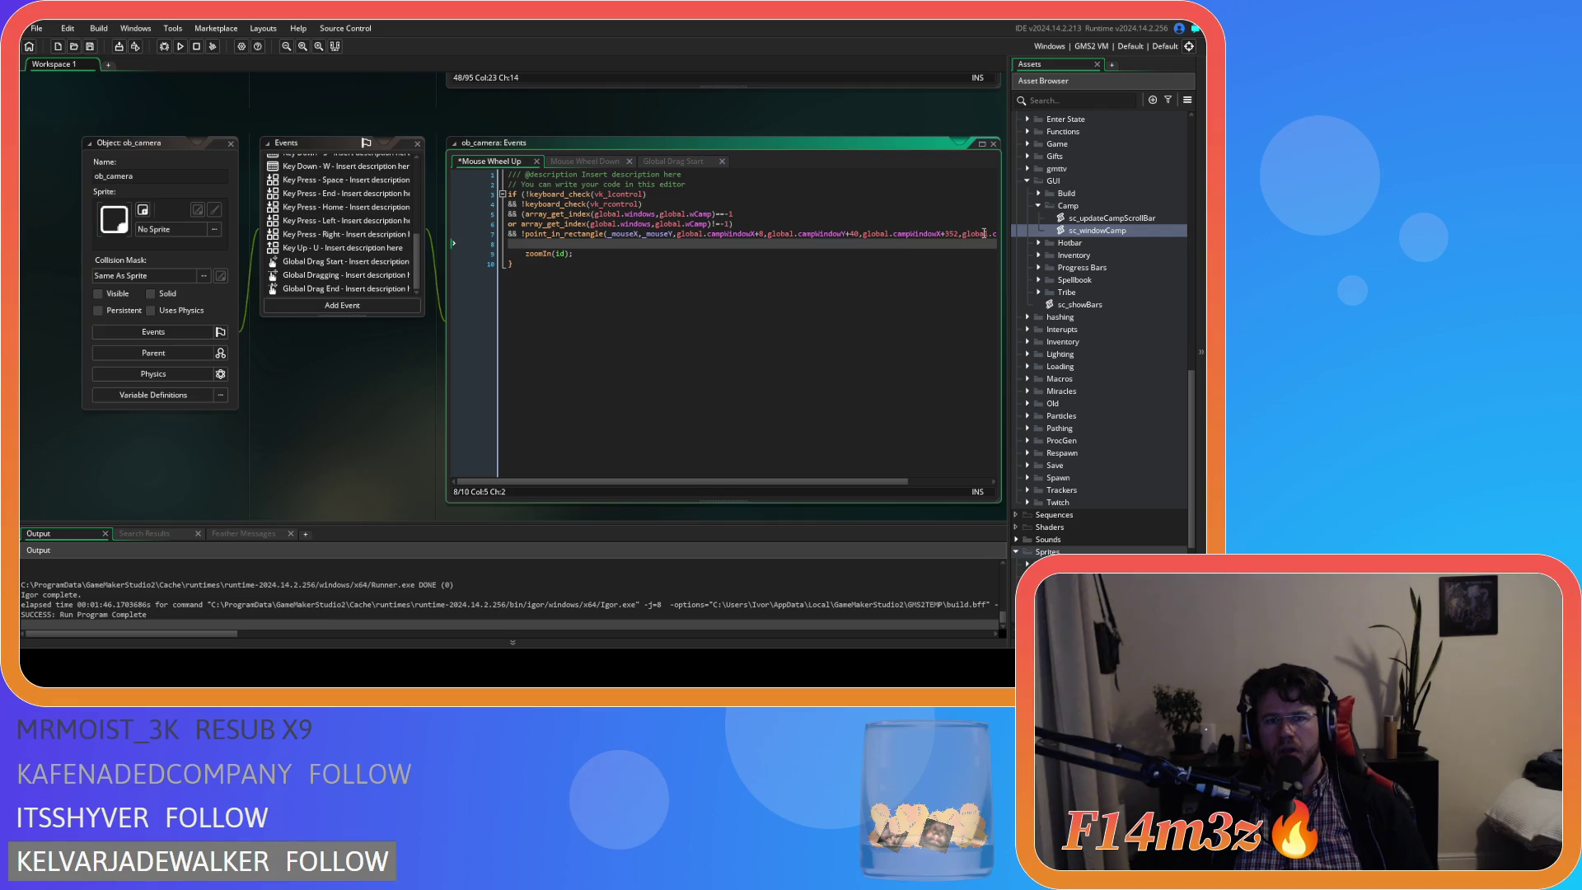
key(ctrl+v)
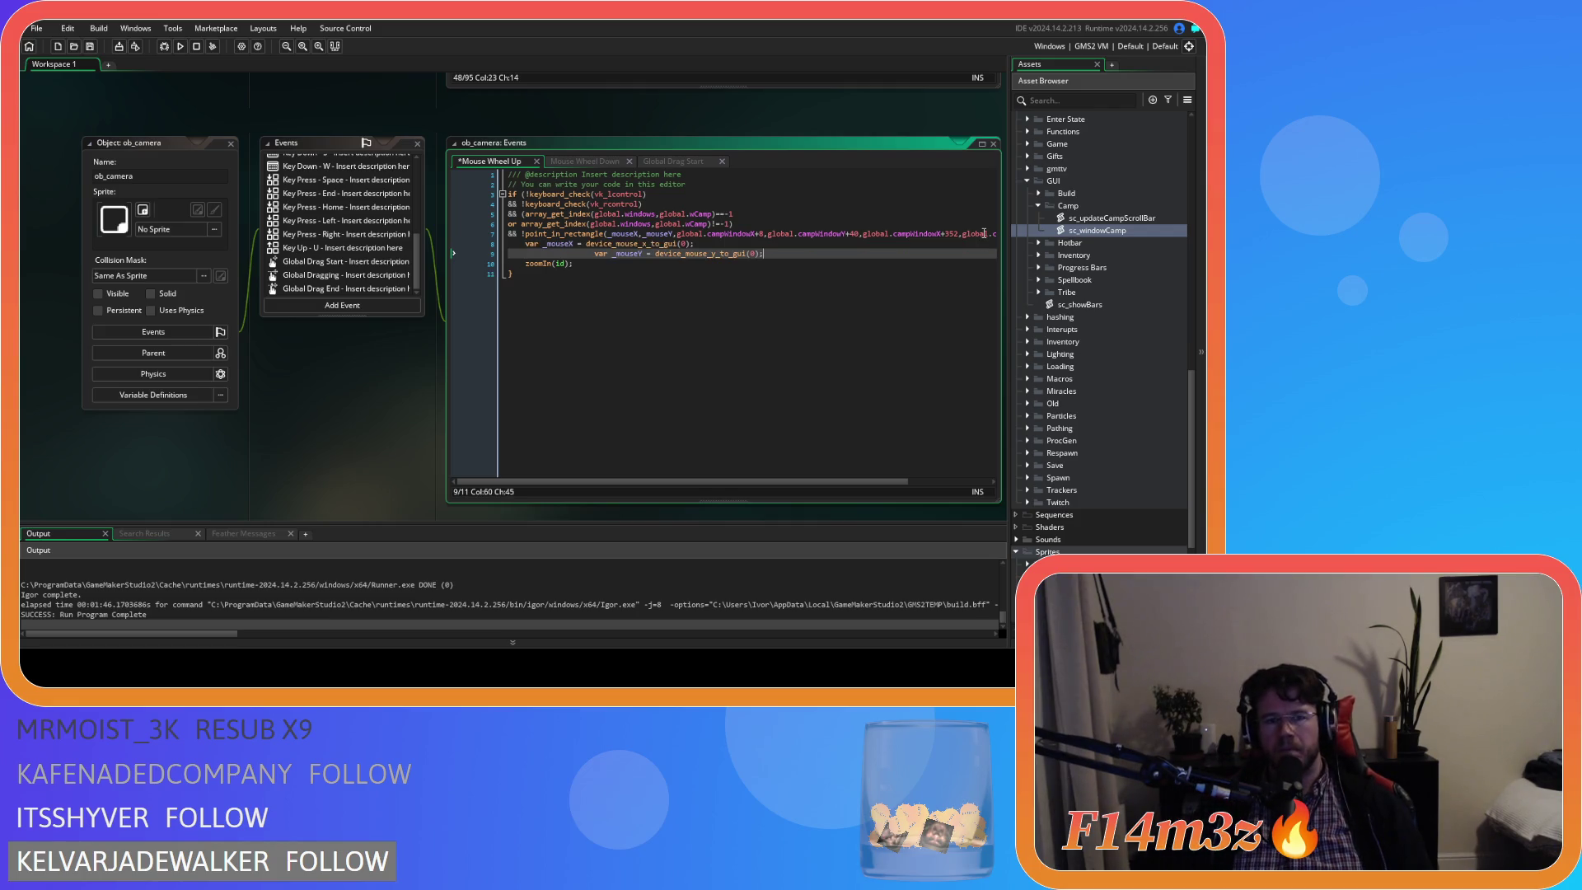
click(591, 254)
key(BackSpace)
key(BackSpace)
key(BackSpace)
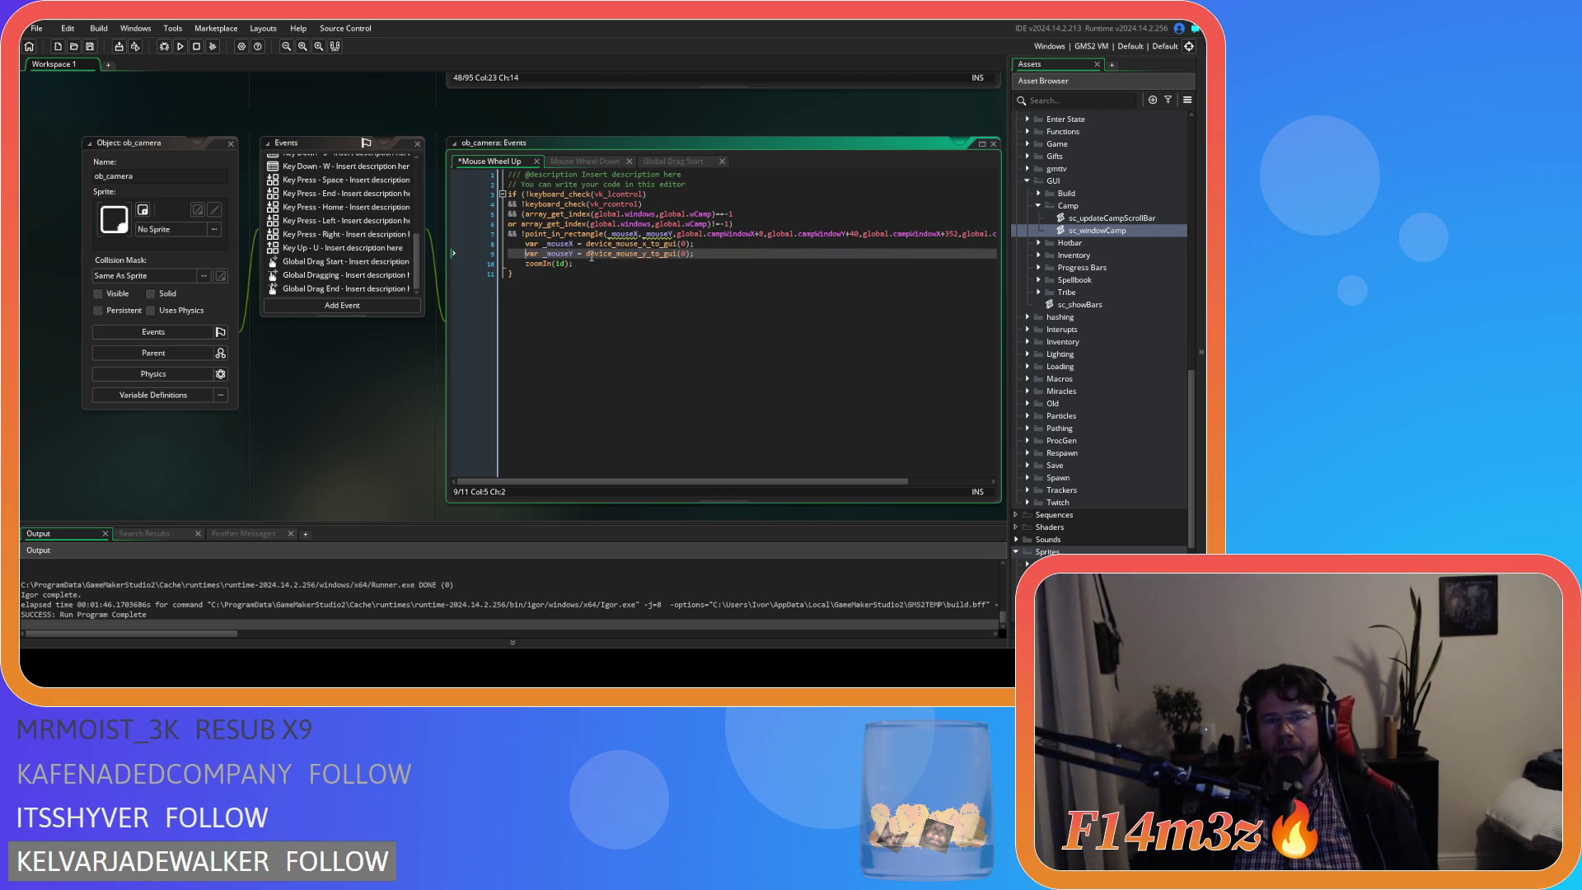
Move the two mouse-coordinate declarations onto a new line above the if statement.
click(697, 247)
key(shift+Home)
key(ctrl+shift+Right)
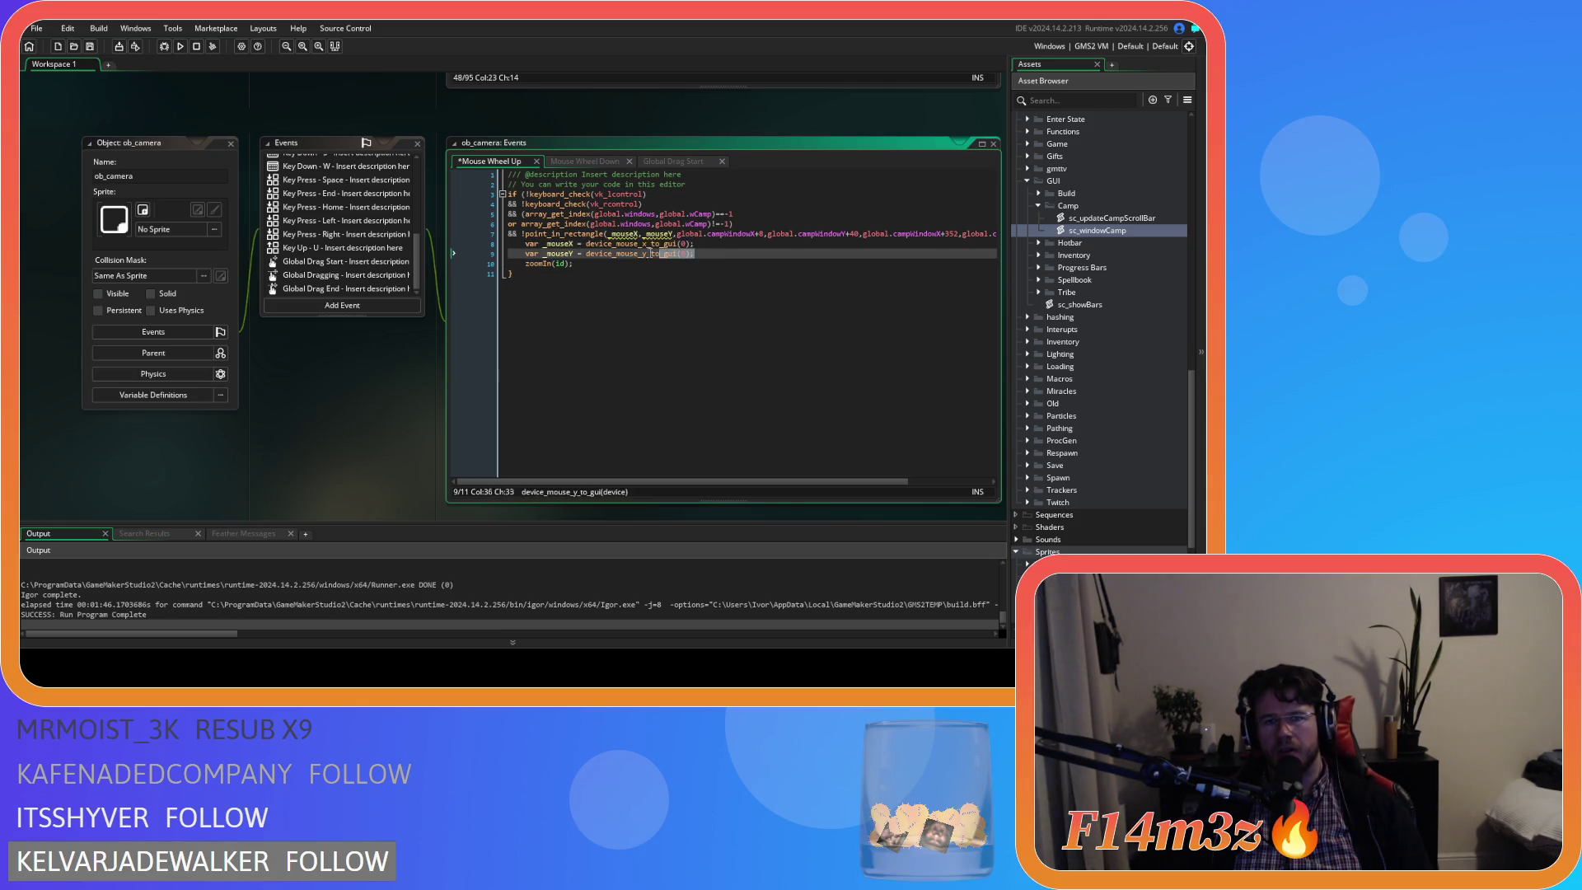
drag(697, 254, 521, 246)
key(ctrl+c)
right_click(521, 246)
click(581, 270)
click(673, 185)
key(End)
key(Return)
key(ctrl+v)
Align var _mouseY with the _mouseX line and select both declarations for copying.
click(527, 204)
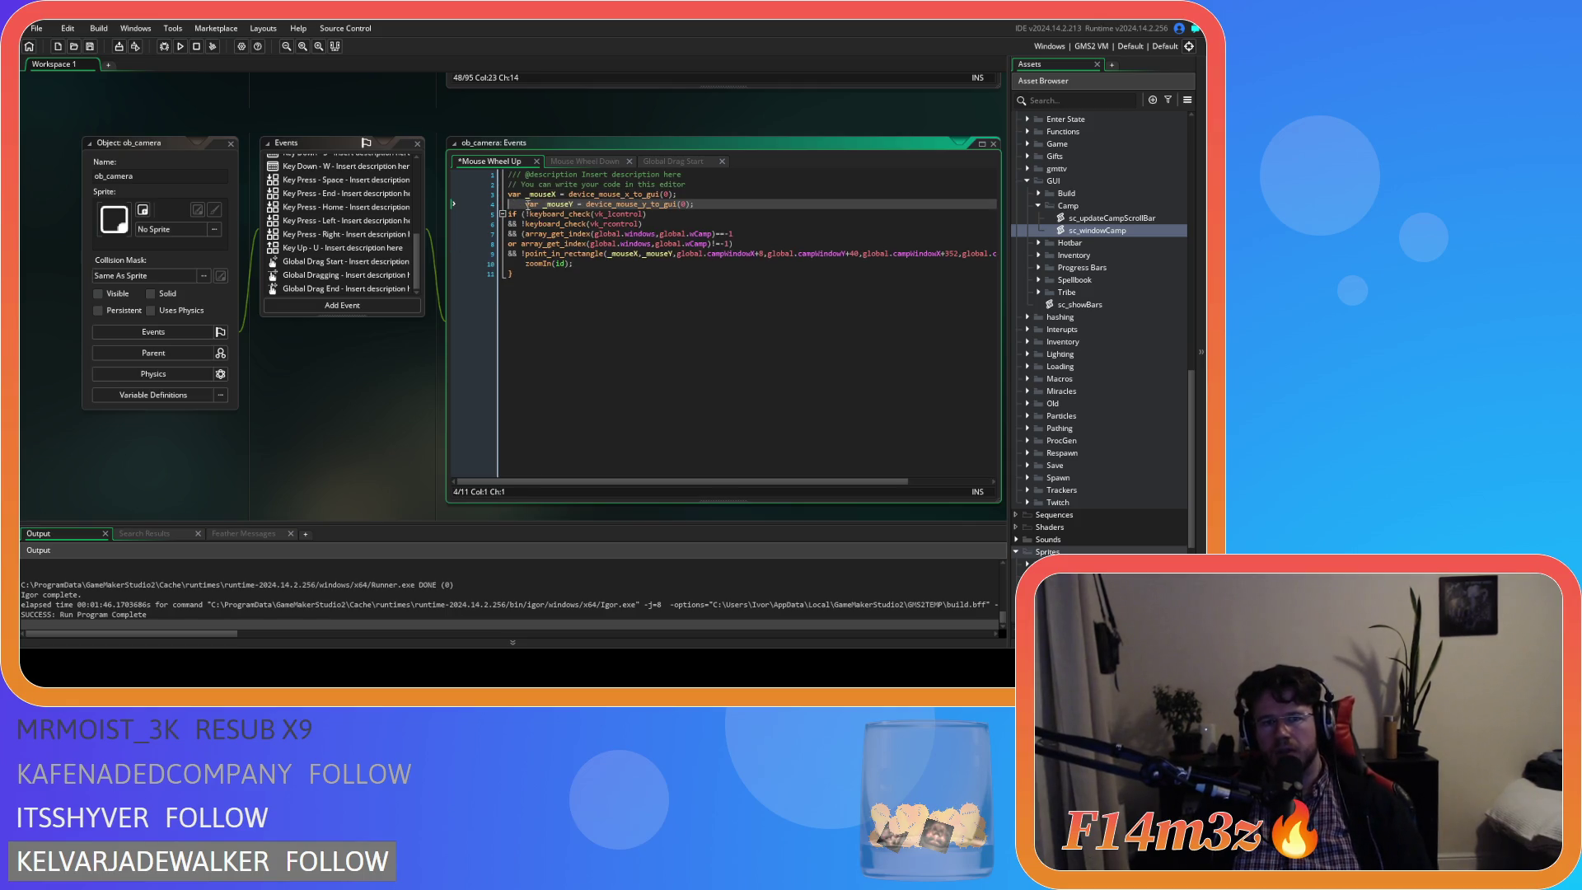
key(shift+Tab)
click(688, 203)
drag(688, 204, 492, 194)
click(588, 162)
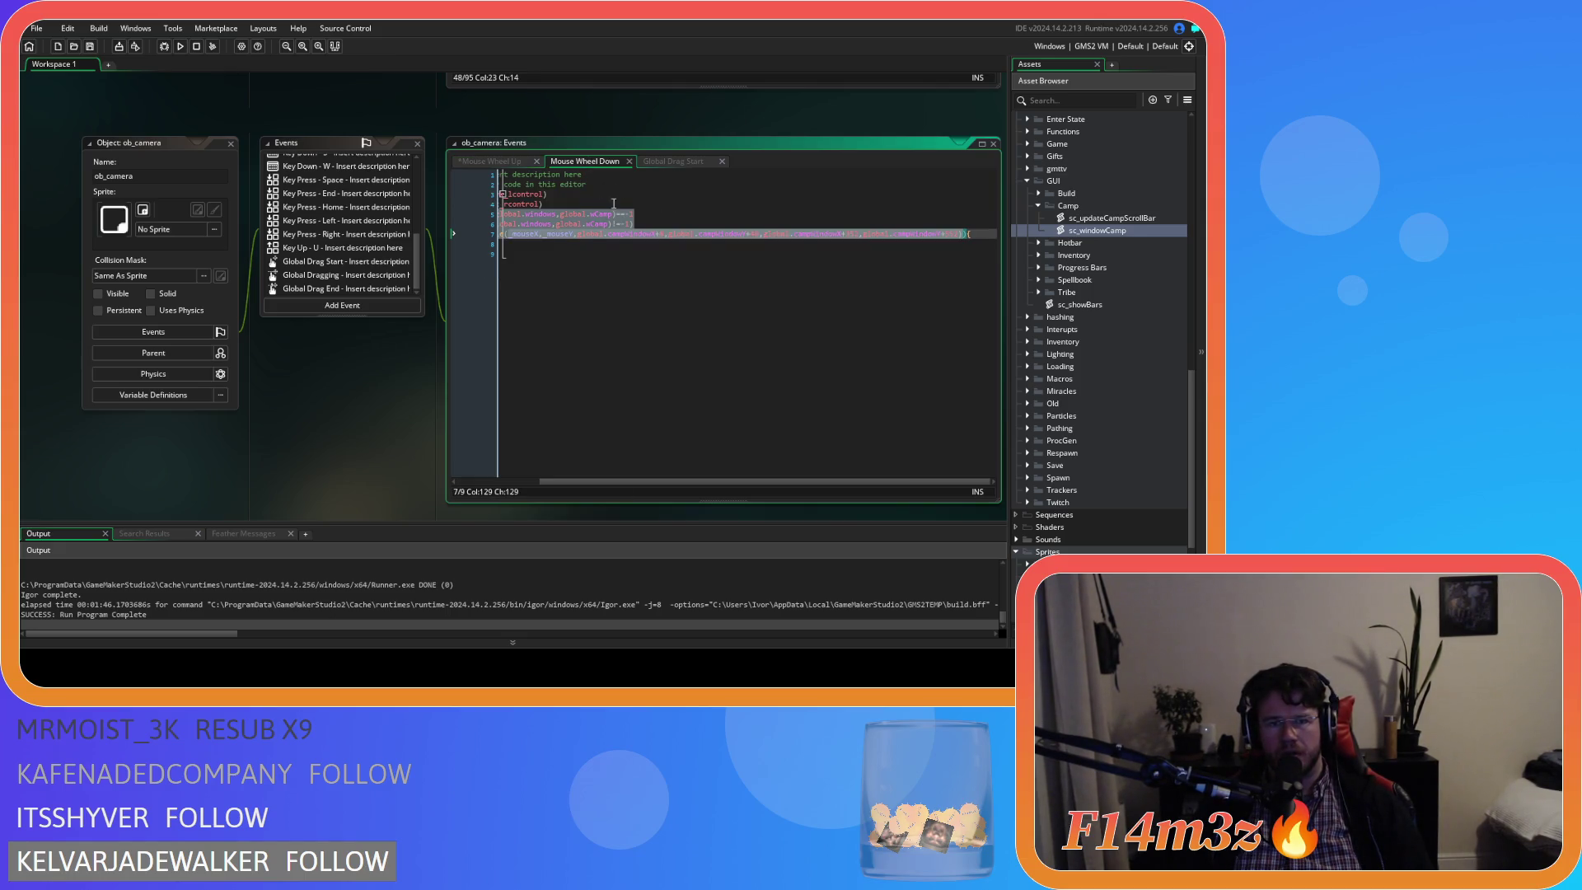
Paste the _mouseX/_mouseY declarations above the if statement in Mouse Wheel Down.
click(610, 185)
key(Return)
key(ctrl+v)
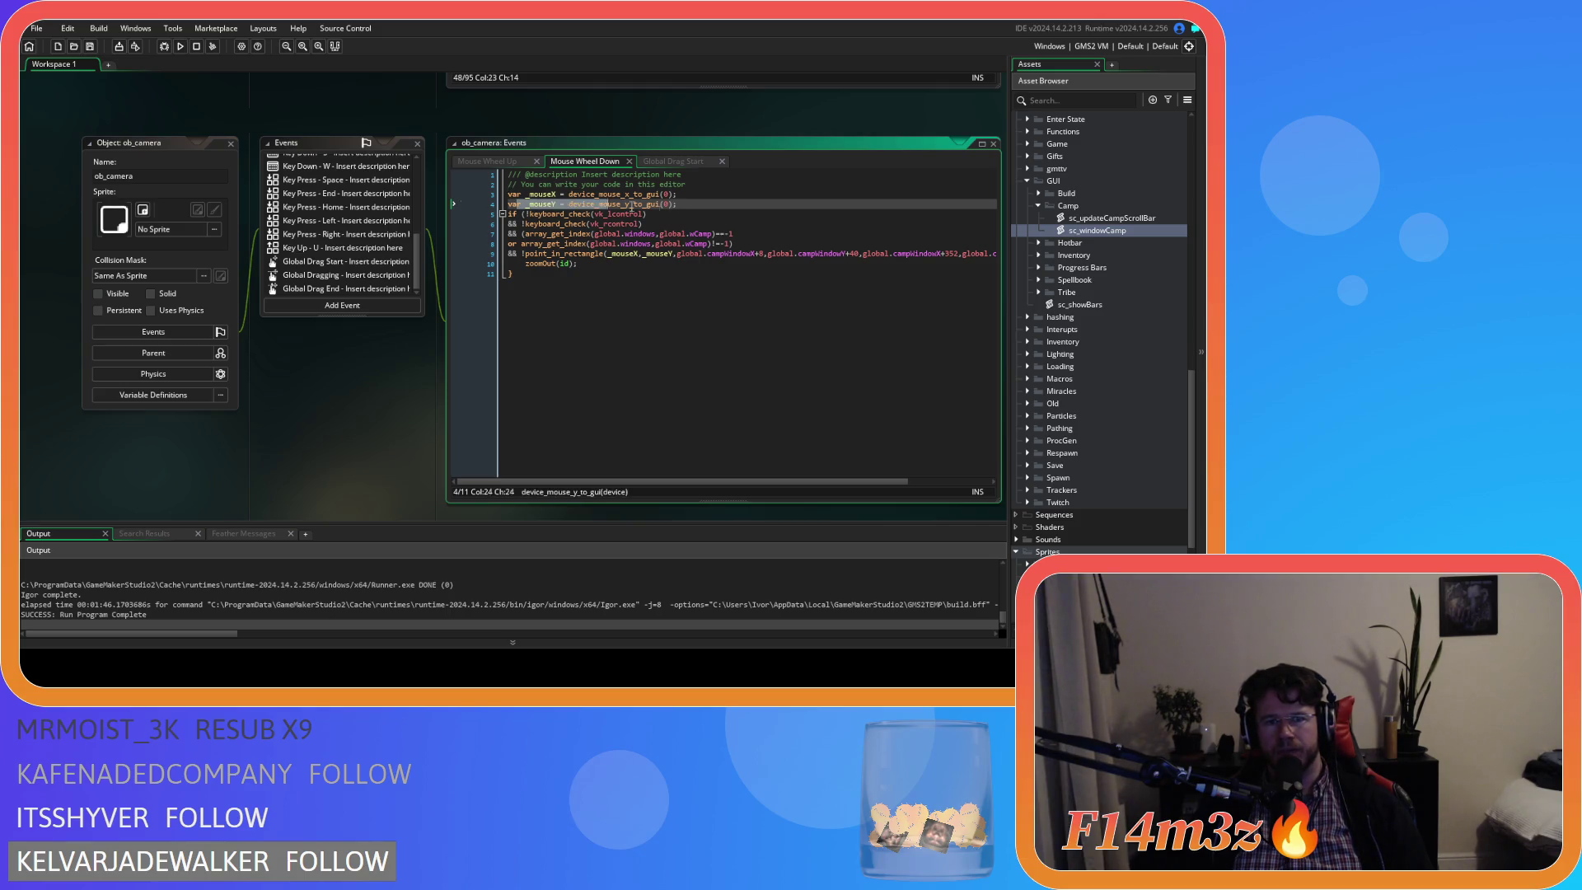
Review the mouse arguments in line 9's hover check, then build and run the game with F5.
click(493, 209)
click(705, 200)
click(648, 253)
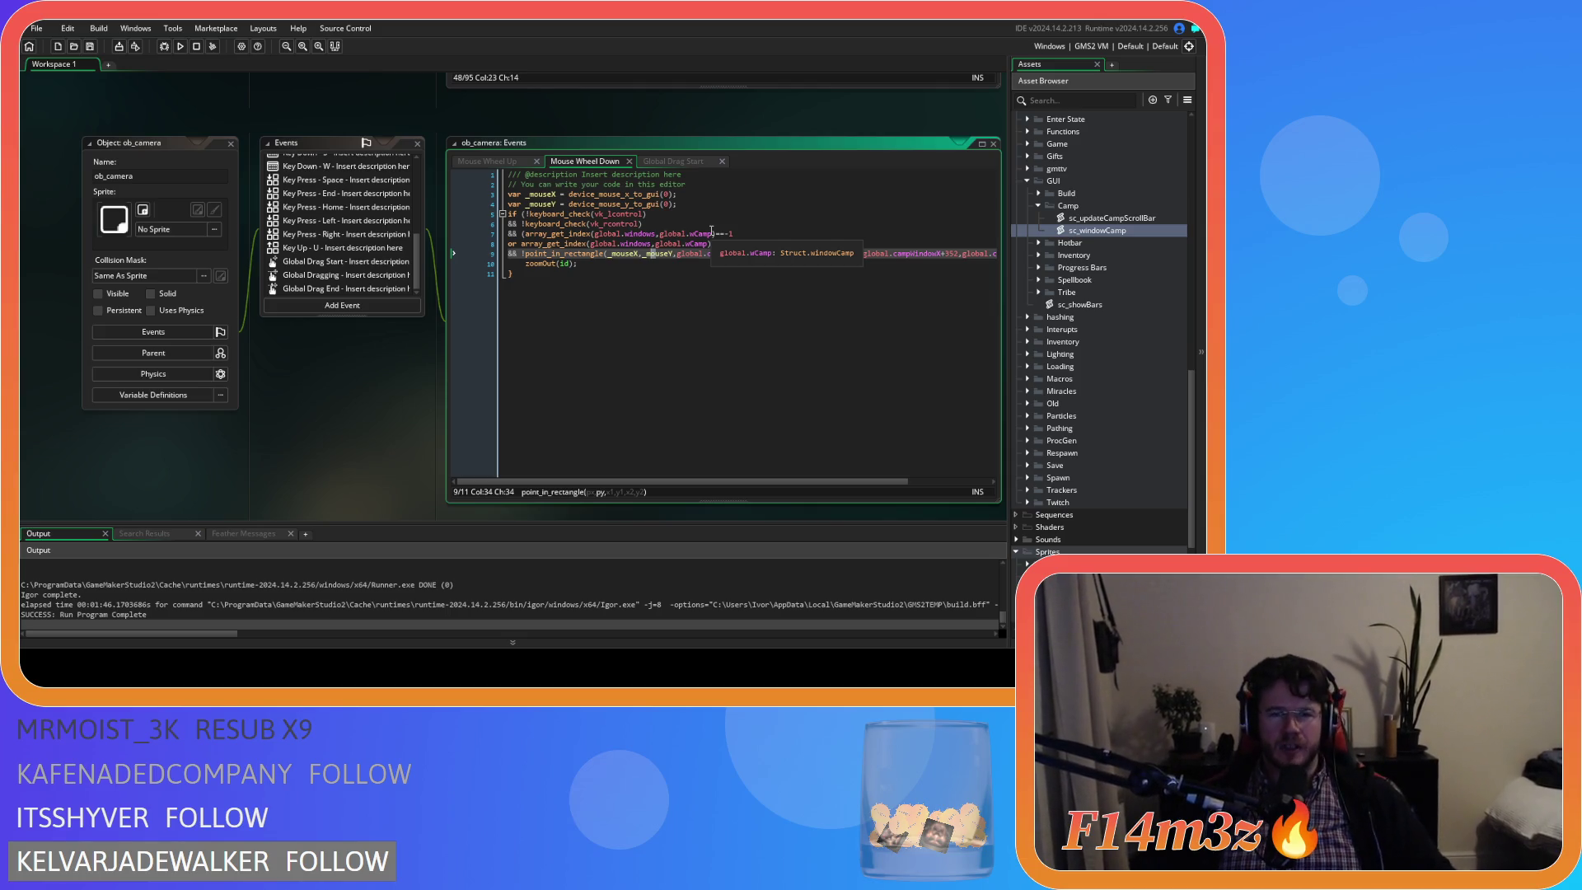
click(647, 253)
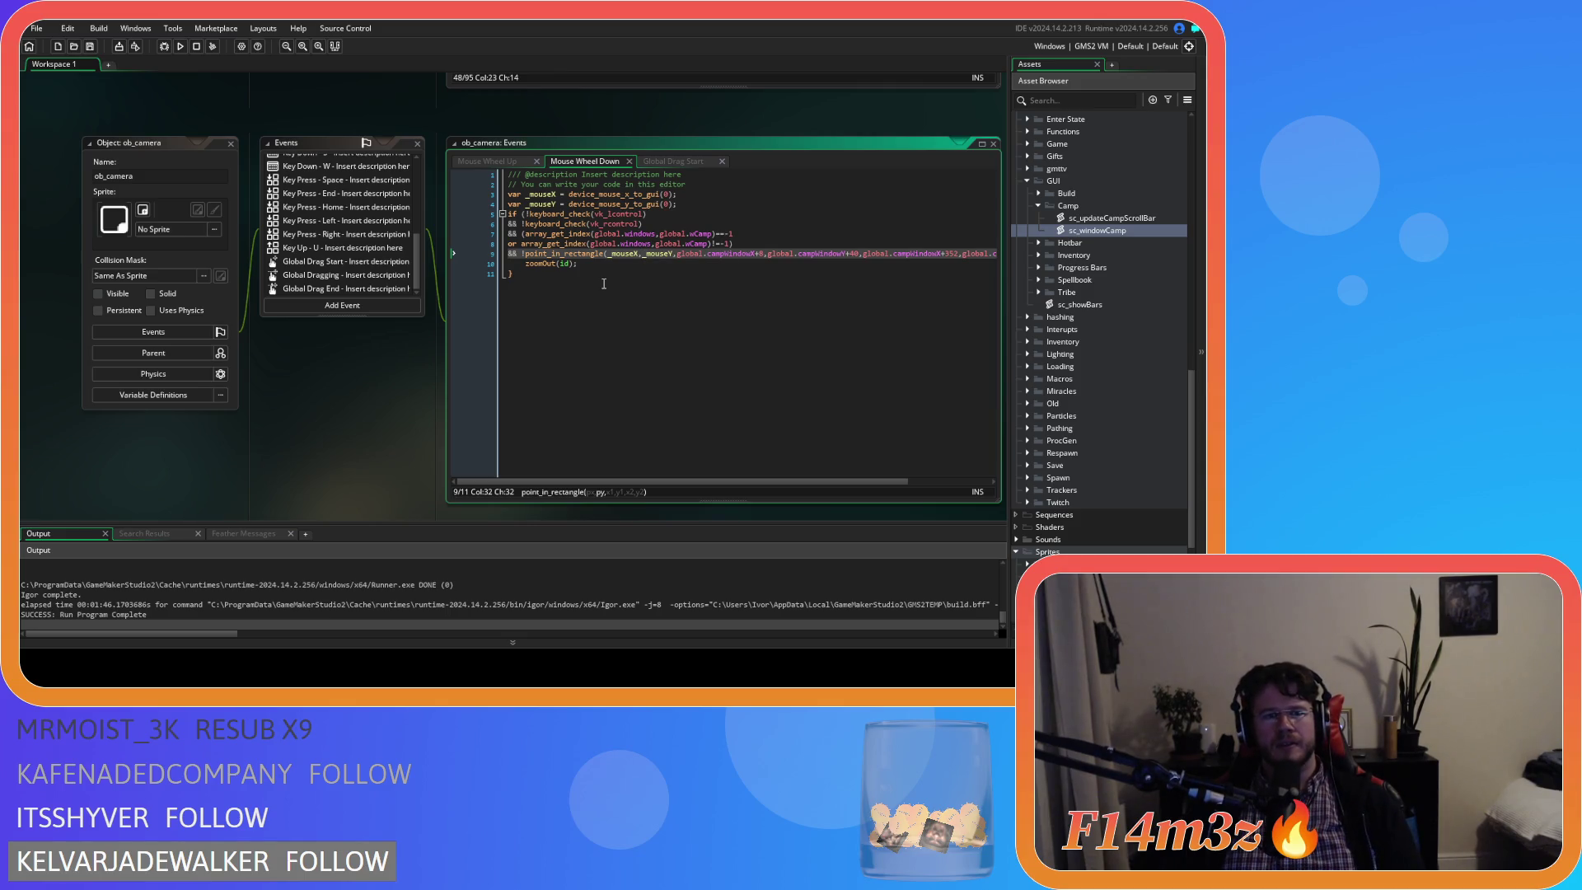
key(F5)
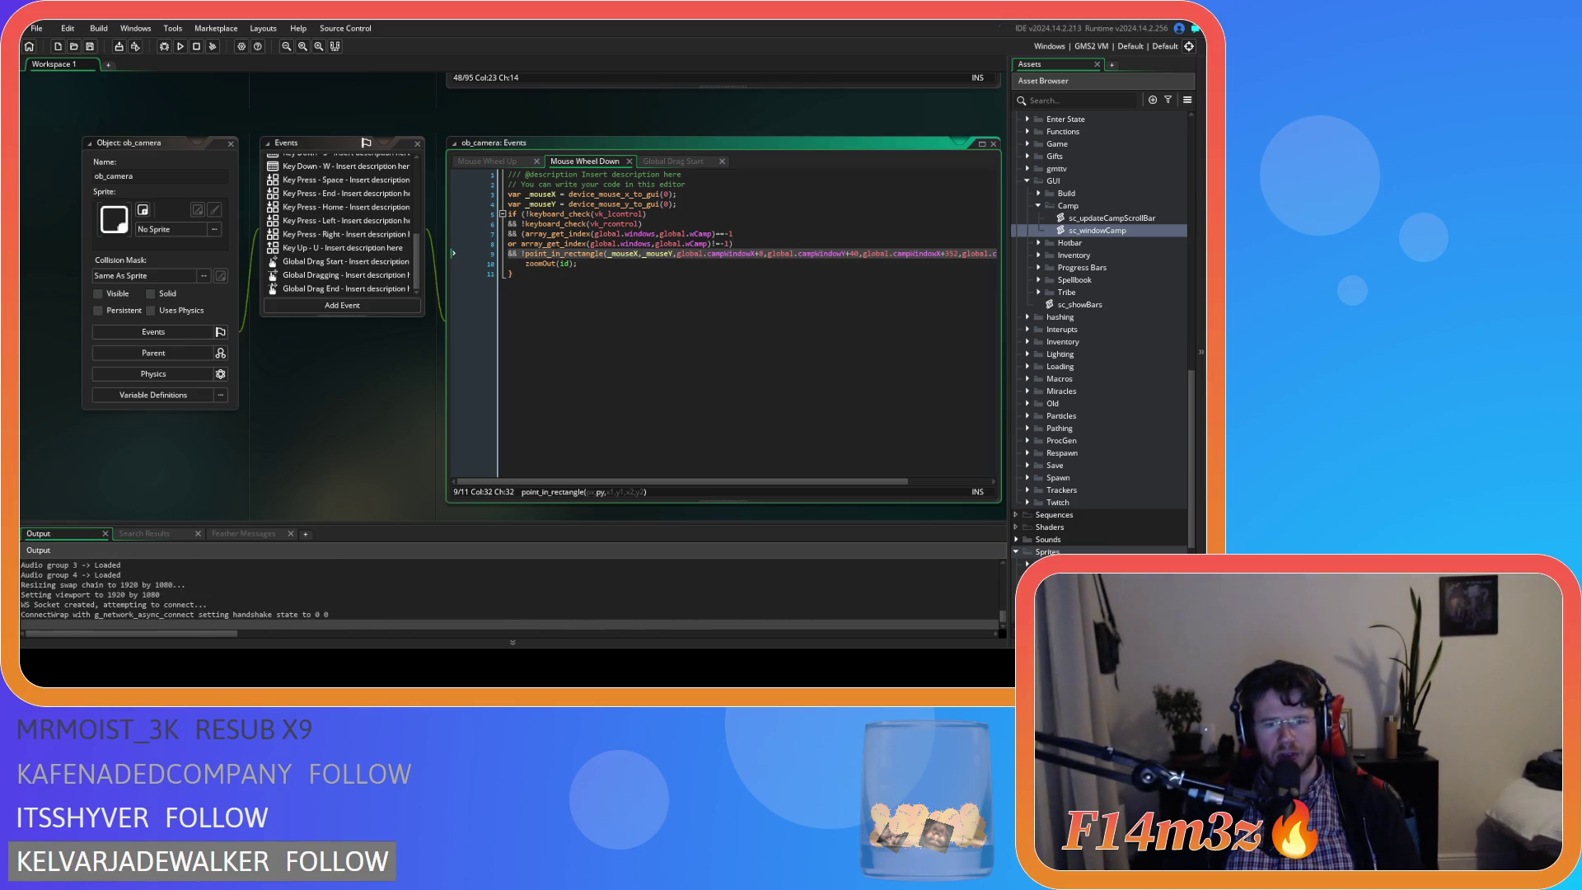
In Mouse Wheel Down, delete the extra ')' ending line 8 and go to the end of line 9.
click(522, 223)
key(Down)
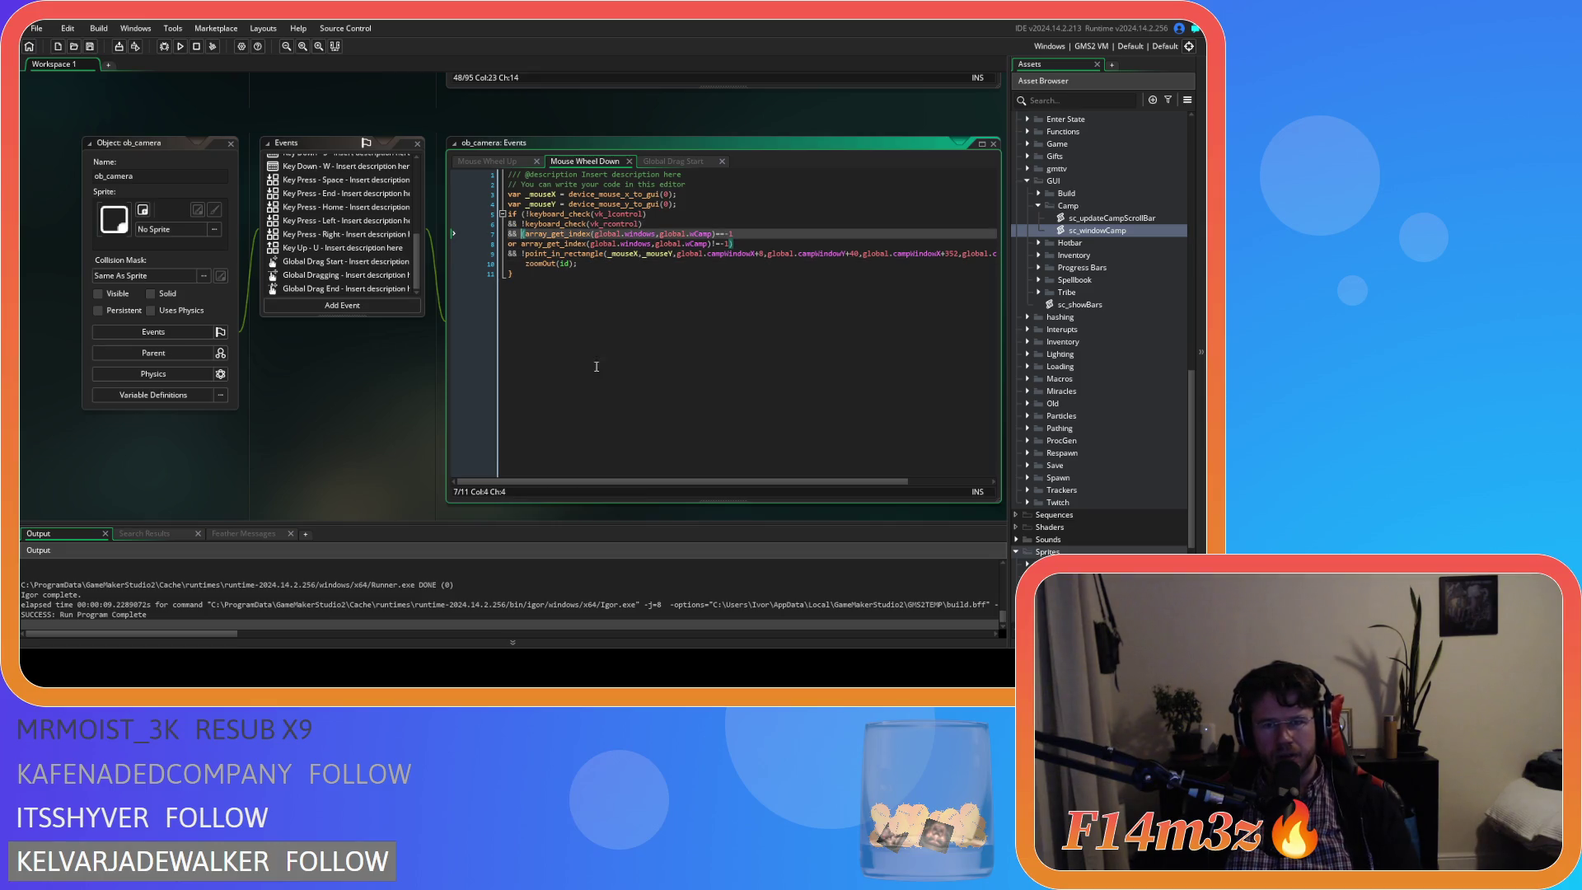
scroll(934, 472, right, 3)
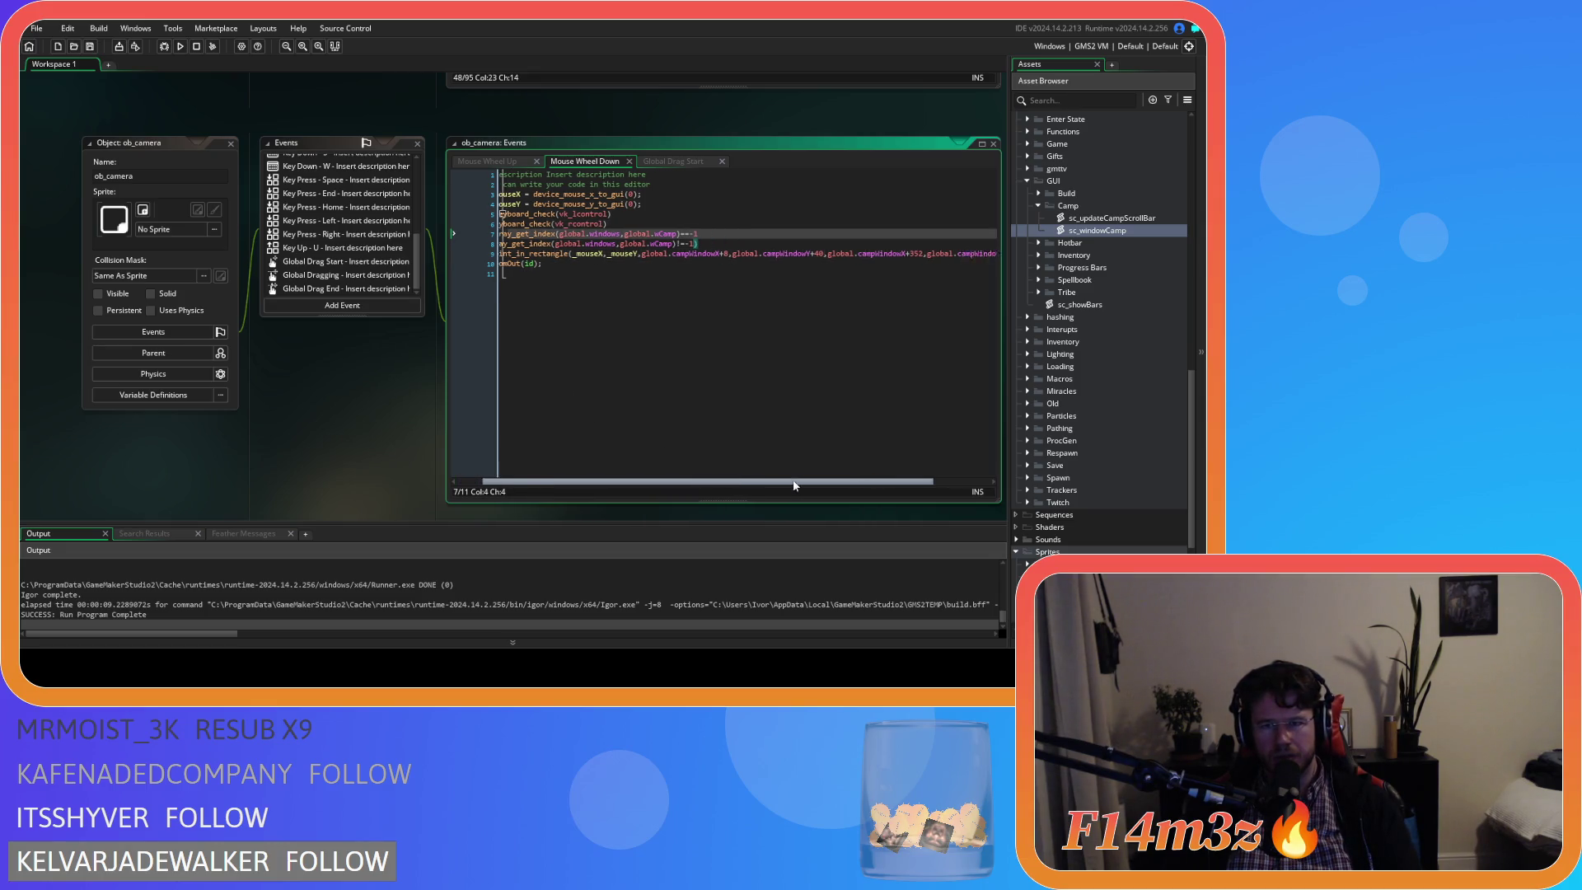
scroll(707, 460, left, 3)
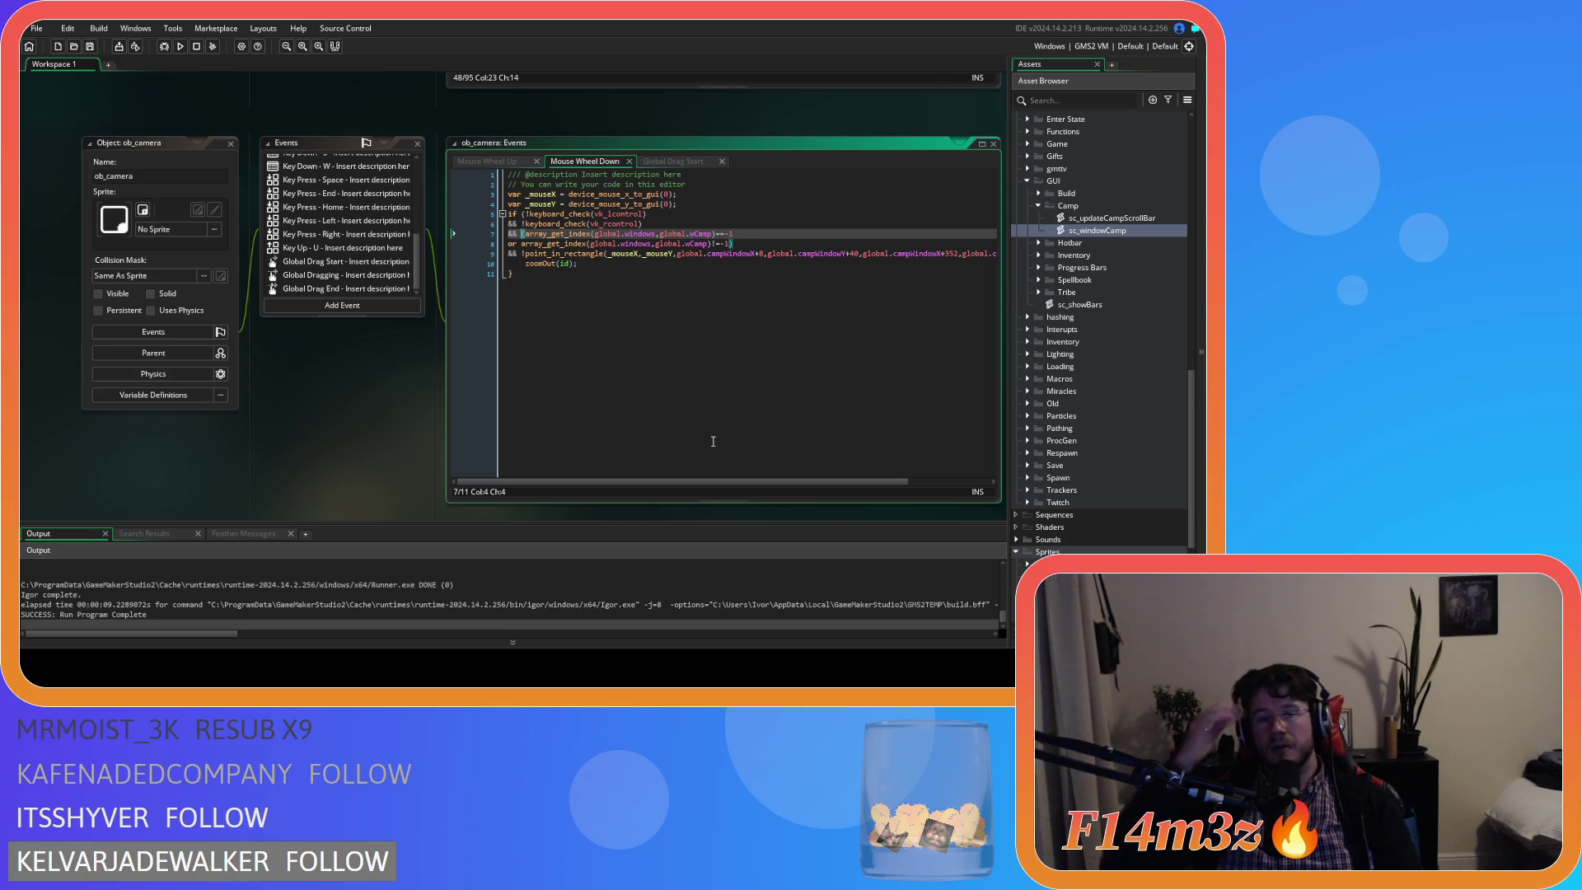
click(748, 245)
key(BackSpace)
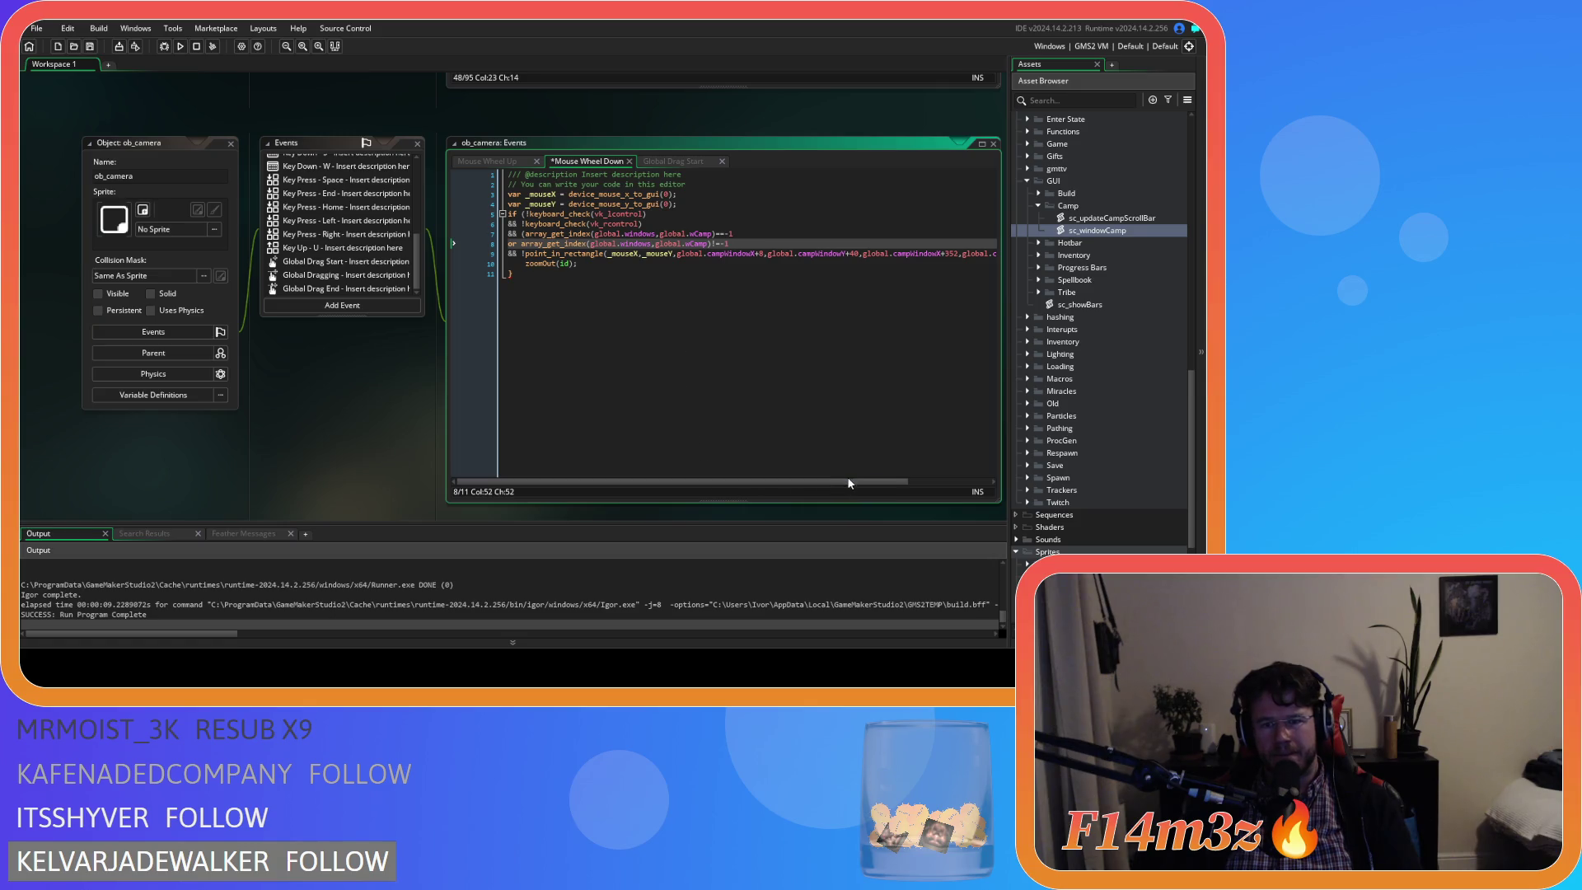
scroll(847, 478, right, 3)
click(968, 254)
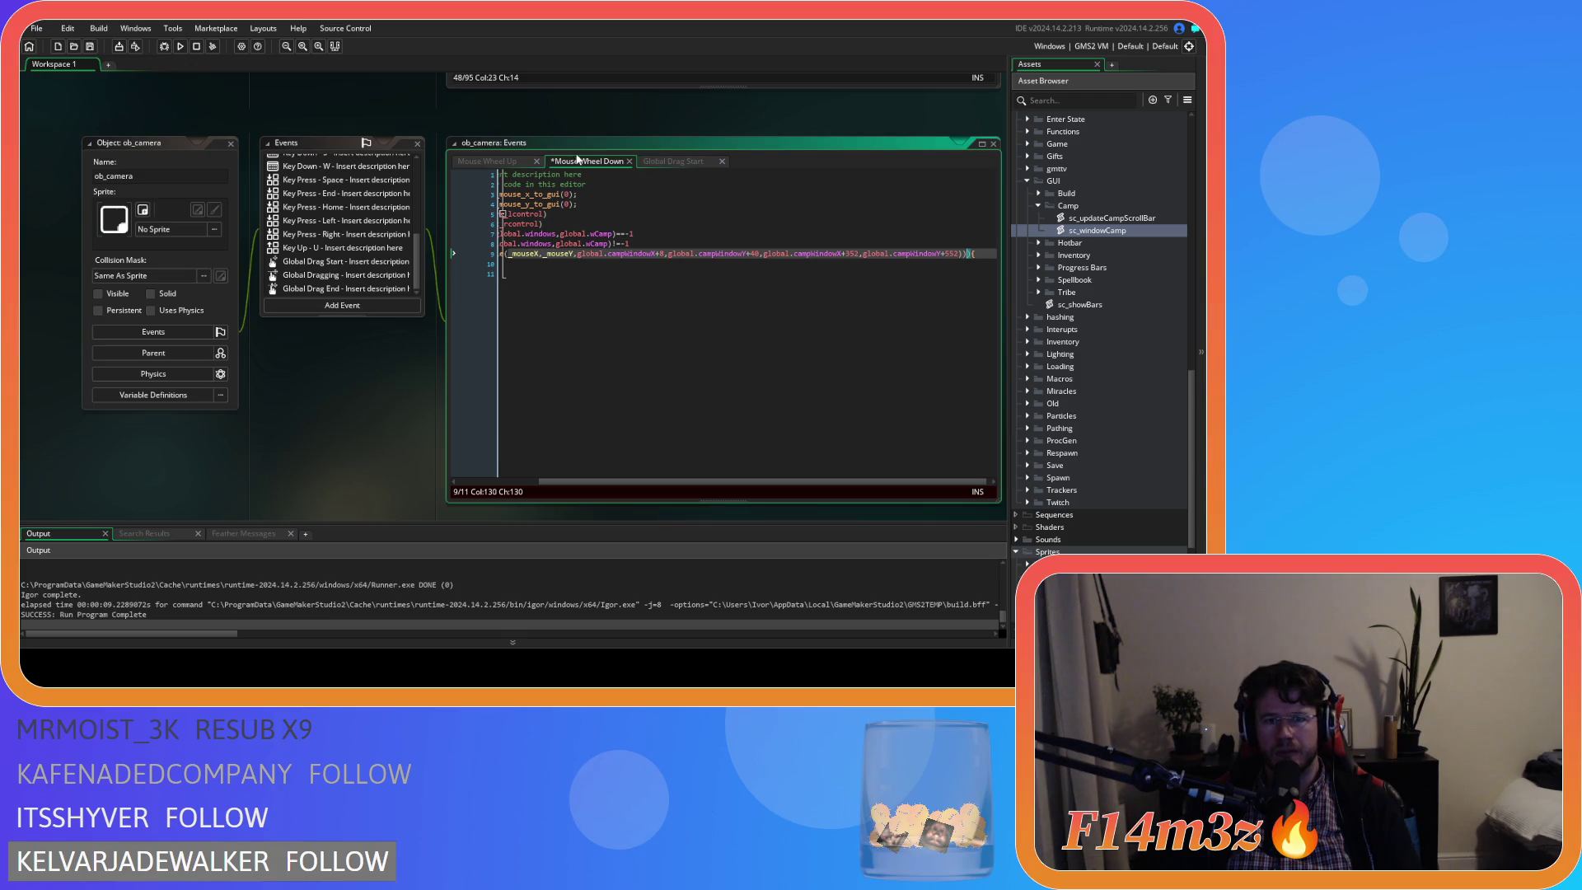
In Mouse Wheel Up, move the closing ')' from the end of line 8 to line 9.
click(492, 162)
click(763, 243)
key(BackSpace)
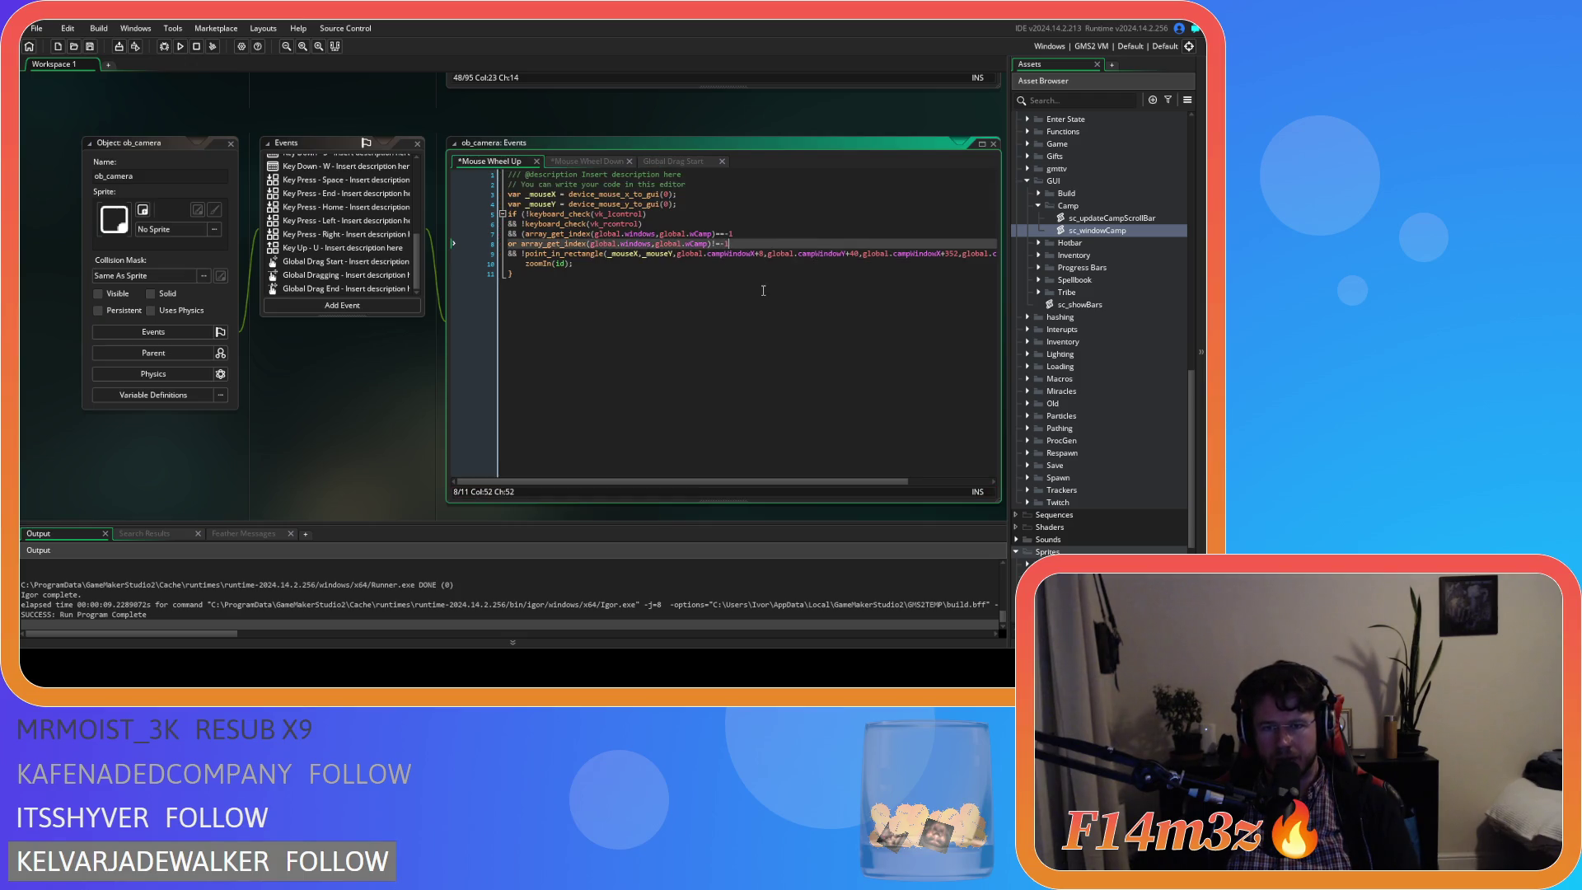
drag(839, 483, 921, 483)
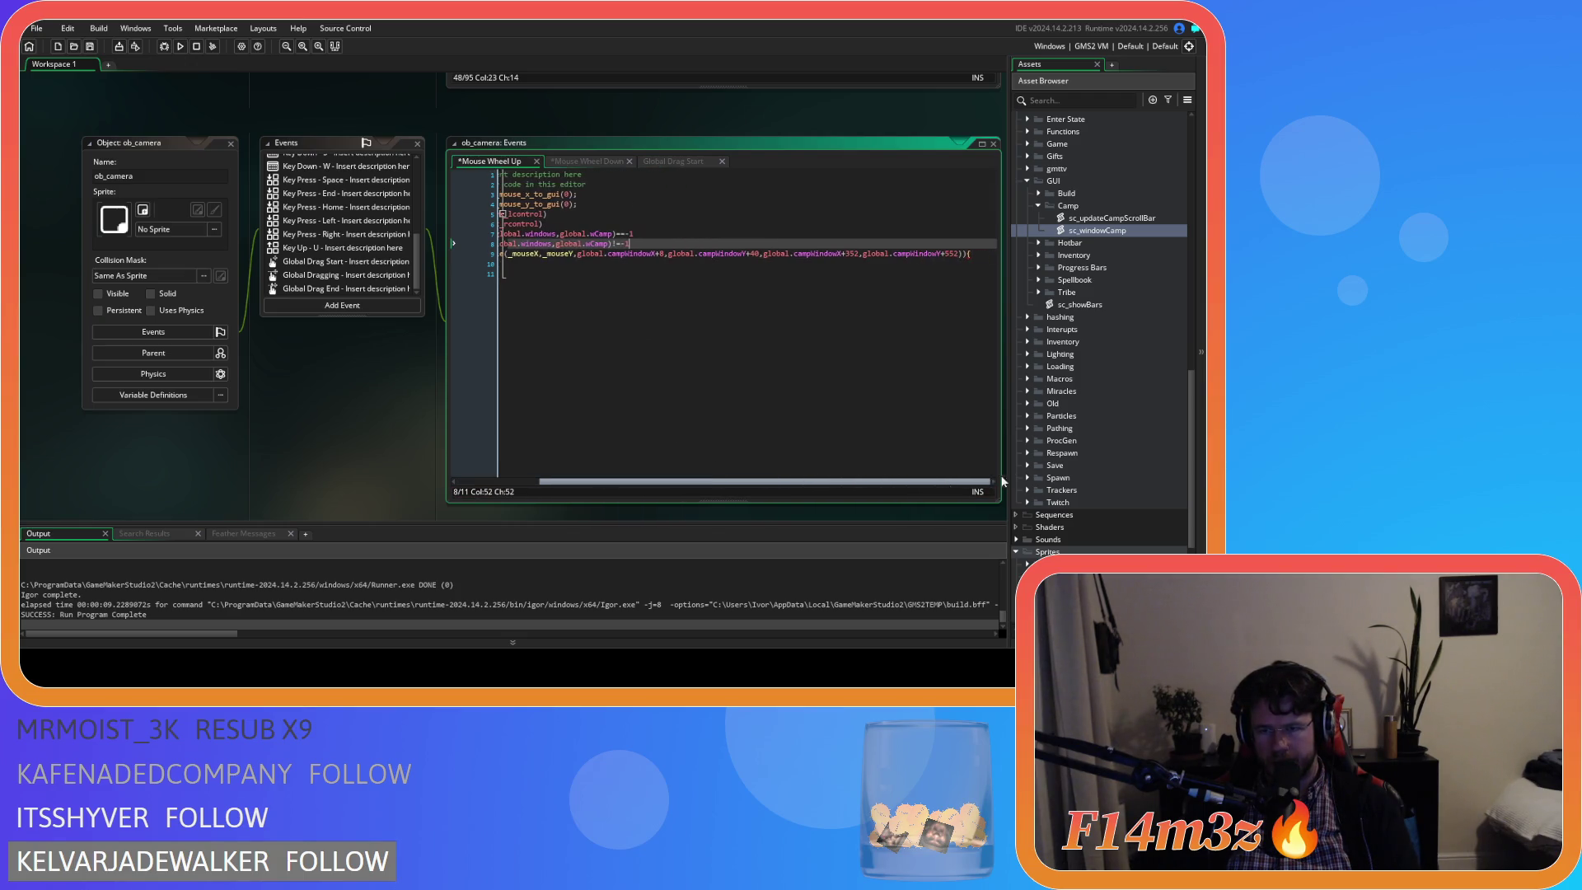
click(981, 254)
text())
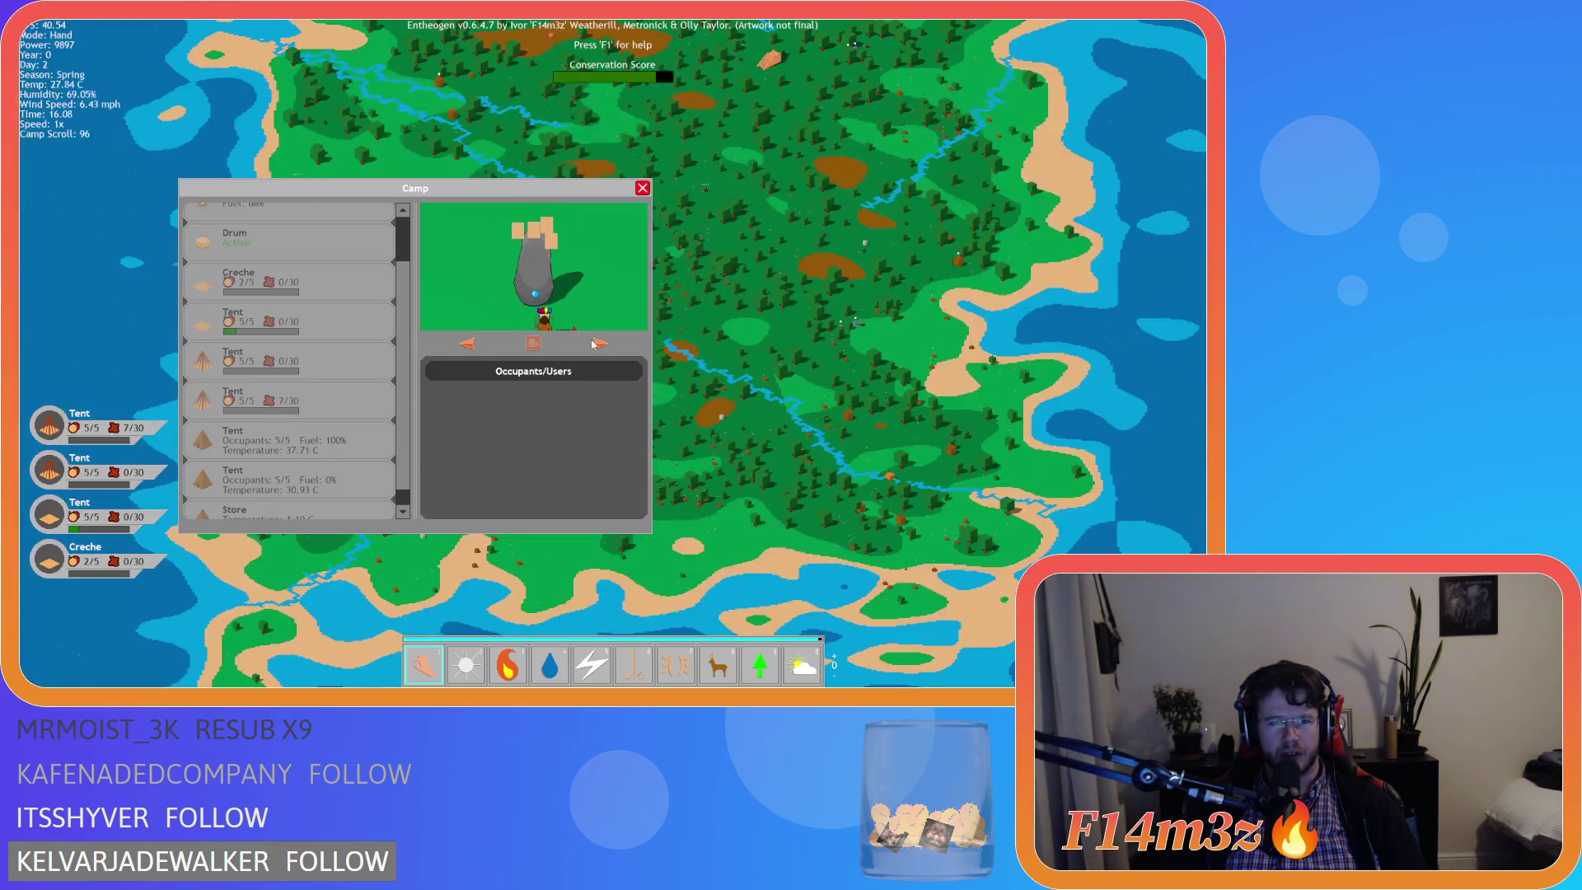
Scroll the mouse wheel up and down over the Camp list, checking the map doesn't zoom.
scroll(279, 344, down, 2)
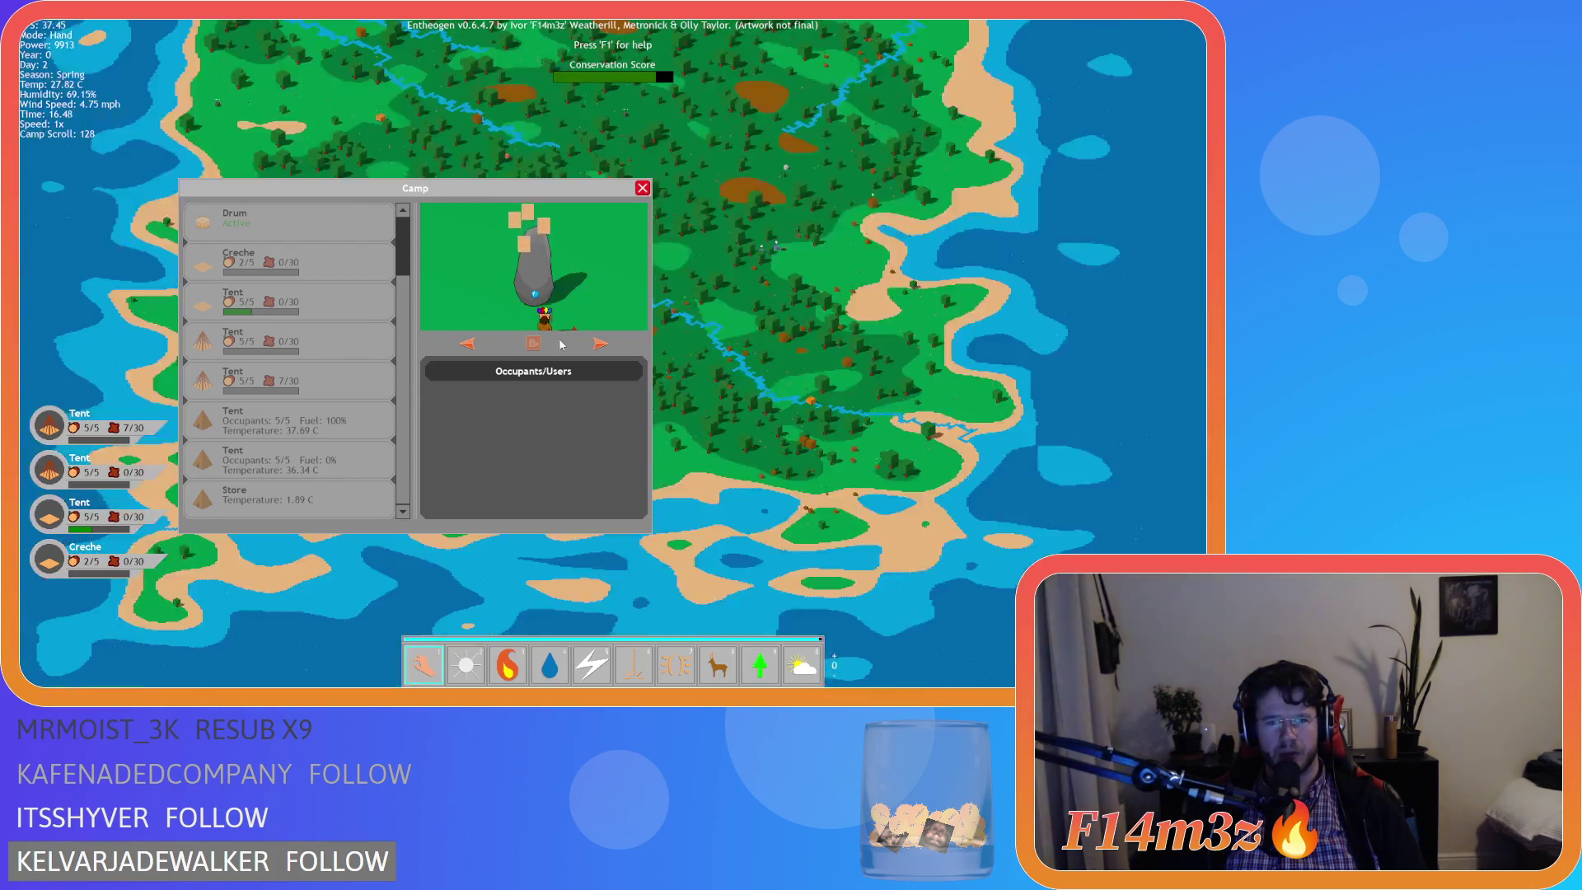
scroll(304, 345, up, 2)
scroll(303, 345, down, 2)
scroll(303, 346, up, 2)
scroll(303, 345, down, 2)
scroll(304, 346, up, 2)
scroll(304, 345, down, 2)
scroll(304, 345, up, 2)
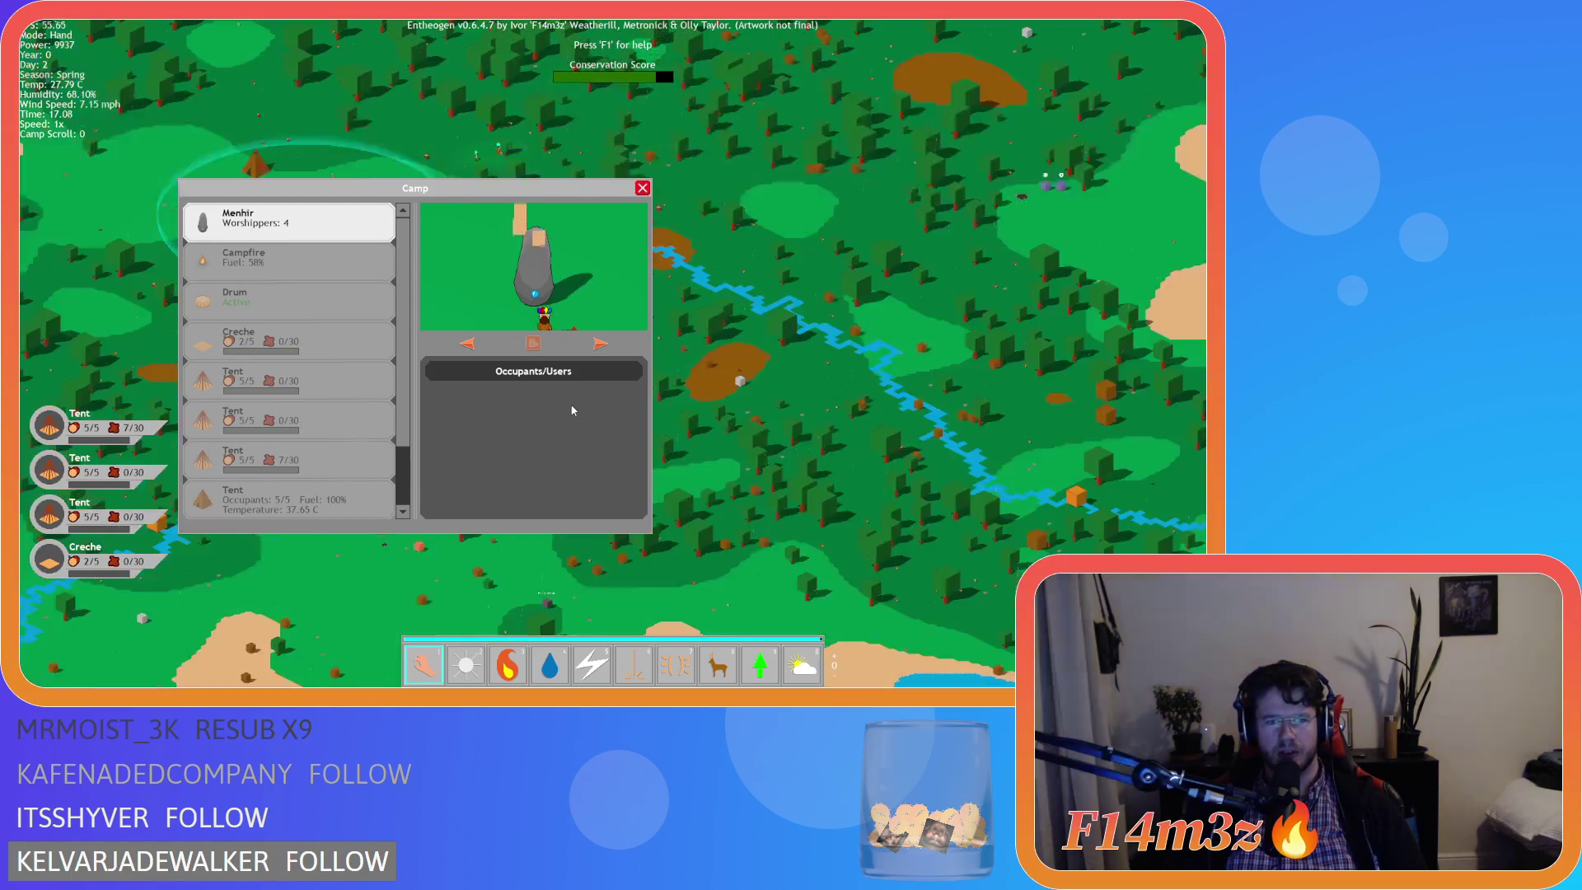
scroll(330, 369, down, 2)
scroll(347, 374, up, 2)
scroll(348, 373, down, 2)
scroll(313, 375, up, 2)
scroll(290, 376, down, 2)
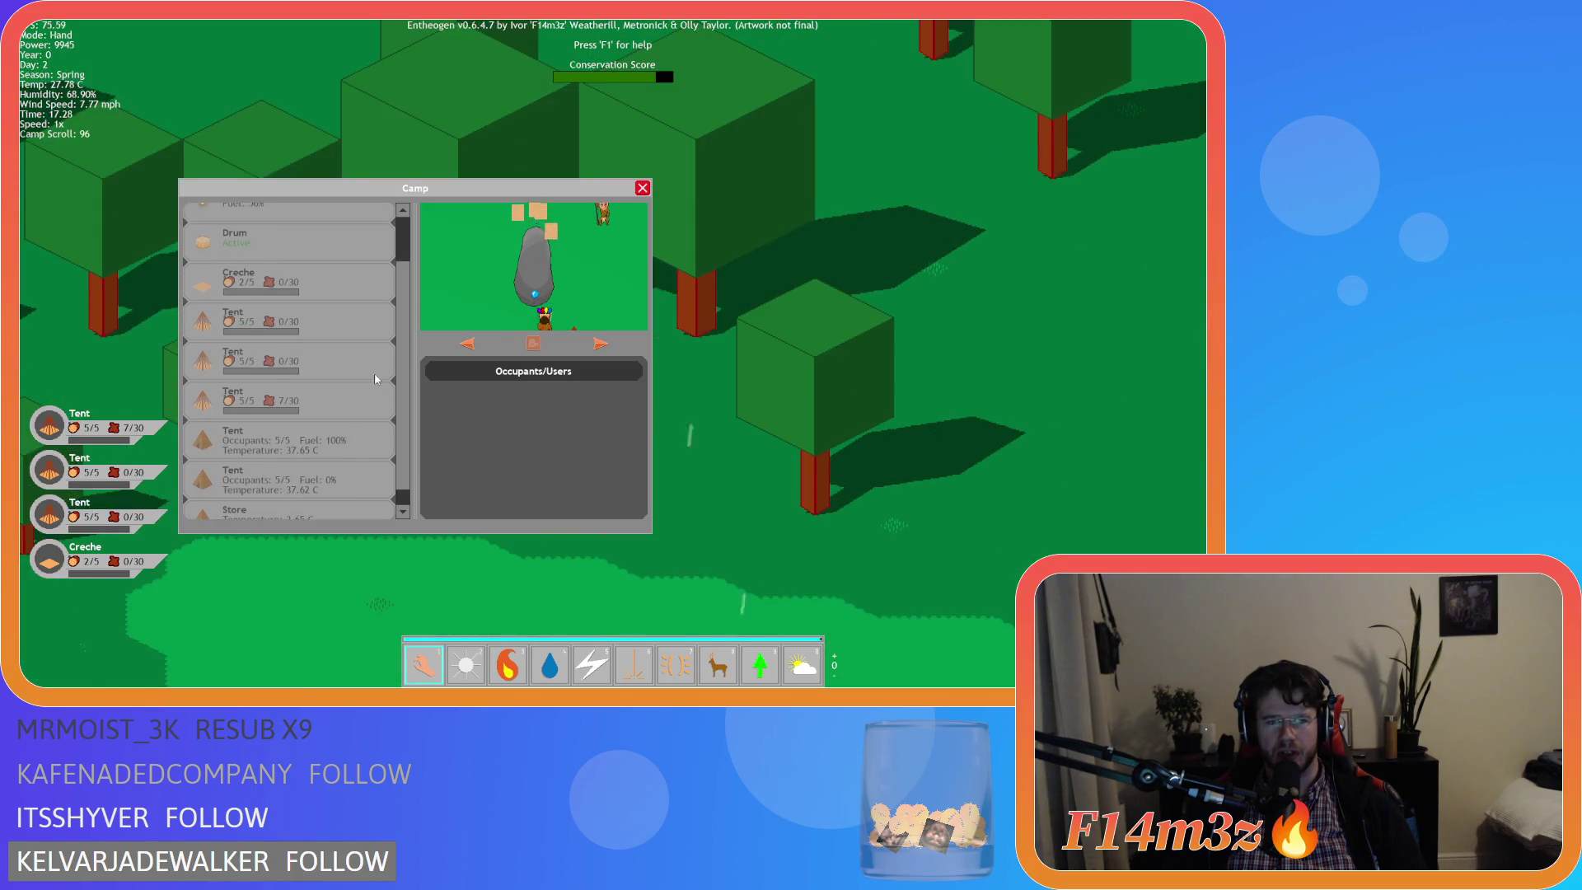
scroll(290, 377, up, 2)
scroll(290, 376, down, 2)
scroll(292, 373, up, 2)
scroll(294, 371, down, 2)
scroll(296, 368, up, 2)
scroll(295, 368, down, 1)
scroll(296, 362, up, 1)
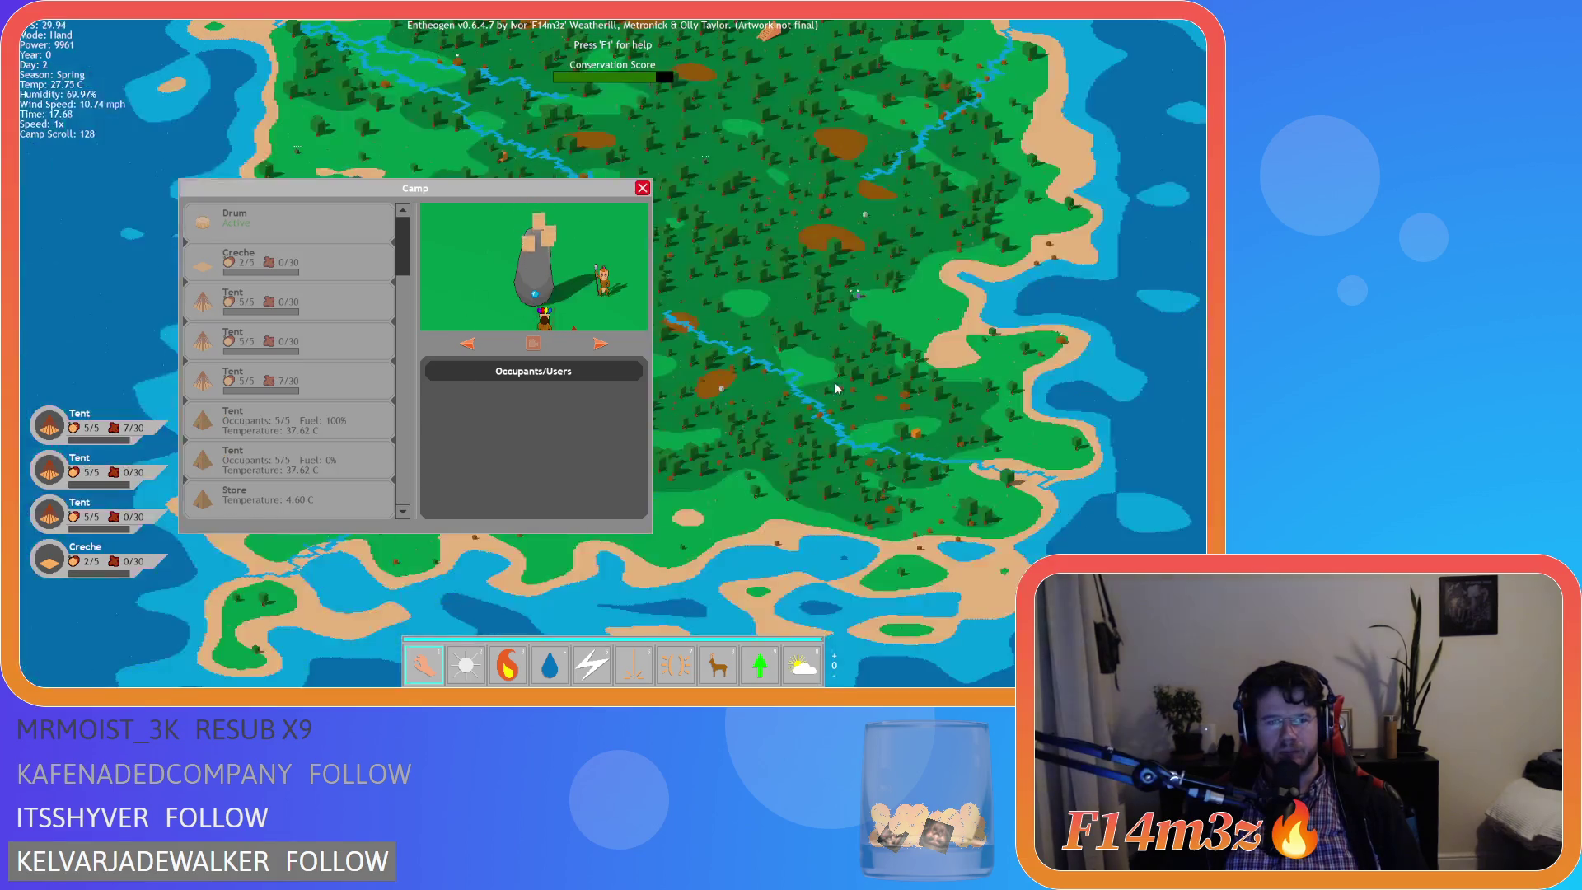
scroll(311, 345, down, 1)
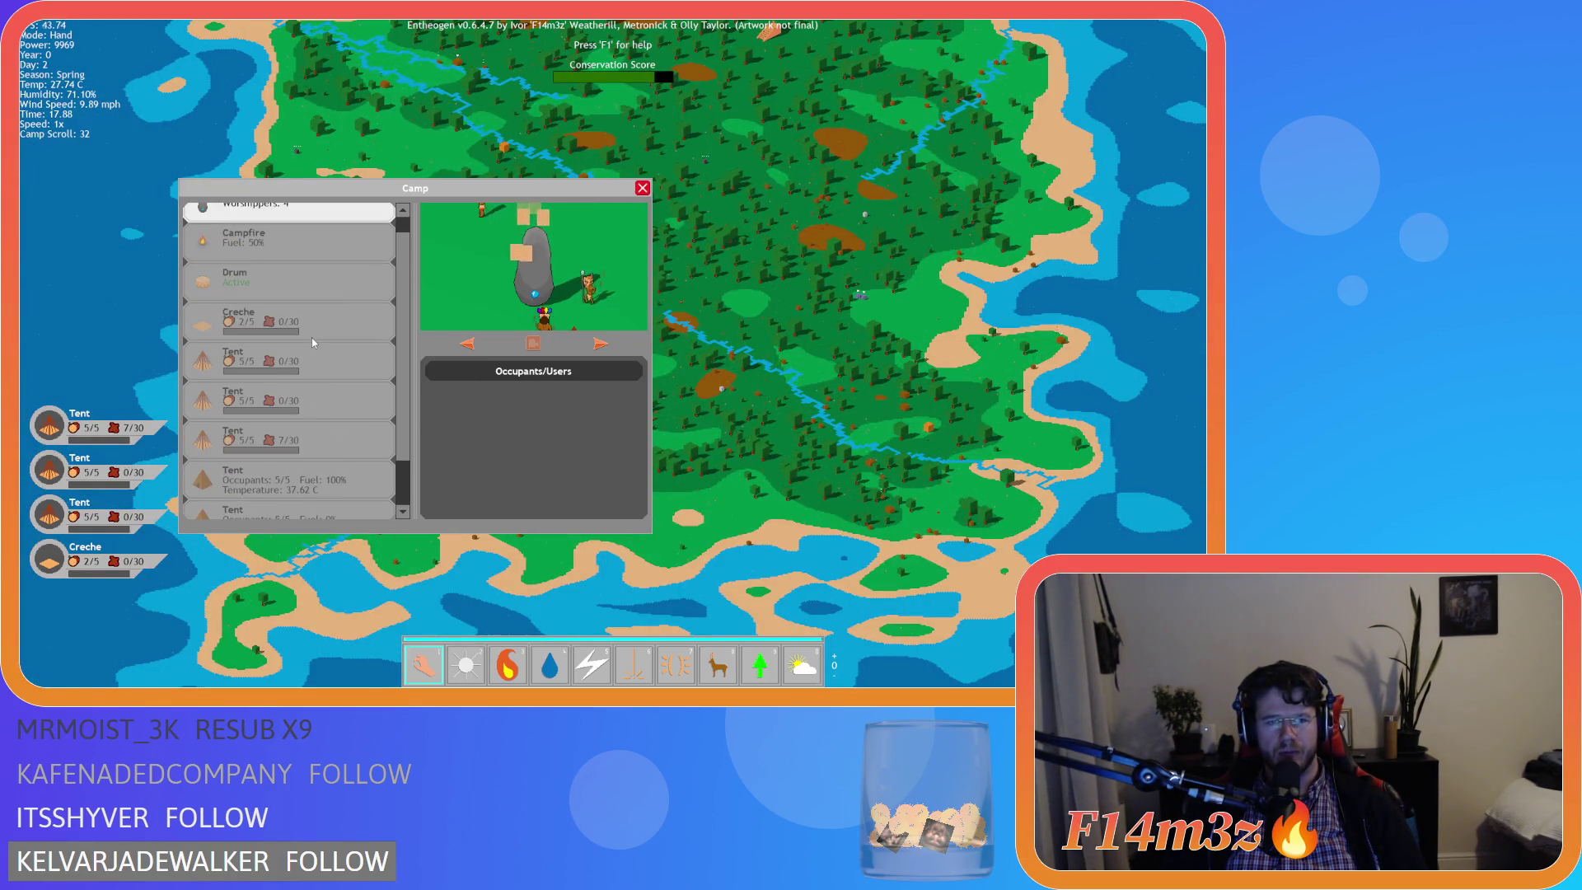
scroll(311, 343, up, 1)
scroll(312, 341, down, 1)
scroll(312, 341, up, 1)
scroll(313, 341, down, 1)
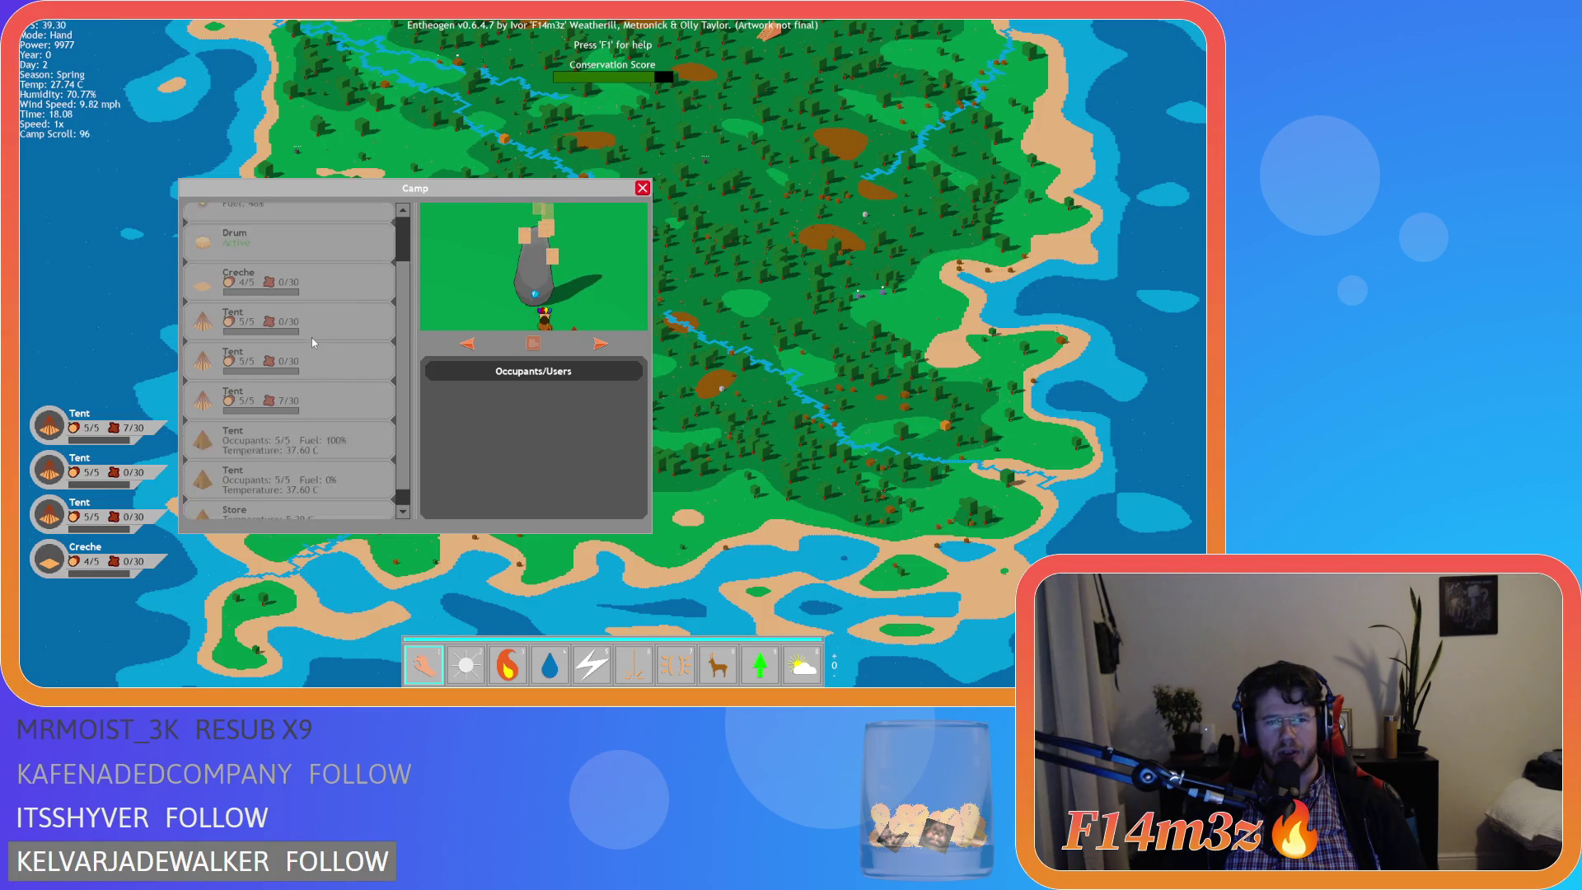
scroll(313, 341, up, 1)
scroll(312, 340, down, 1)
scroll(312, 338, up, 1)
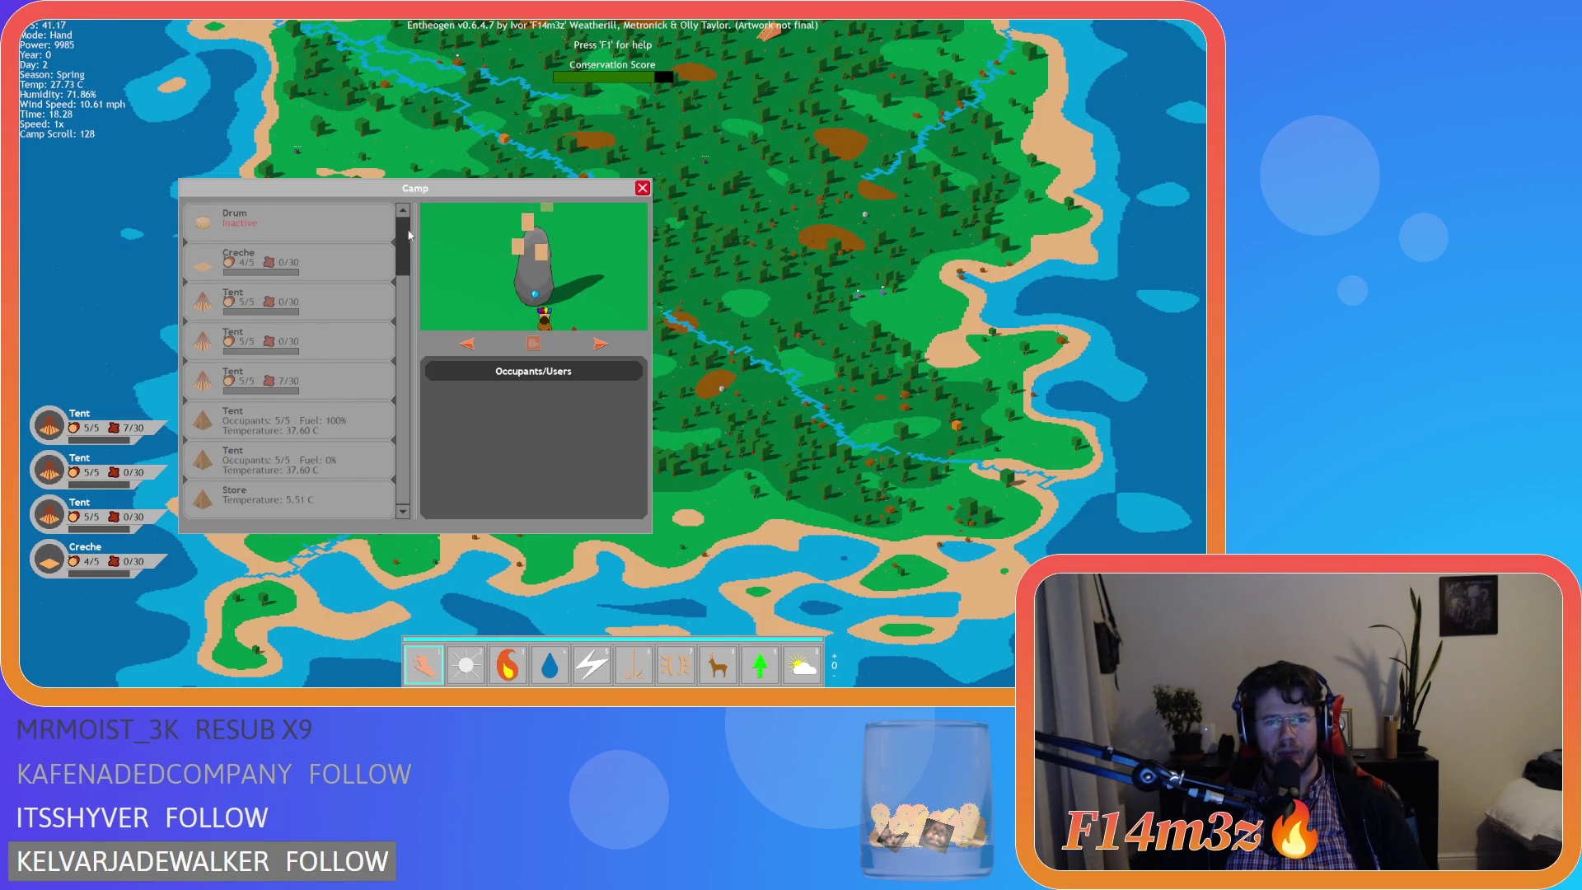
scroll(404, 346, down, 3)
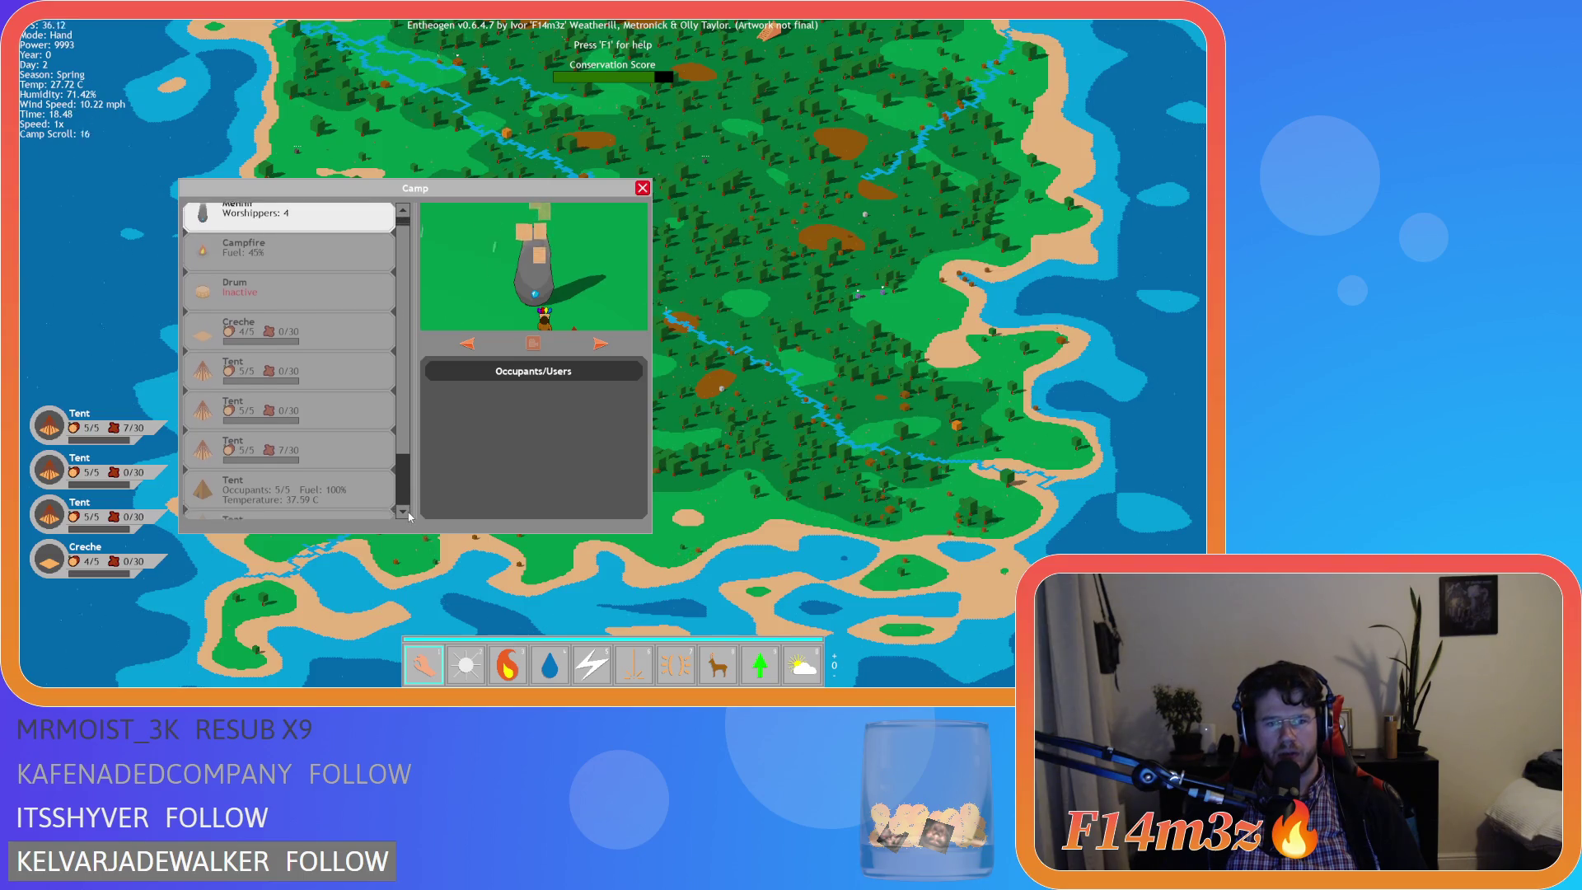
scroll(404, 468, up, 4)
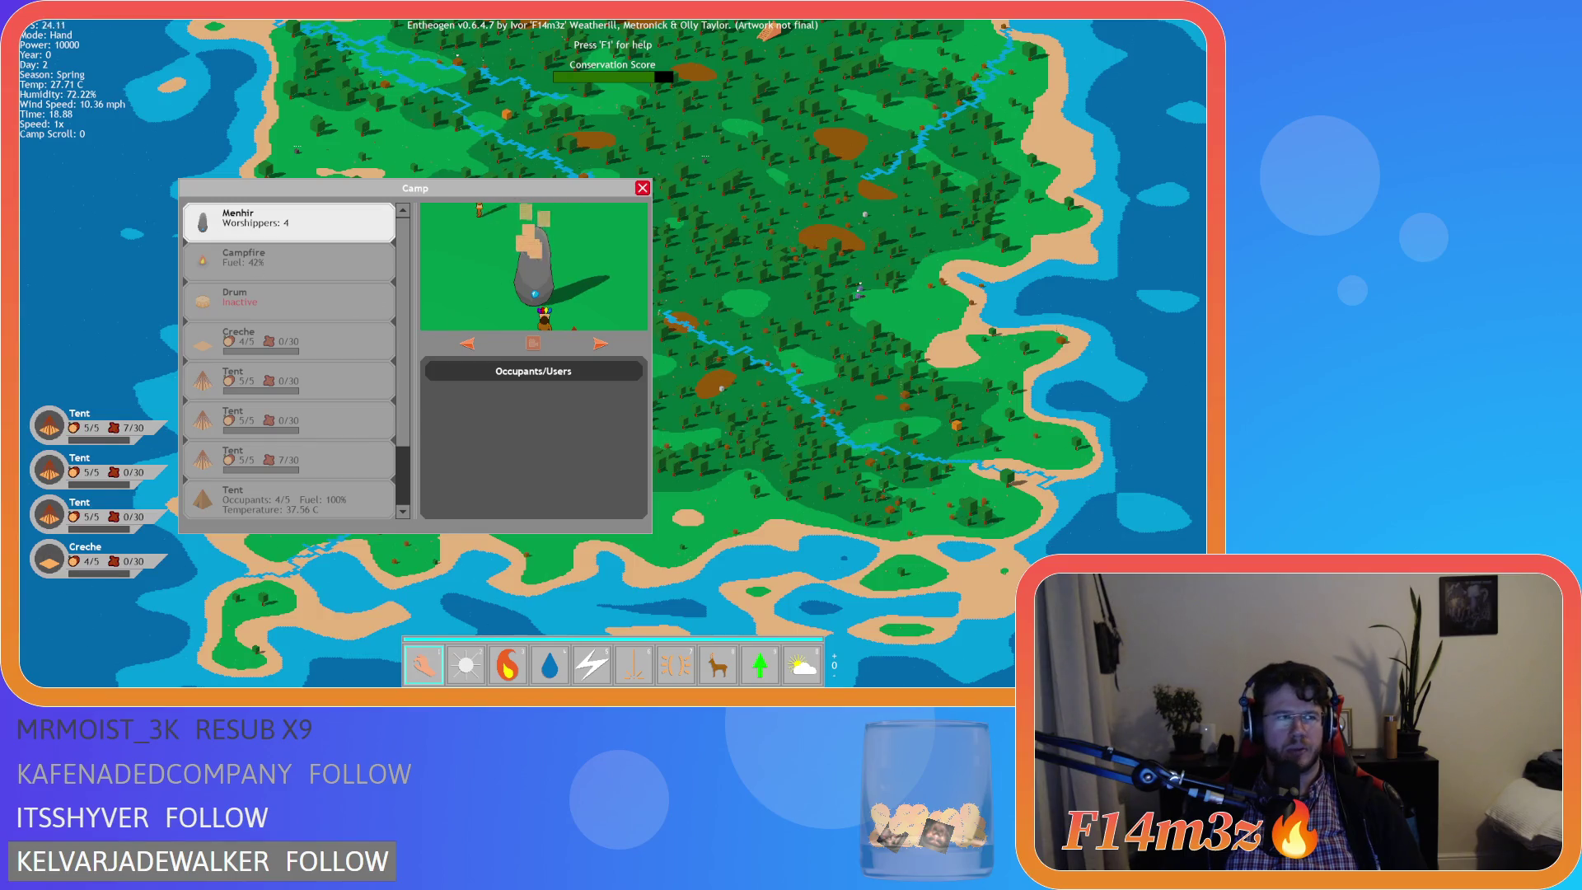
scroll(285, 267, down, 1)
scroll(281, 259, up, 1)
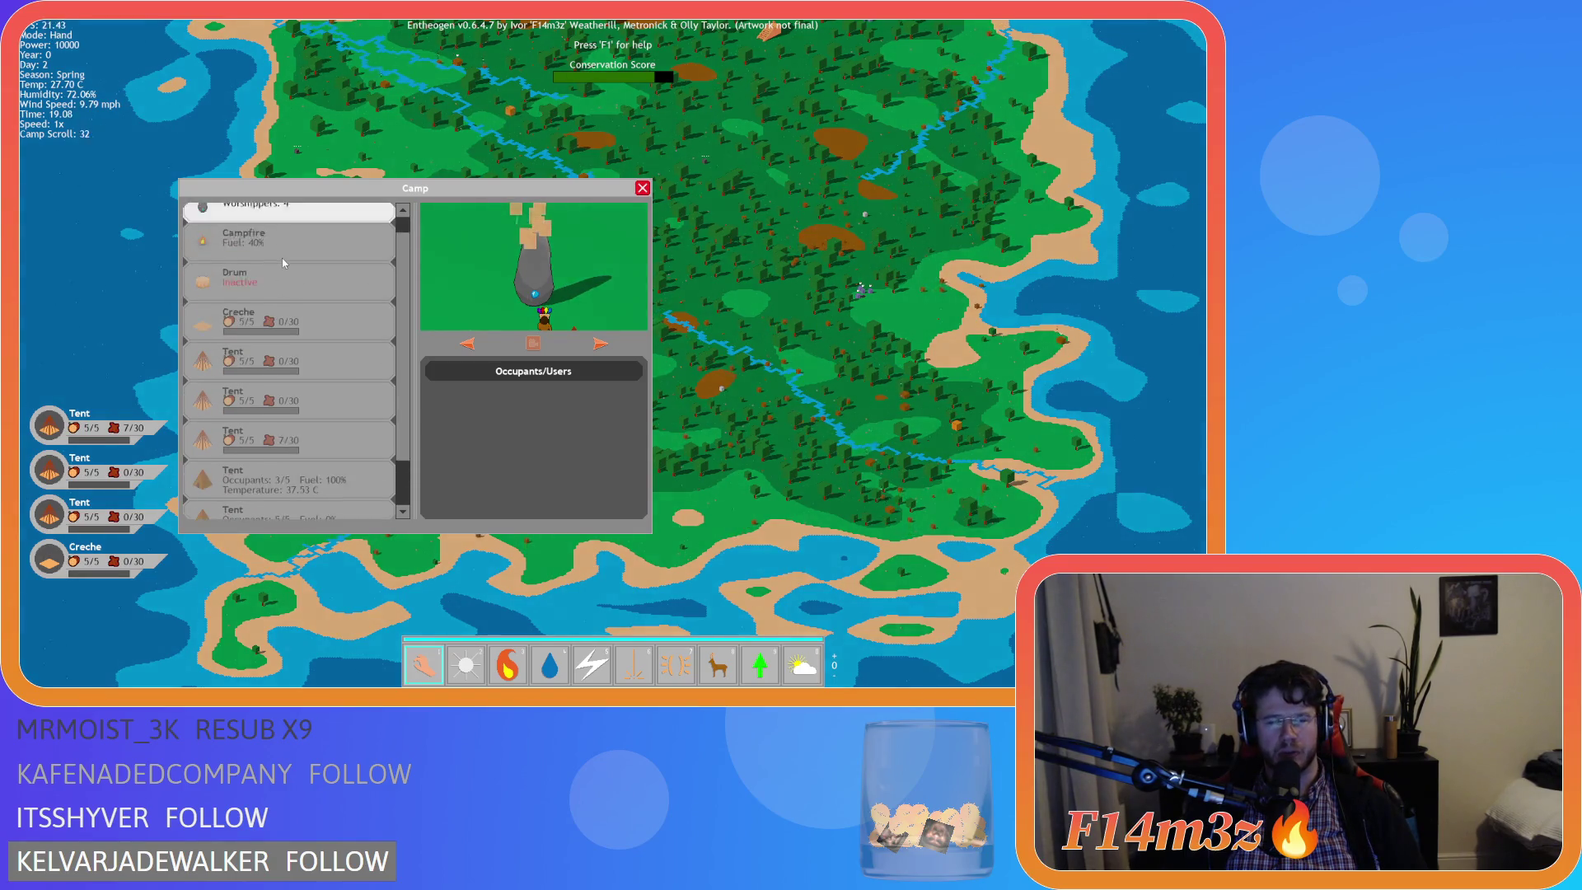
scroll(399, 263, down, 1)
scroll(408, 262, up, 1)
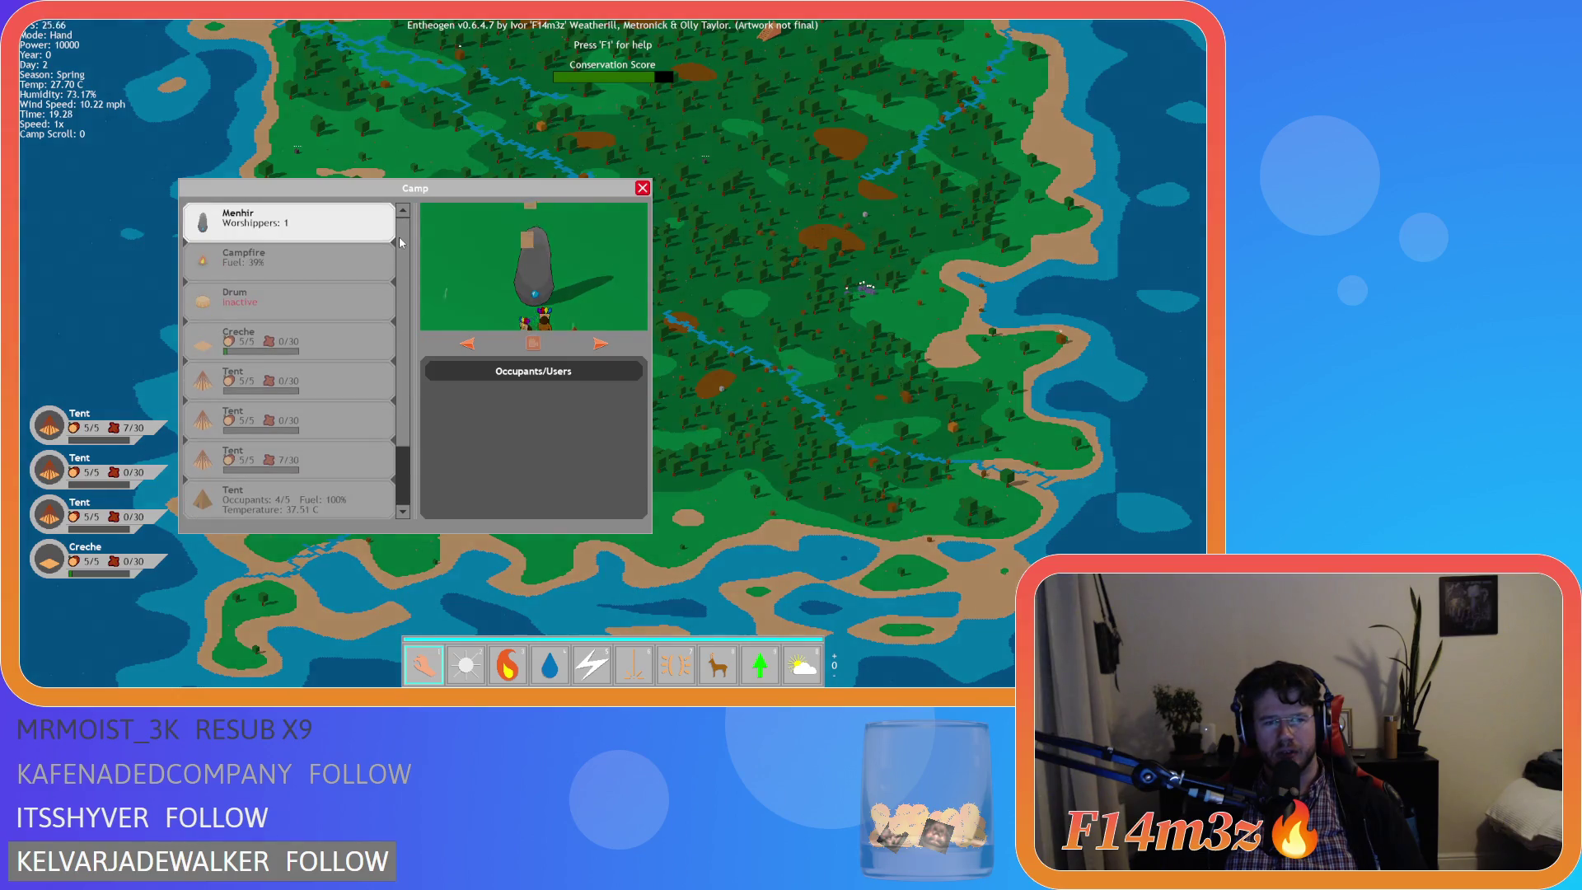
scroll(428, 259, down, 1)
scroll(432, 259, up, 1)
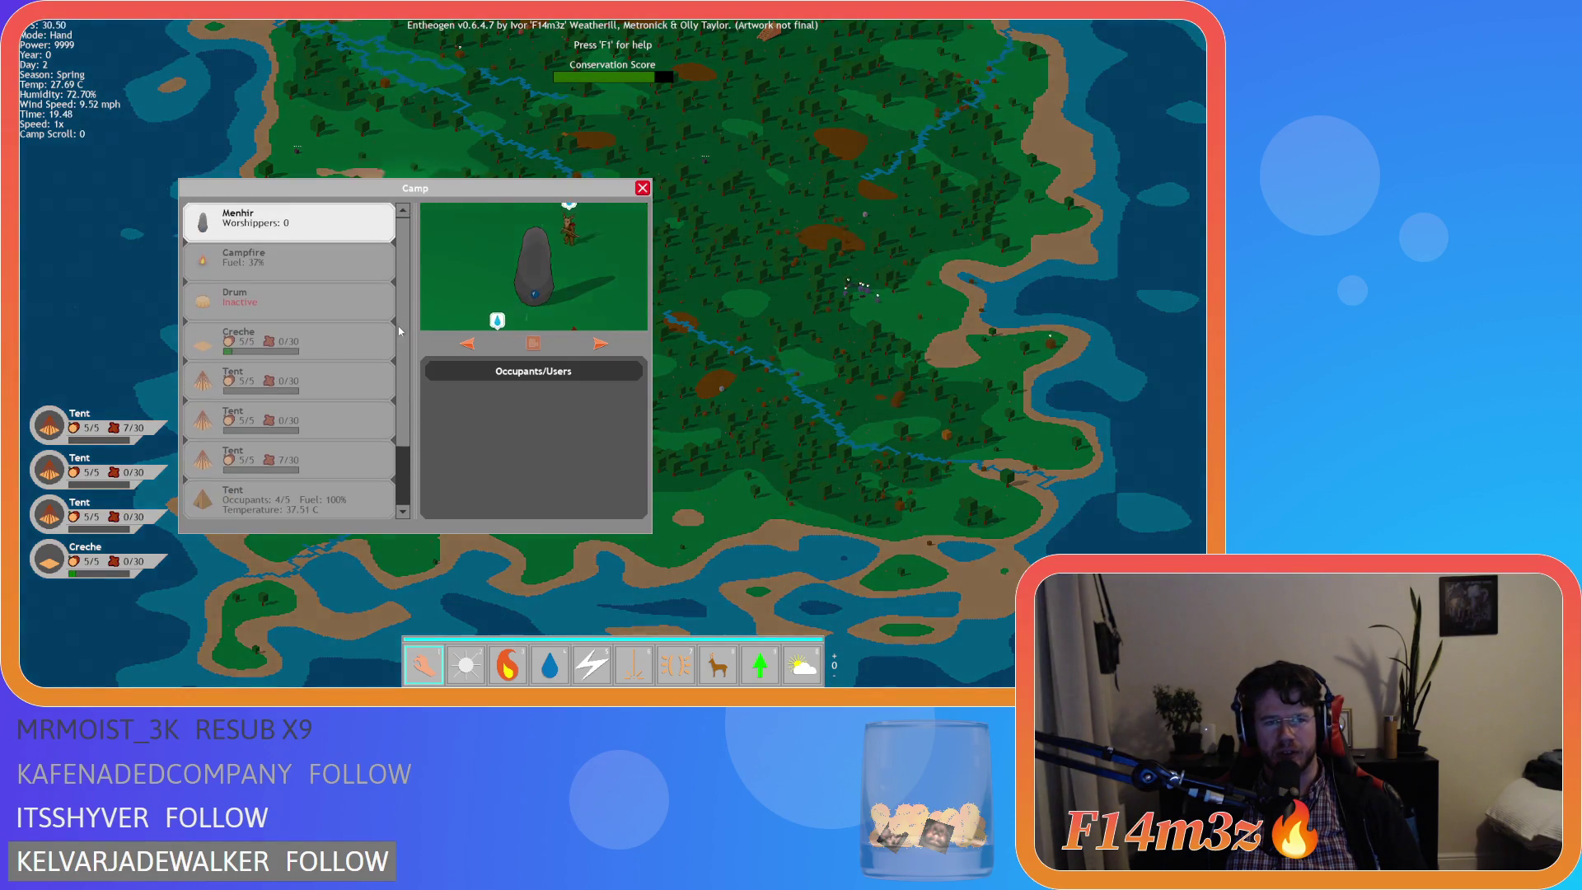
scroll(407, 518, down, 1)
scroll(330, 396, up, 1)
scroll(280, 320, down, 1)
scroll(280, 319, up, 1)
scroll(281, 319, down, 1)
scroll(280, 319, up, 1)
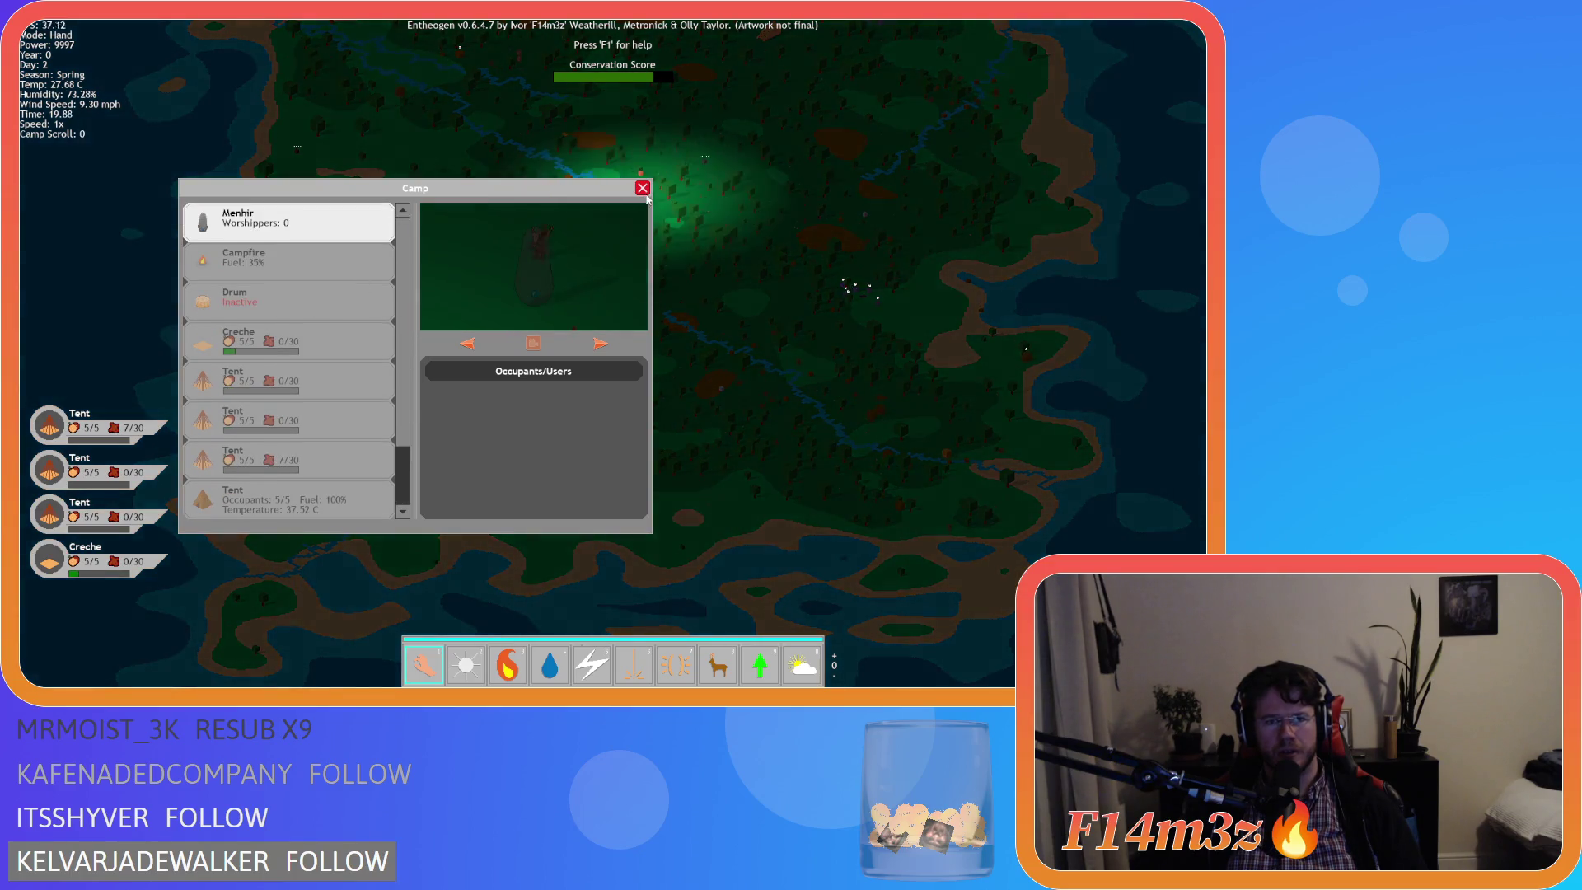
Close the Camp window, pan the camera left across the camp, and bring up the quit prompt.
click(642, 188)
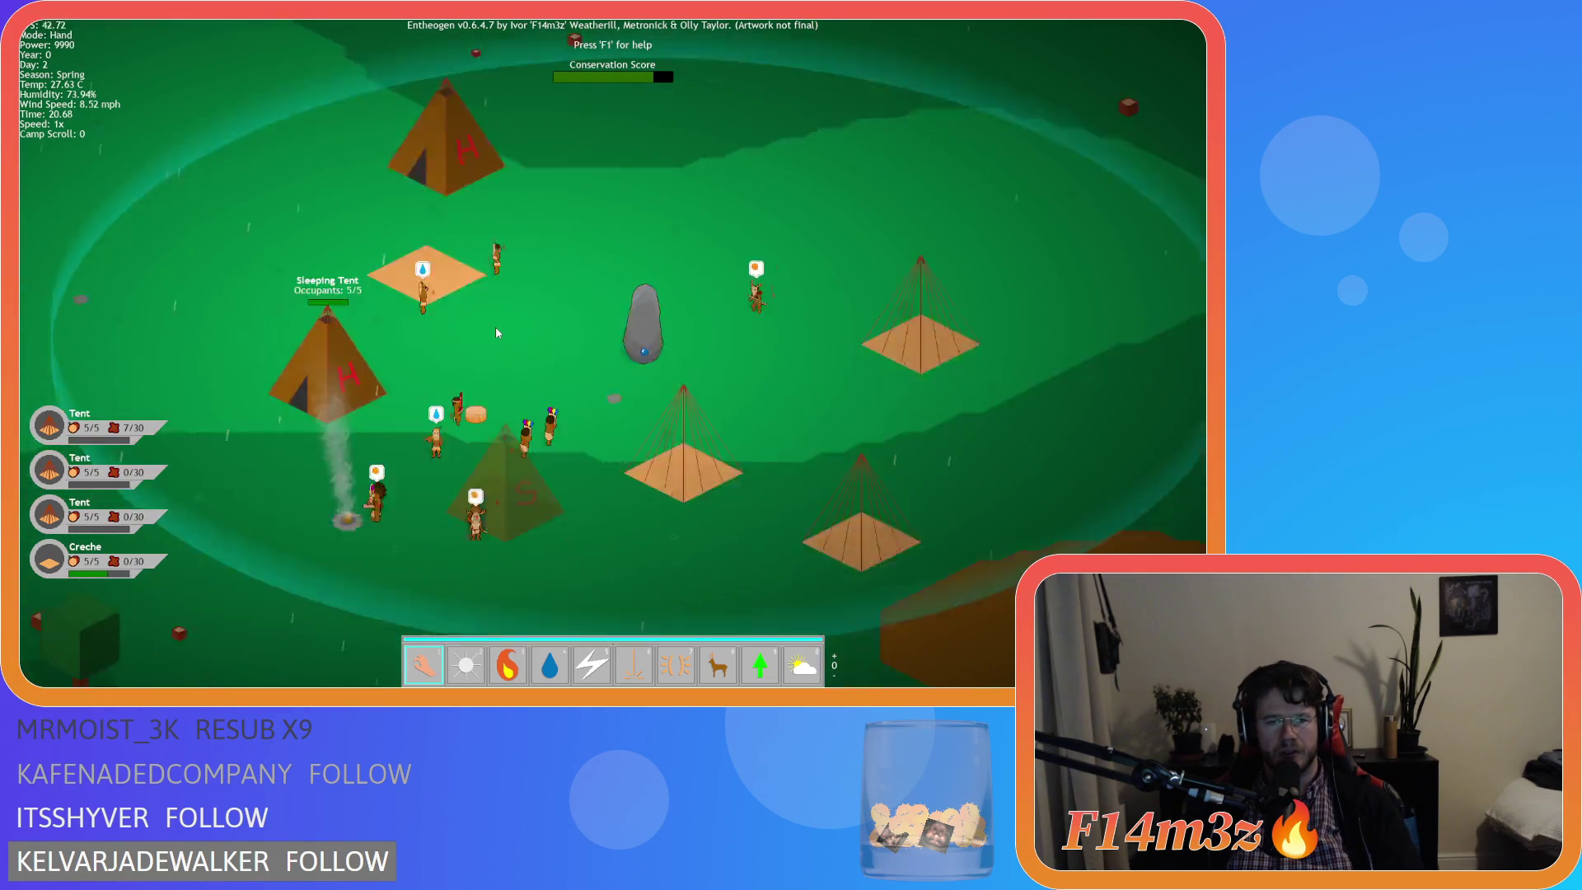
key(Left)
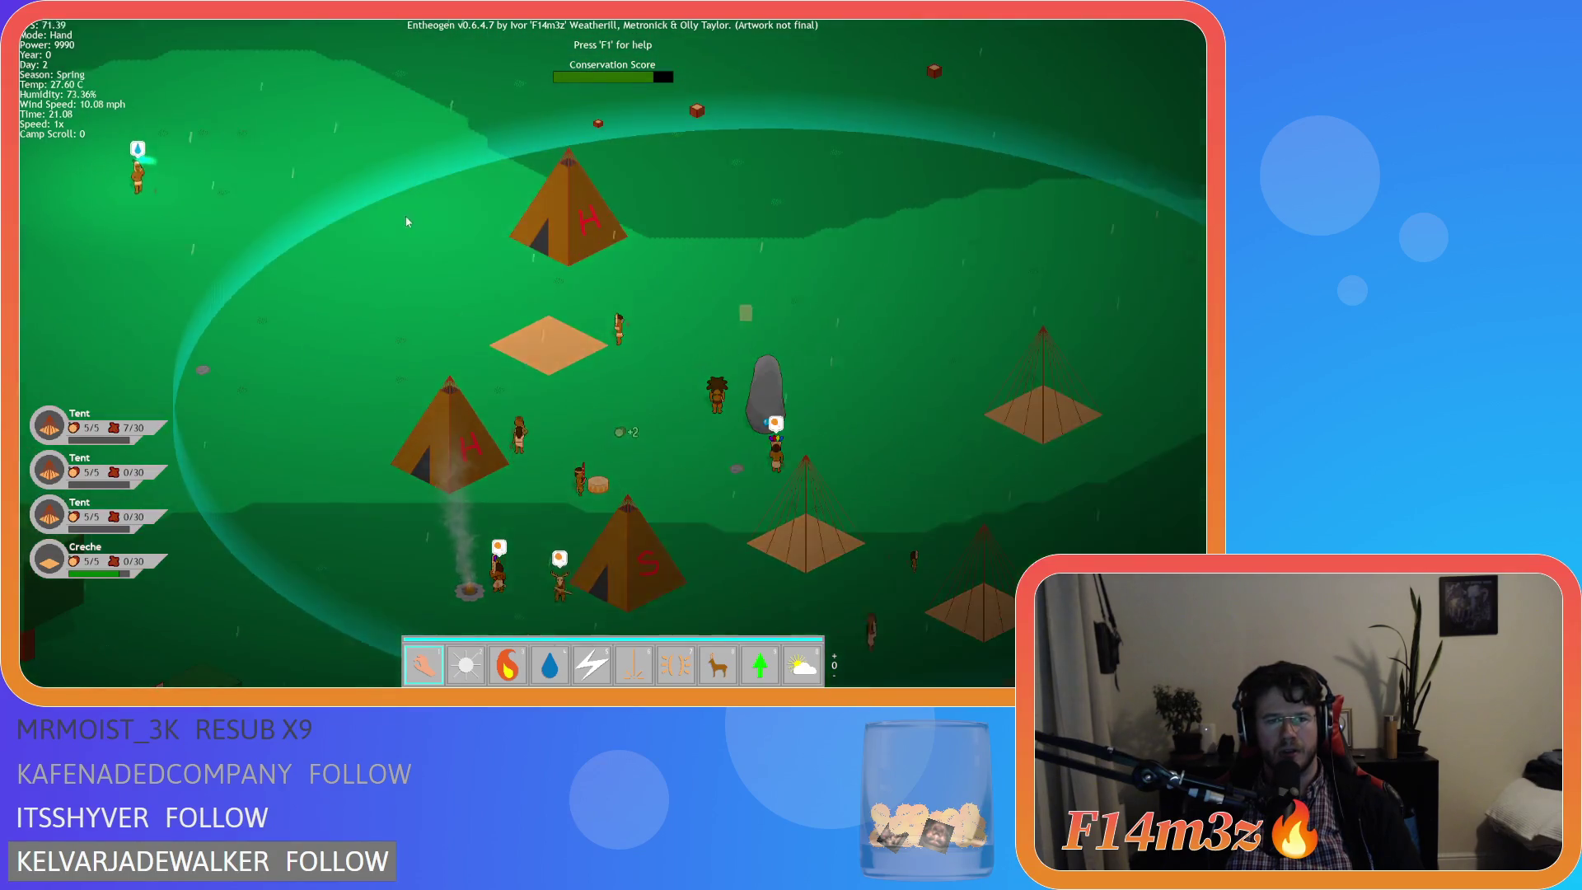
key(Escape)
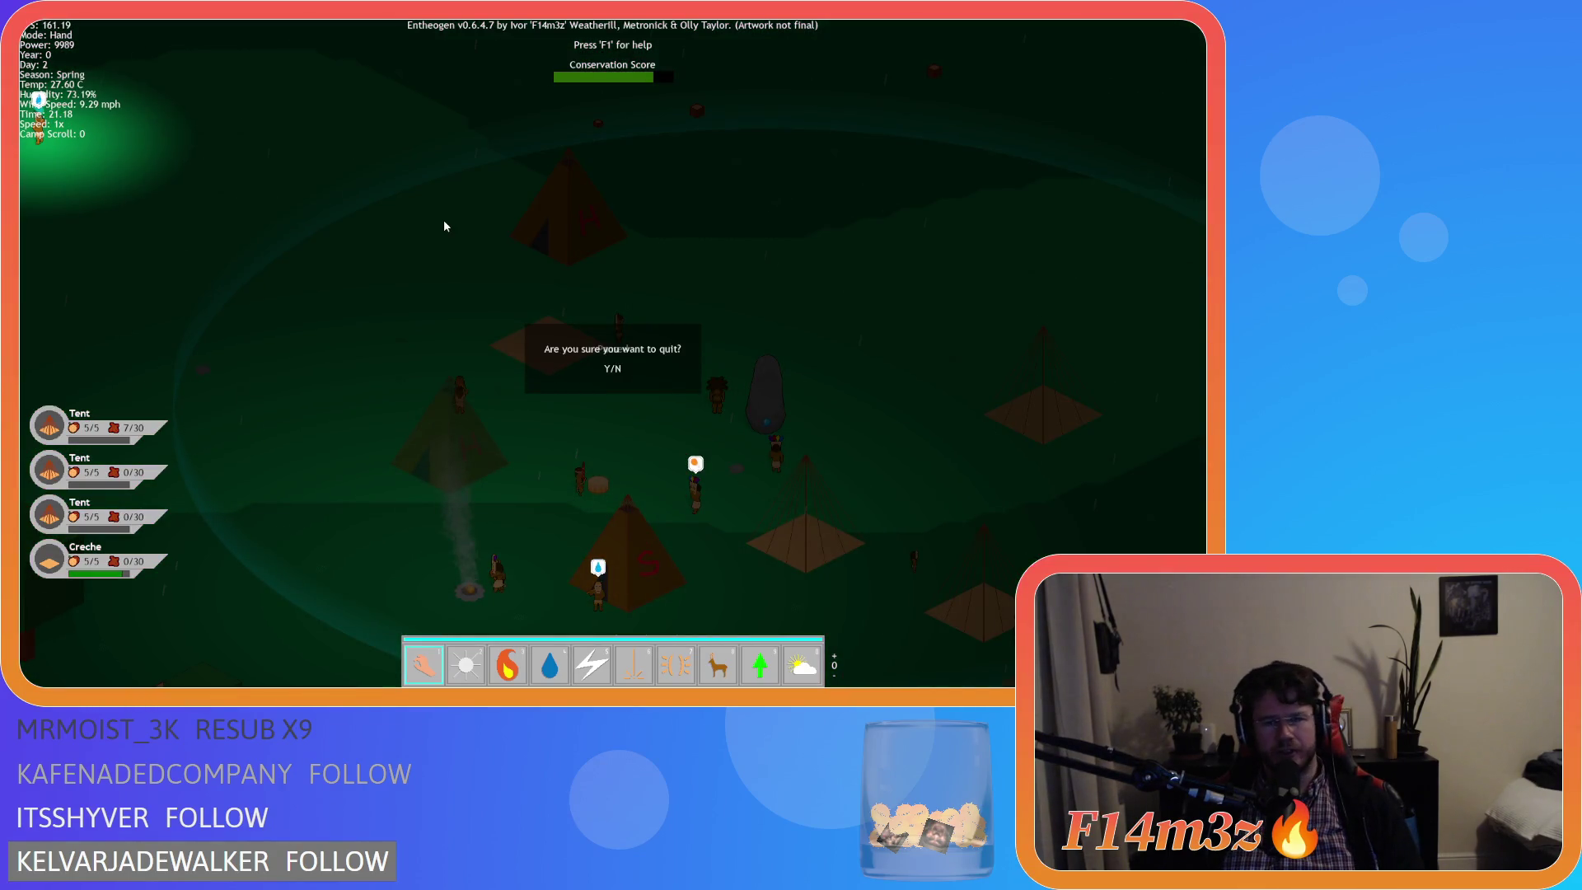
Confirm quitting, close the Entheogen game, and close all open editor windows in the workspace.
key(Return)
key(alt+F4)
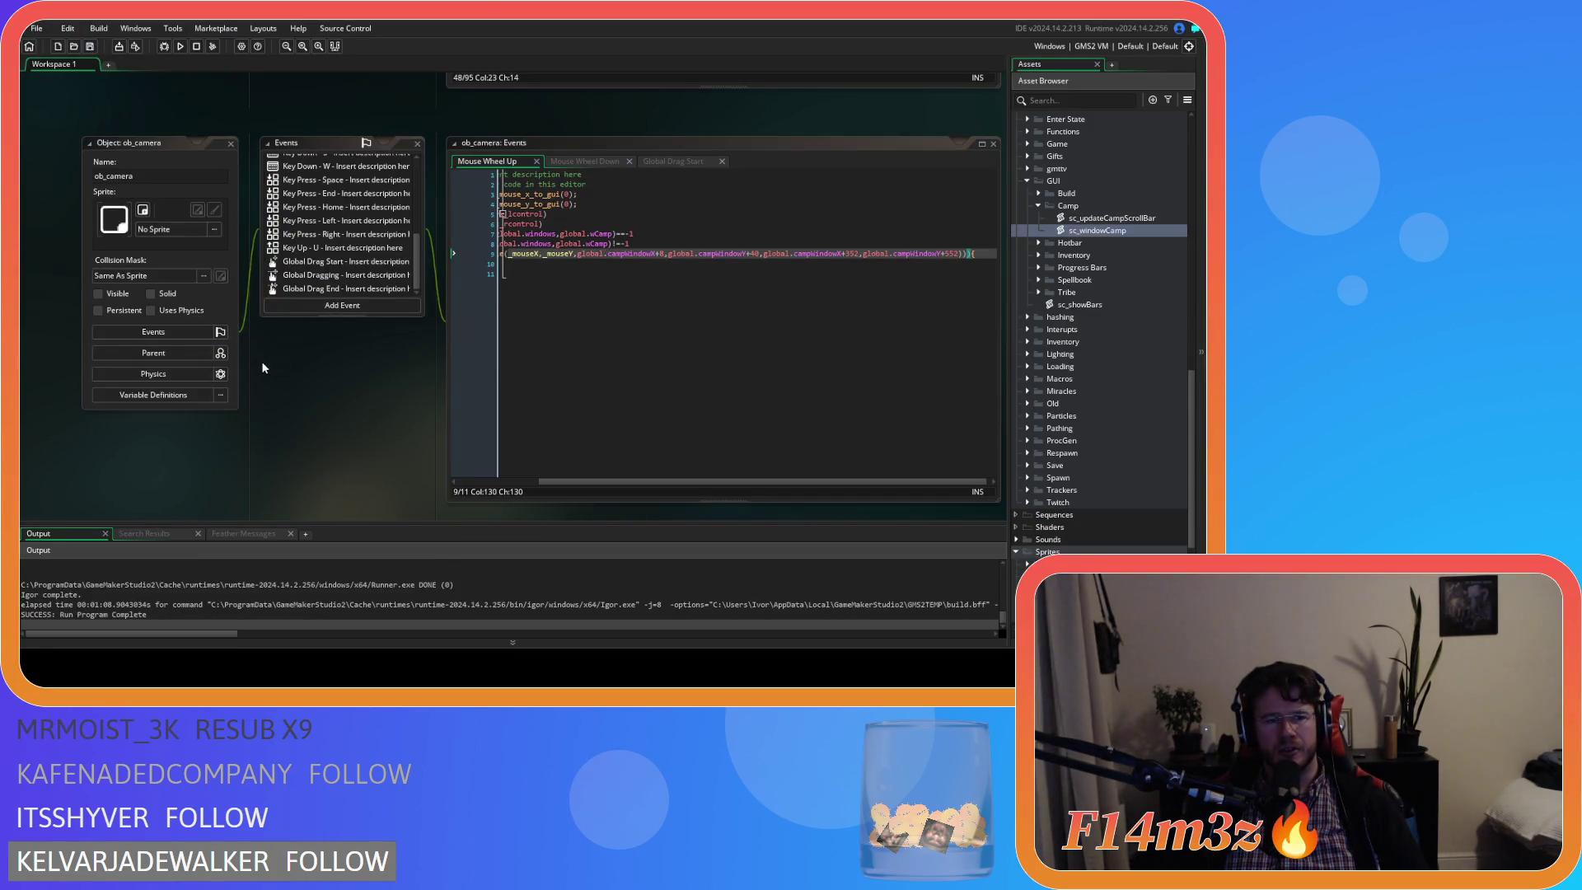
right_click(297, 390)
mouse_move(346, 422)
click(394, 457)
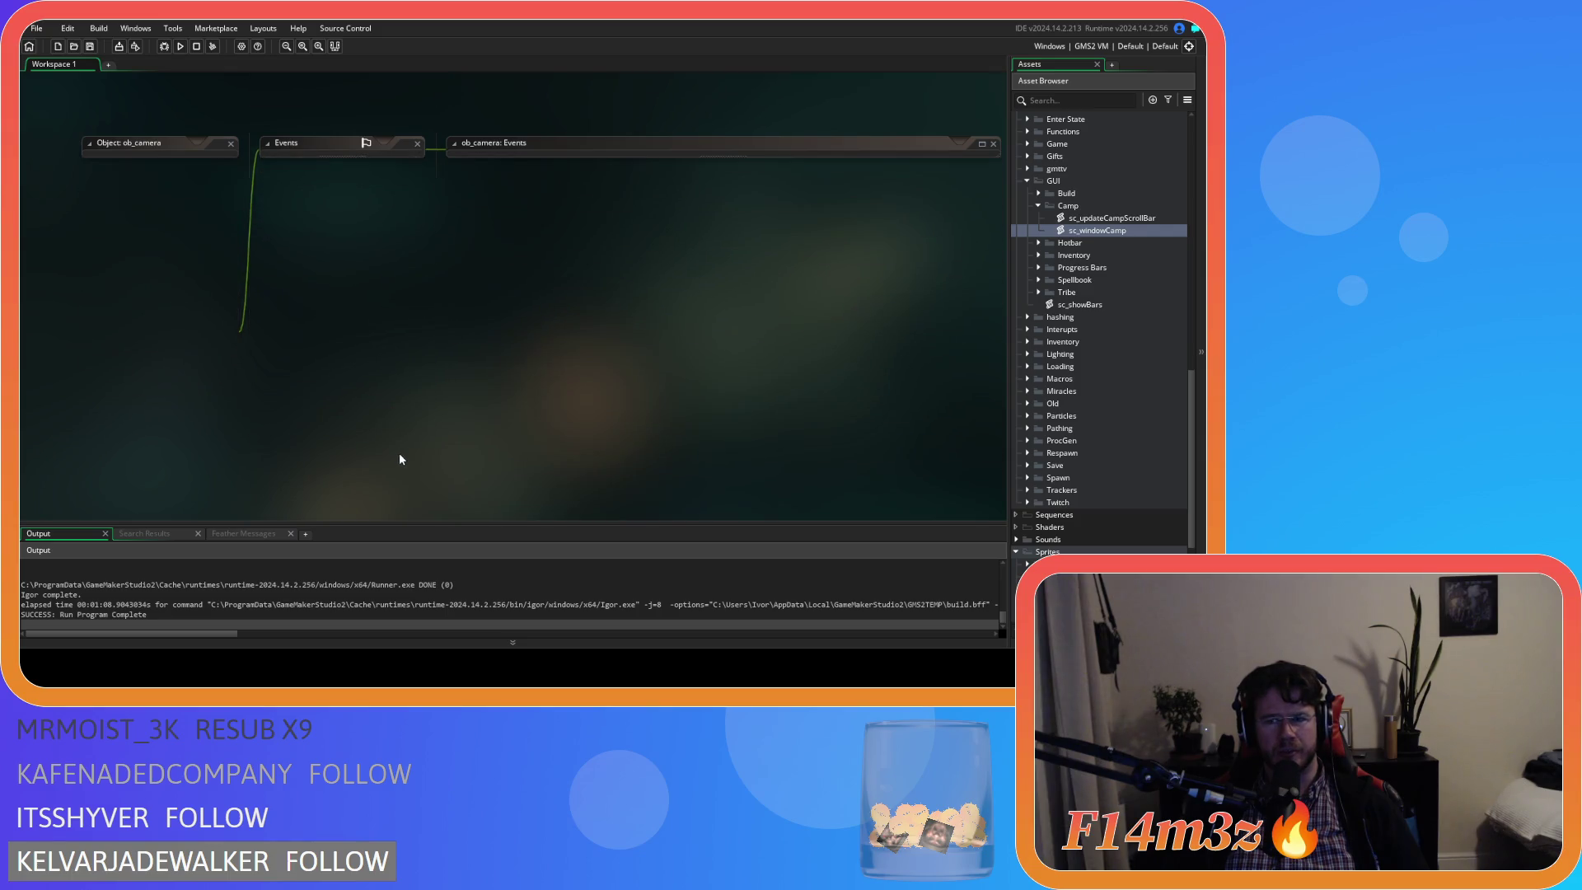
Collapse the Asset Browser folders back to the top level of the tree.
click(1038, 205)
scroll(1071, 247, up, 10)
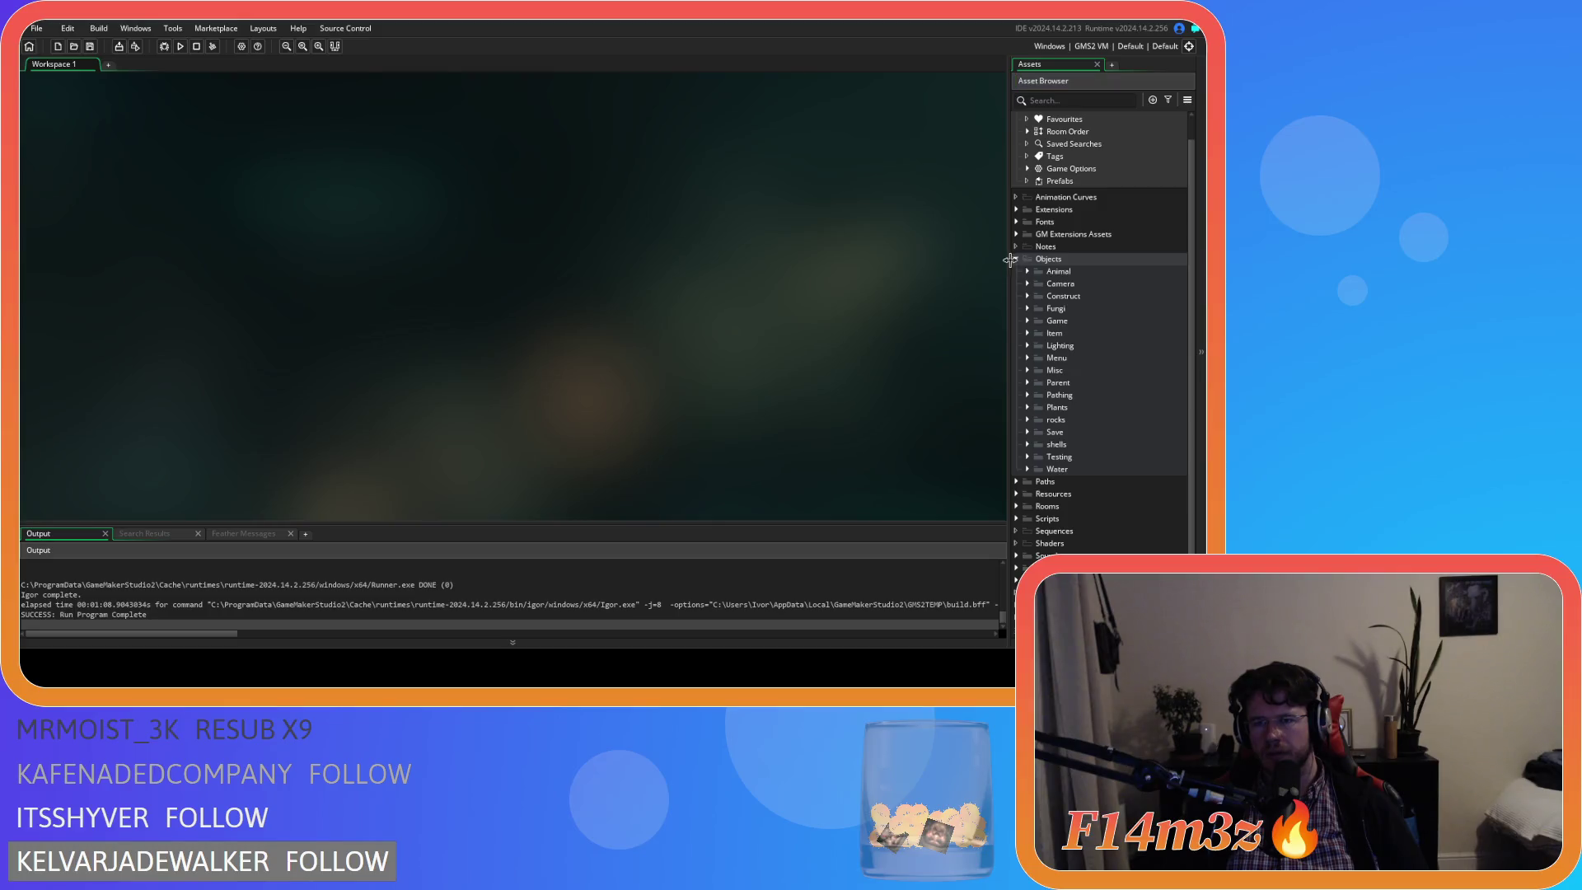
click(1016, 199)
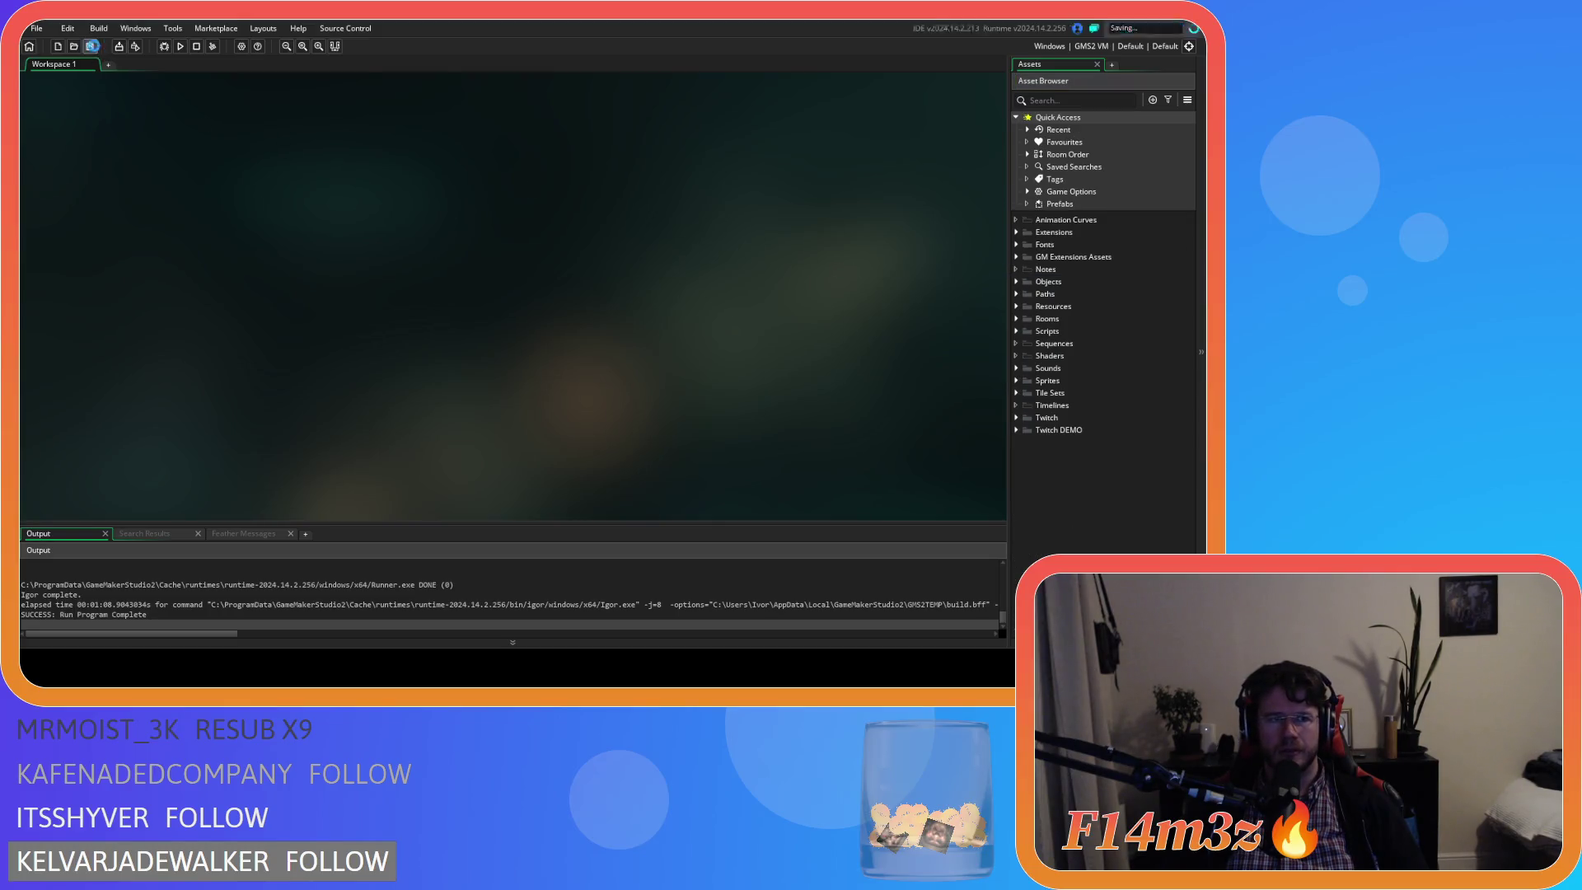
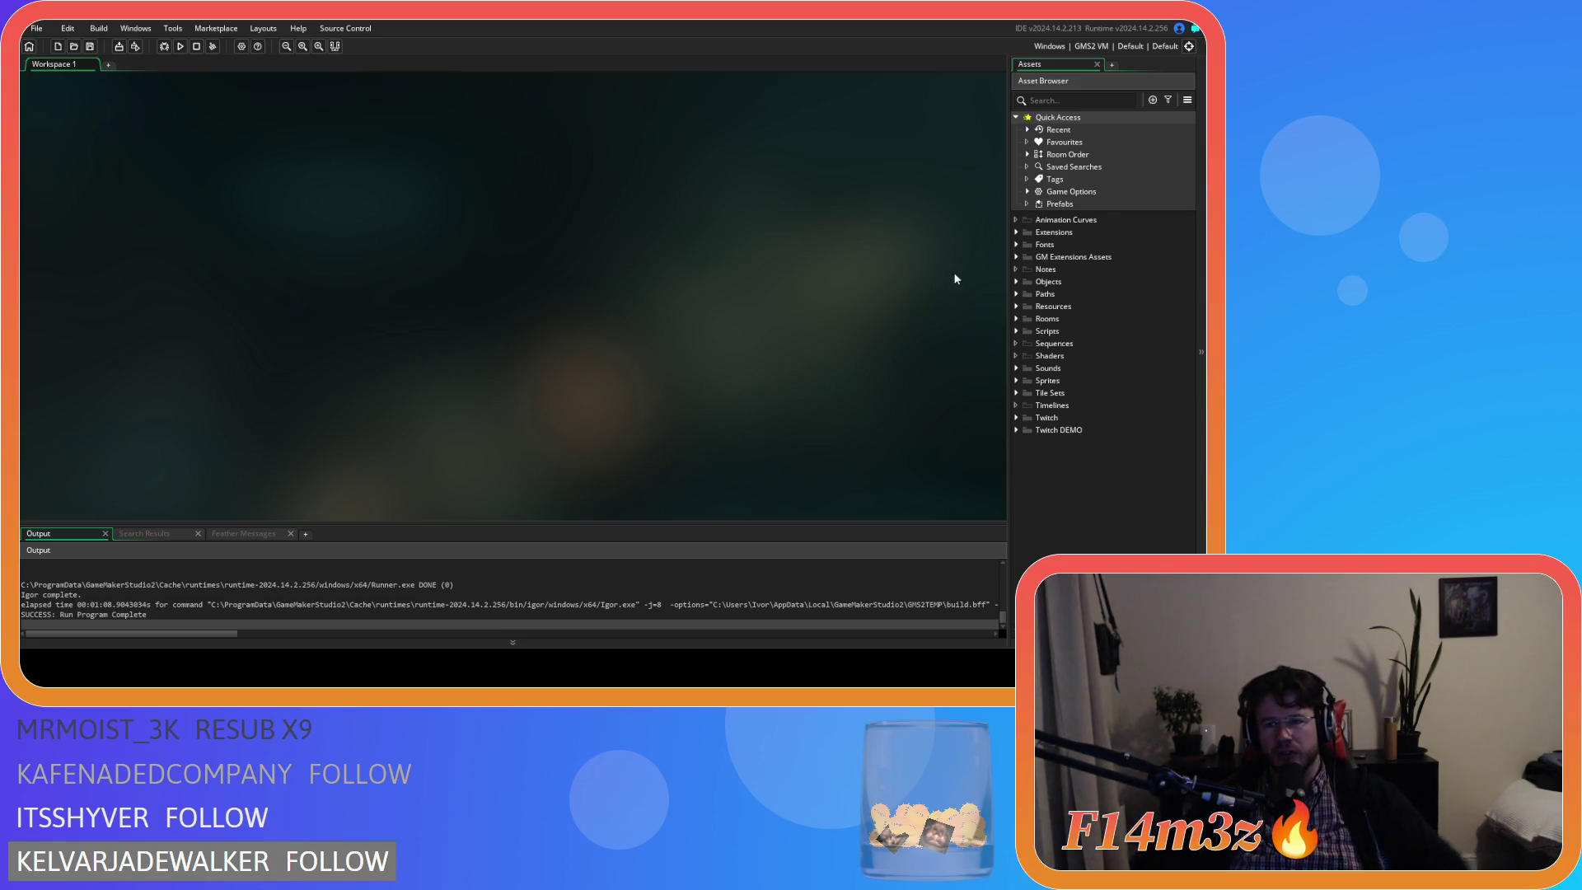
Expand Objects > Camera in the Asset Browser and open the ob_camera object editor.
click(1014, 282)
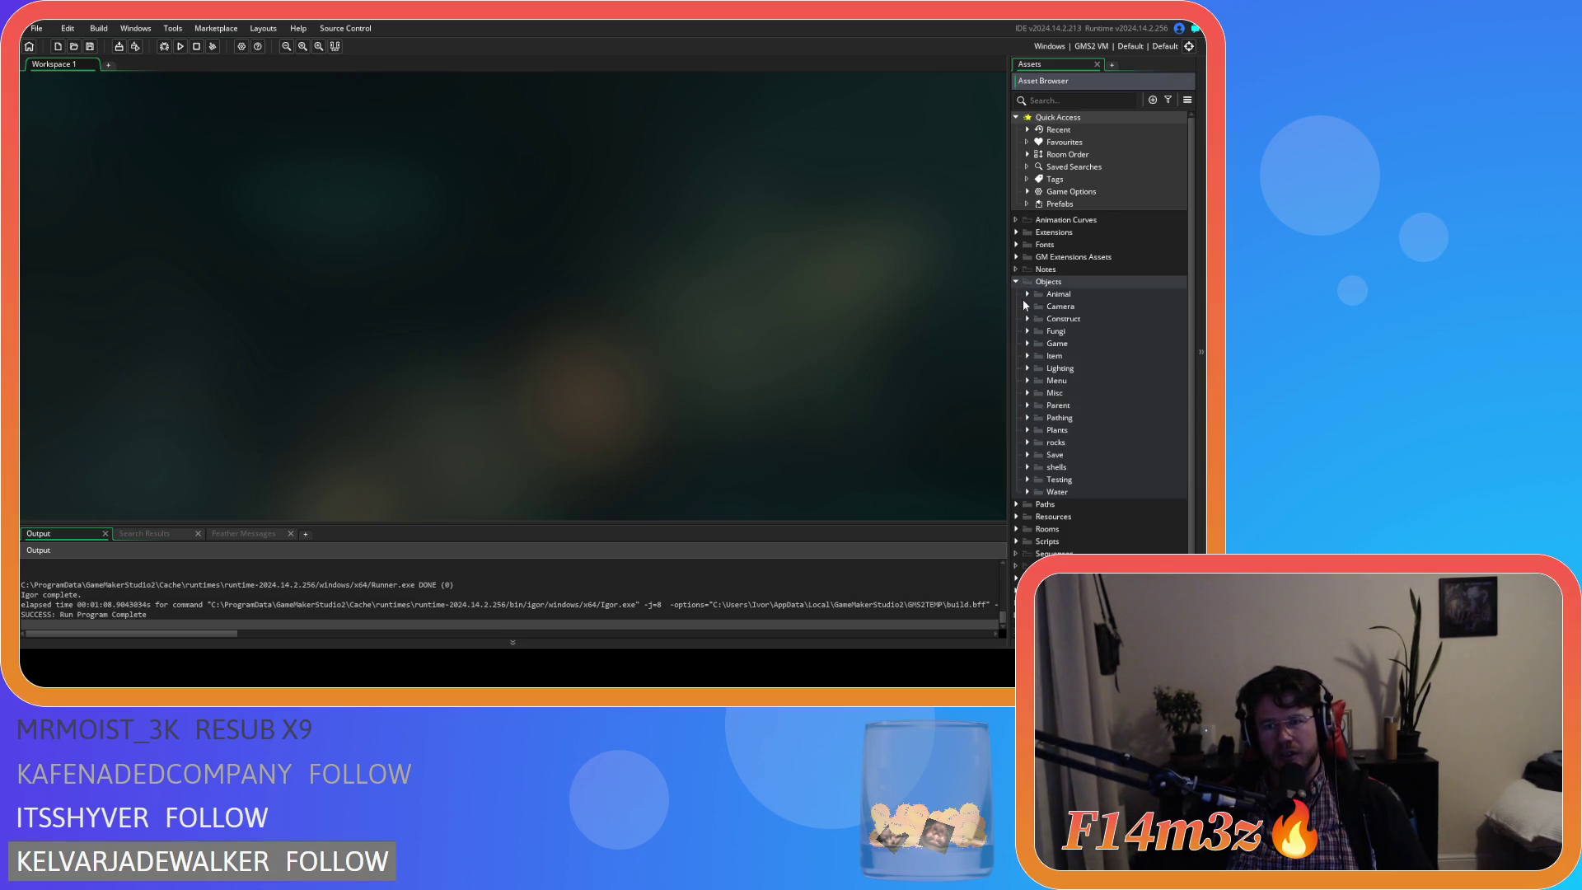
click(1028, 305)
click(1028, 306)
click(1017, 282)
click(1022, 284)
click(1023, 285)
click(1022, 284)
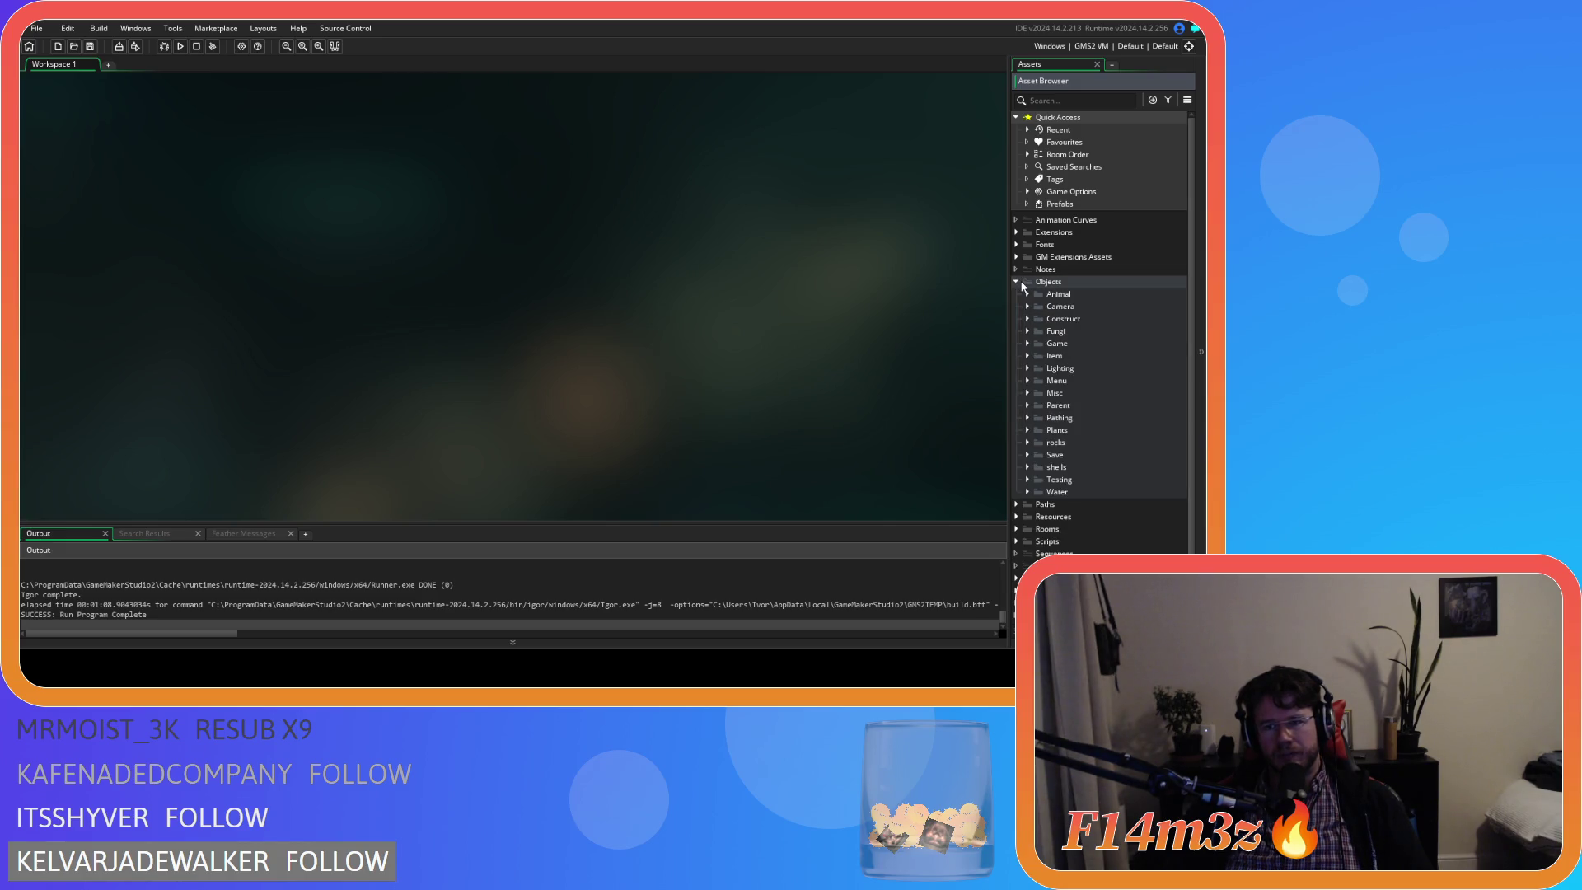
click(1028, 306)
double_click(1075, 319)
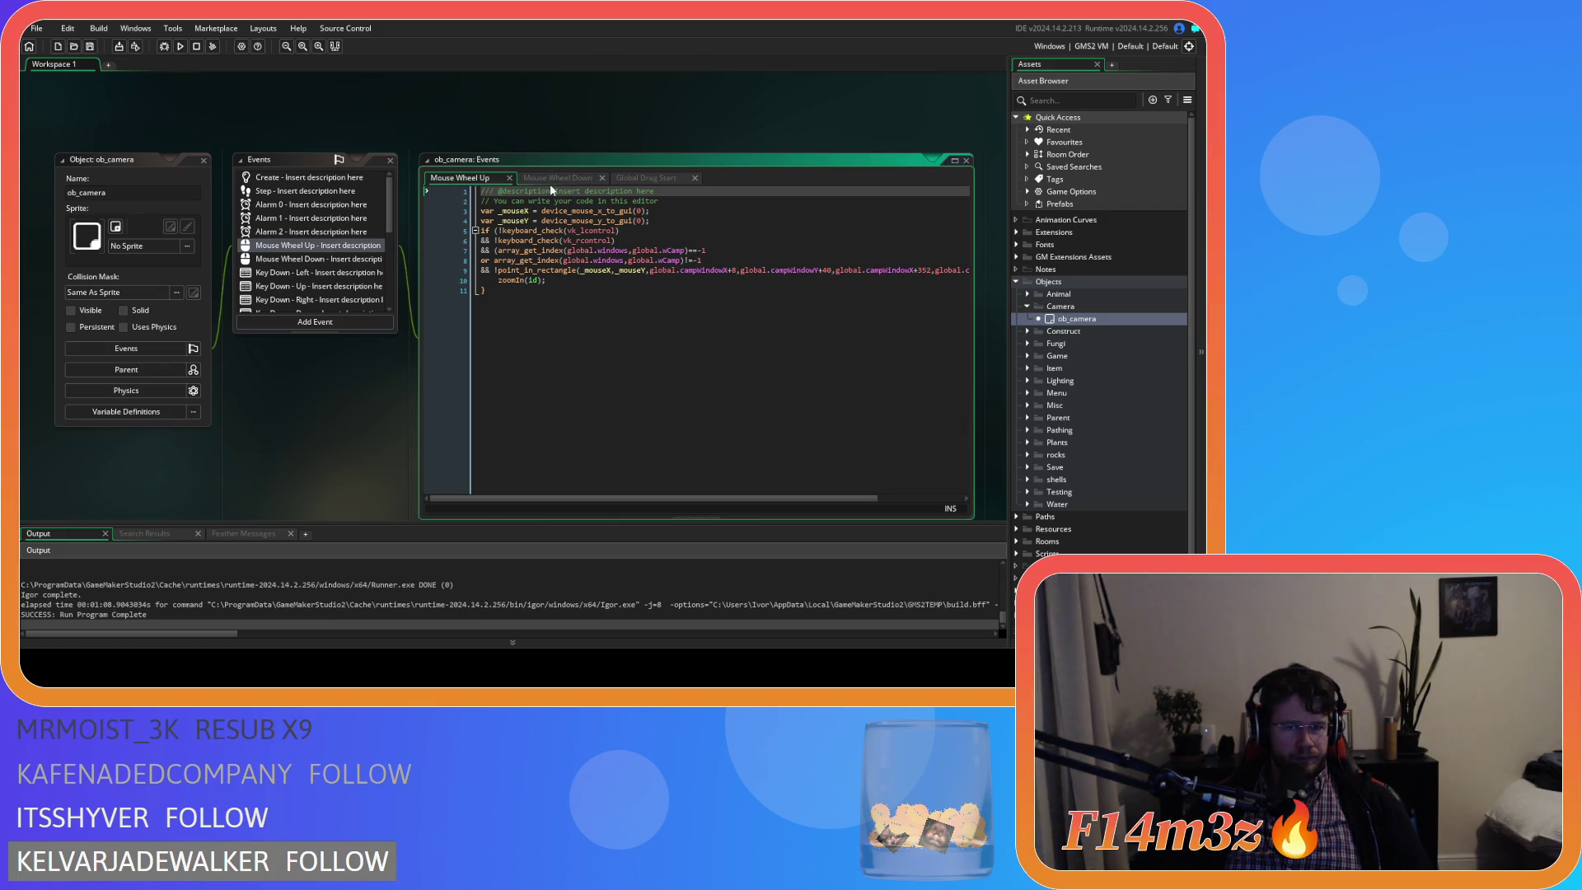
Close the Mouse Wheel Up and Down code tabs and bring up ob_camera's Step event.
click(654, 178)
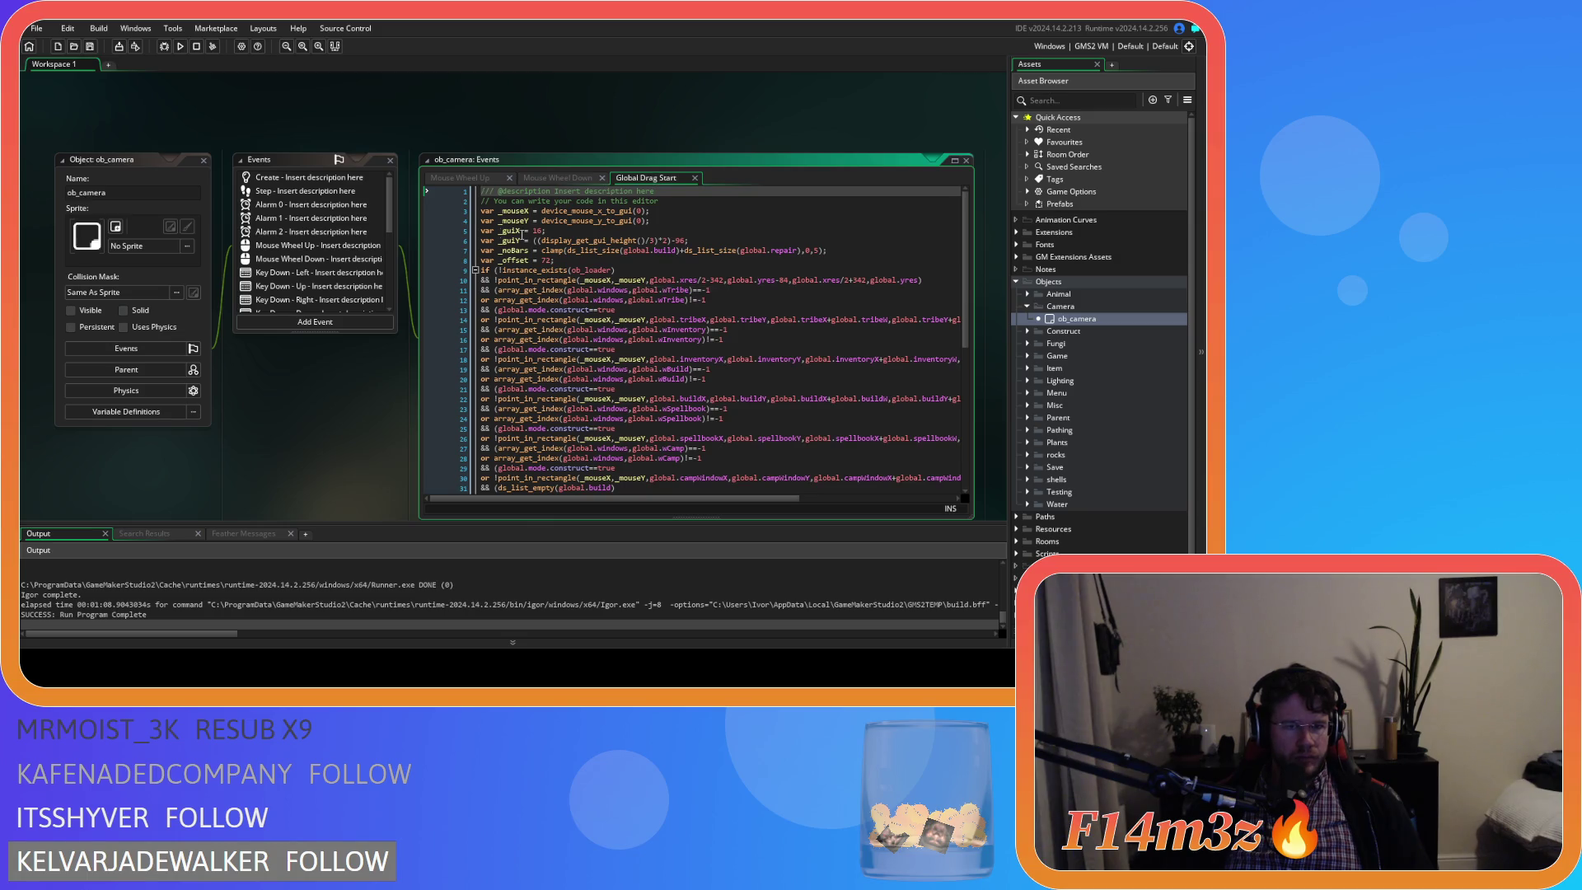
click(508, 178)
click(507, 178)
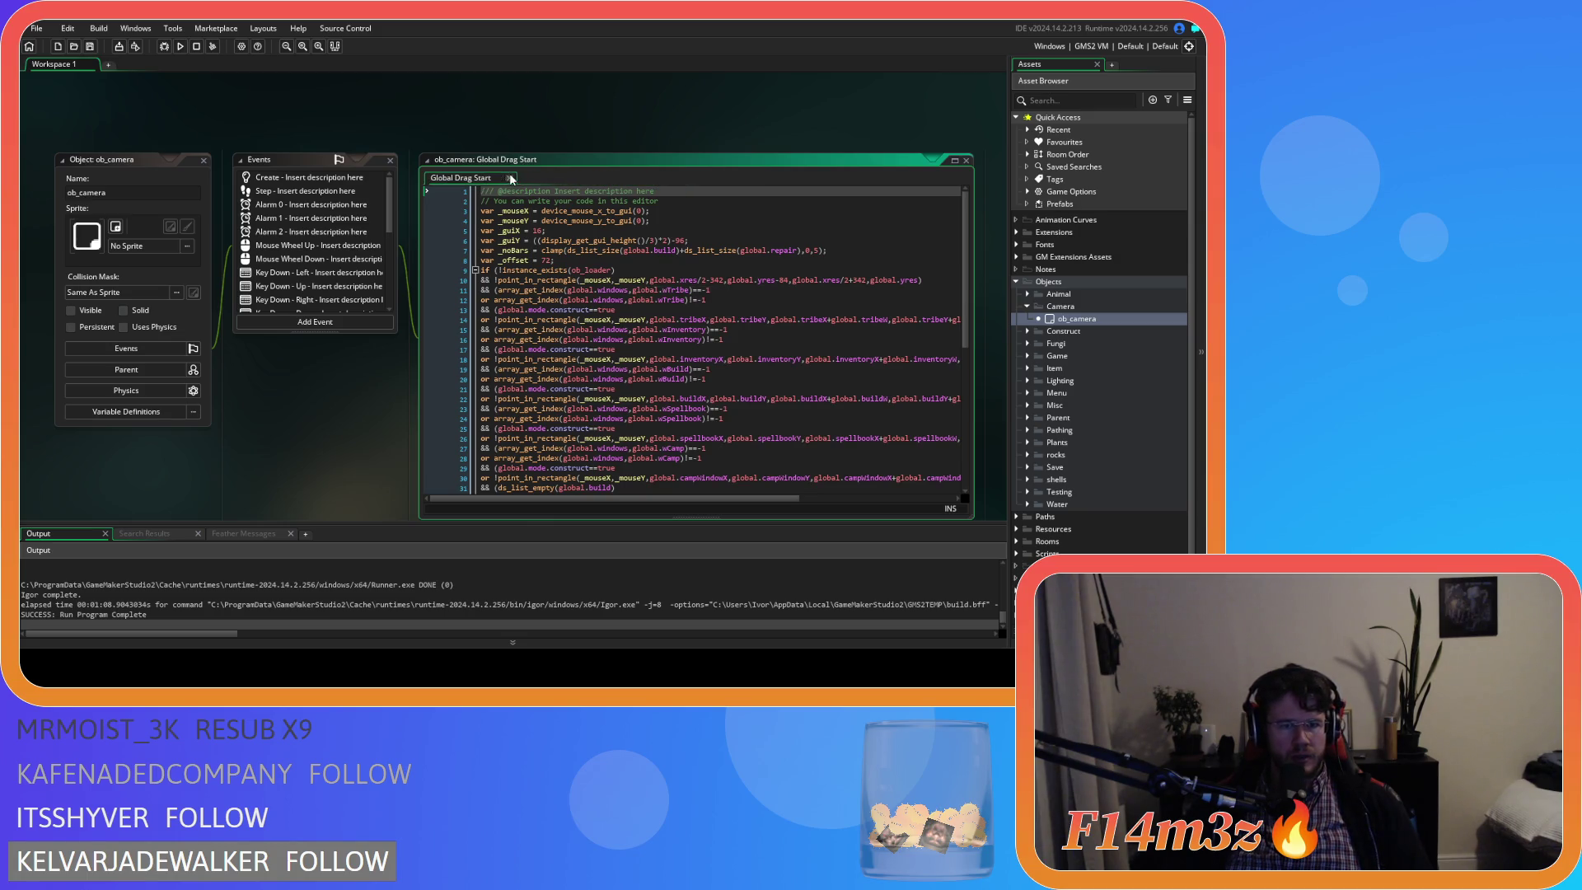
click(305, 191)
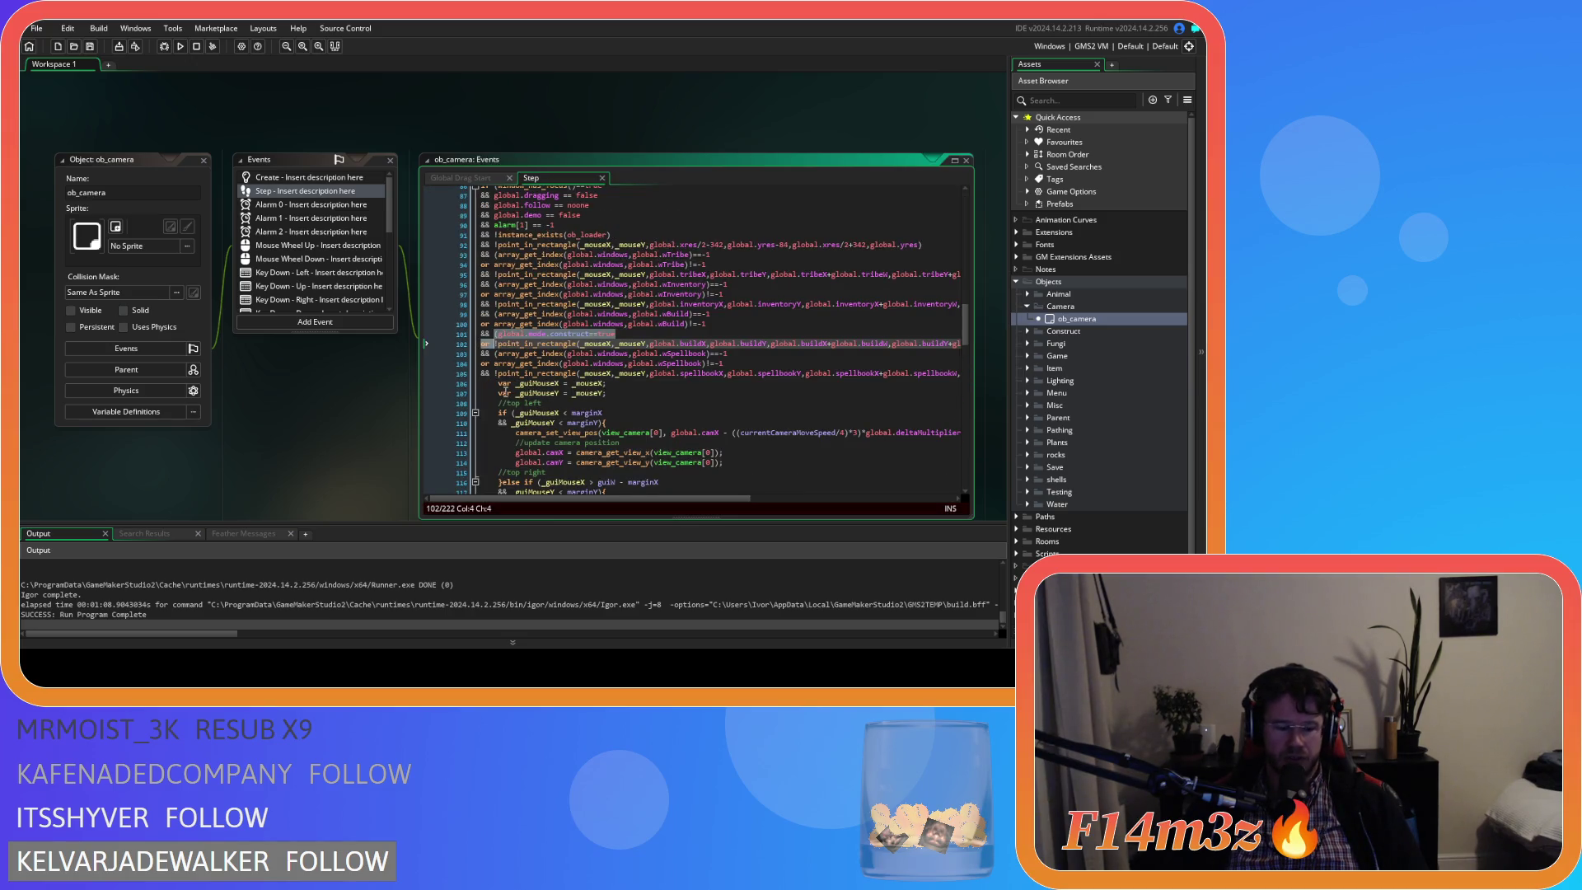
Insert a construct-mode condition line before the spellbook window check.
click(494, 373)
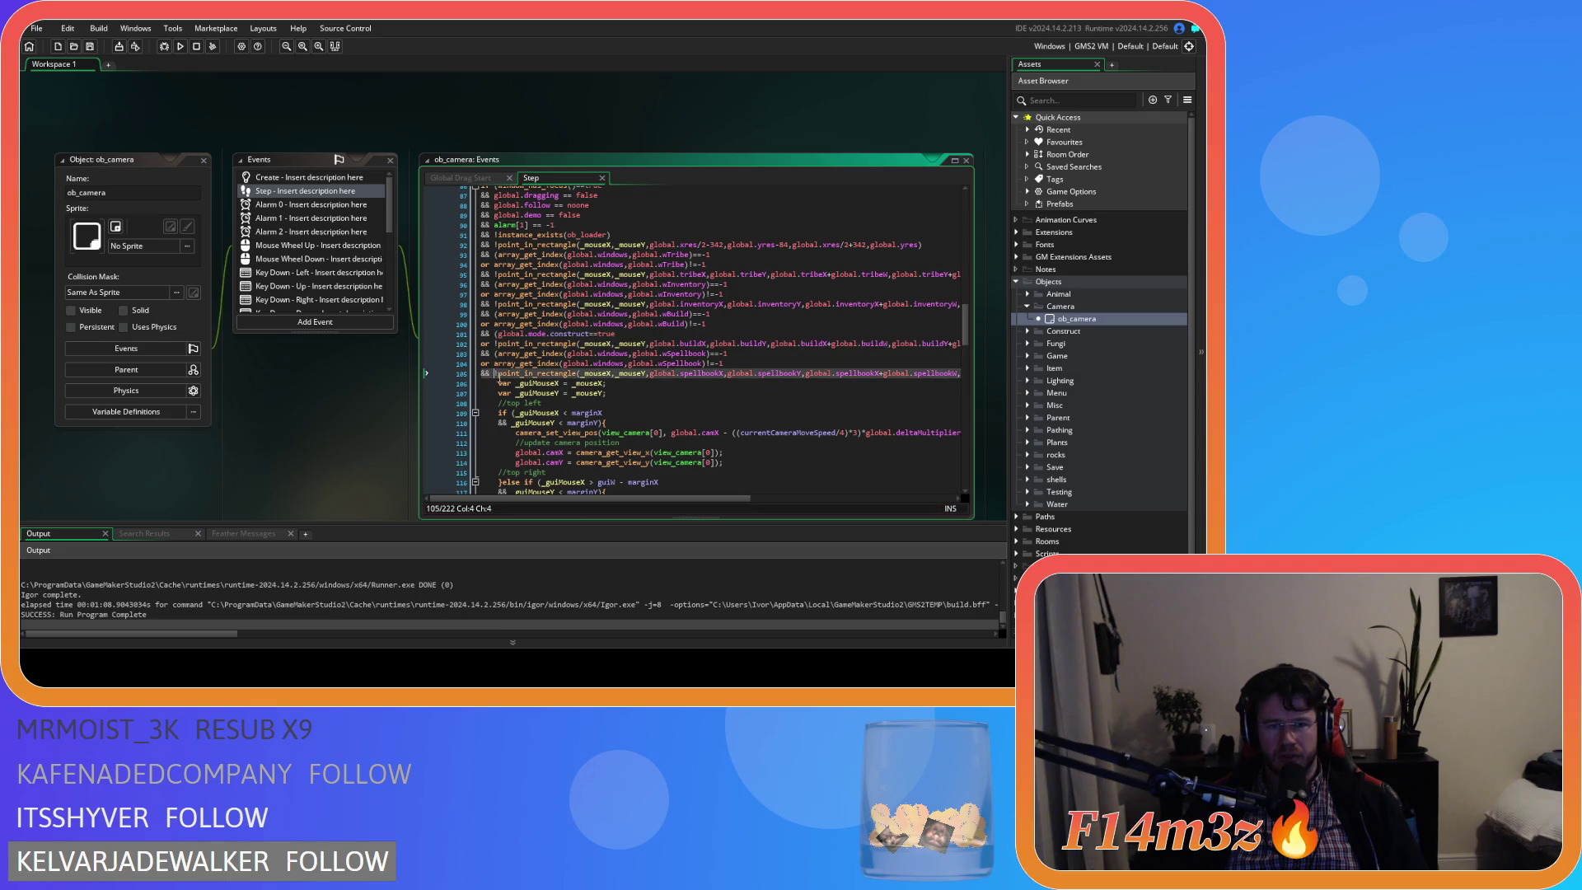
key(Return)
drag(671, 498, 860, 504)
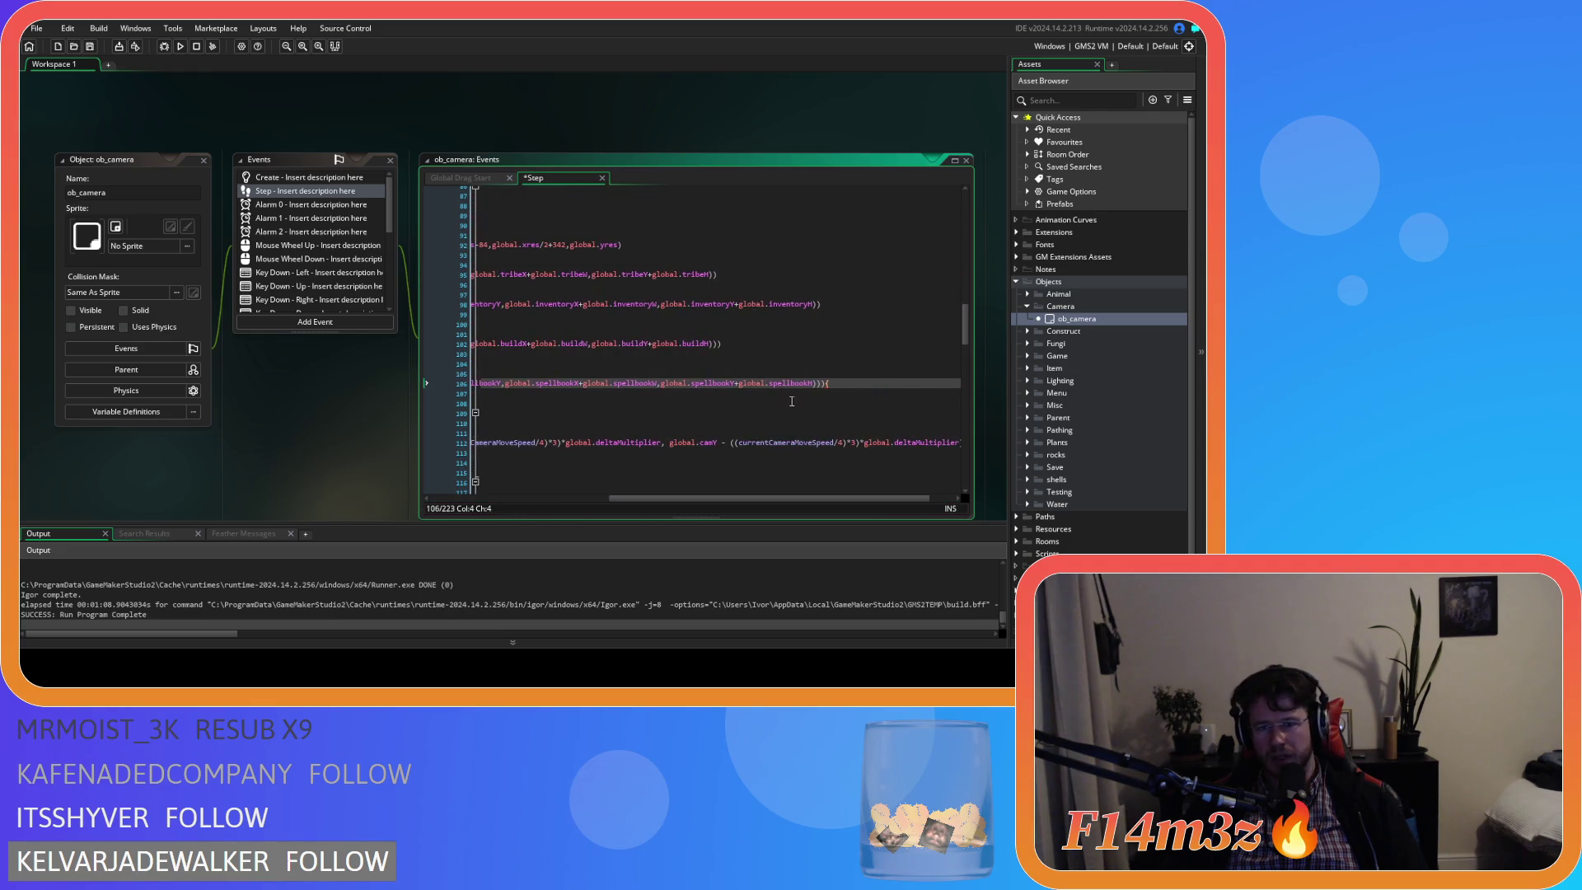
click(814, 385)
key(Right)
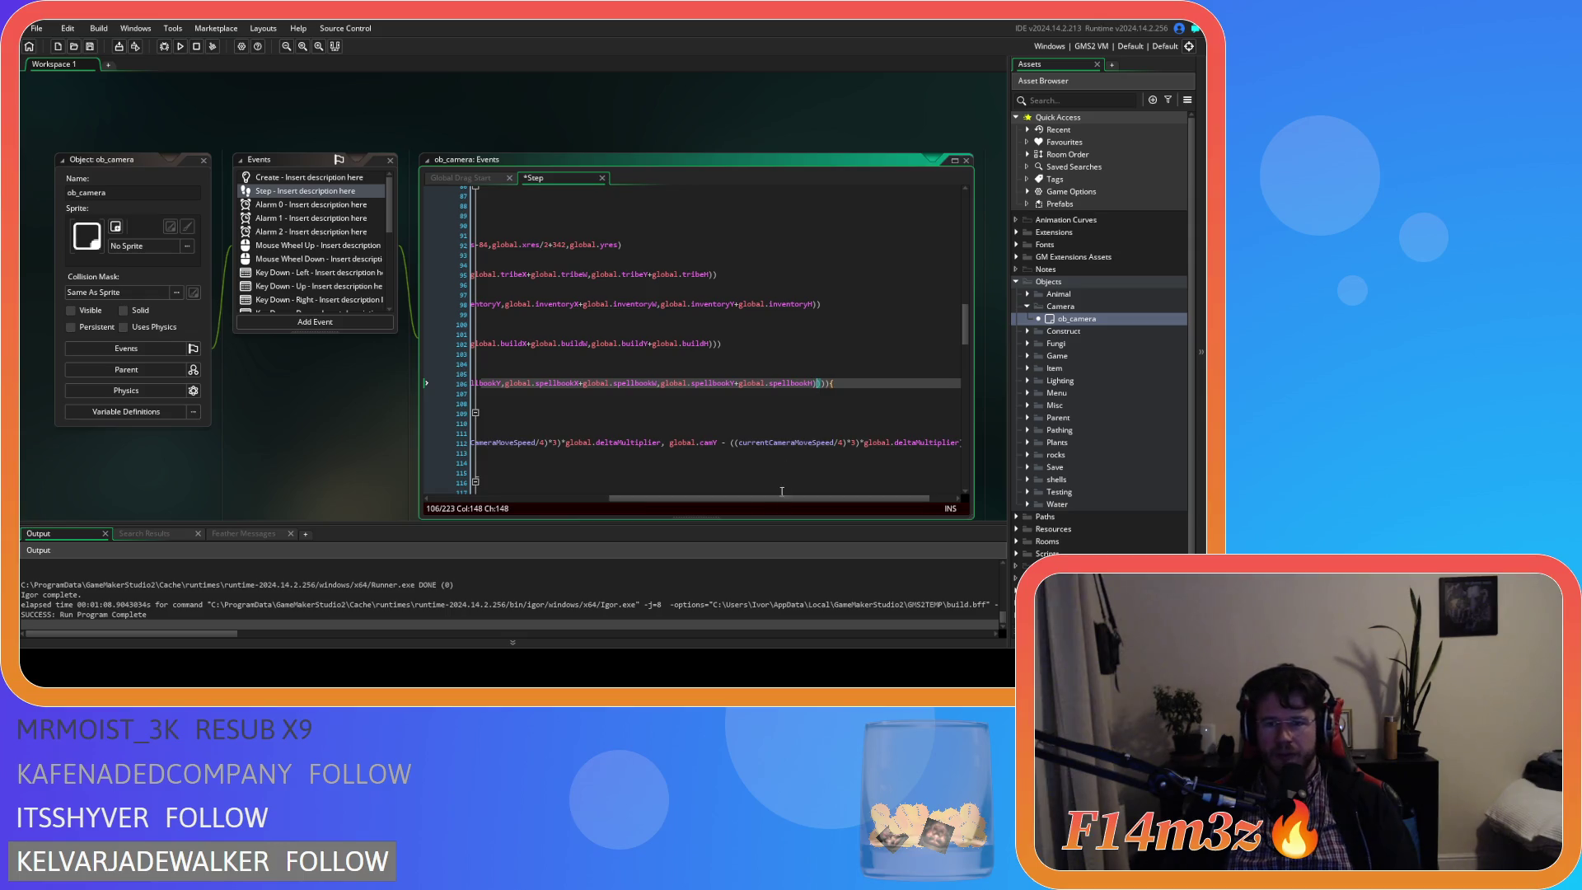
drag(767, 498, 586, 499)
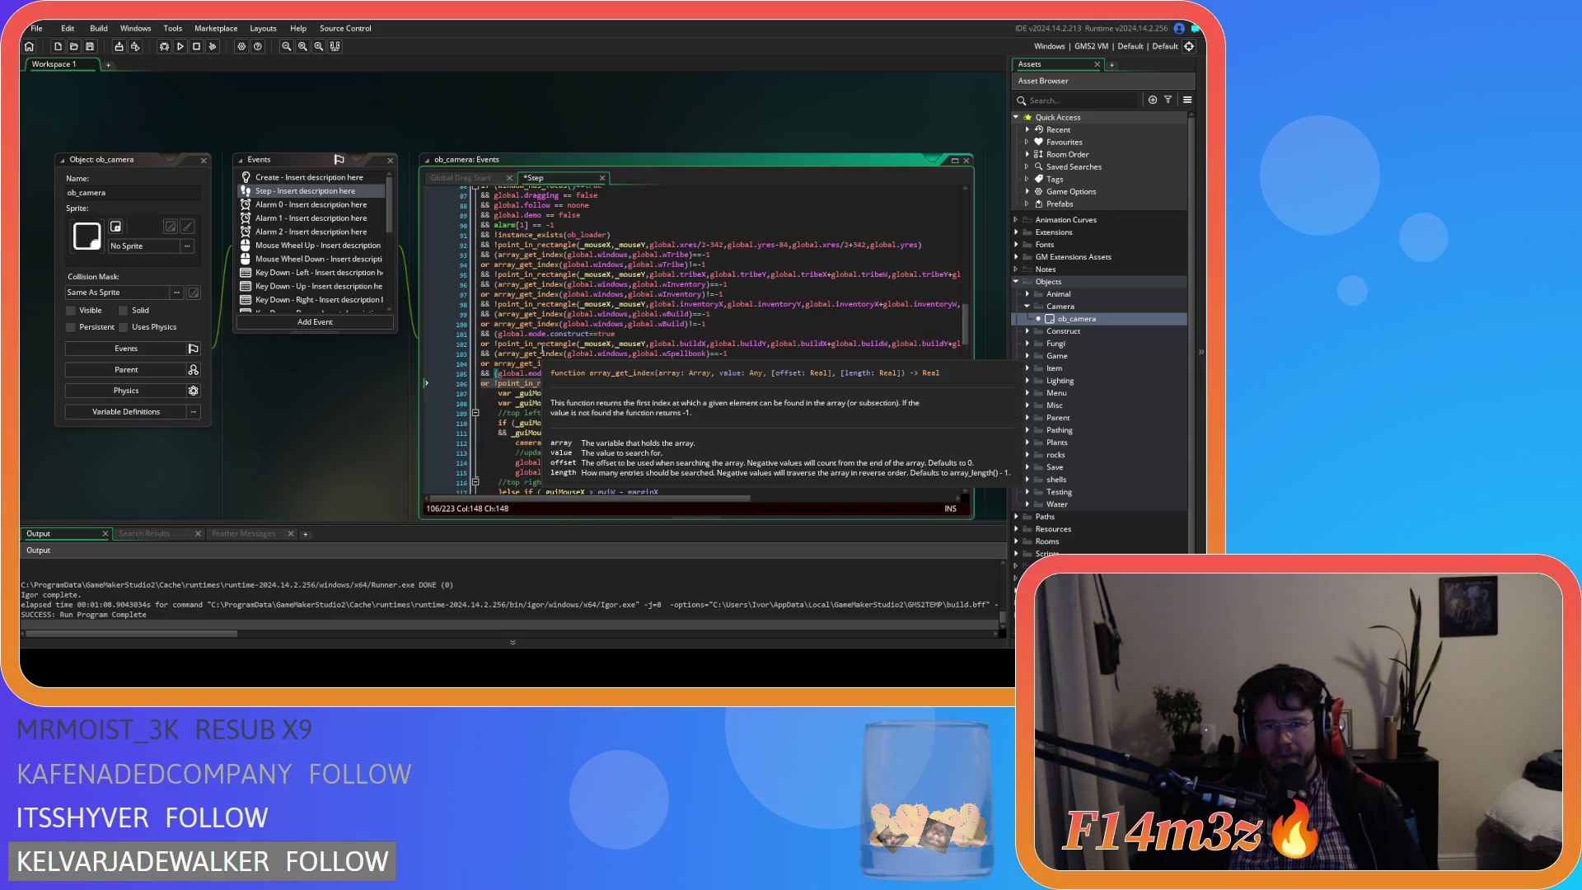
Paste the construct-mode condition above the inventory window check.
click(495, 305)
text((global.mode.construct==true or)
mouse_move(695, 499)
mouse_down()
mouse_move(819, 498)
mouse_move(678, 487)
mouse_up()
click(910, 314)
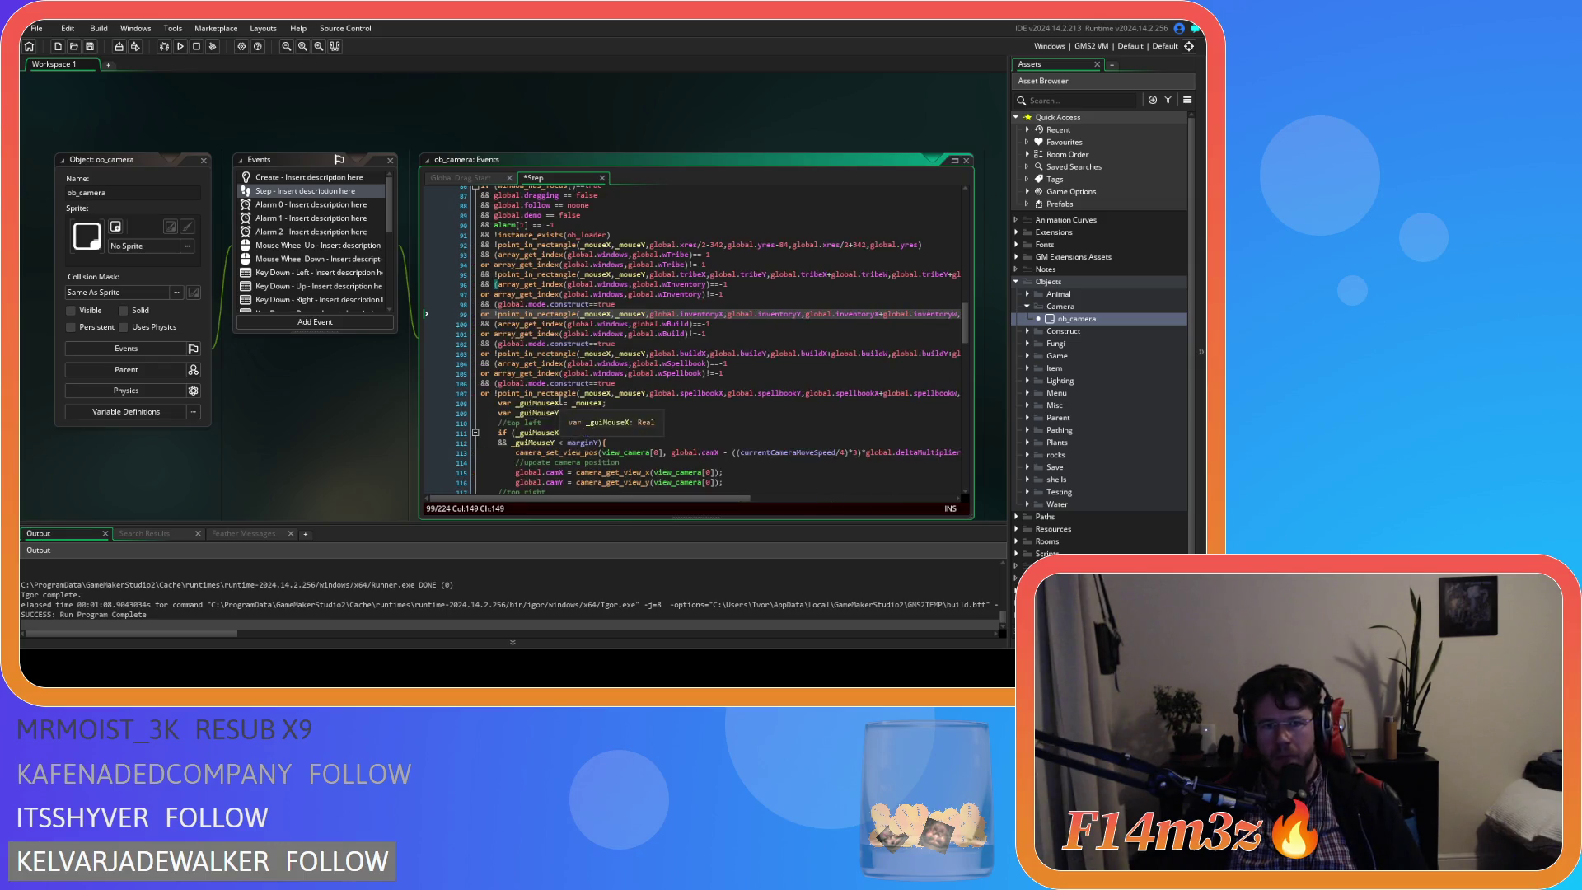
Add the construct-mode line above the tribe window check and save the Step code.
scroll(577, 371, up, 1)
click(496, 300)
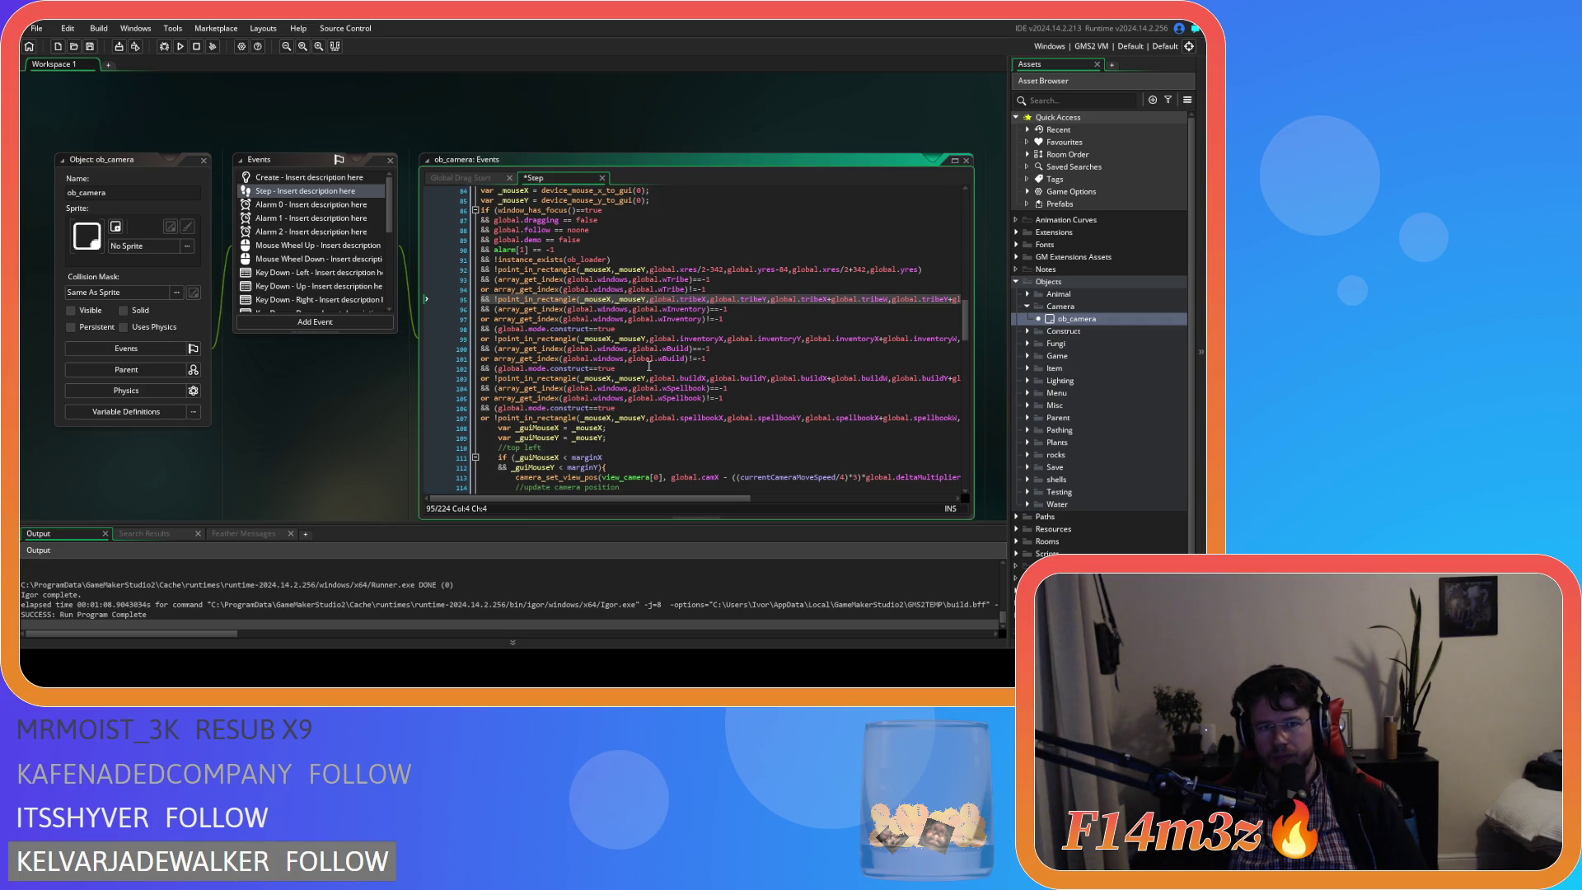
key(Return)
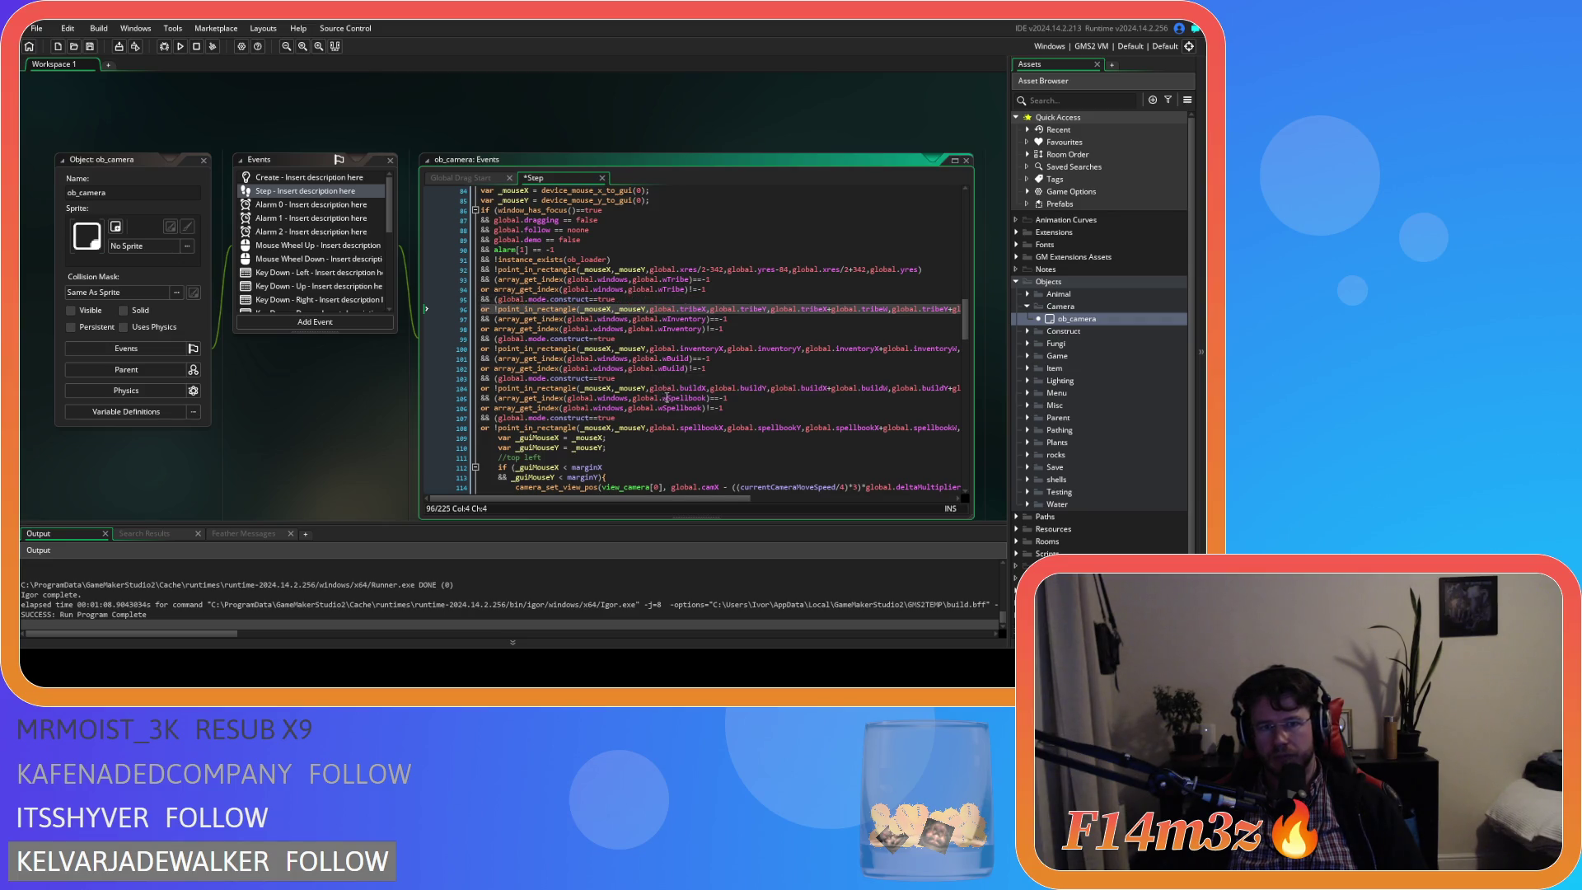
drag(730, 499, 915, 501)
click(717, 309)
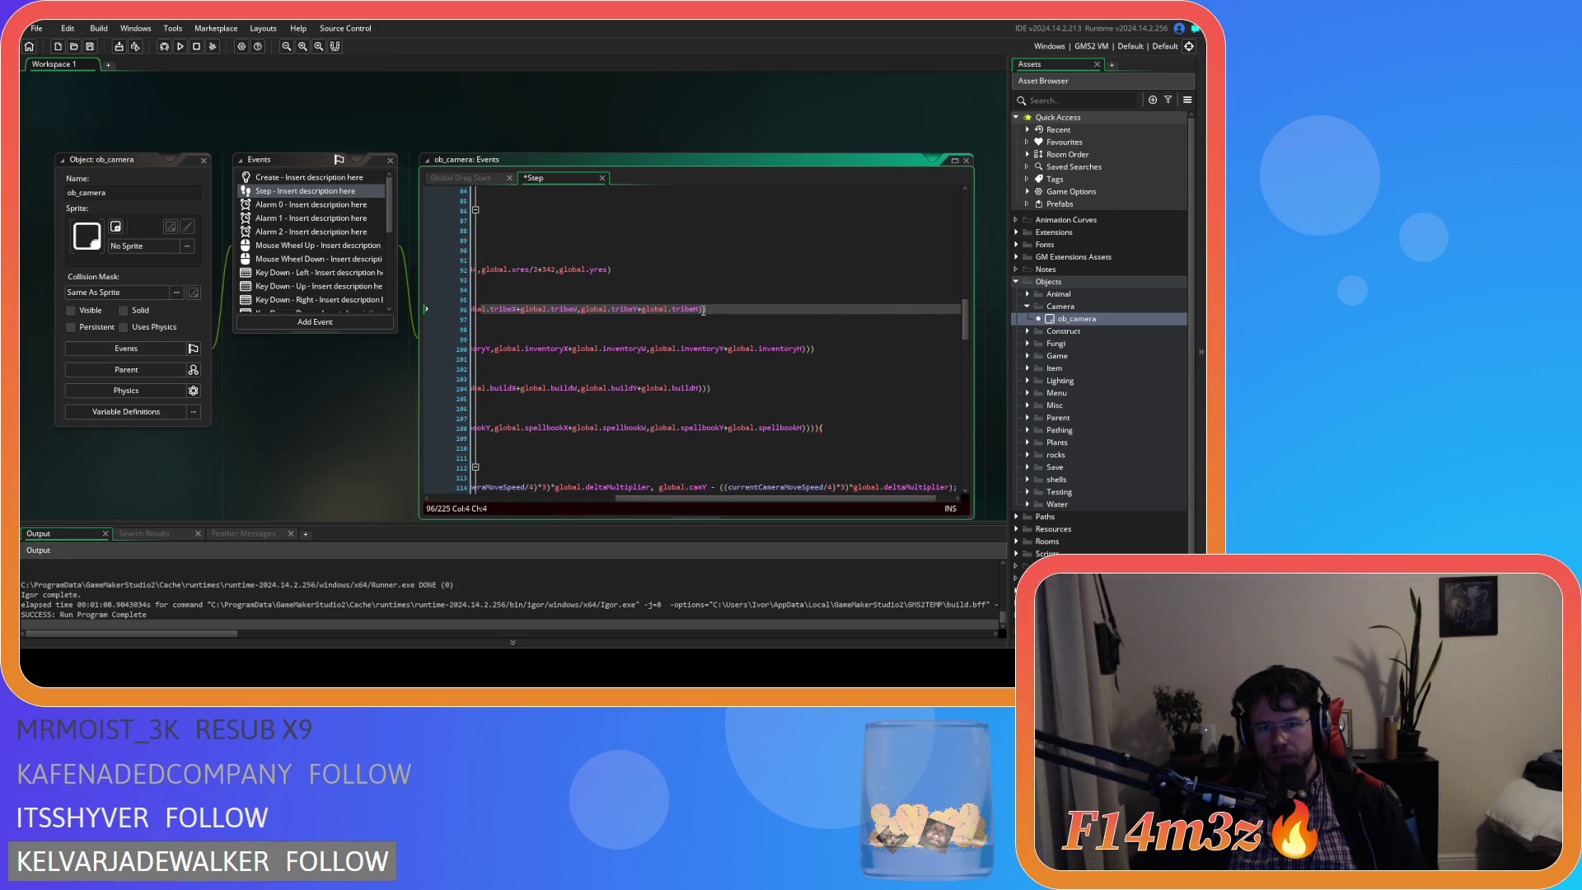
key(Down)
key(ctrl+s)
Check the build window line and the bracket pairing of the construct-mode conditions.
drag(570, 501, 457, 501)
click(639, 391)
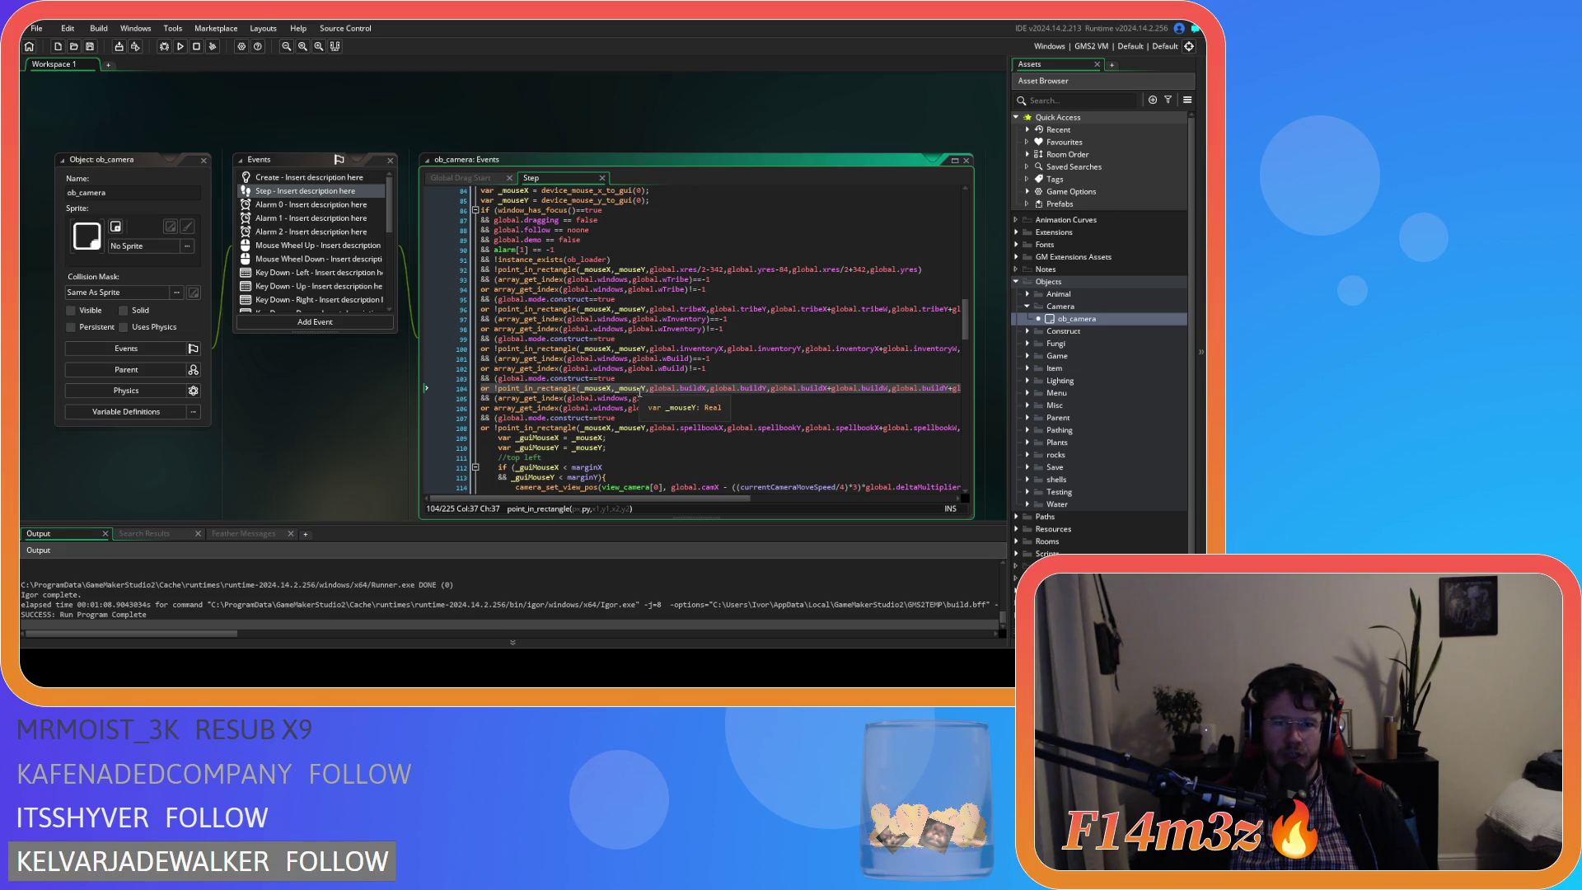
click(783, 372)
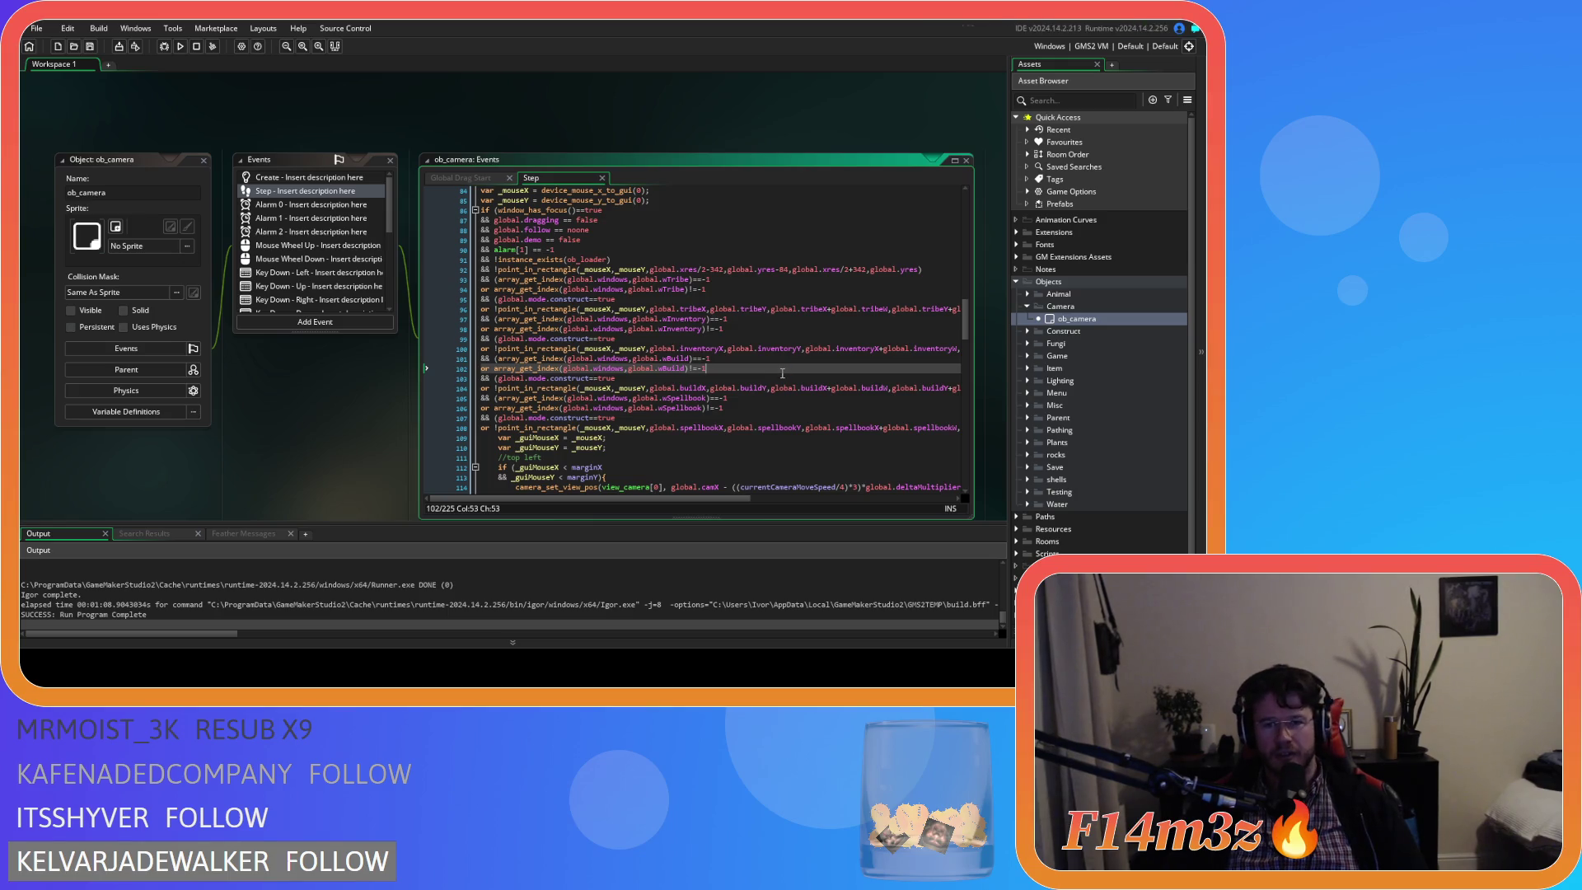
click(753, 337)
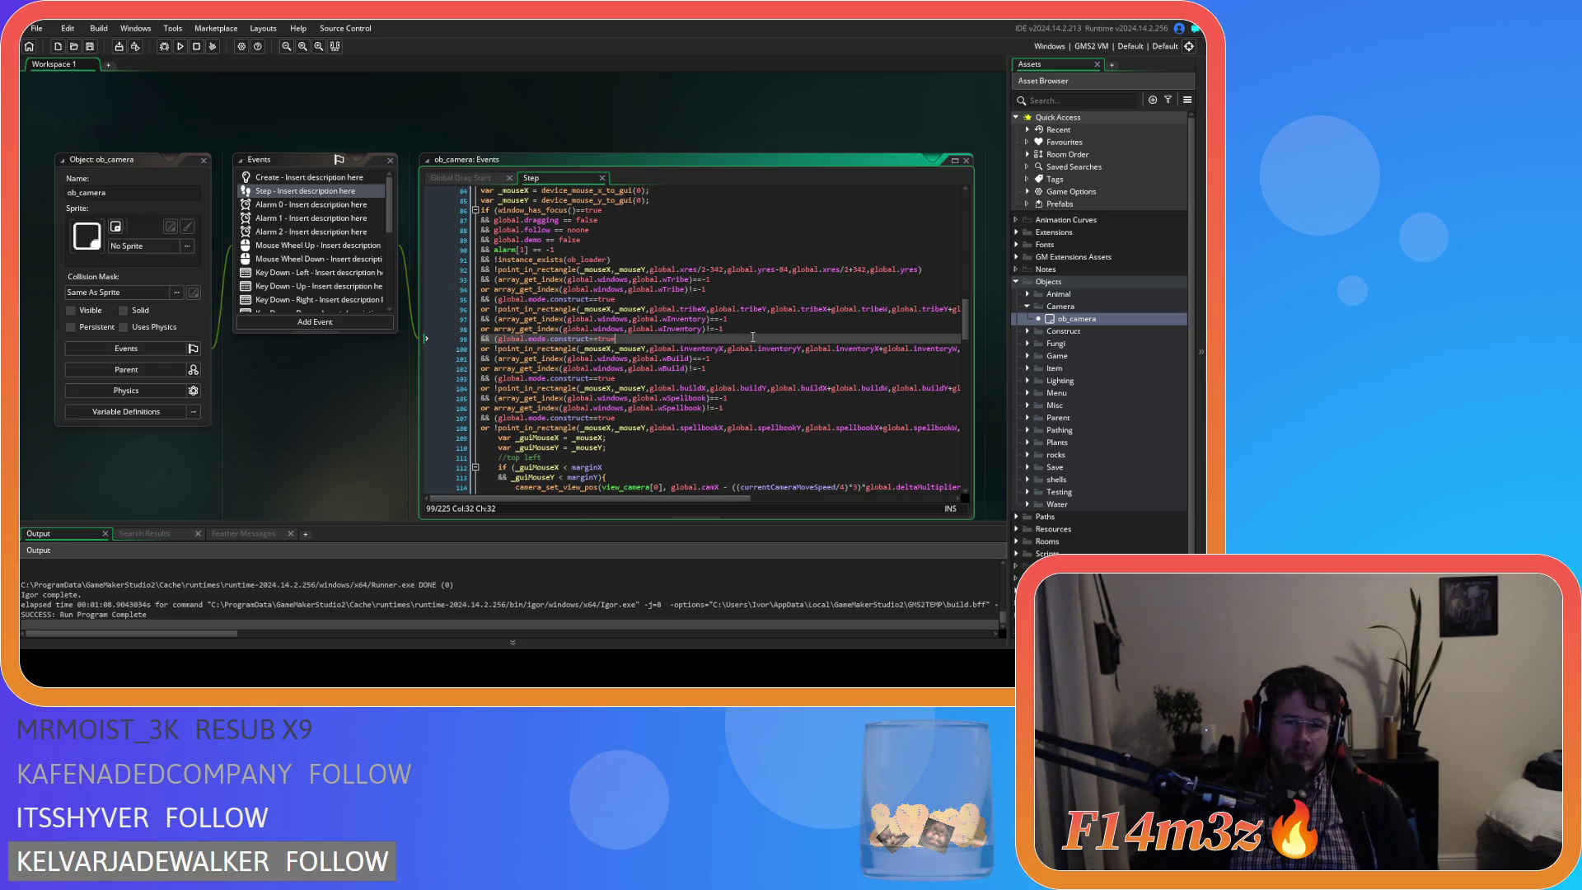
scroll(672, 364, down, 1)
key(Up)
key(Up)
key(Up)
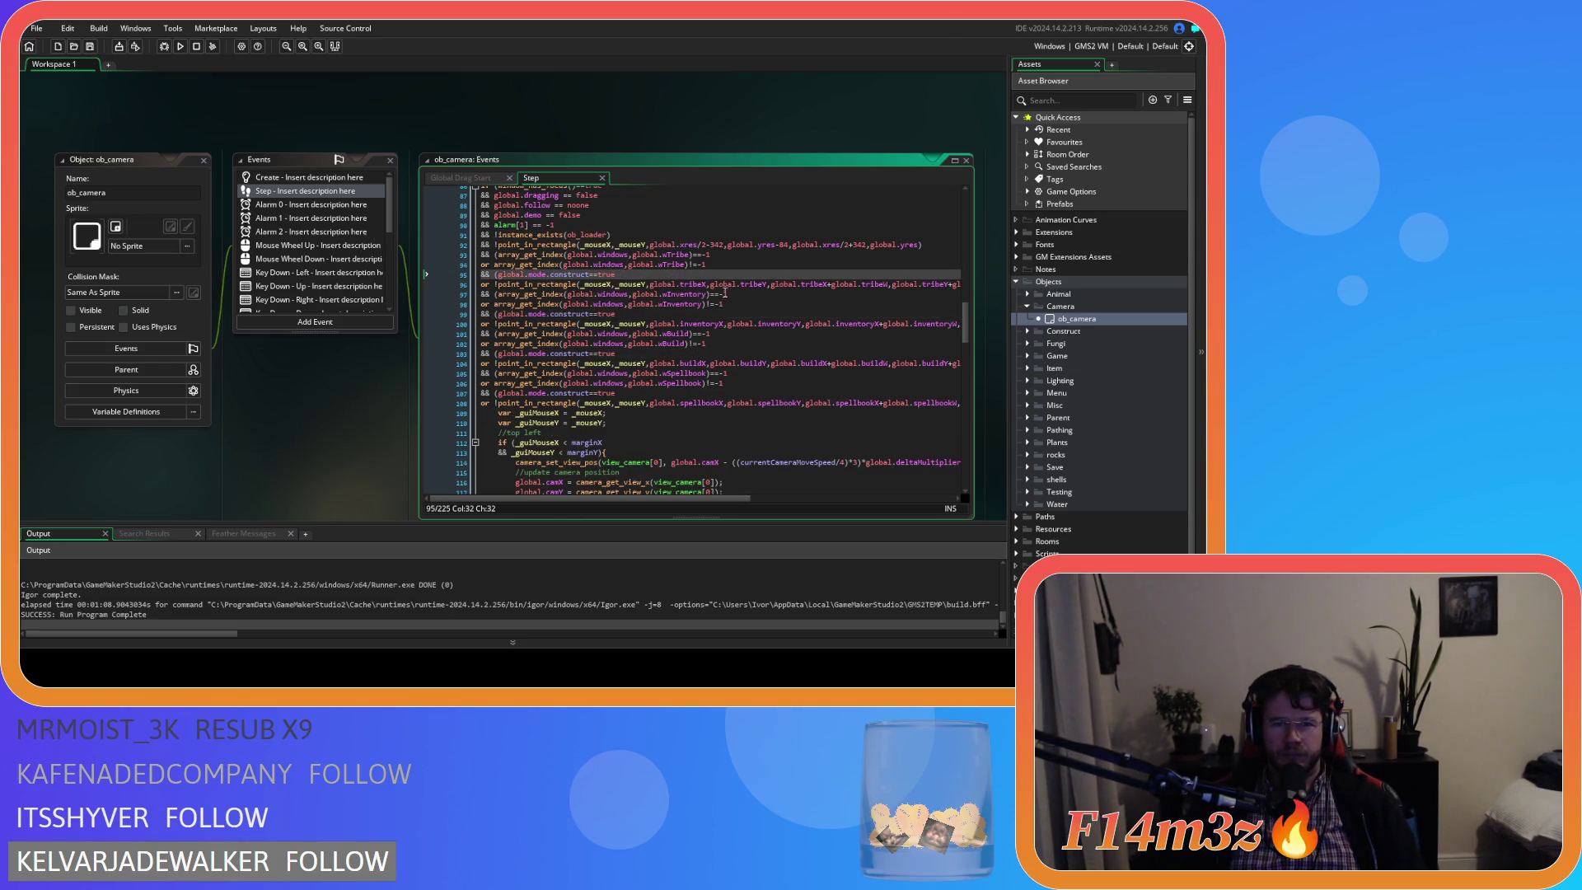
click(495, 274)
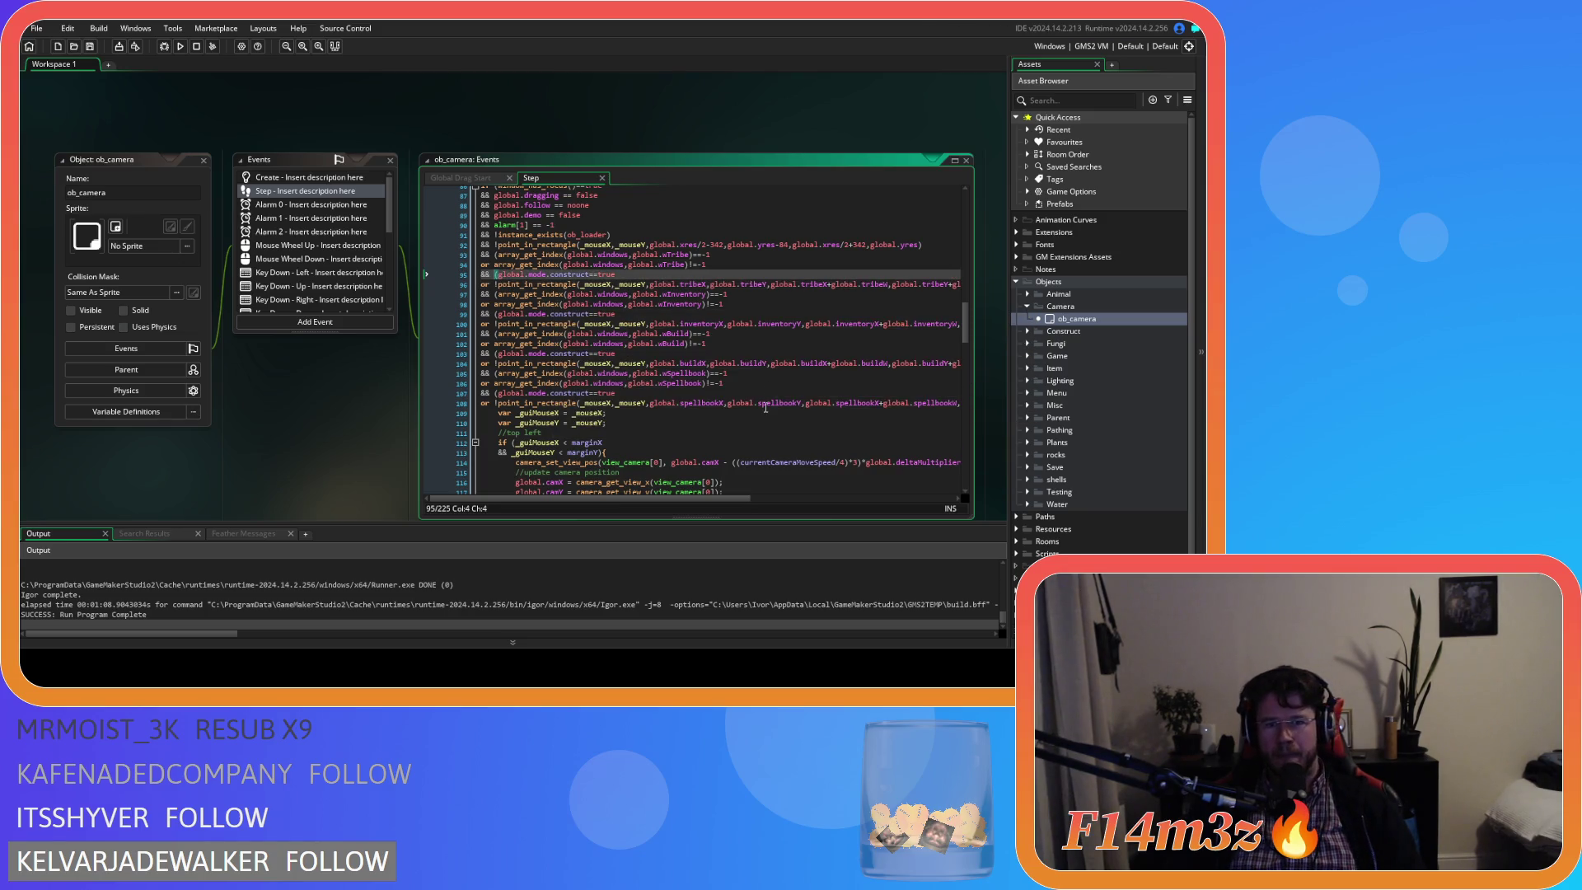
scroll(765, 408, down, 3)
scroll(765, 408, up, 5)
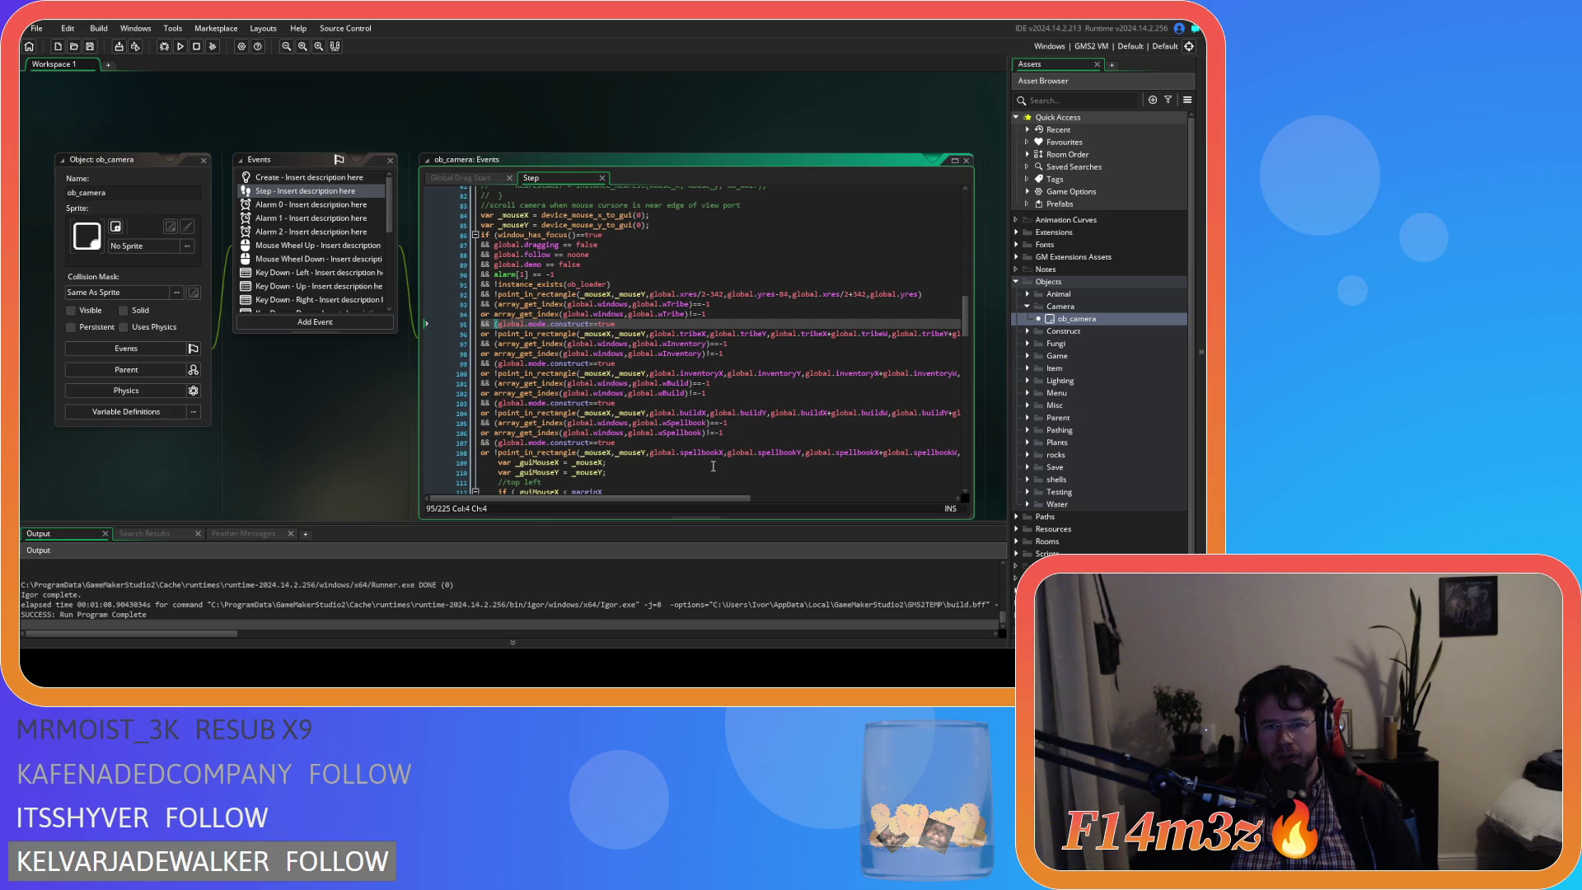
click(468, 180)
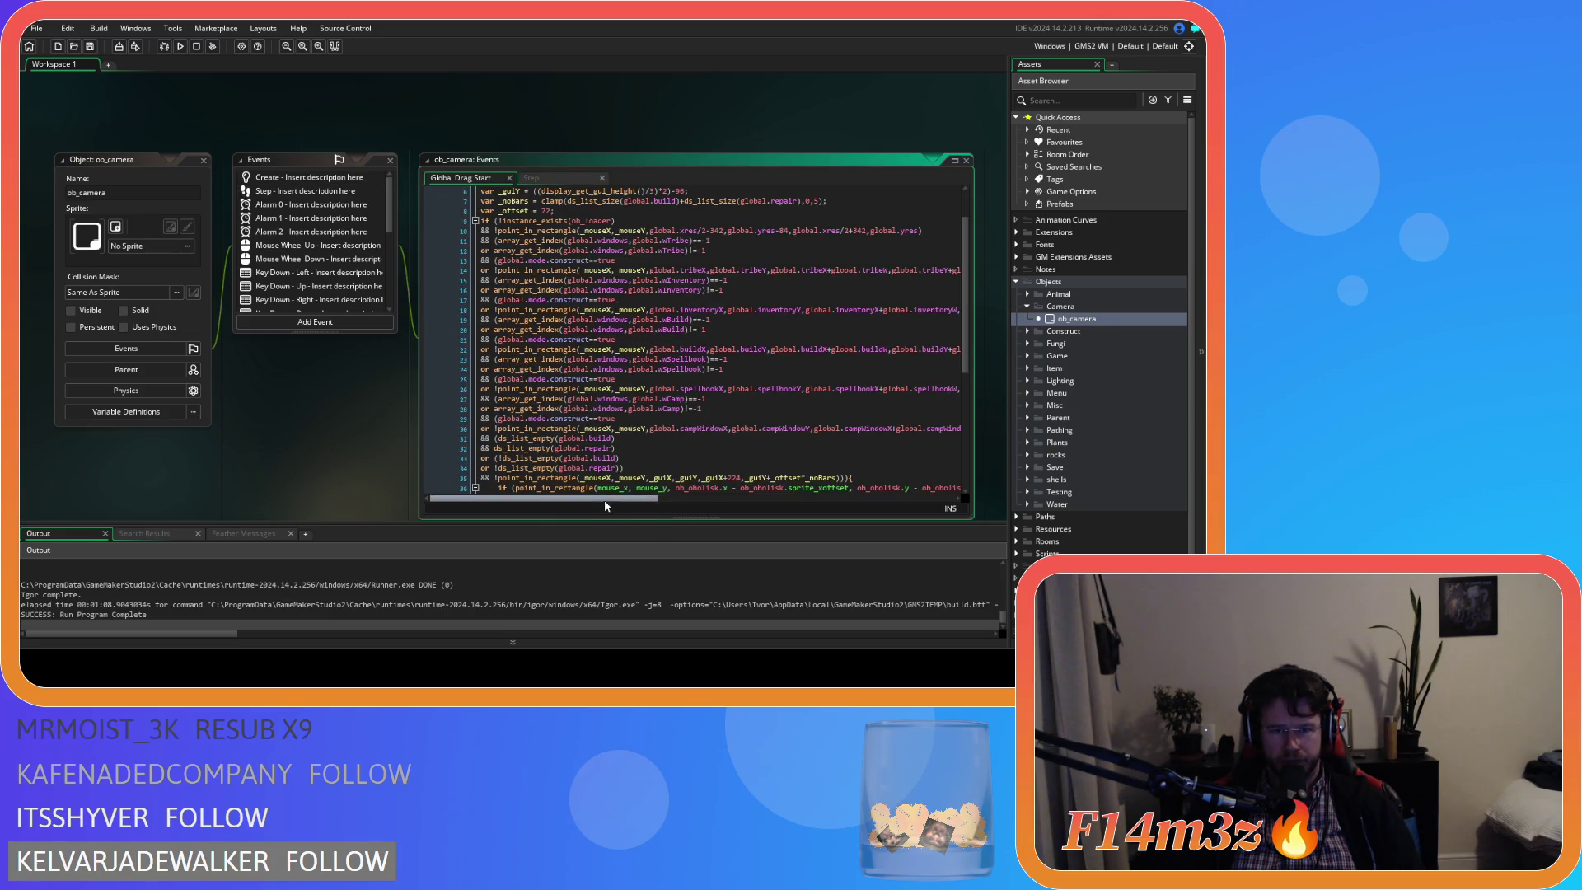
mouse_move(600, 501)
mouse_down()
mouse_move(732, 503)
mouse_move(537, 501)
mouse_move(651, 502)
mouse_up()
click(876, 426)
mouse_move(876, 426)
mouse_down()
mouse_move(433, 428)
mouse_move(472, 401)
mouse_up()
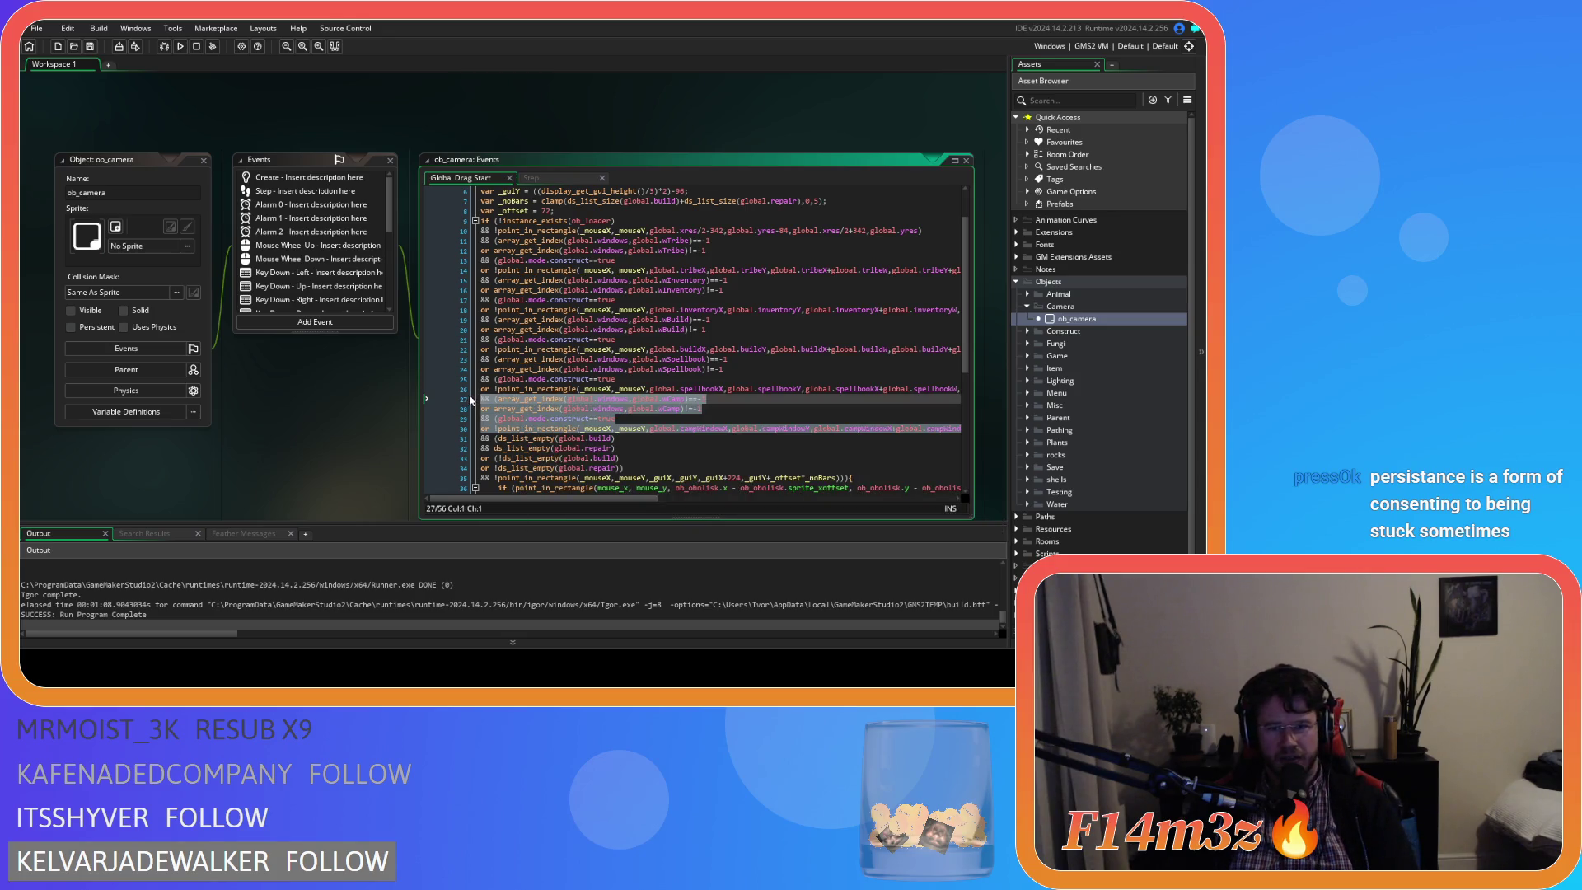
drag(469, 399, 454, 398)
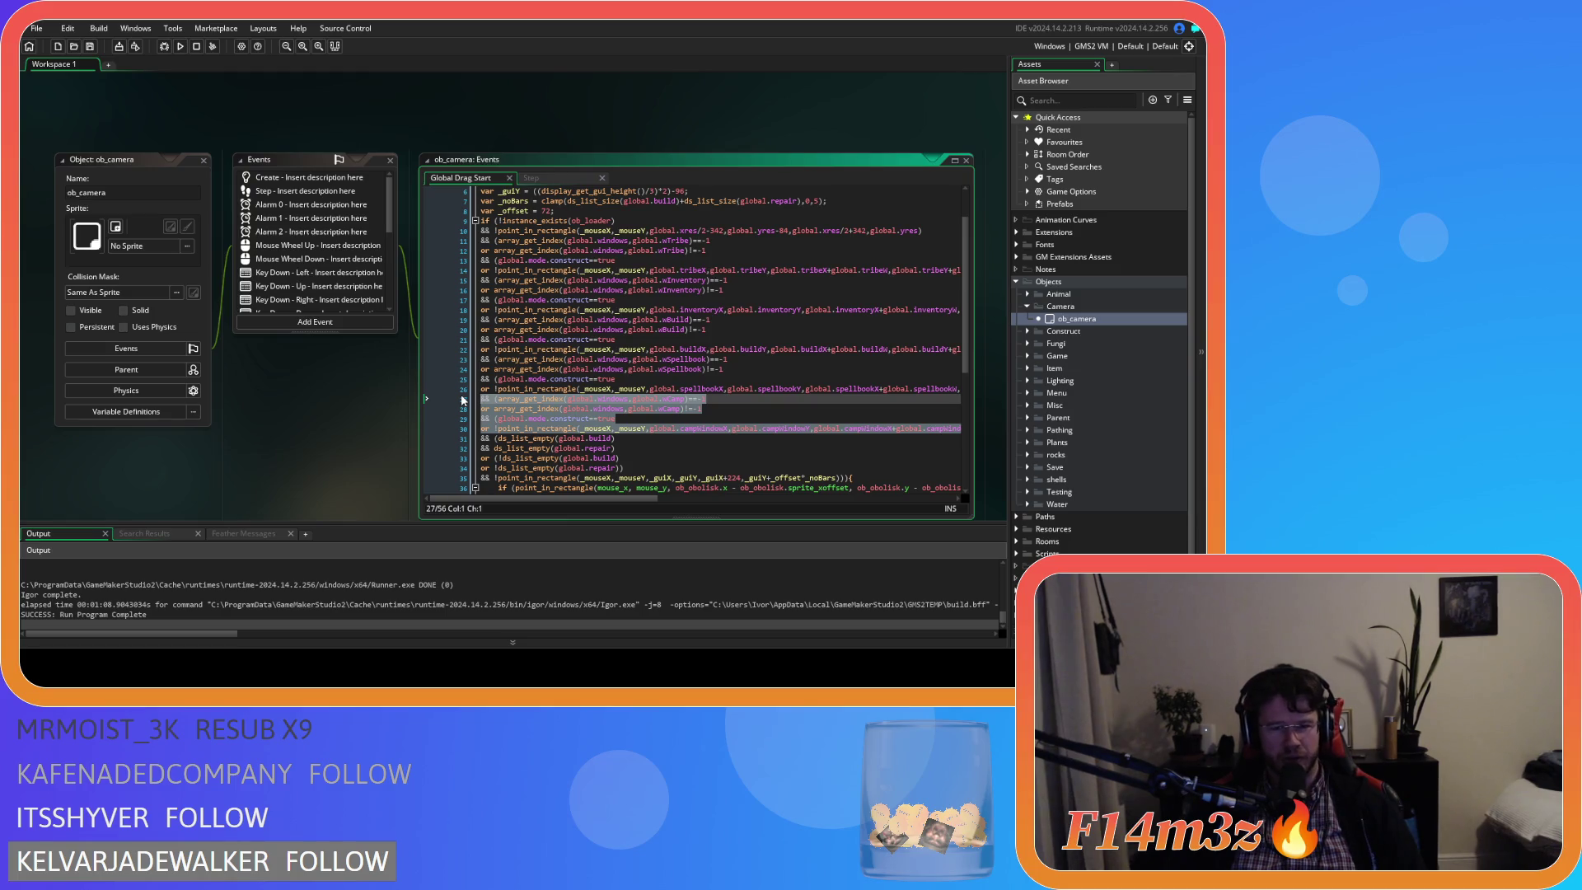
mouse_move(609, 498)
mouse_down()
mouse_move(761, 499)
mouse_move(538, 504)
mouse_move(684, 501)
mouse_up()
click(783, 435)
mouse_move(776, 429)
mouse_down()
mouse_move(402, 409)
mouse_move(416, 389)
mouse_move(427, 399)
mouse_up()
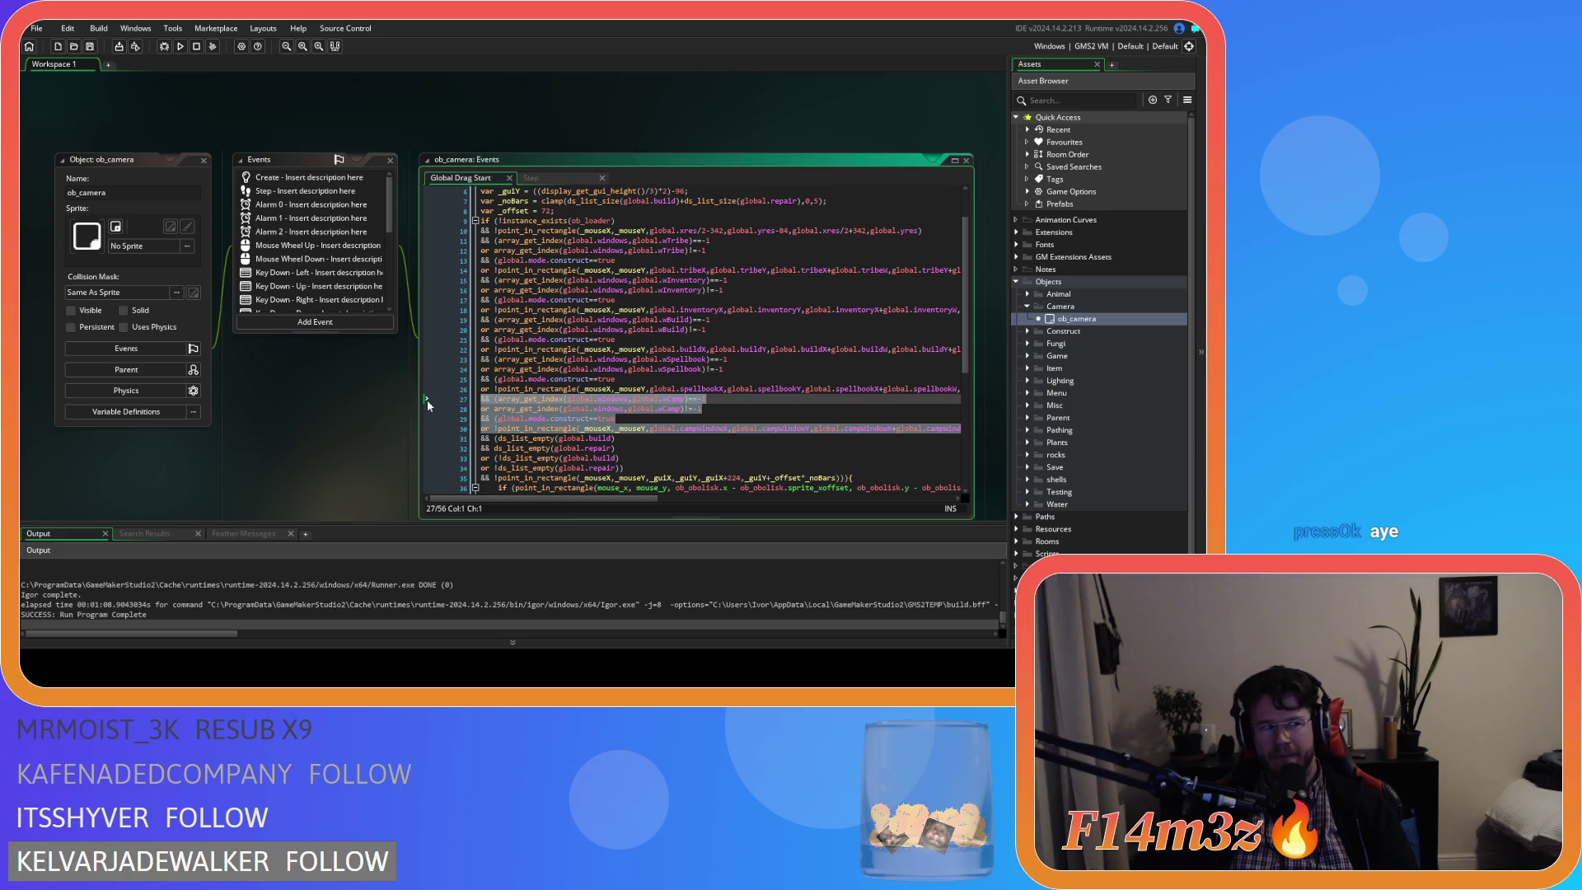
mouse_move(623, 500)
mouse_down()
mouse_move(784, 501)
mouse_move(565, 499)
mouse_move(725, 501)
mouse_up()
click(783, 429)
mouse_move(850, 429)
mouse_down()
mouse_move(454, 429)
mouse_move(442, 396)
mouse_up()
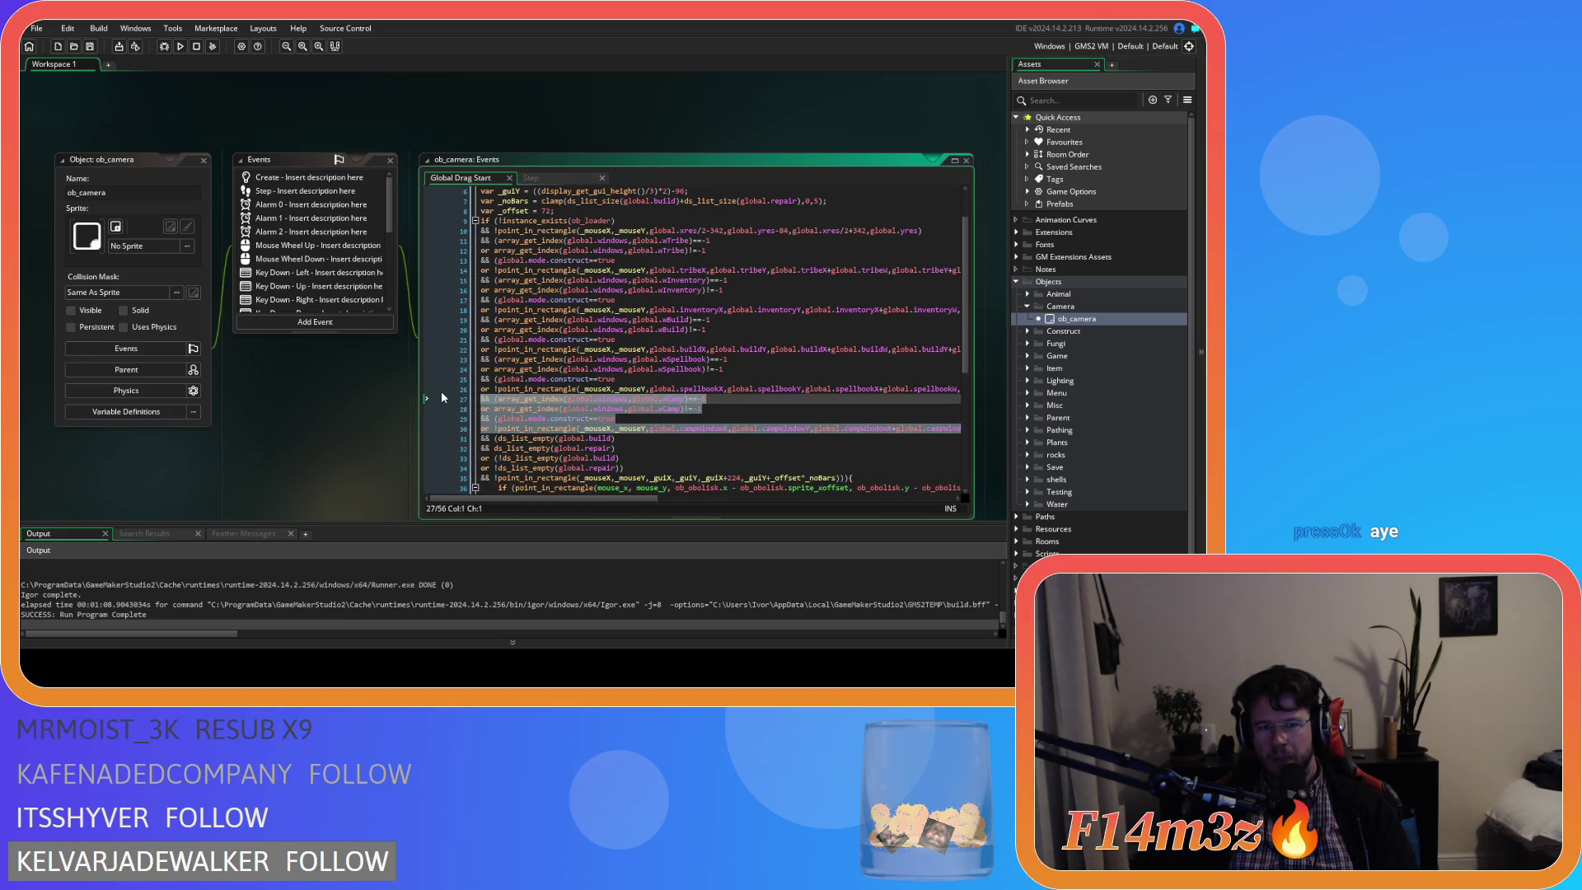
right_click(550, 418)
click(589, 190)
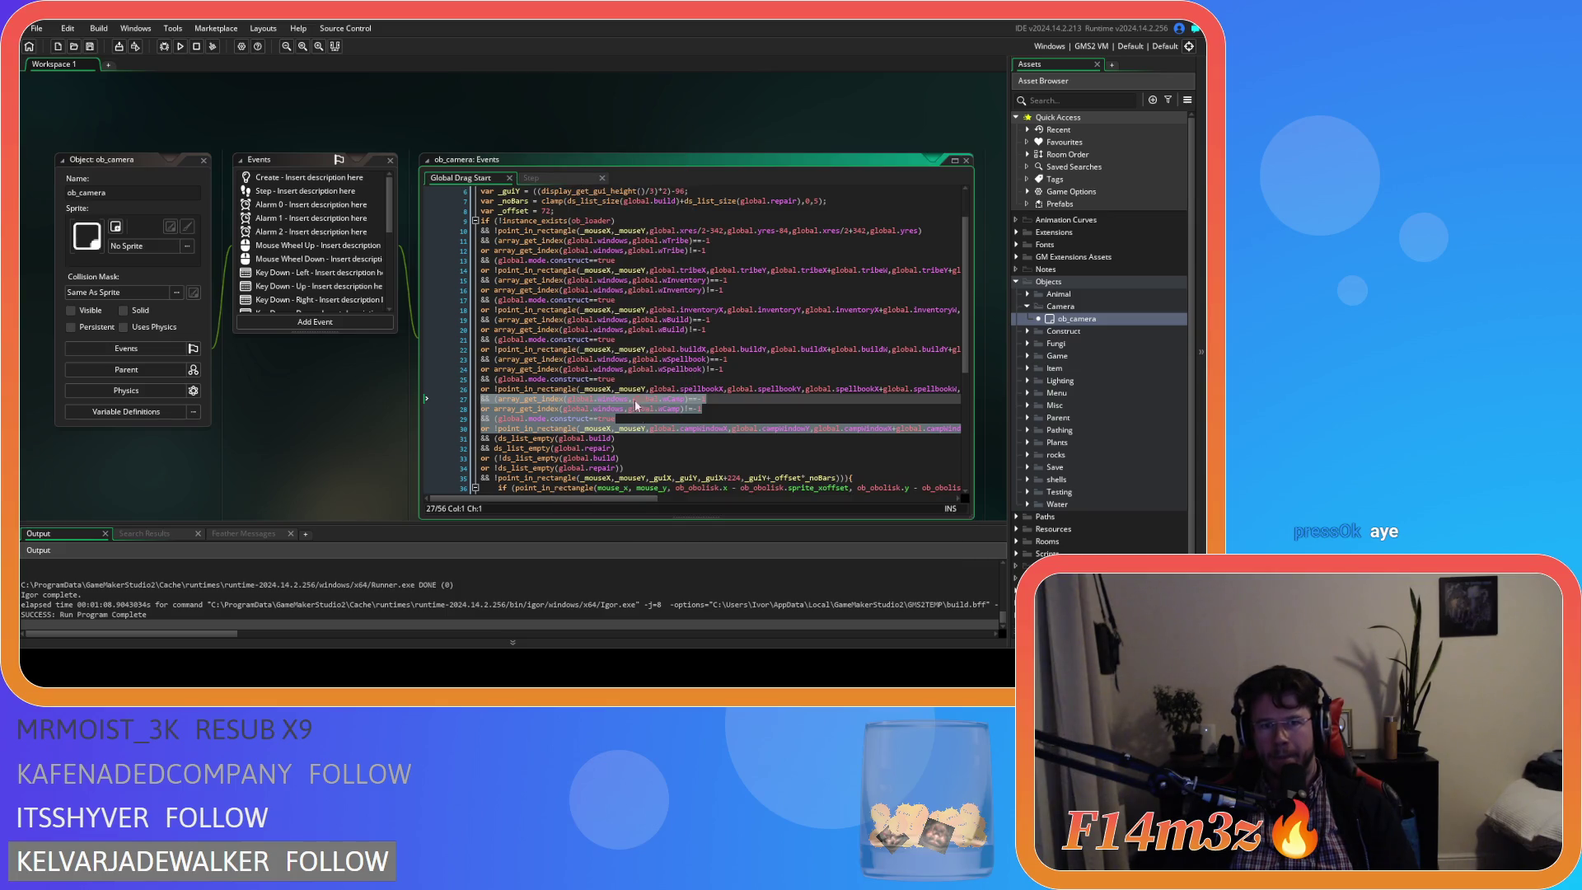
click(636, 420)
click(556, 175)
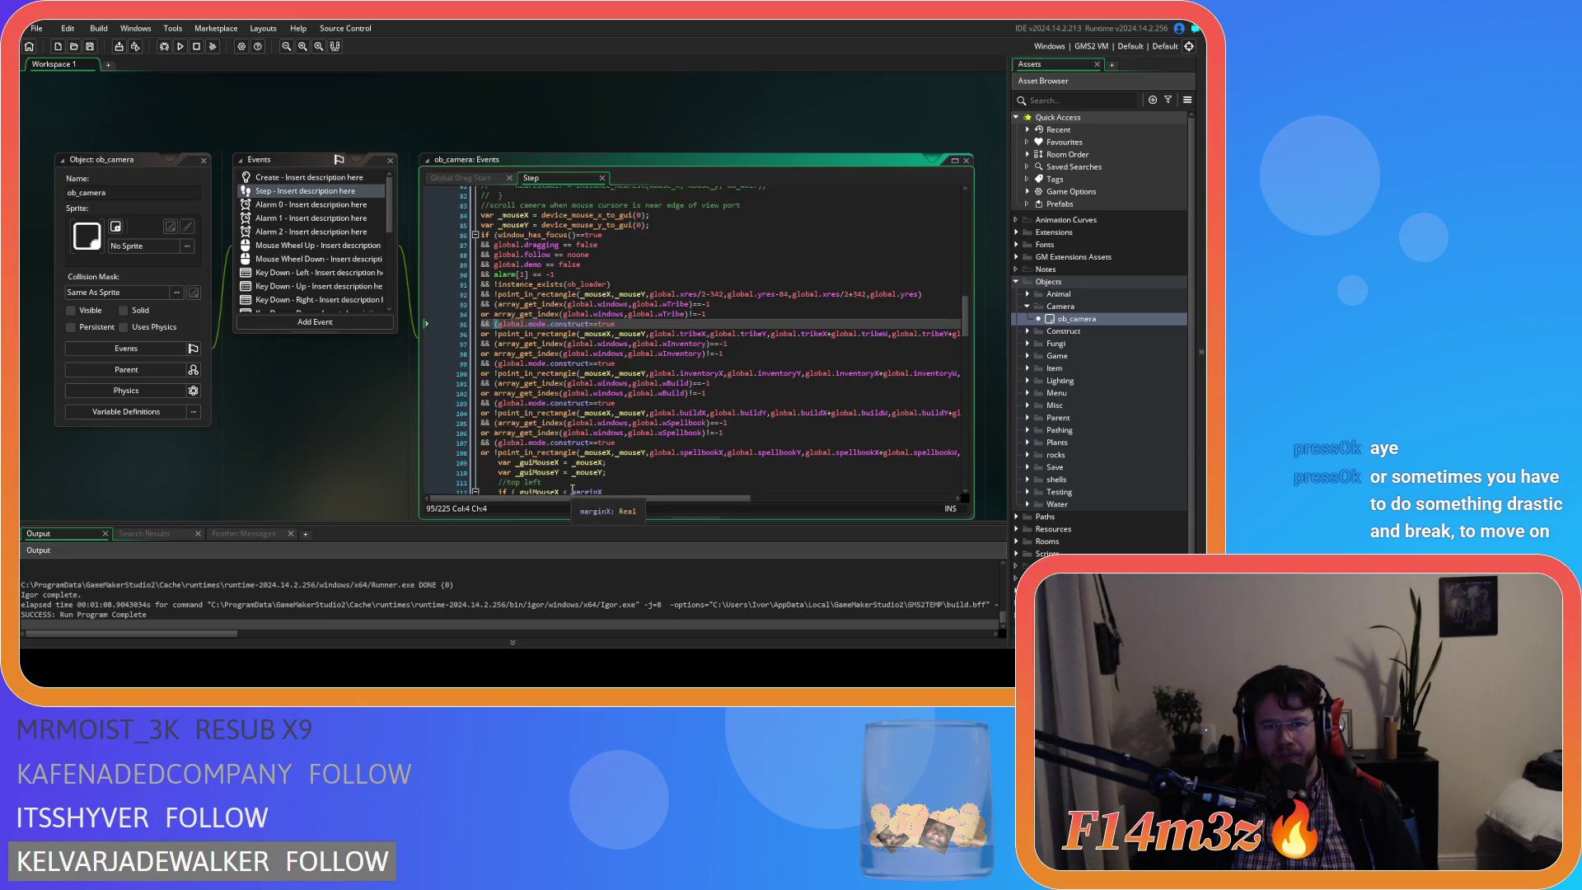
Compare Global Drag Start with the Step code and go to the spellbook check line.
click(483, 180)
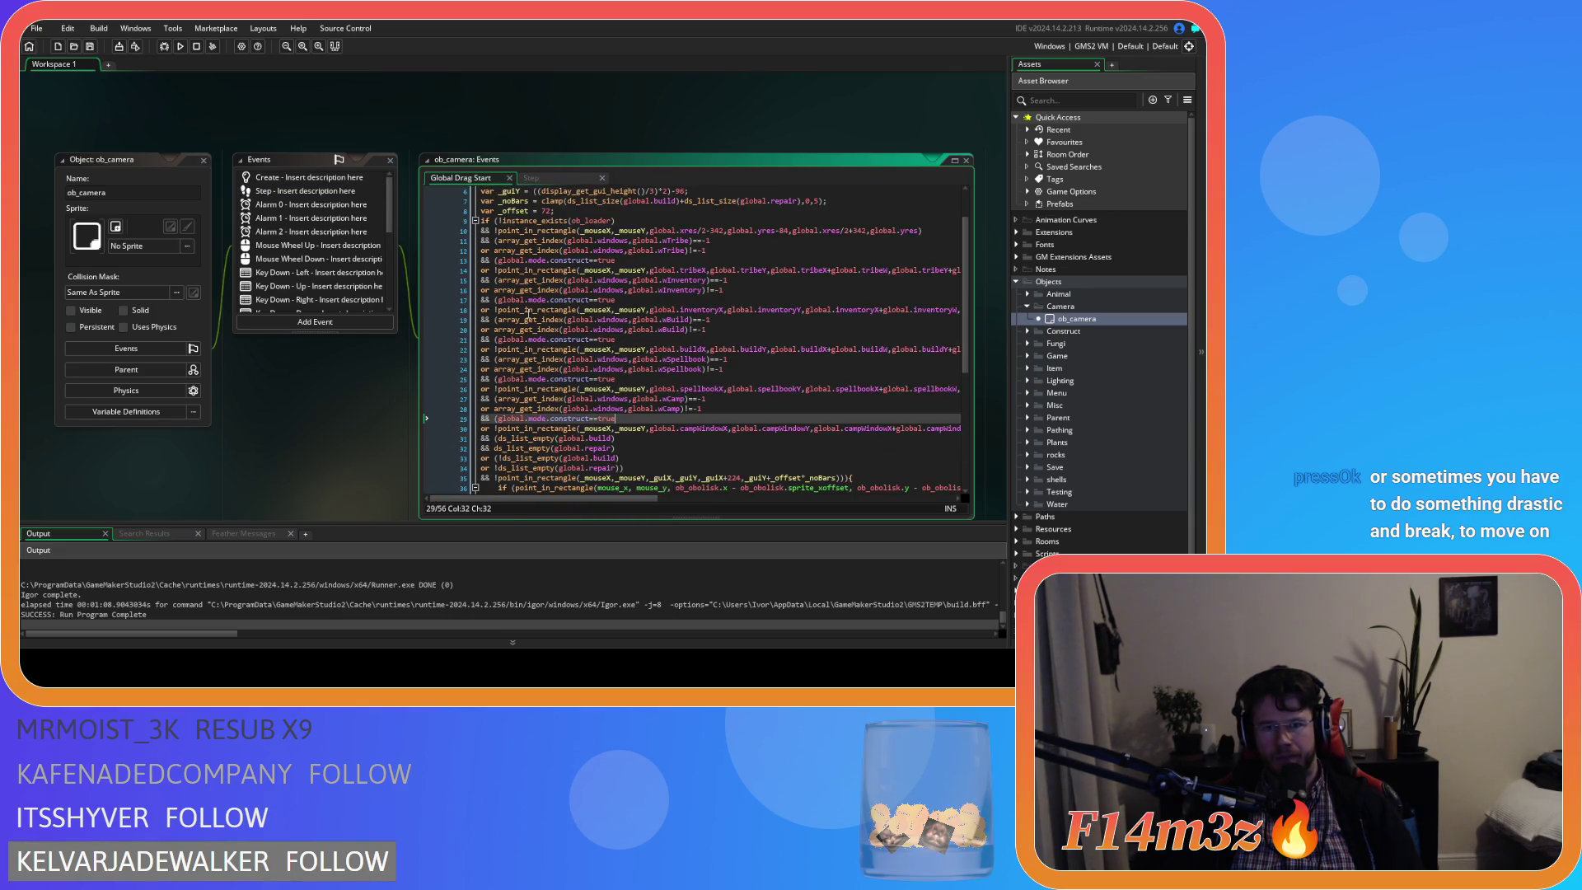
drag(630, 500, 638, 501)
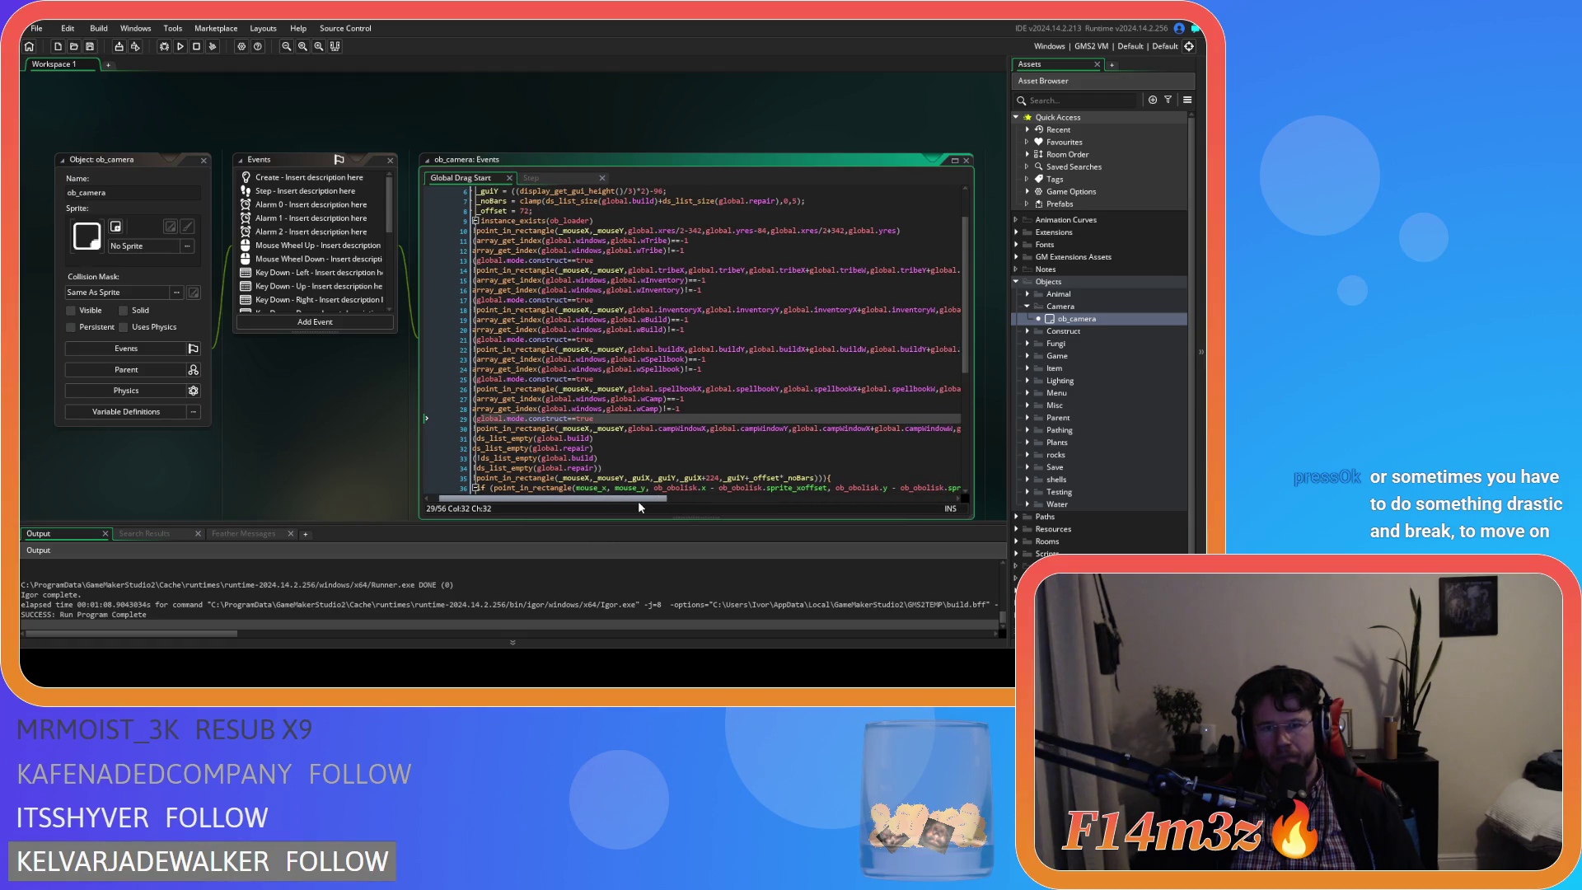
click(548, 180)
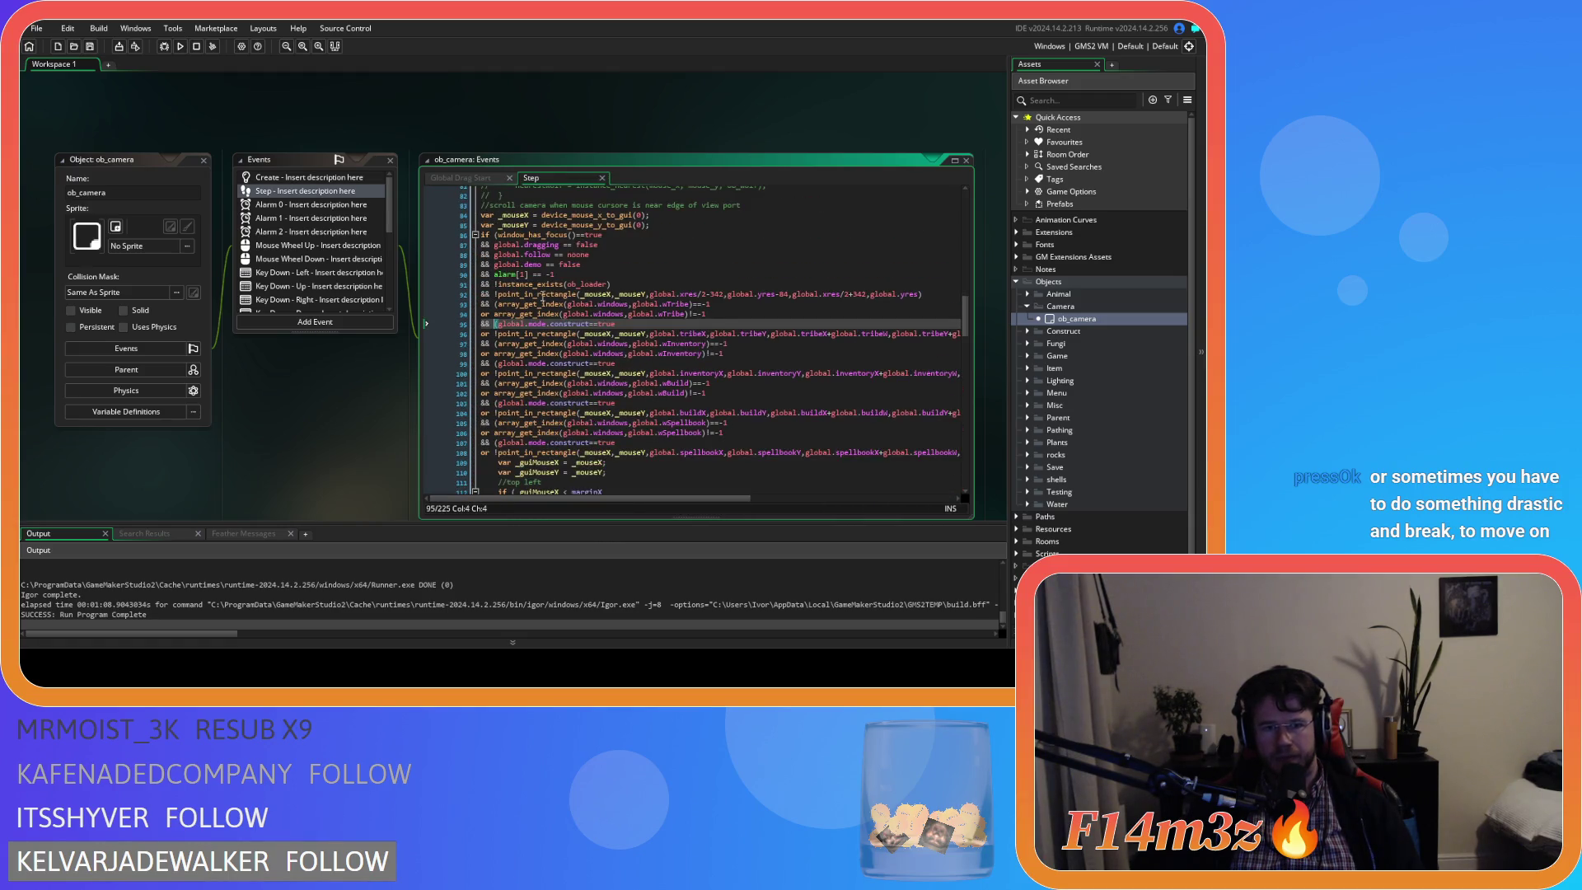
drag(735, 499, 906, 502)
click(879, 453)
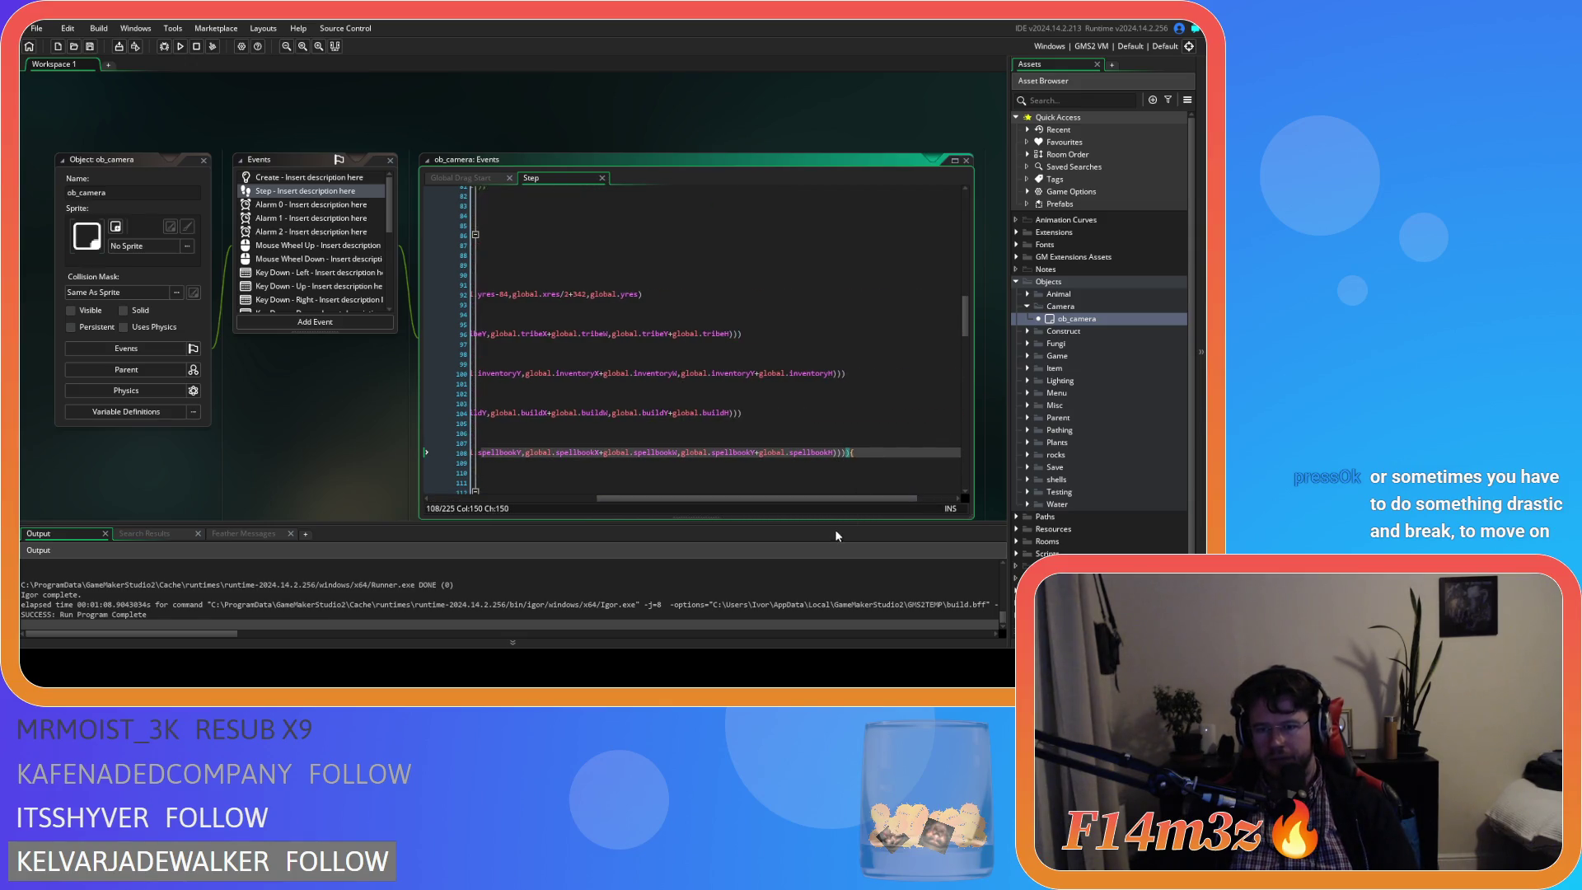
mouse_move(795, 500)
mouse_down()
mouse_move(631, 507)
mouse_move(847, 501)
mouse_move(633, 505)
mouse_up()
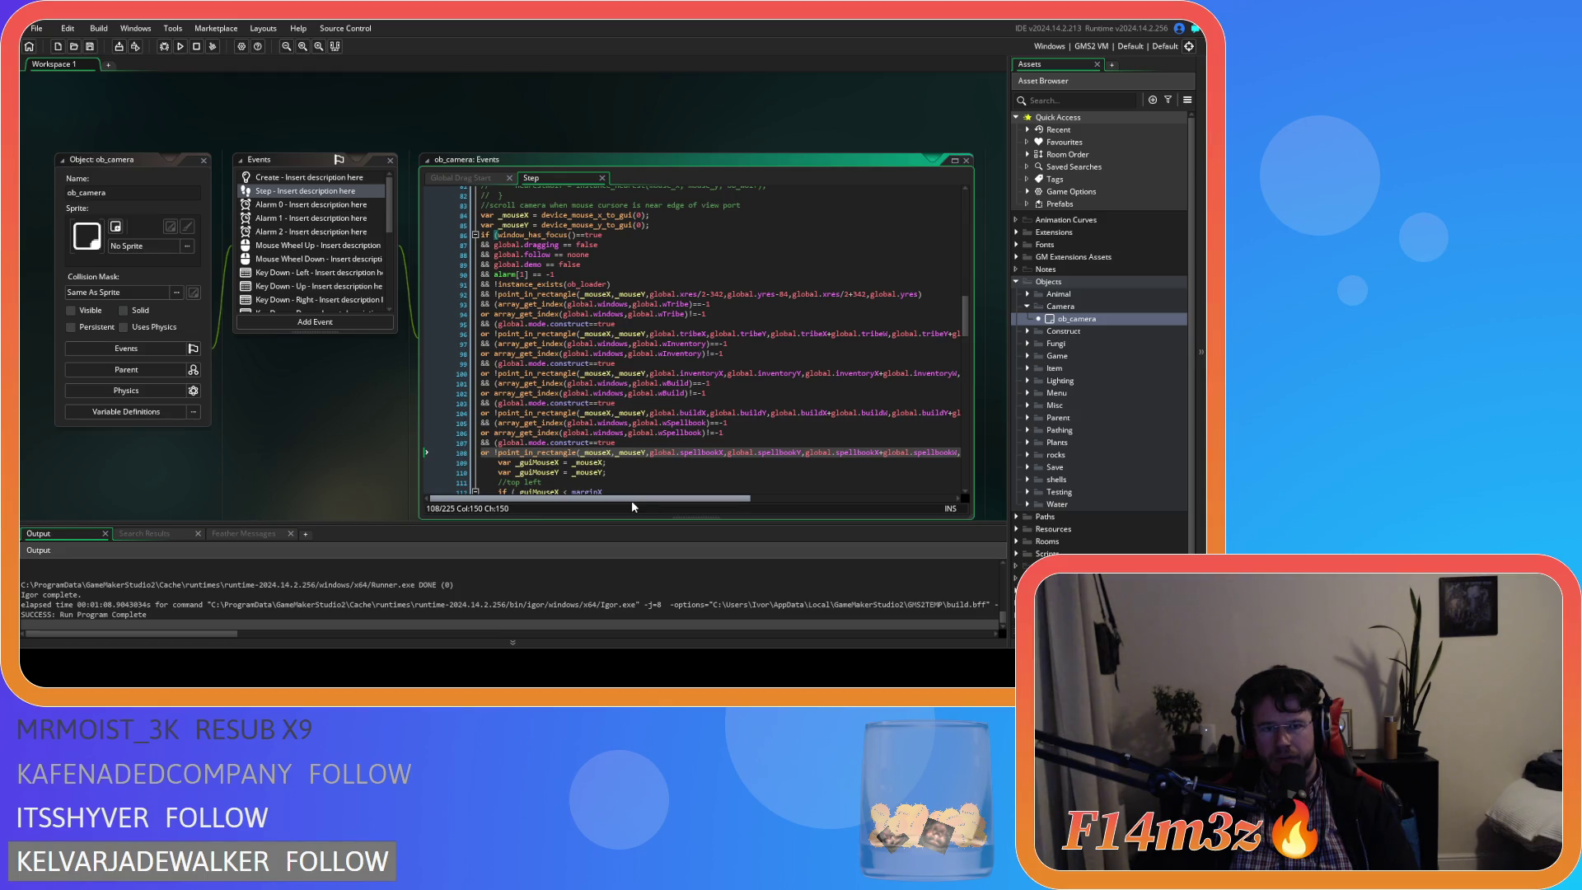
Paste the wCamp and campWindow point_in_rectangle condition lines after line 108.
key(Left)
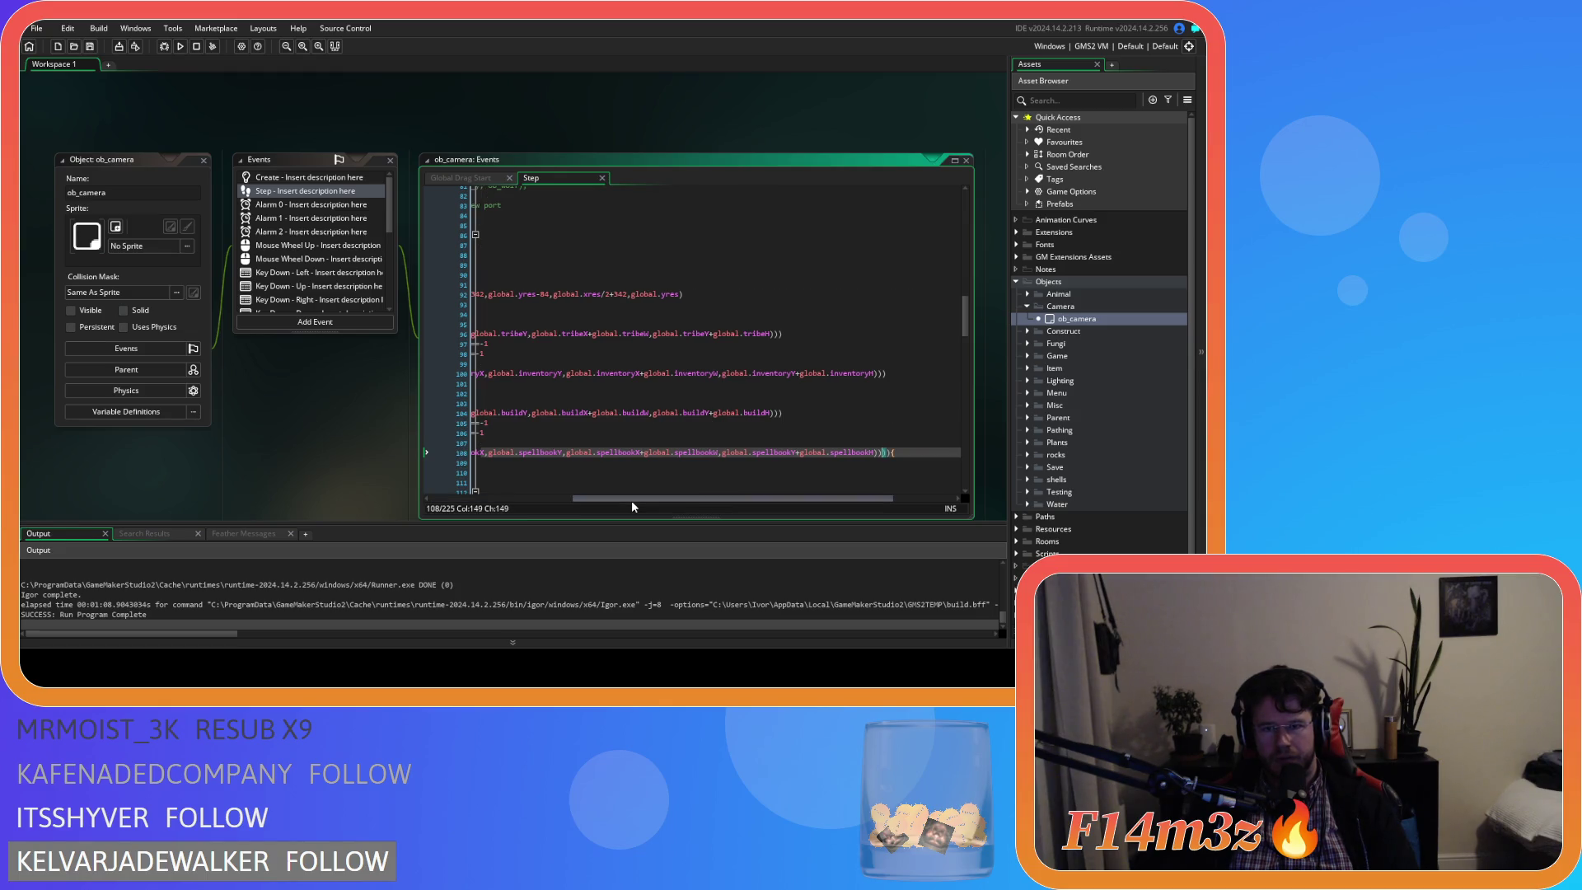
drag(581, 504, 466, 497)
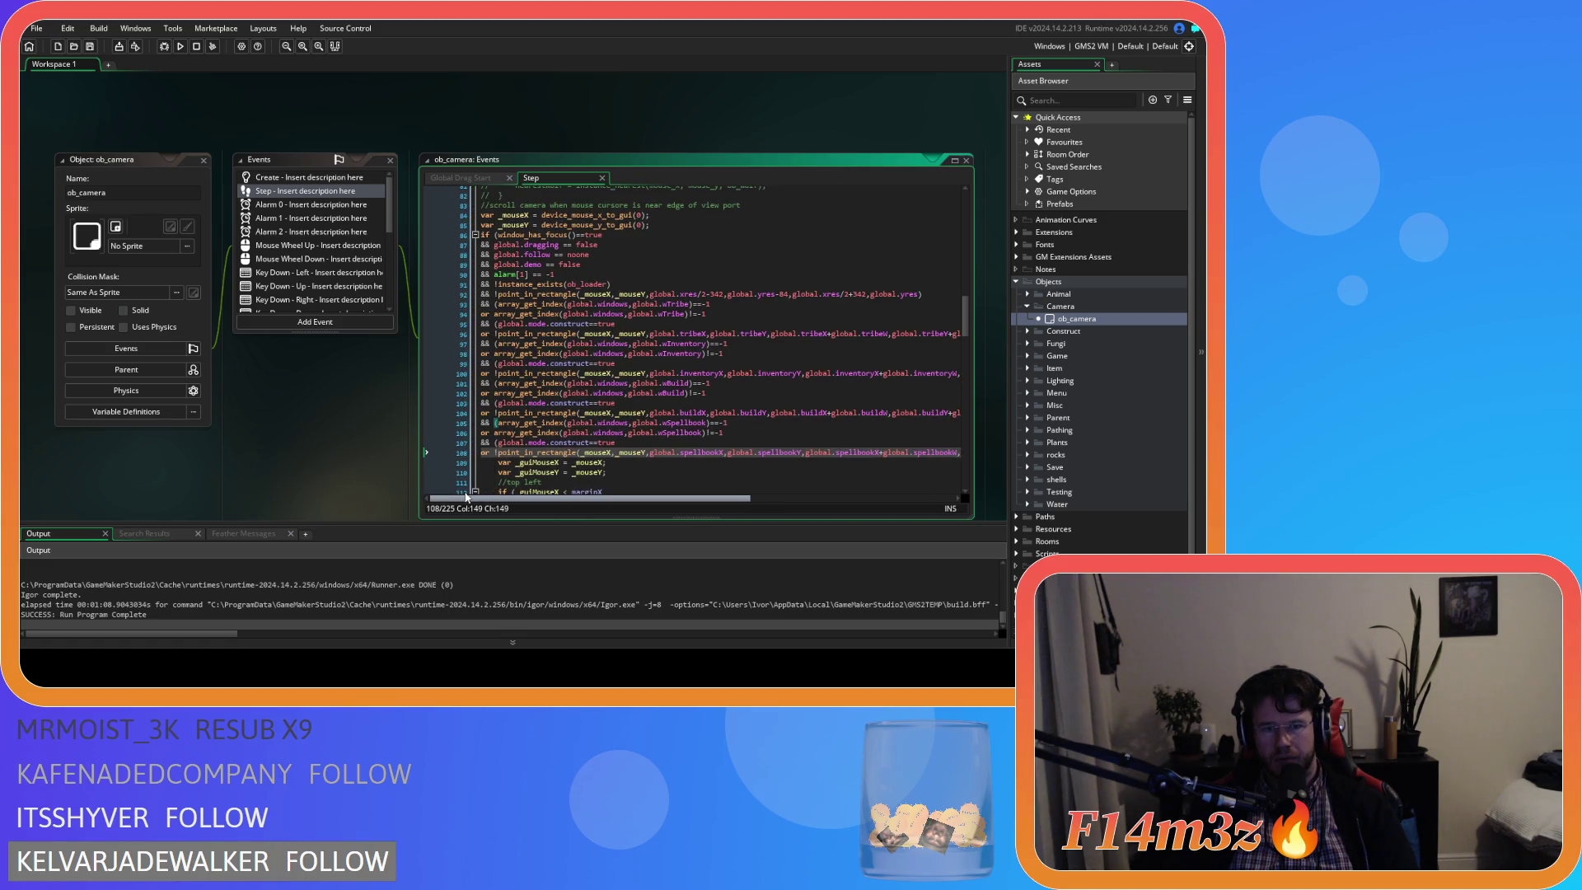
key(Right)
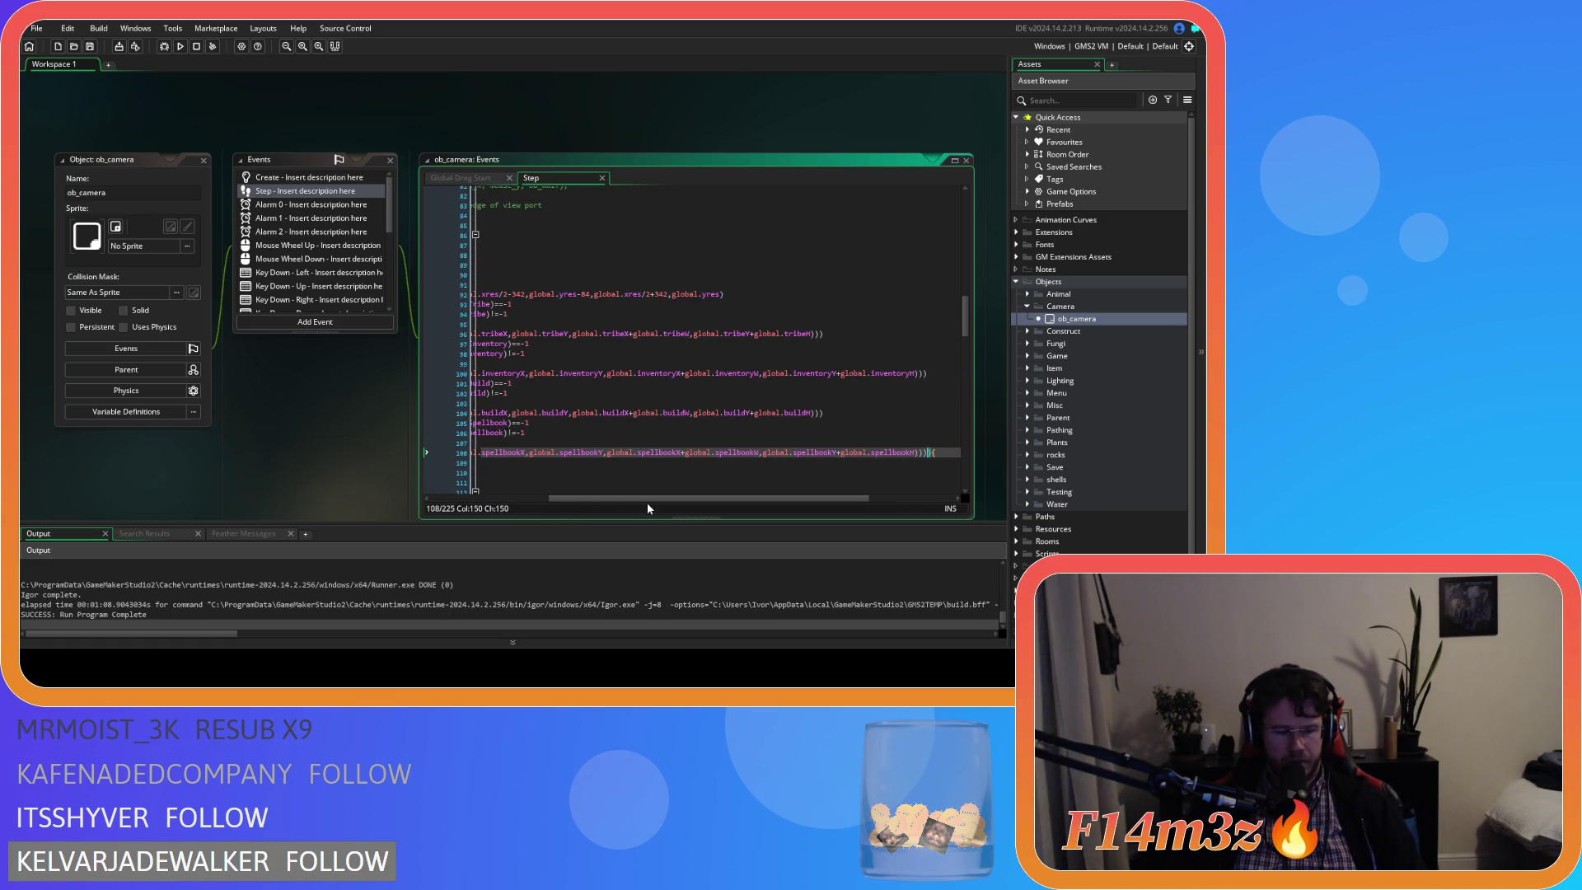
key(ctrl+v)
drag(646, 502, 444, 496)
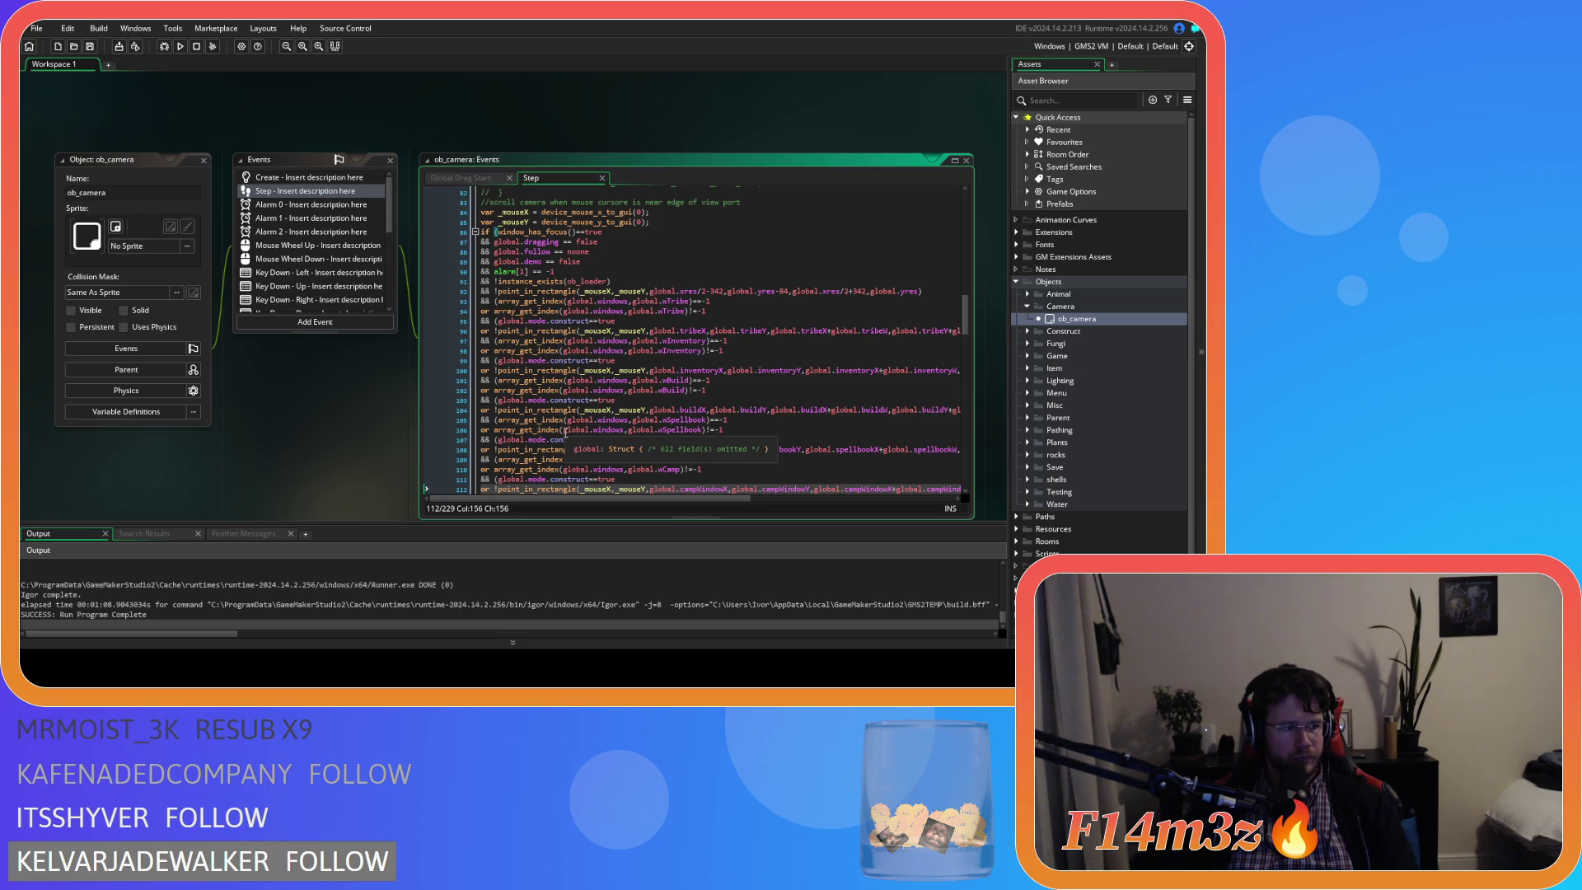
Verify the line endings of lines 106 and 112 in the new condition.
click(738, 430)
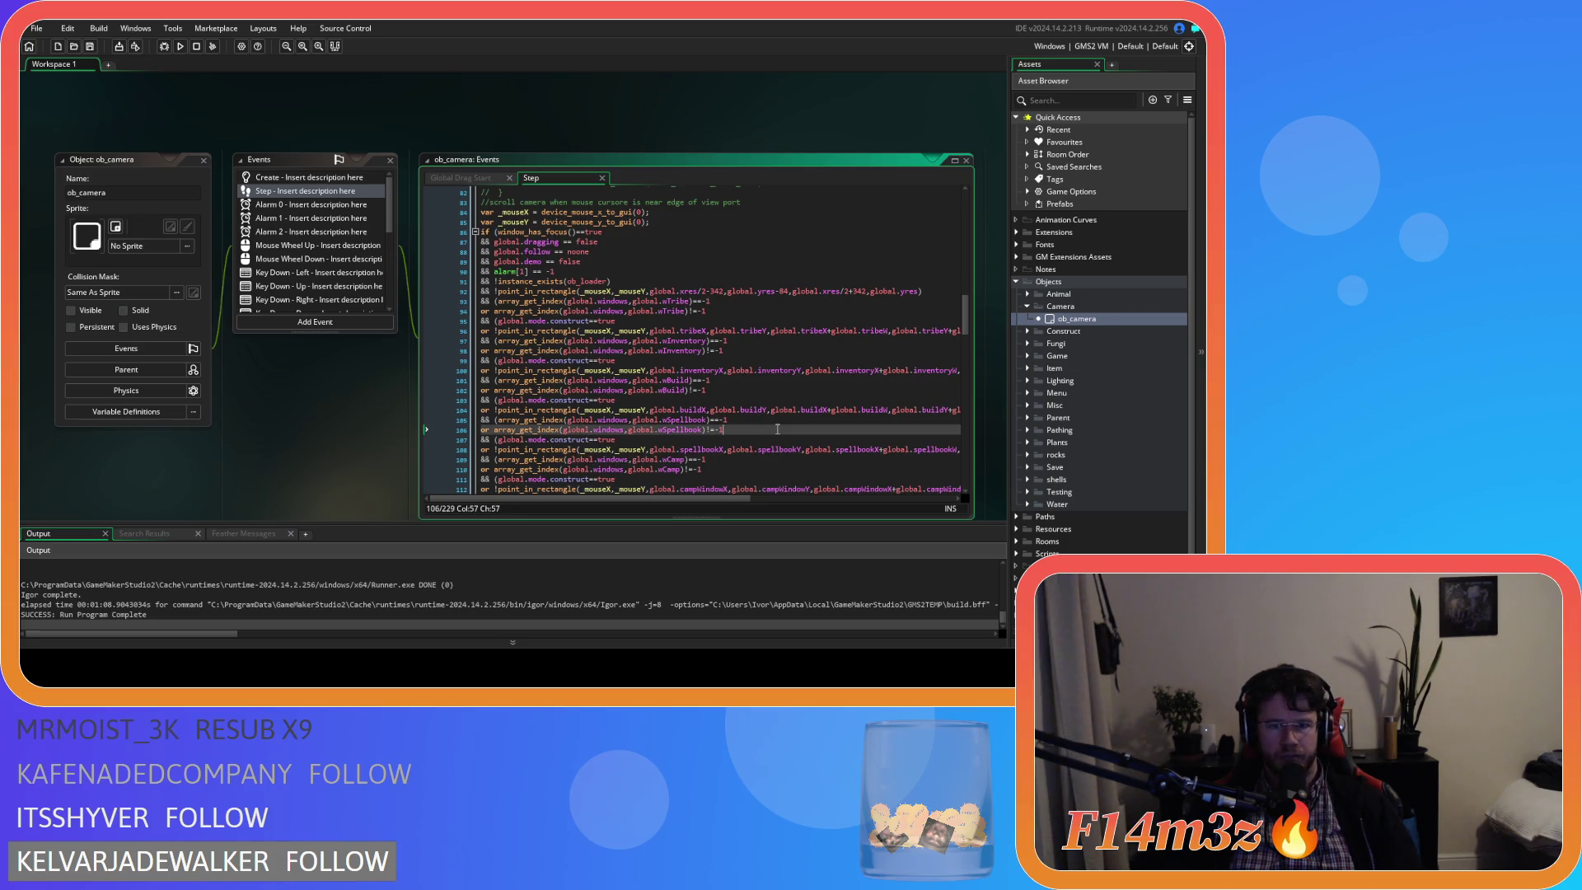
drag(714, 500, 889, 505)
click(834, 365)
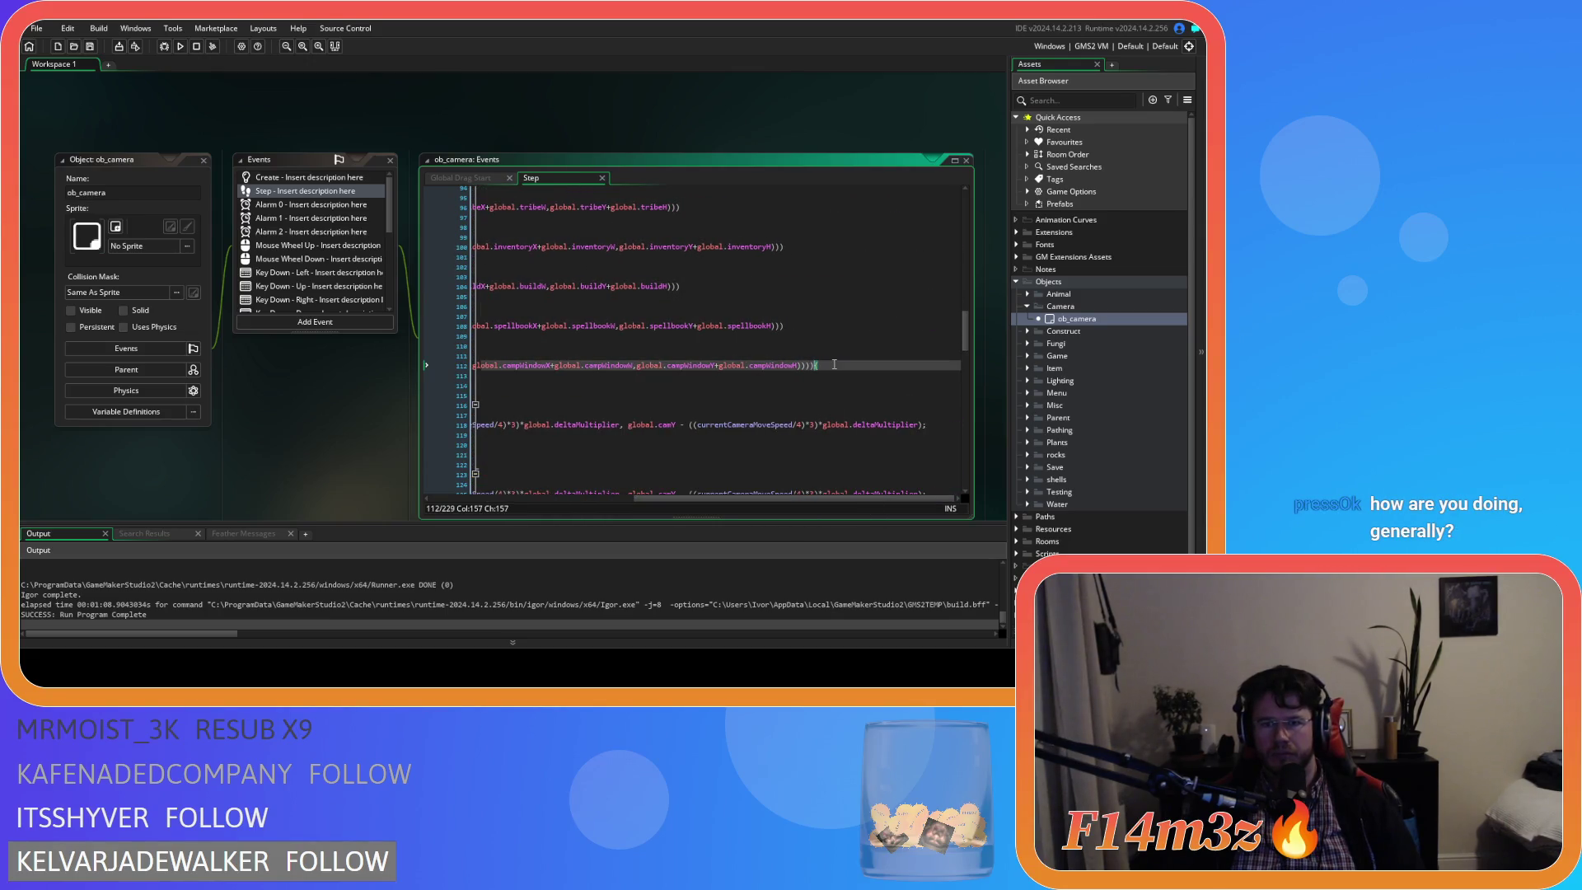
drag(649, 508, 440, 504)
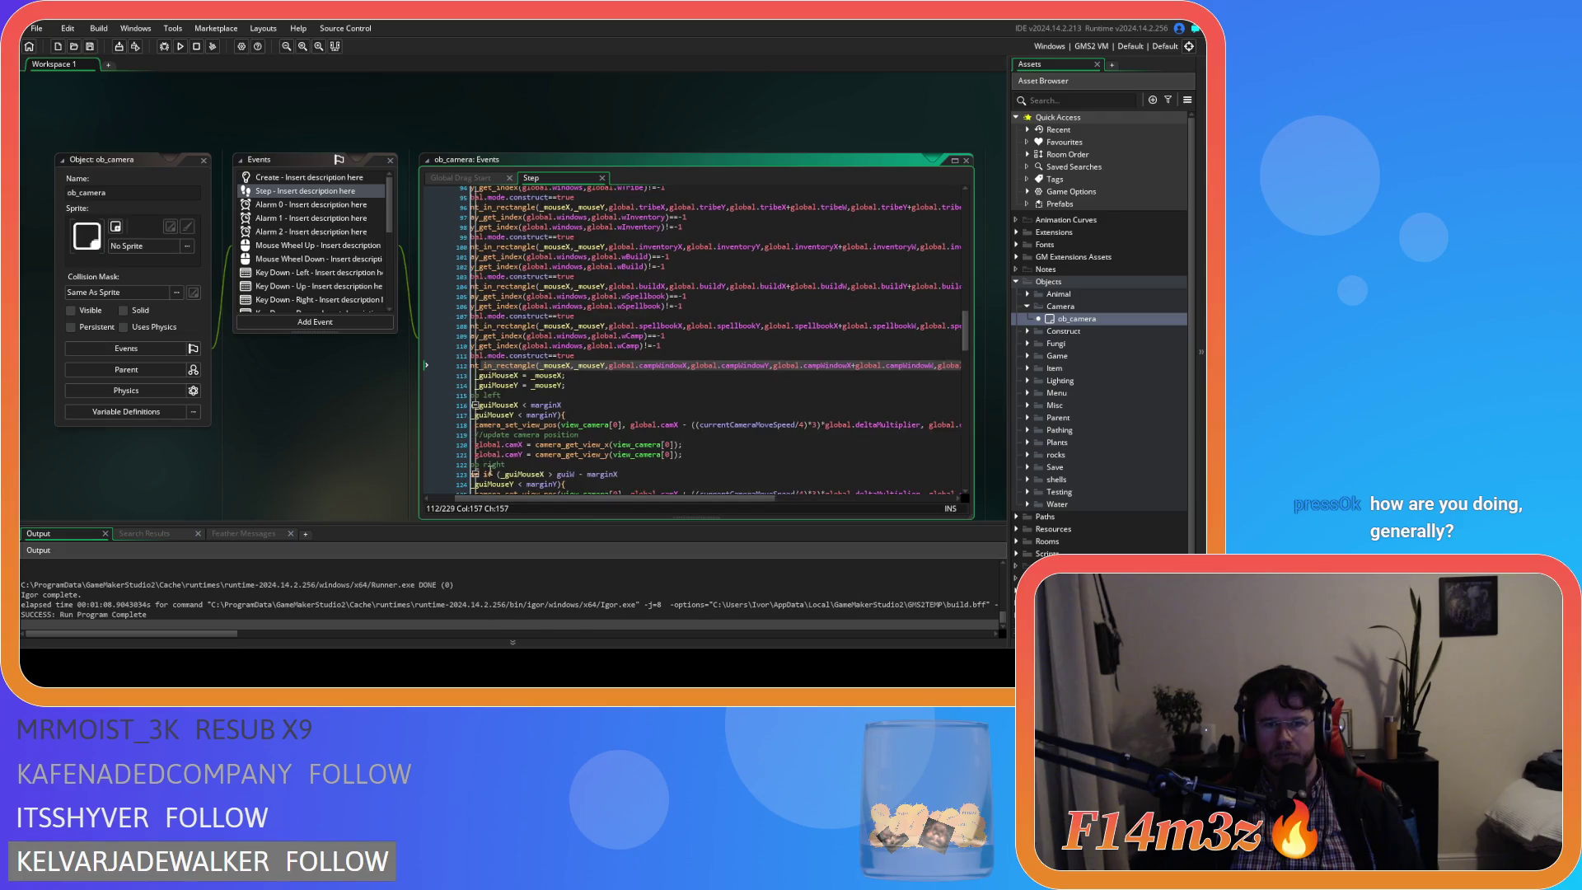
drag(582, 499, 543, 499)
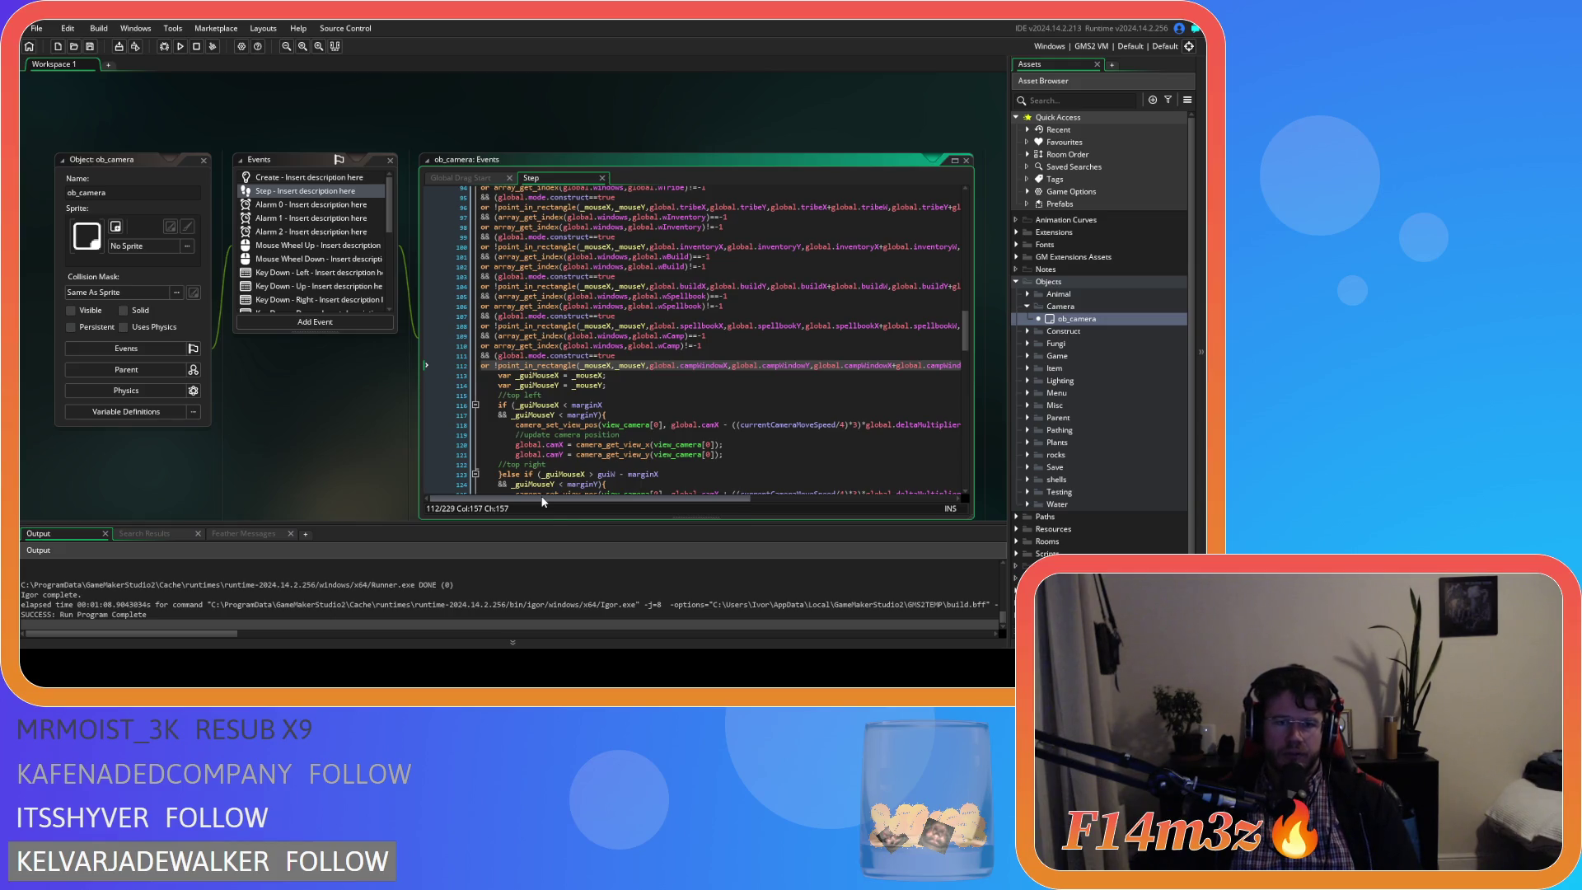
drag(672, 499, 854, 500)
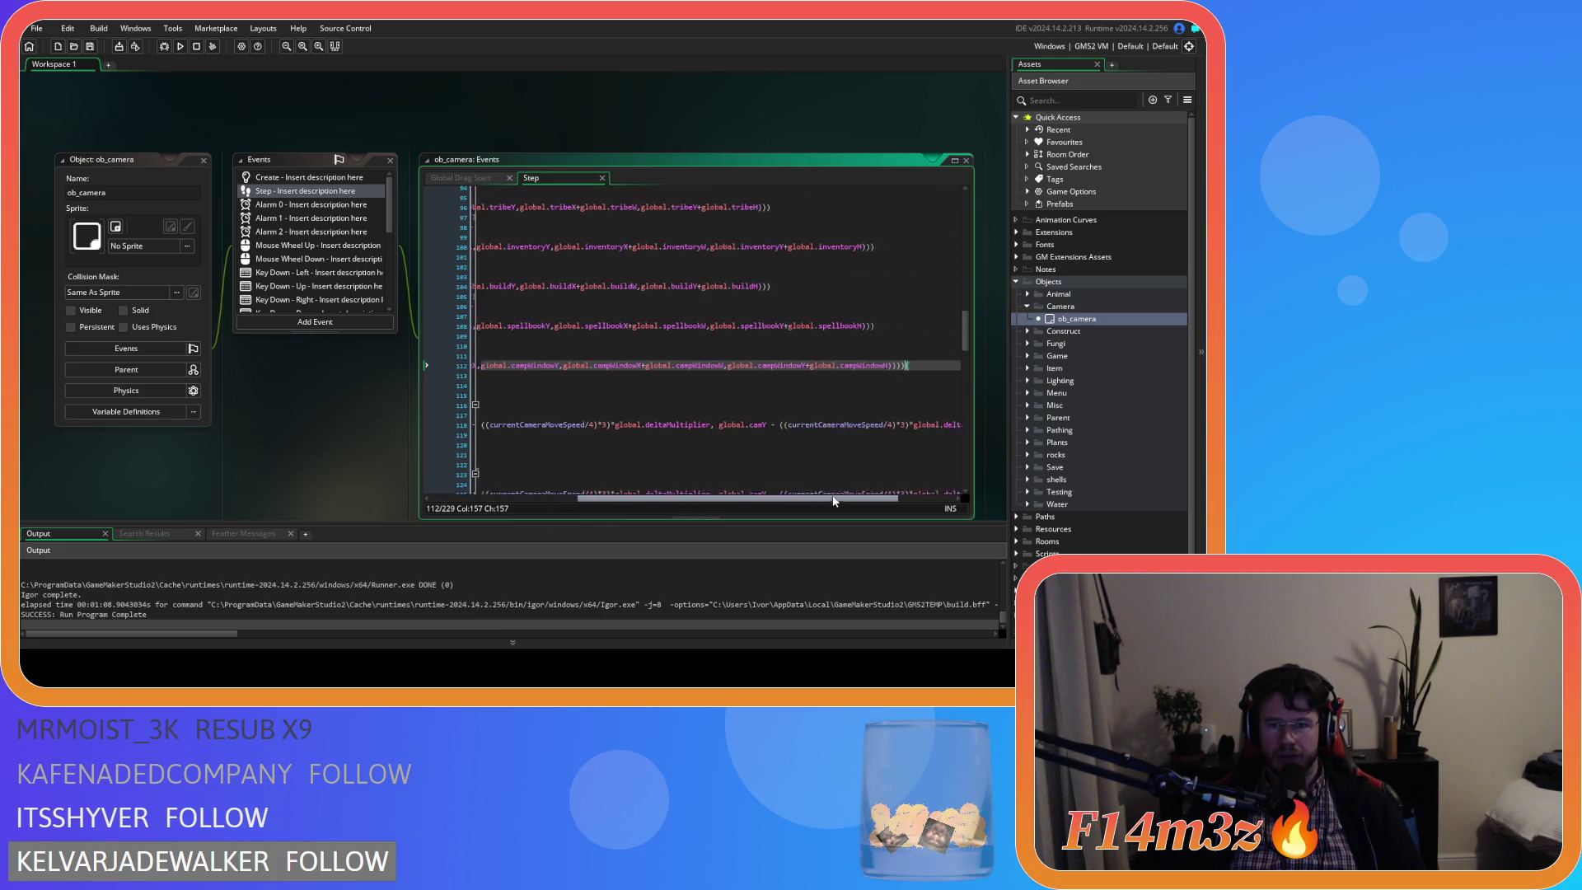
click(883, 365)
text({)
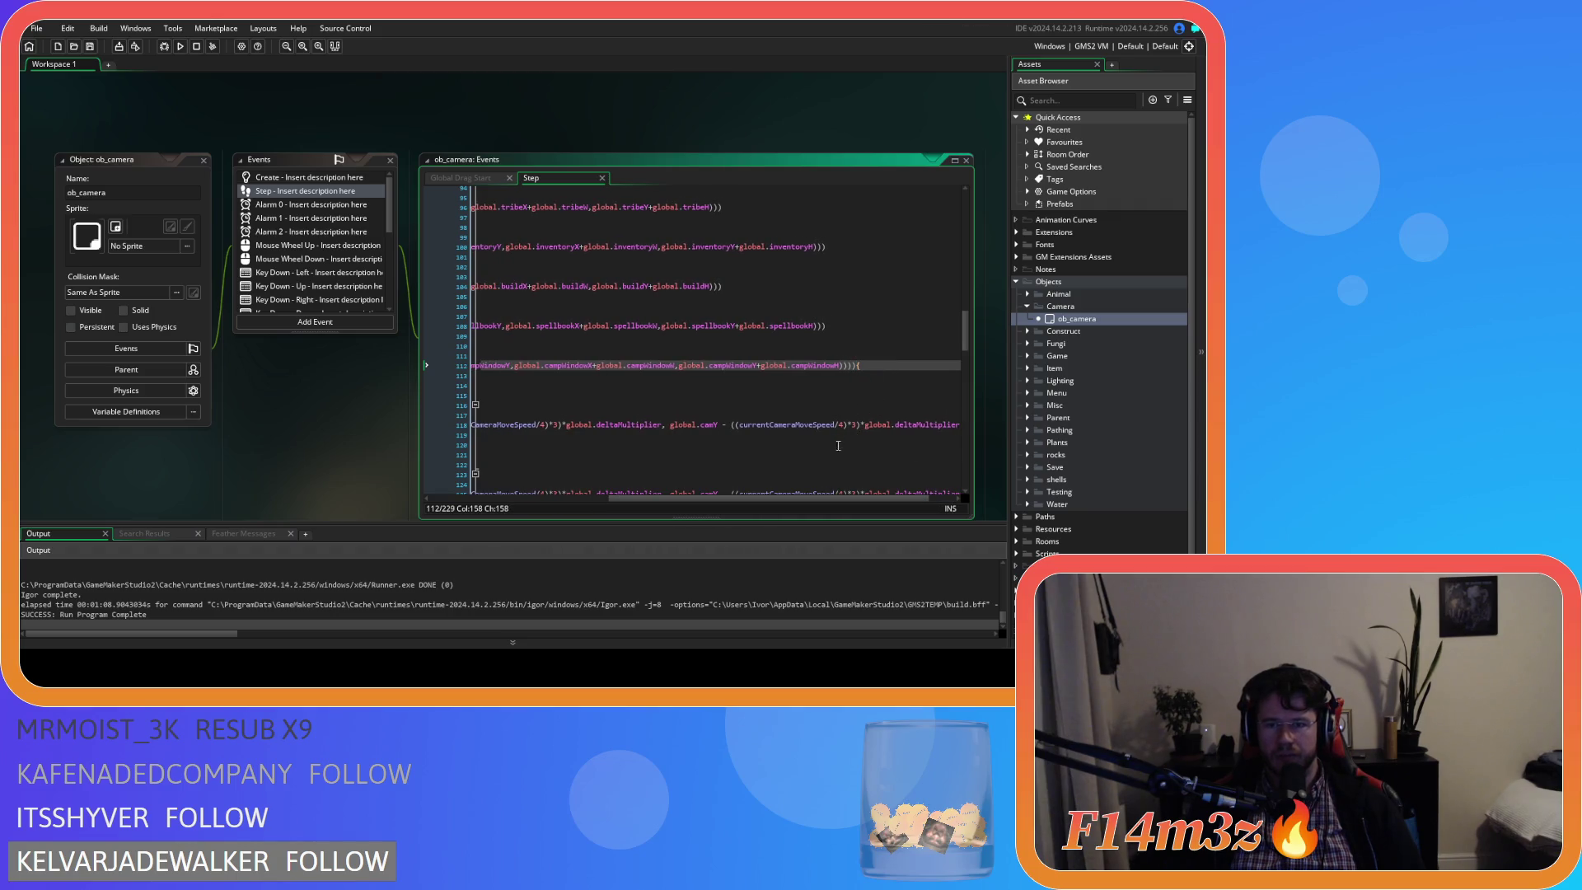
drag(829, 498, 635, 499)
Fix the campWindowX and global. references on line 112's camp-window check.
scroll(872, 448, right, 3)
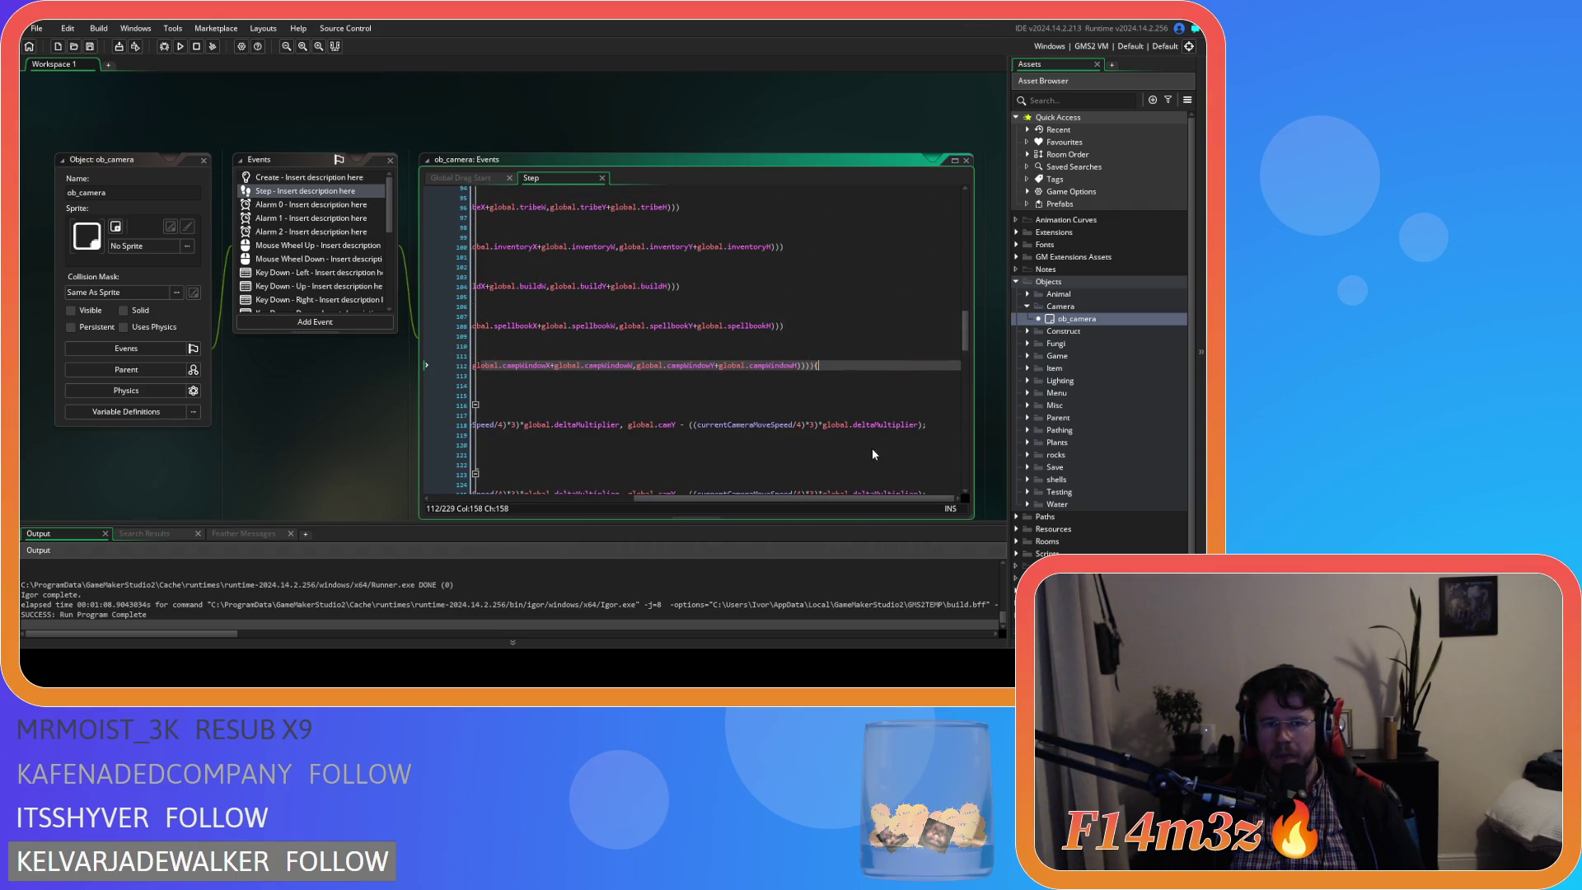
click(833, 365)
scroll(822, 450, right, 5)
scroll(833, 412, left, 5)
click(864, 365)
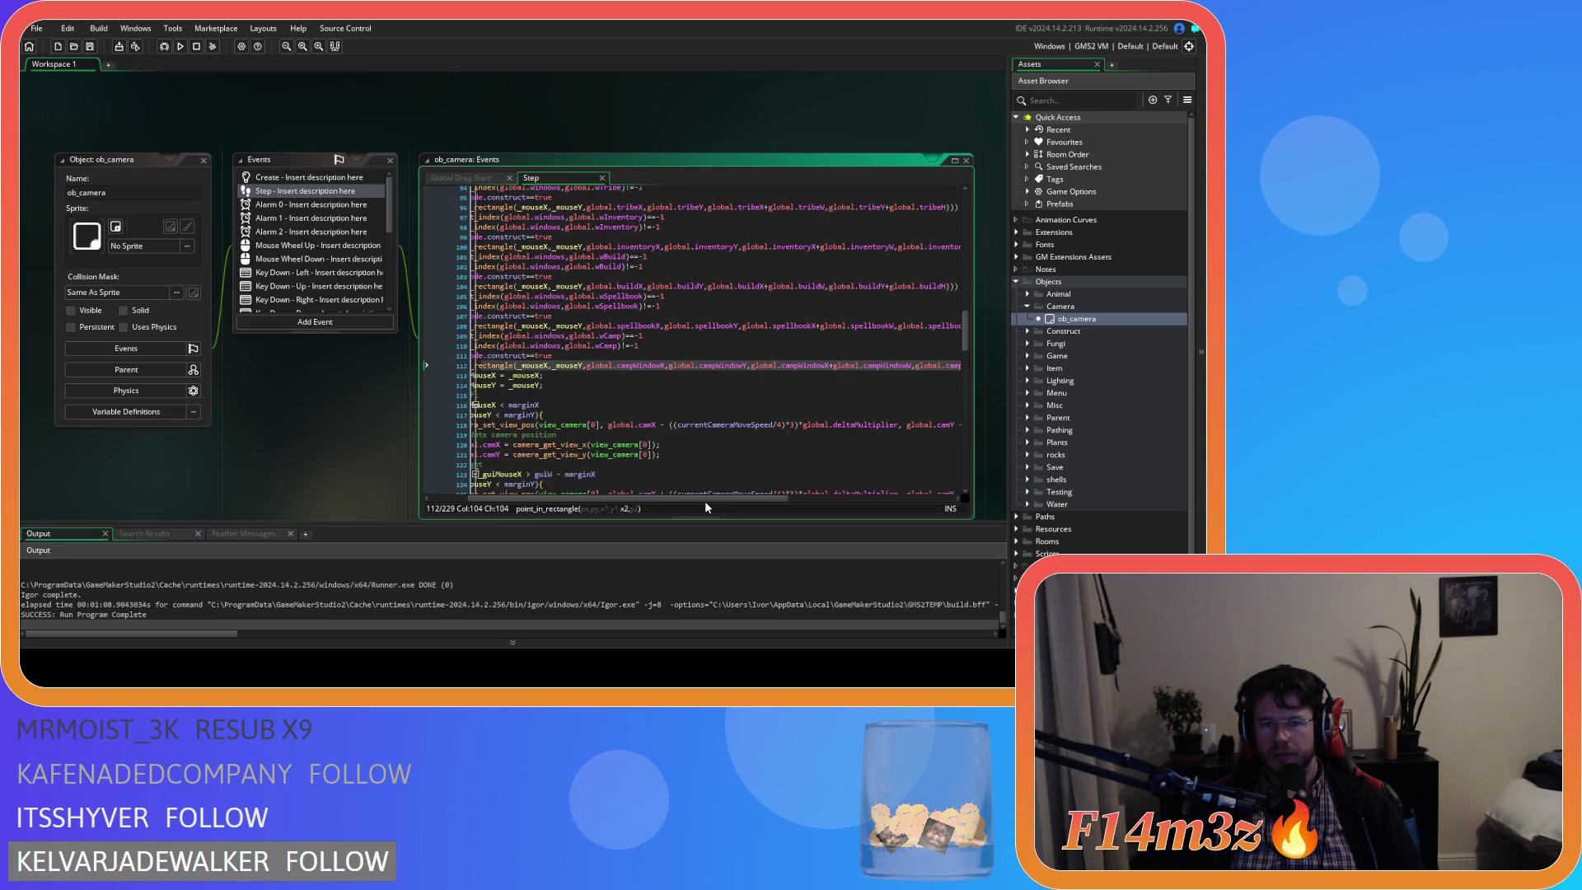
drag(706, 499, 866, 499)
click(832, 365)
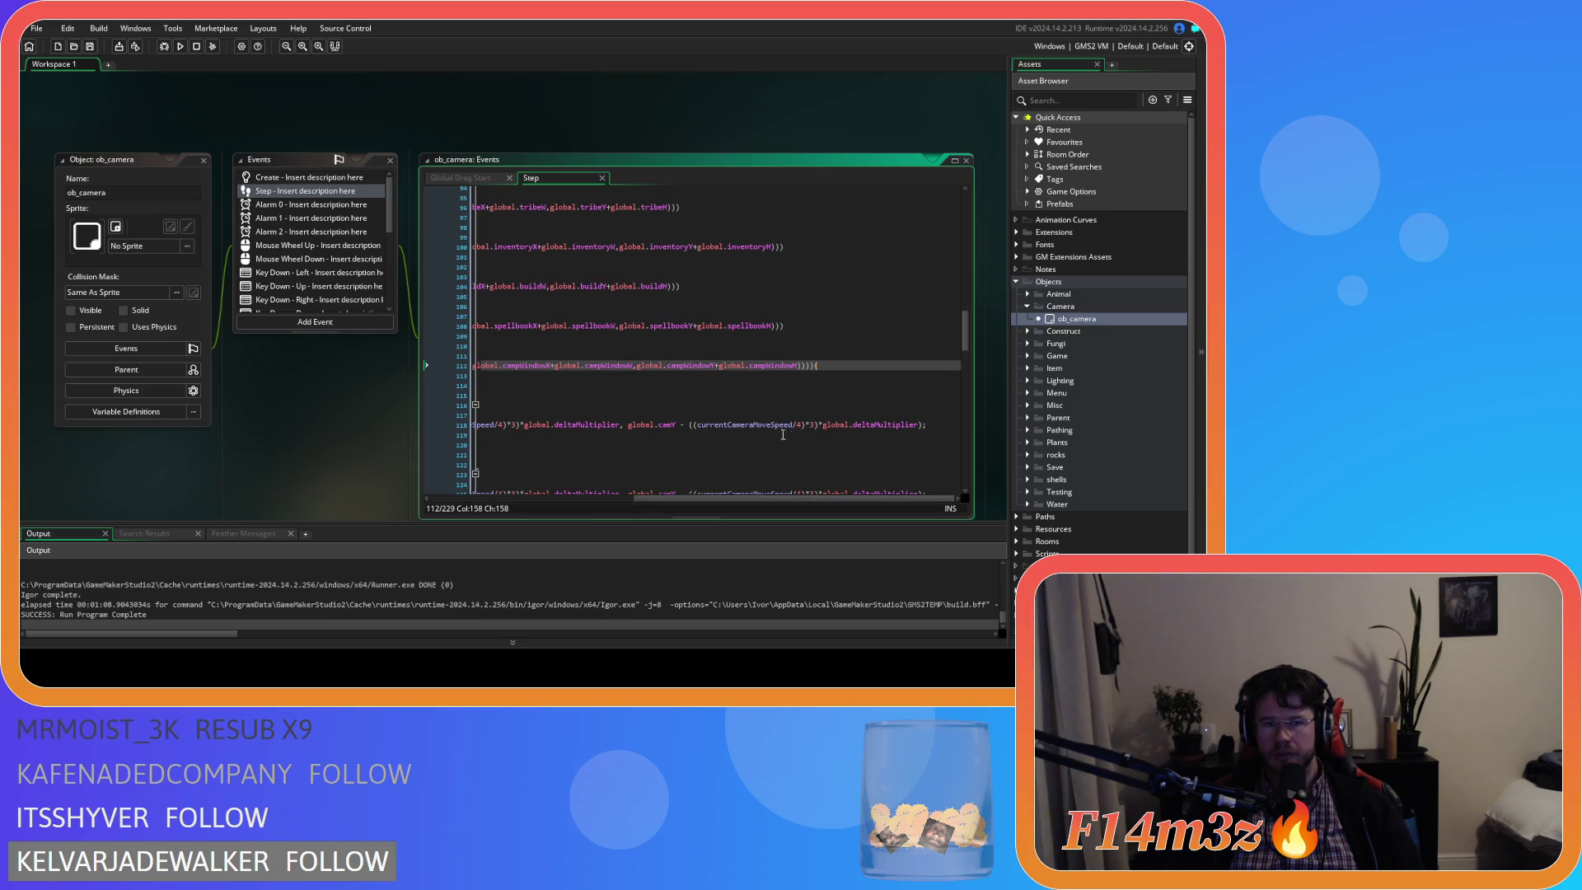
mouse_move(698, 500)
mouse_down()
mouse_move(508, 498)
mouse_move(423, 464)
mouse_up()
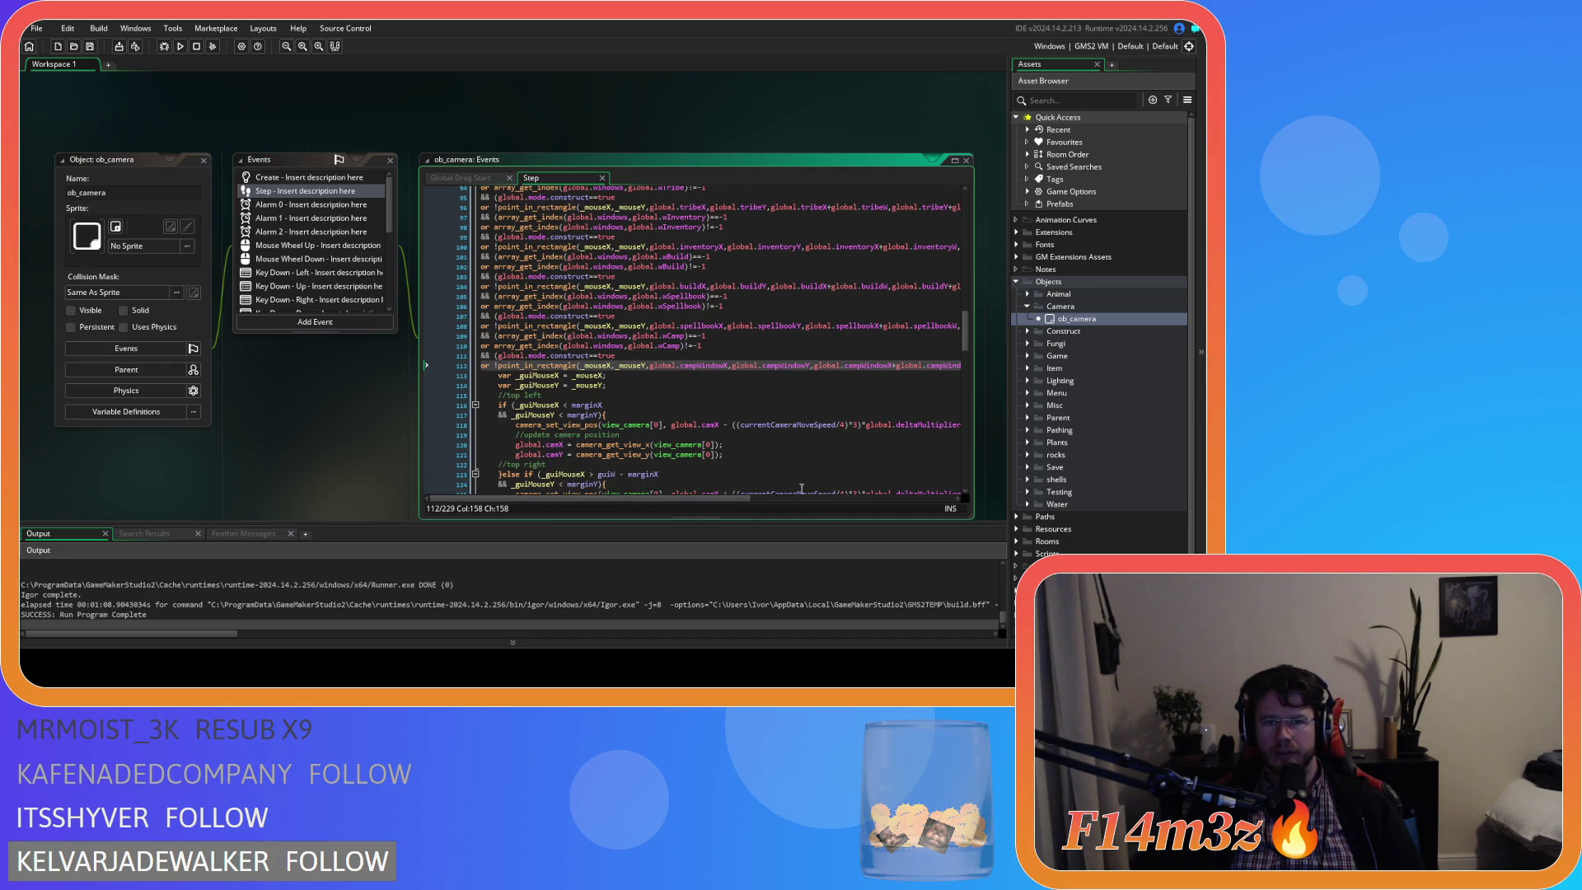
mouse_move(651, 498)
mouse_down()
mouse_move(750, 482)
mouse_move(610, 474)
mouse_up()
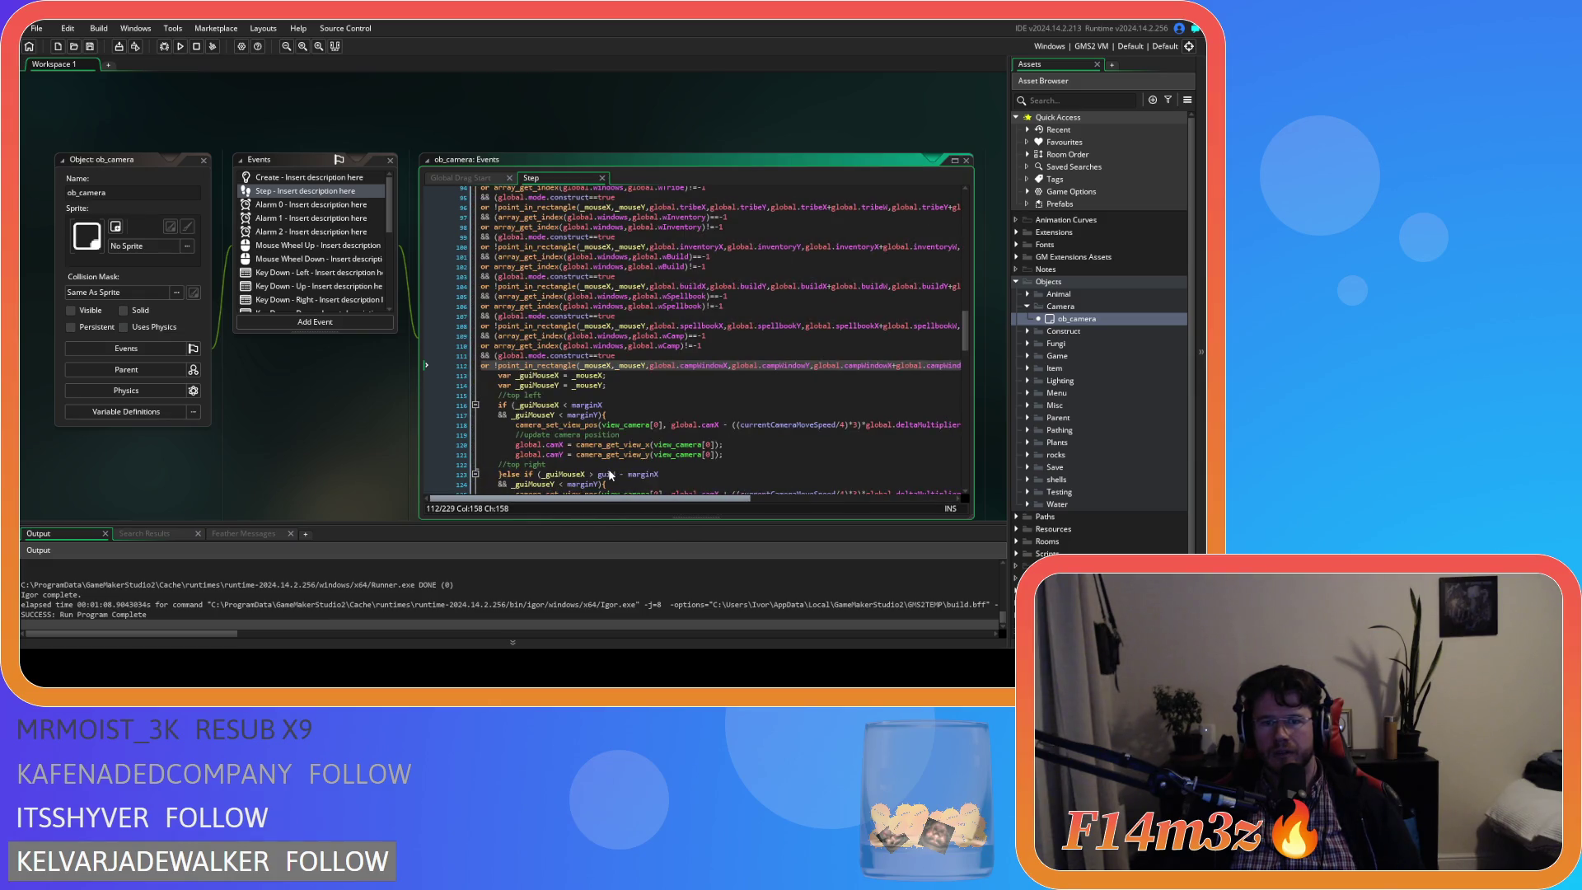
mouse_move(611, 474)
mouse_down()
mouse_move(892, 473)
mouse_move(841, 500)
mouse_move(582, 483)
mouse_up()
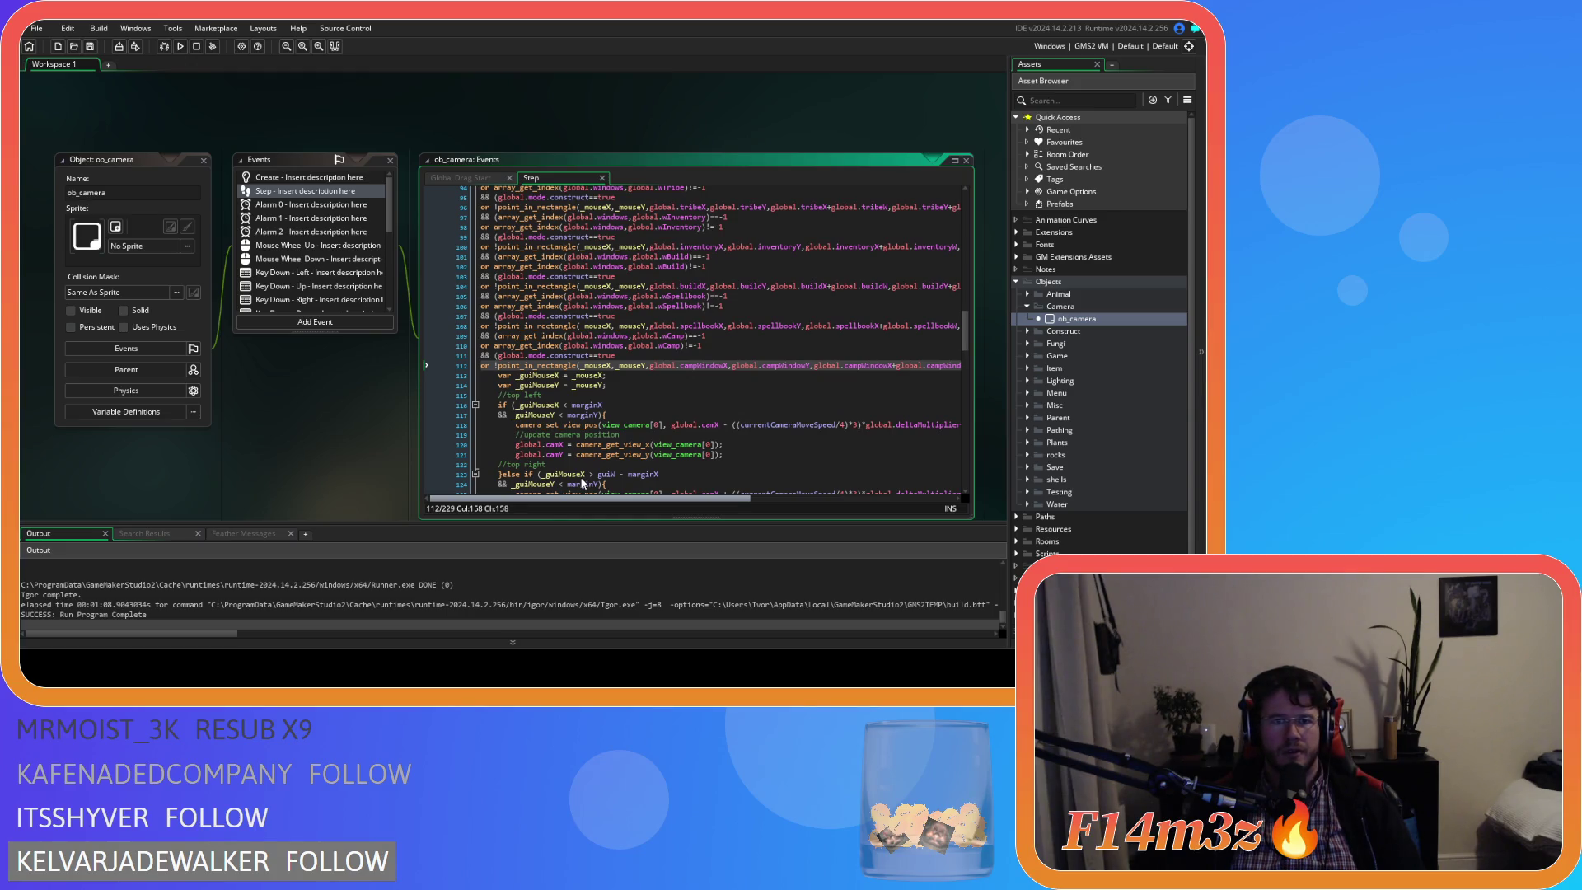
Review the Key Down - Left and Step events, then show Global Drag Start code.
click(318, 272)
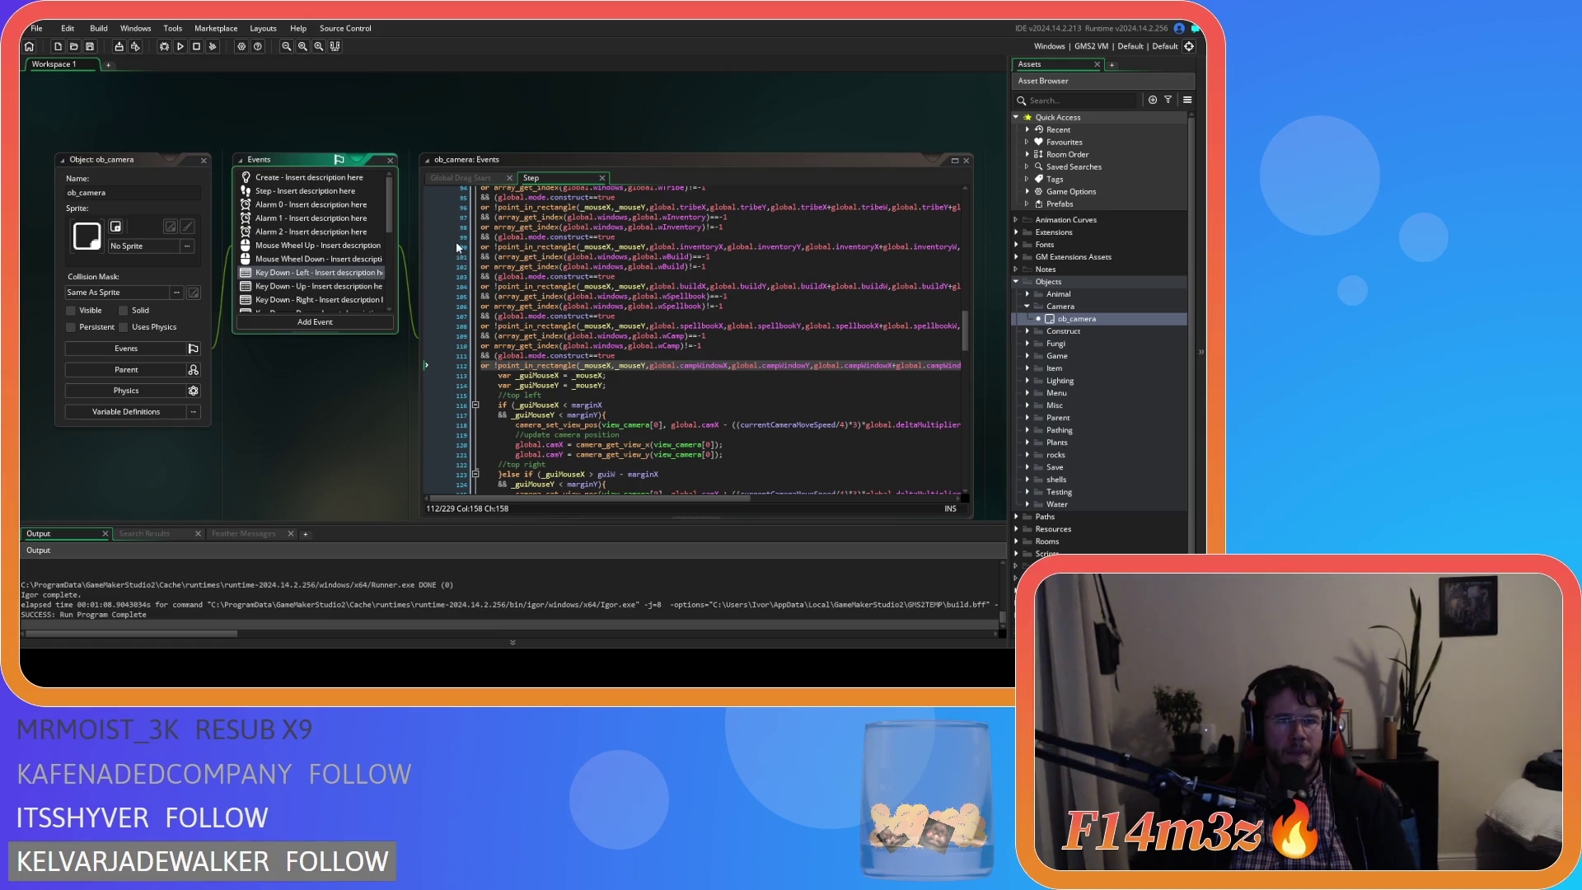
click(467, 171)
click(547, 177)
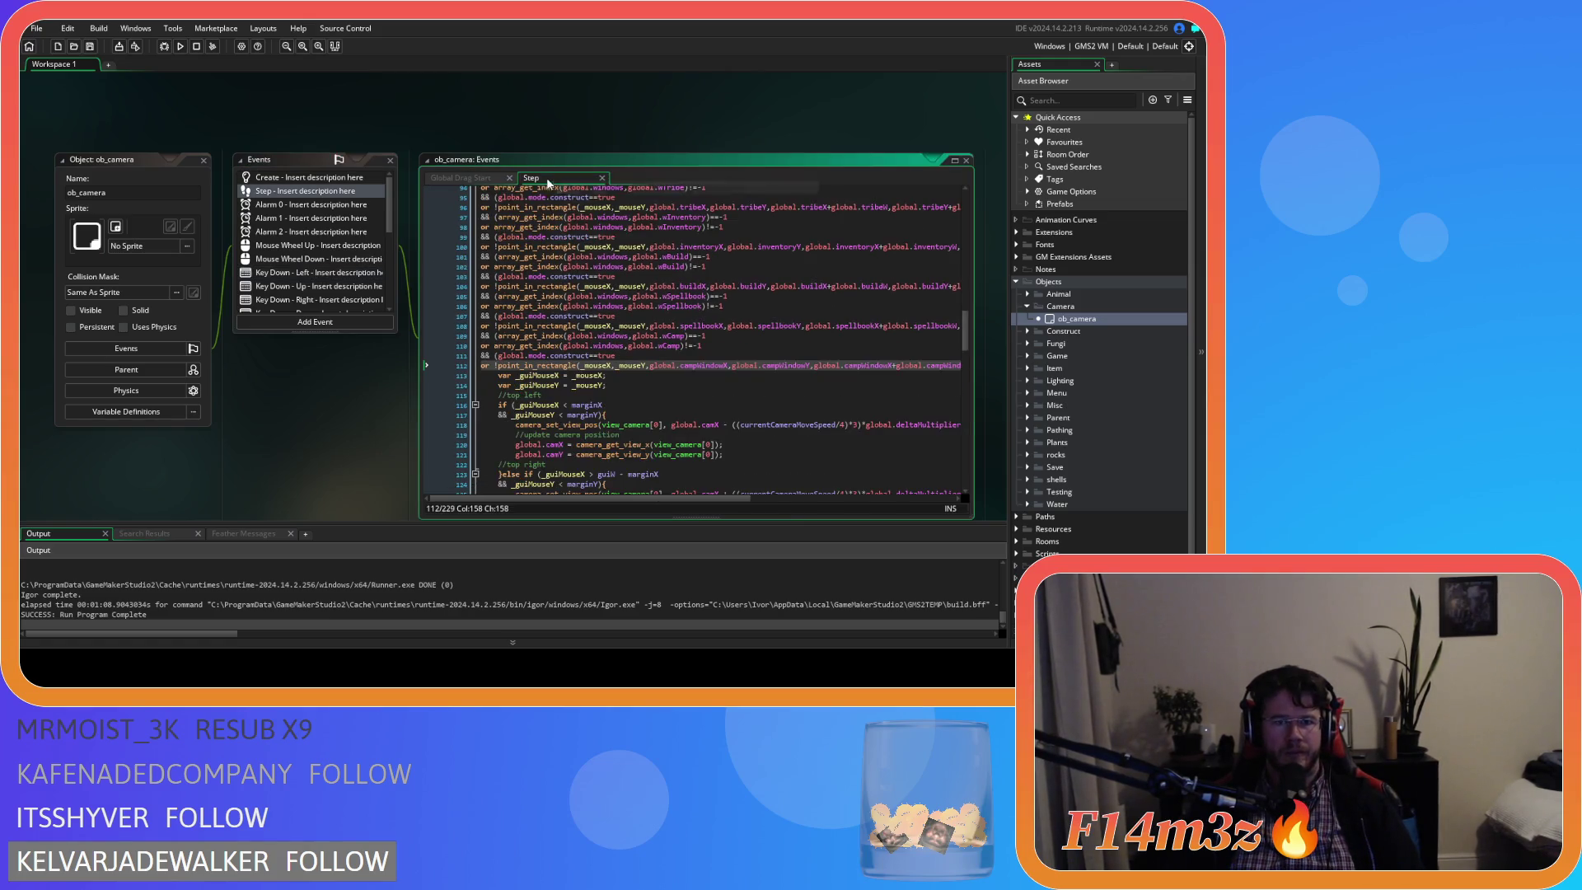
mouse_move(393, 222)
mouse_down()
mouse_move(392, 311)
mouse_move(385, 216)
mouse_up()
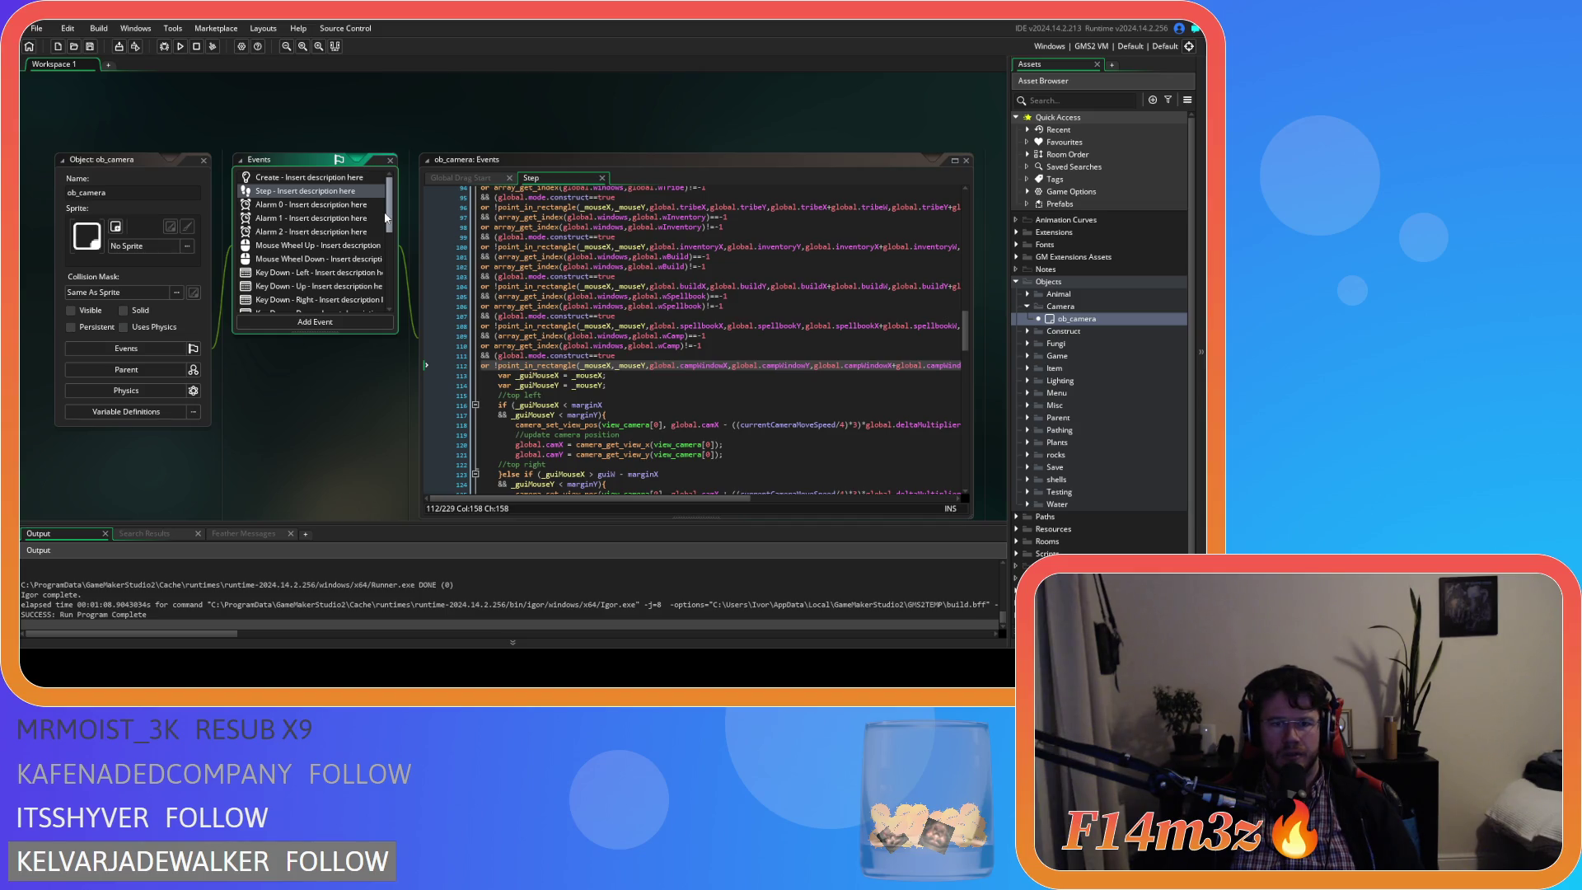
click(460, 178)
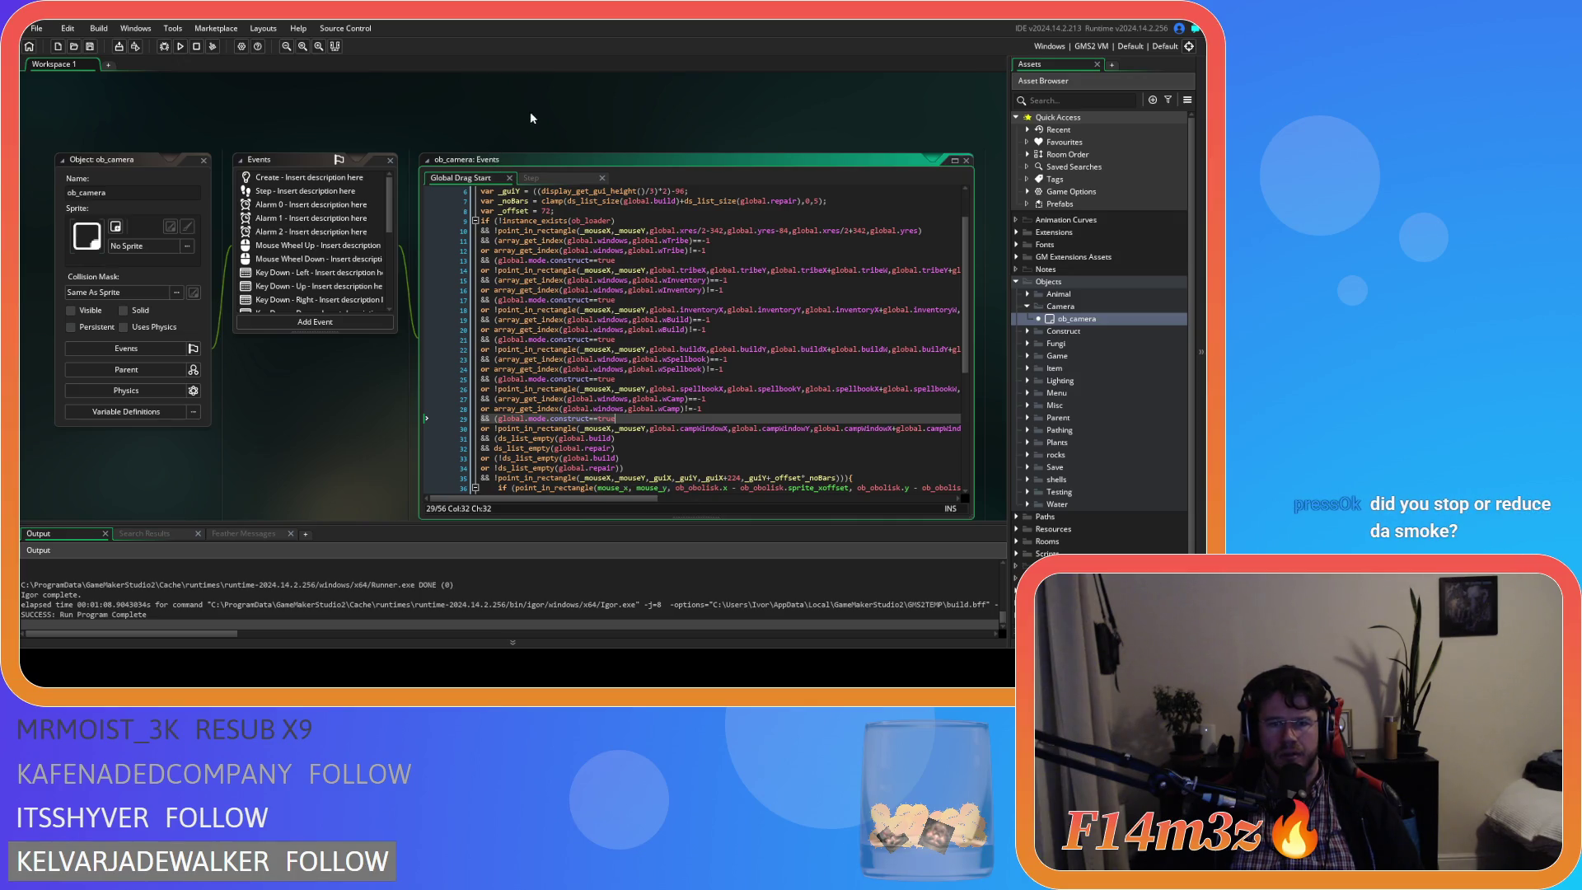
Recheck the Step and Key Down - Left code, then expand the Game objects folder.
click(534, 178)
click(322, 273)
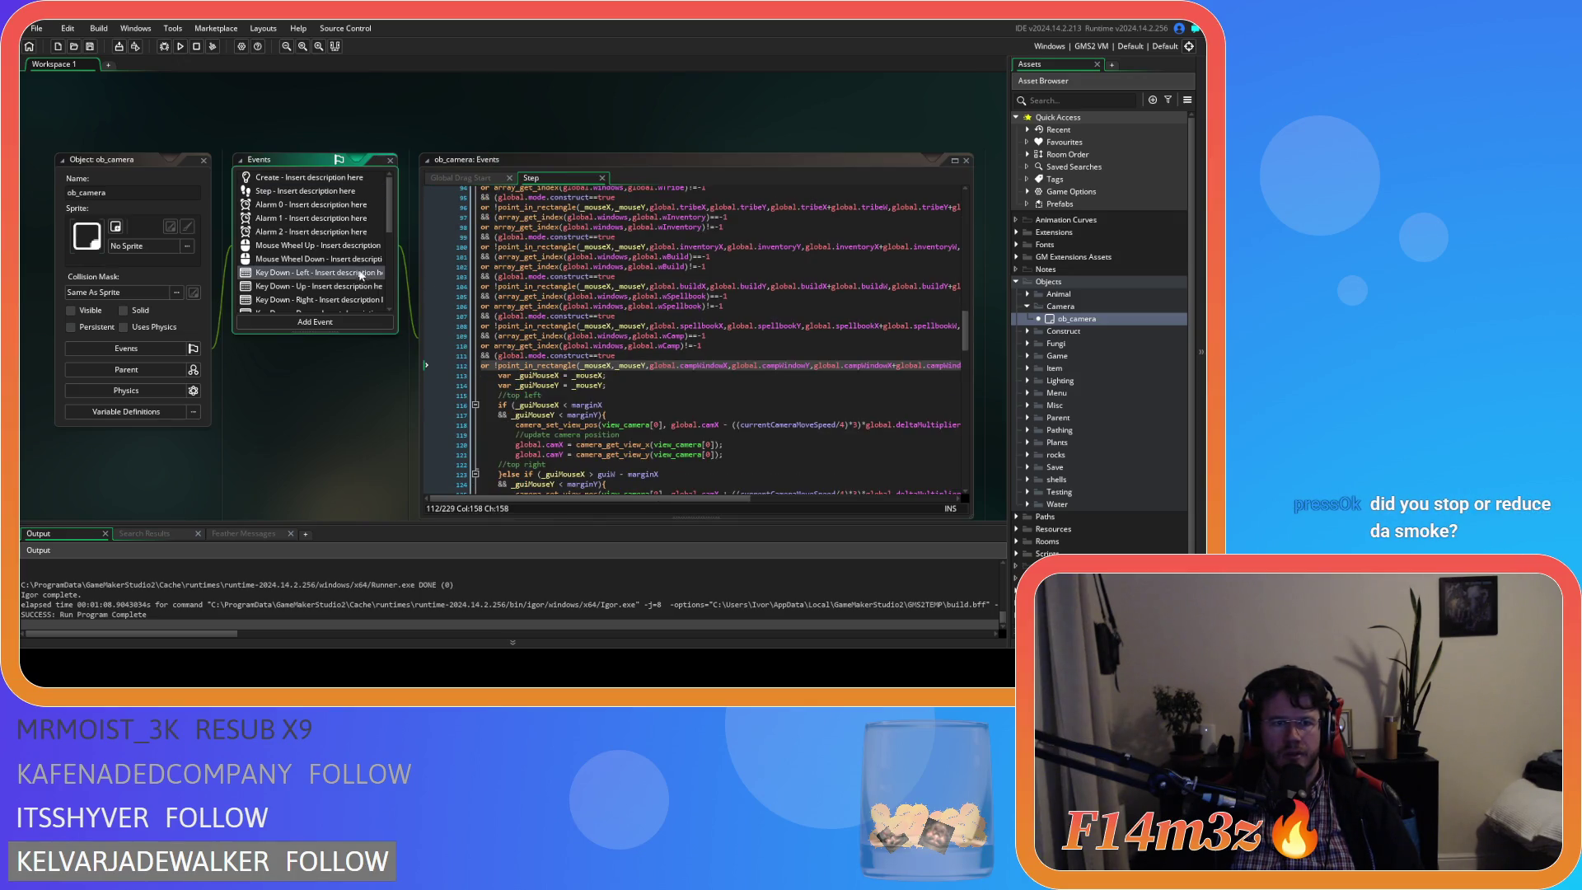
scroll(300, 233, down, 8)
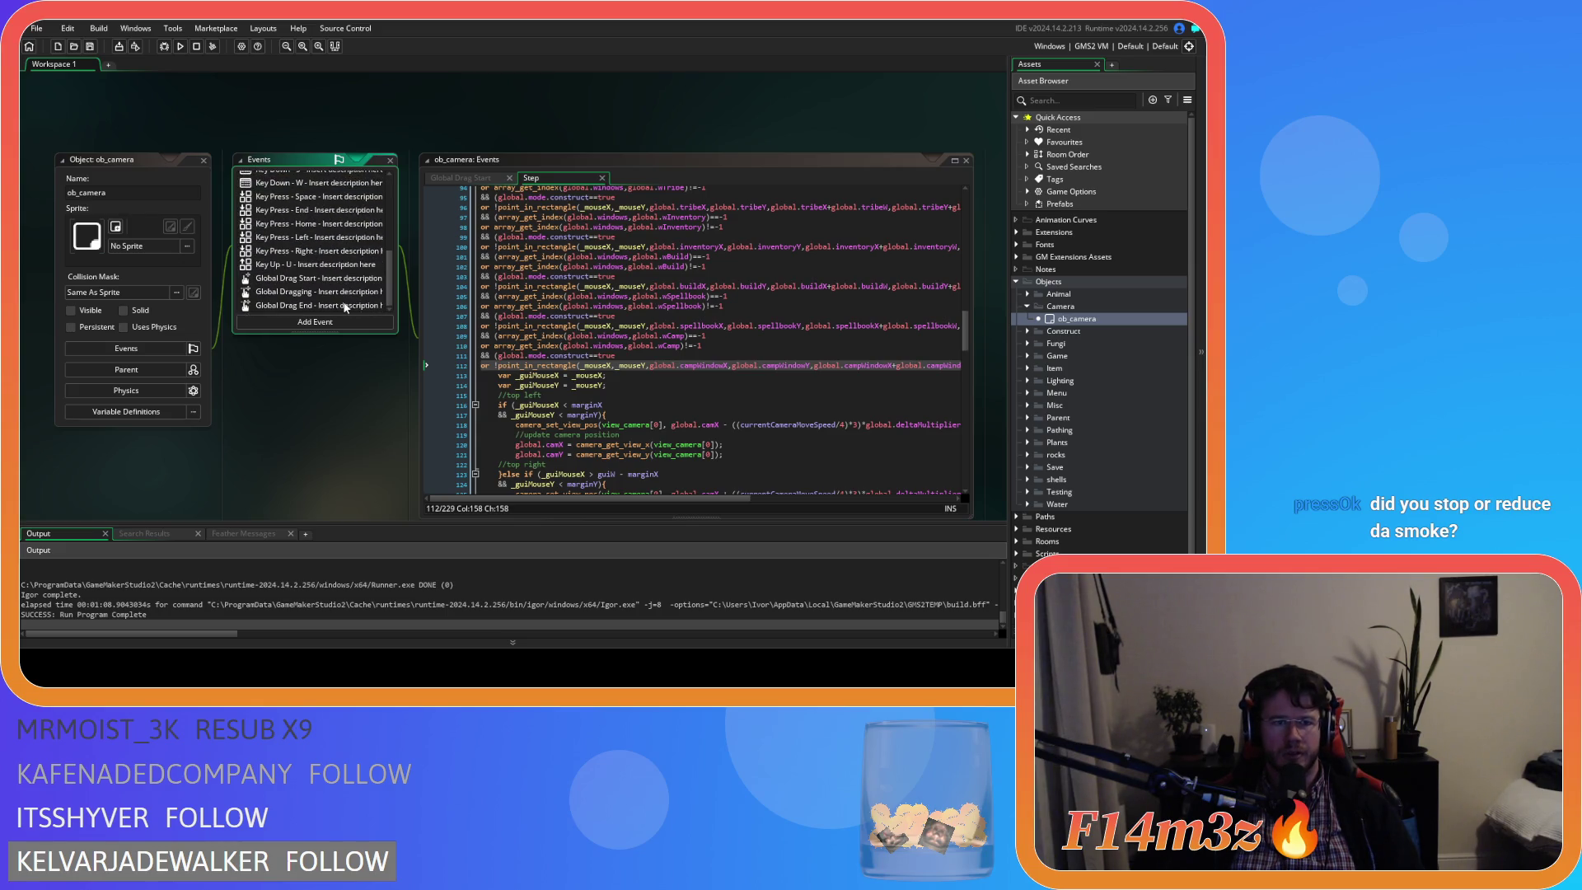
scroll(345, 307, up, 8)
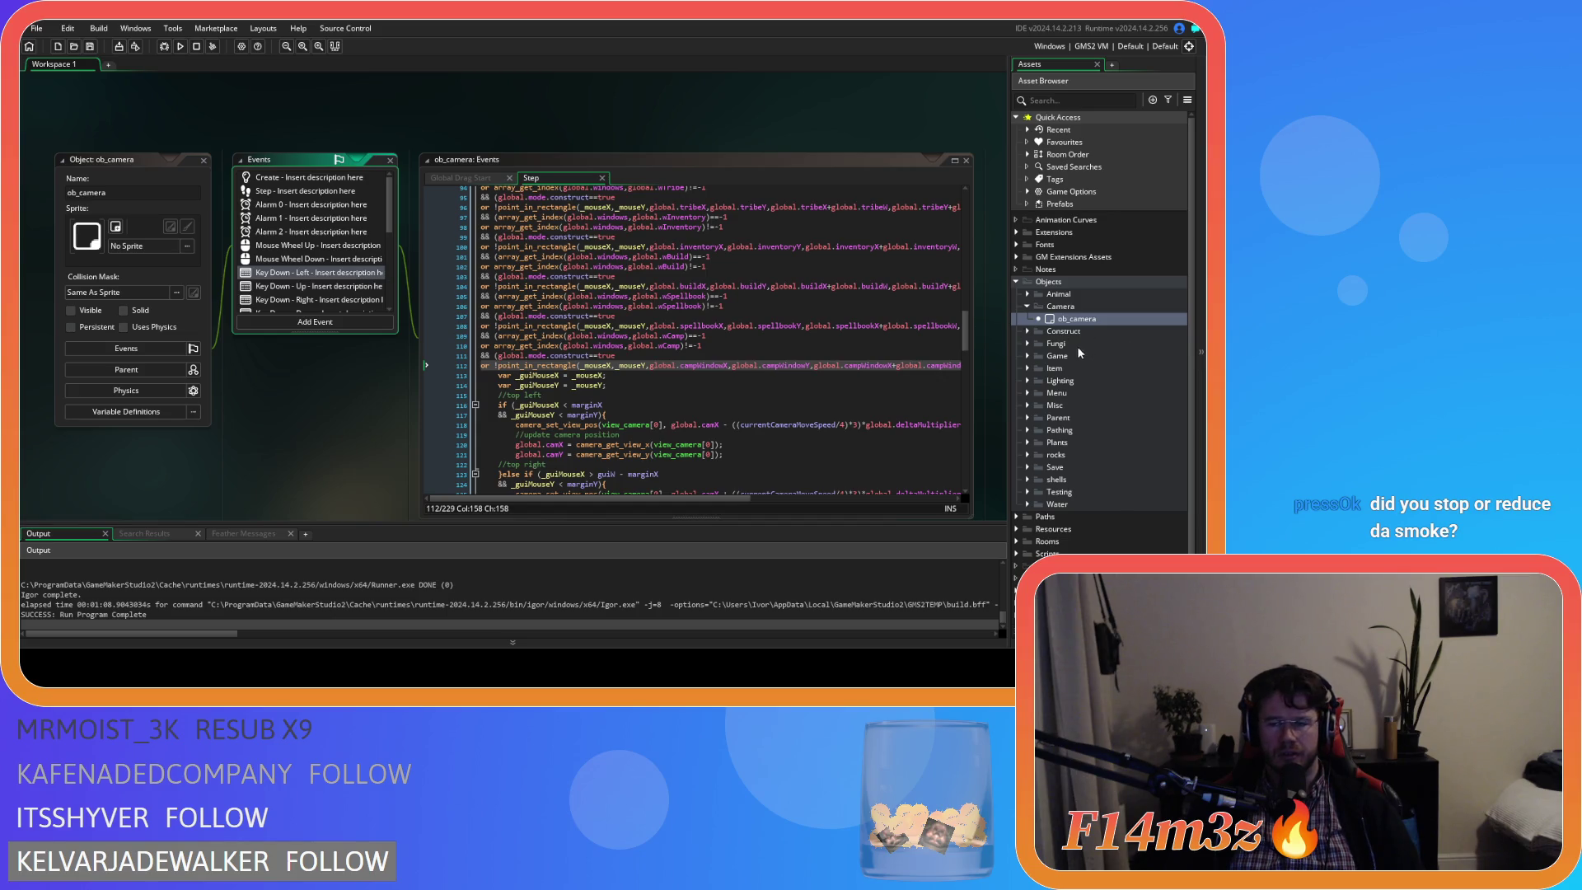
click(1028, 355)
Open ob_controller and browse its events from Create down to Alarm 1.
double_click(1104, 368)
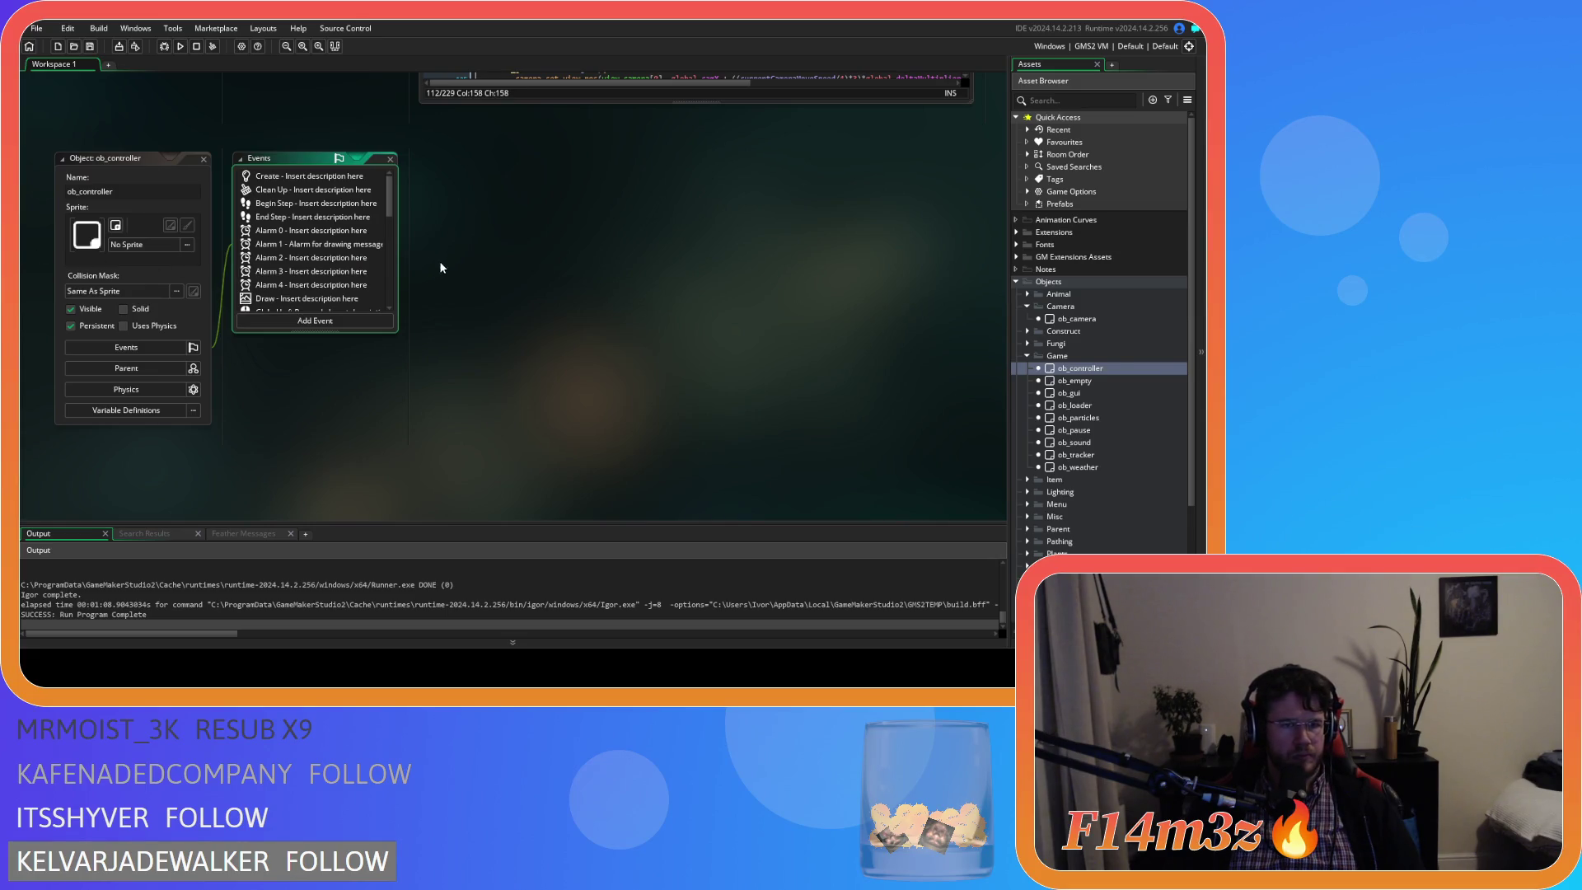
mouse_move(389, 209)
mouse_down()
mouse_move(402, 321)
mouse_move(396, 183)
mouse_up()
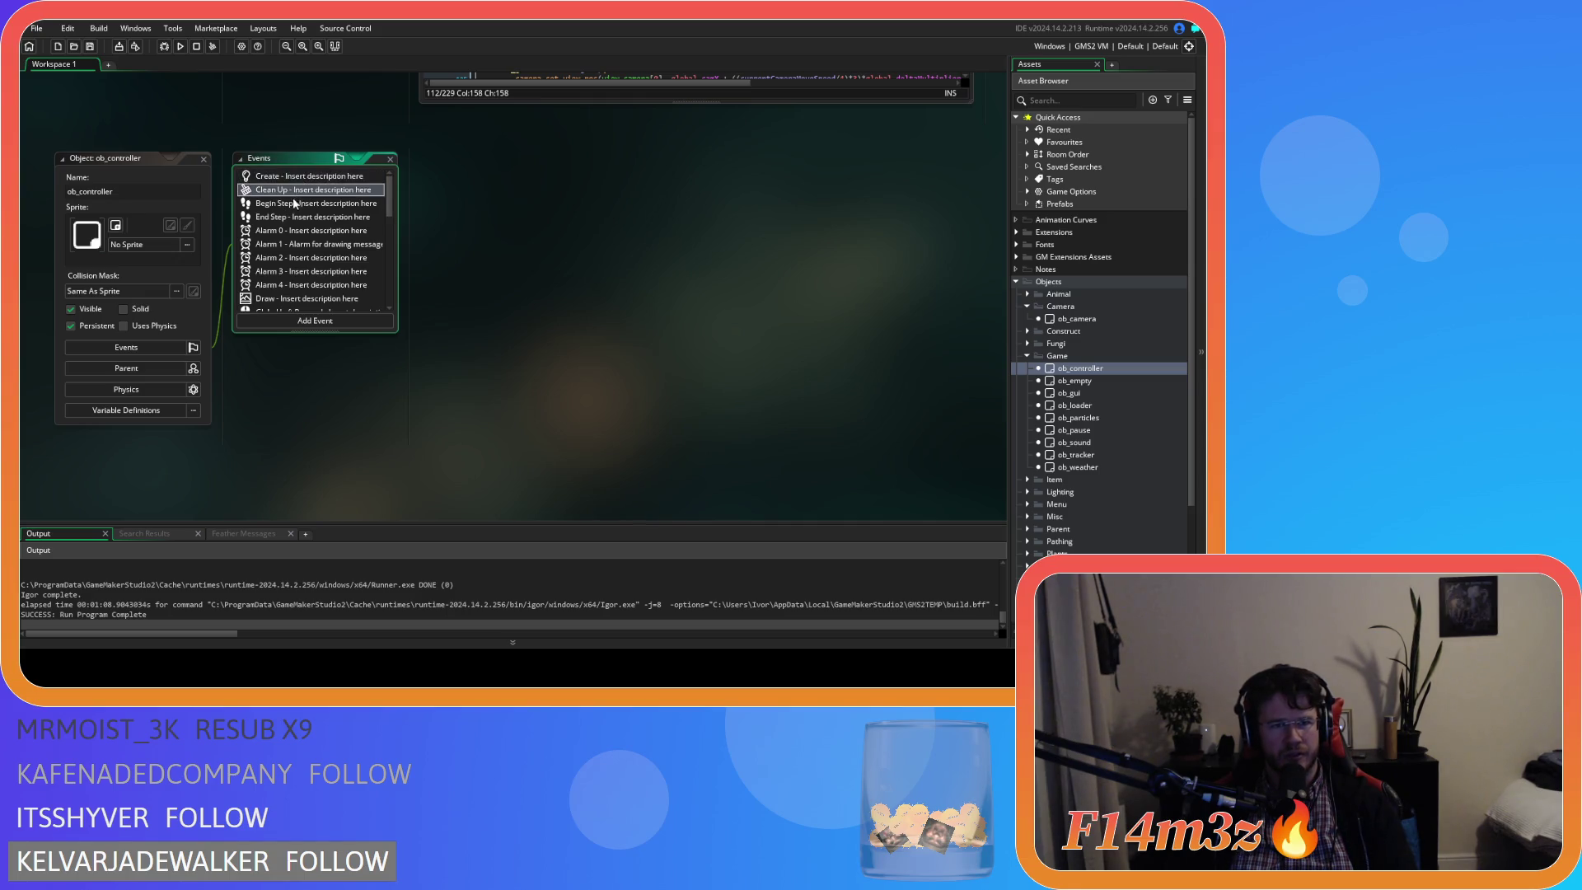
key(Down)
key(Down)
key(Down)
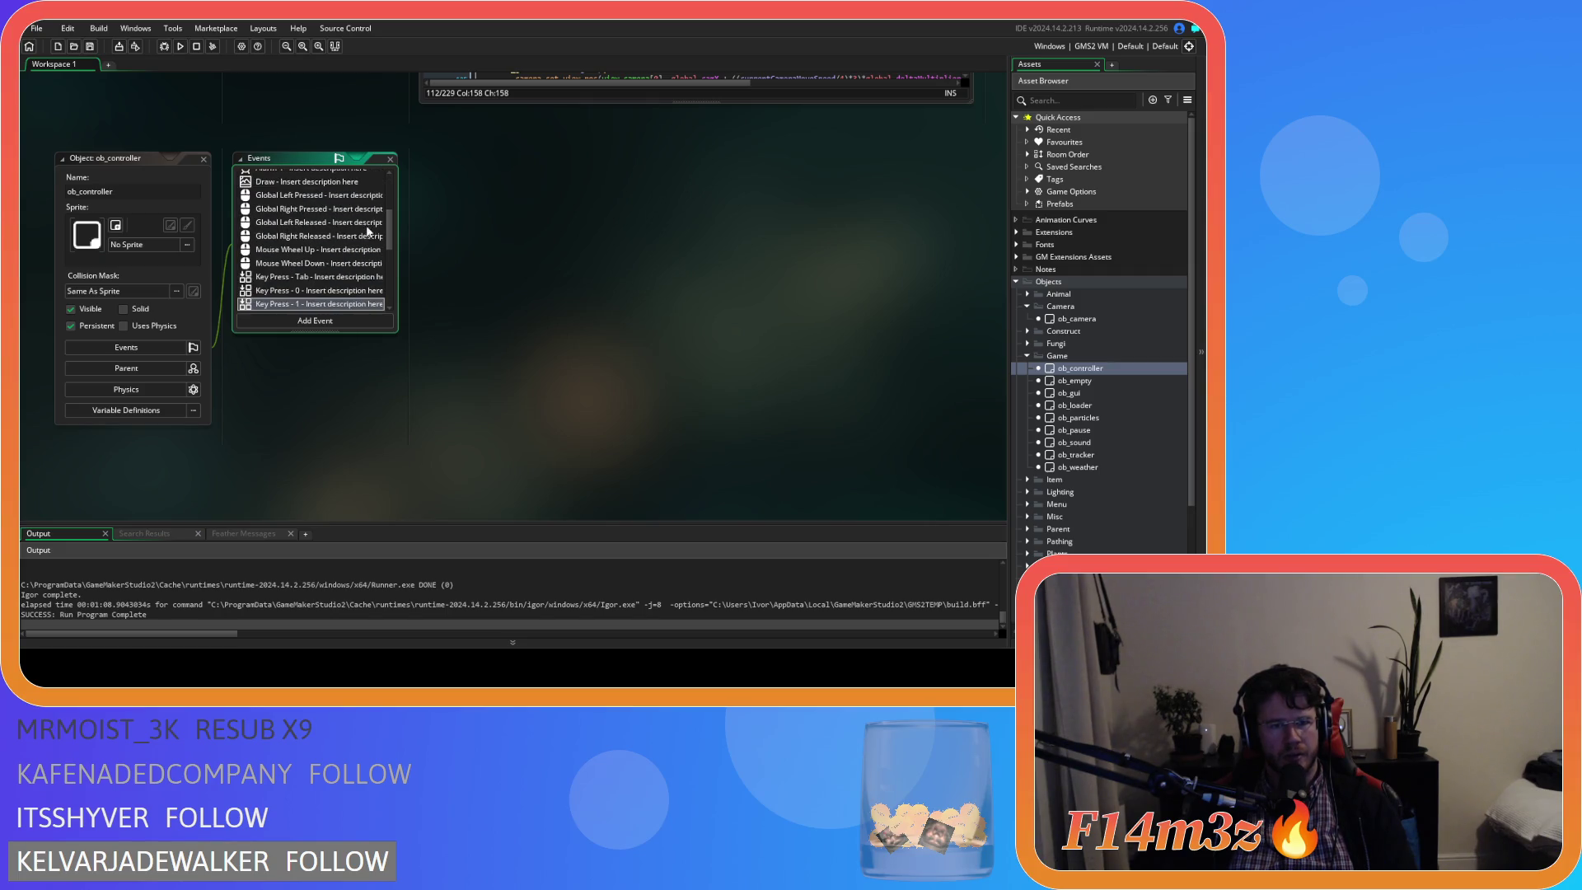
scroll(297, 205, up, 3)
key(Home)
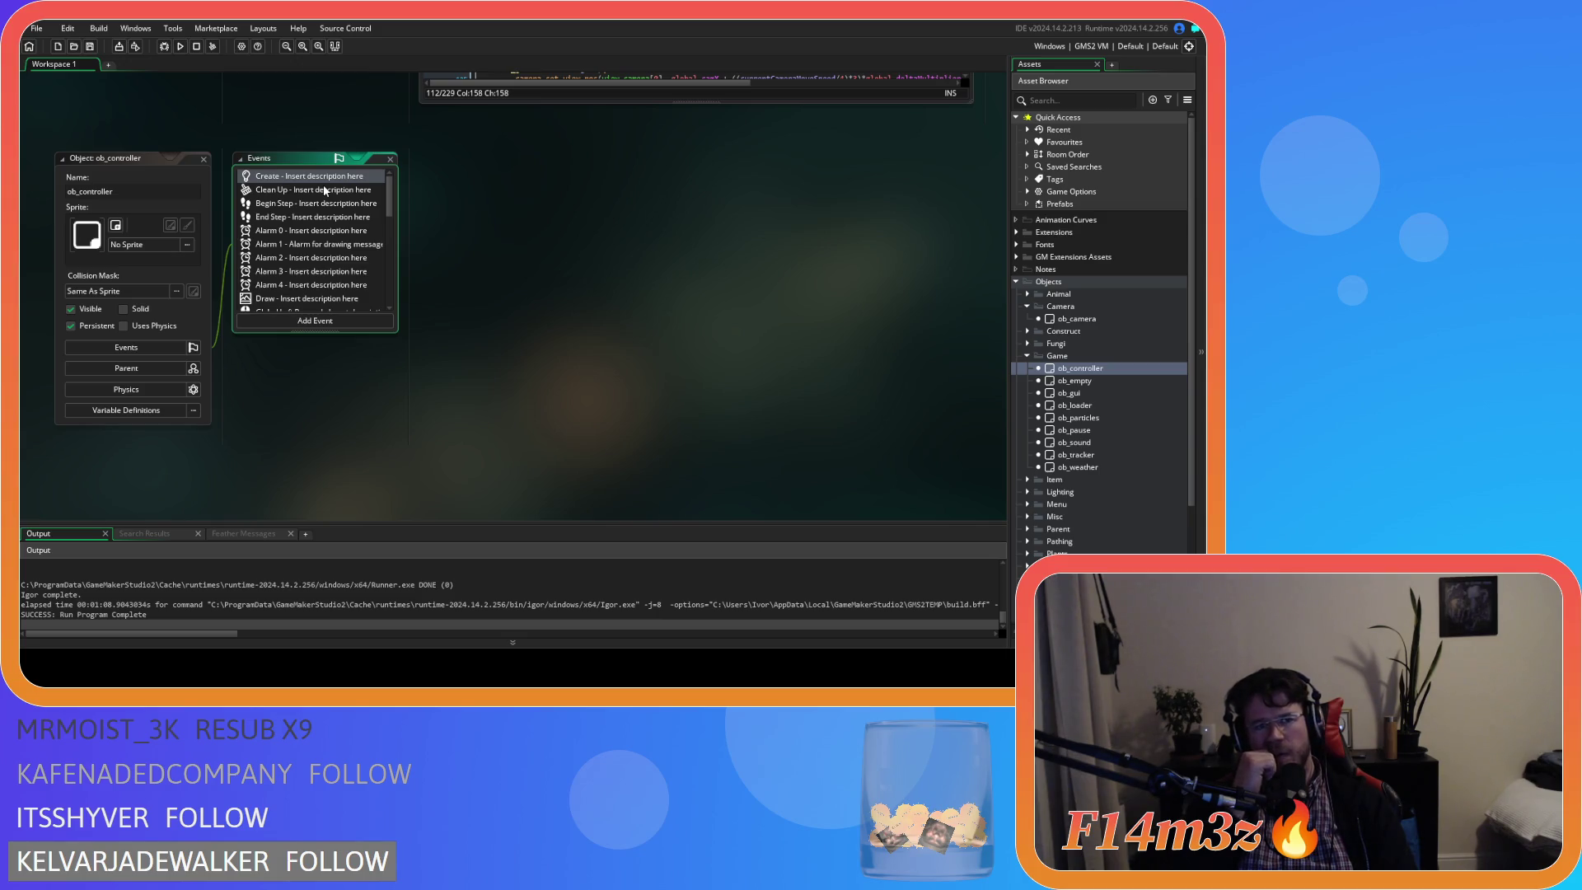
mouse_move(390, 196)
mouse_down()
mouse_move(406, 288)
mouse_move(402, 209)
mouse_move(412, 223)
mouse_up()
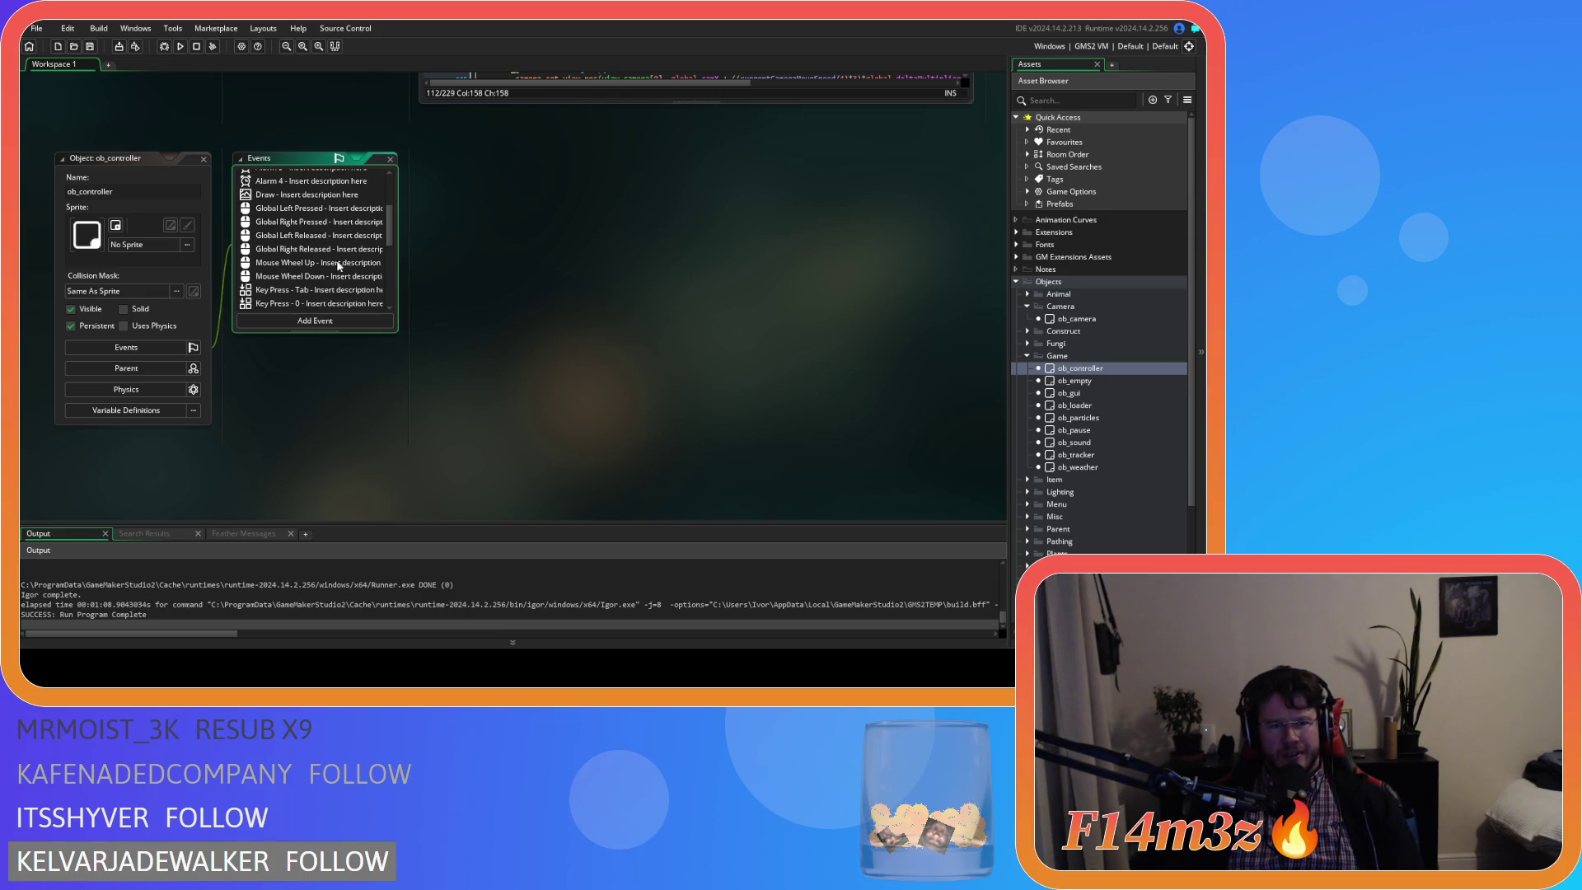
mouse_move(391, 244)
mouse_down()
mouse_move(393, 272)
mouse_move(396, 200)
mouse_up()
scroll(368, 213, up, 2)
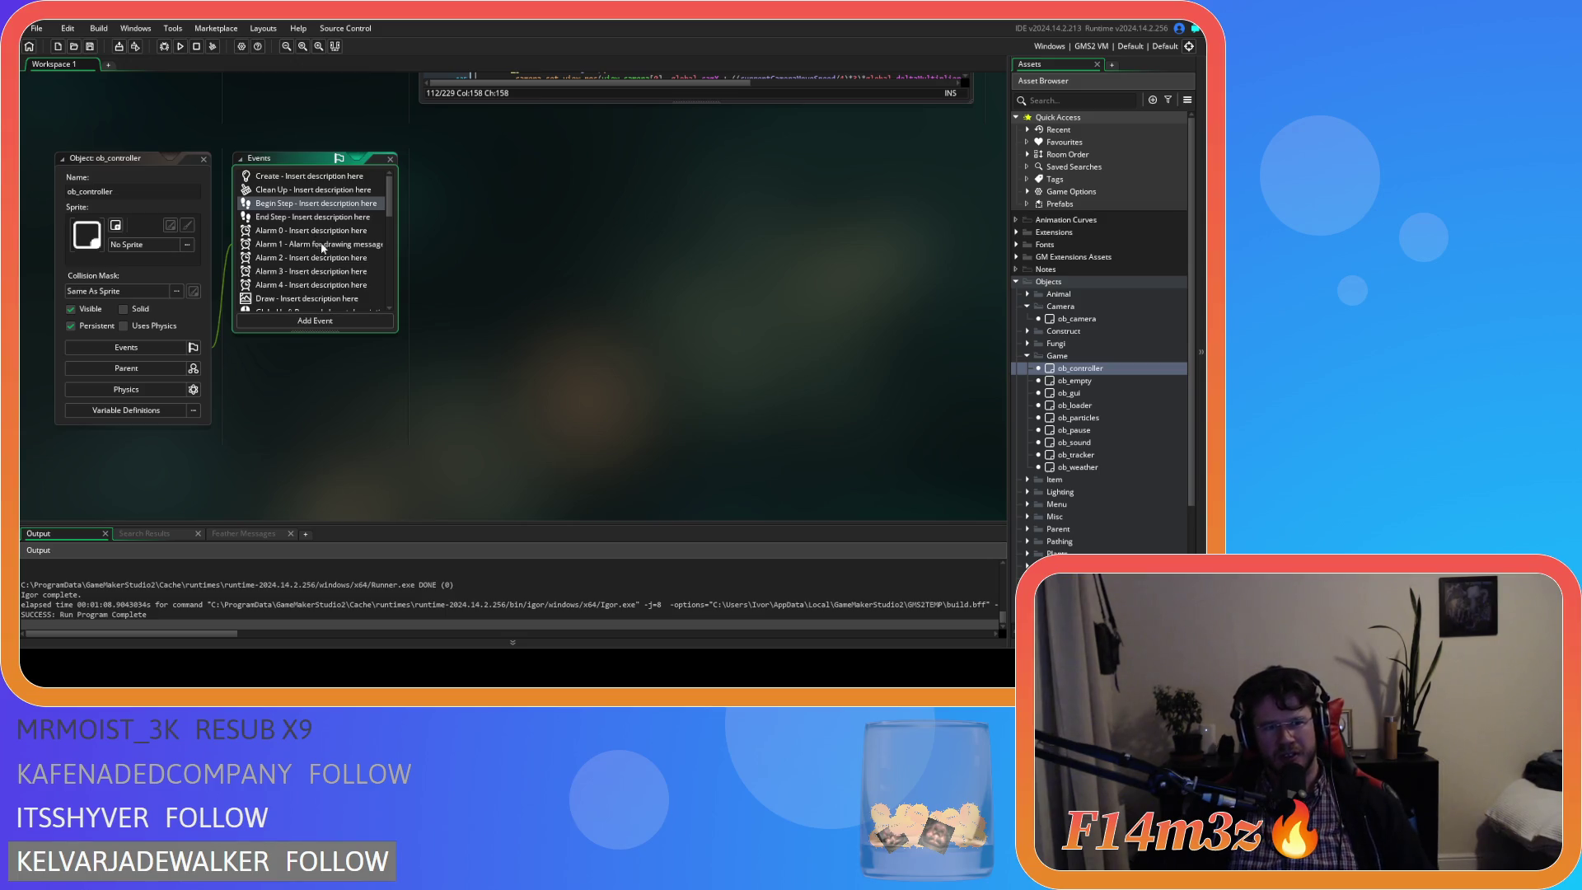
click(319, 243)
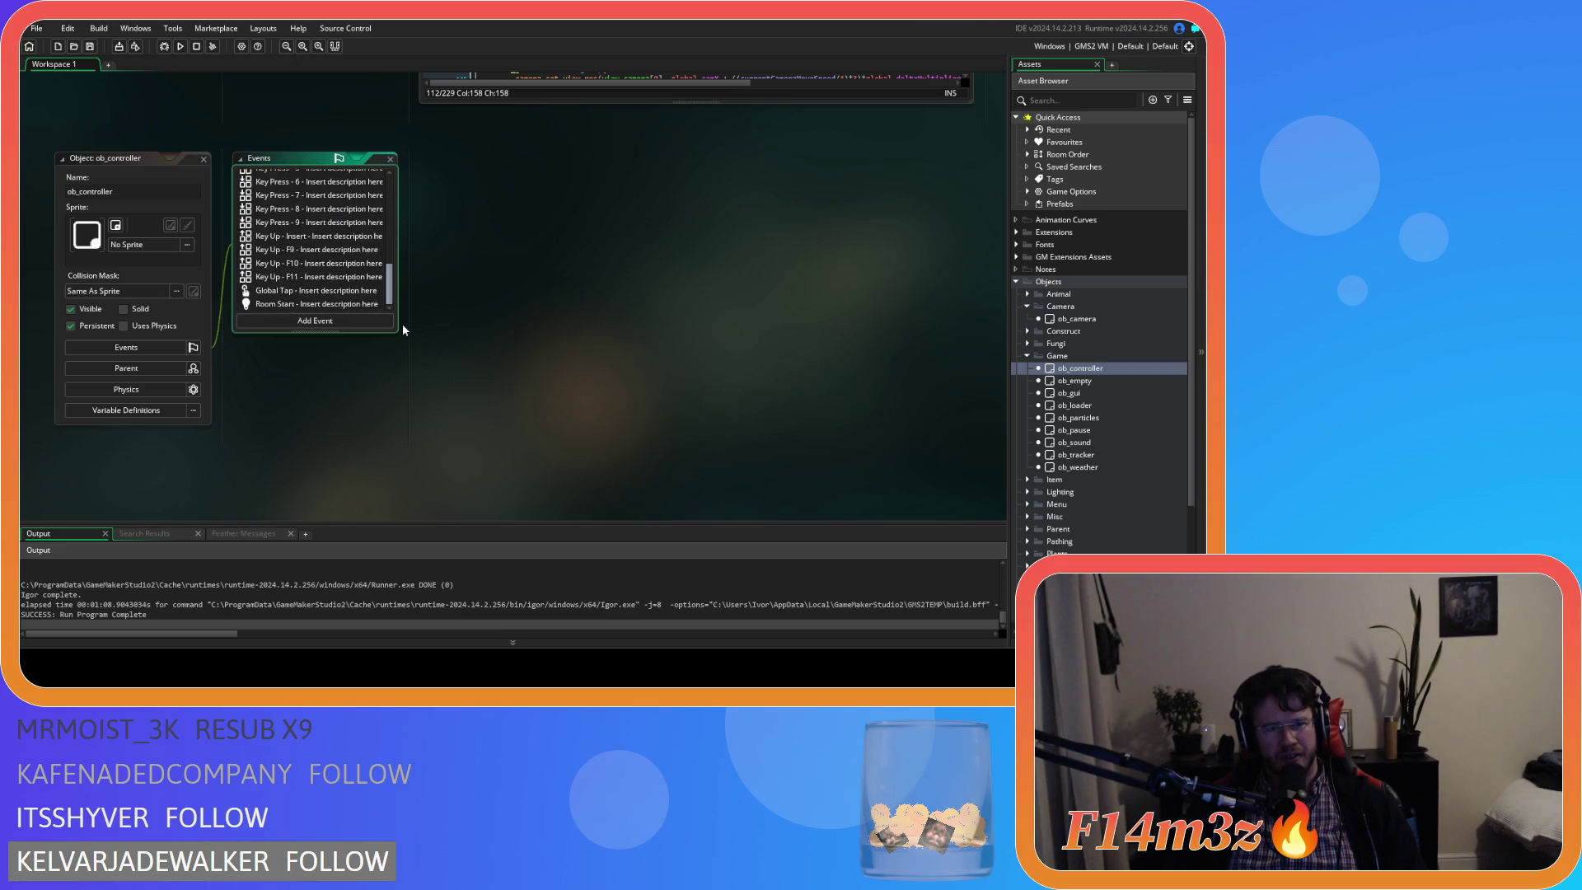
scroll(577, 363, up, 2)
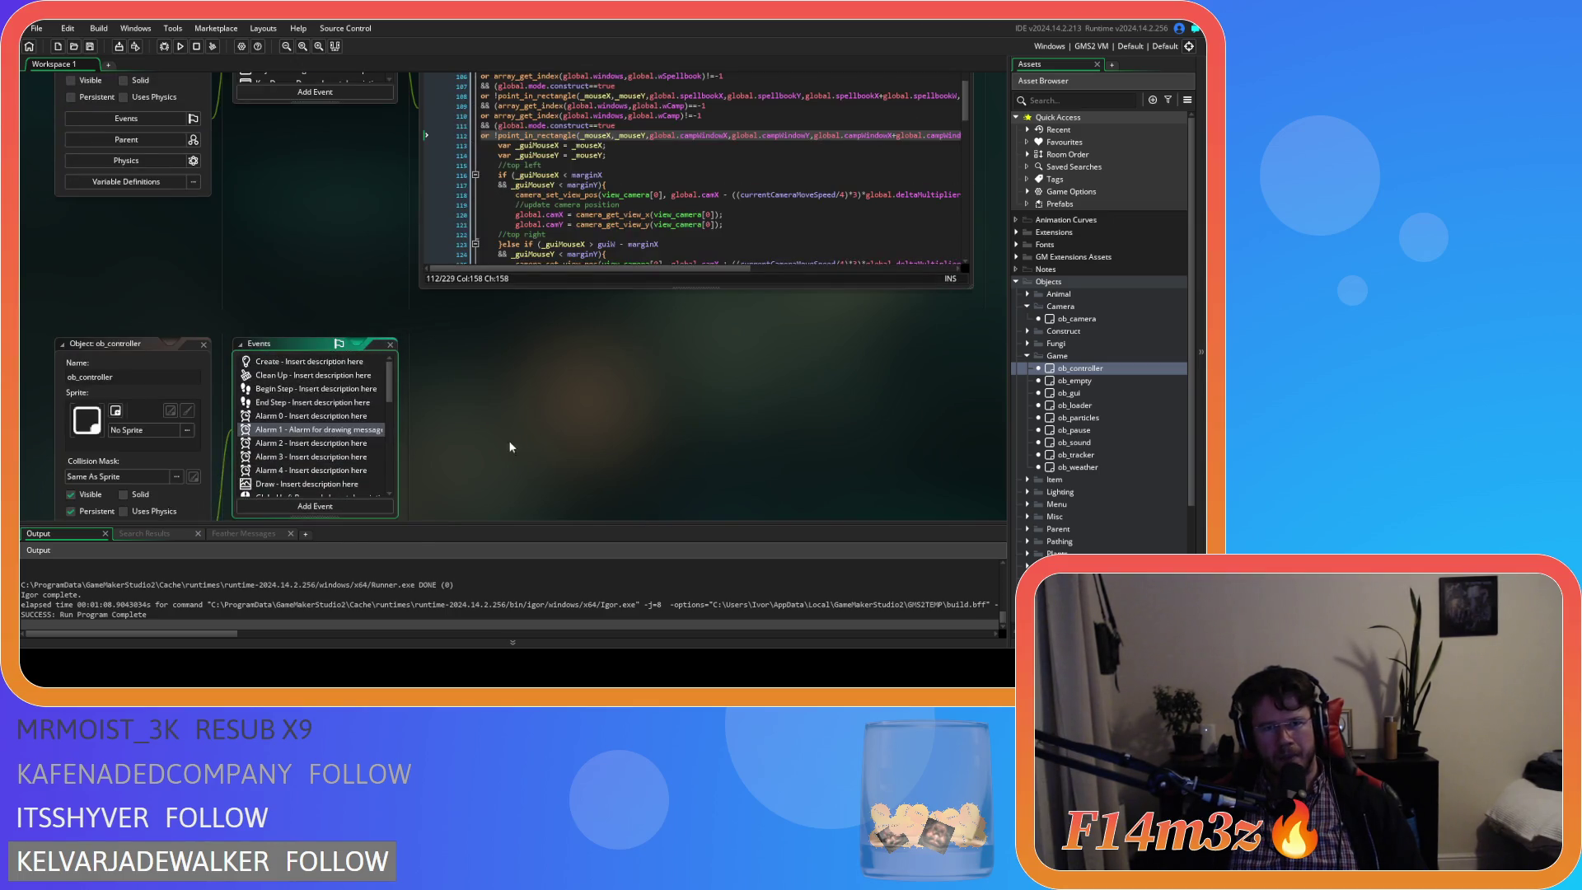
Open ob_controller's Global Tap code and locate the spellbook check lines.
scroll(497, 447, down, 1)
scroll(338, 360, down, 10)
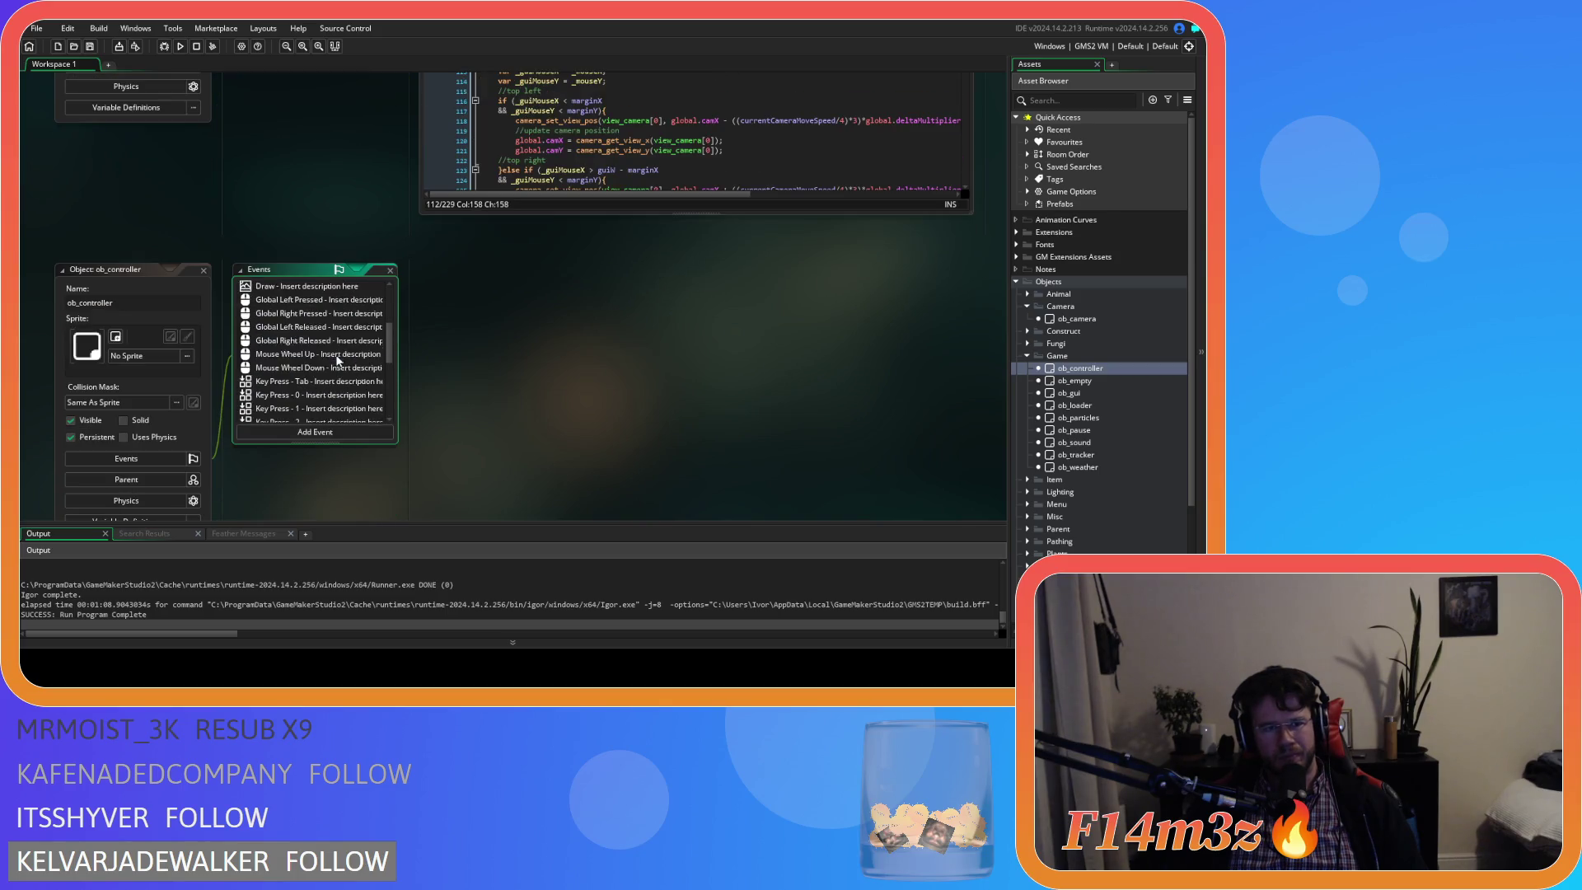
double_click(302, 404)
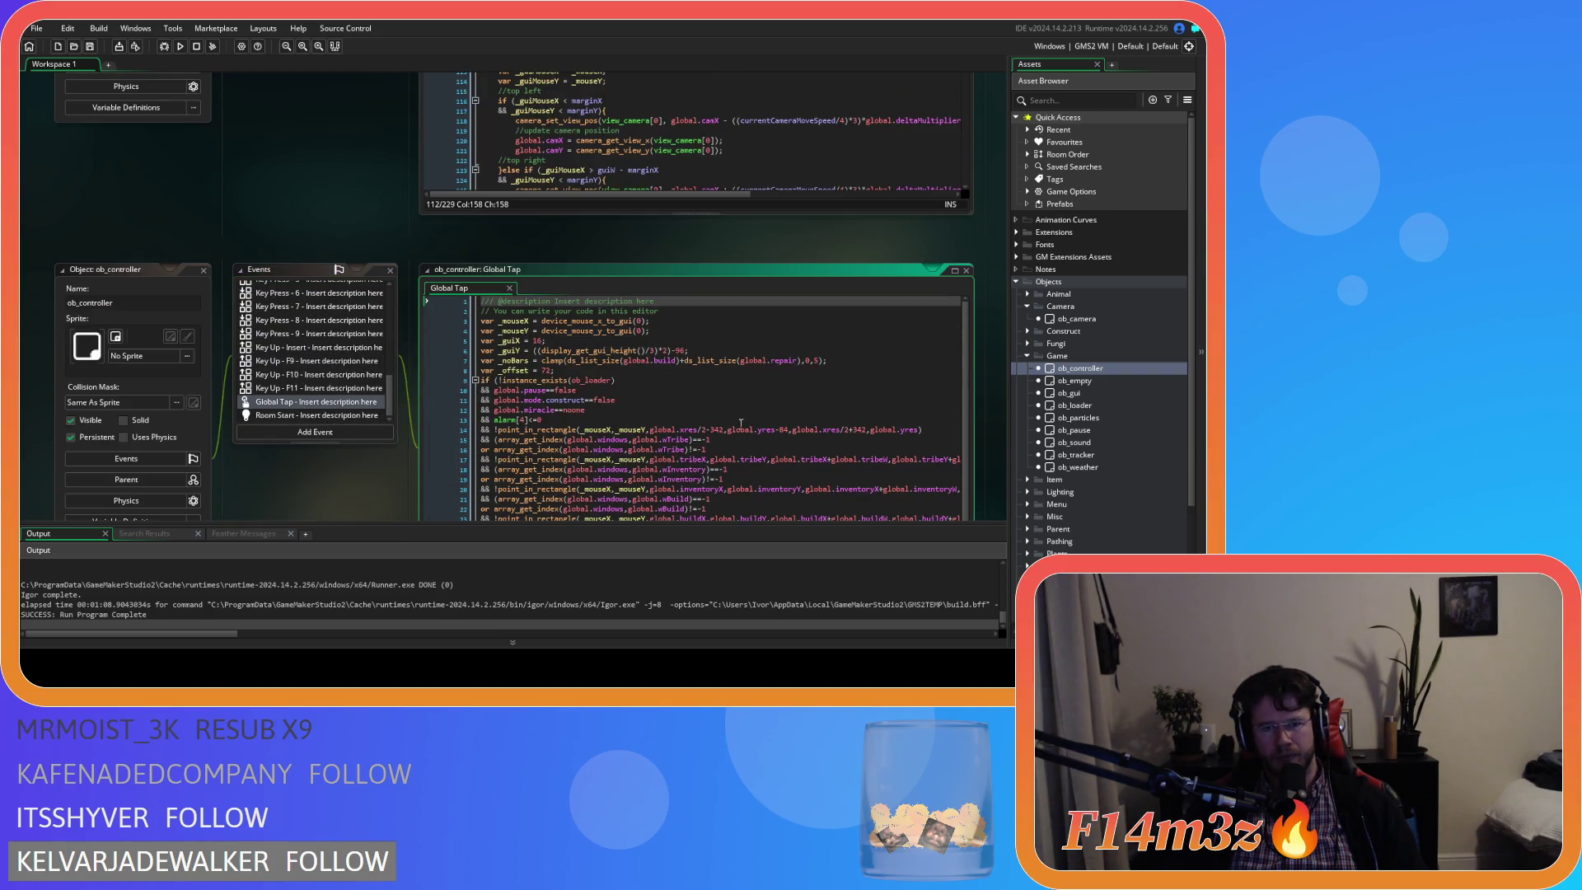
click(748, 453)
scroll(748, 452, up, 1)
scroll(304, 468, down, 1)
key(Down)
key(Down)
key(Down)
mouse_move(644, 497)
mouse_down()
mouse_move(720, 493)
mouse_move(623, 480)
mouse_up()
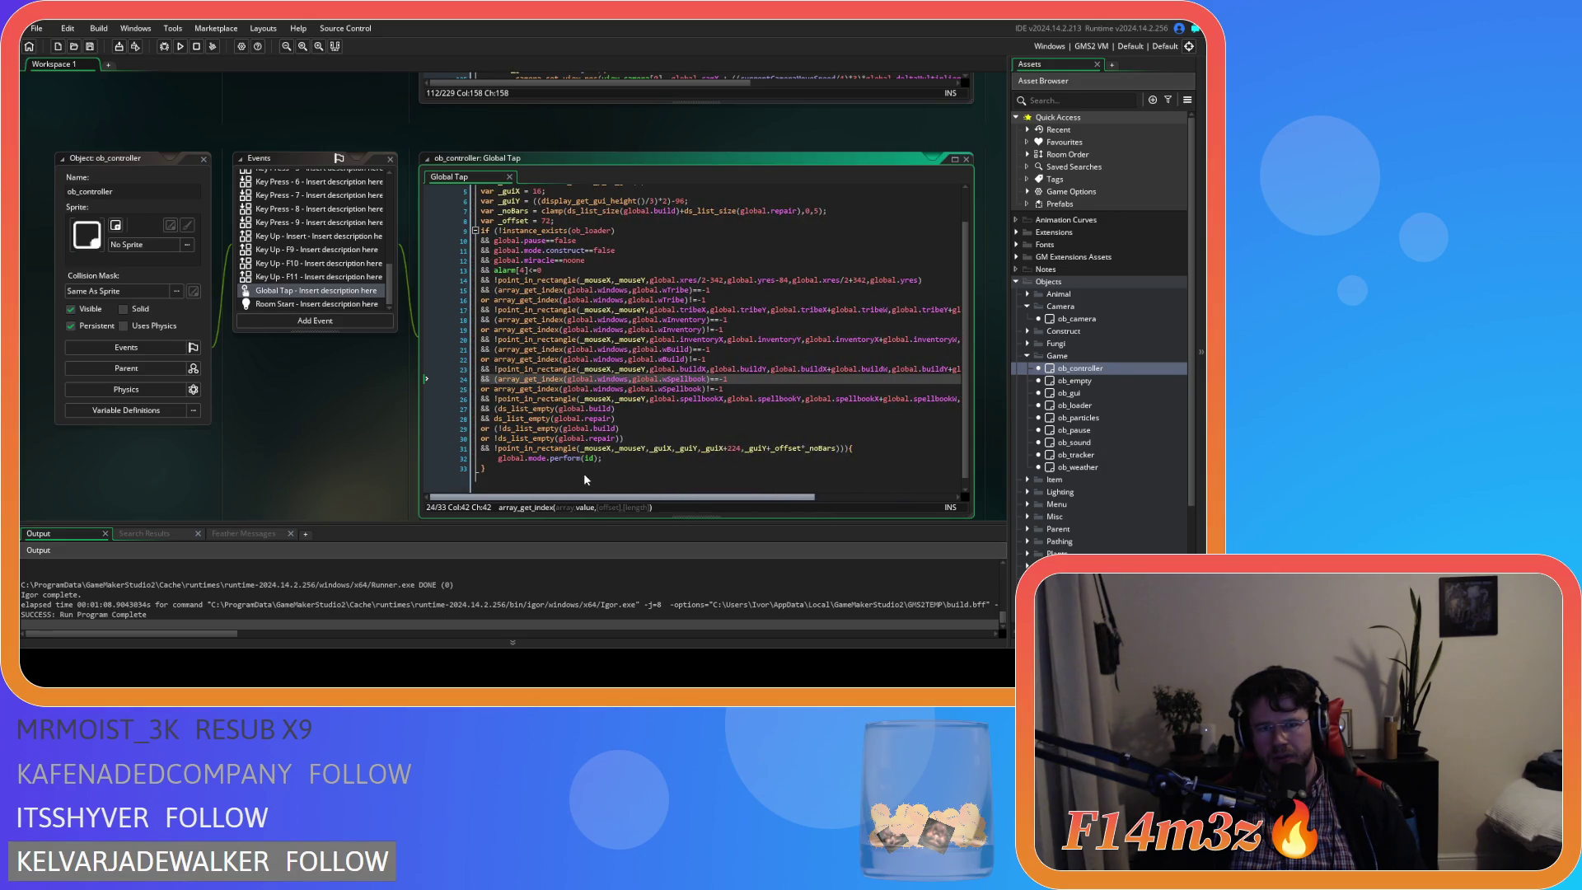
mouse_move(584, 475)
mouse_down()
mouse_move(823, 484)
mouse_move(577, 470)
mouse_up()
Copy line 26's check and paste it below as the new camp-window condition.
triple_click(949, 396)
mouse_move(851, 498)
mouse_down()
mouse_move(532, 507)
mouse_move(874, 496)
mouse_move(633, 503)
mouse_move(664, 497)
mouse_move(647, 492)
mouse_up()
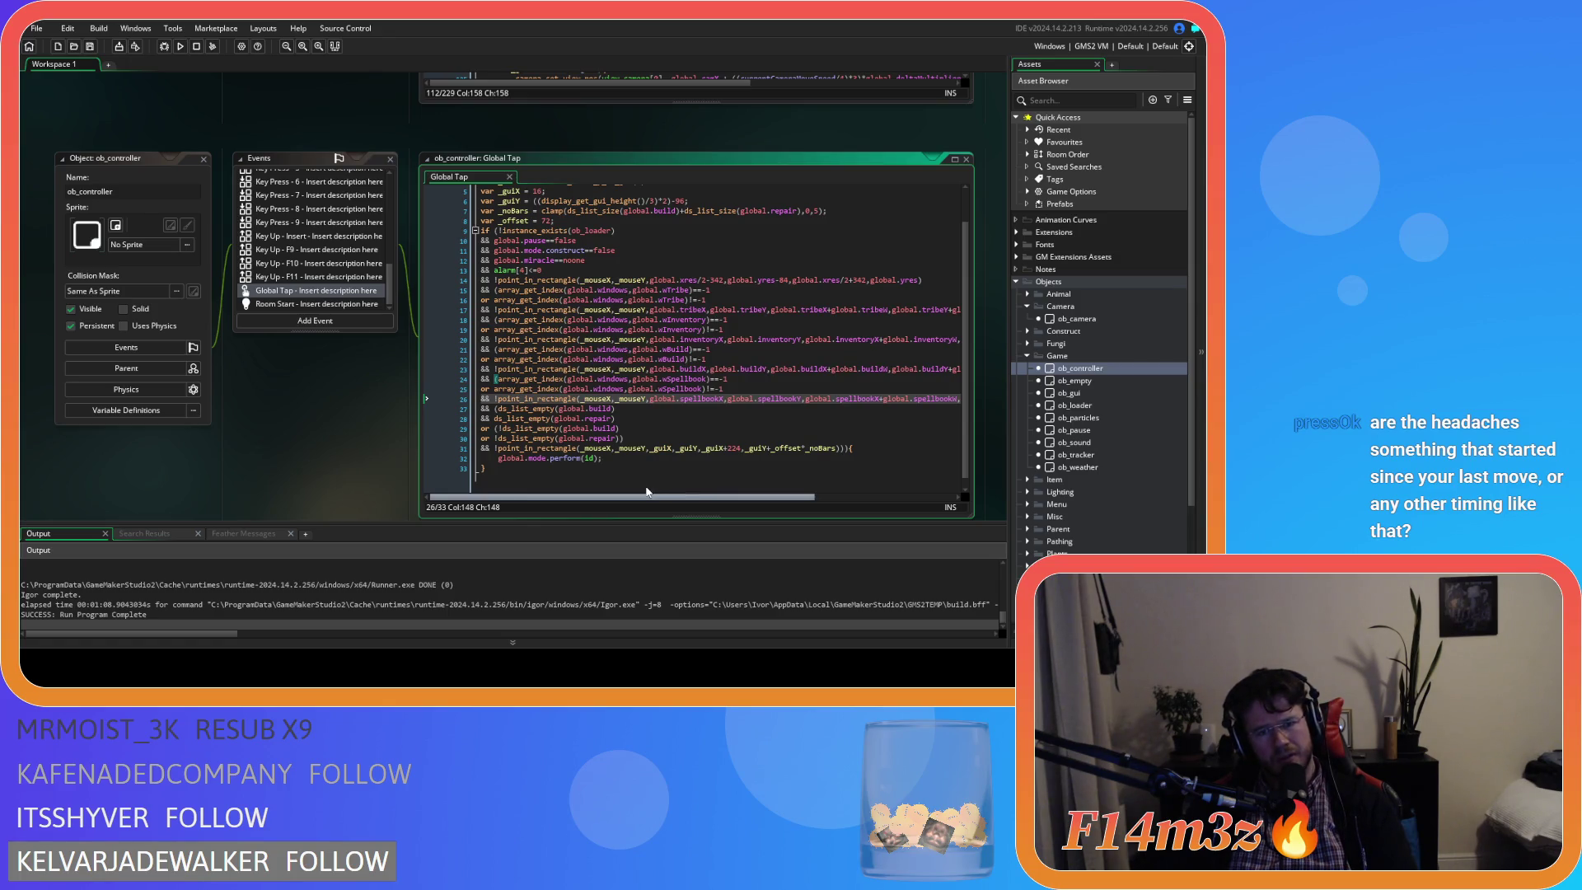
drag(647, 492, 787, 495)
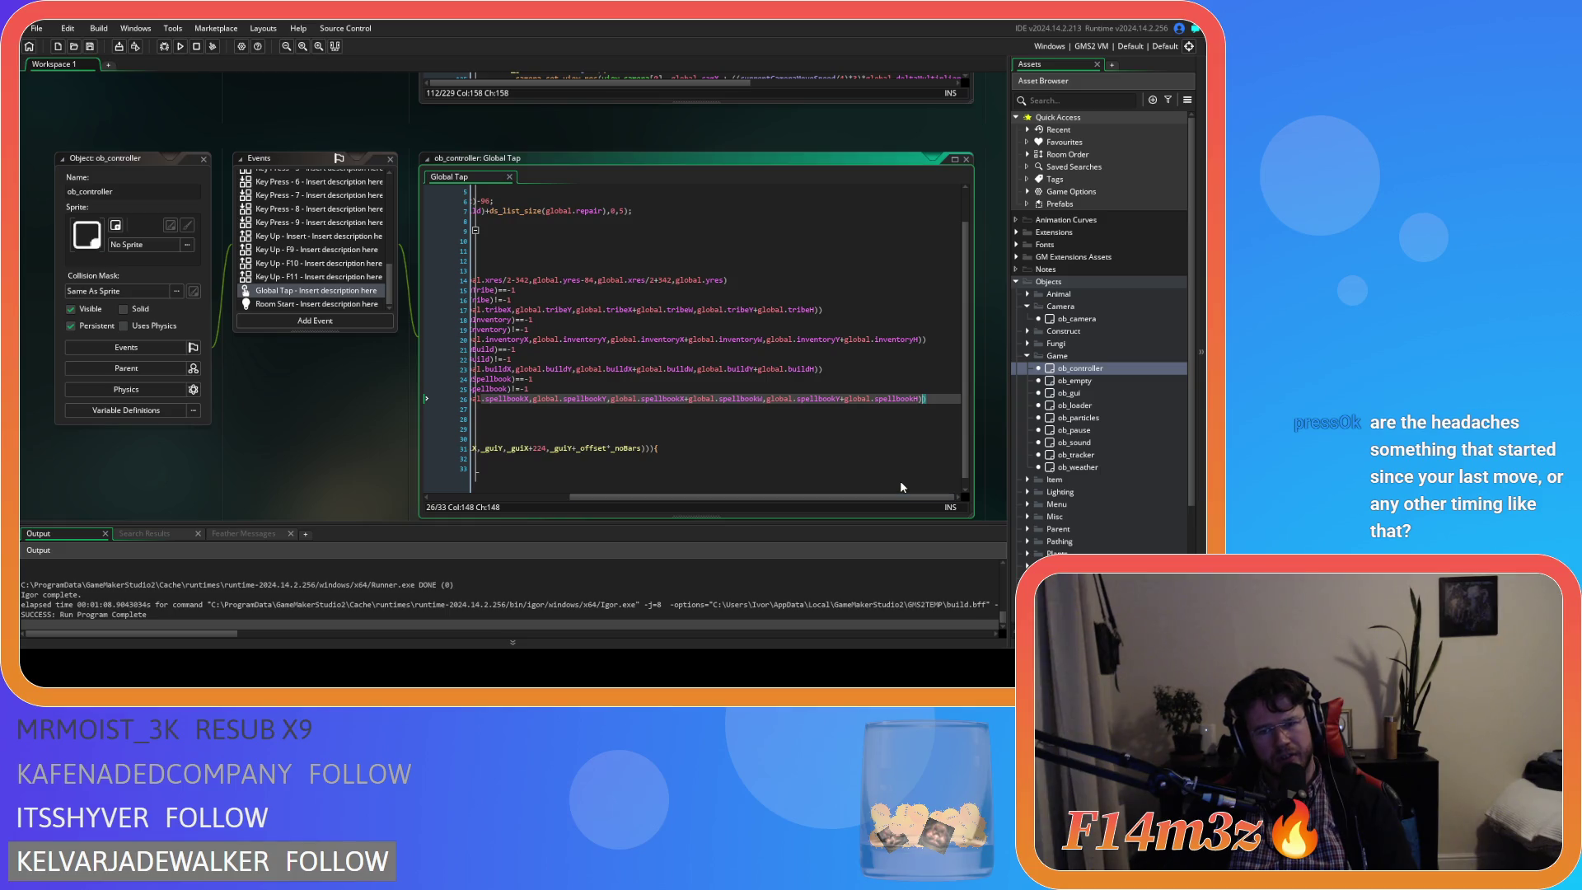
key(Return)
text(&& (array_get_index(global.windows,global.wCamp)==-1 or array_get_index(global.windows,global.wCamp)!=-1 && (global.mode.construct==true or !point_in_rectangle(_mouseX,_mouseY,global.campWindowX,global.campWindowY,global.campWindowX+global.campWindowW,global.campWindowY+global.campWindowH))))
drag(641, 500, 495, 500)
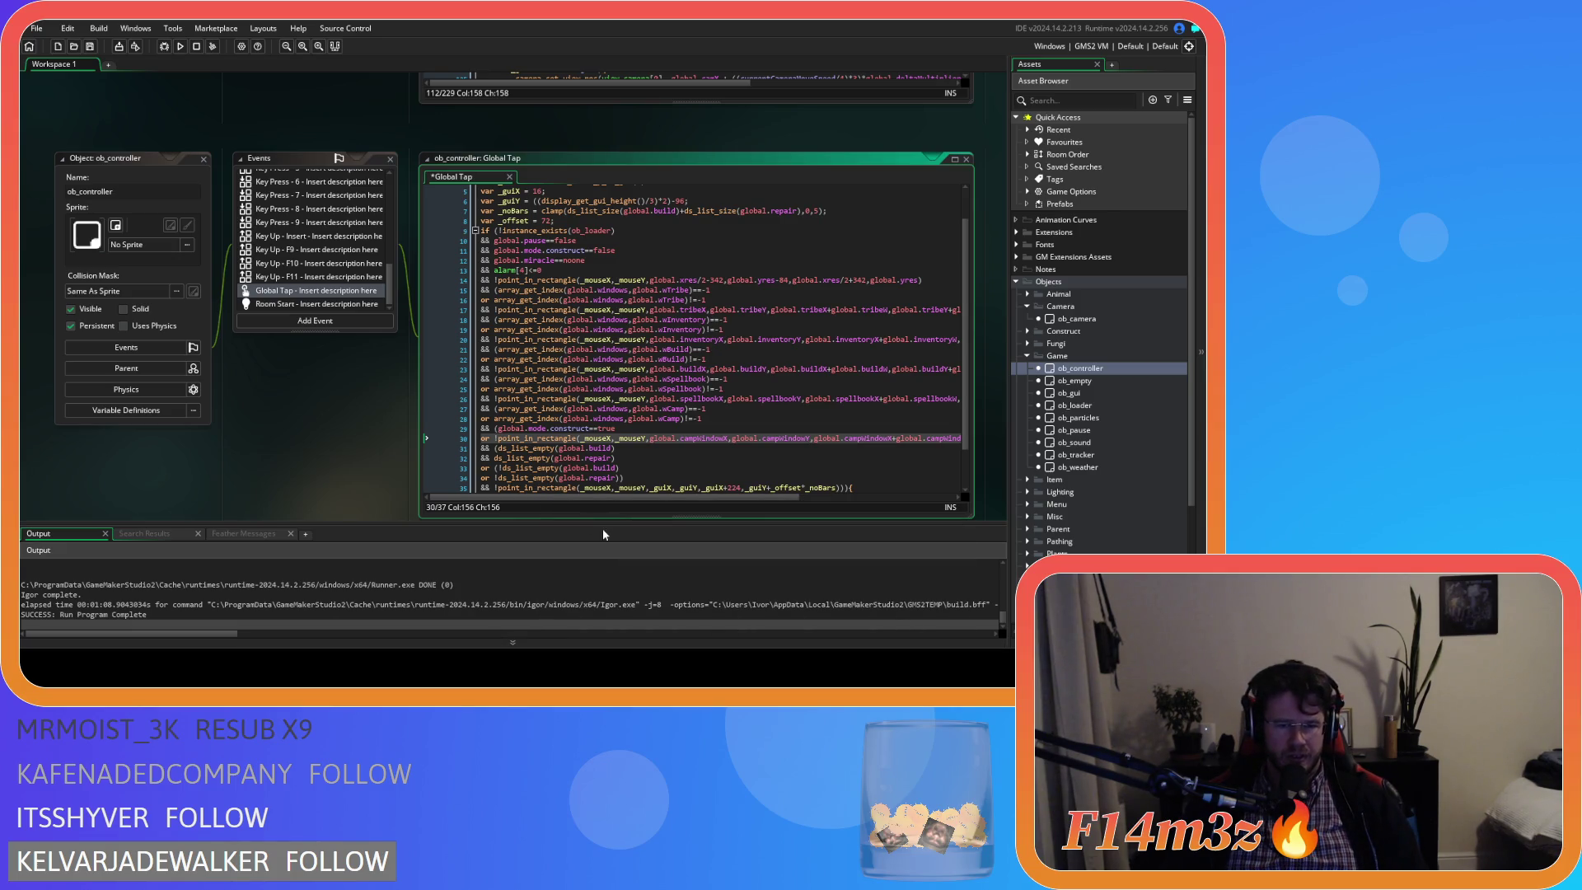
Review the new camp check lines and save the project with Ctrl+S.
mouse_move(670, 499)
mouse_down()
mouse_move(830, 512)
mouse_move(961, 447)
mouse_move(462, 428)
mouse_move(420, 452)
mouse_up()
mouse_move(670, 438)
mouse_down()
mouse_move(956, 441)
mouse_move(963, 456)
mouse_up()
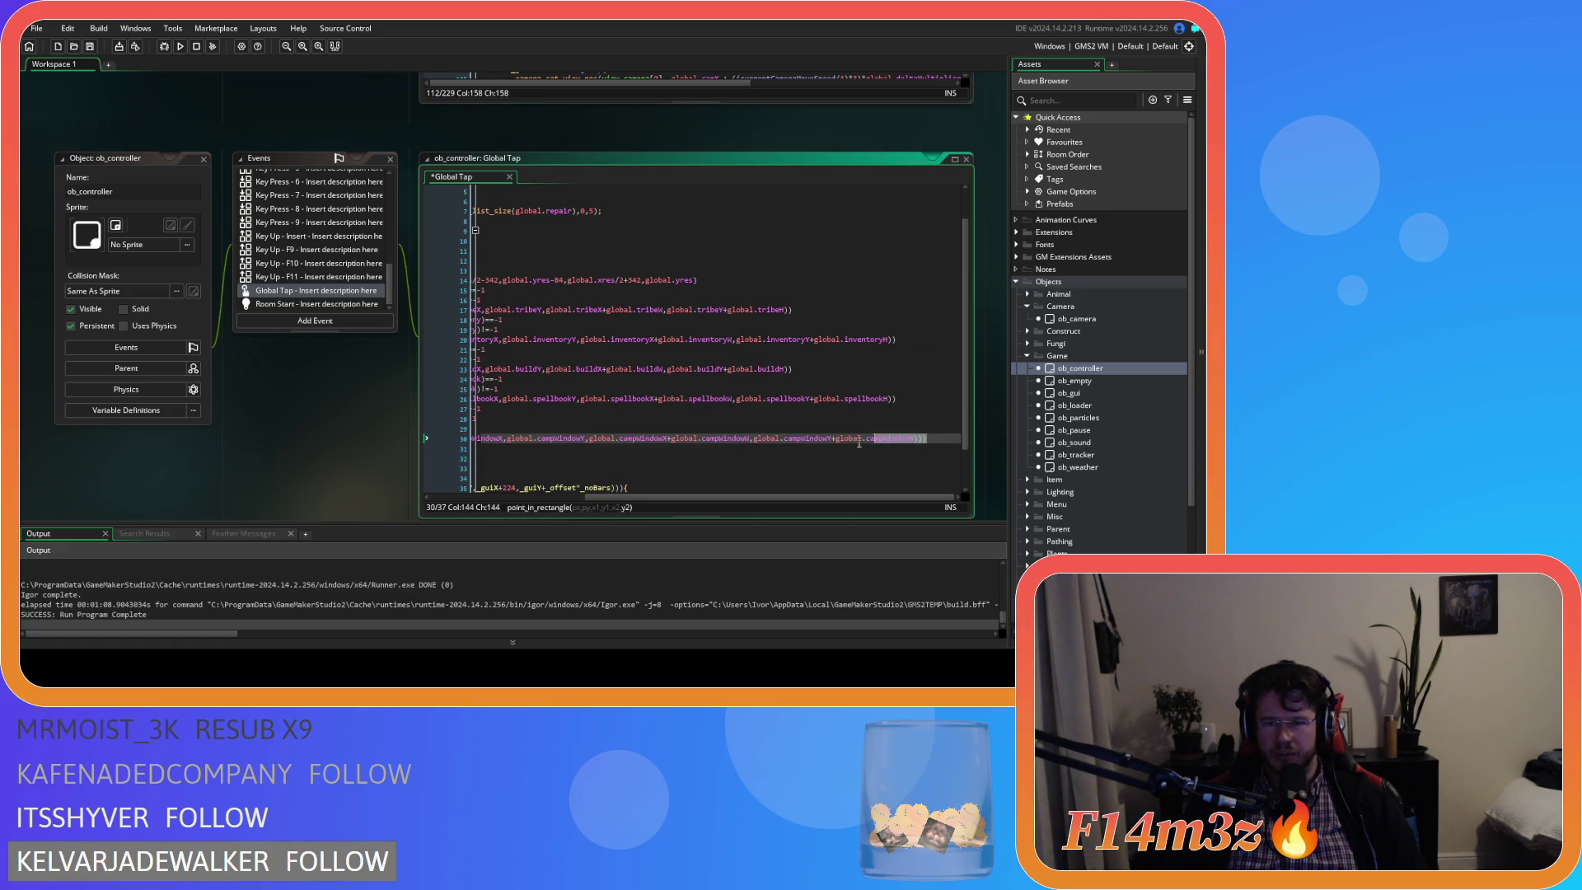
click(698, 451)
key(ctrl+s)
Correct the end of line 30's campWindow rectangle check to finish with campWindowH.
drag(861, 439, 958, 435)
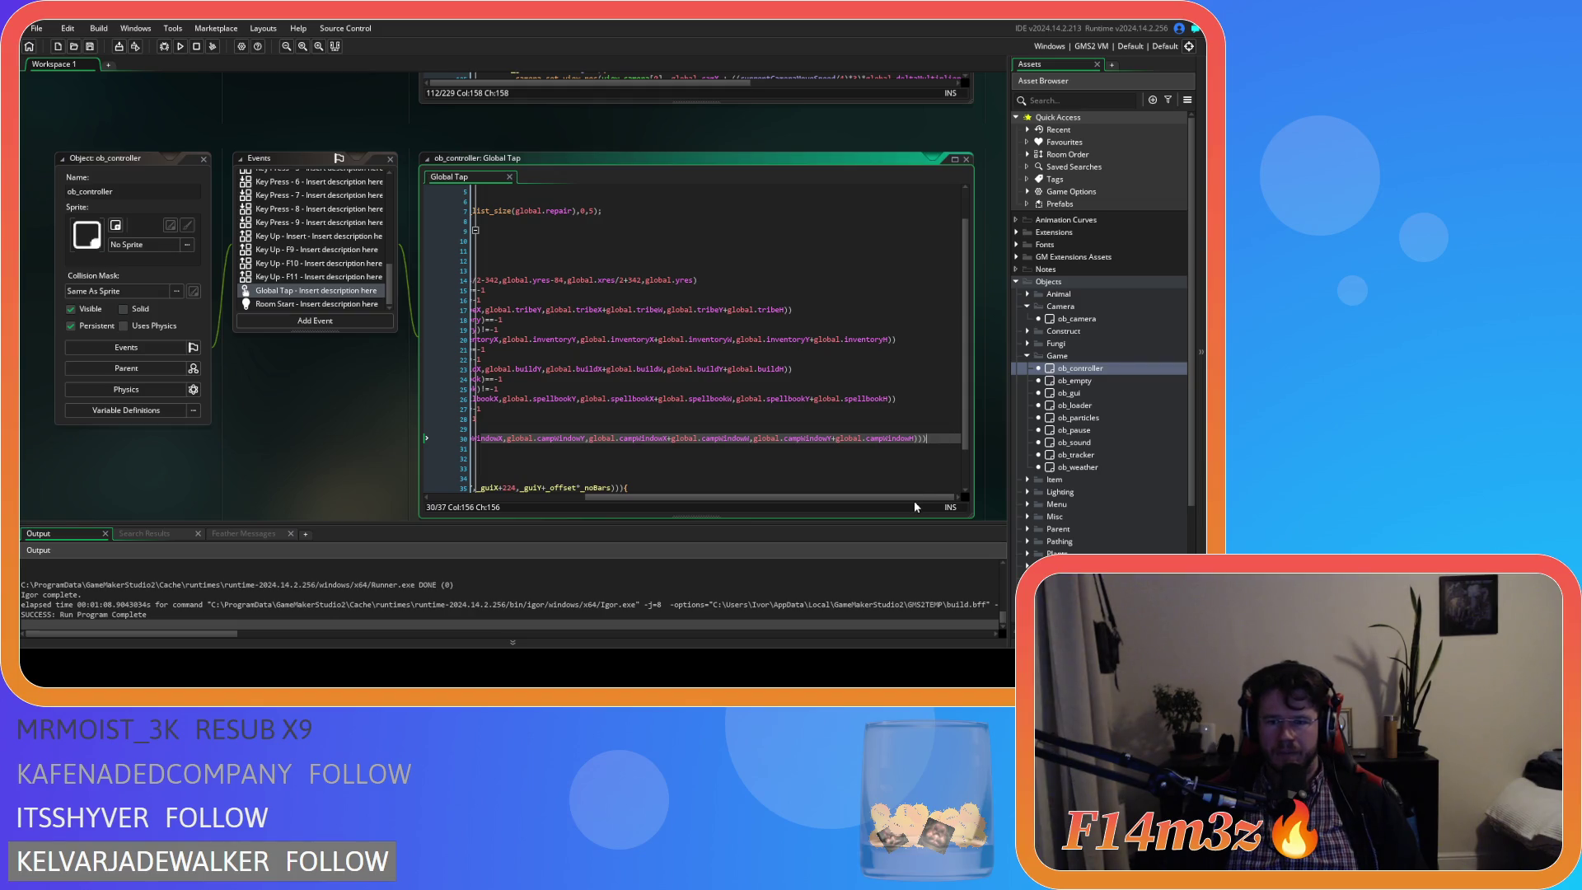
mouse_move(746, 498)
mouse_down()
mouse_move(531, 495)
mouse_move(831, 502)
mouse_move(499, 498)
mouse_up()
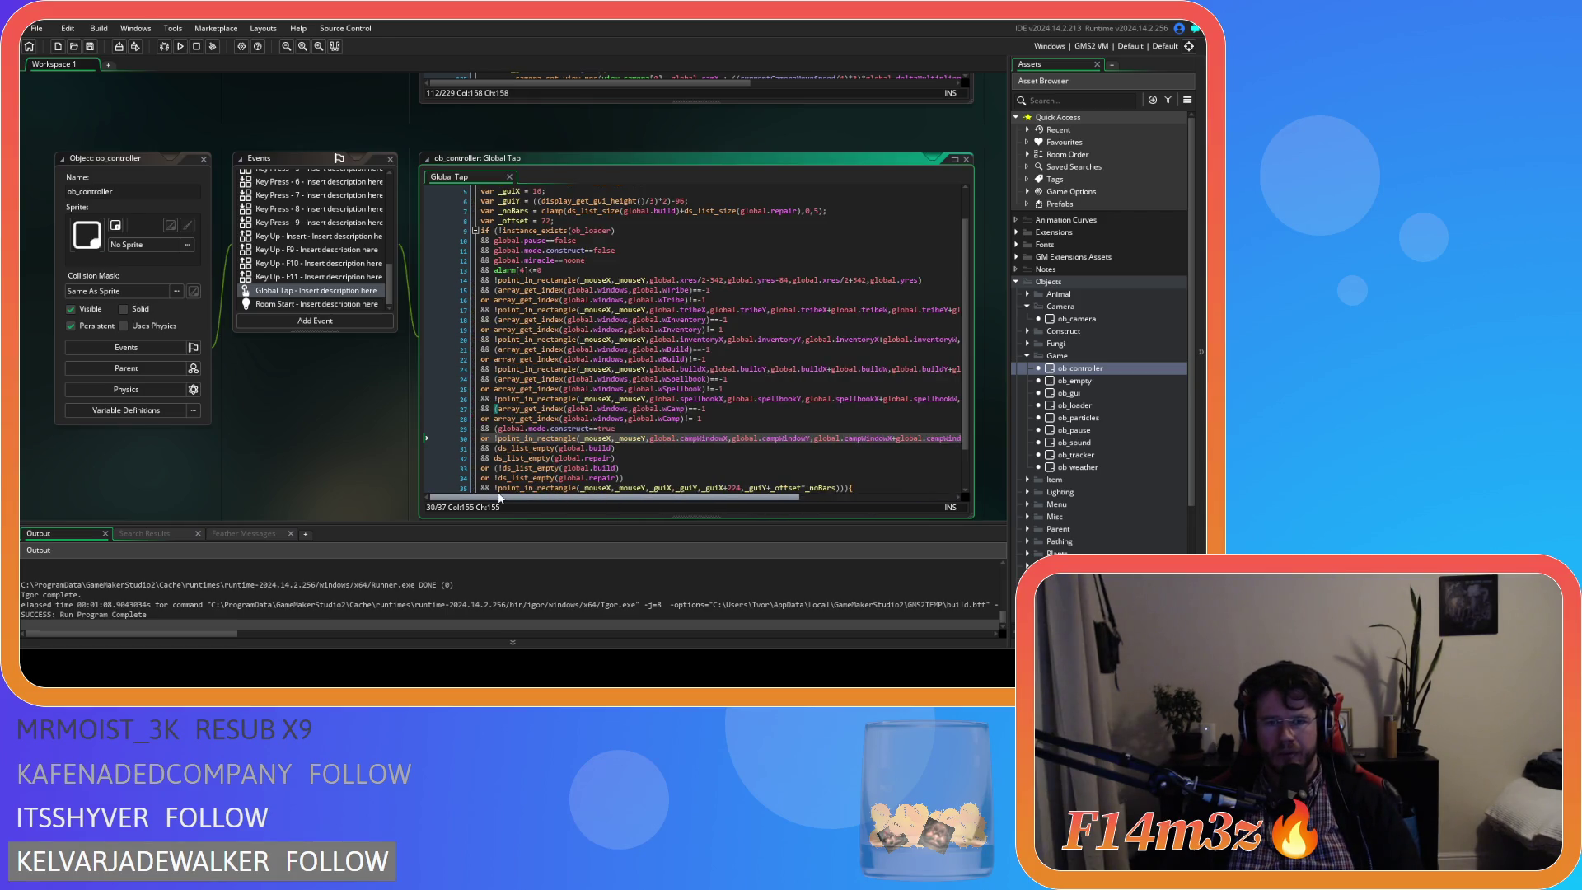
mouse_move(509, 493)
mouse_down()
mouse_move(536, 494)
mouse_move(507, 494)
mouse_up()
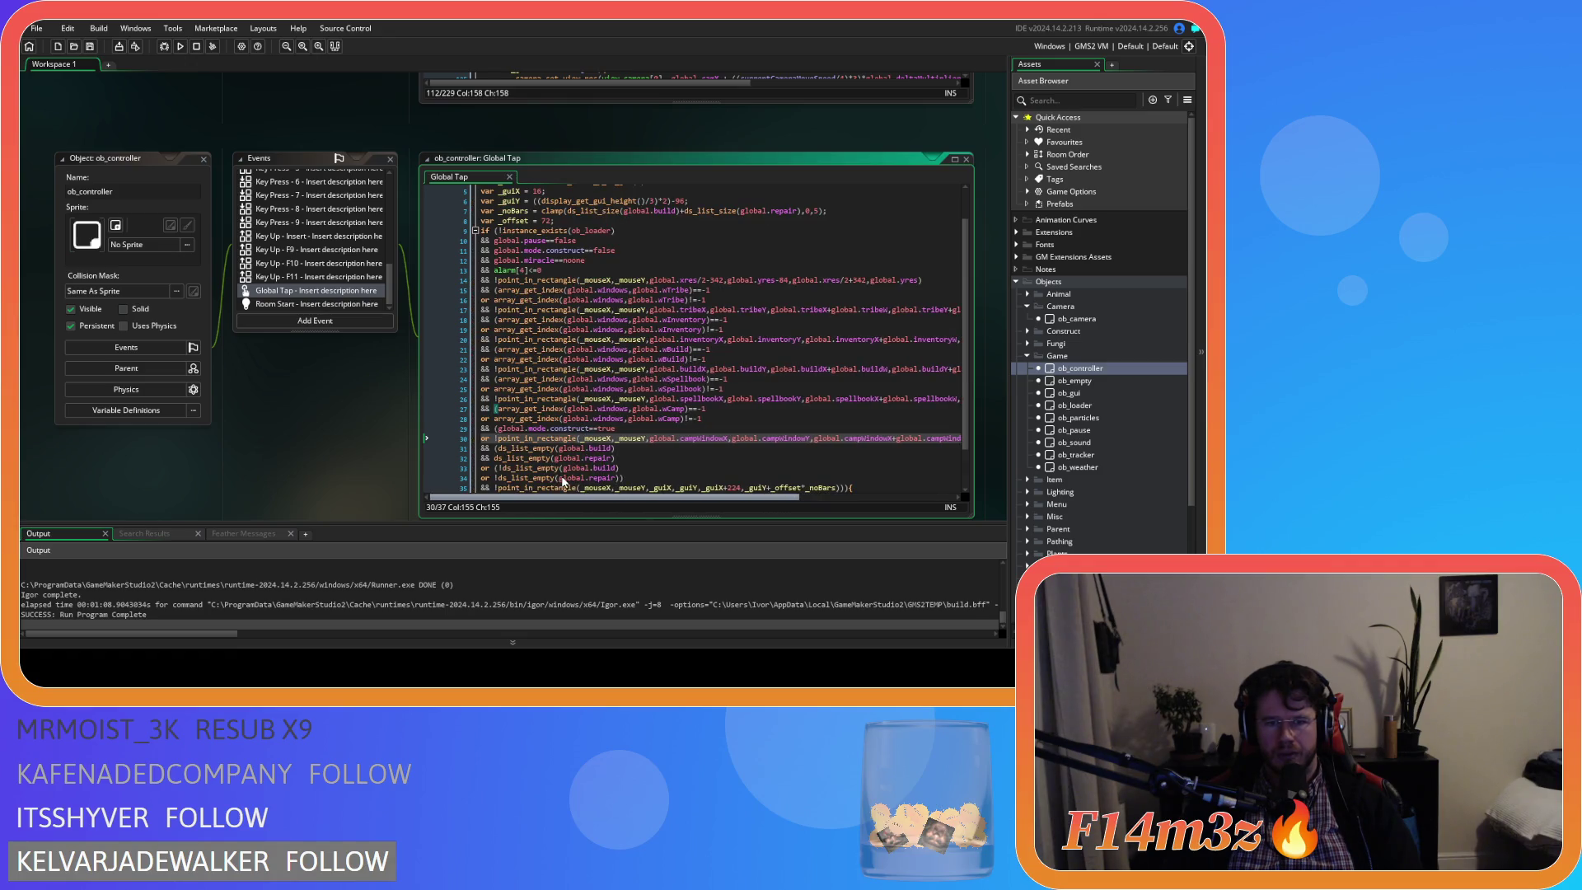
click(498, 428)
mouse_move(709, 499)
mouse_down()
mouse_move(877, 506)
mouse_move(468, 464)
mouse_up()
click(930, 438)
Delete 'global.mode.construct==true' so lines 29 and 30 join into one condition.
key(Up)
key(ctrl+shift+Left)
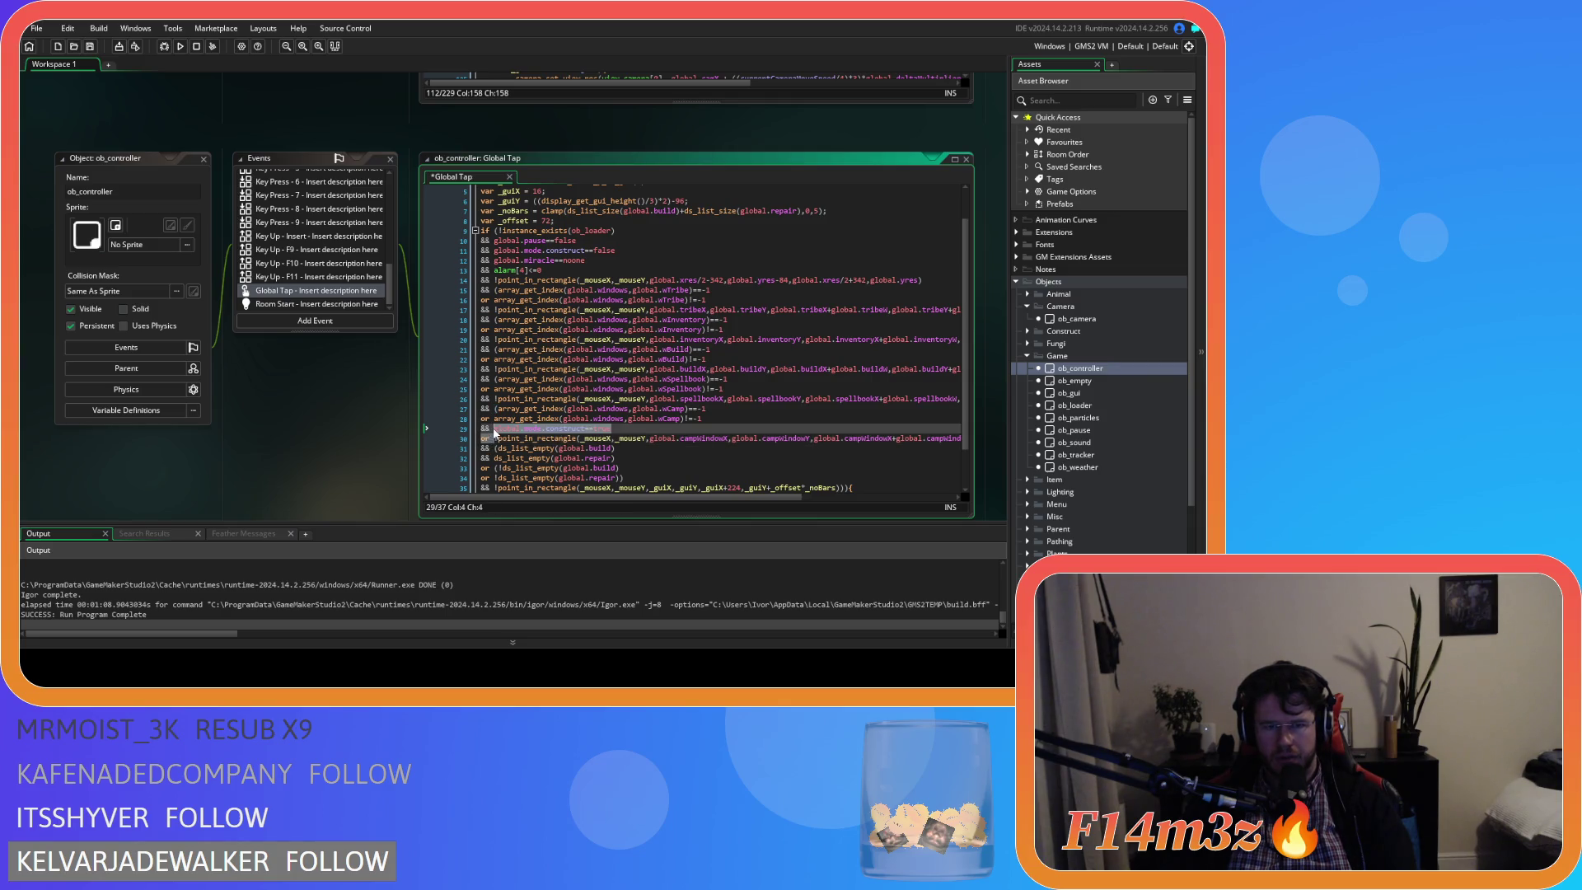
key(Delete)
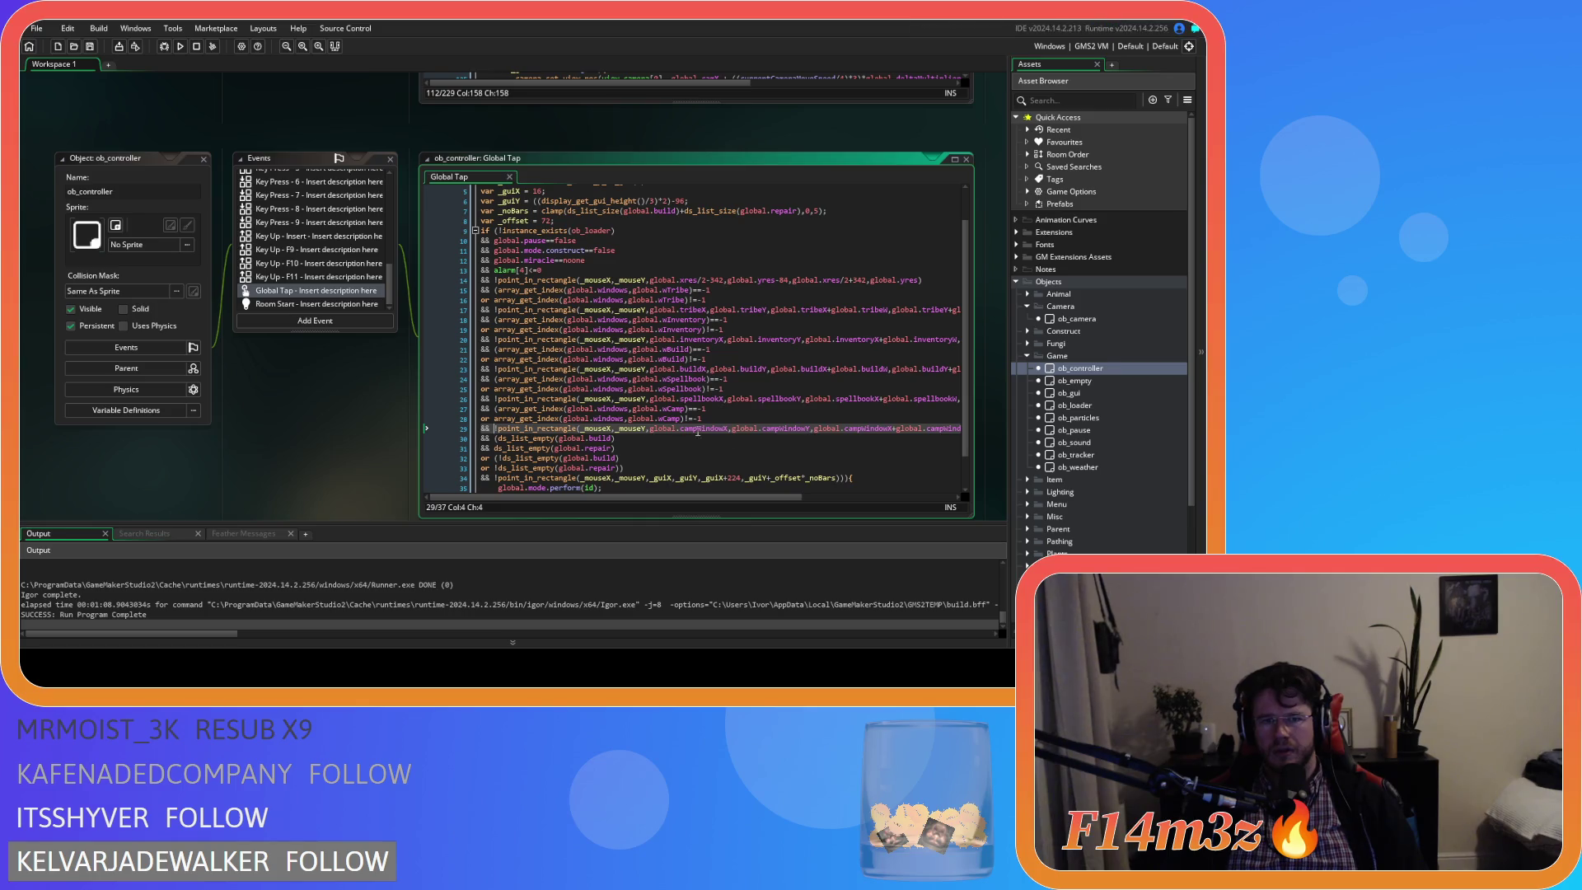
click(692, 429)
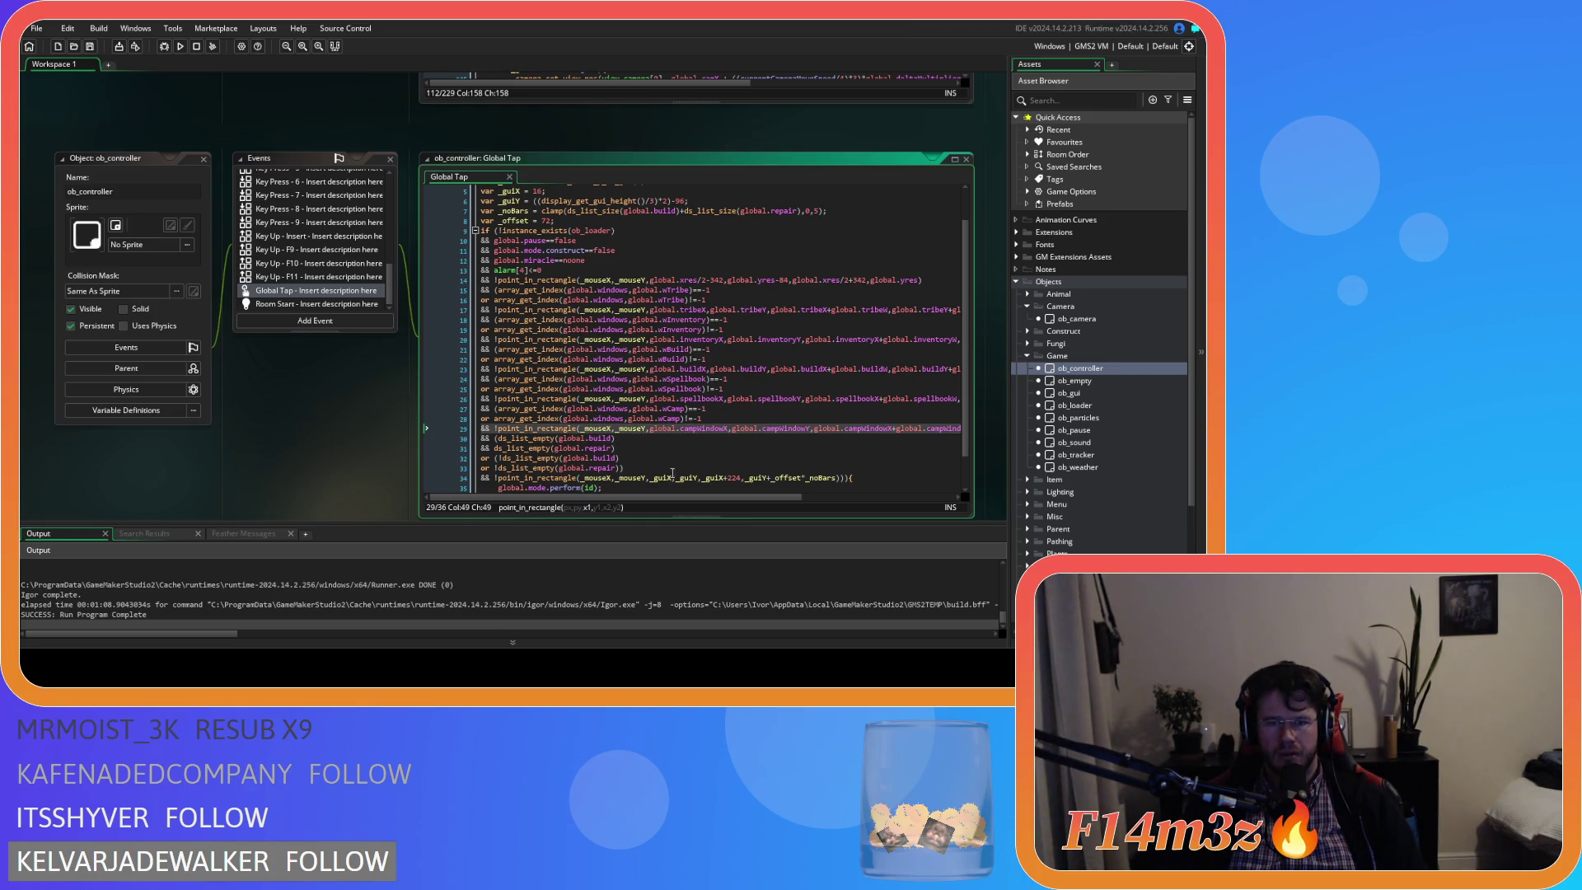
key(End)
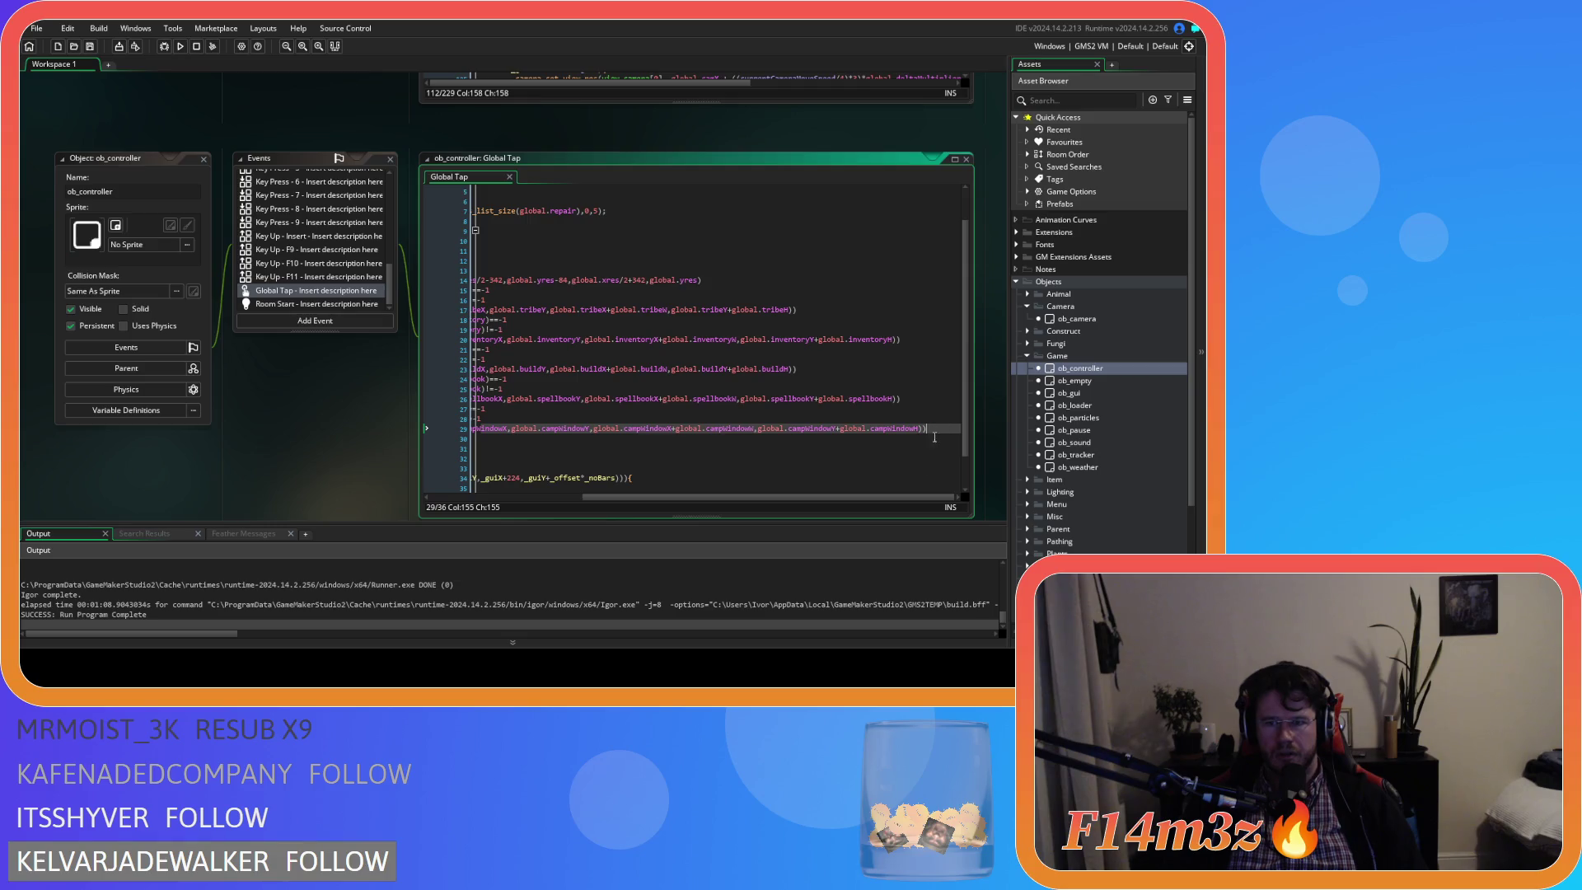
Review the point_in_rectangle call and line endings on lines 29–31.
drag(904, 505, 592, 499)
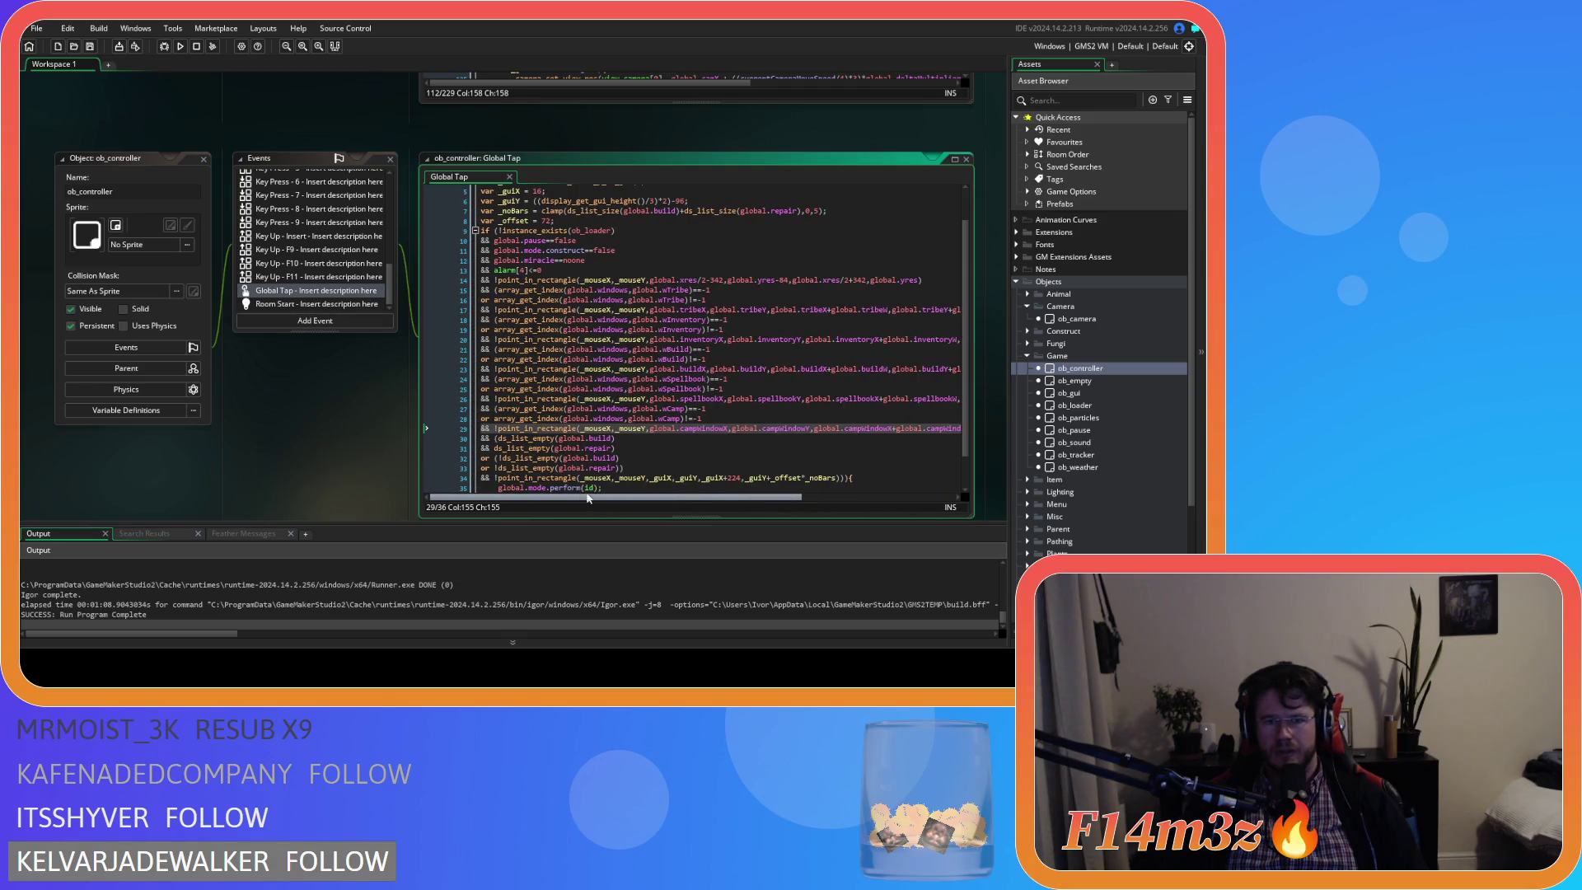
mouse_move(511, 492)
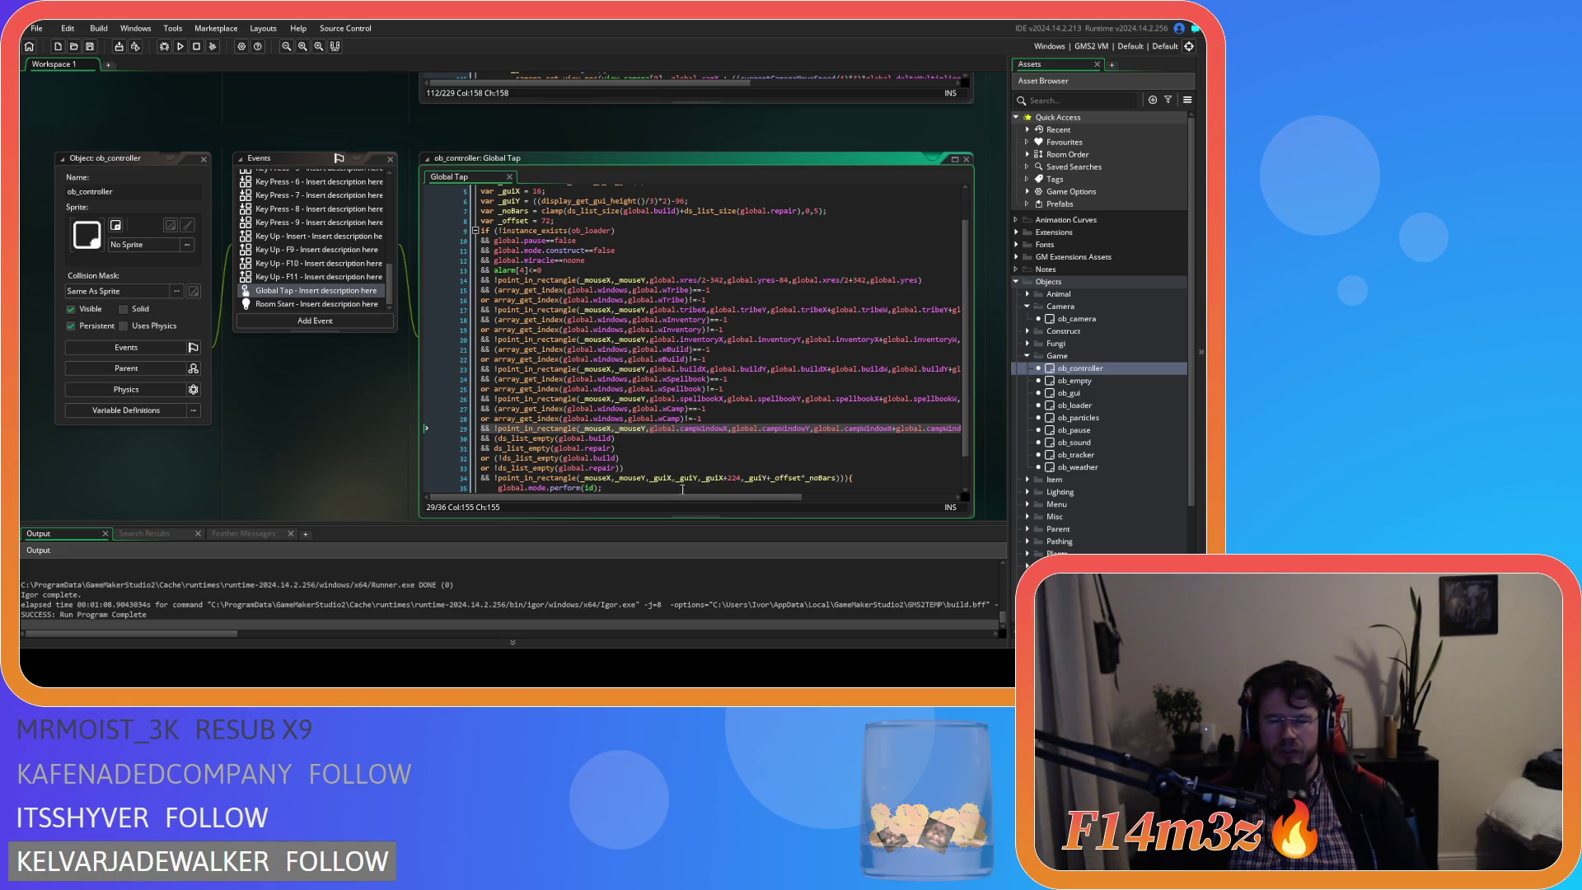
click(652, 449)
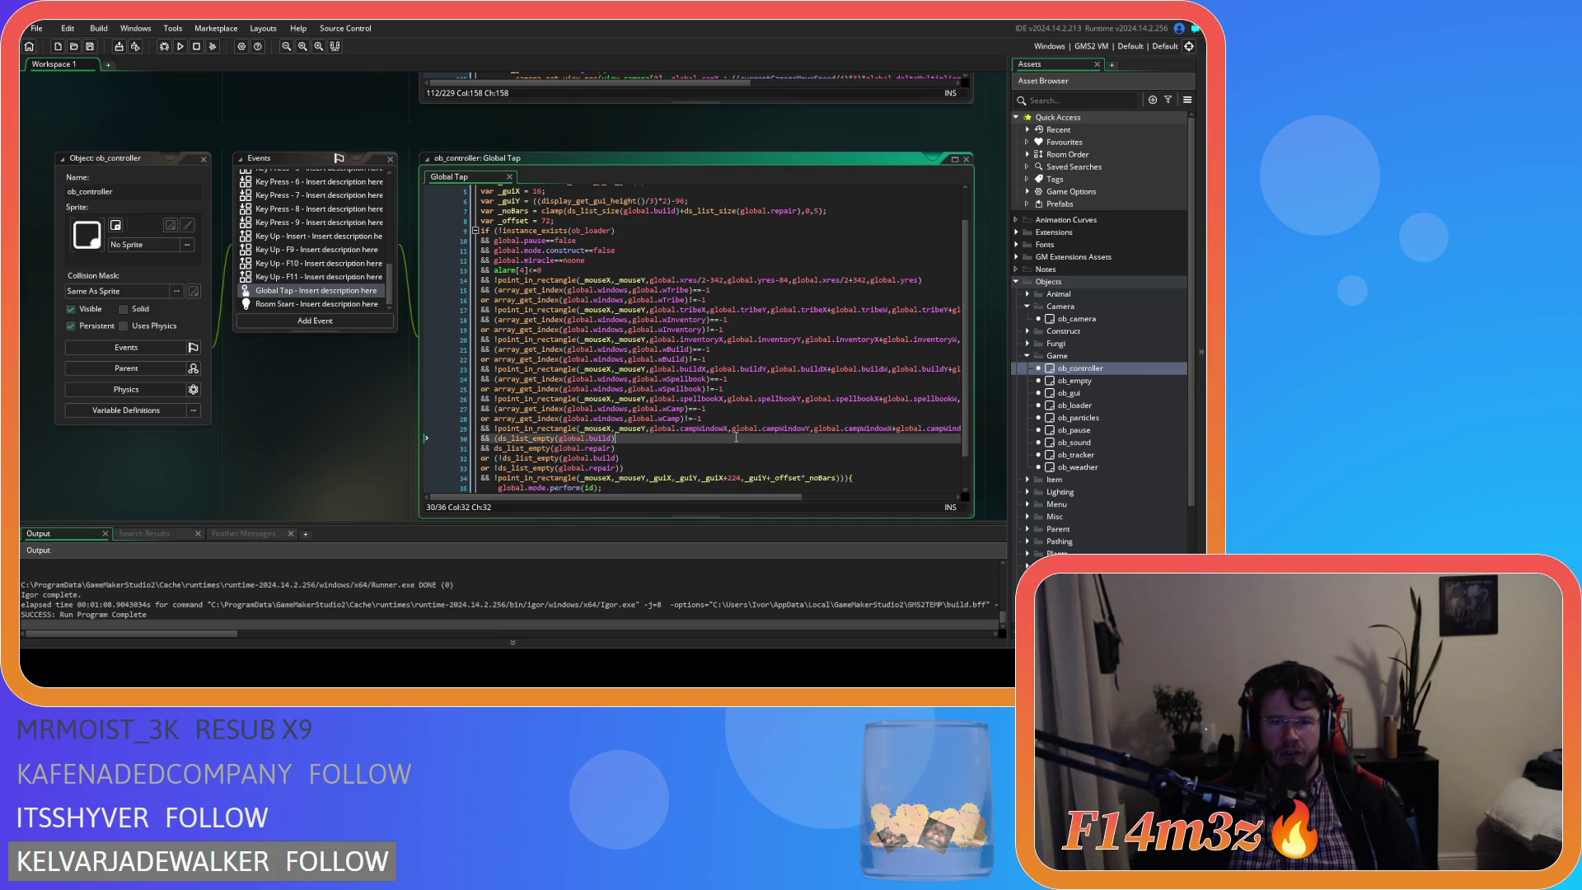
click(809, 427)
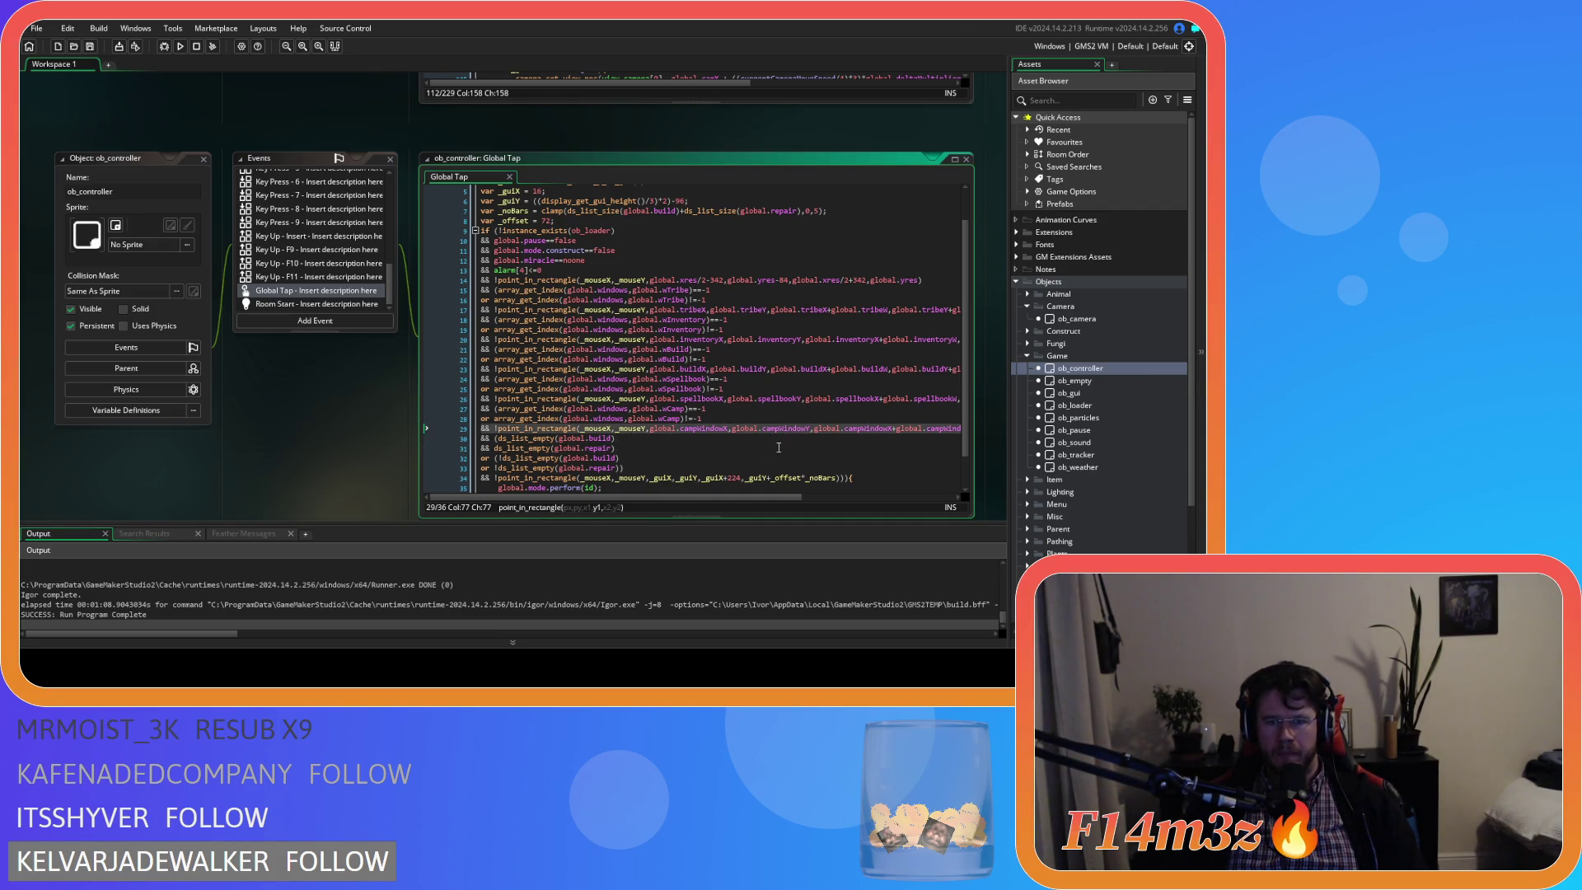
click(736, 451)
click(726, 443)
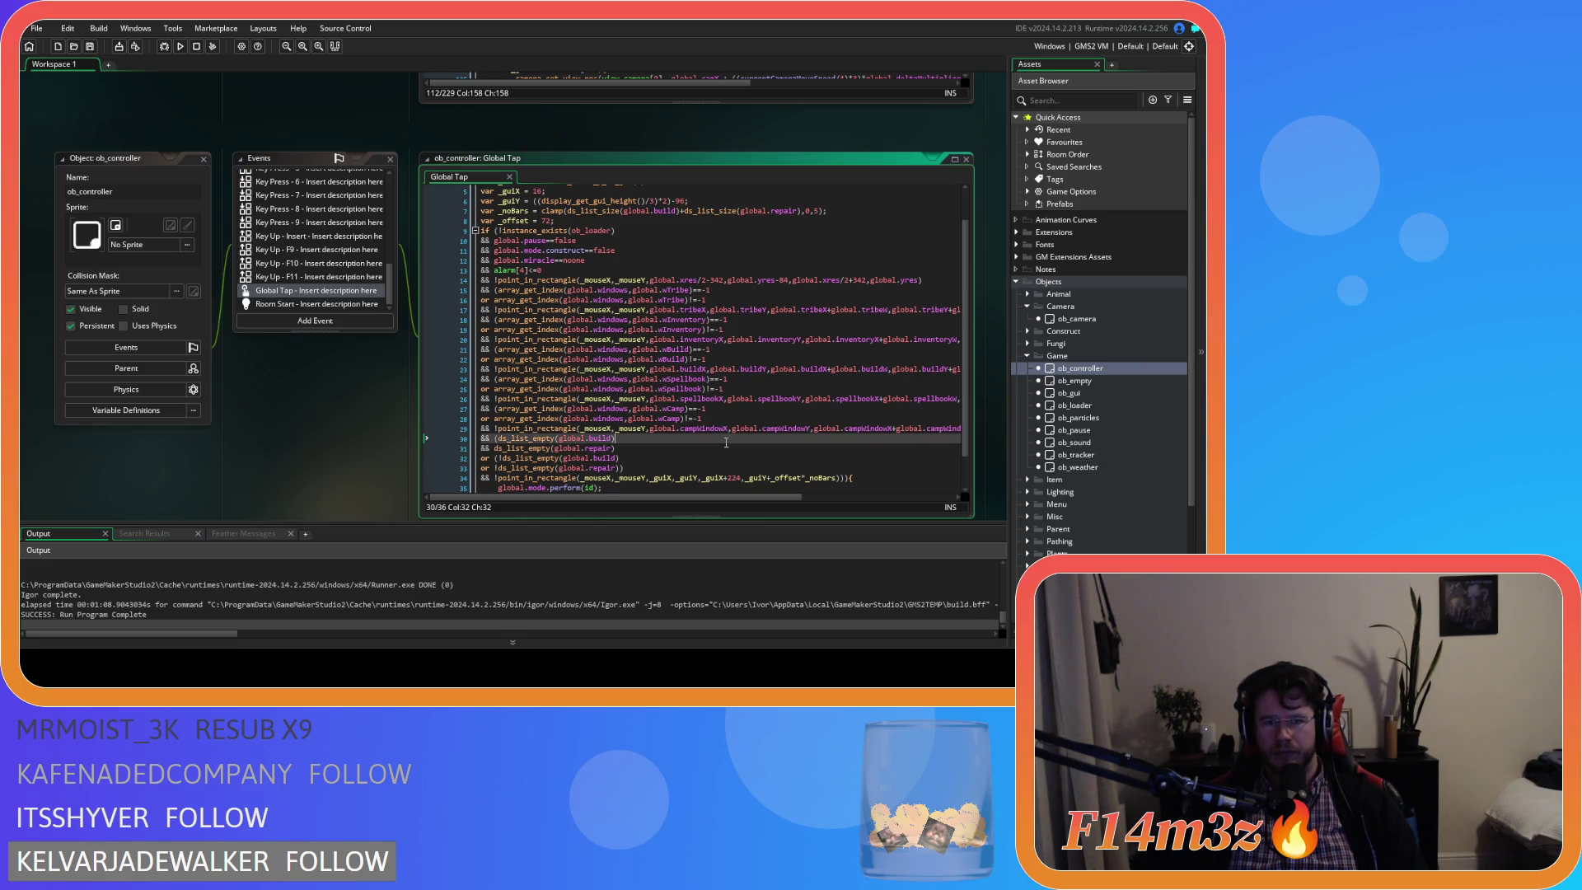
mouse_move(753, 498)
mouse_down()
mouse_move(910, 498)
mouse_move(683, 500)
mouse_up()
click(943, 430)
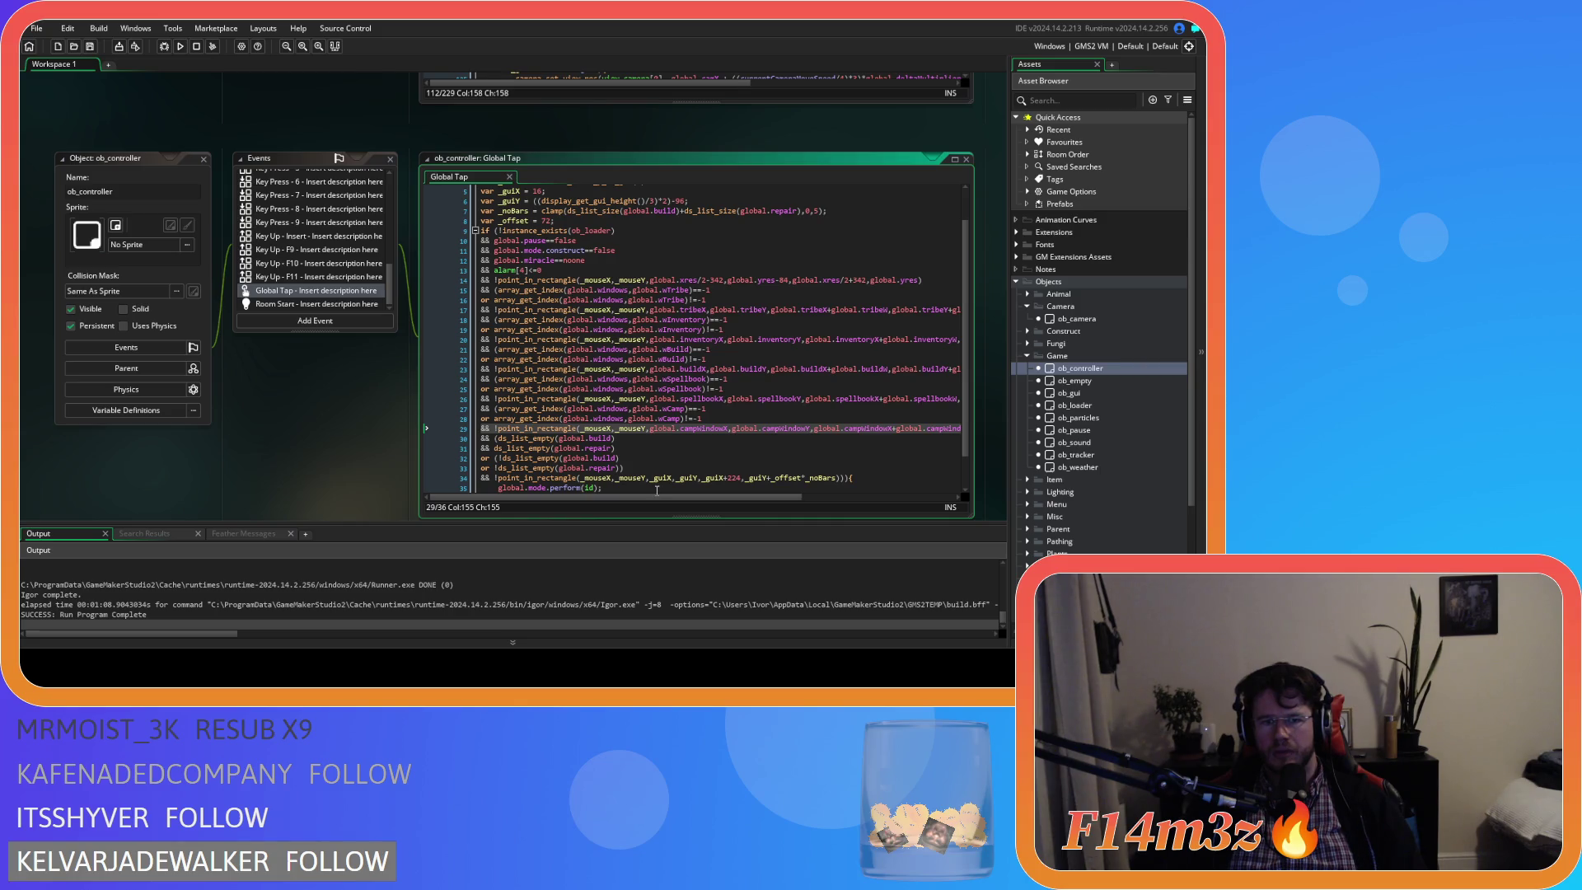
scroll(349, 310, down, 5)
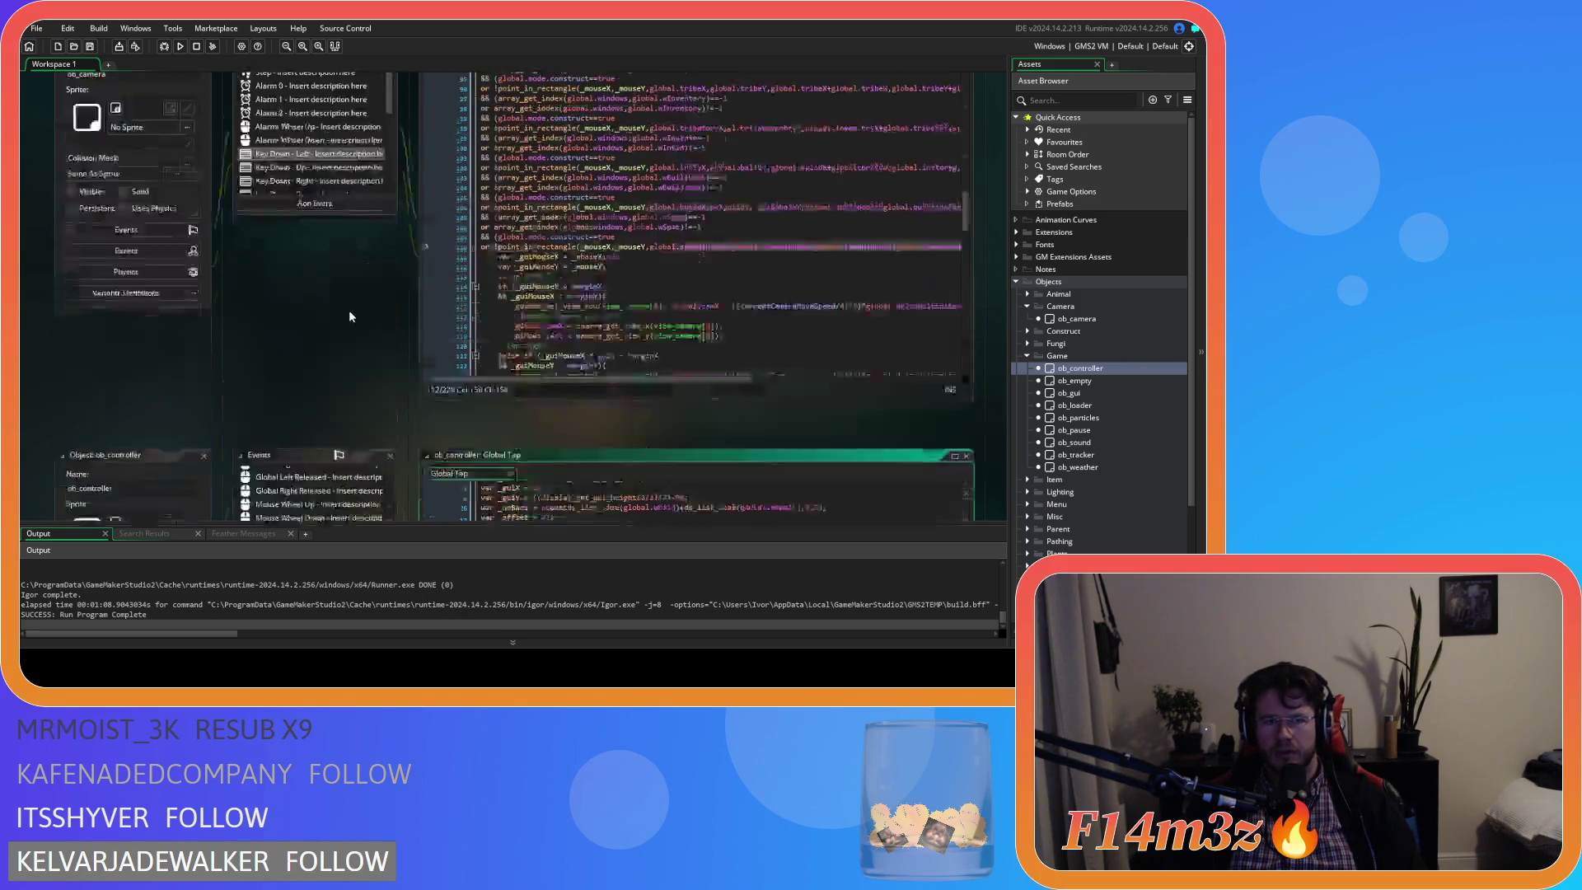
Review ob_camera's Global Drag Start and Step event code.
scroll(338, 403, down, 3)
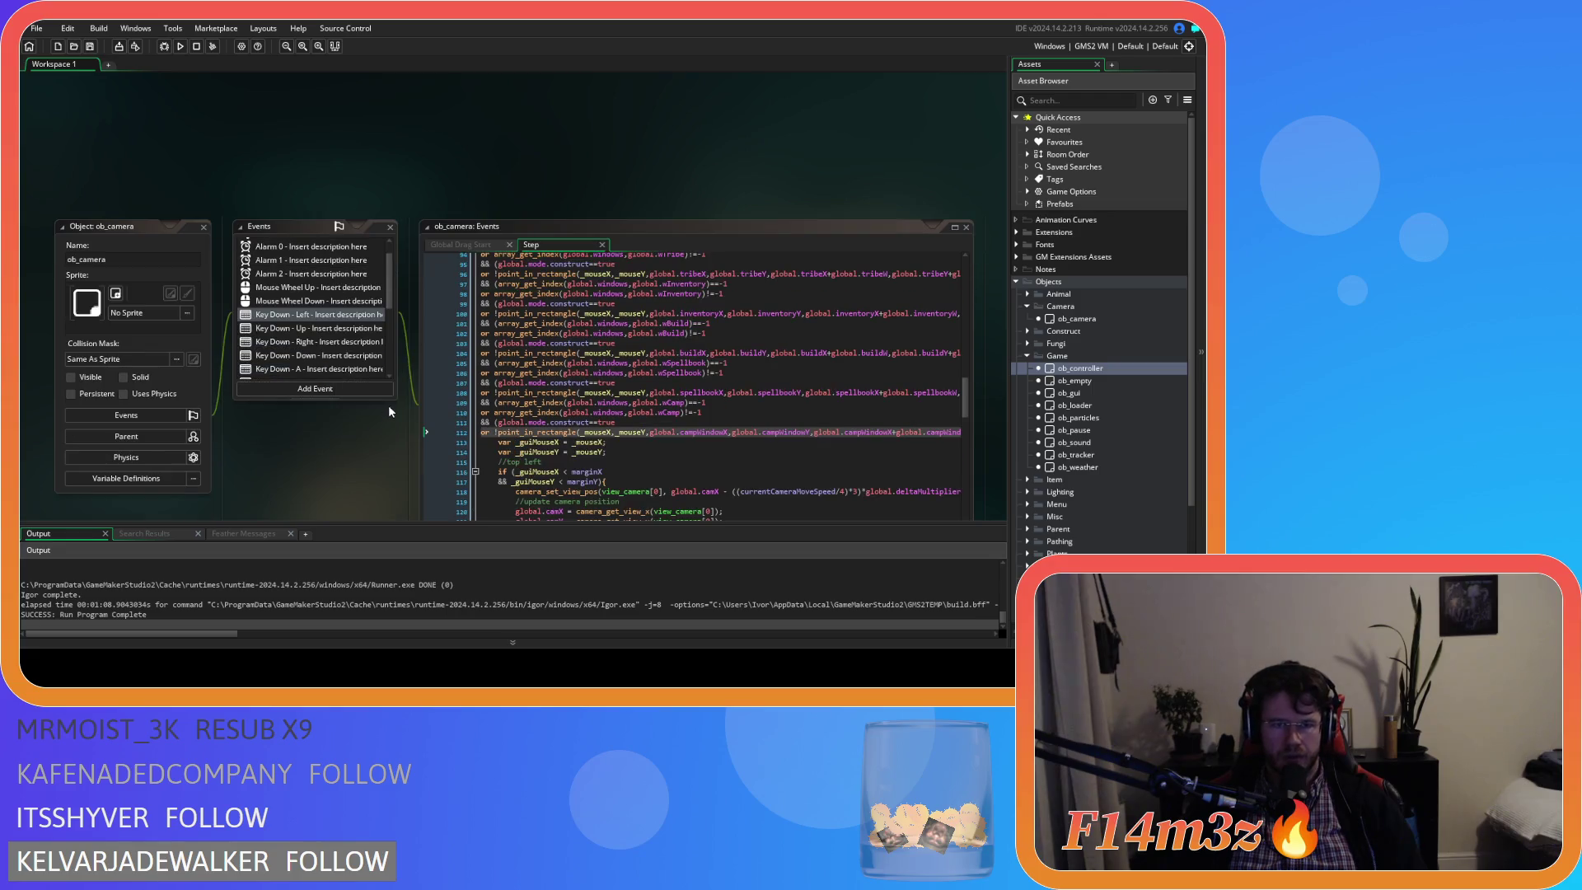
click(473, 245)
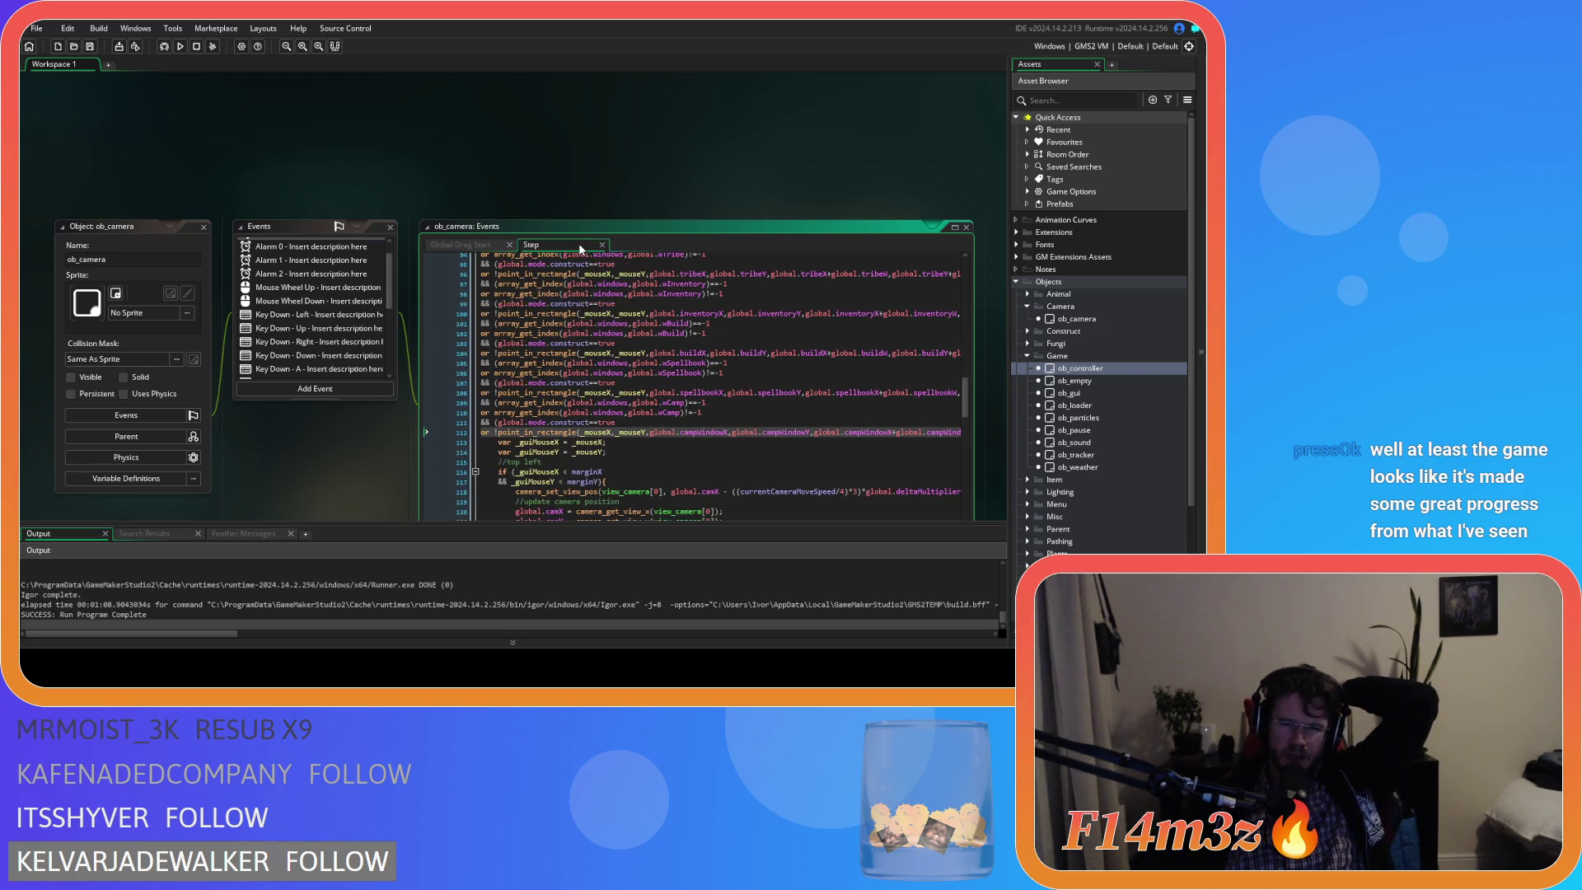
click(532, 245)
scroll(653, 438, up, 3)
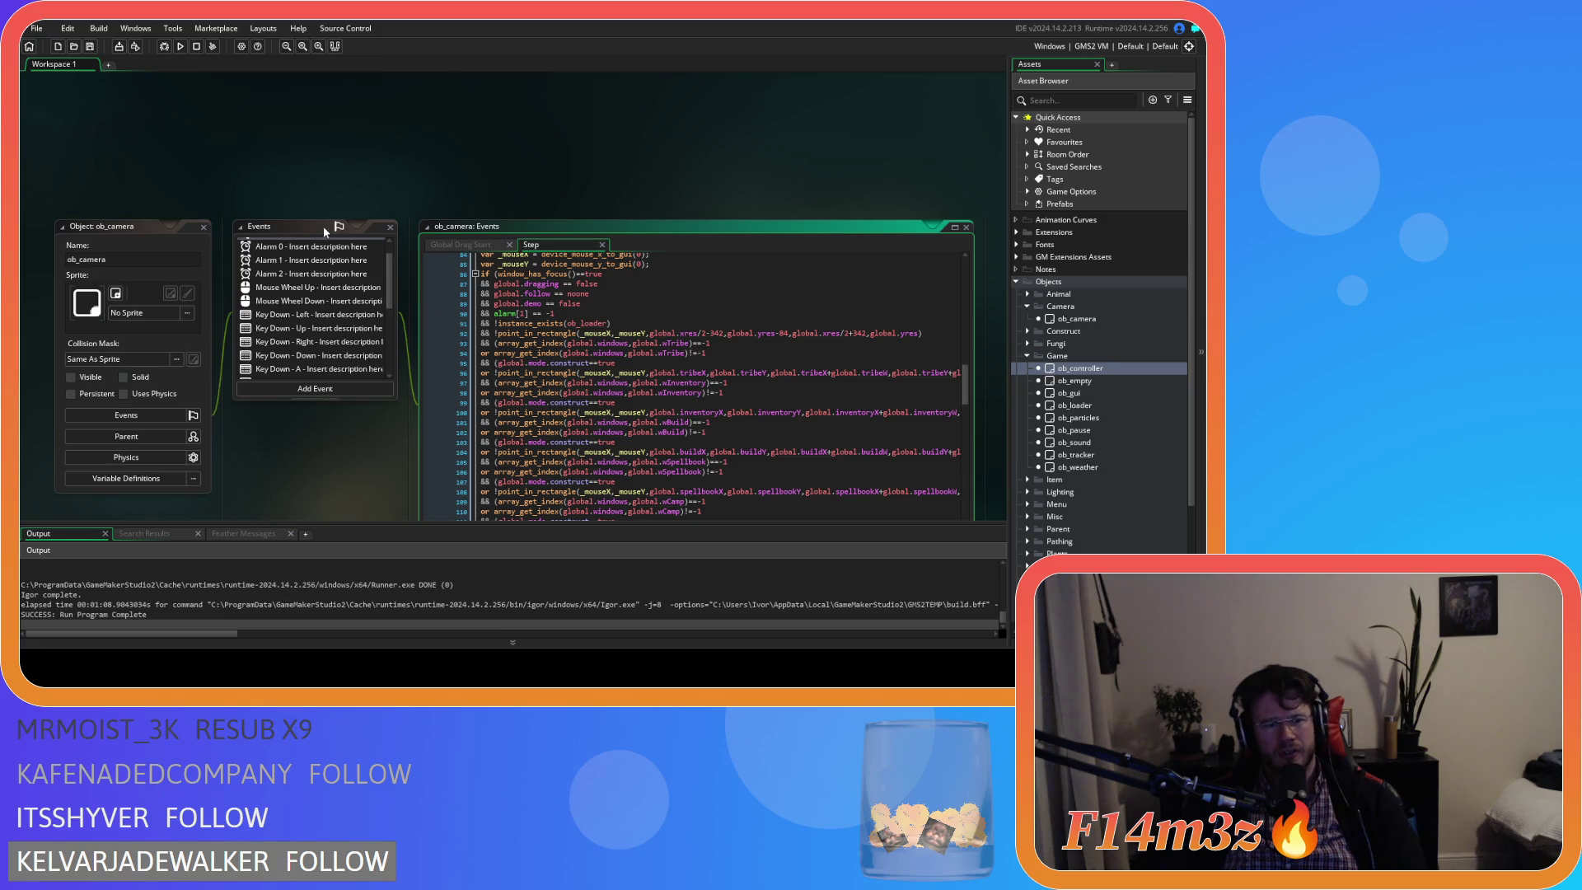
Bring up ob_controller's Global Tap code and run the game with F5.
double_click(1101, 373)
click(677, 342)
key(F5)
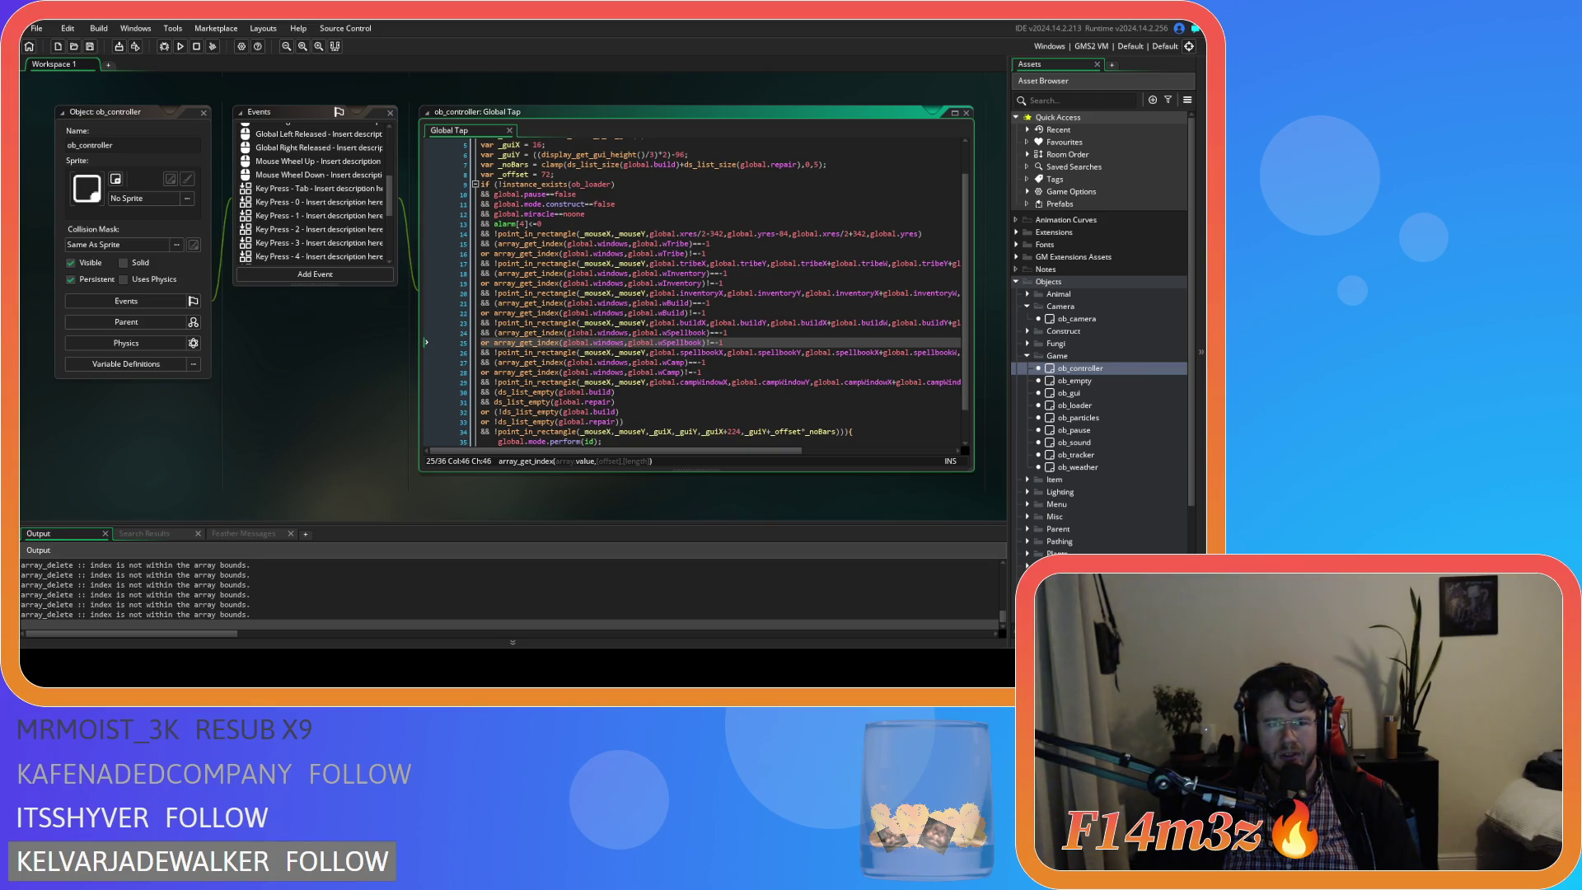
Open and close the Build panel, then pan the camera around the camp tents.
key(alt+Tab)
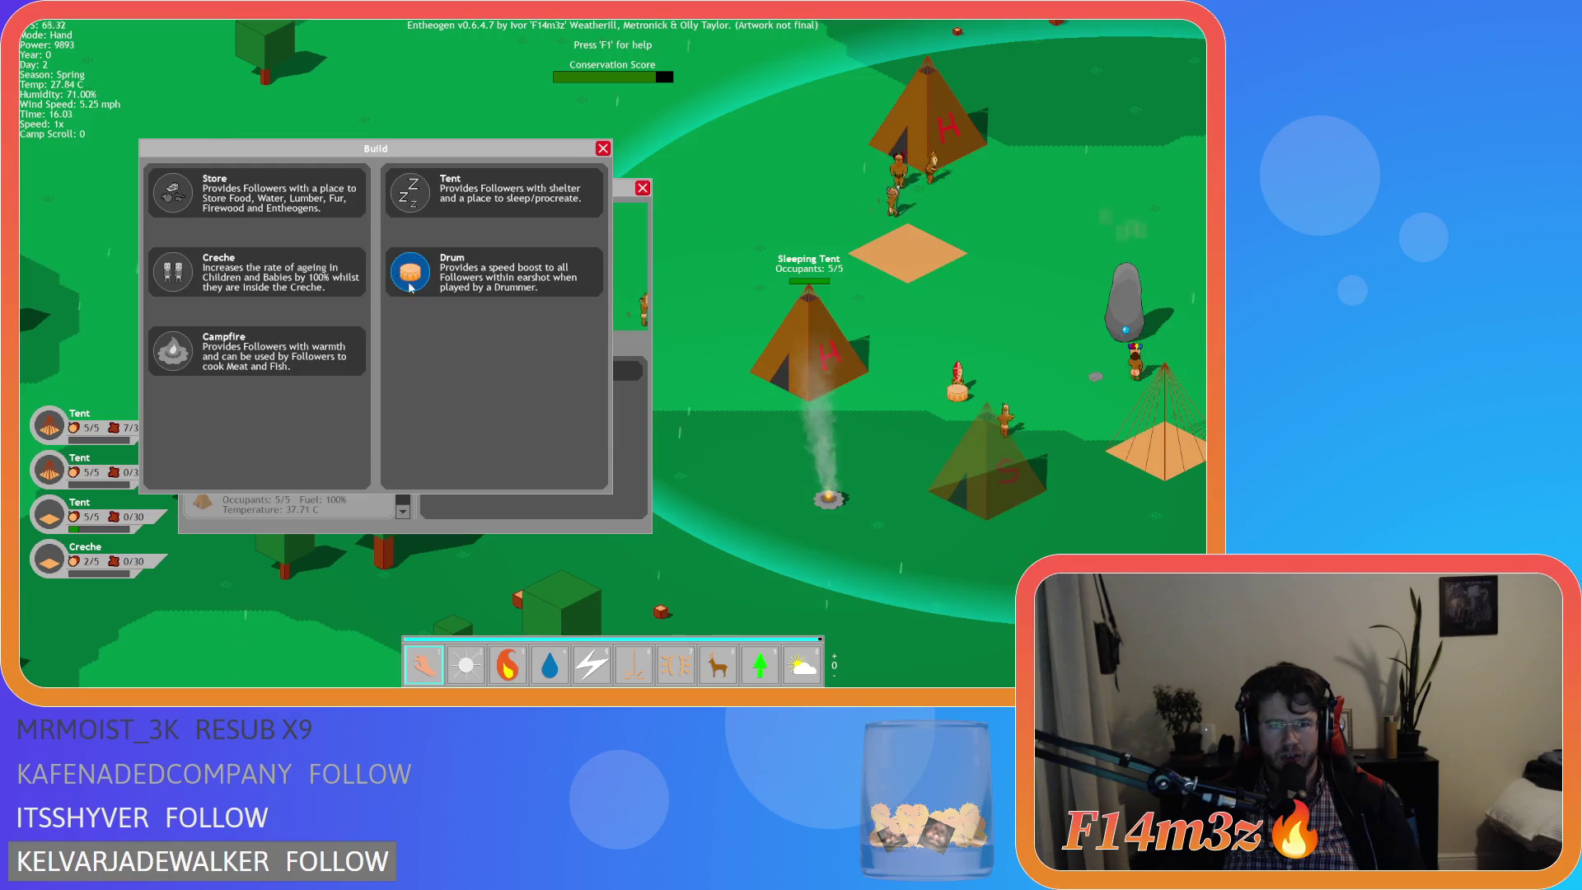
key(Escape)
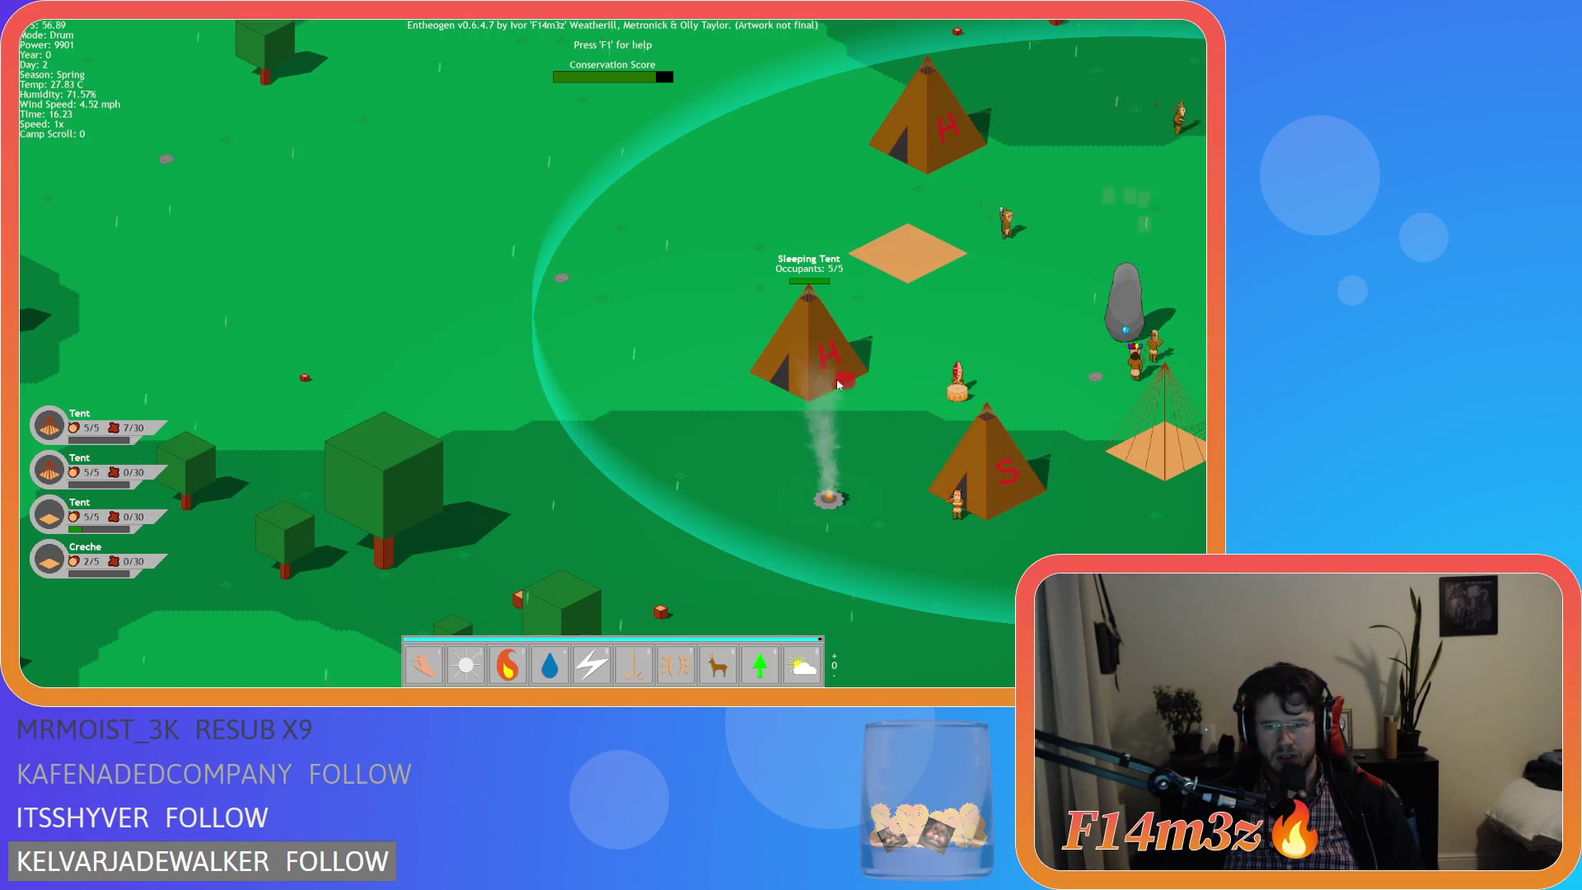
key(w)
key(a)
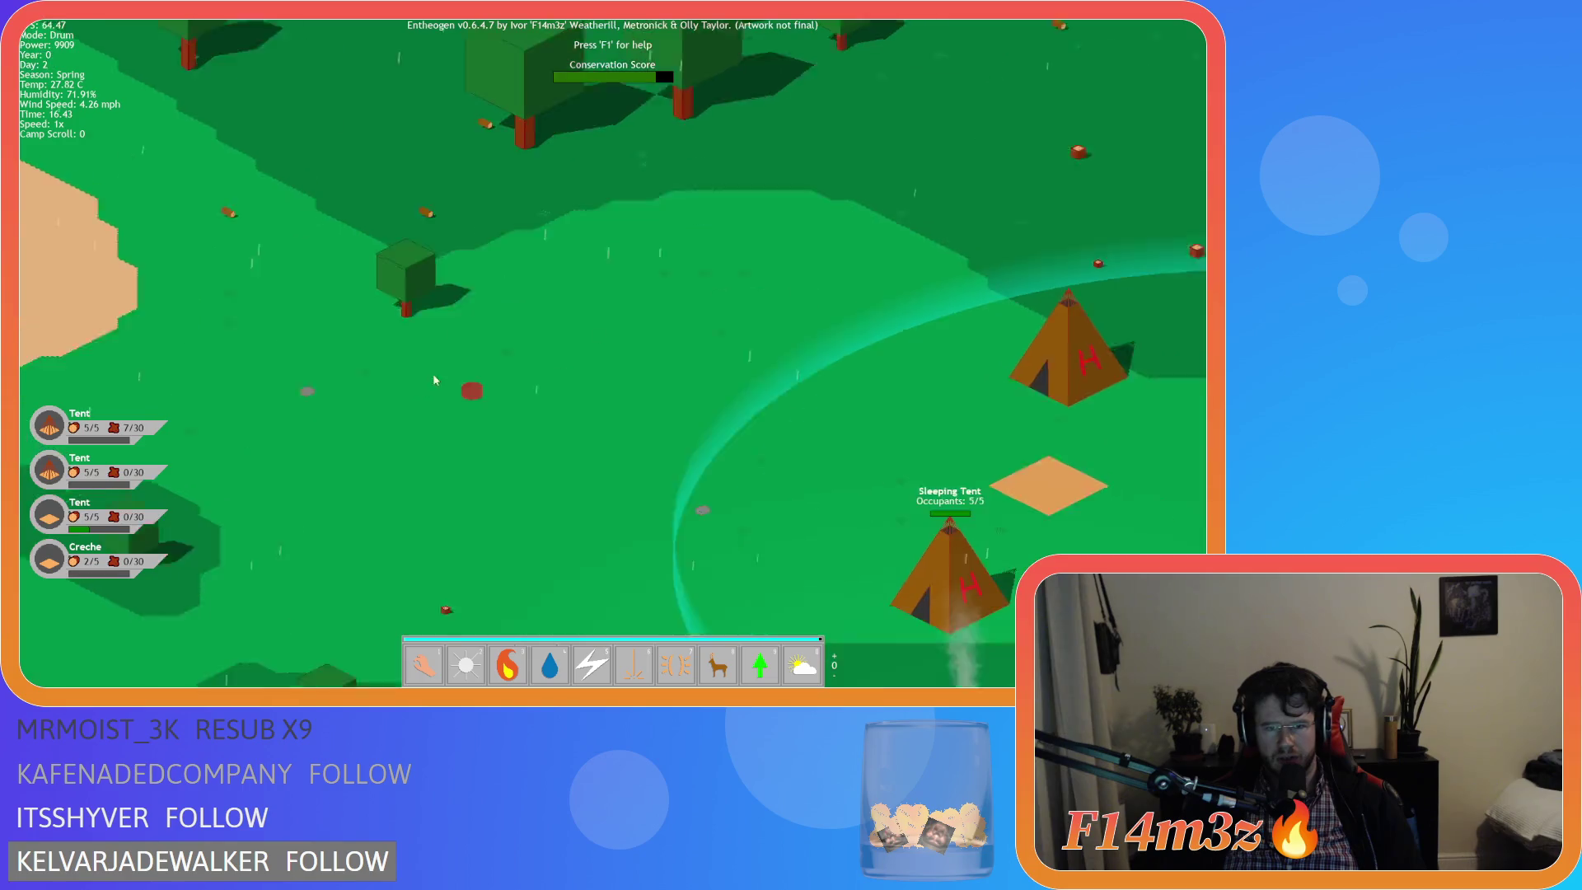
key(d)
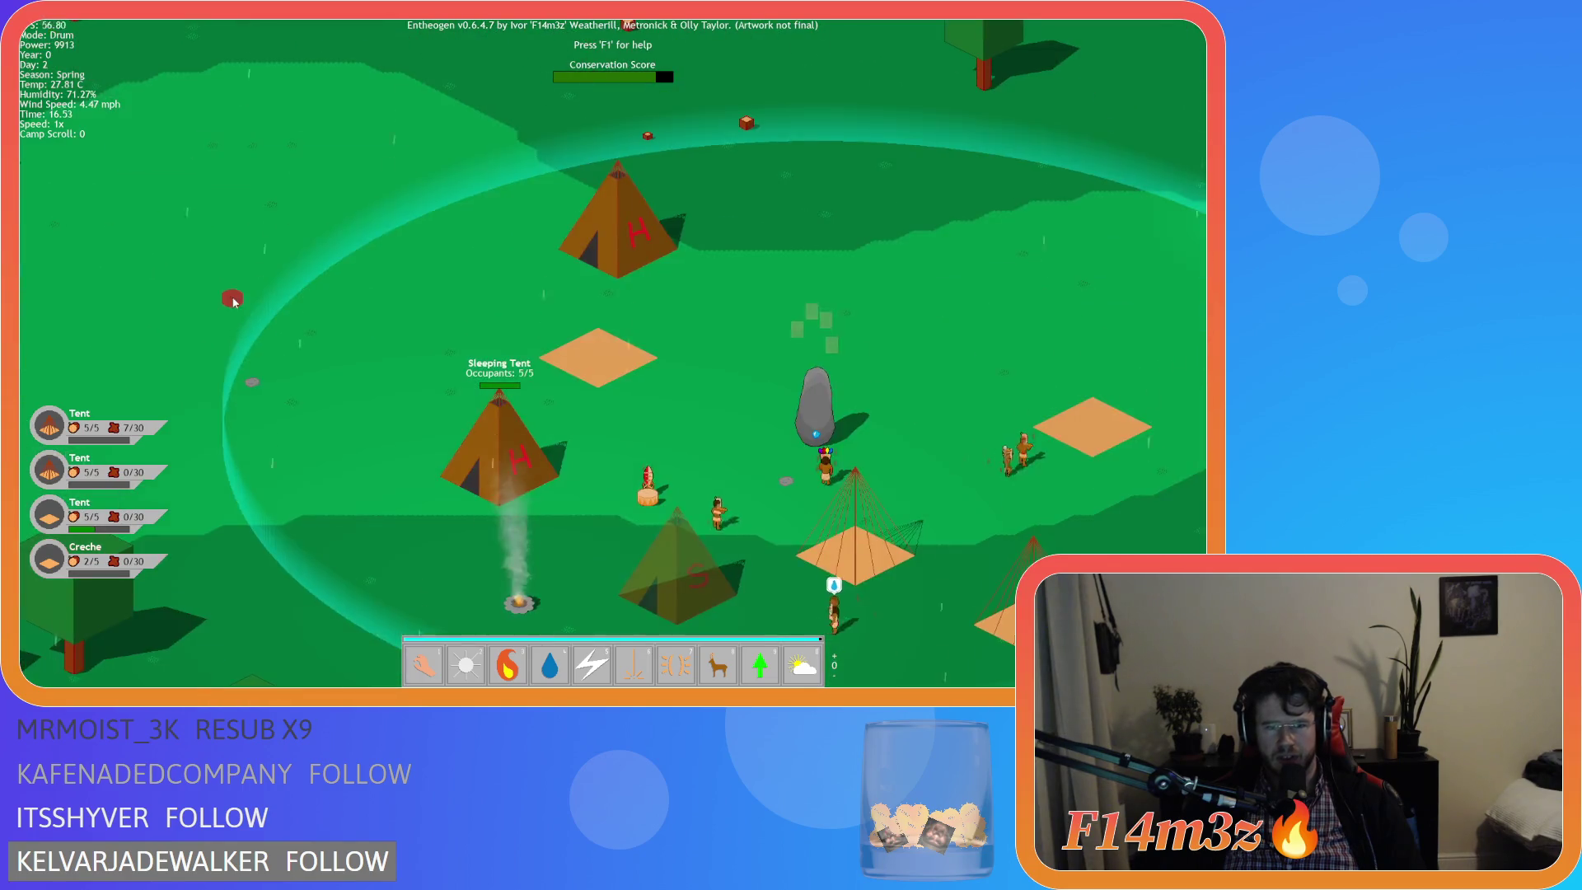
key(d)
key(a)
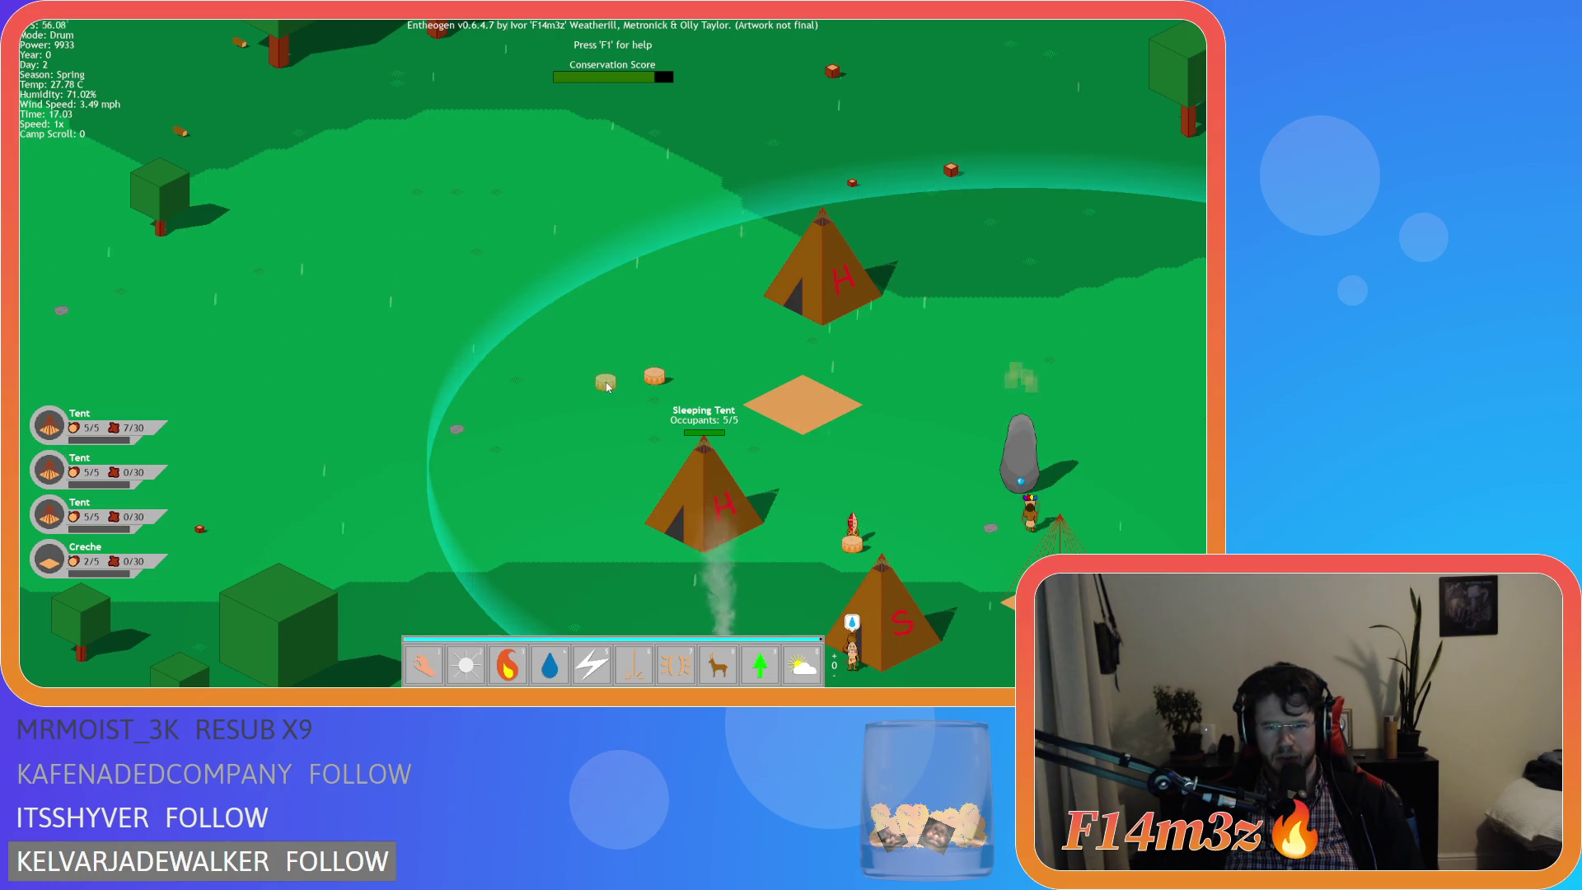
key(b)
key(a)
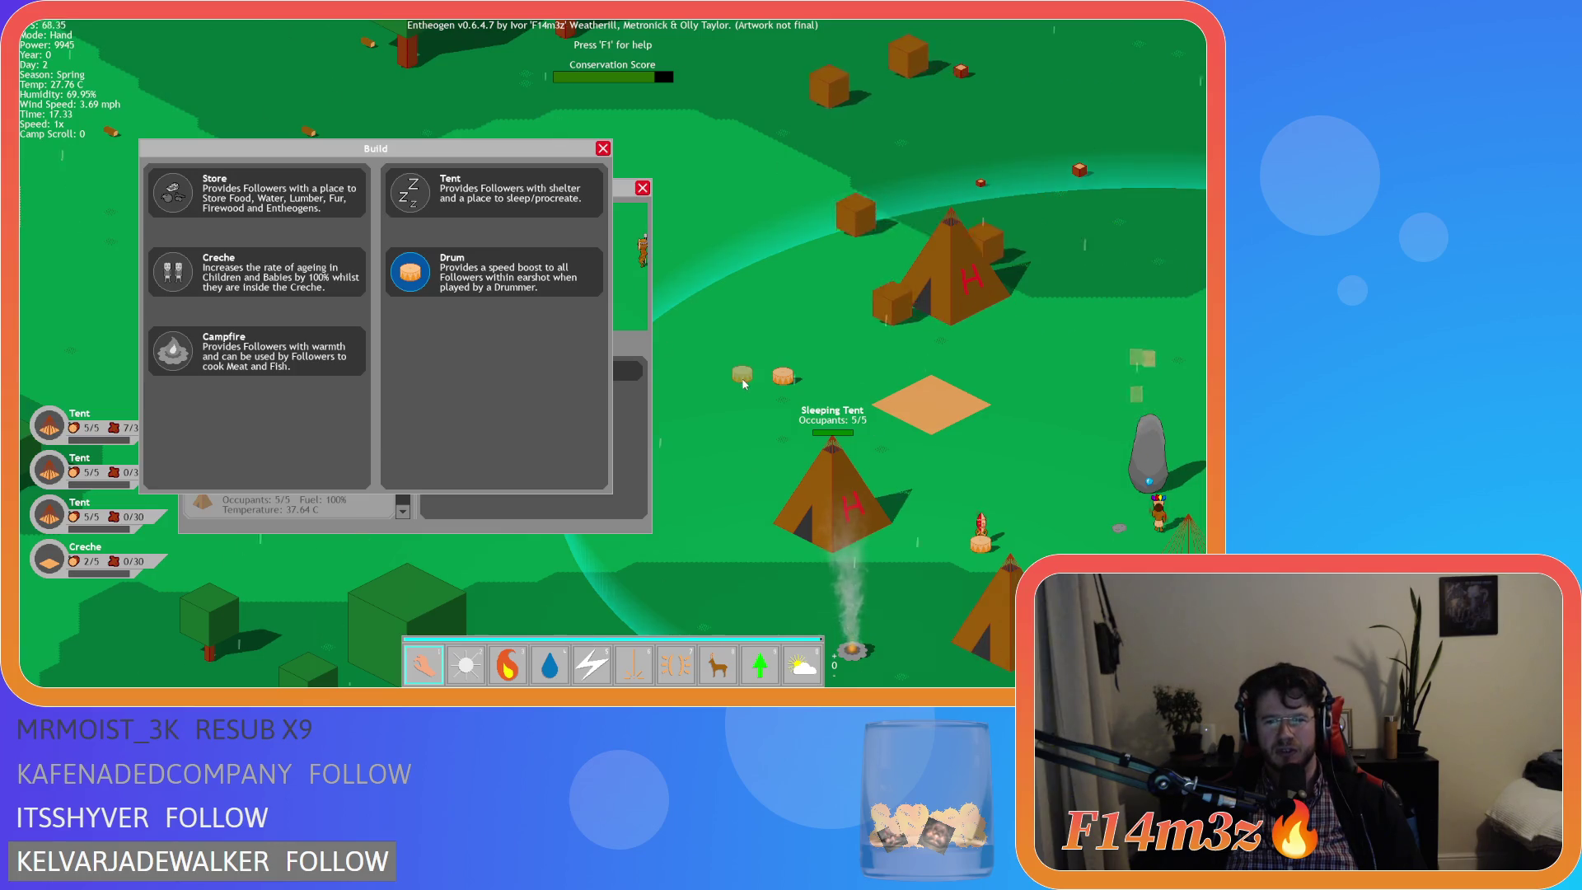
key(d)
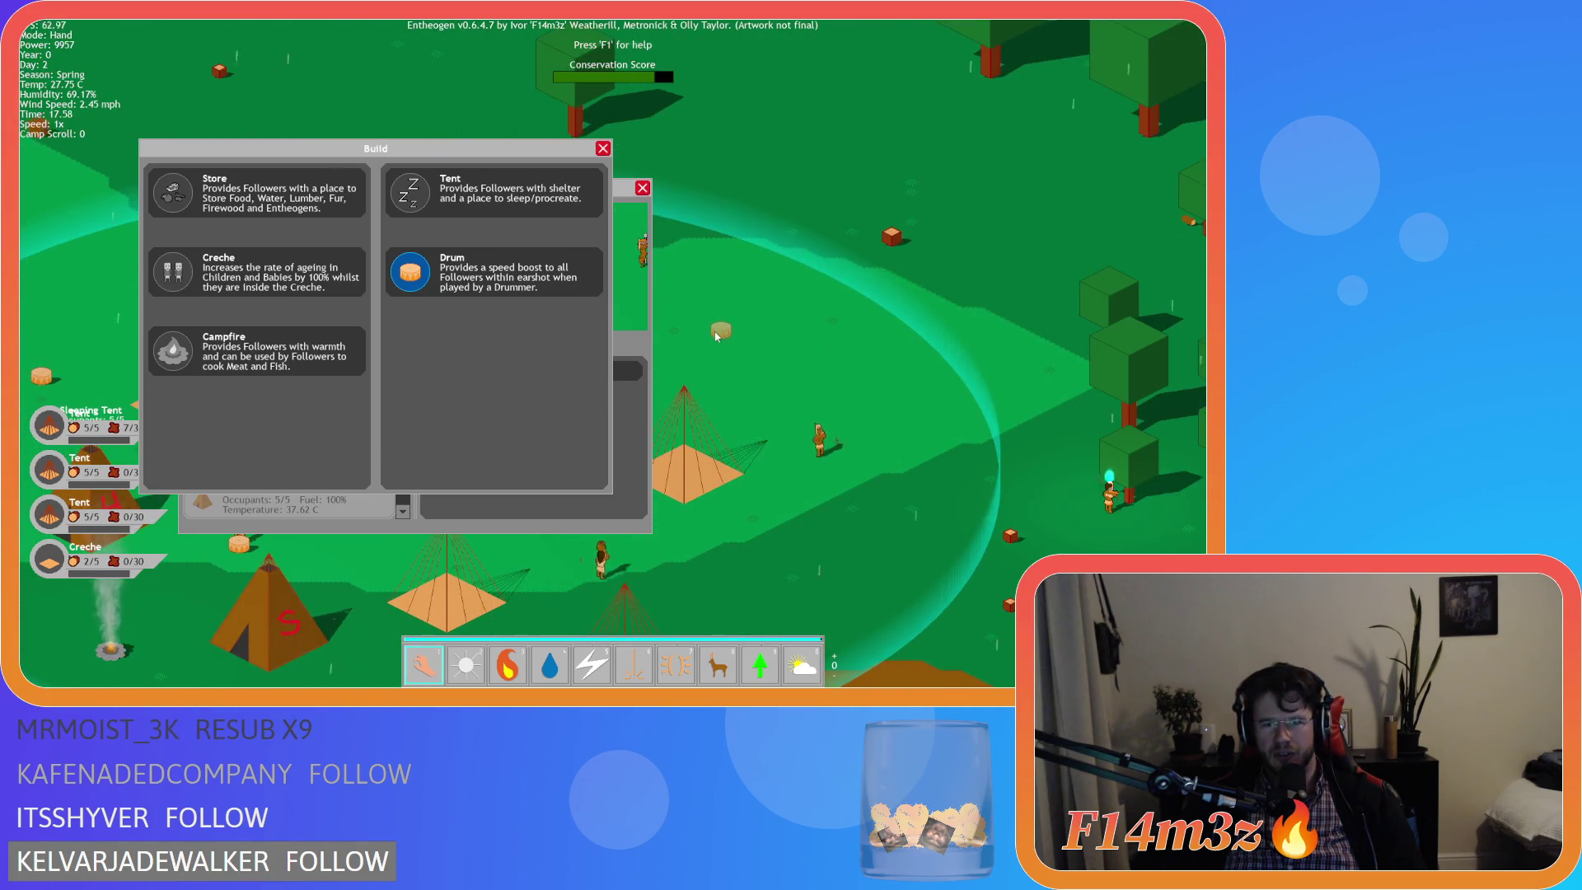
key(a)
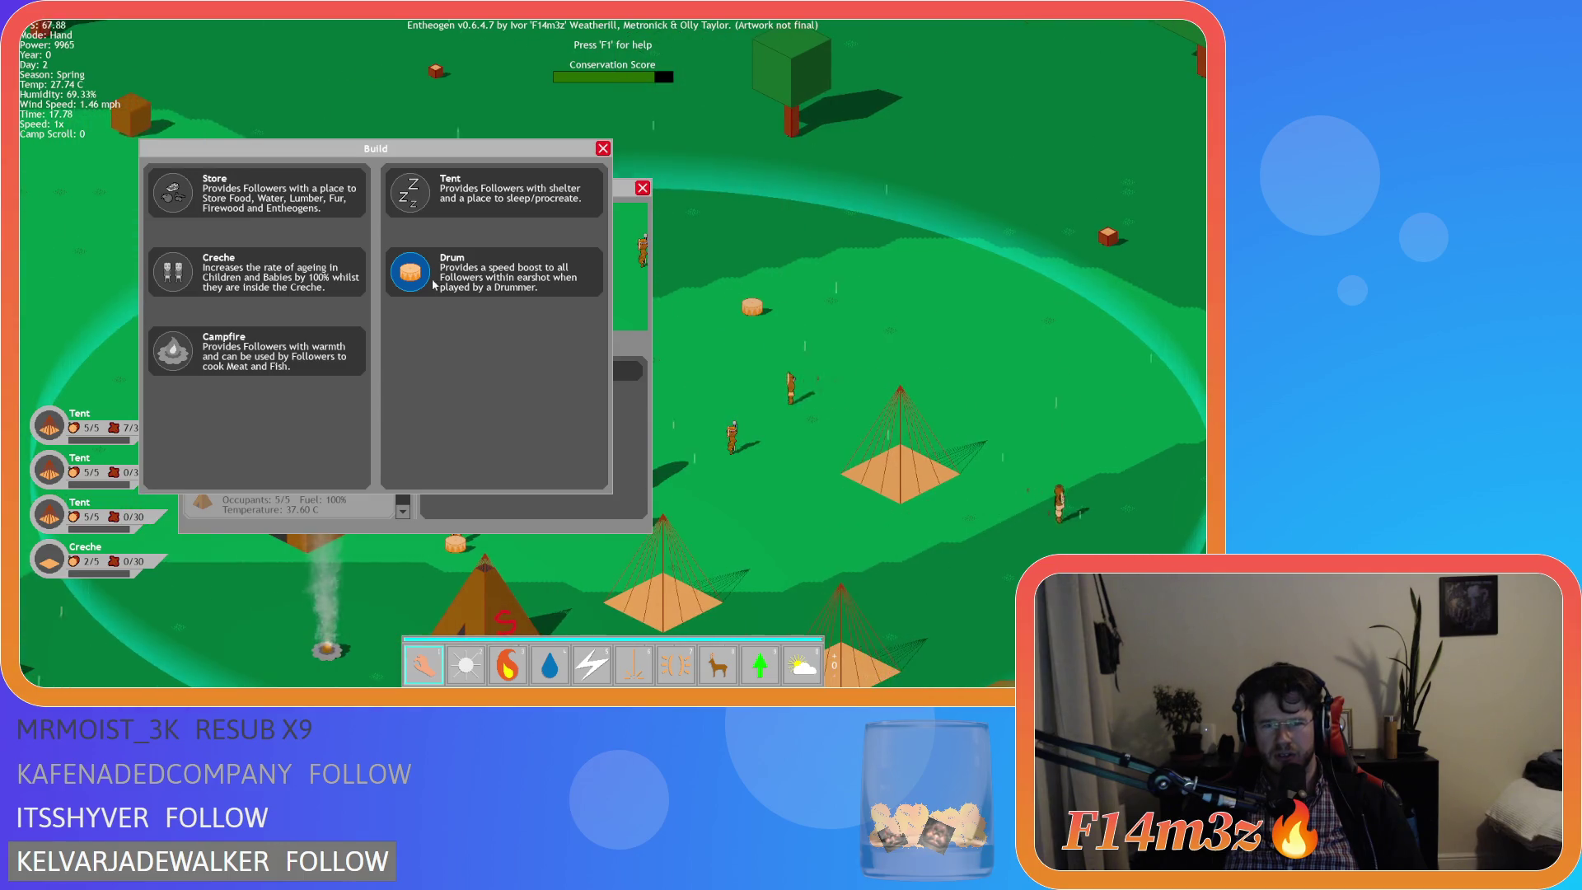
Pick the Drum in the Build panel, play it, then pick it again from the reopened Build window.
click(527, 276)
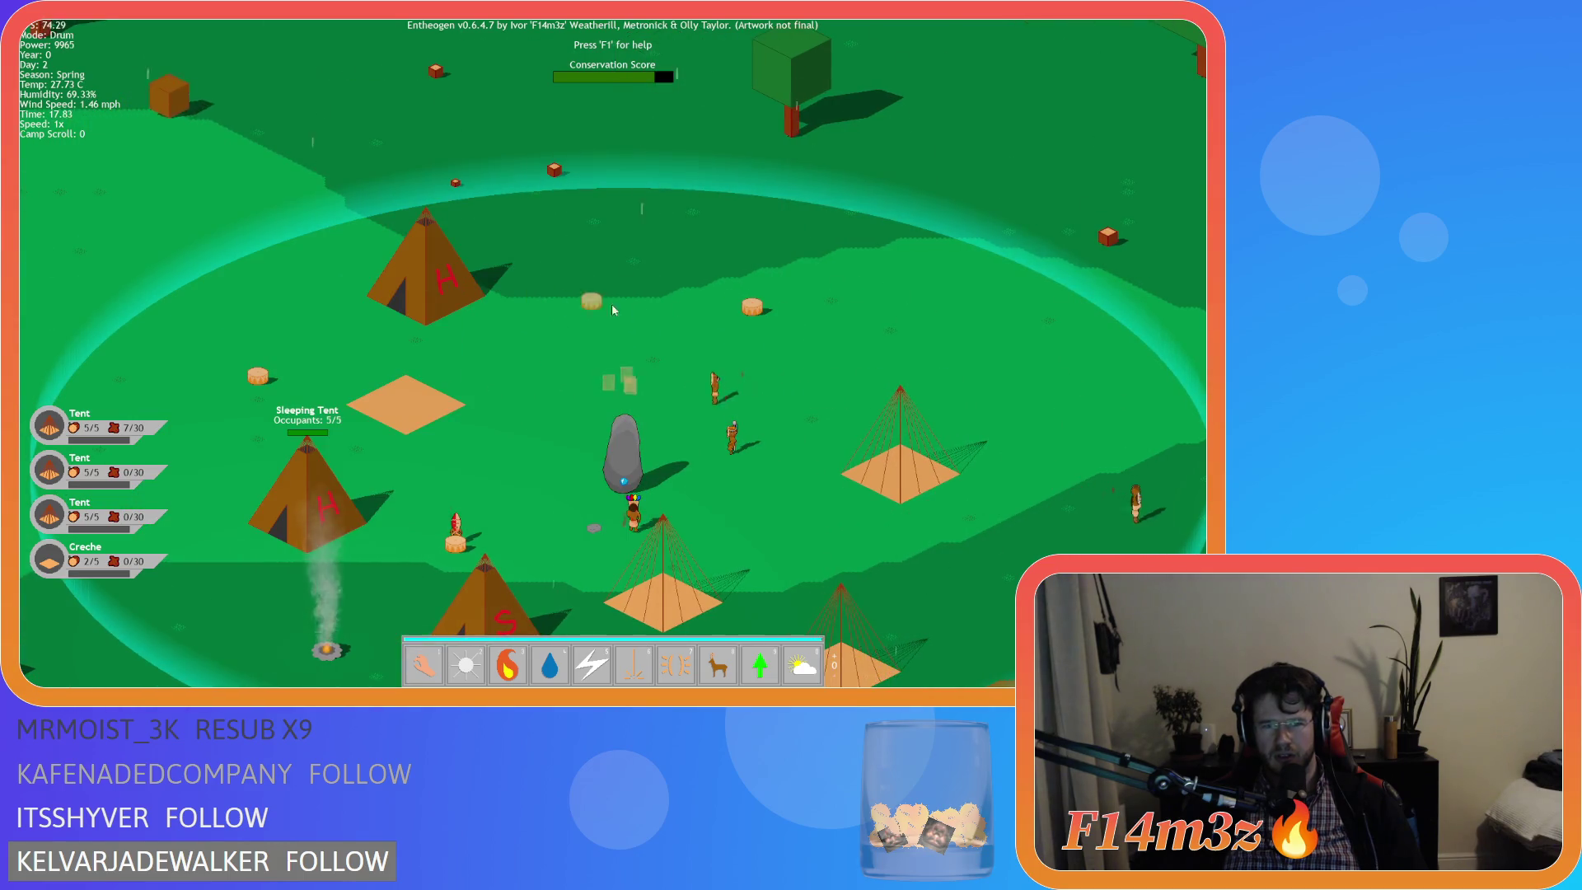
click(445, 292)
key(d)
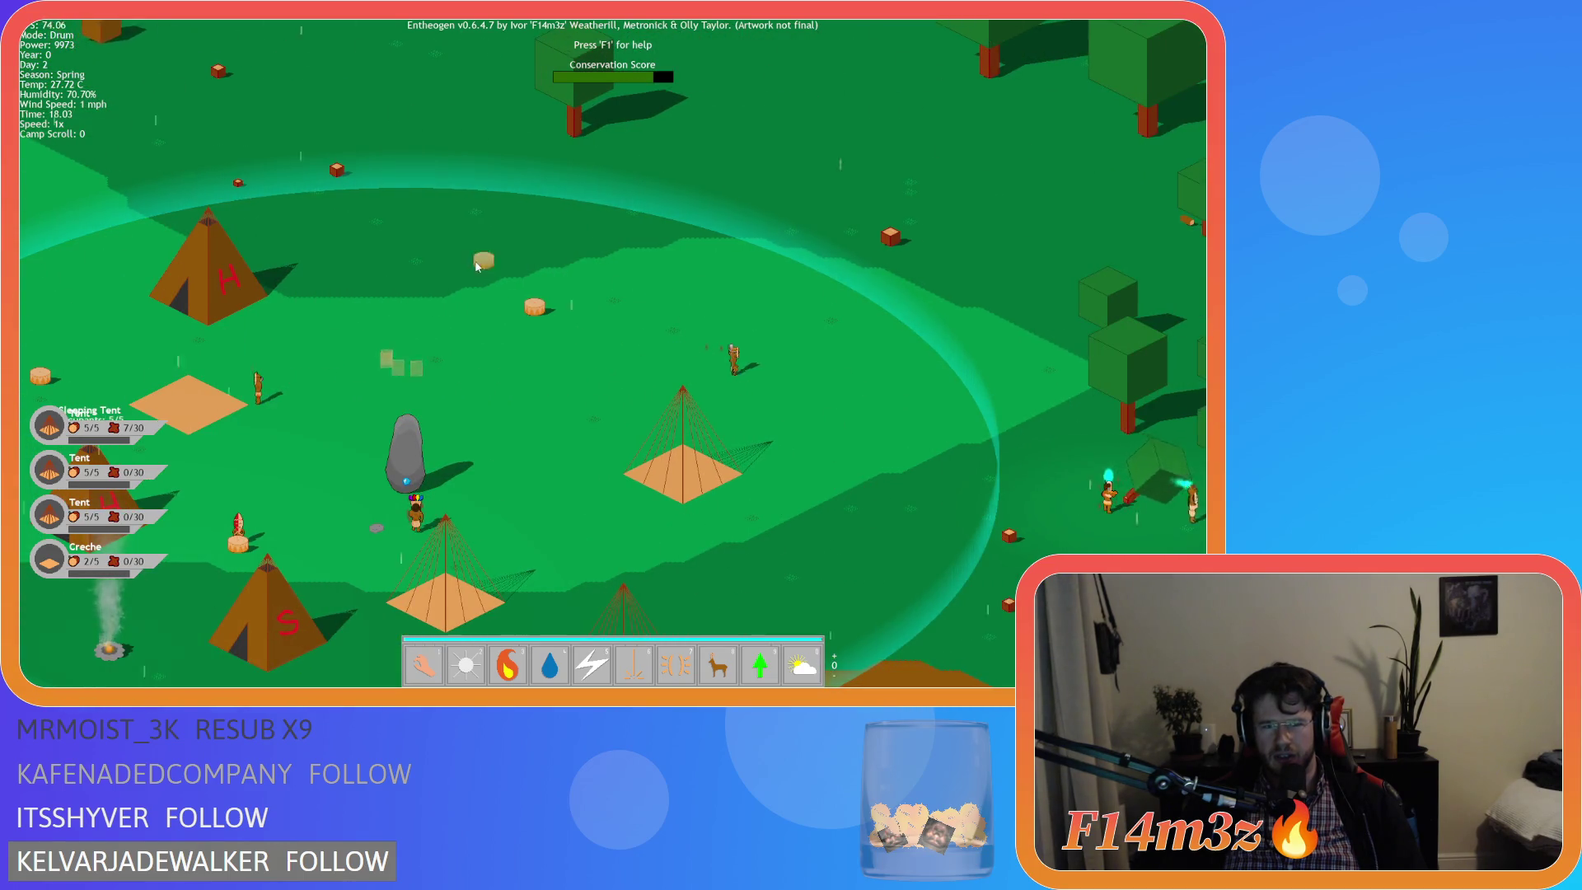
key(b)
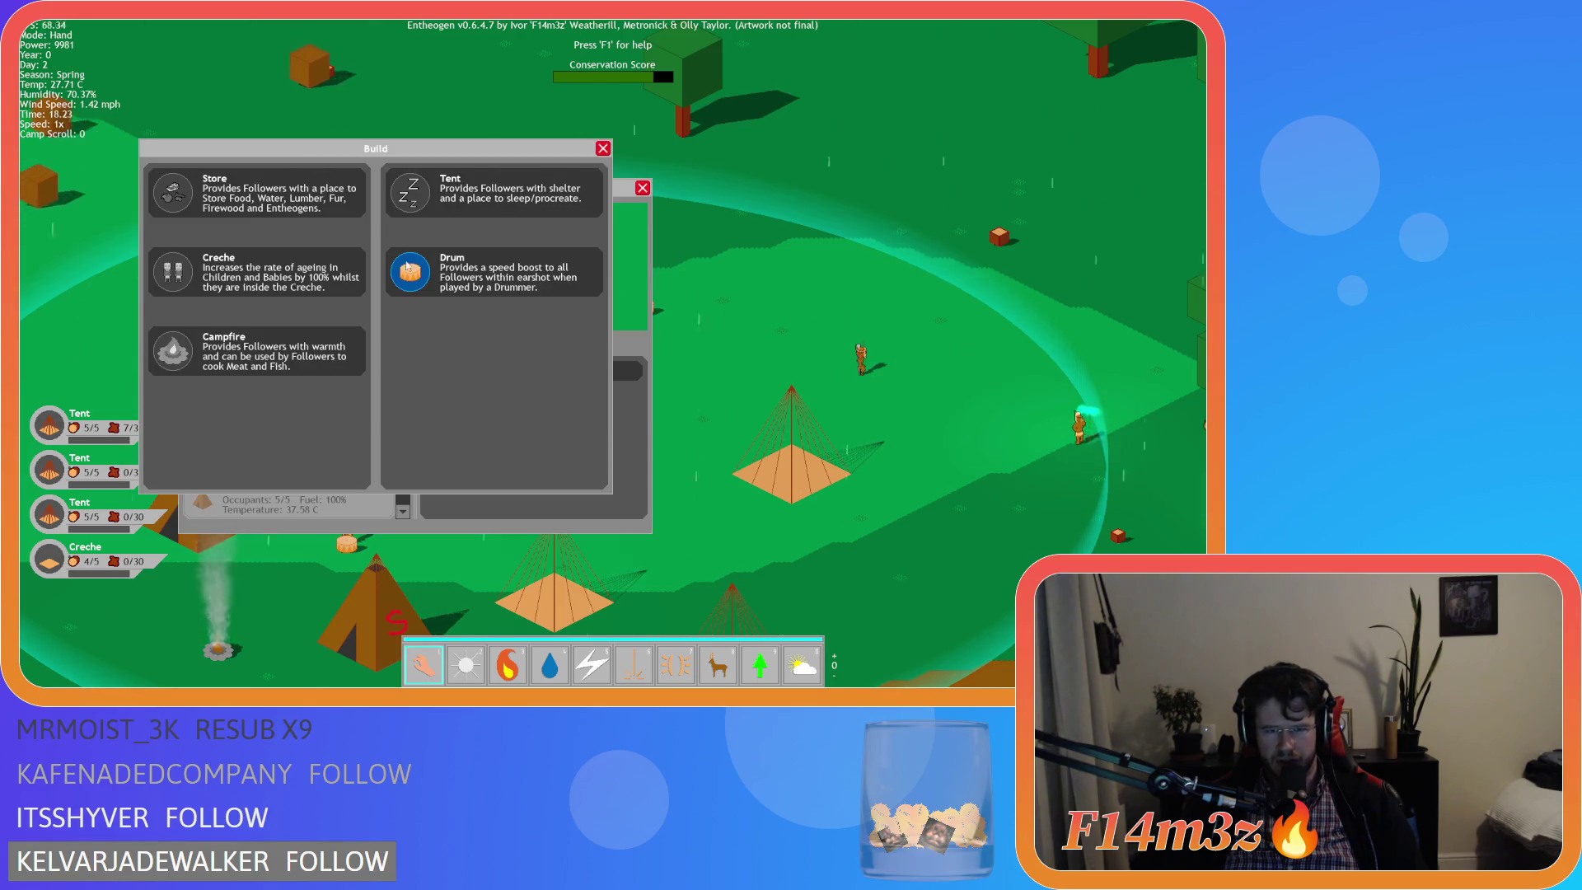
key(s)
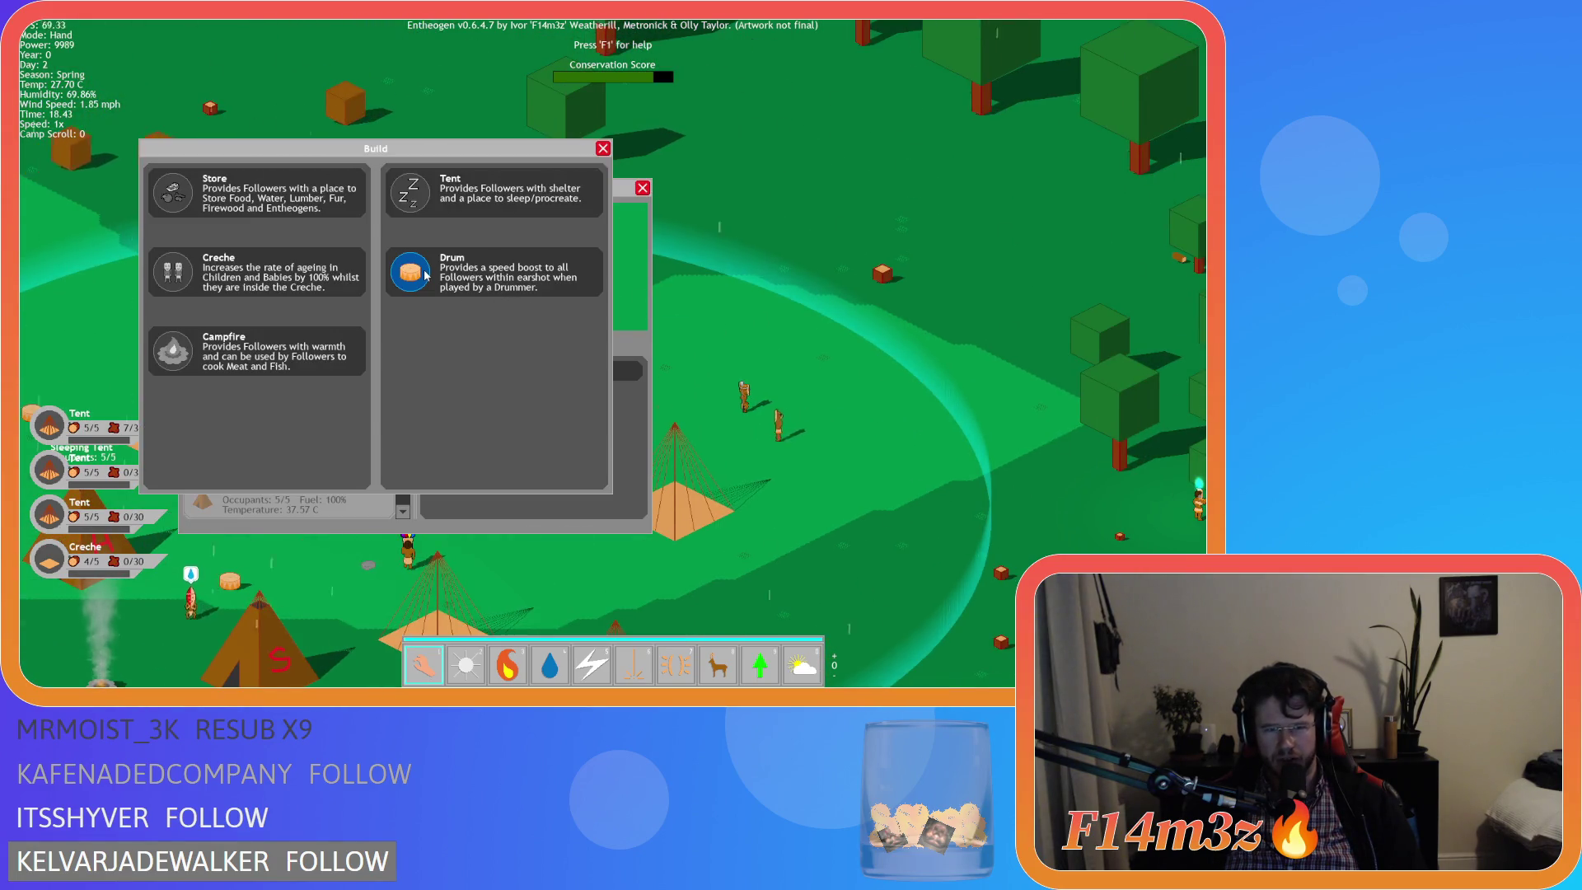
click(416, 282)
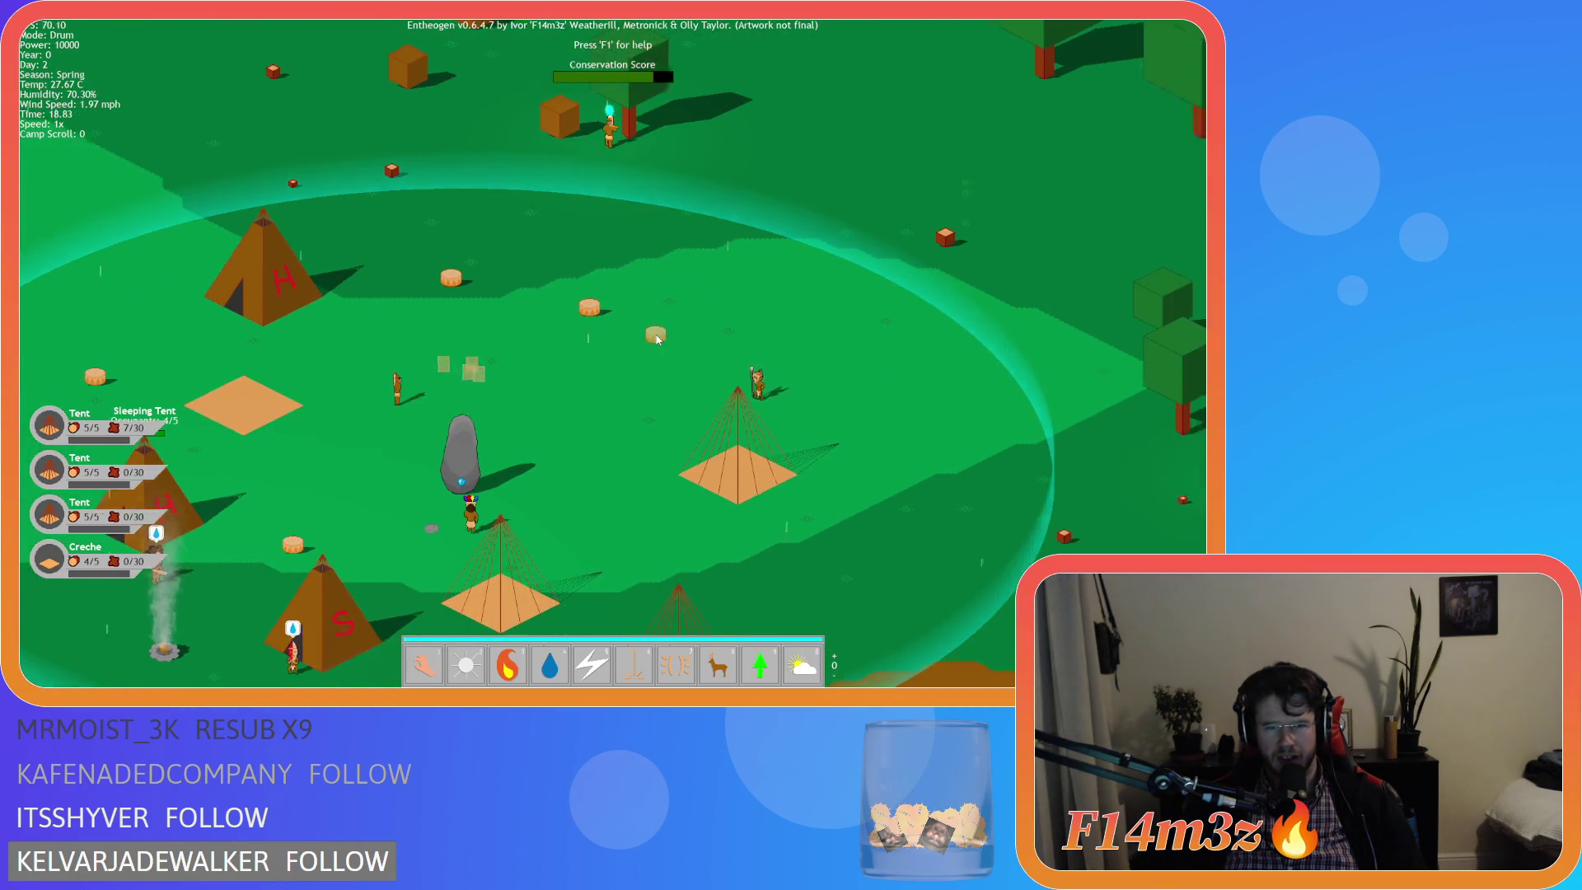
click(295, 238)
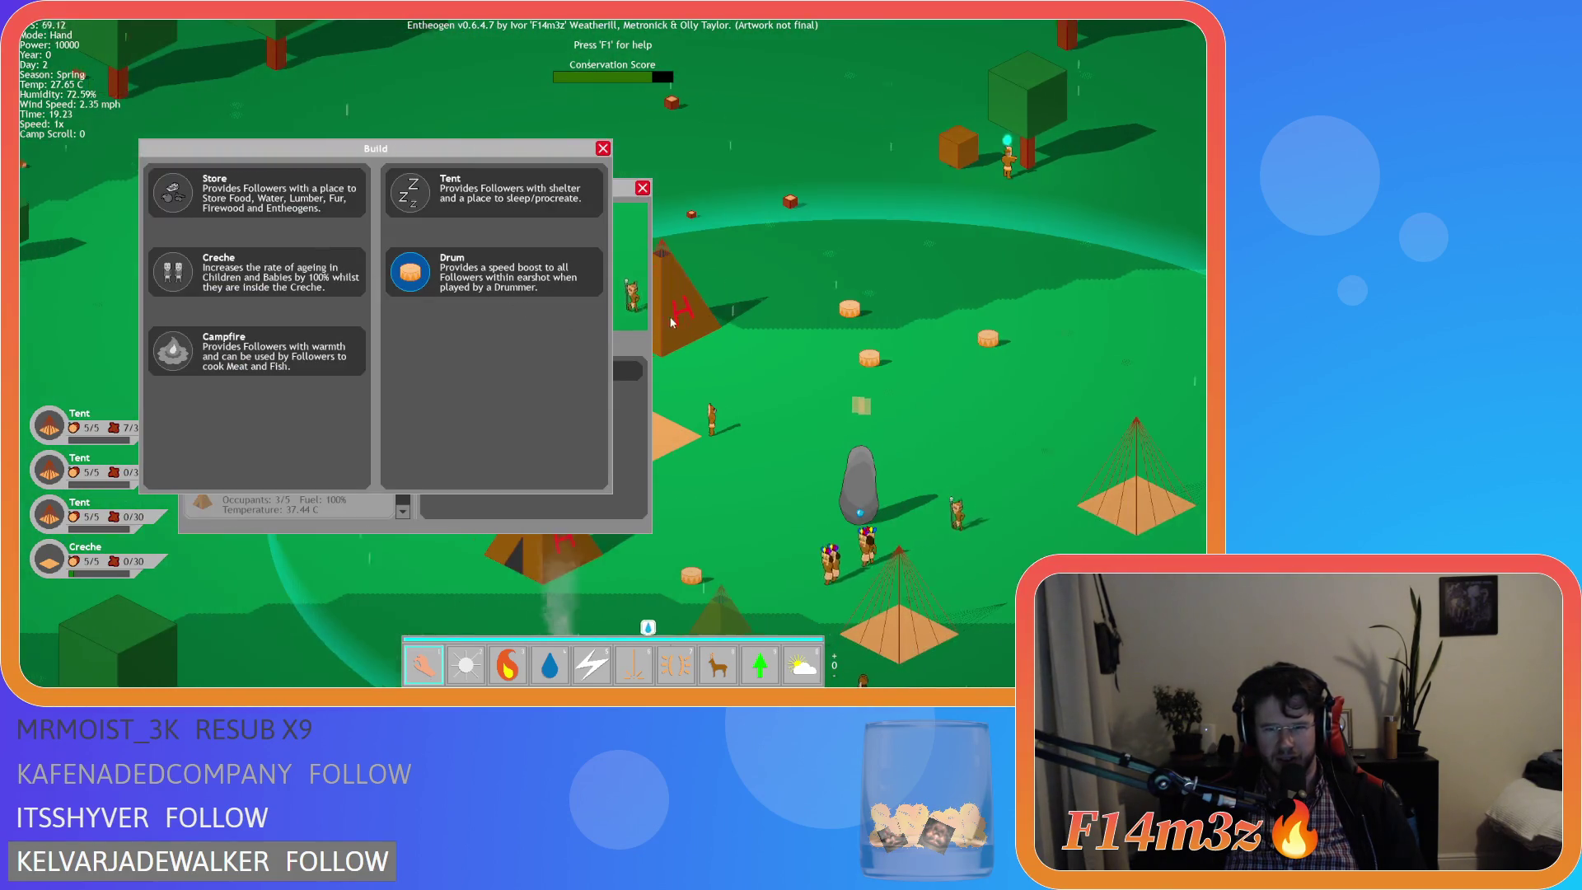
click(410, 272)
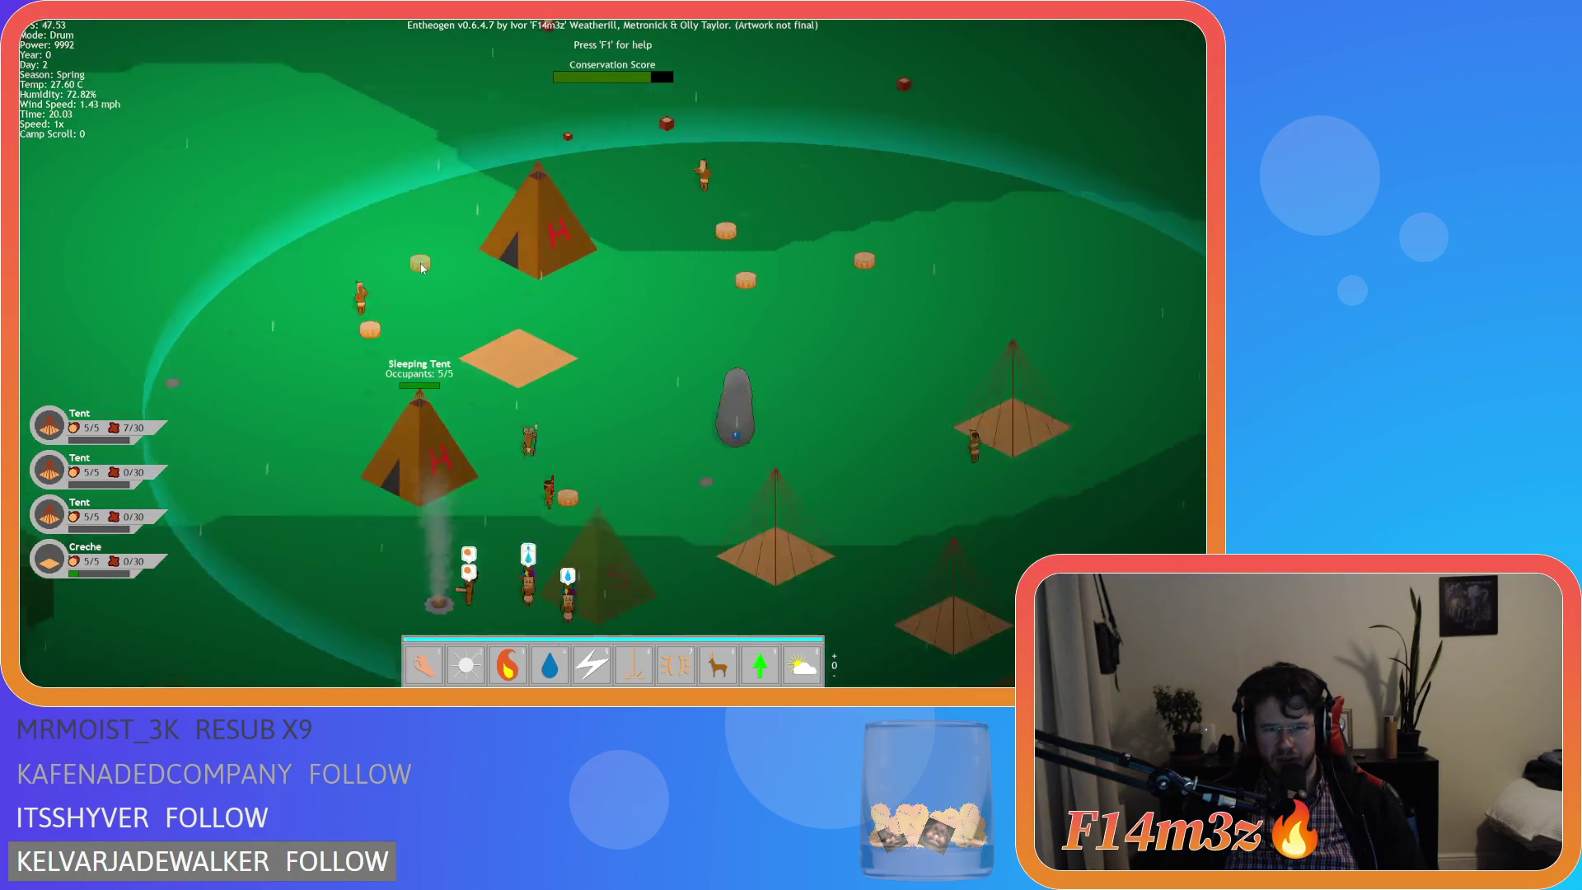
Cancel the drum placement, close the Build and Camp windows, and ask to quit.
right_click(422, 268)
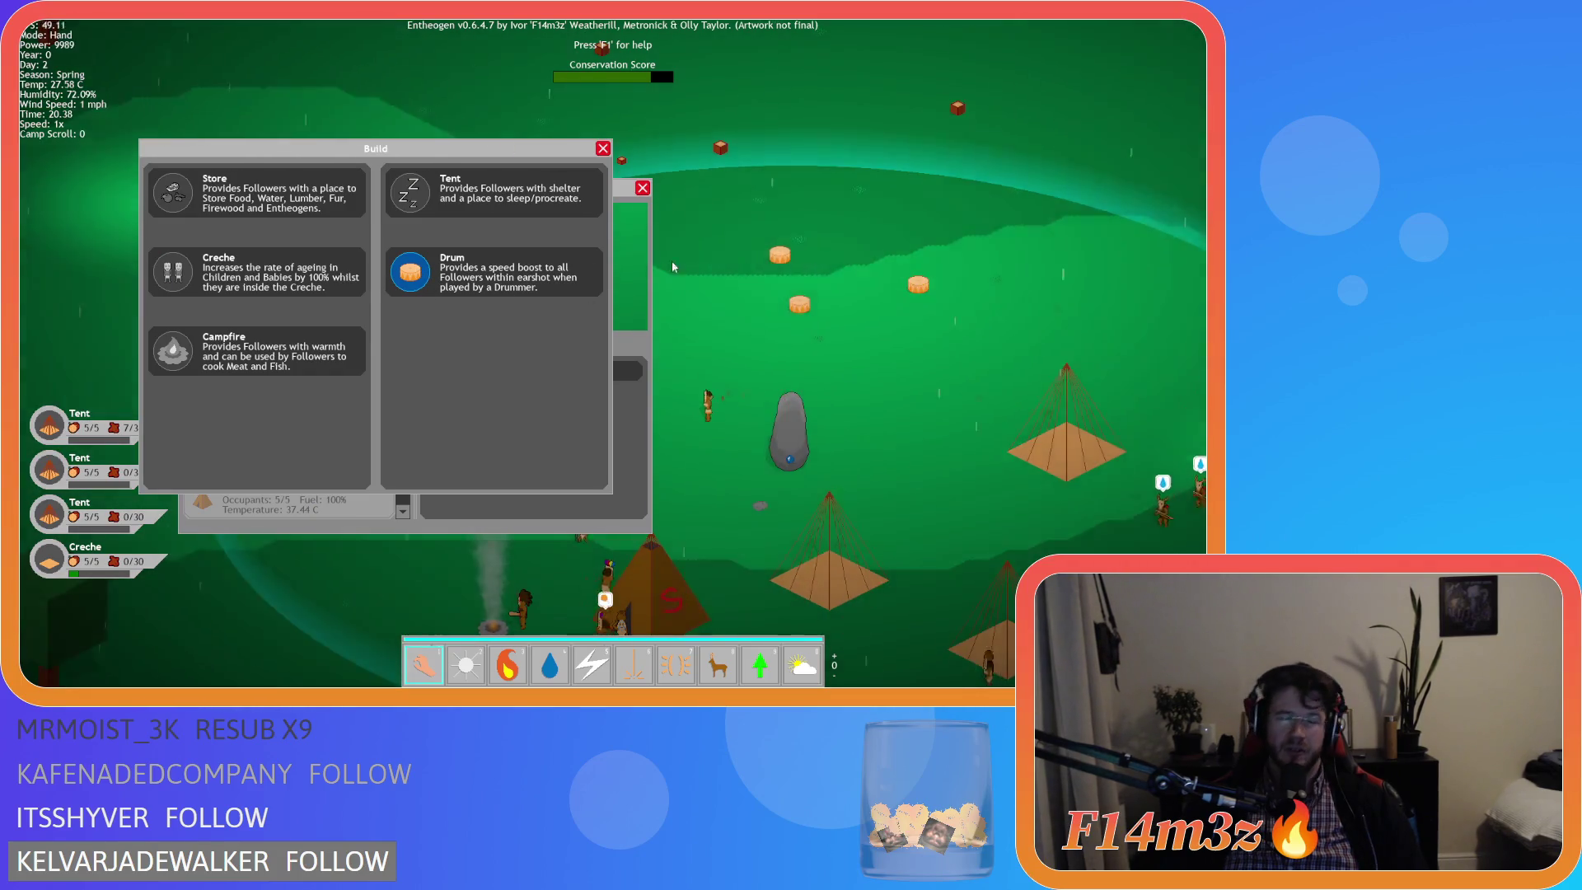
right_click(671, 261)
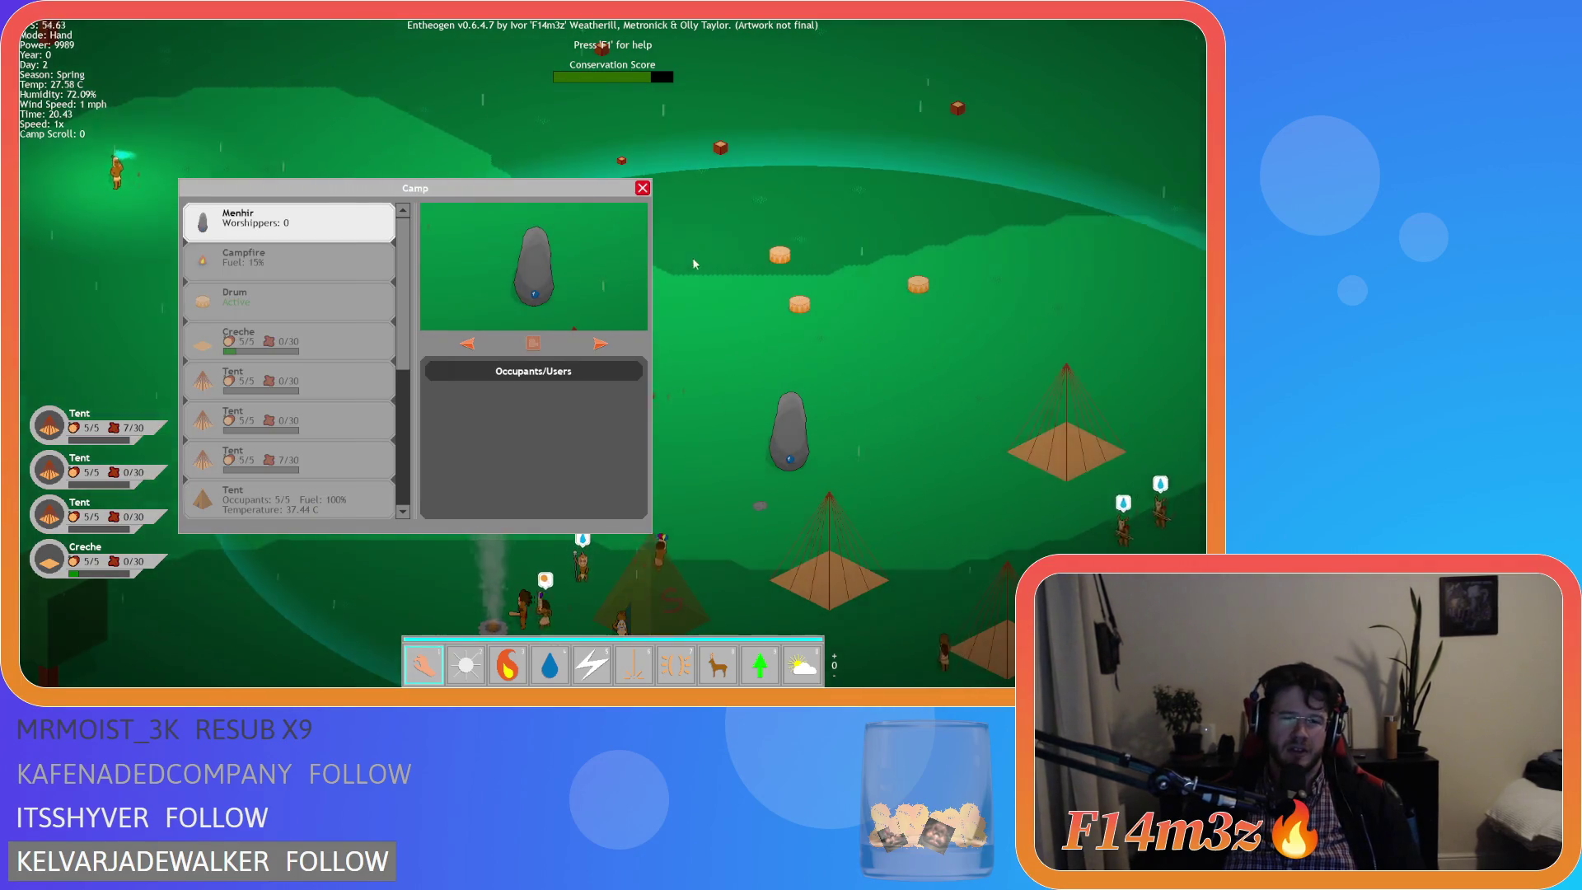
right_click(690, 240)
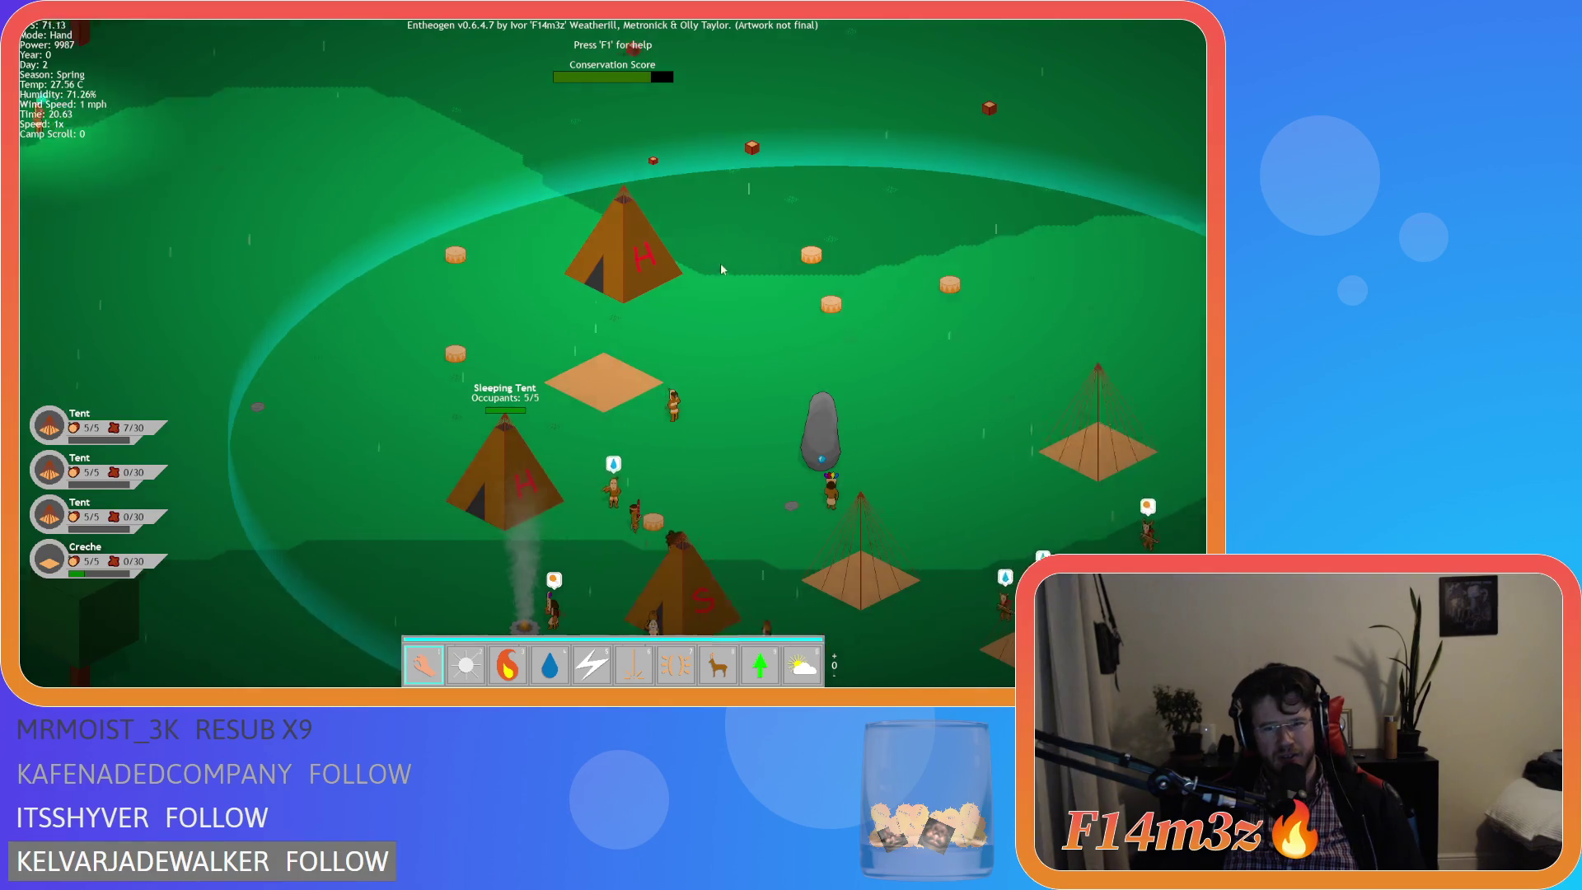
key(Escape)
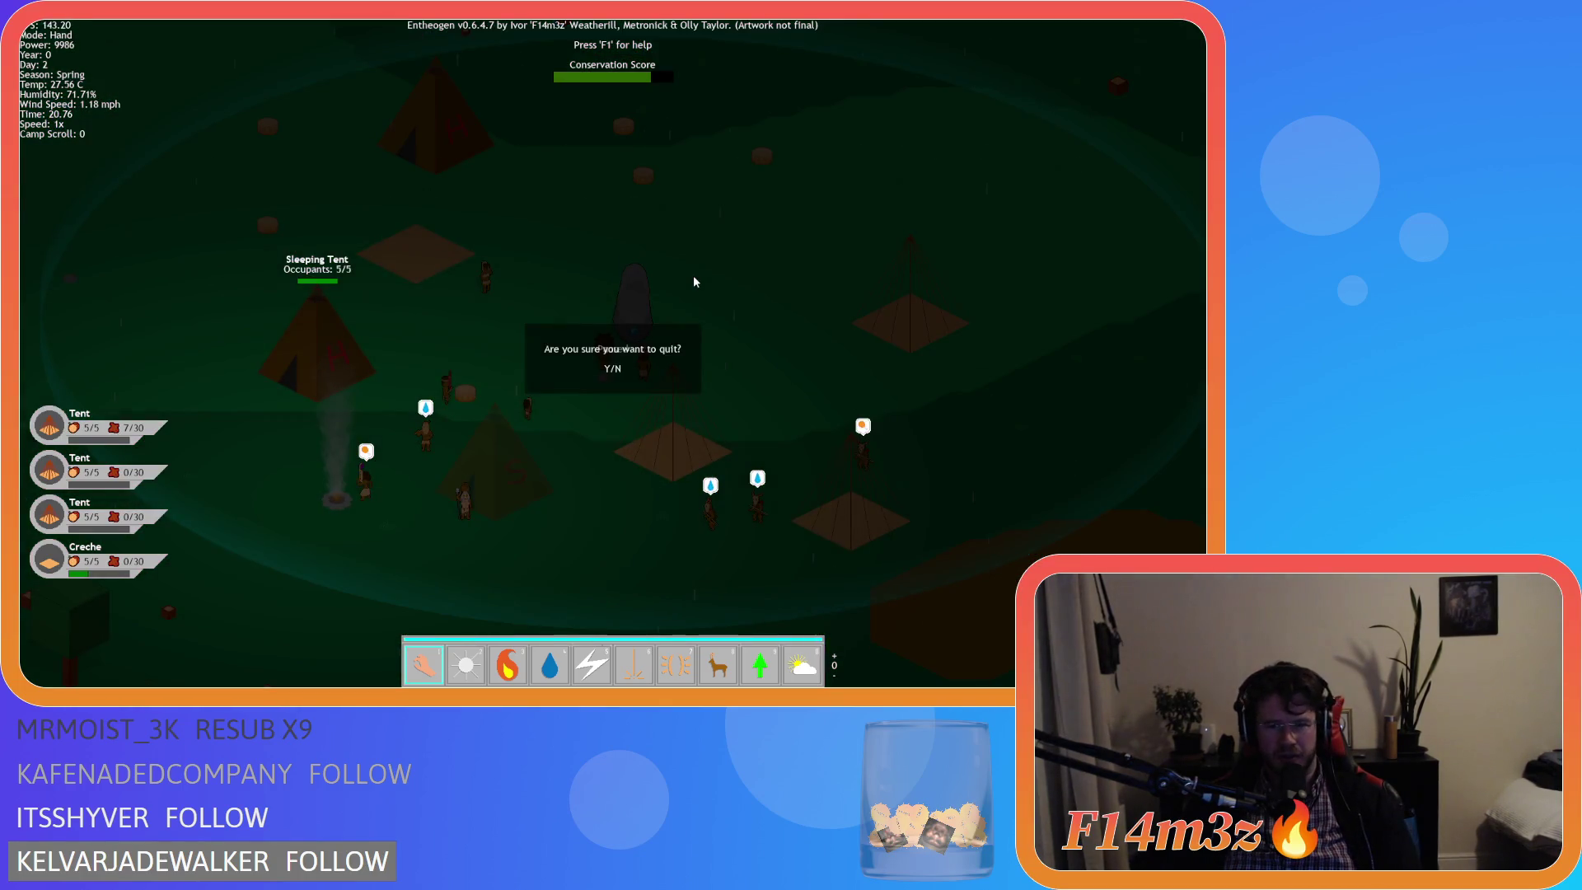
Confirm quitting to the title screen, then close the game to return to the Global Tap code.
key(y)
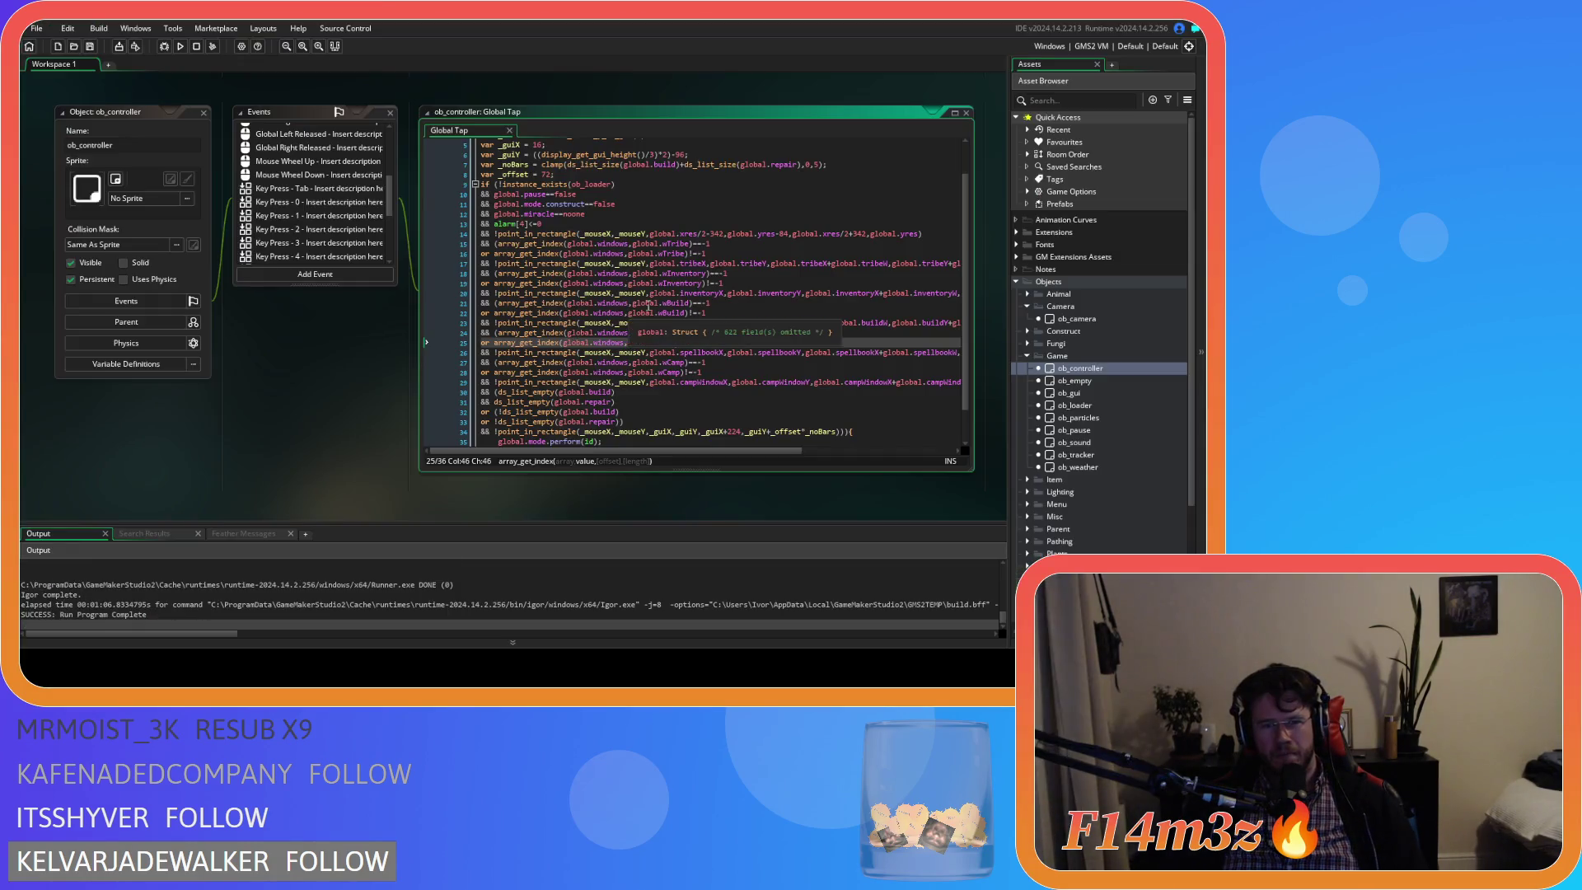
click(721, 366)
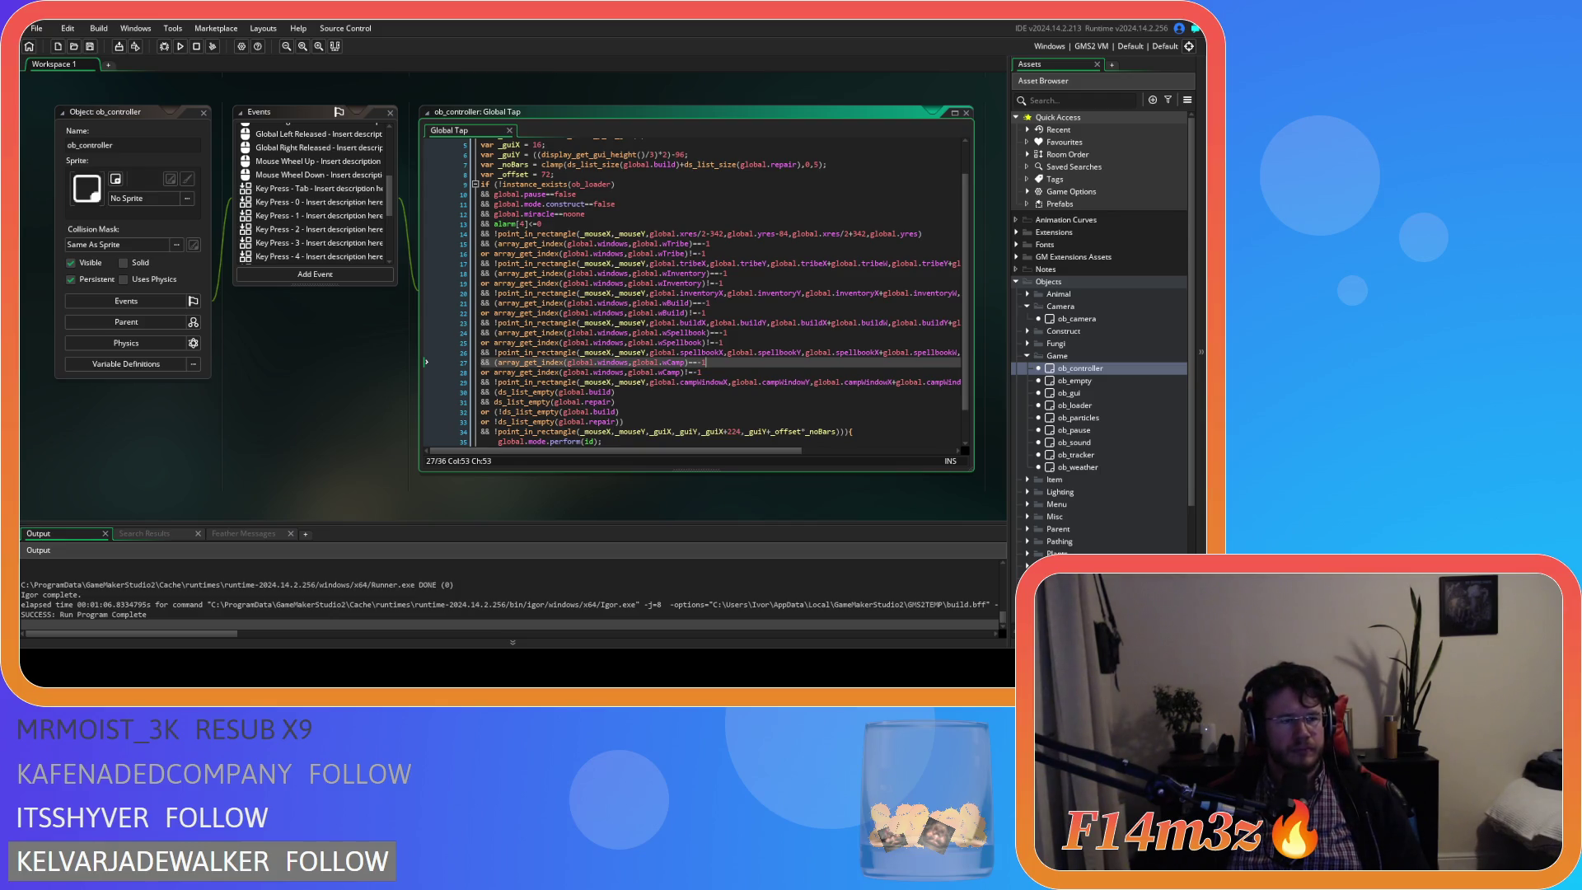
click(494, 391)
Wrap the two ds_list_empty checks on lines 30–31 of Global Tap in parentheses.
text(()
key(Down)
key(End)
text())
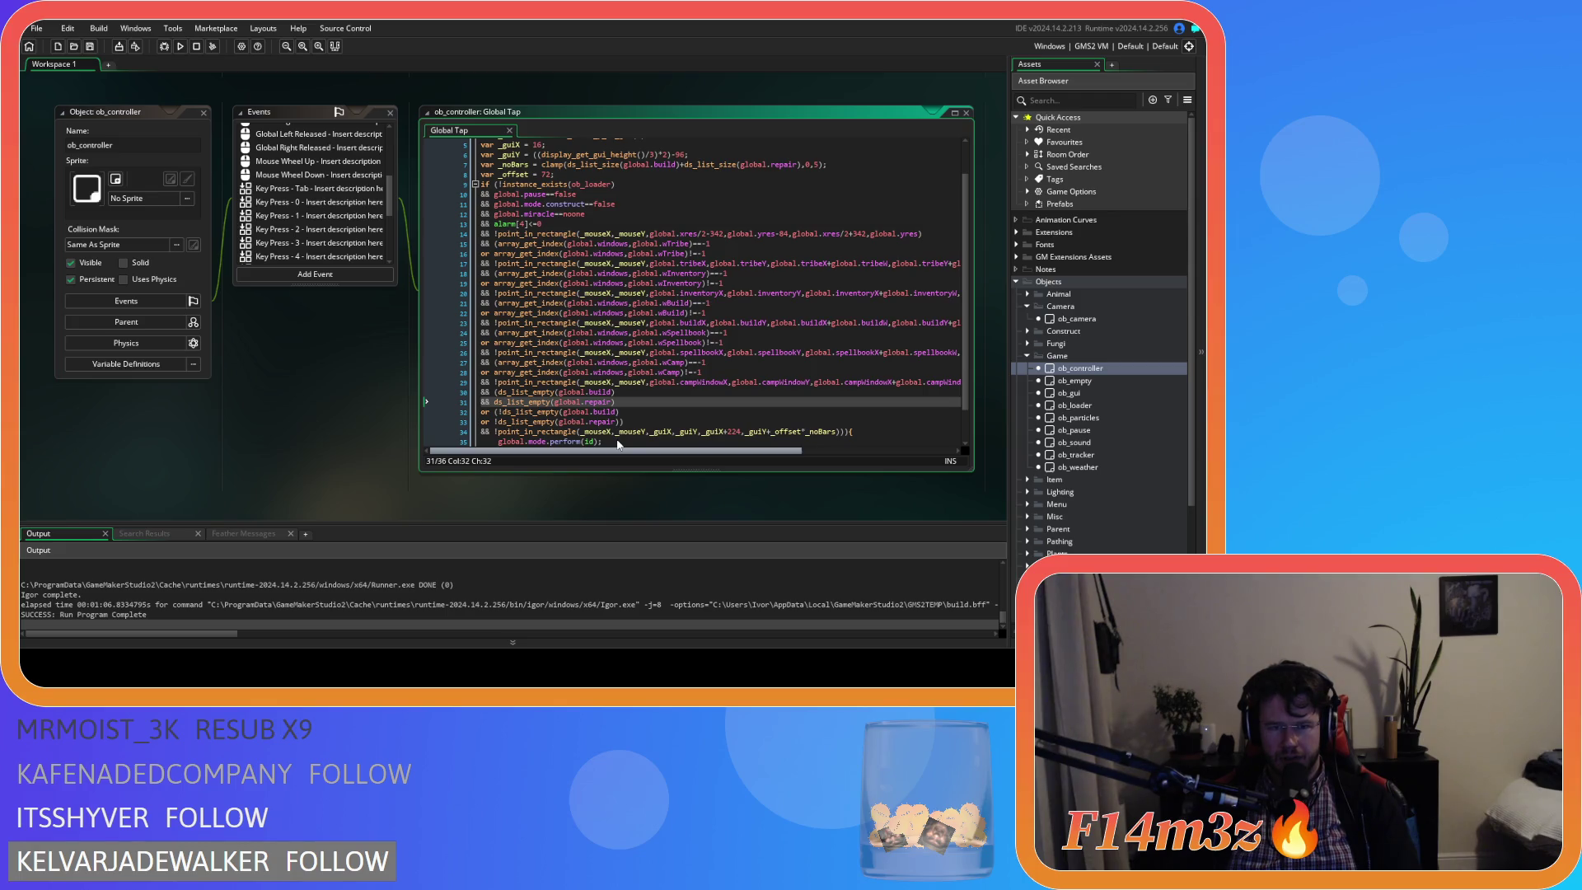
Copy the wCamp lines 27–29 and paste them after line 26 in Global Left Pressed.
drag(618, 450, 775, 451)
mouse_move(907, 382)
mouse_down()
mouse_move(398, 364)
mouse_move(479, 362)
mouse_up()
scroll(341, 236, up, 3)
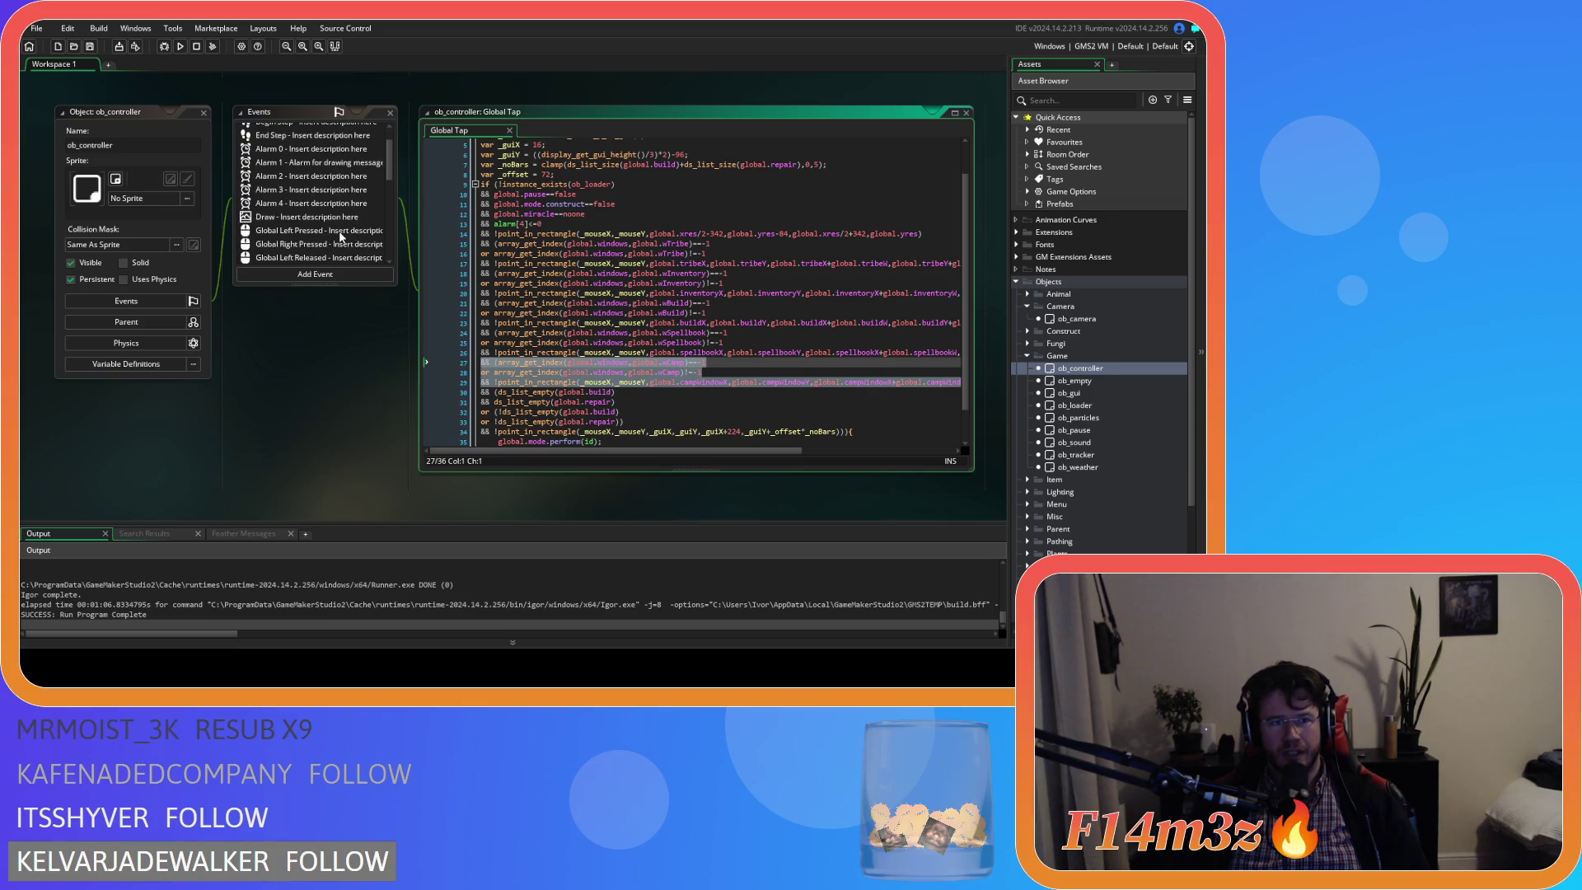
scroll(321, 247, down, 2)
click(313, 181)
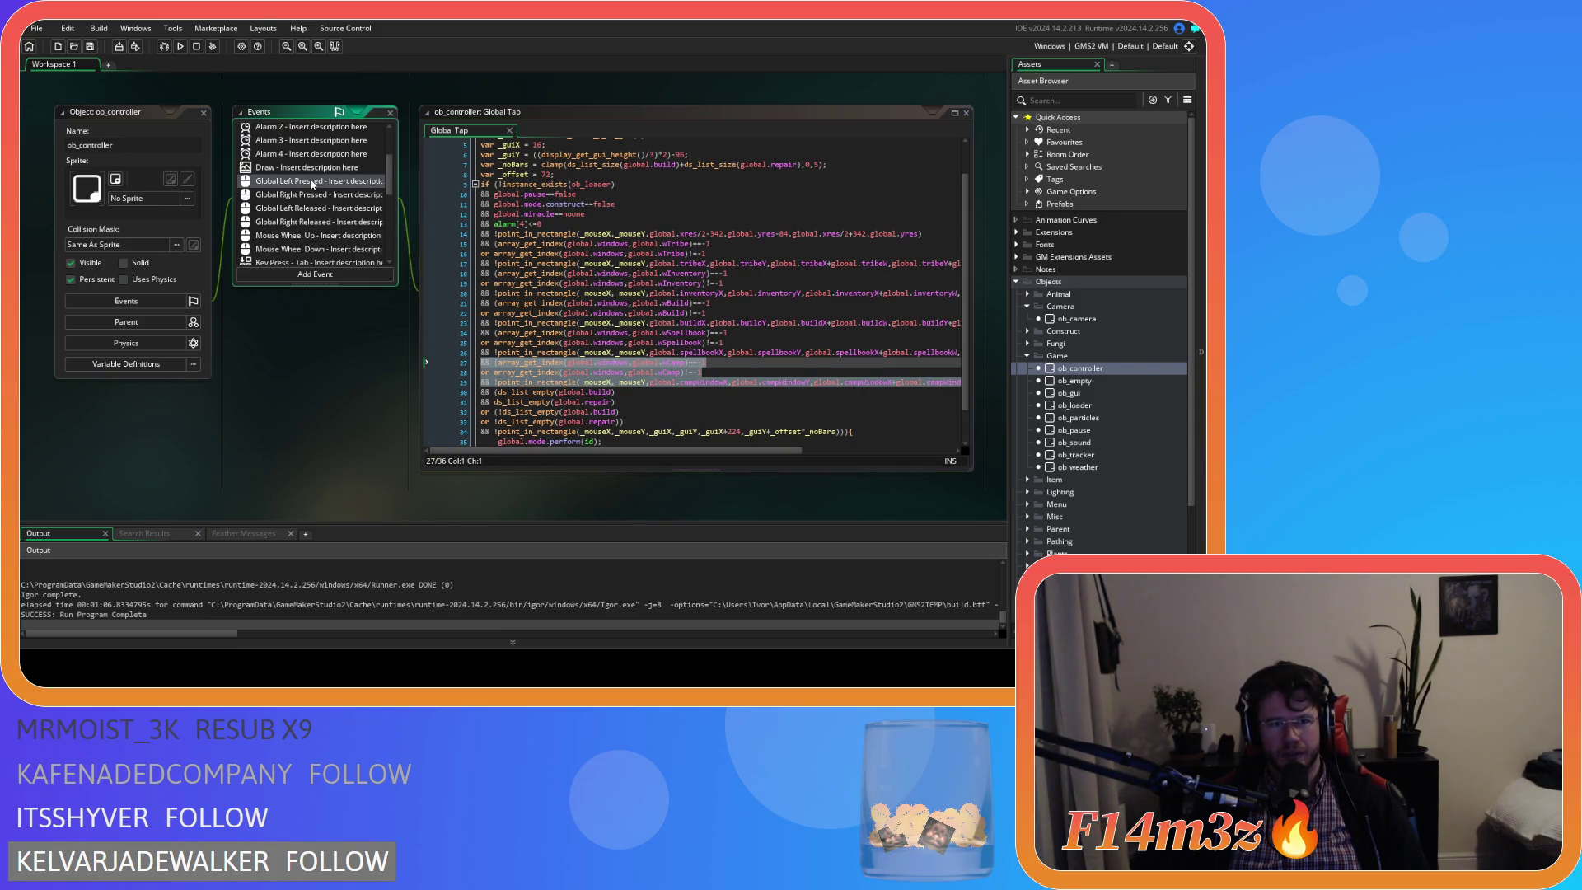
mouse_move(758, 452)
mouse_down()
mouse_move(902, 453)
mouse_move(588, 453)
mouse_up()
click(950, 390)
key(ctrl+v)
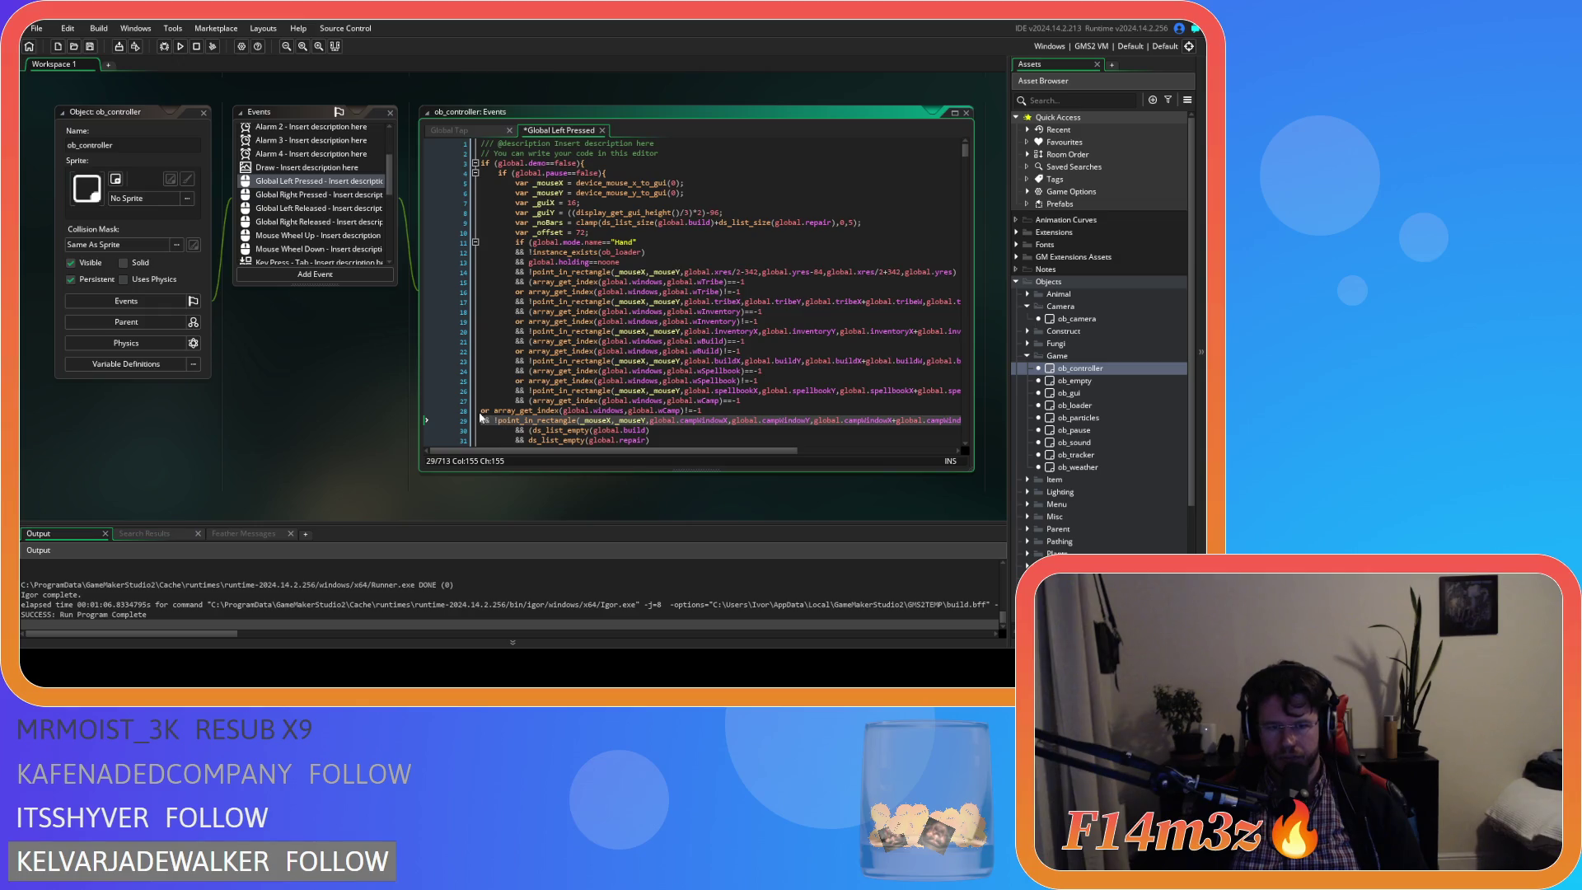
Indent lines 28 and 29 of Global Left Pressed to match the condition block.
click(481, 409)
key(Tab)
key(Tab)
click(481, 420)
key(Tab)
key(Tab)
drag(669, 451, 838, 452)
mouse_move(927, 420)
mouse_down()
mouse_move(394, 418)
mouse_move(516, 401)
mouse_up()
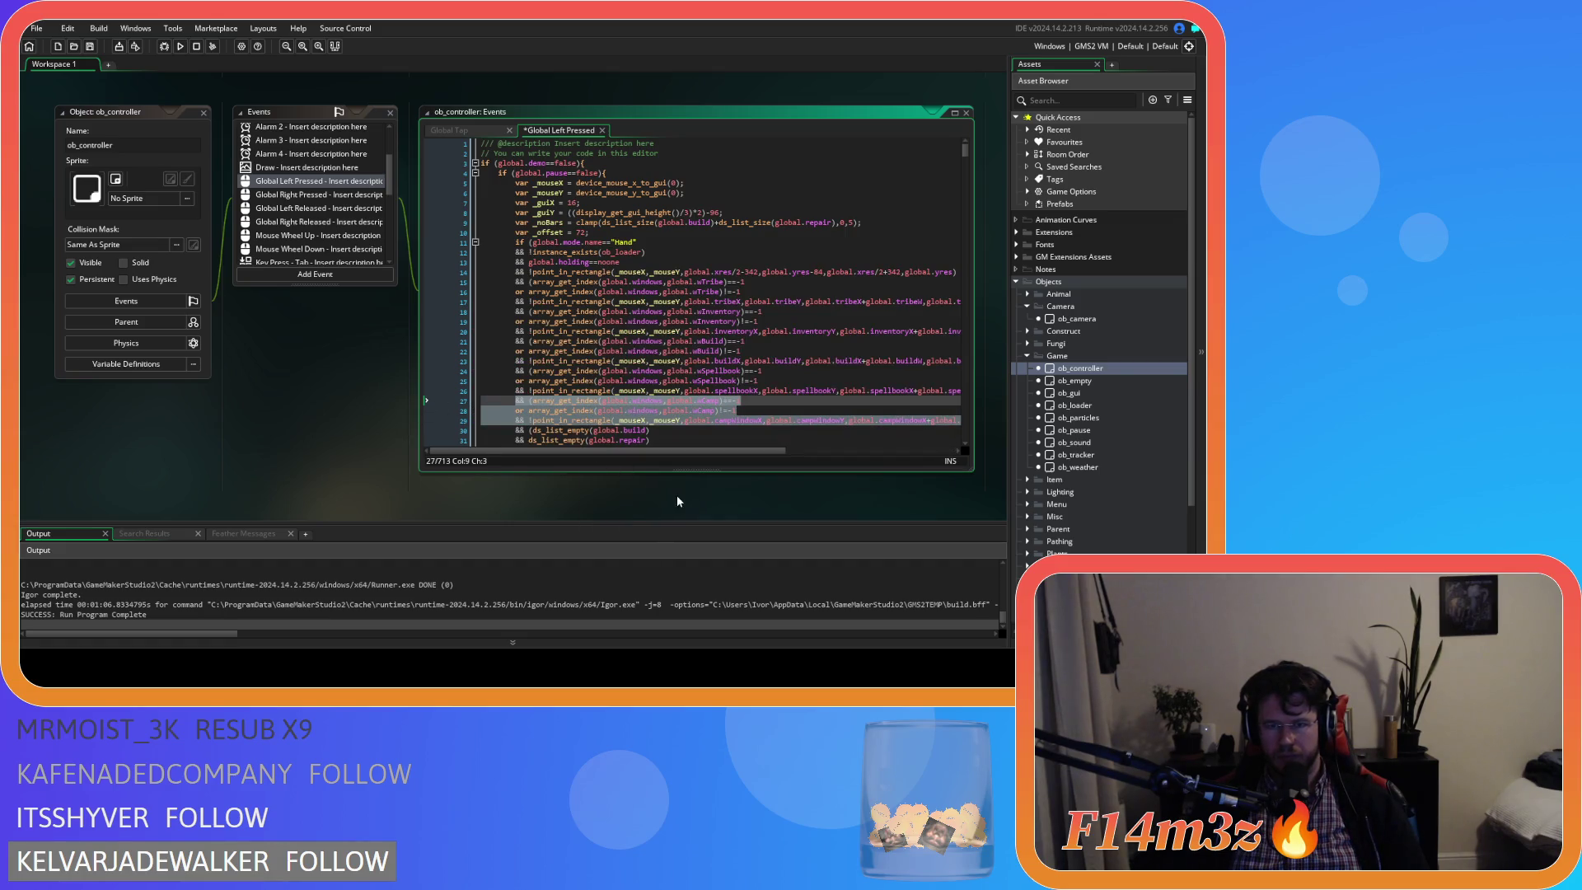
mouse_move(704, 452)
mouse_down()
mouse_move(911, 455)
mouse_move(653, 443)
mouse_up()
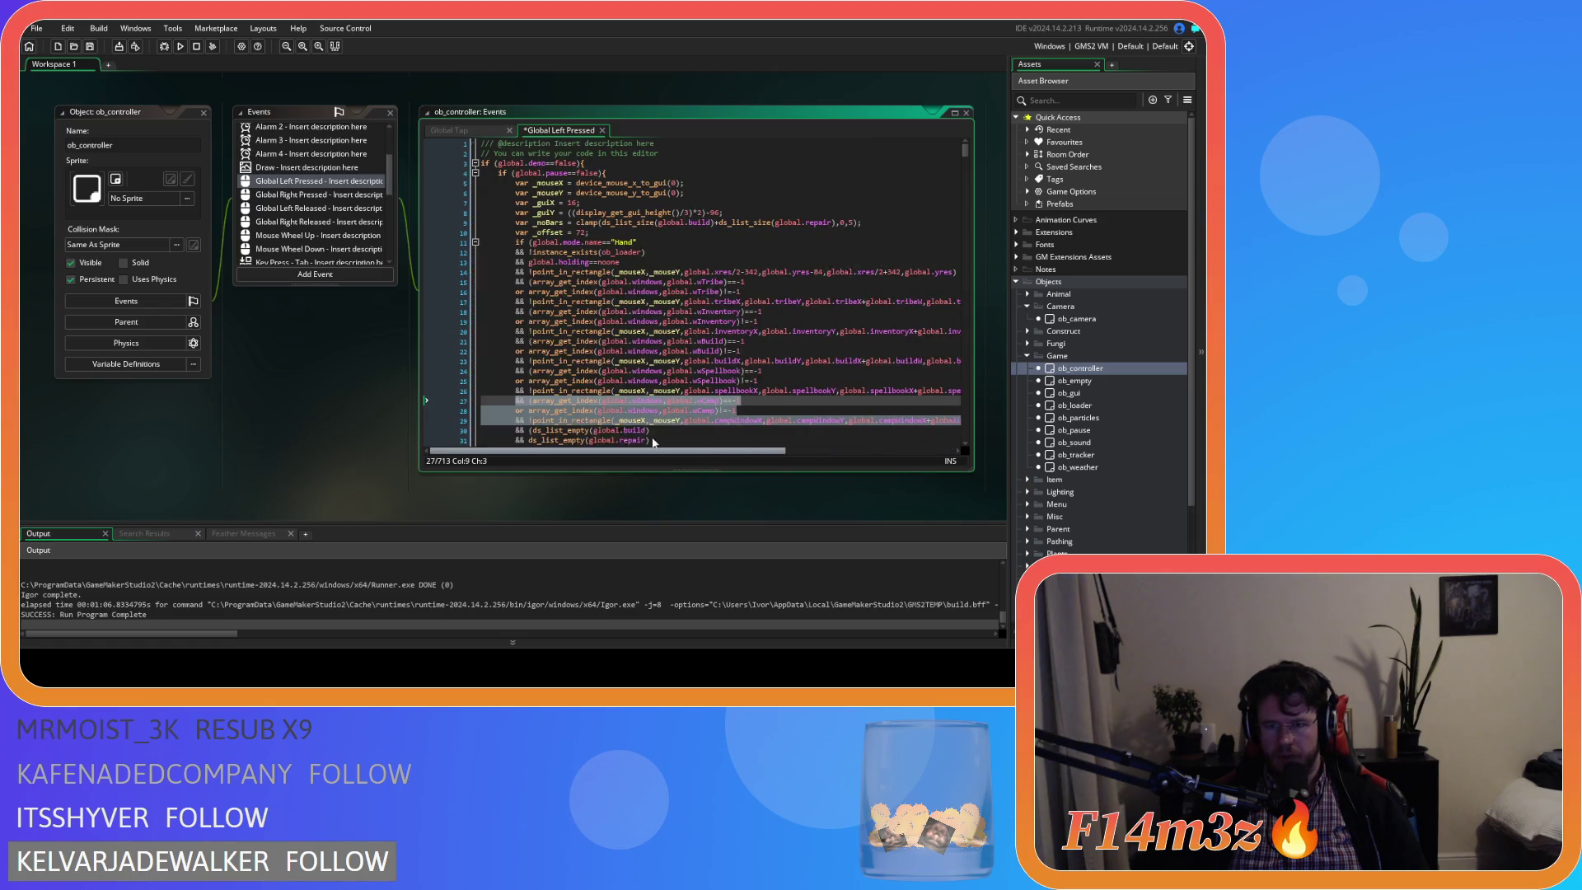
Compare the Global Tap and Global Left Pressed code side by side.
click(451, 131)
click(557, 130)
right_click(555, 150)
click(593, 172)
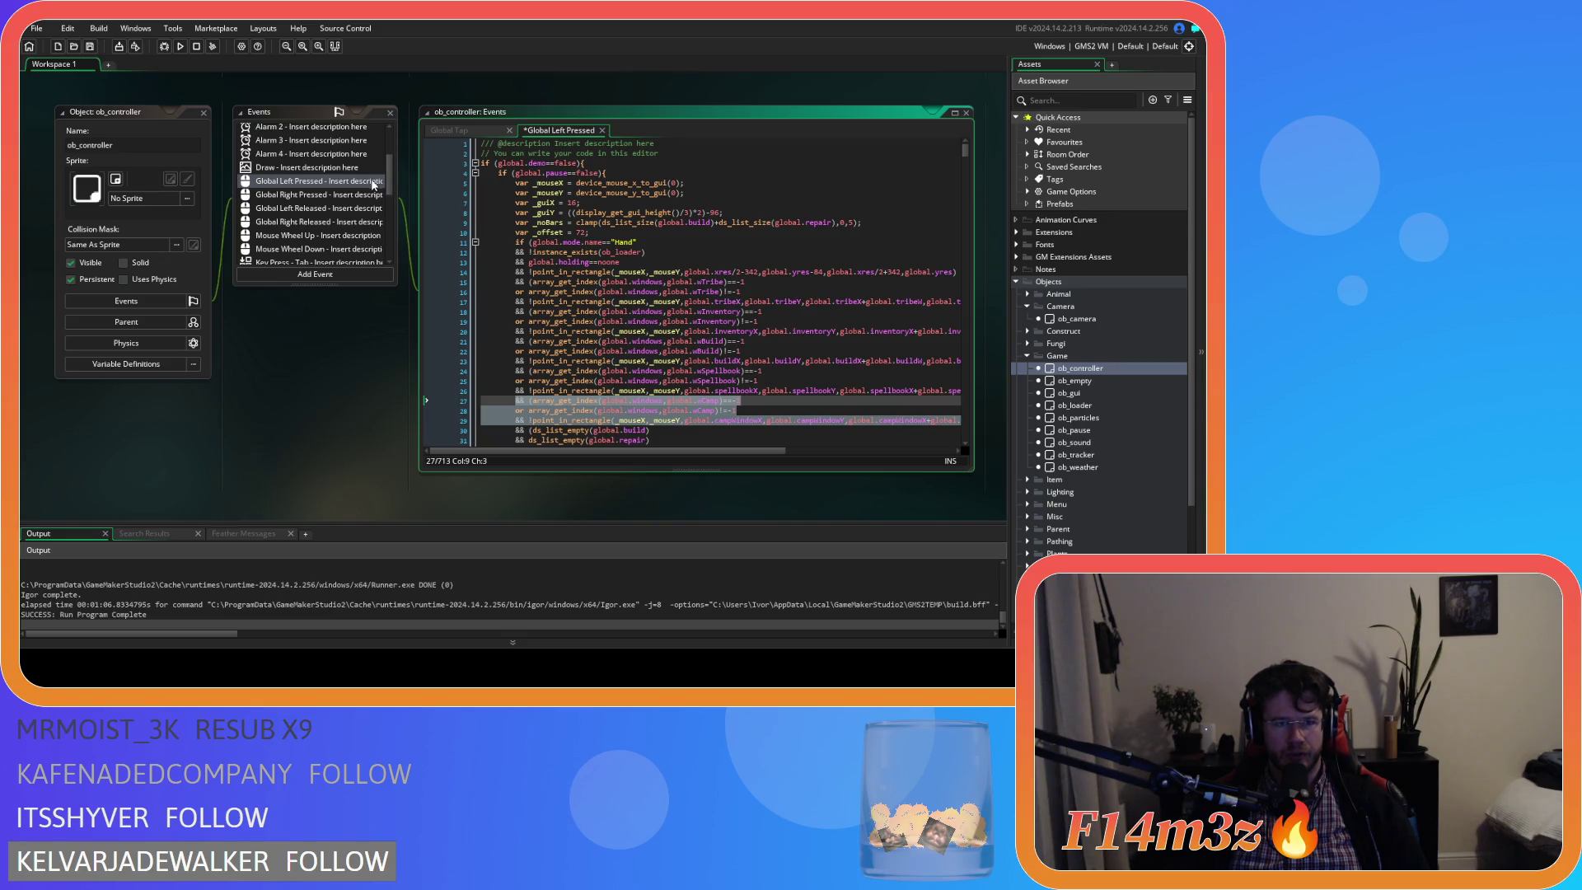
click(448, 128)
Paste the camp window condition lines after line 27 in Global Left Released.
click(560, 131)
click(303, 211)
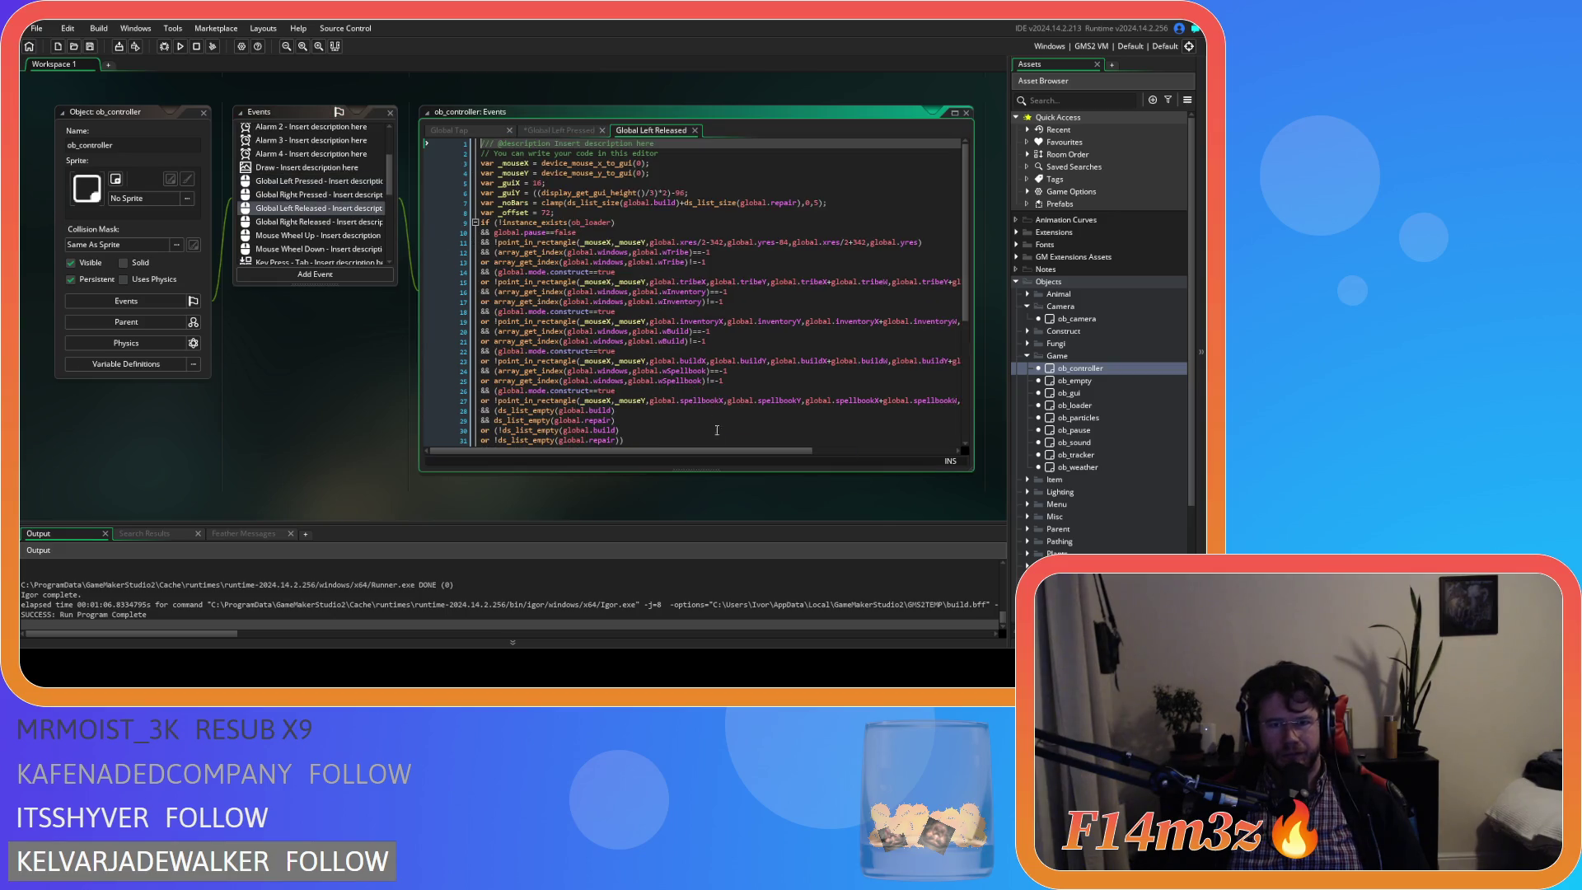
scroll(715, 468, down, 2)
scroll(715, 468, up, 1)
drag(763, 451, 950, 403)
click(940, 351)
drag(746, 452, 547, 455)
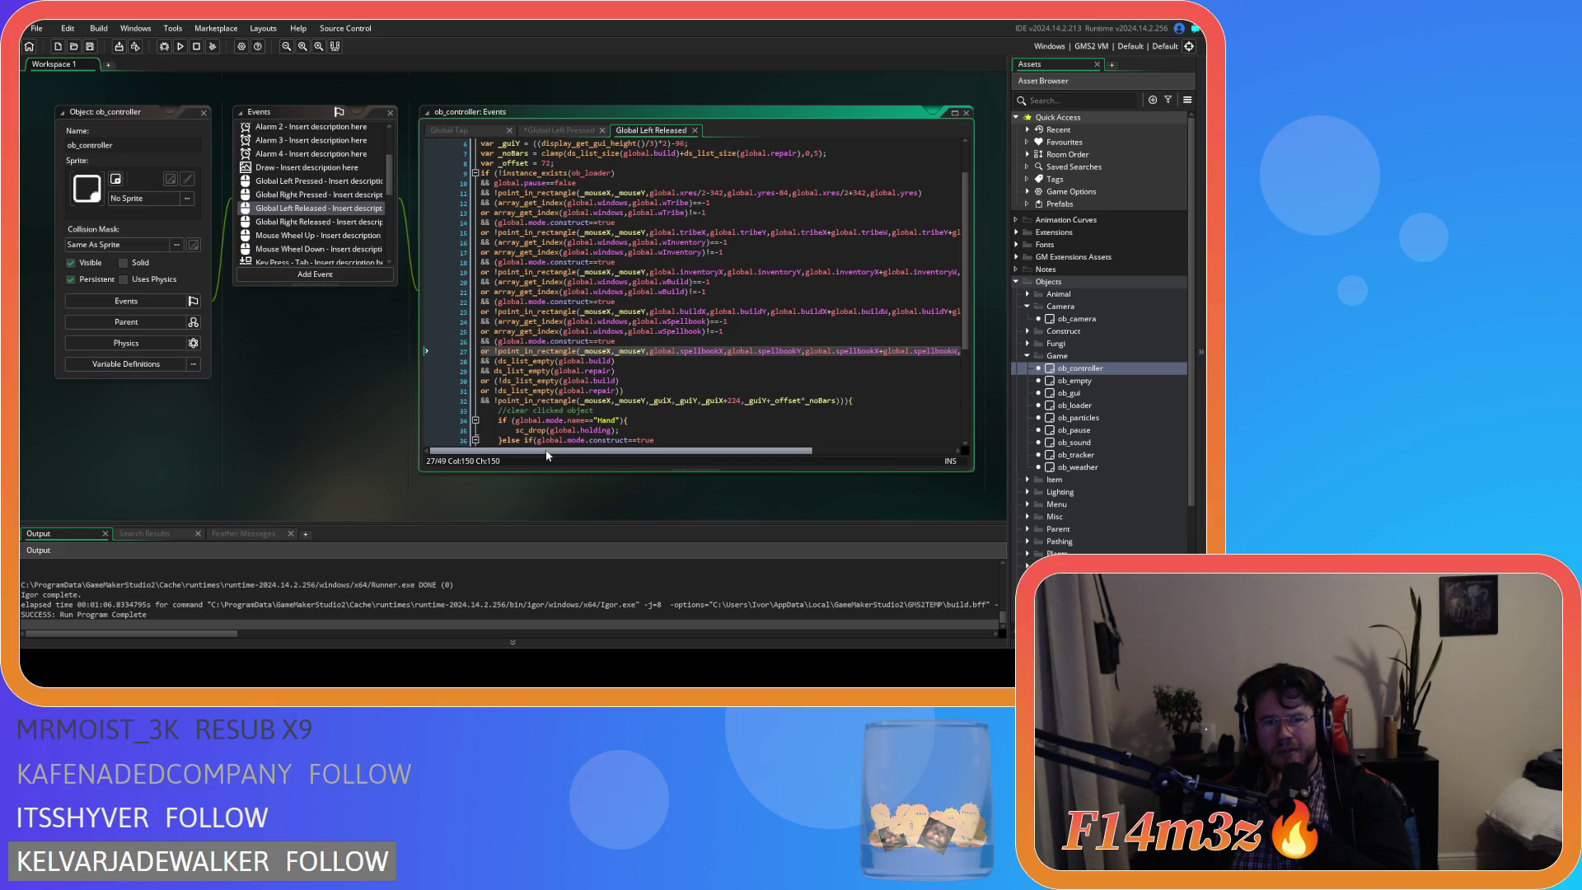
drag(593, 450, 758, 451)
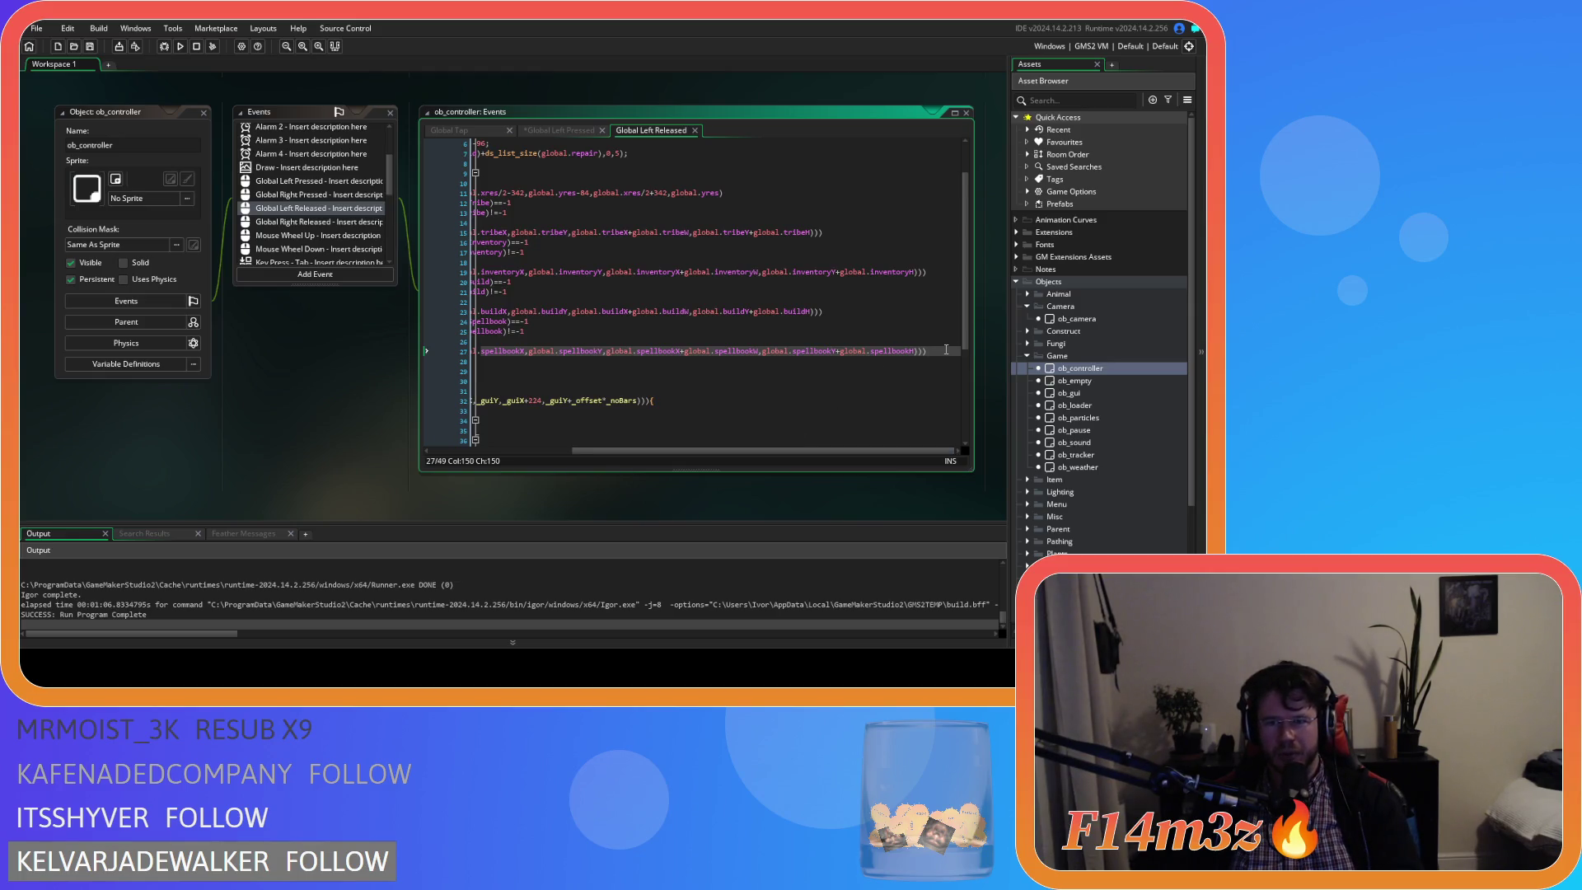
key(ctrl+v)
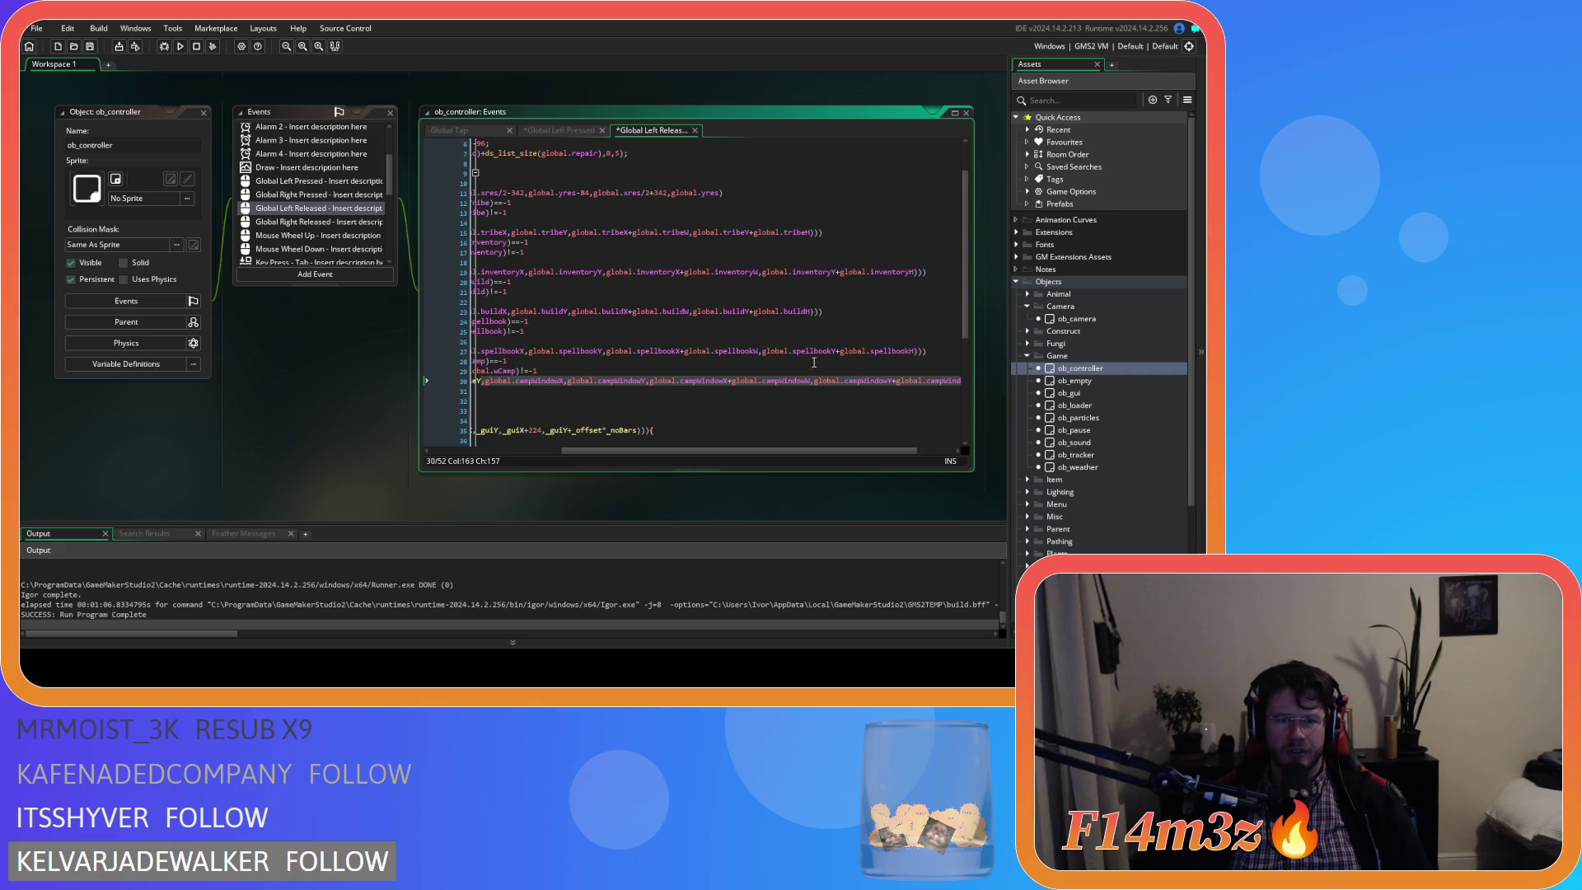
Remove the extra indentation and add '(' before array_get_index on line 29.
drag(784, 452, 650, 452)
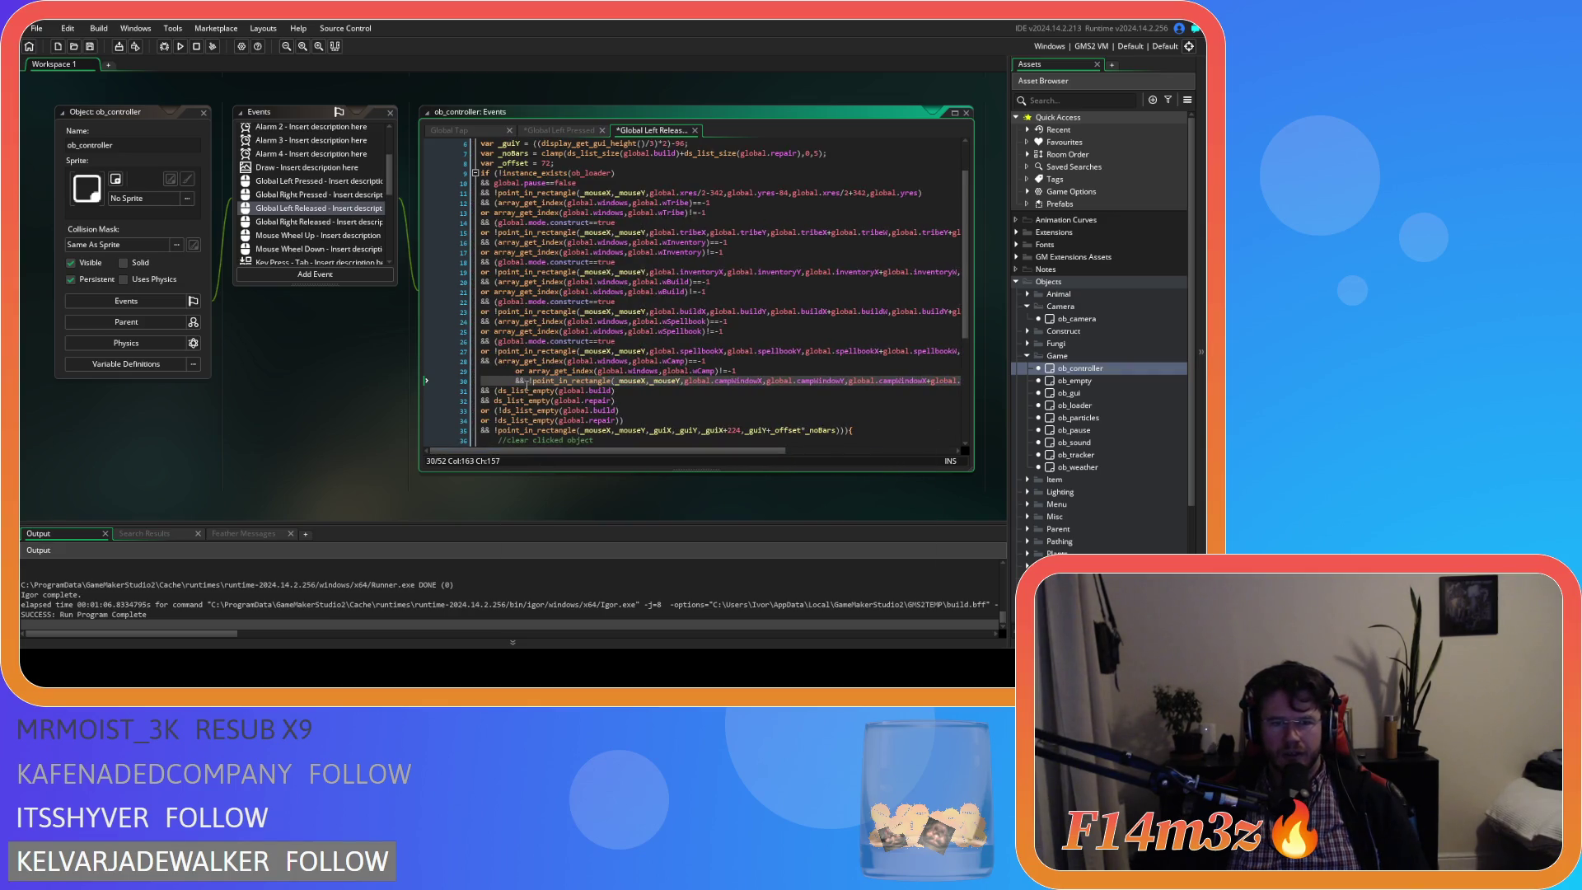
key(shift+Tab)
key(shift+Tab)
click(495, 371)
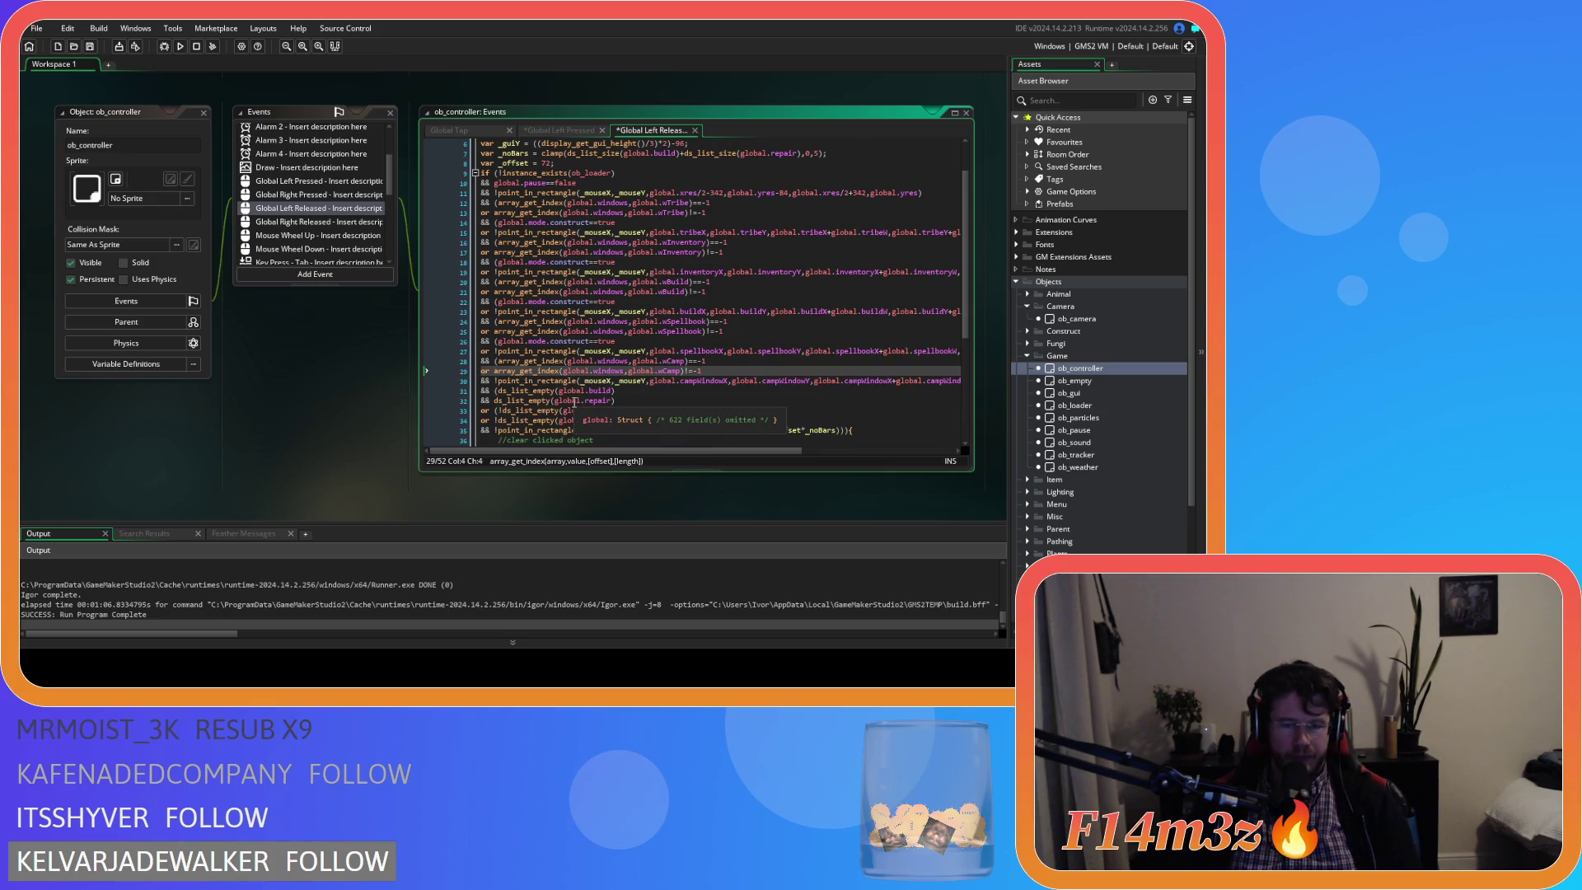
text(()
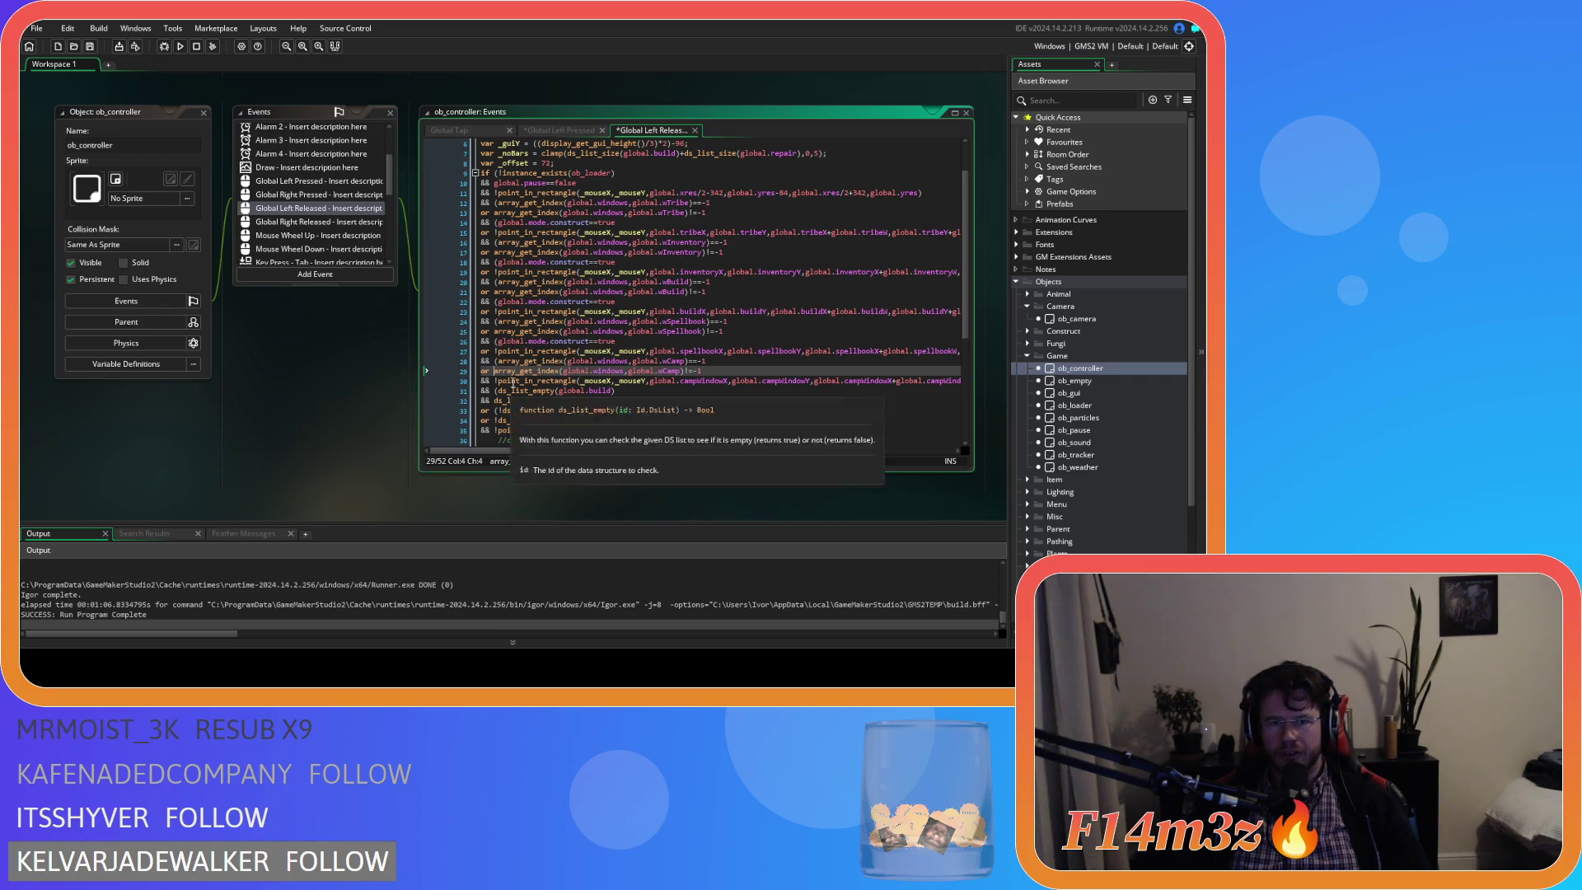
Copy the construct mode check into line 30, then save and start the test run.
click(495, 341)
drag(653, 338, 464, 344)
key(ctrl+c)
click(714, 371)
key(Return)
key(ctrl+v)
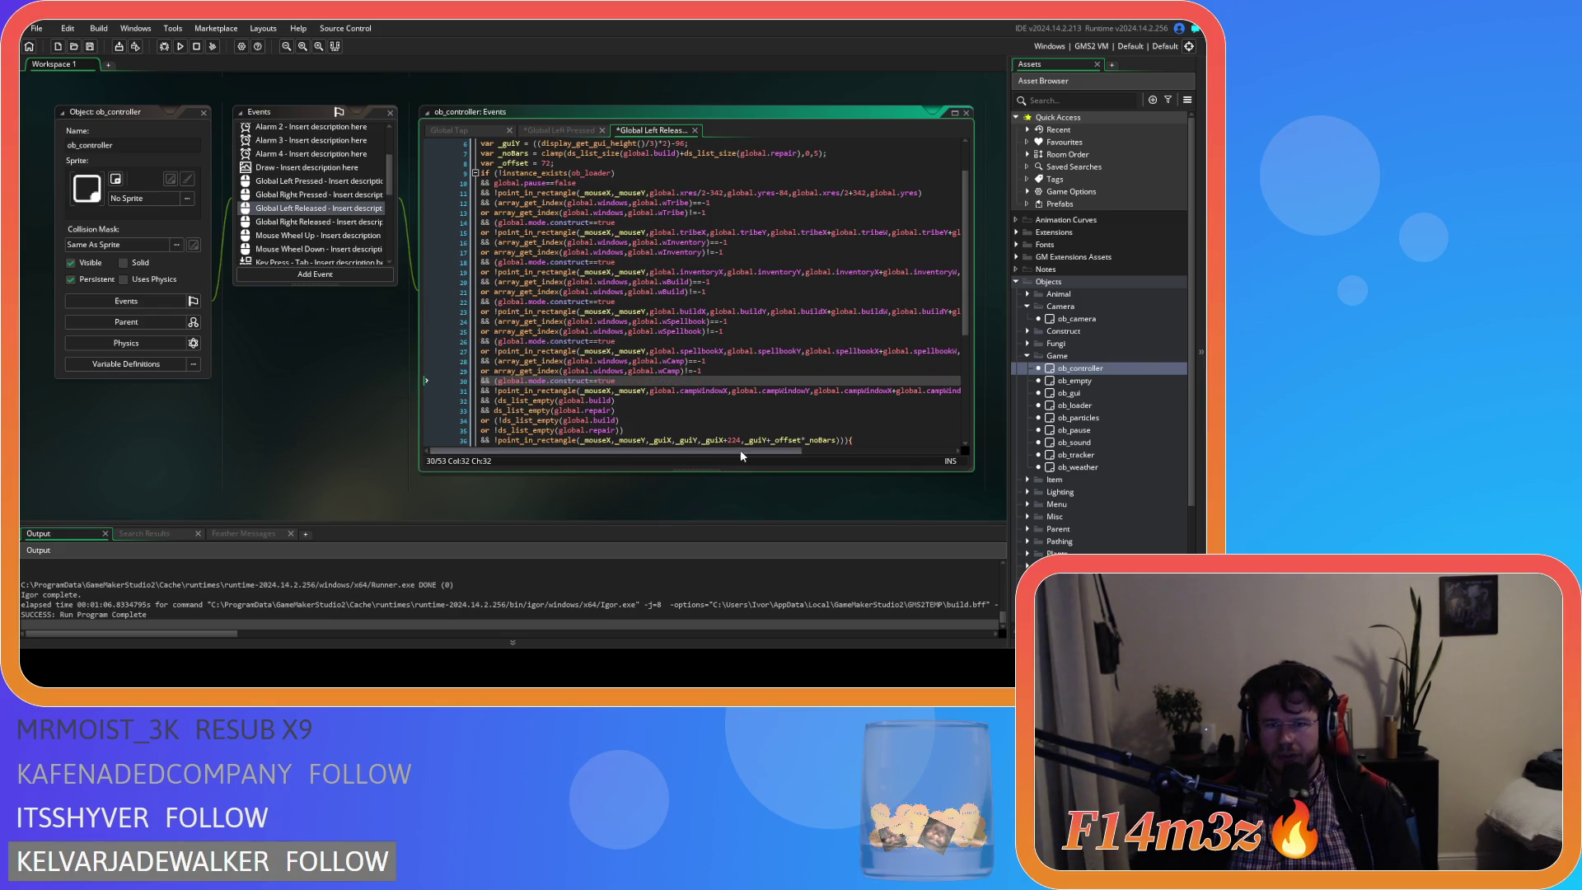
drag(741, 456, 893, 455)
click(939, 390)
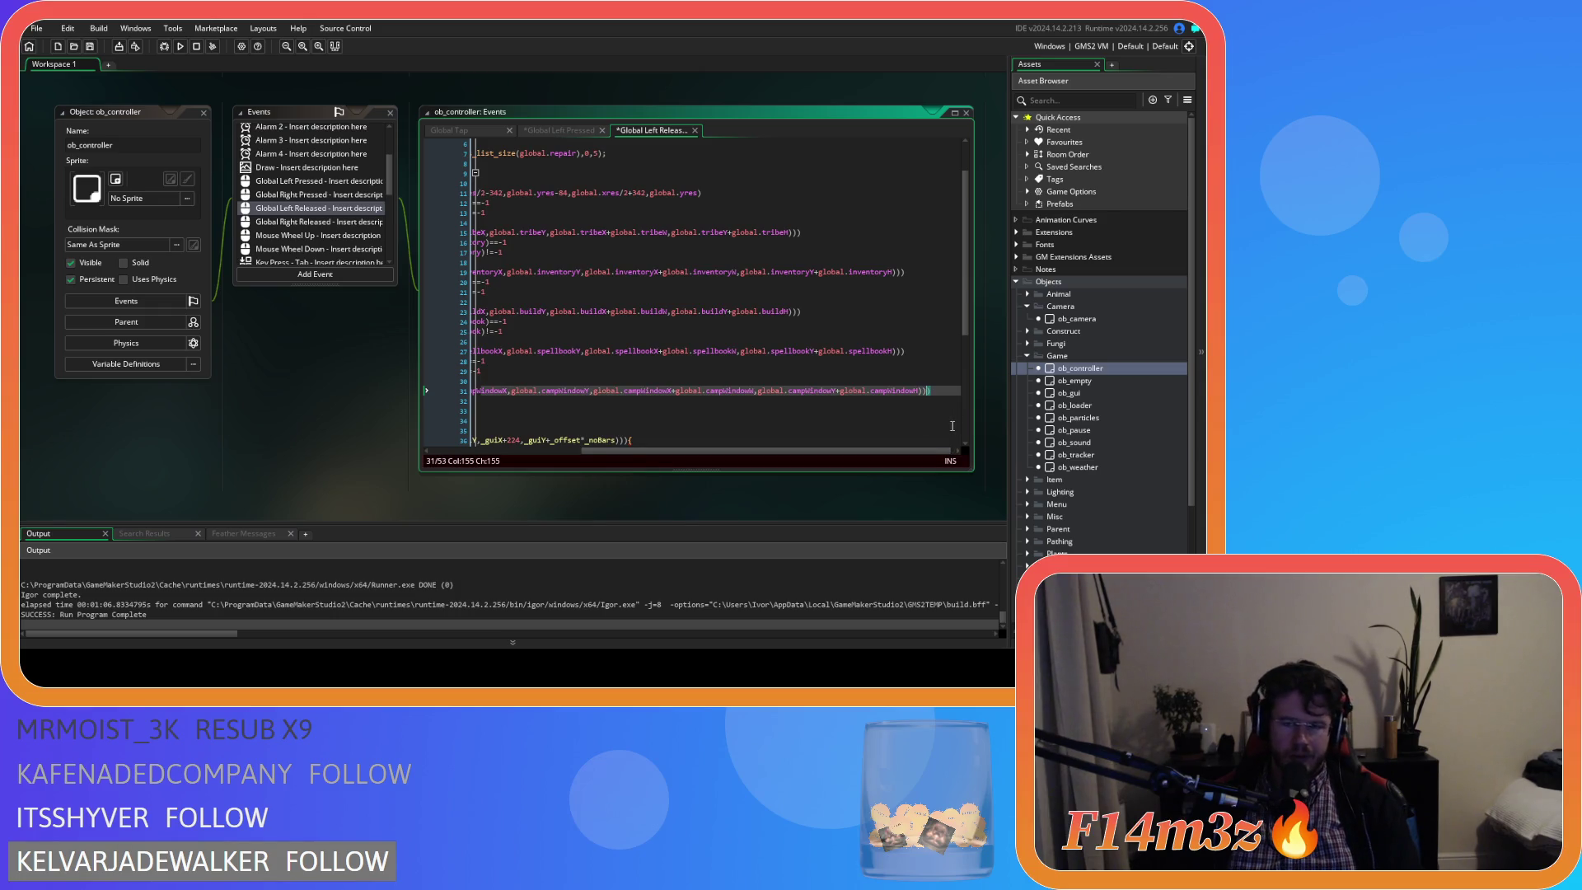
click(700, 393)
key(ctrl+s)
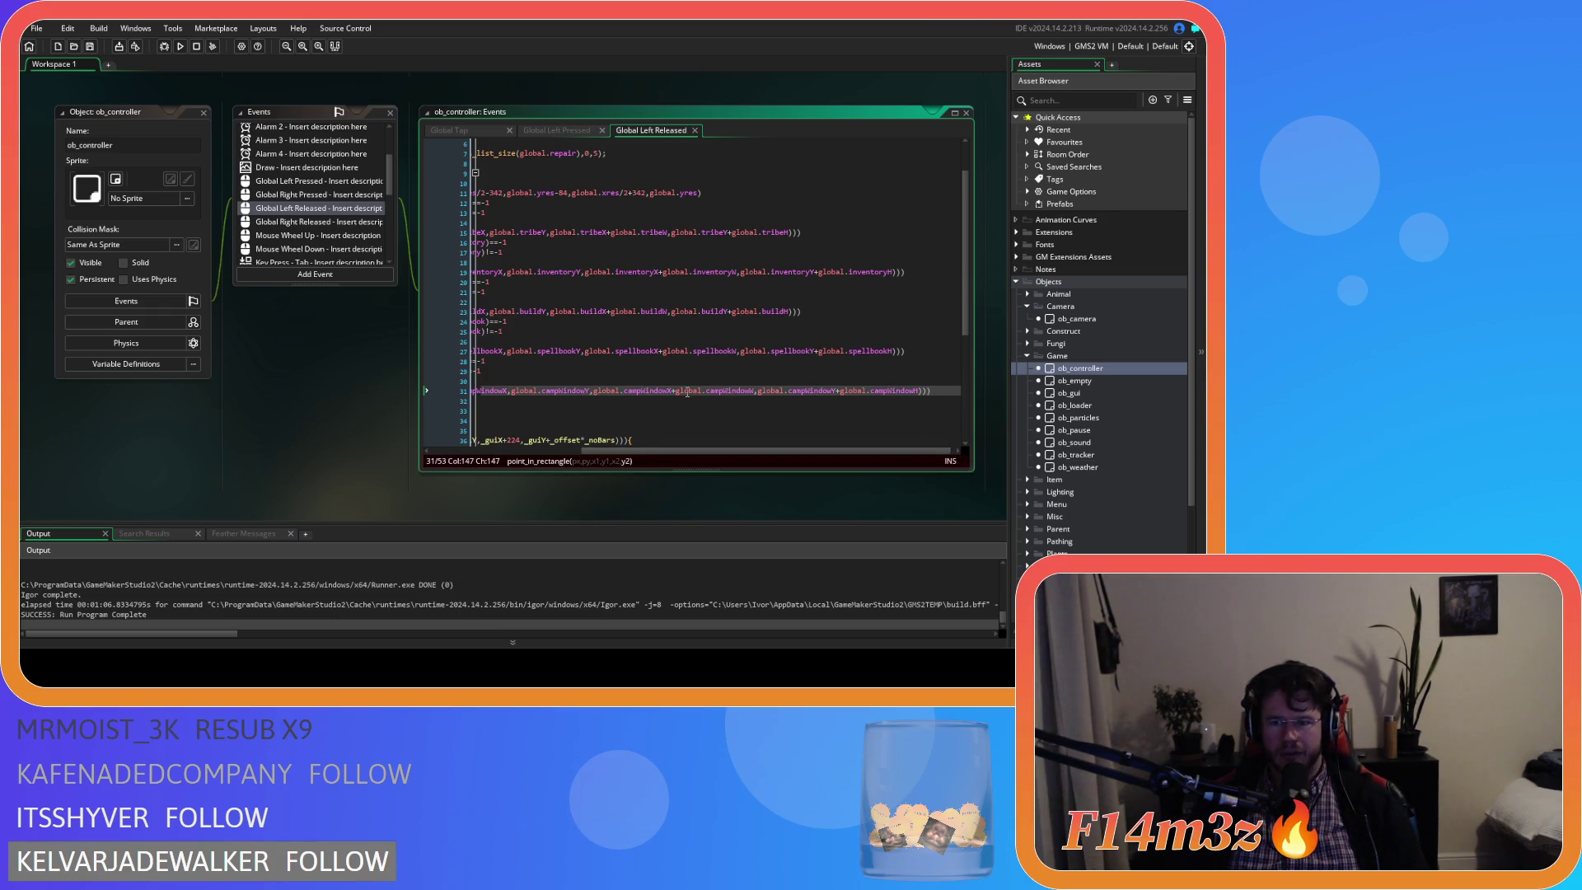